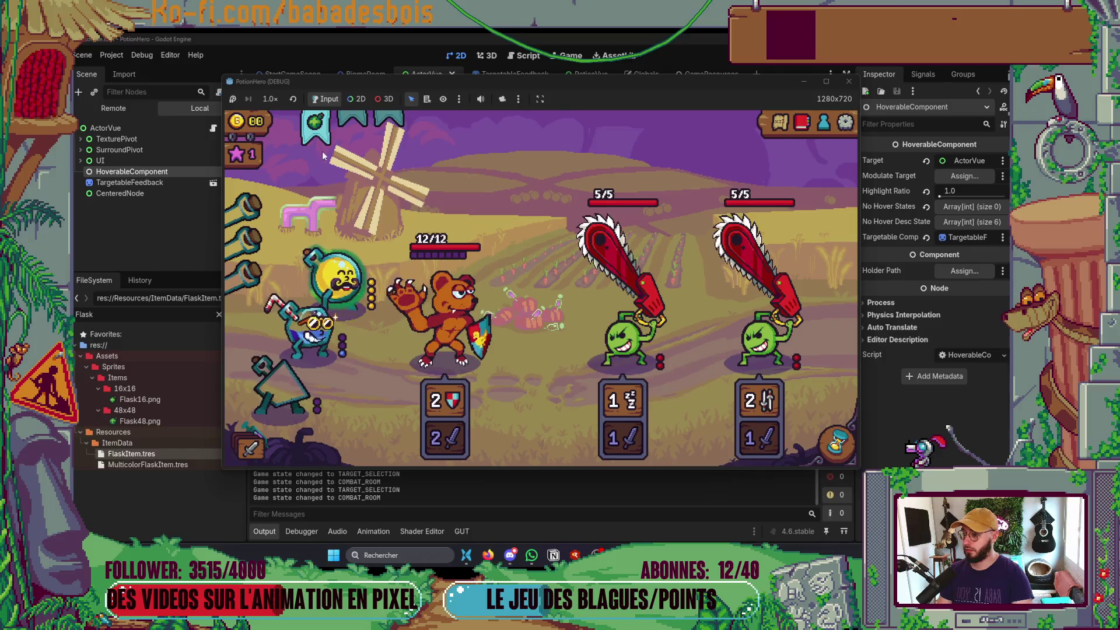
Open and close the biome map twice, ending back in the combat room
mouse_move(447, 307)
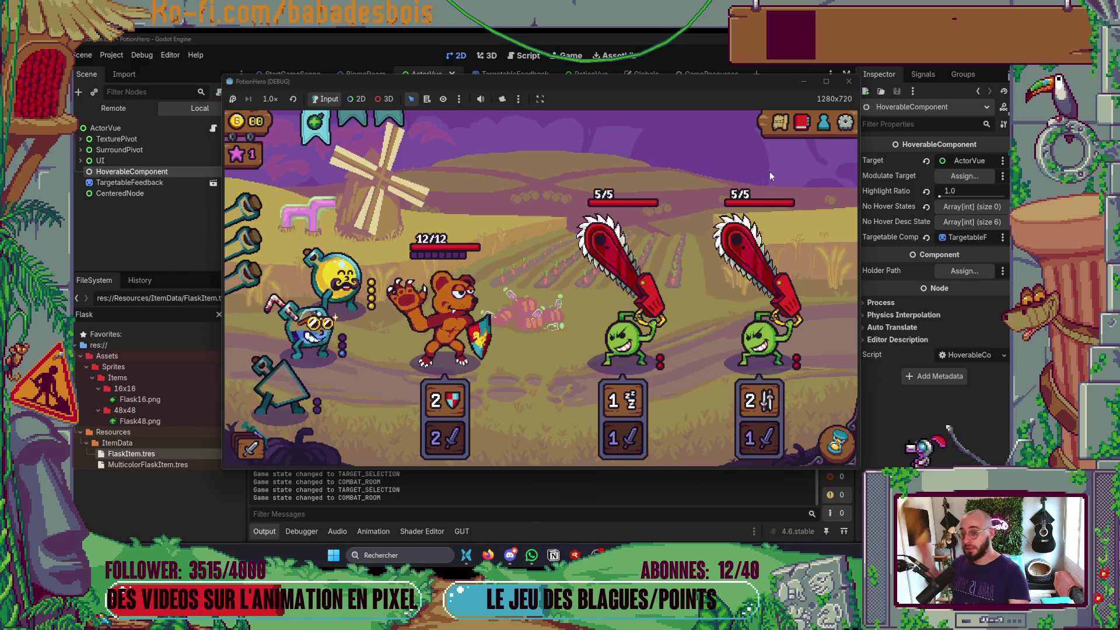
left_click(779, 122)
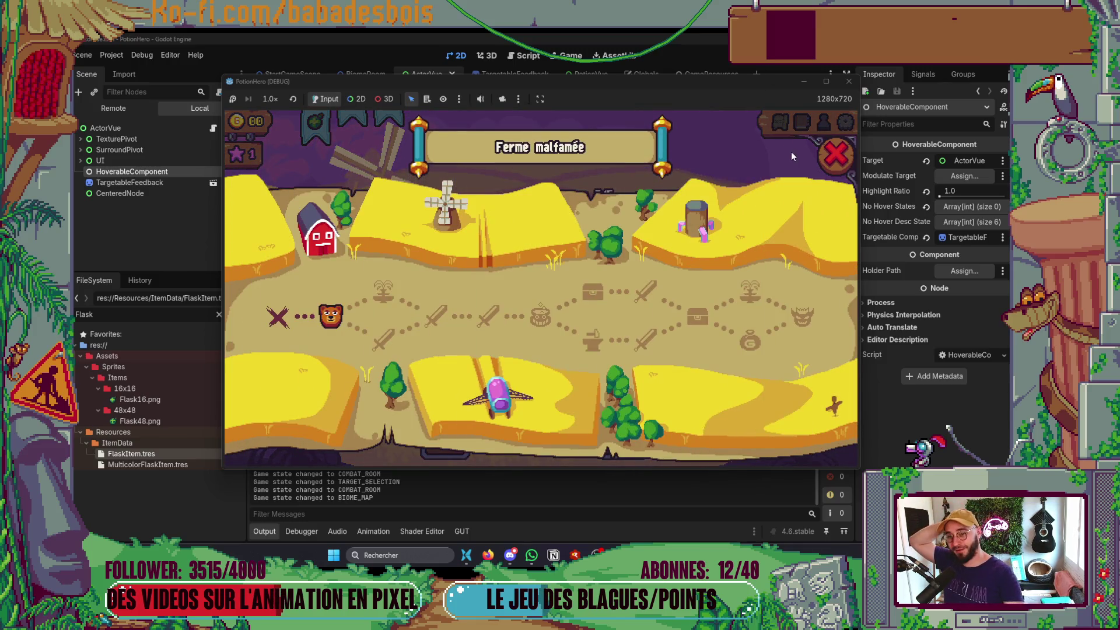
left_click(834, 165)
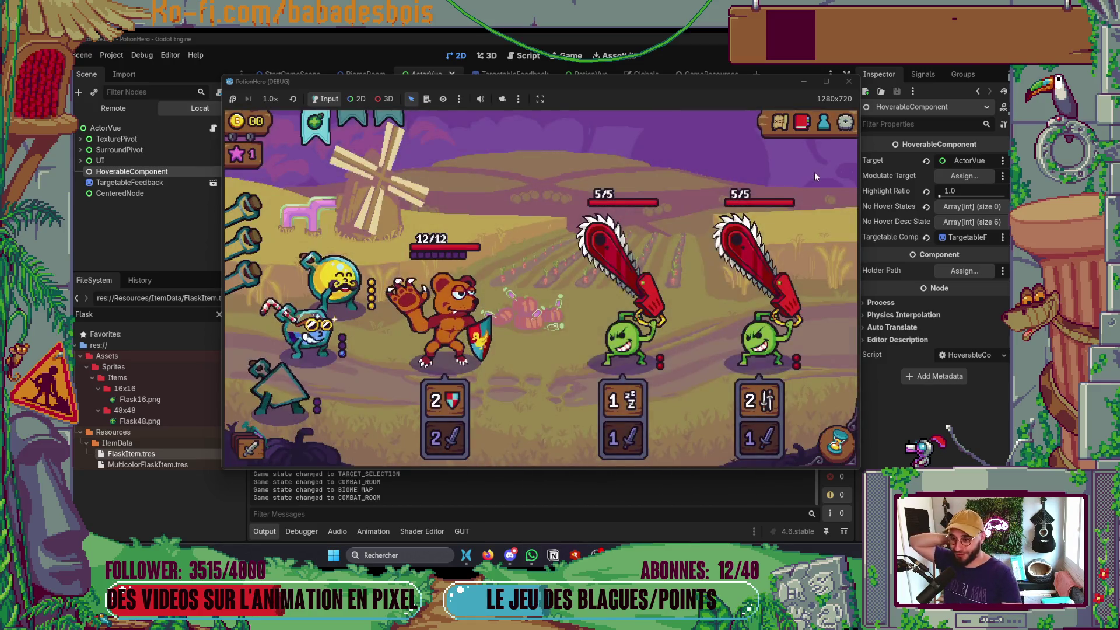
left_click(781, 124)
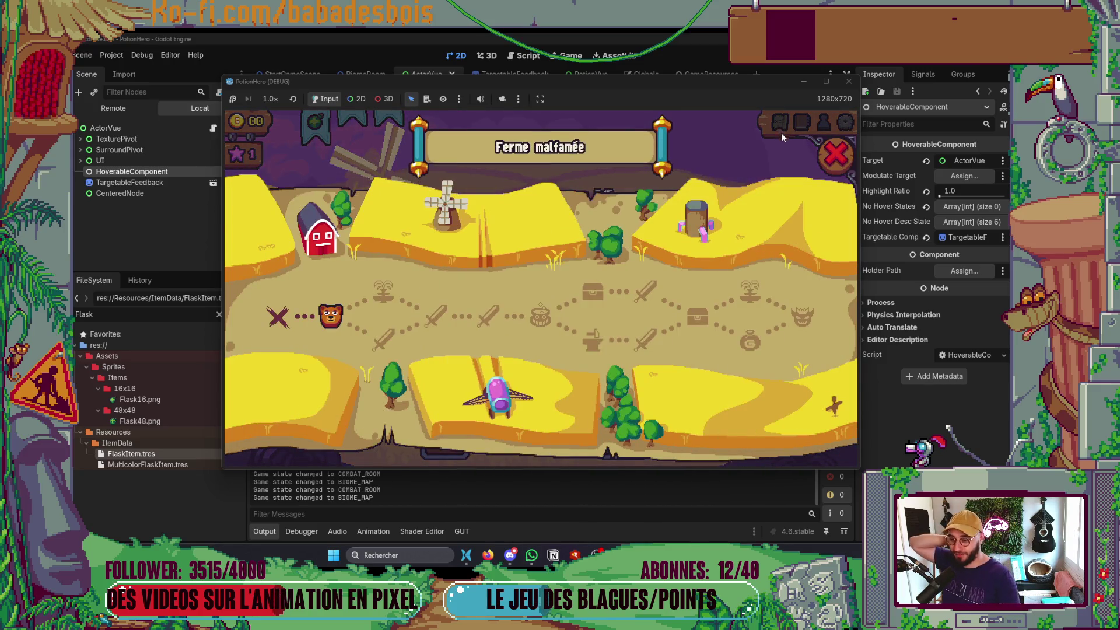
left_click(840, 168)
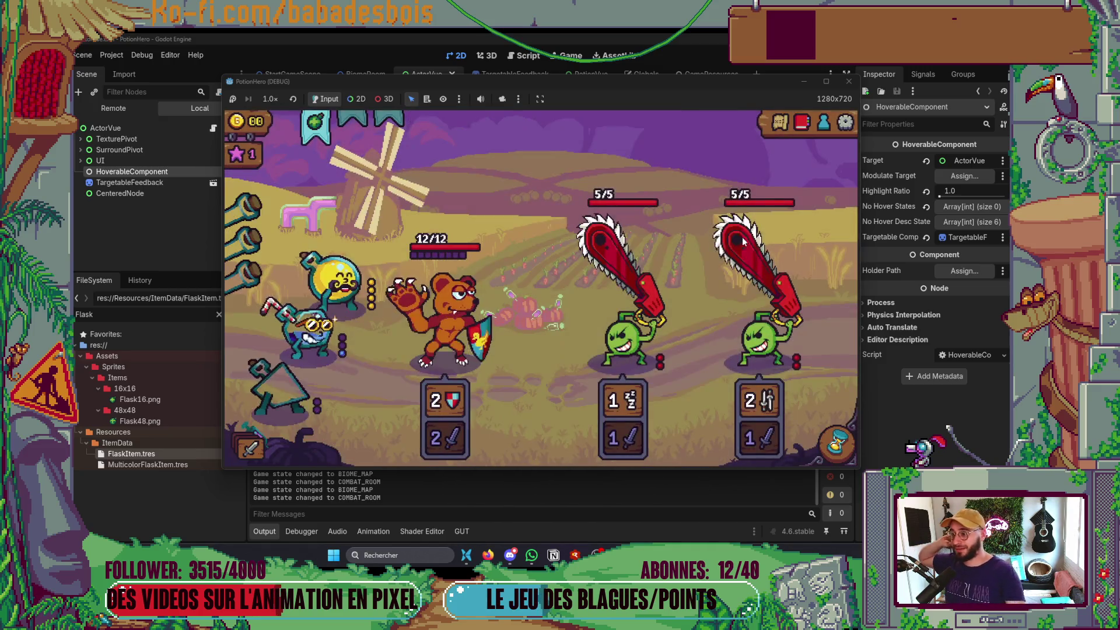
Trigger the blue flask's action so the log reports FLASK_ITEM_NAME triggered action
mouse_move(344, 382)
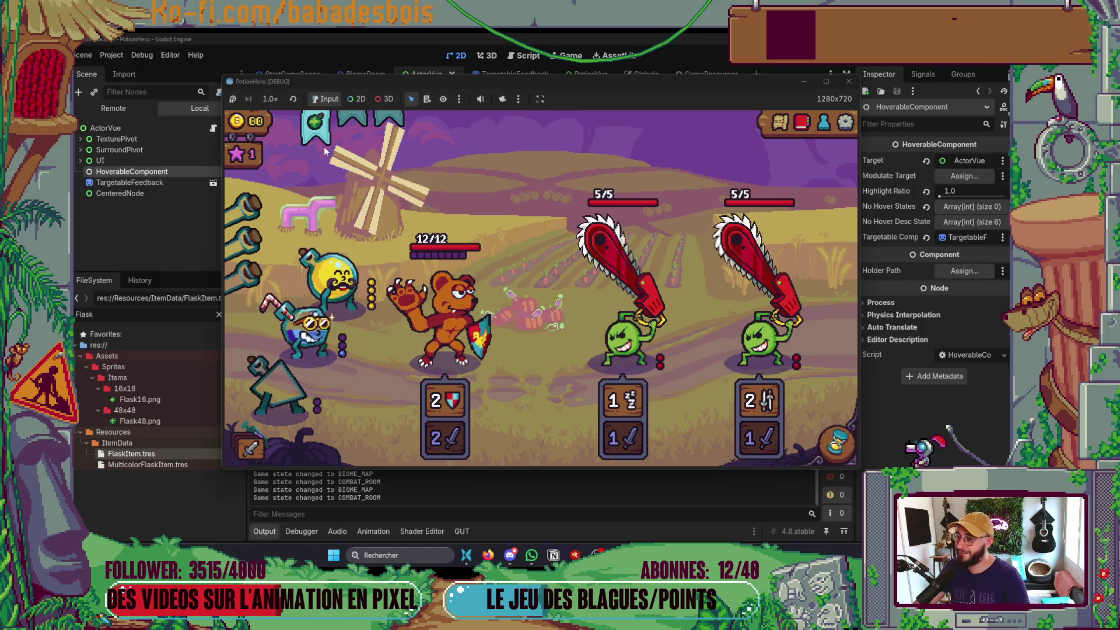
left_click(345, 346)
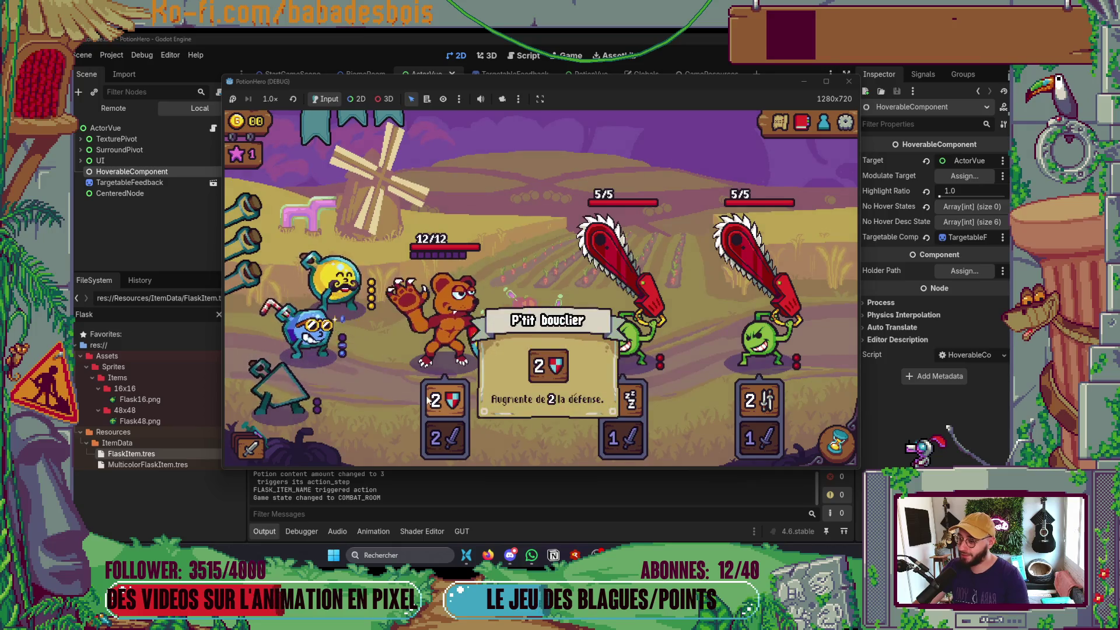
mouse_move(317, 354)
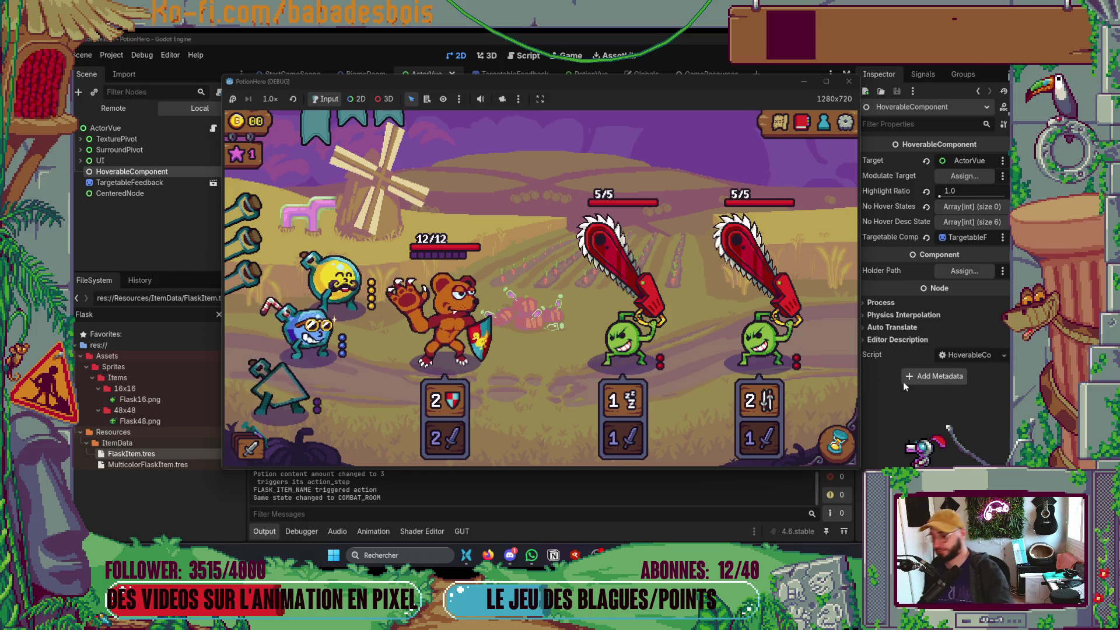
Wait for the combat room to load with the bear, the flask party and two chainsaw enemies
mouse_move(639, 380)
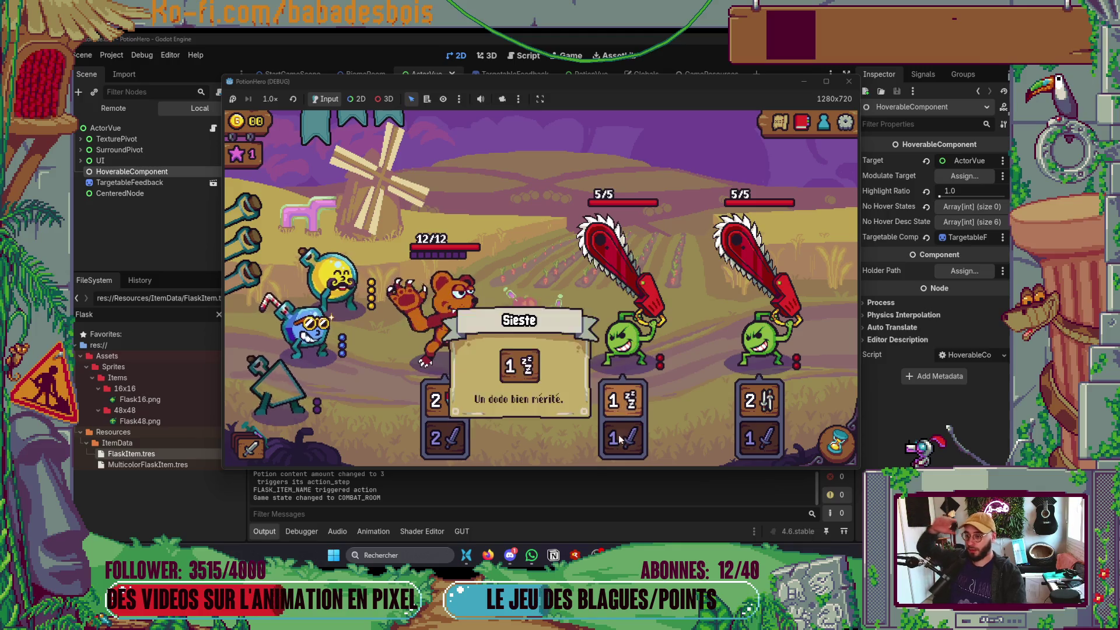
mouse_move(339, 349)
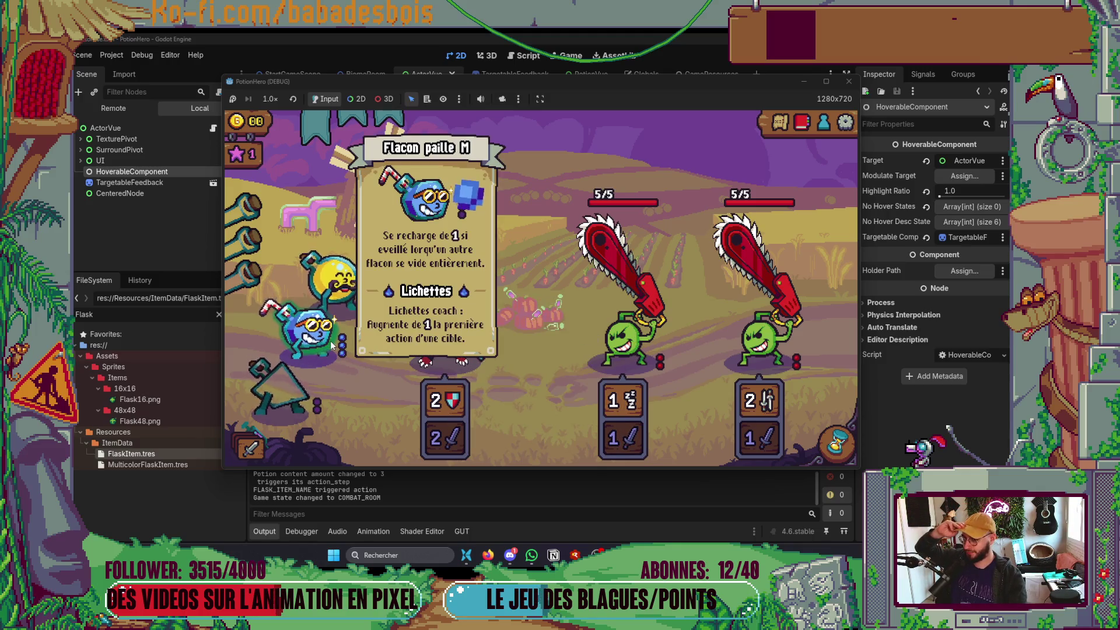
mouse_move(347, 297)
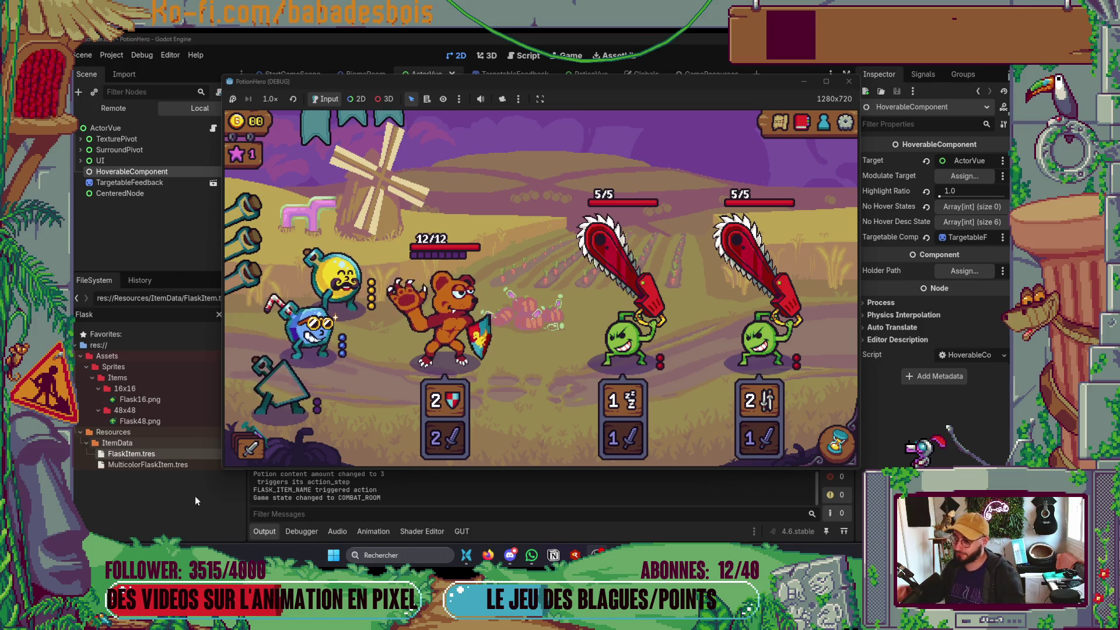
Toggle the flask's target selection on and off several times
mouse_move(313, 372)
left_click(316, 344)
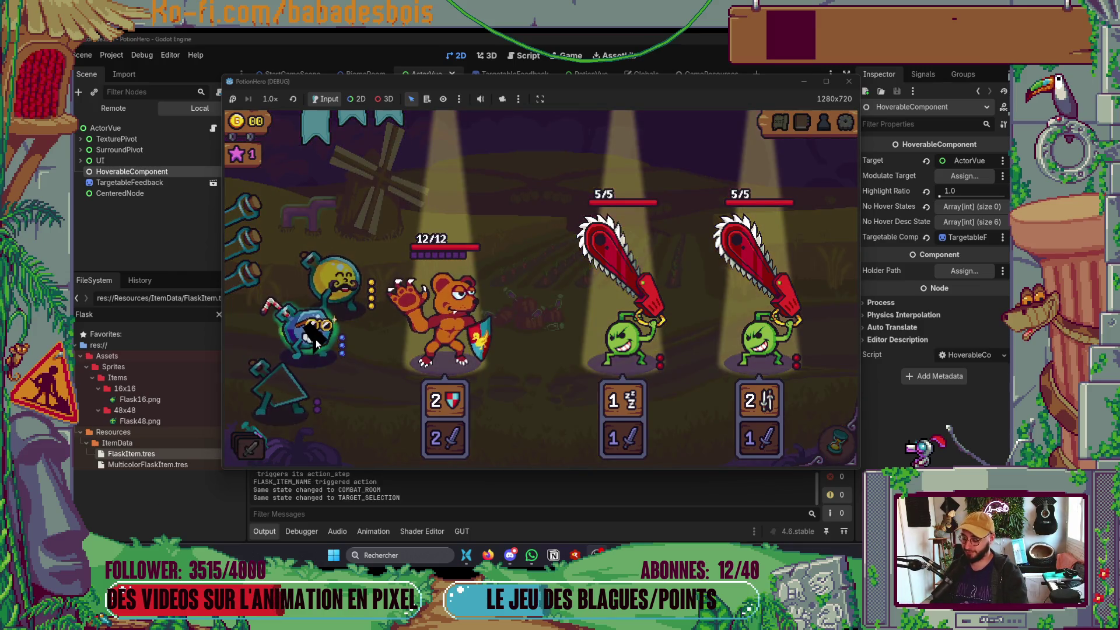
left_click(317, 344)
left_click(316, 344)
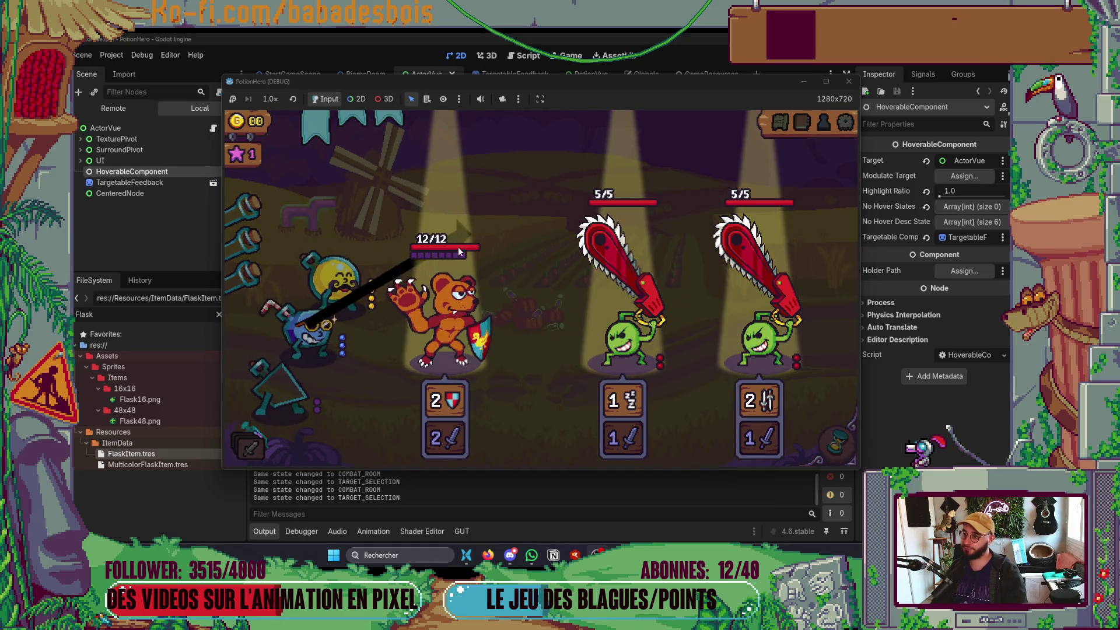
left_click(320, 345)
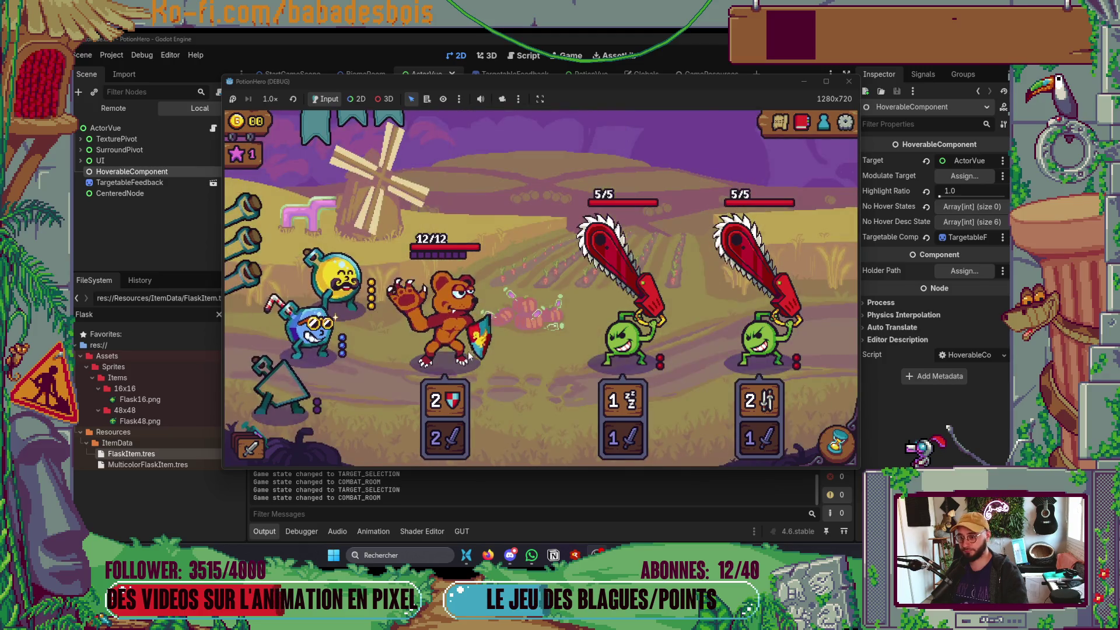
left_click(320, 346)
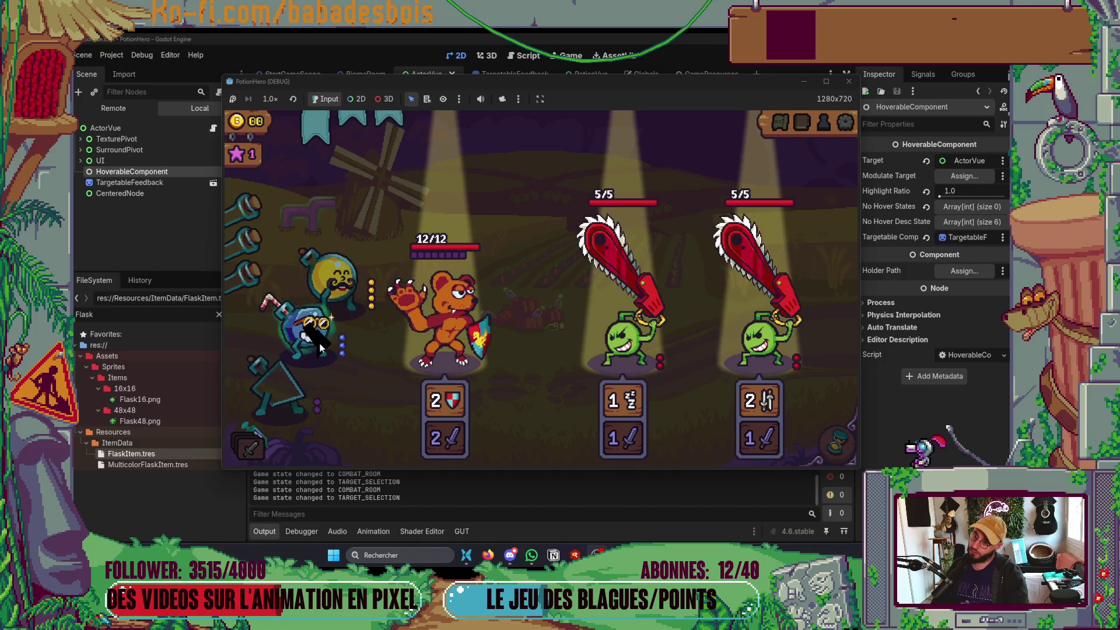
left_click(320, 345)
left_click(320, 345)
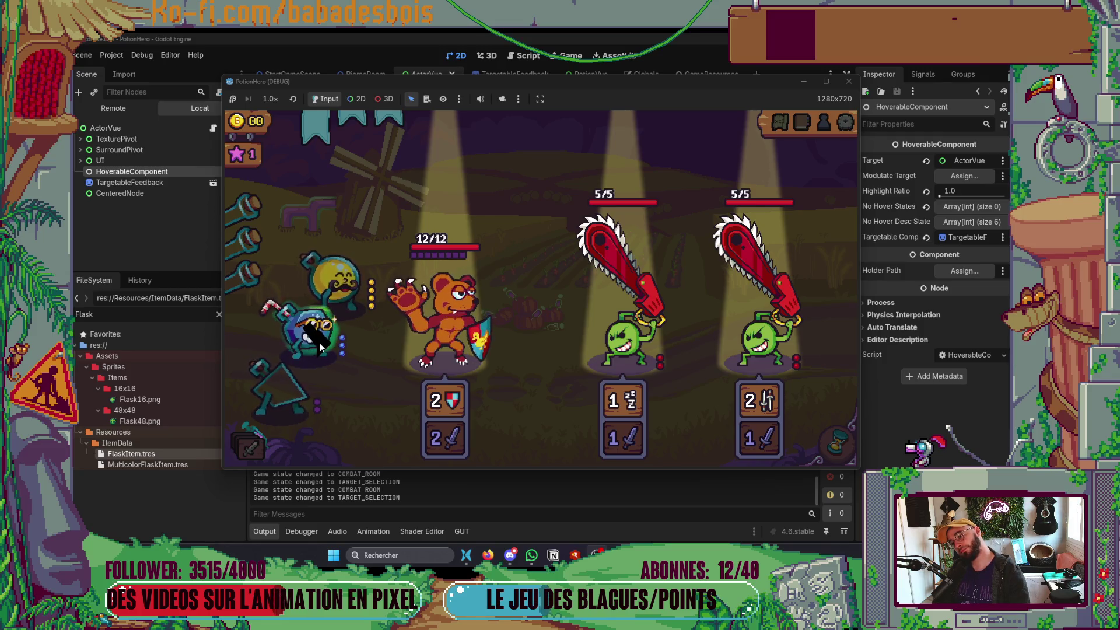
Cancel targeting, retry it with the blue flask and right-click cancel, then stop debugging with F8
left_click(408, 269)
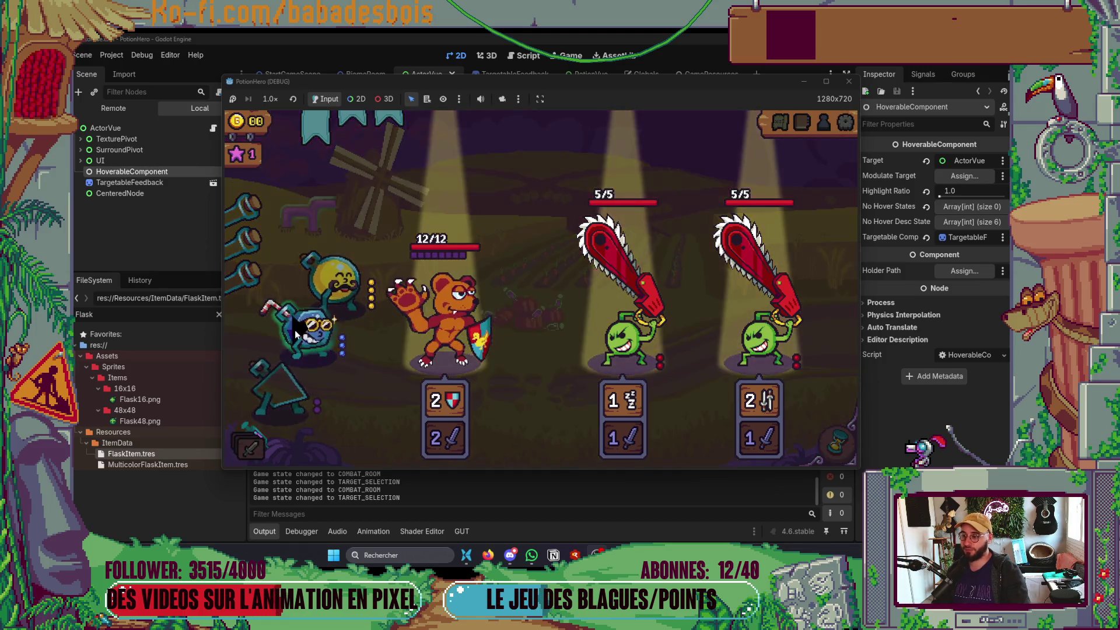
mouse_move(315, 280)
left_click(330, 261)
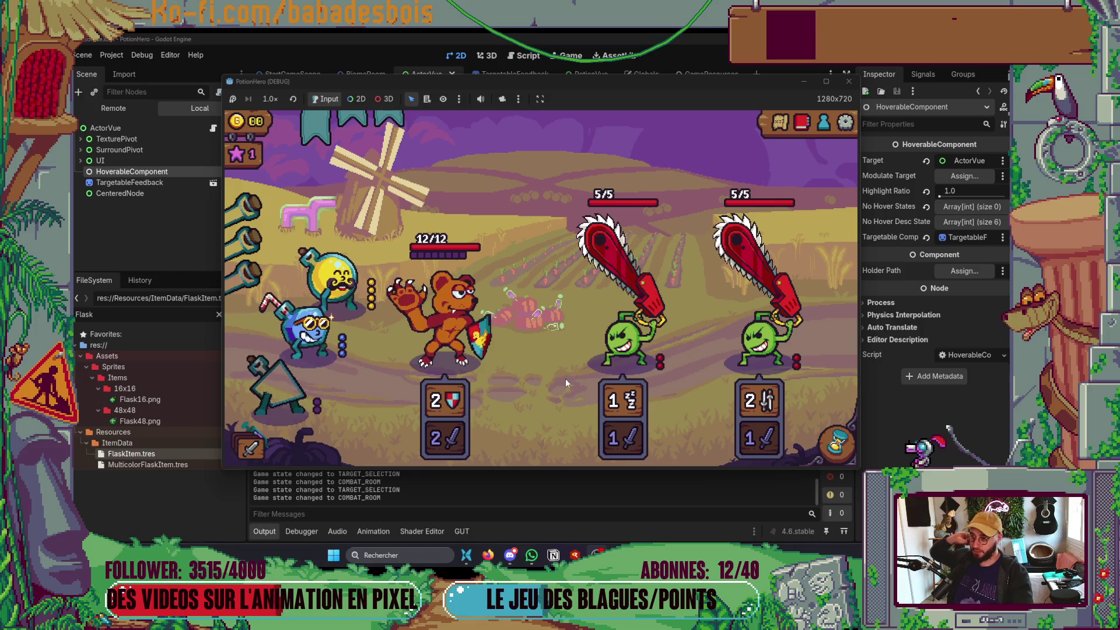
left_click(302, 315)
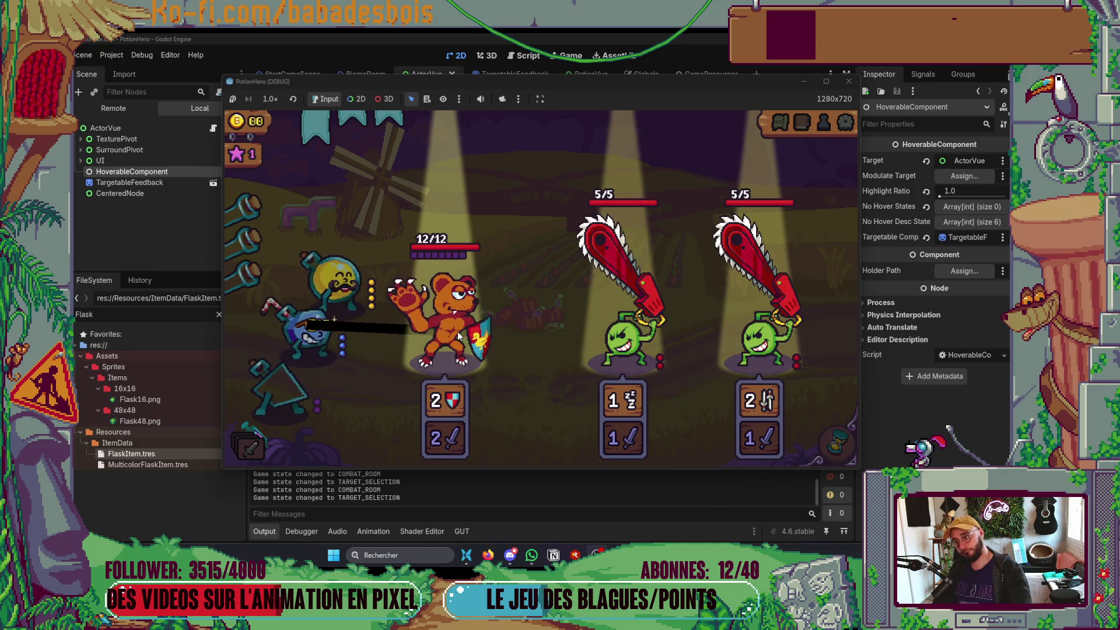
right_click(758, 329)
key("F8")
key("alt+Tab")
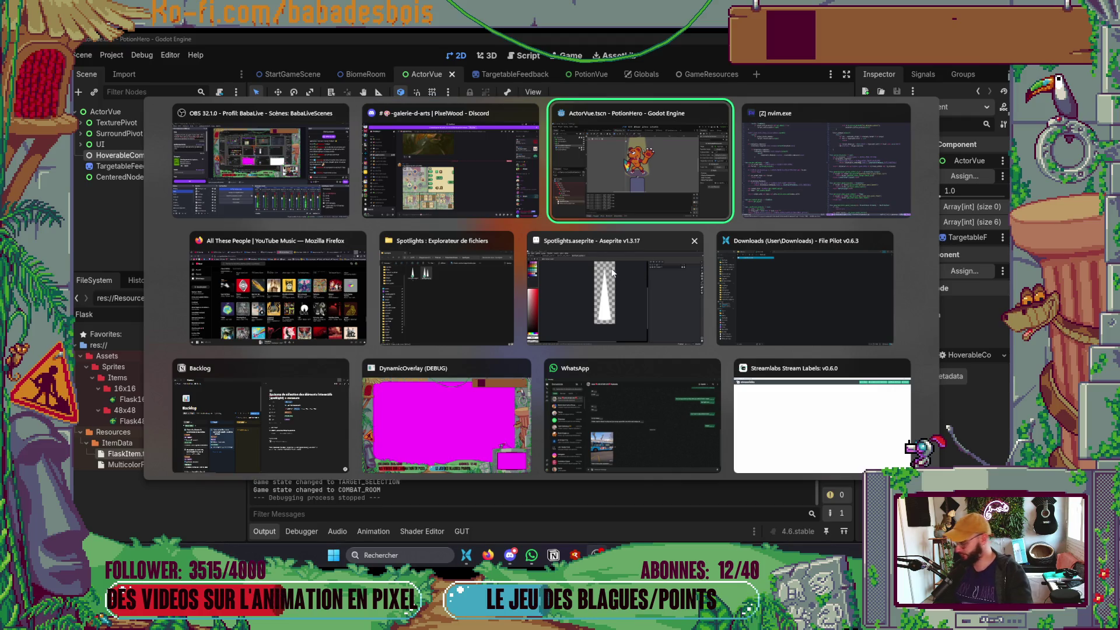
Switch to Neovim and bring ElemVue.gd's can_be_used_now into view
key("Tab")
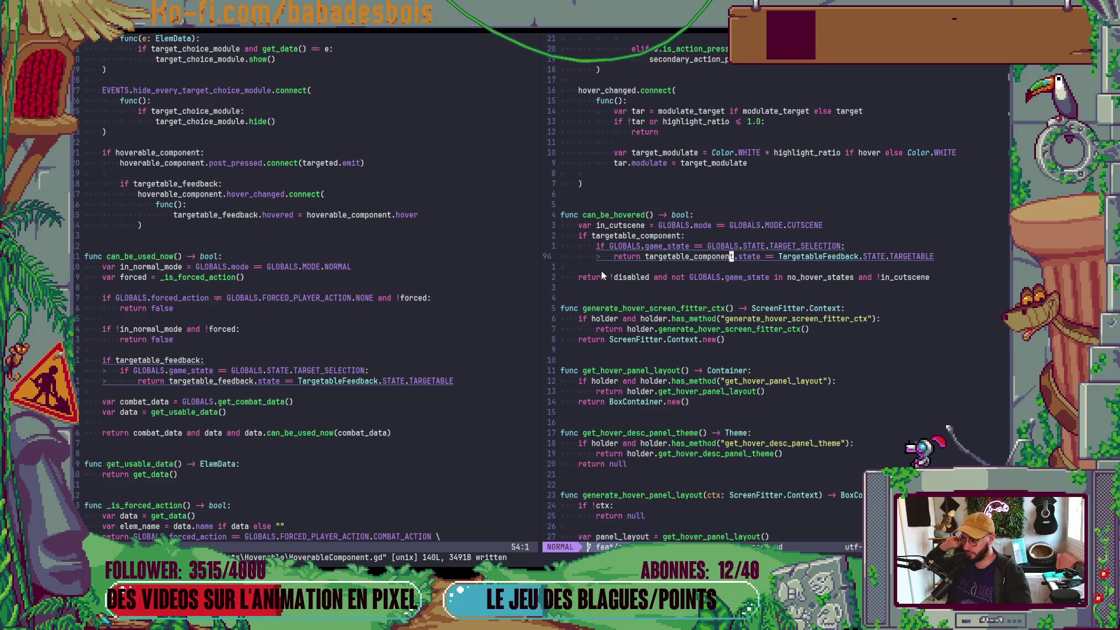
scroll(212, 315, "down", 8)
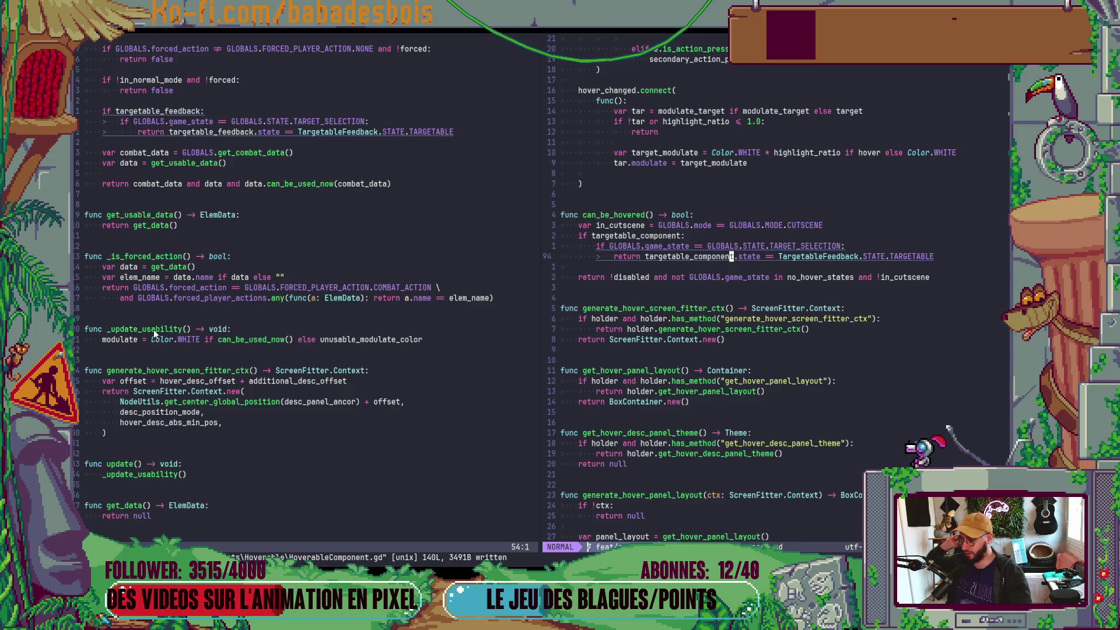
left_click(365, 340)
key("e")
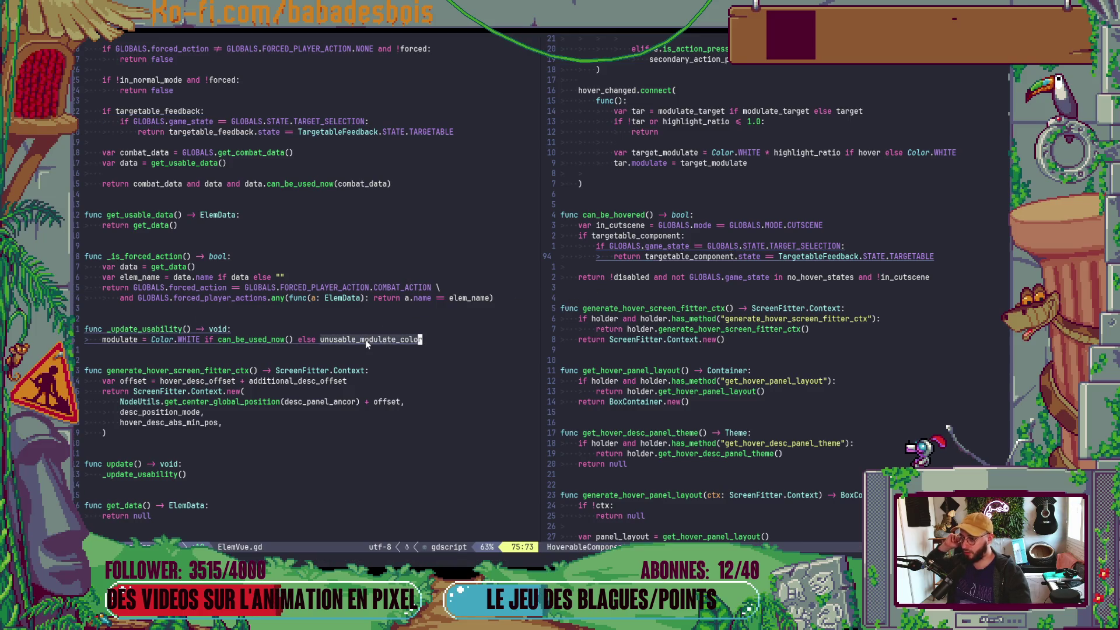
key("z")
key("b")
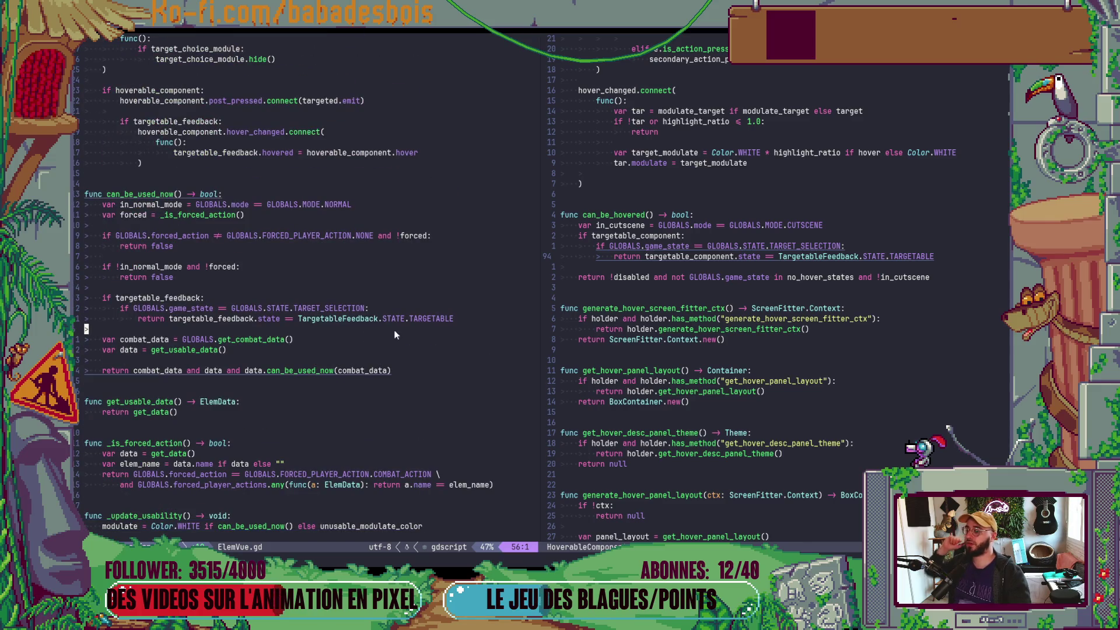
Review can_be_hovered in HoverableComponent.gd, then return to the ElemVue.gd pane
left_click(663, 287)
scroll(449, 305, "down", 5)
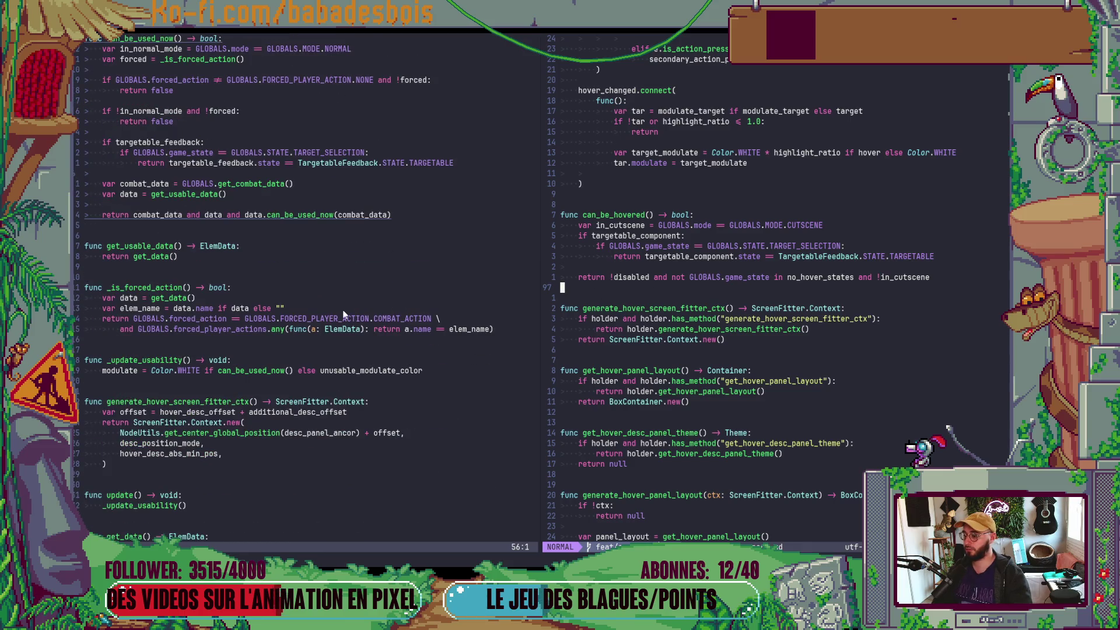
left_click(364, 299)
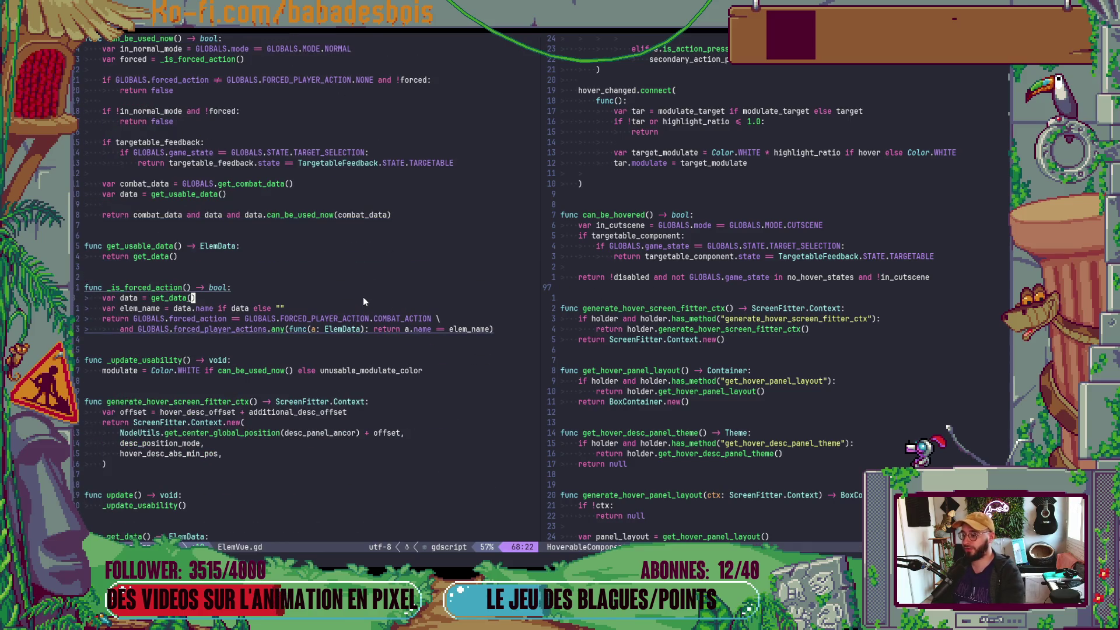
key("space")
Open CombatActorVue.gd, review its can_be_used_now function, then close that split with :q
key("f")
key("f")
type("Actor")
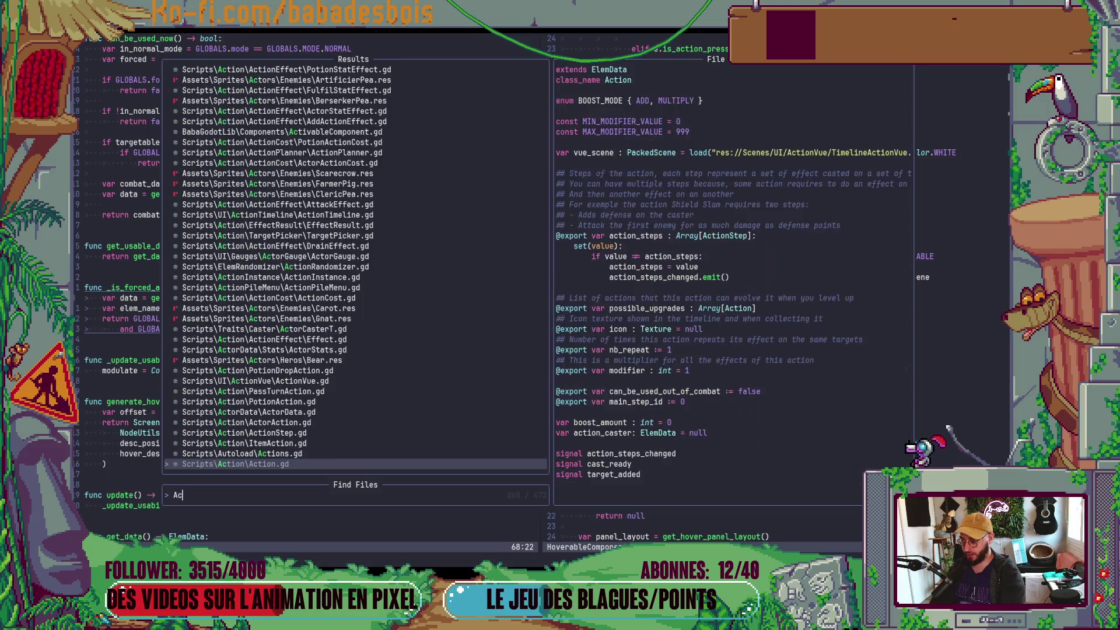
type("Vue")
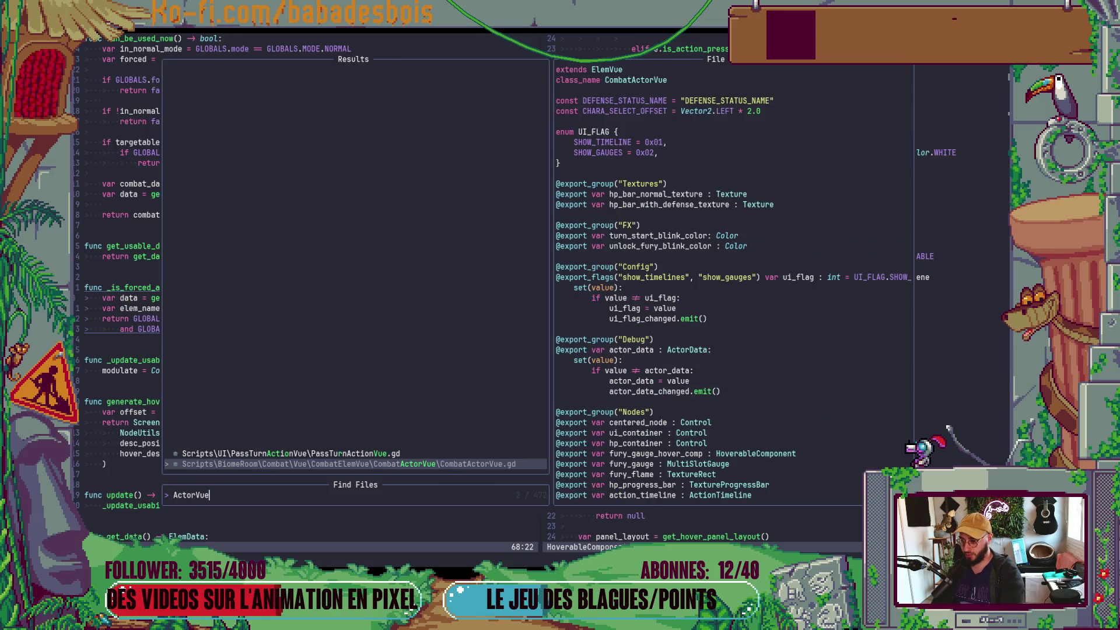
key("Return")
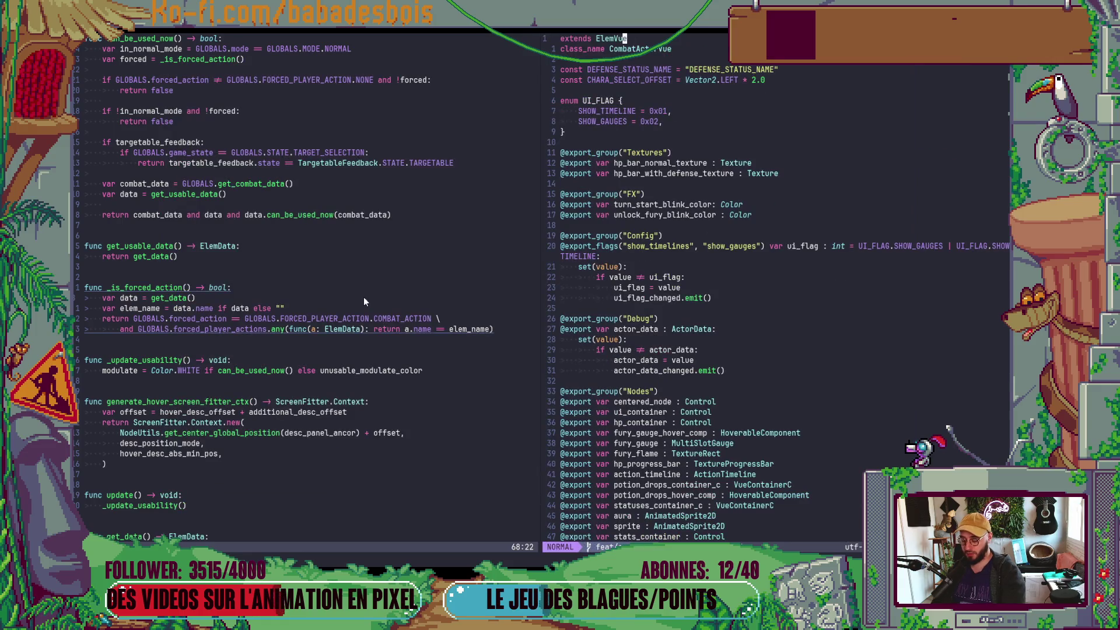
key("space")
key("s")
key("s")
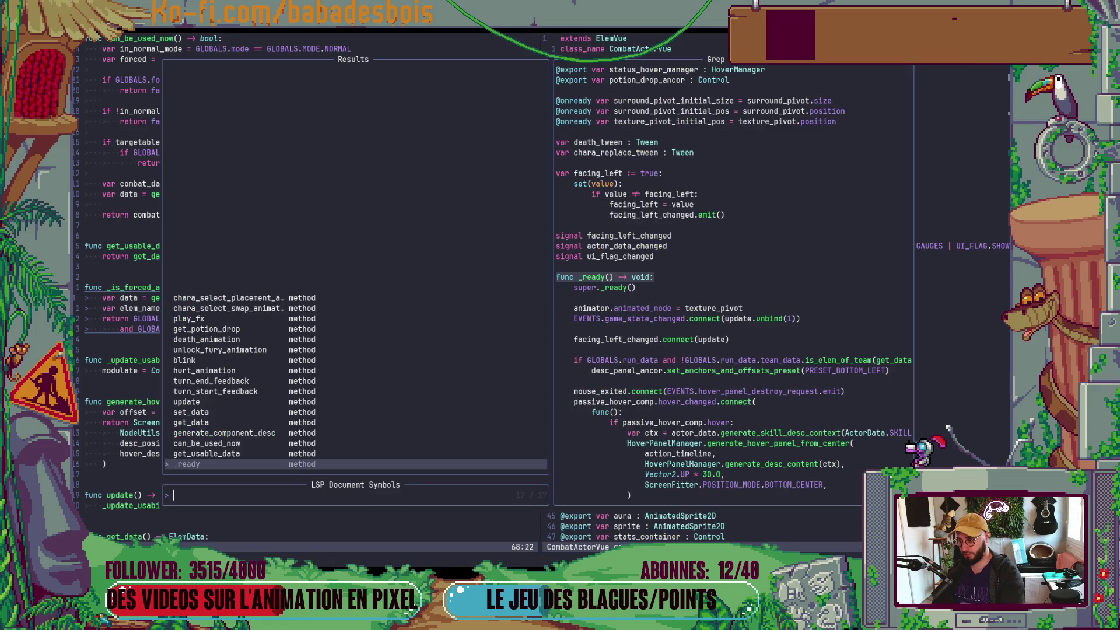
key("Up")
key("Up")
key("Return")
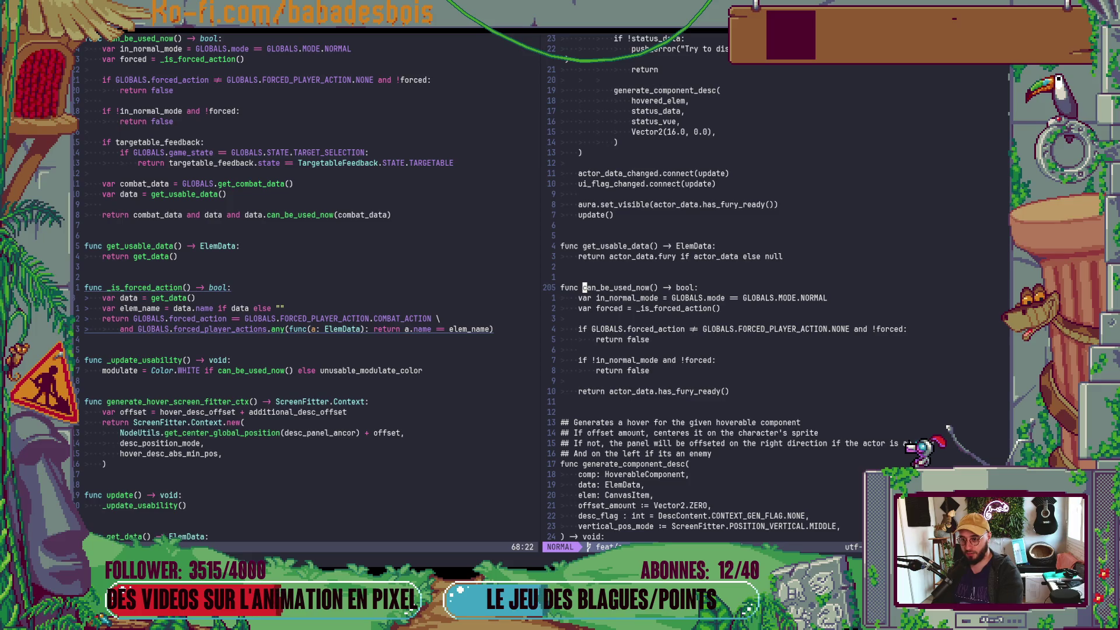
key("ctrl+u")
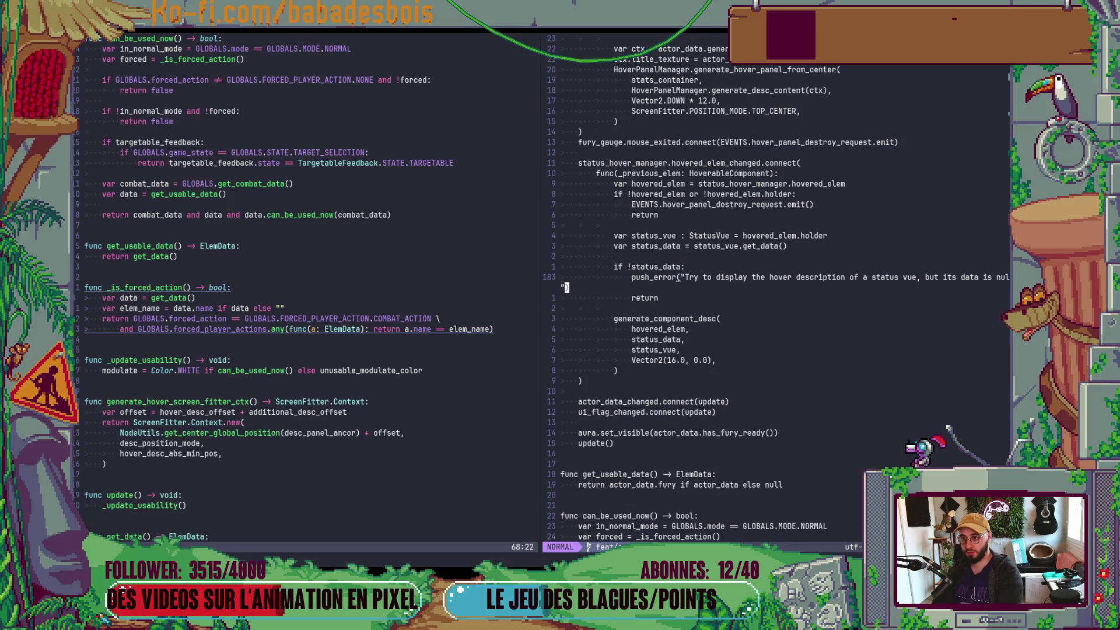
key("ctrl+u")
key("ctrl+d")
key("ctrl+d")
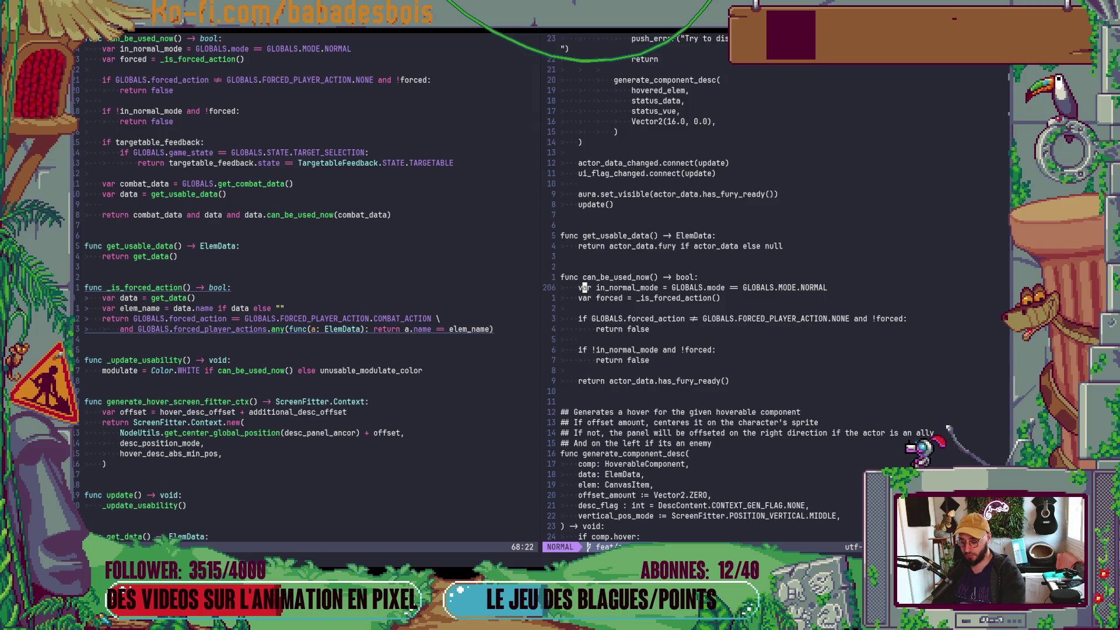
type(":q")
key("Return")
Open CombatVue.gd, then CombatActorVue.gd, beside ElemVue.gd
key("space")
key("f")
key("f")
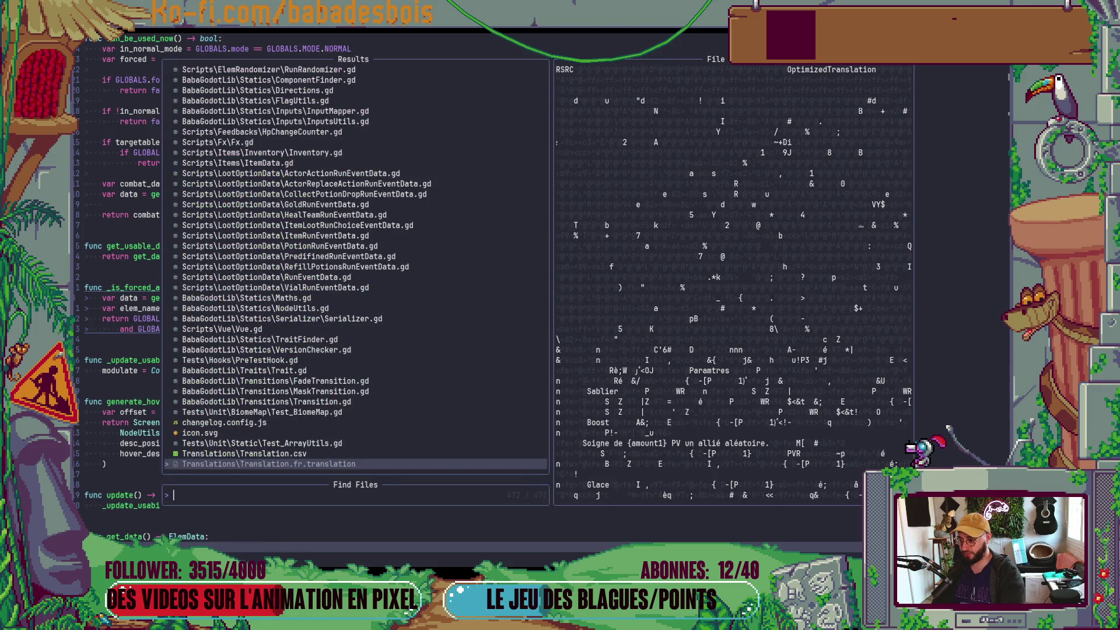
type("COmbat")
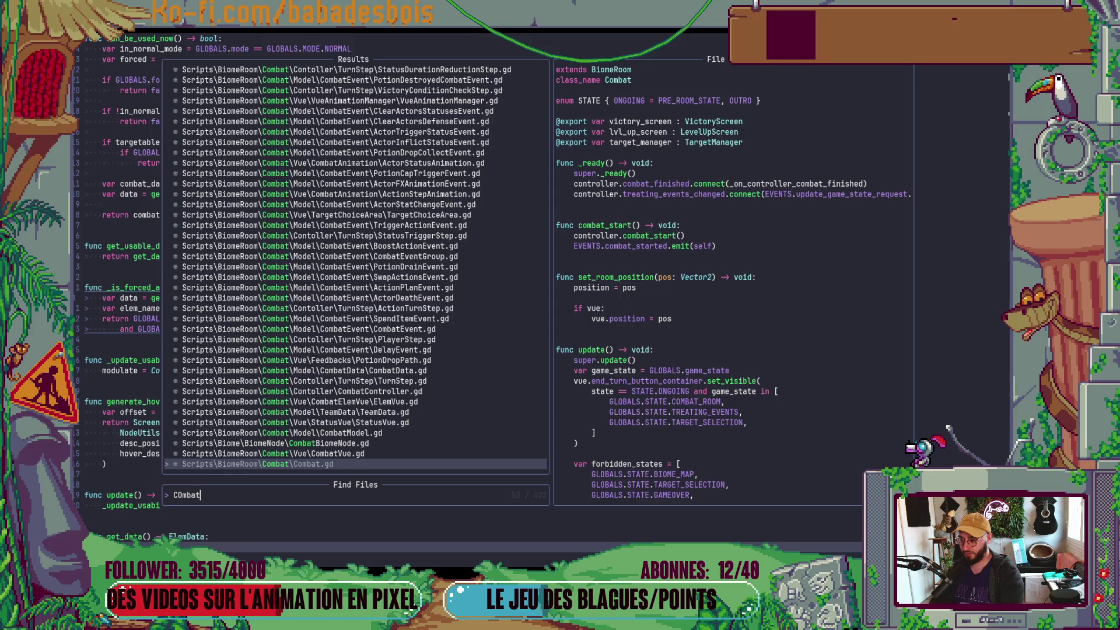
key("Up")
key("Return")
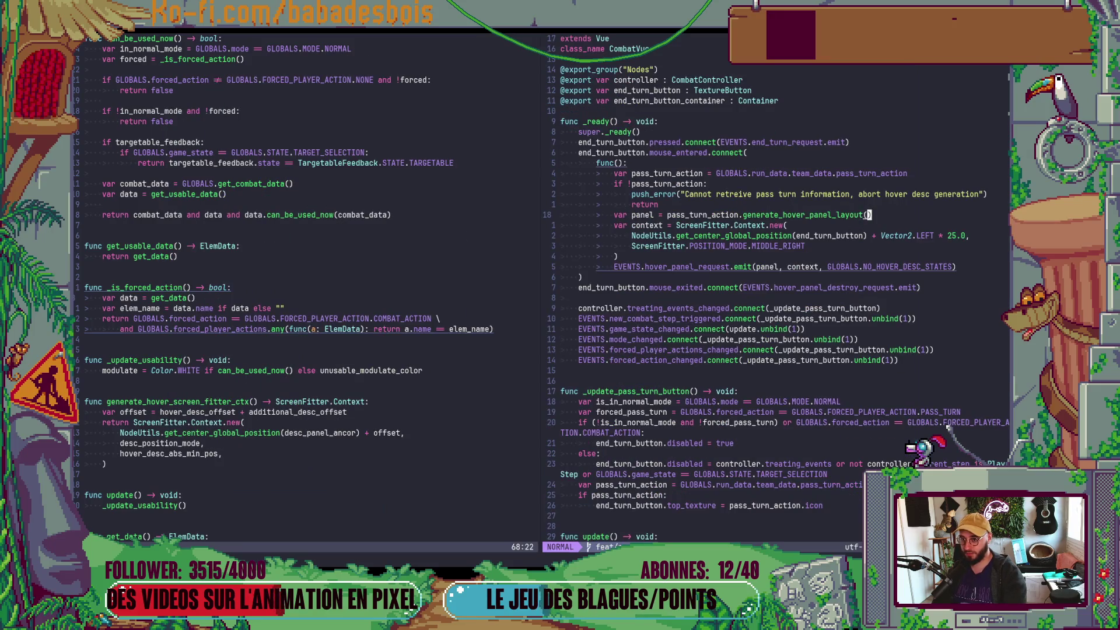
key("ctrl+p")
type("CombatA")
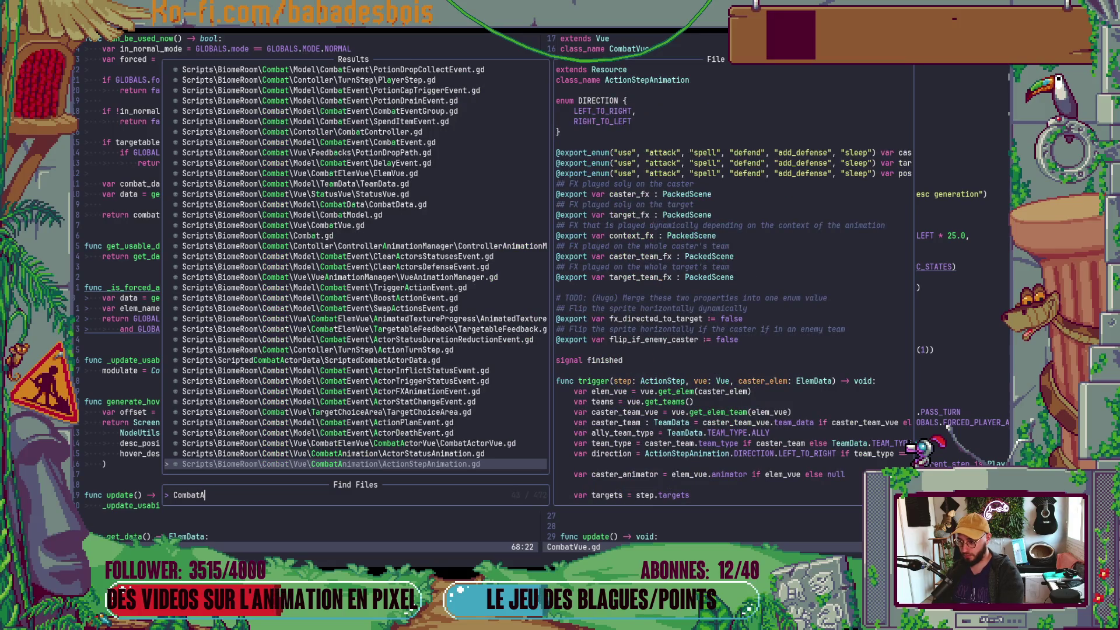
type("ctor")
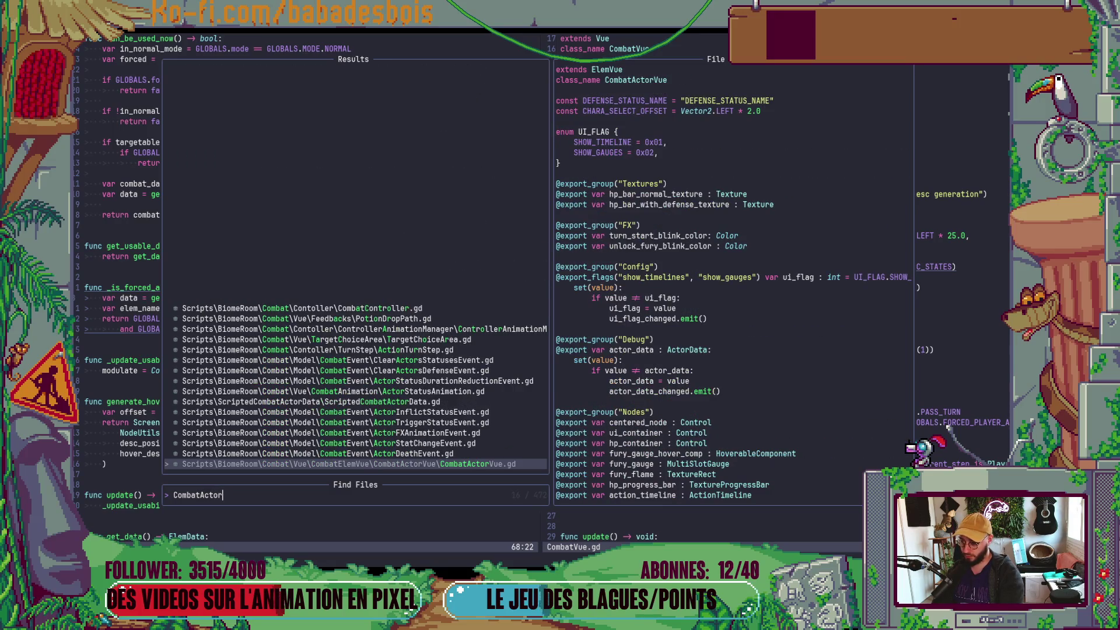
key("Return")
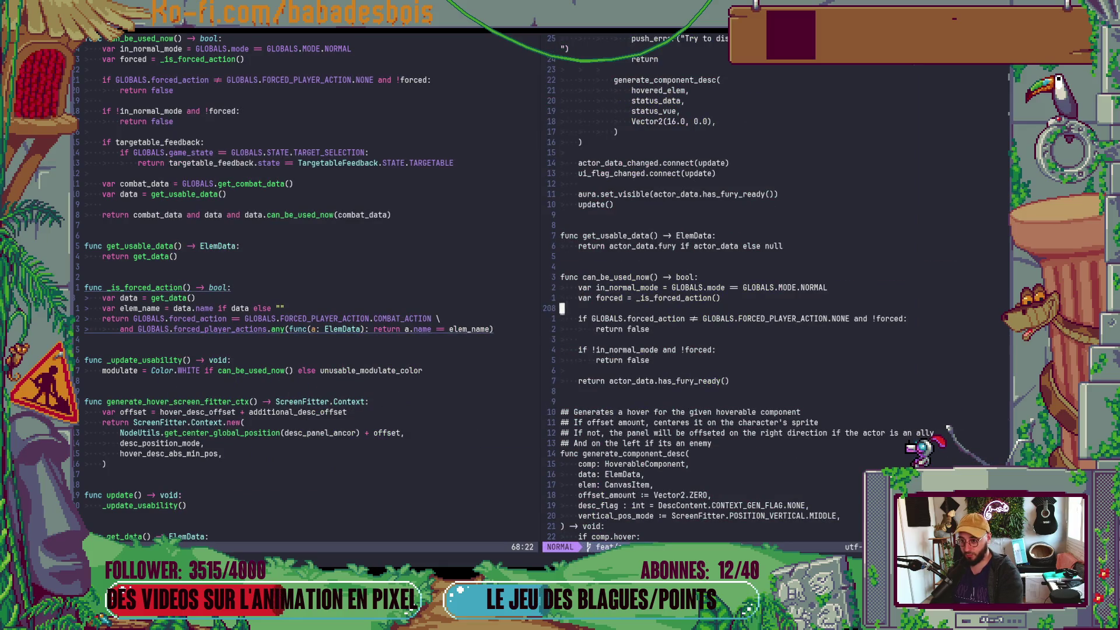
Undo a stray new line above var in_normal_mode and save CombatActorVue.gd
key("j")
key("j")
key("j")
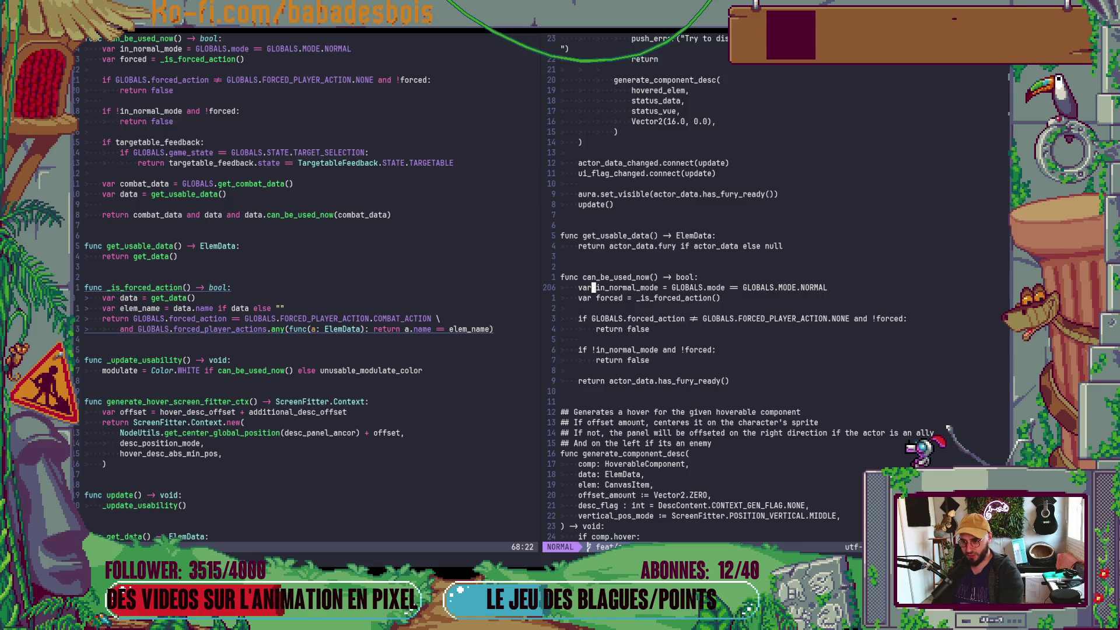
key("shift+o")
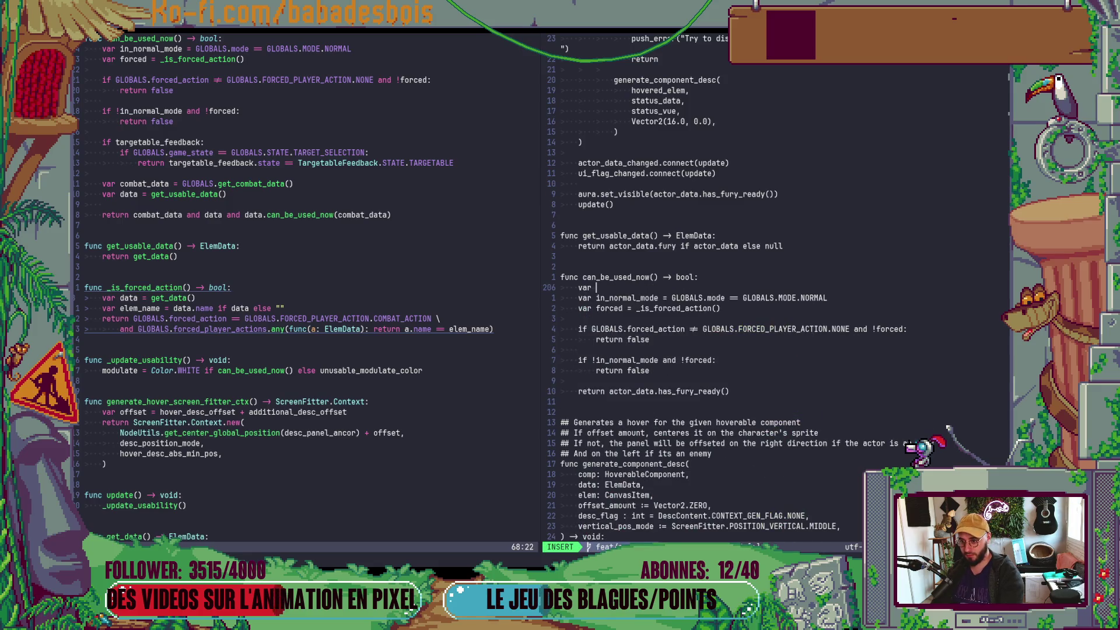
key("BackSpace")
key("BackSpace")
key("BackSpace")
key("Escape")
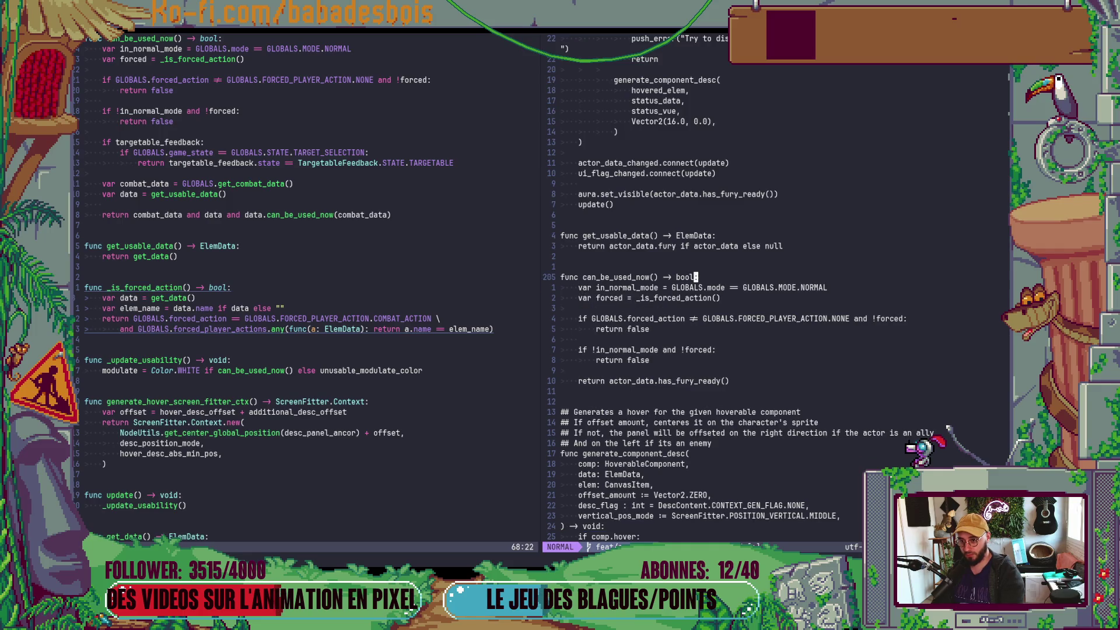
type("jI")
type(":w")
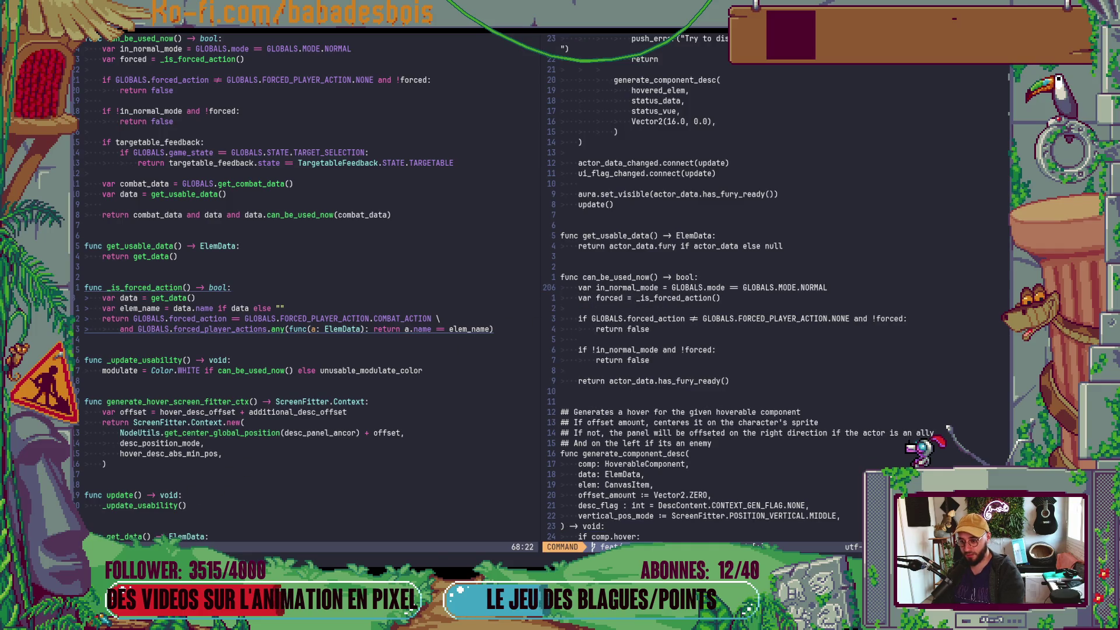
key("Return")
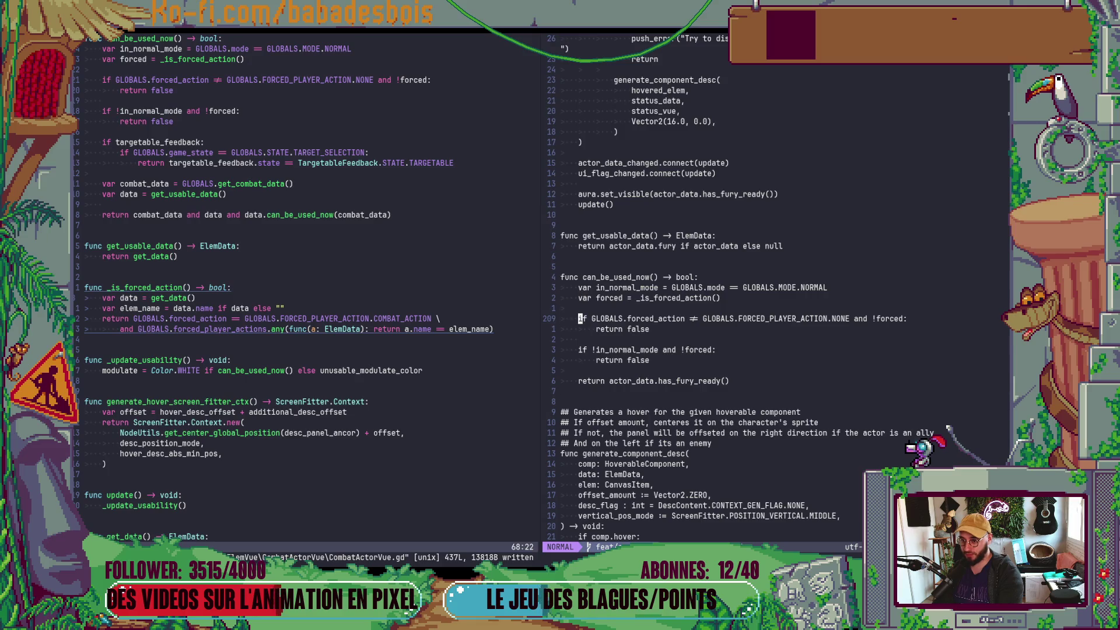
Locate the if targetable_feedback check in ElemVue.gd's can_be_used_now
key("shift+v")
key("j")
key("Escape")
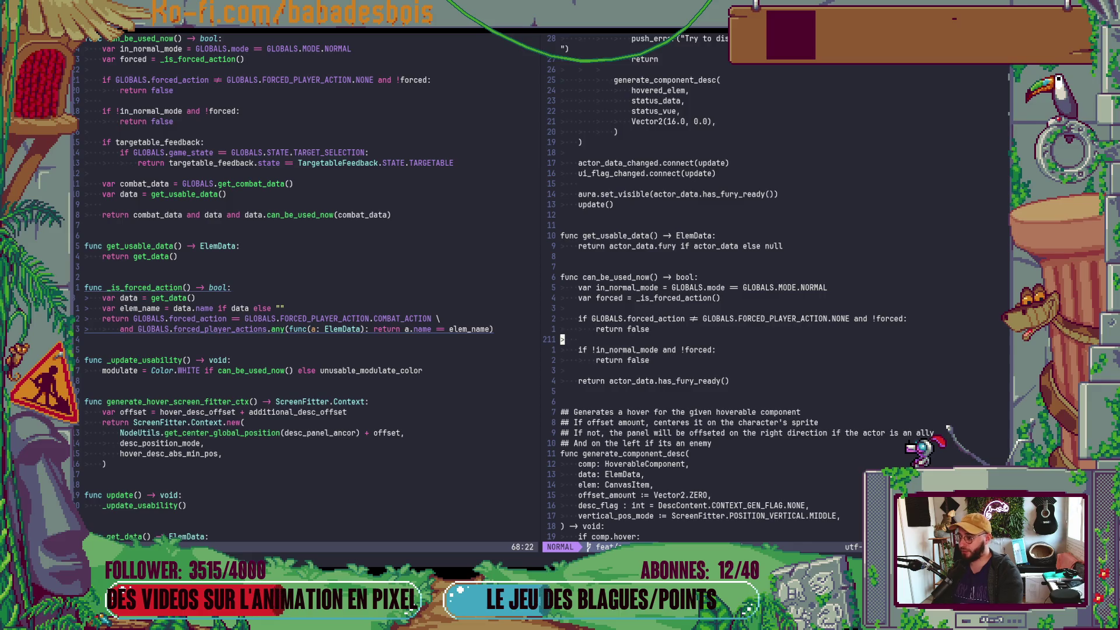
key("ctrl+w")
key("h")
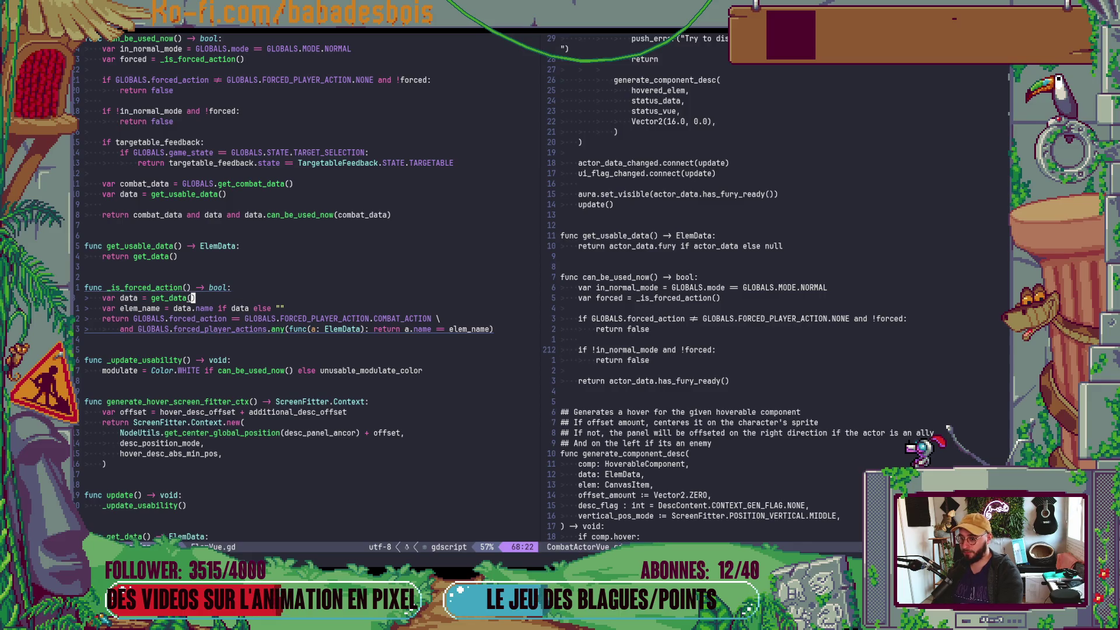
key("ctrl+u")
key("braceright")
key("braceright")
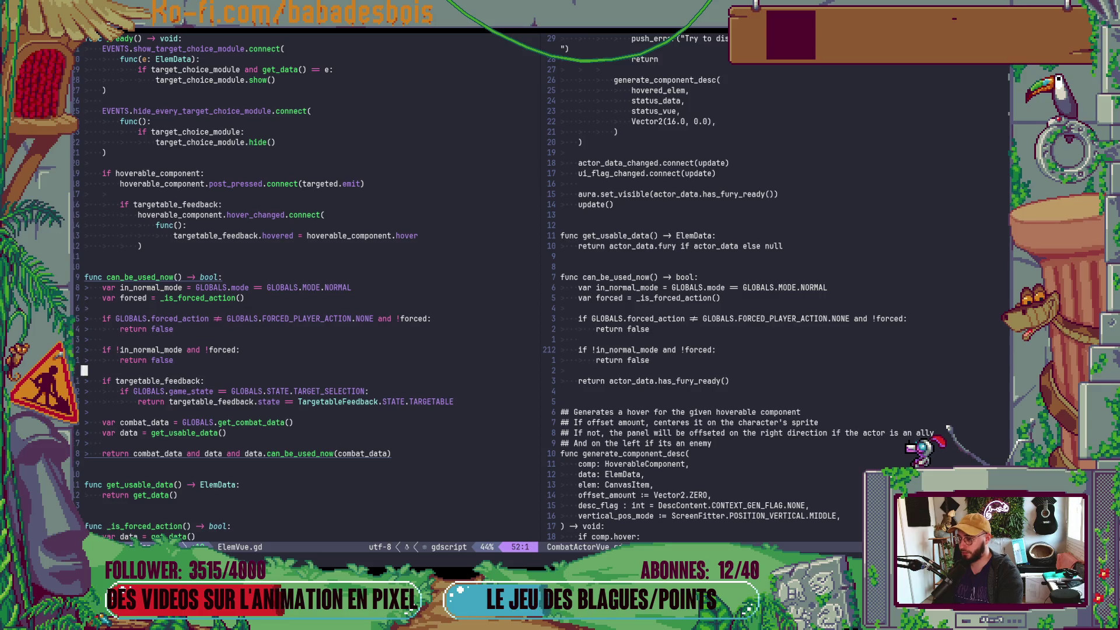
key("j")
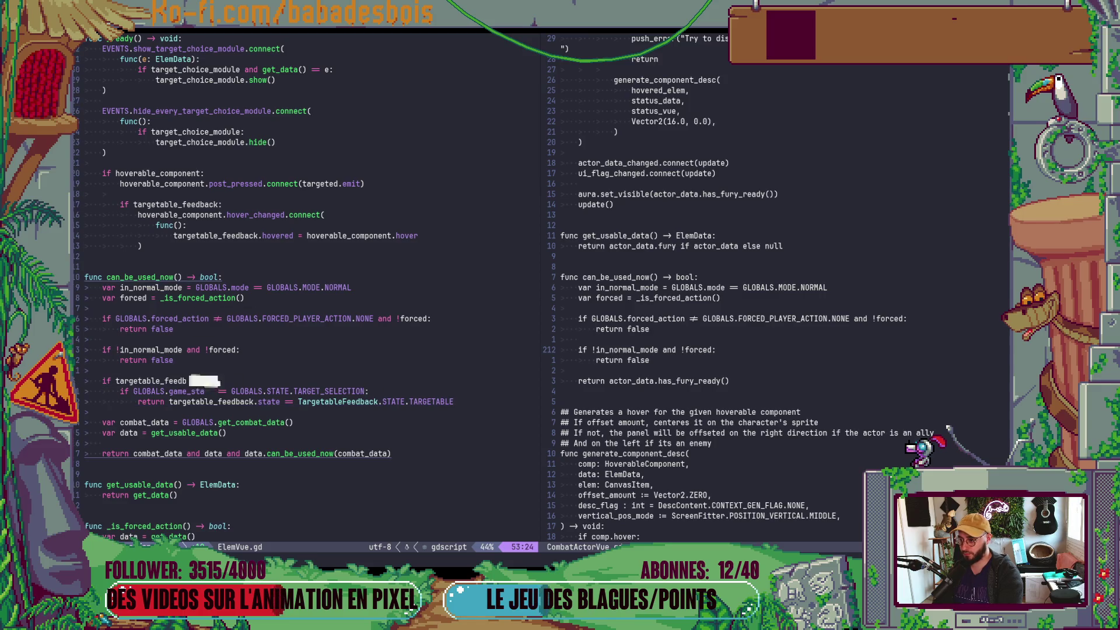
Paste the three-line targetable_feedback check before the final return, save, and relaunch the game
key("ctrl+w")
key("l")
key("j")
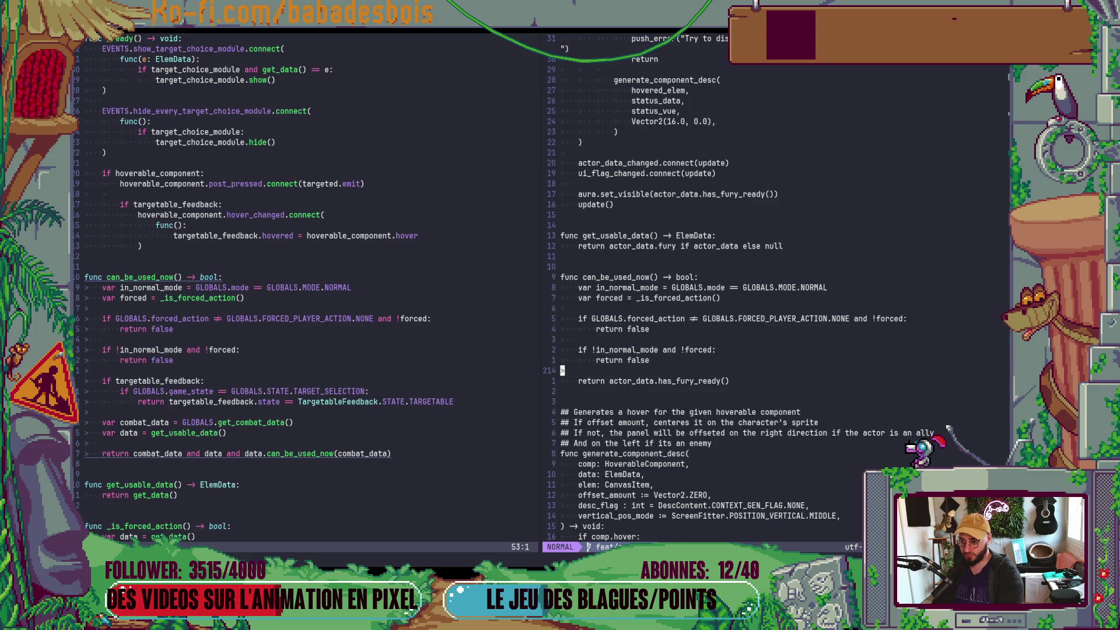
key("p")
key("bracketright")
key("space")
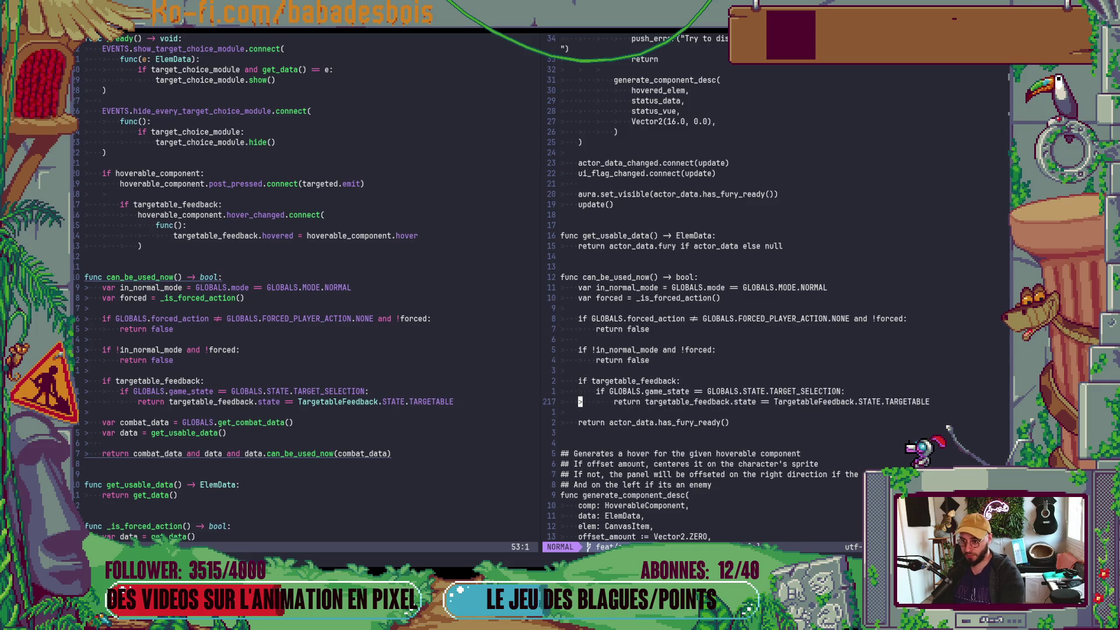
type(":w")
key("Return")
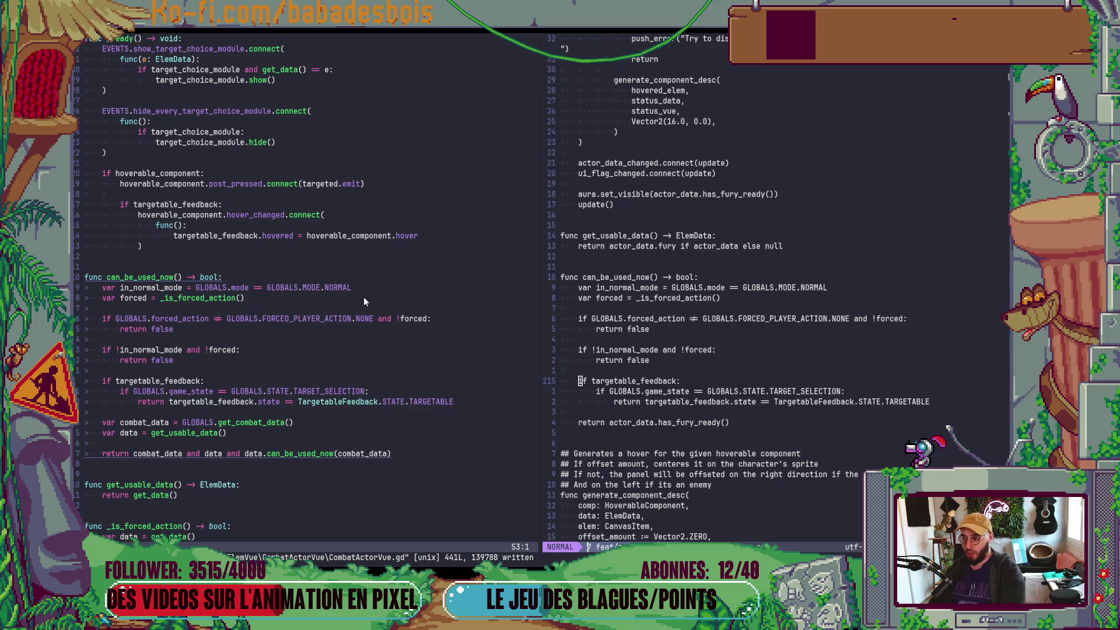
key("alt+Tab")
key("F5")
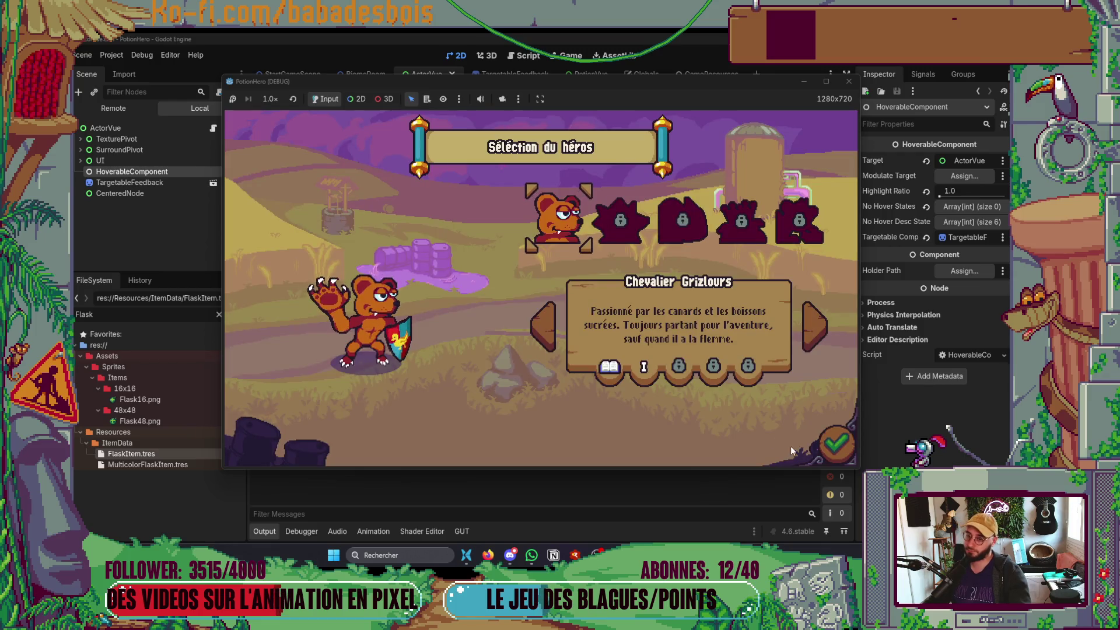
Start the second adventure, skip the tutorial text, and enter the first combat on Ferme malfamée
left_click(836, 445)
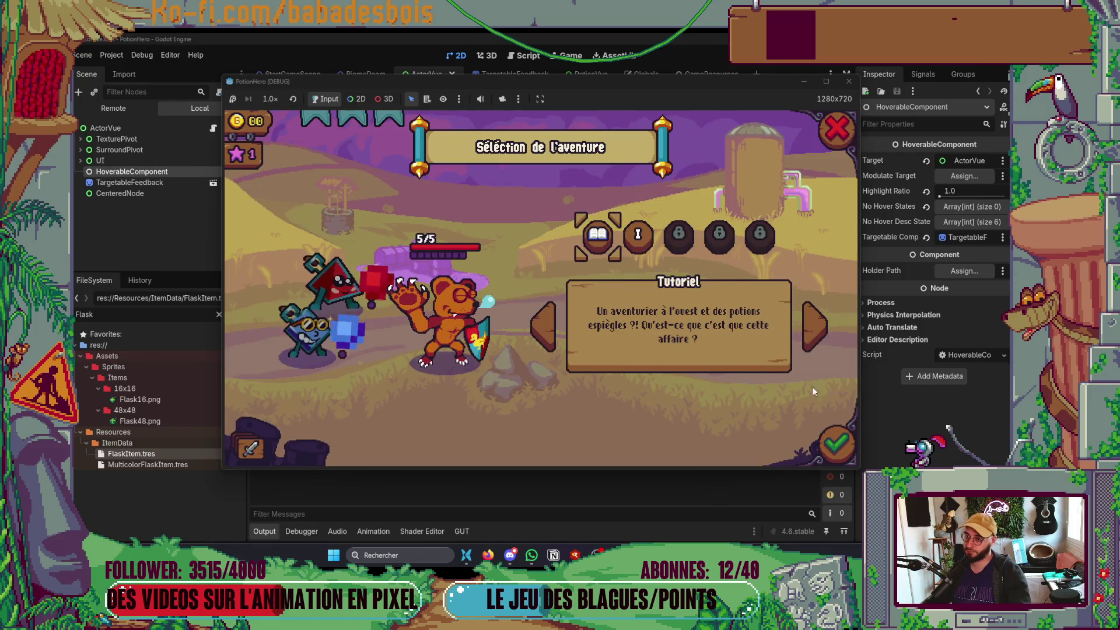
left_click(641, 240)
left_click(835, 445)
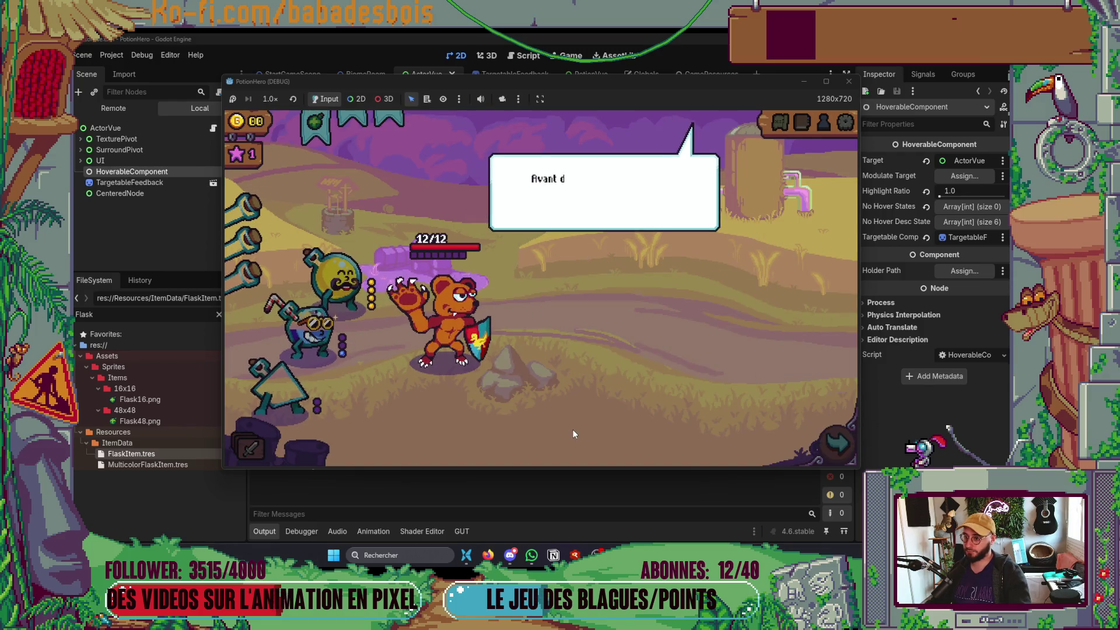
left_click(577, 412)
left_click(595, 410)
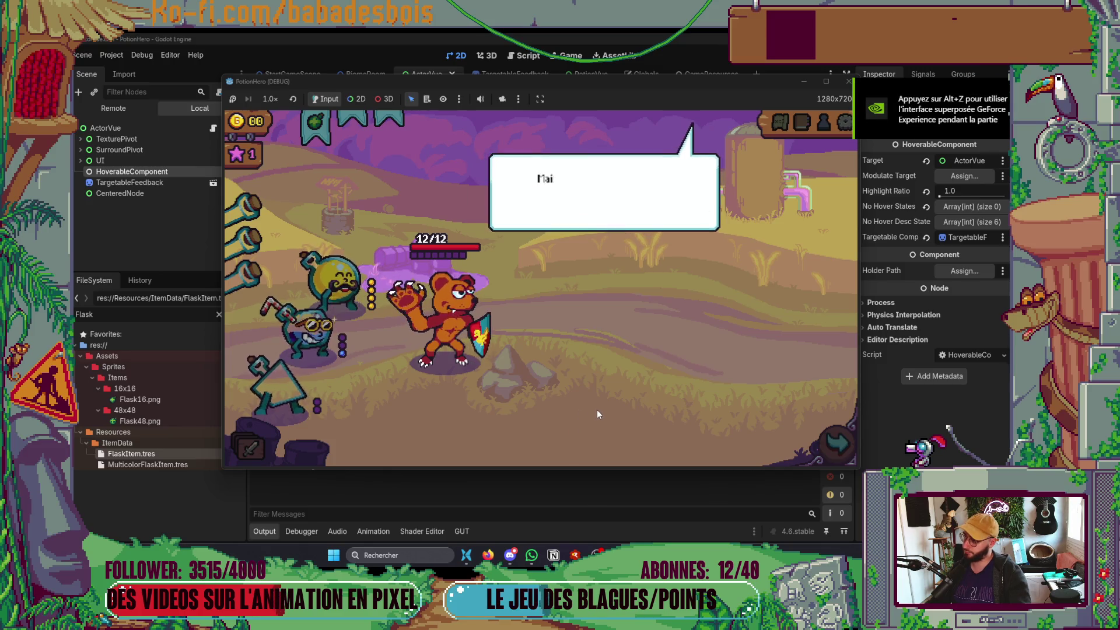
left_click(598, 408)
left_click(835, 443)
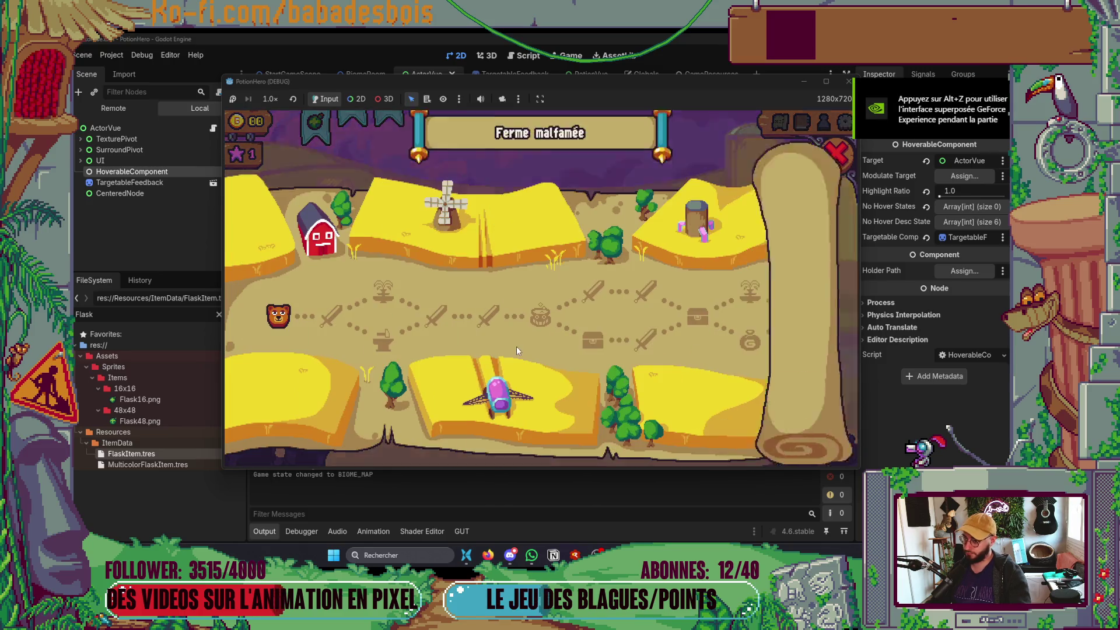
left_click(333, 316)
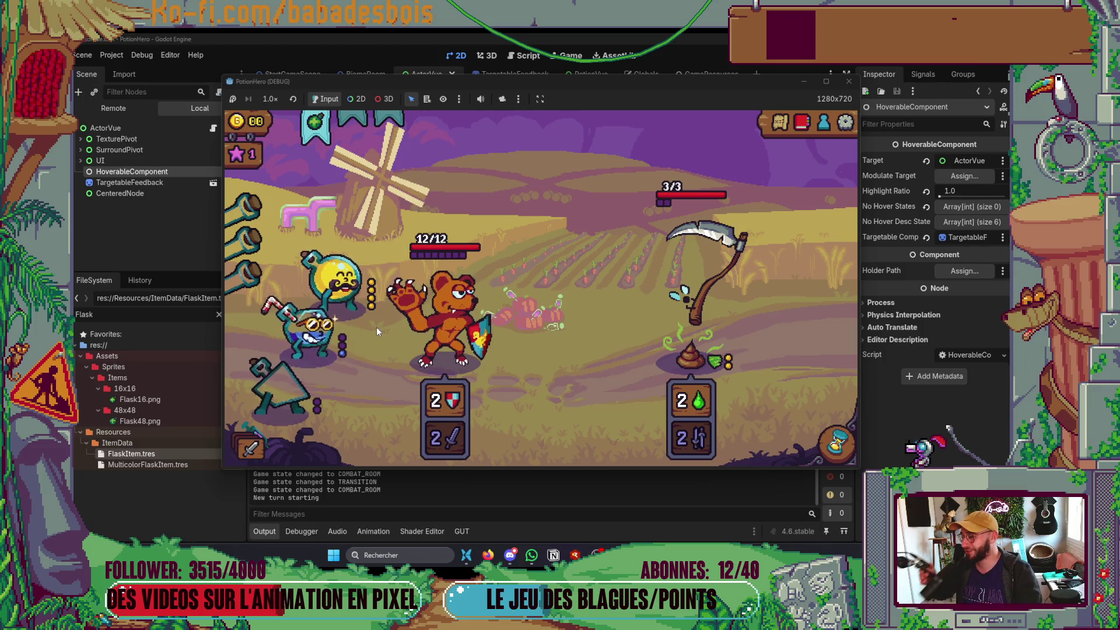
Enter and right-click cancel targeting with the yellow and blue flasks
left_click(334, 279)
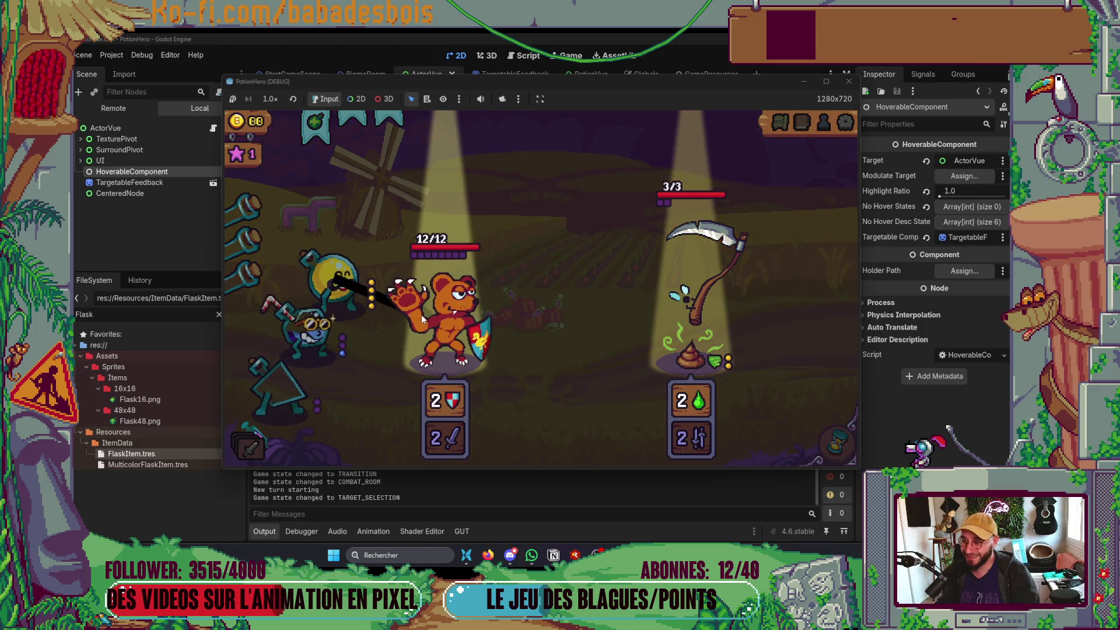
right_click(421, 314)
left_click(336, 269)
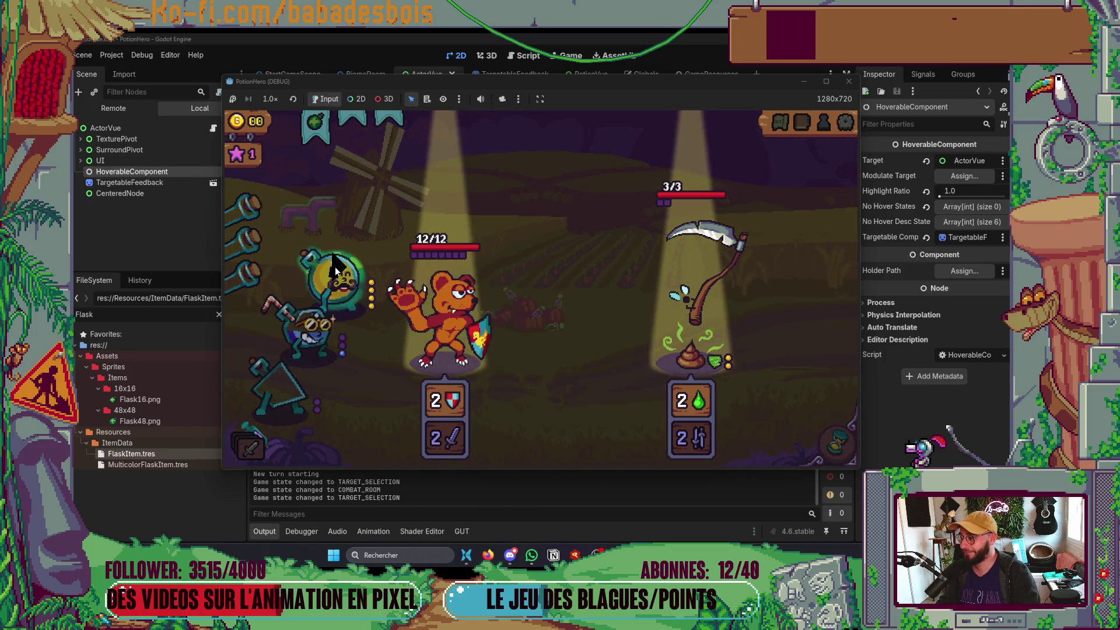
right_click(313, 324)
left_click(313, 324)
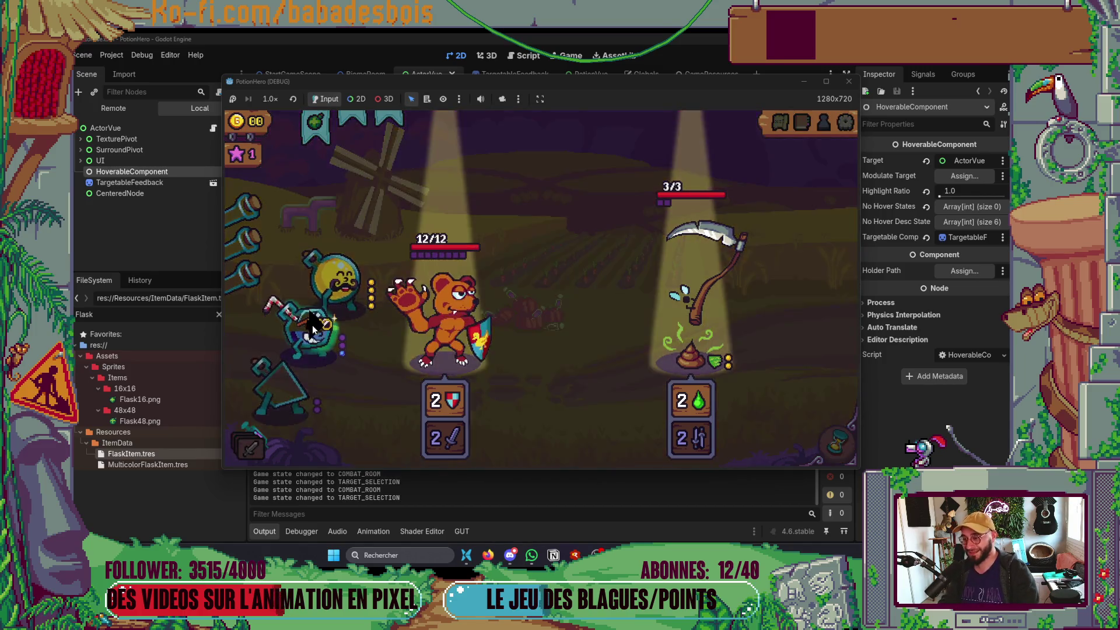
right_click(313, 324)
left_click(335, 274)
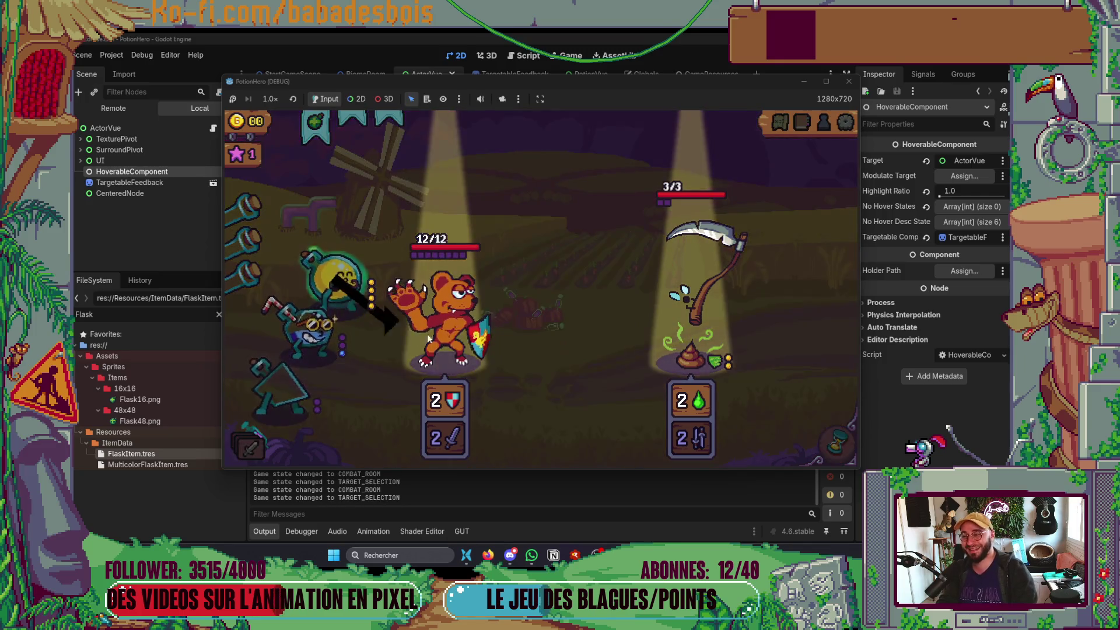
right_click(450, 359)
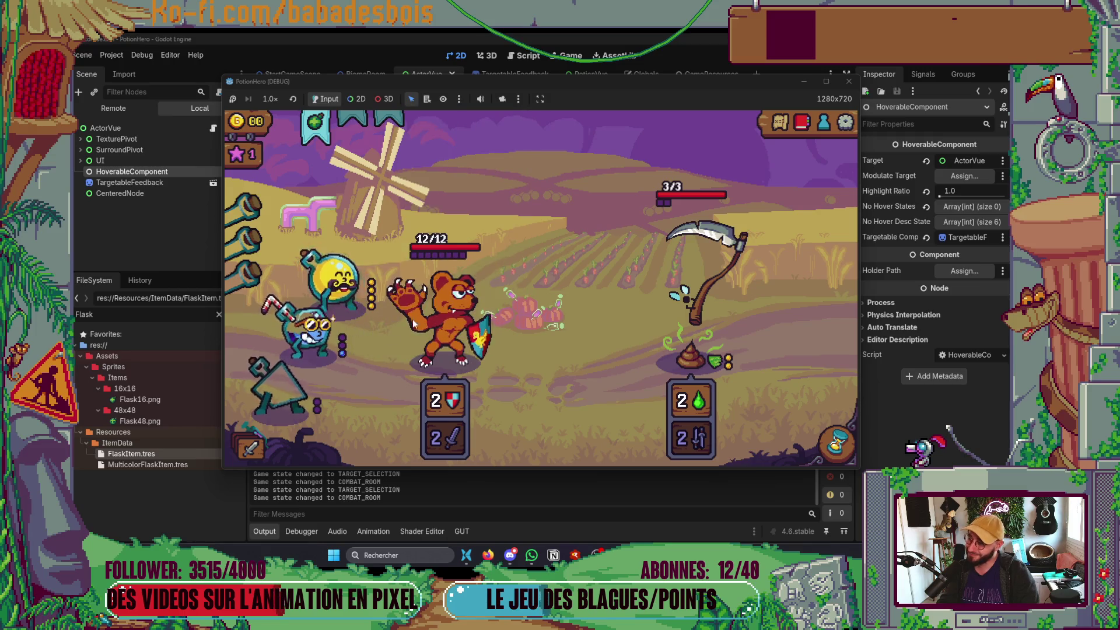
Try the green flask's targeting and hover card, then stop the running game
left_click(315, 125)
right_click(399, 204)
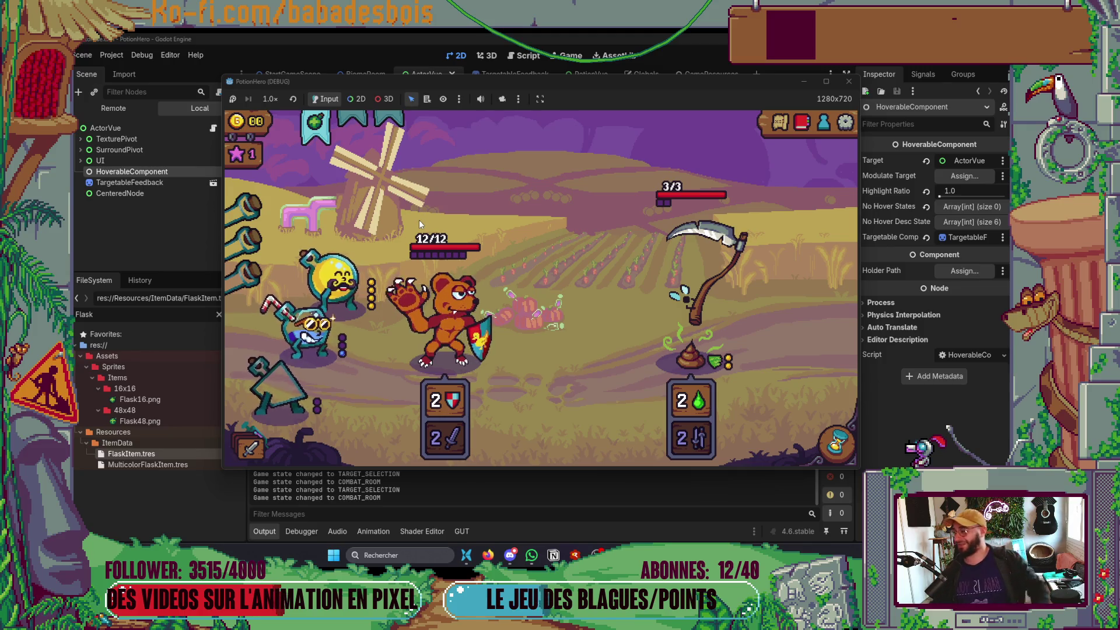
mouse_move(326, 137)
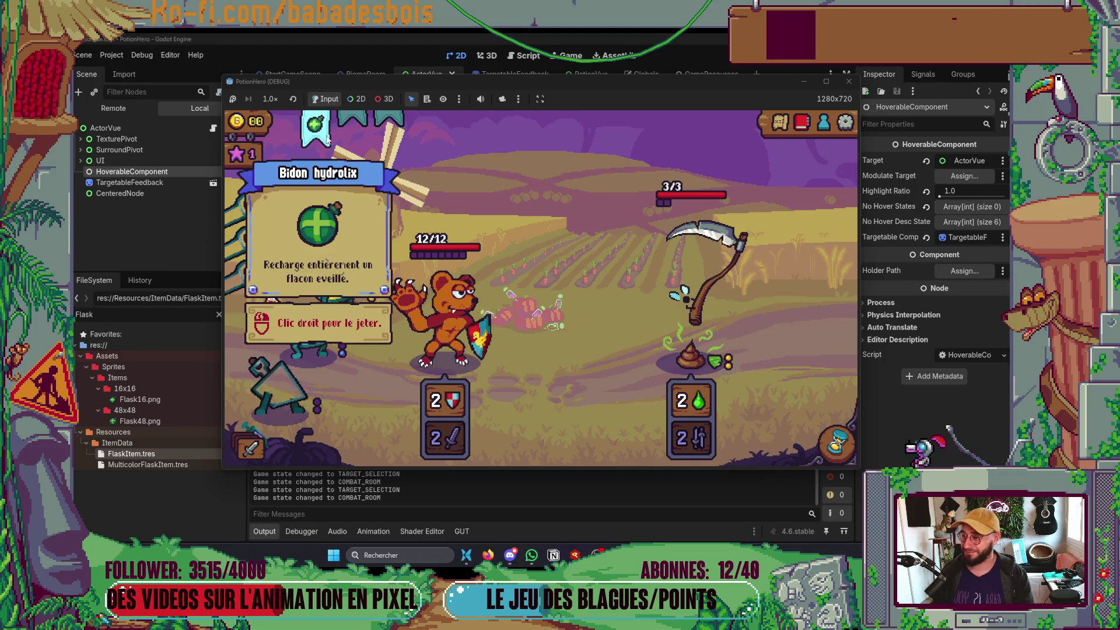
left_click(848, 82)
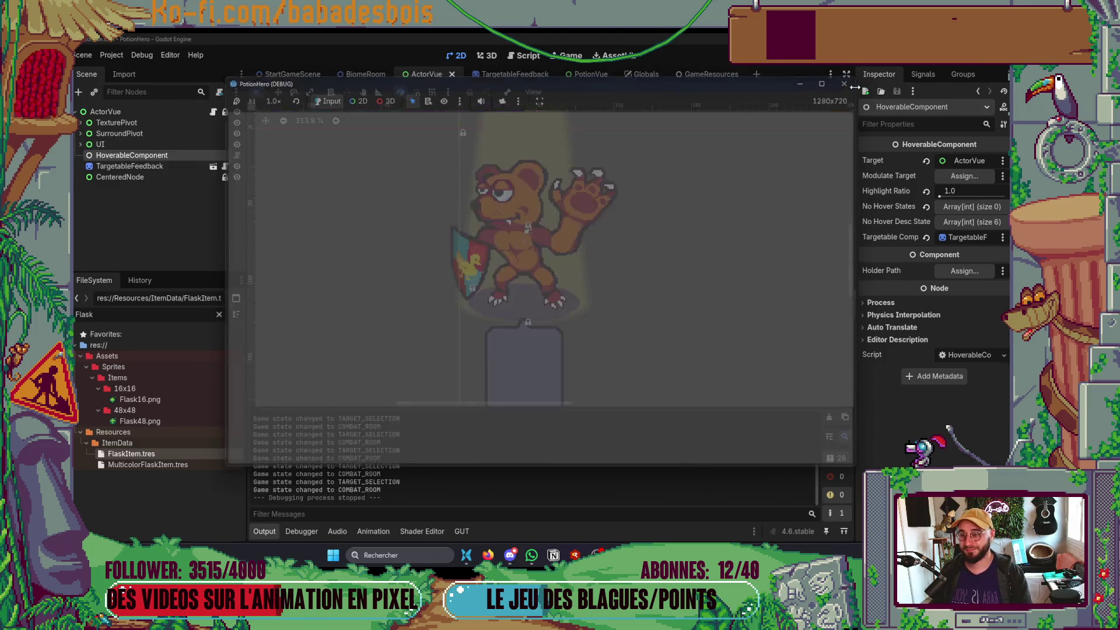
Switch from Godot to the Neovim code editor
key("alt+Tab")
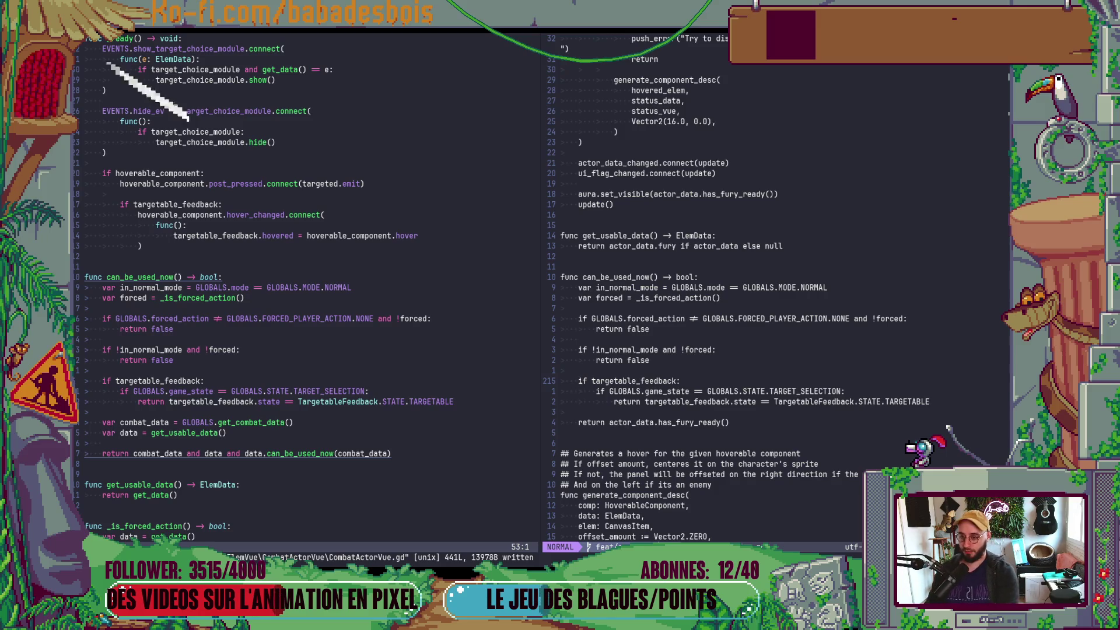
key("shift+v")
key("j")
key("j")
key("Escape")
key("j")
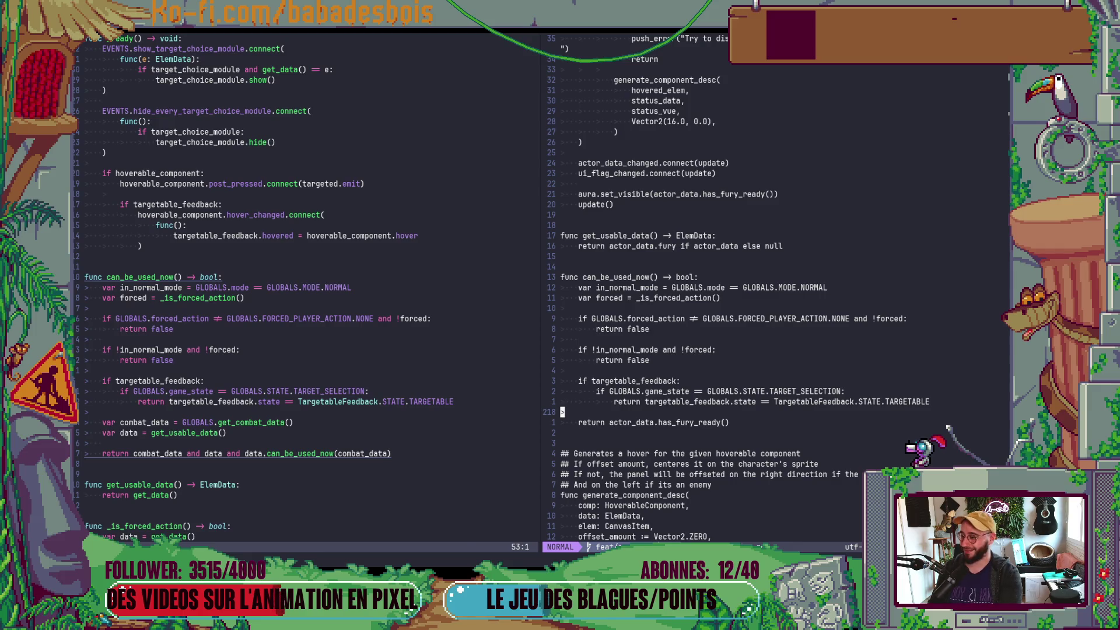
key("ctrl+w")
key("h")
key("ctrl+d")
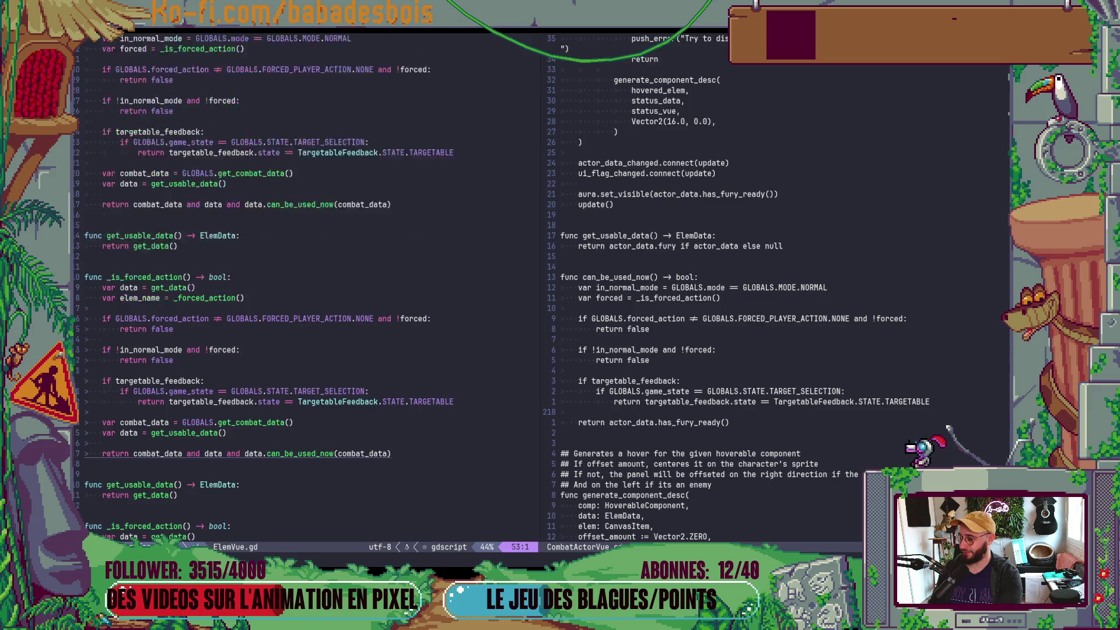
key("ctrl+u")
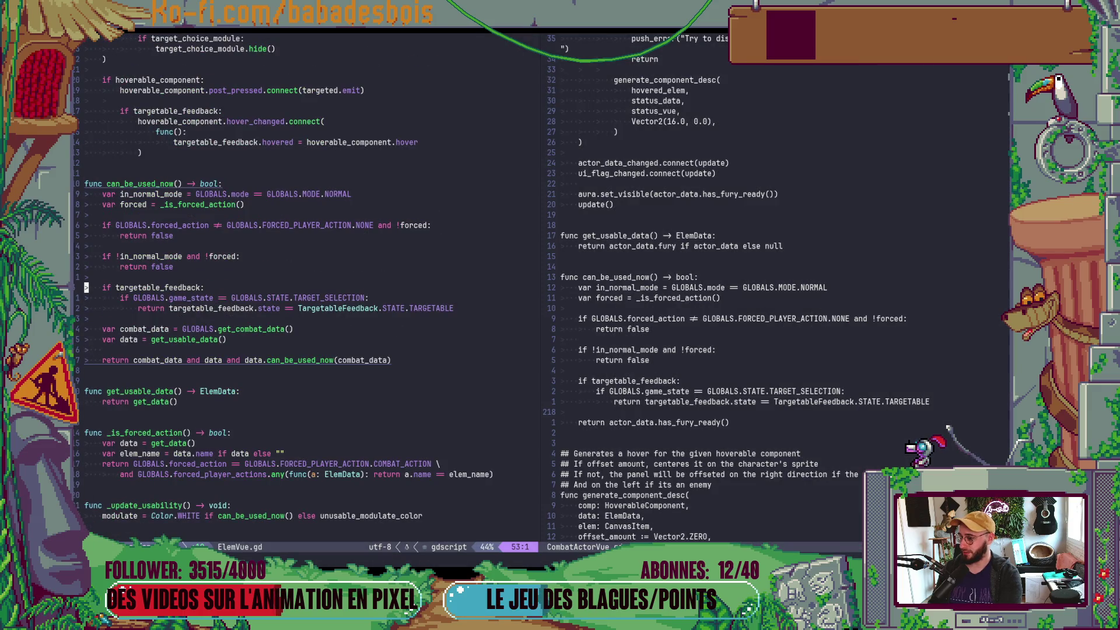
key("ctrl+d")
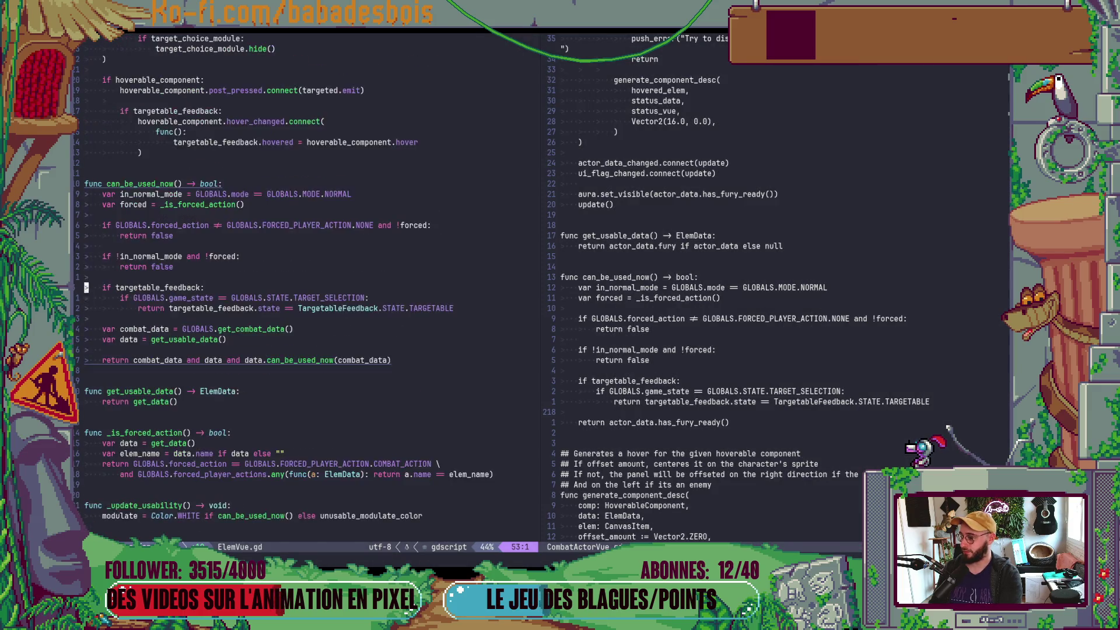
key("k")
key("k")
key("k")
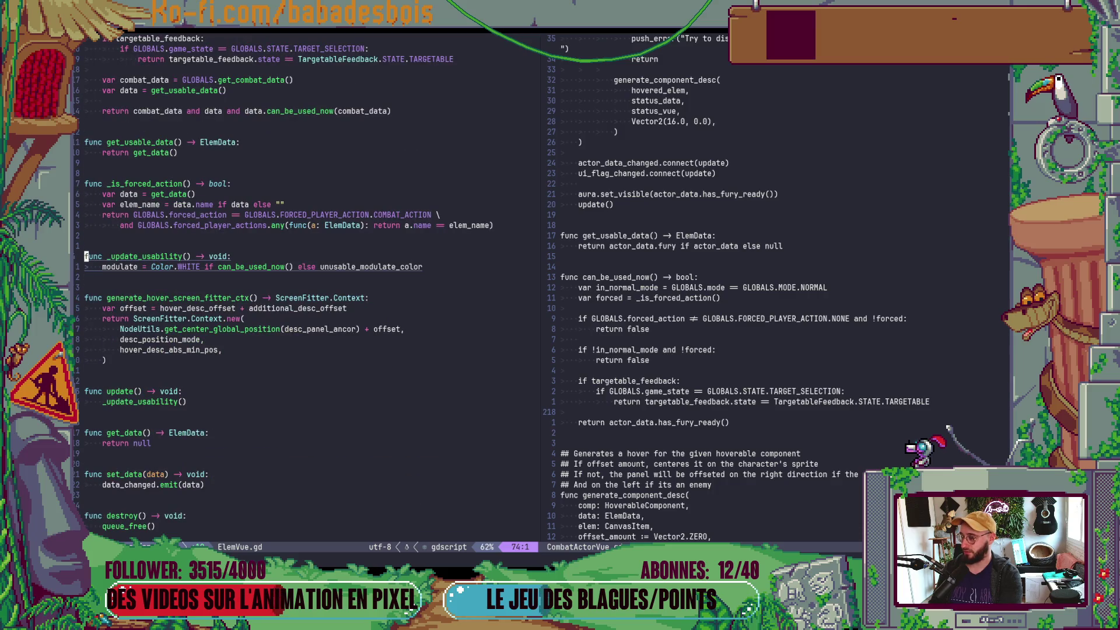
key("space")
type("ds")
type("_")
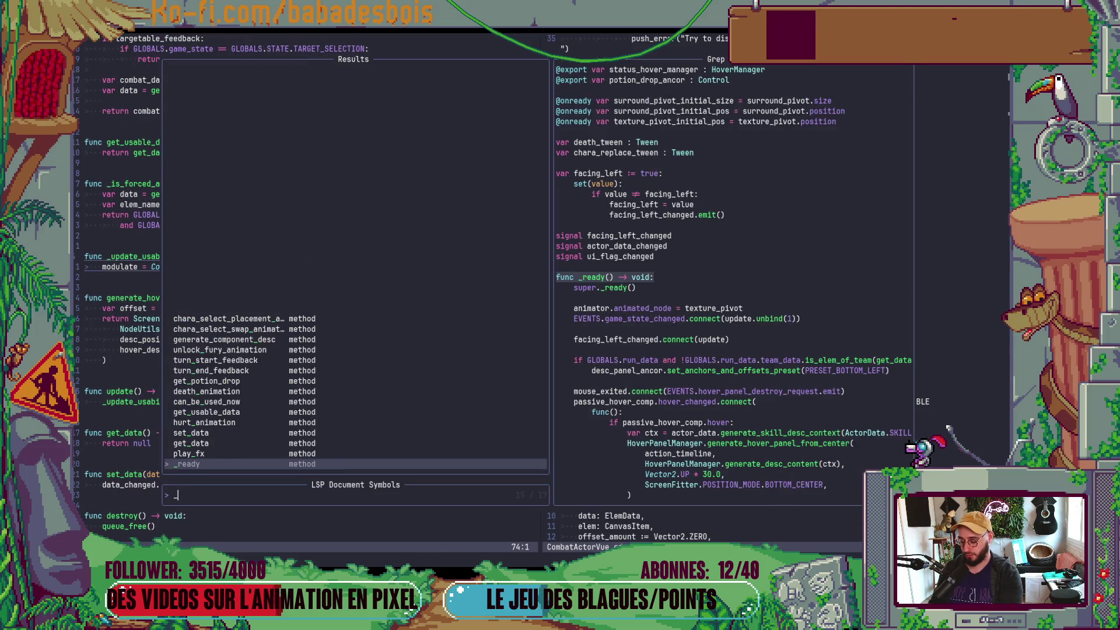
type("up")
key("Return")
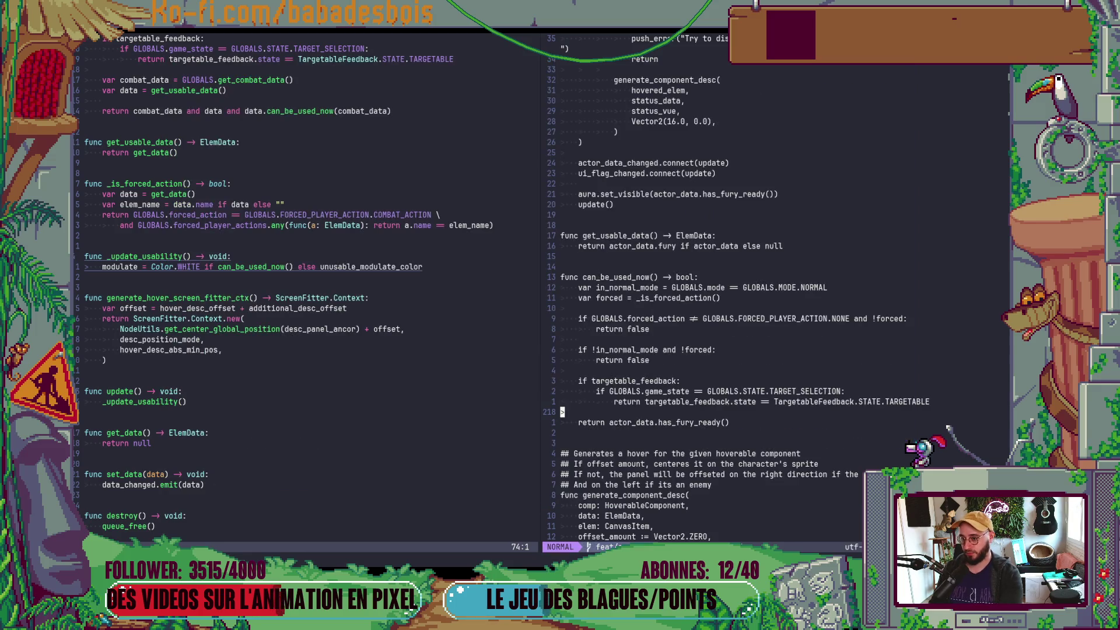
key("j")
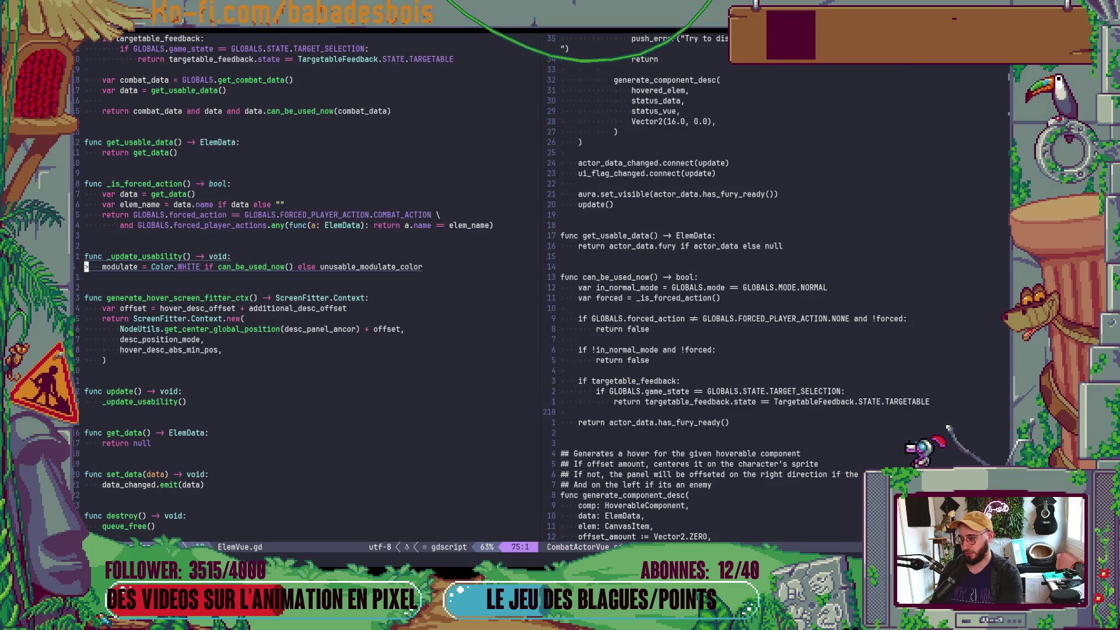
key("ctrl+l")
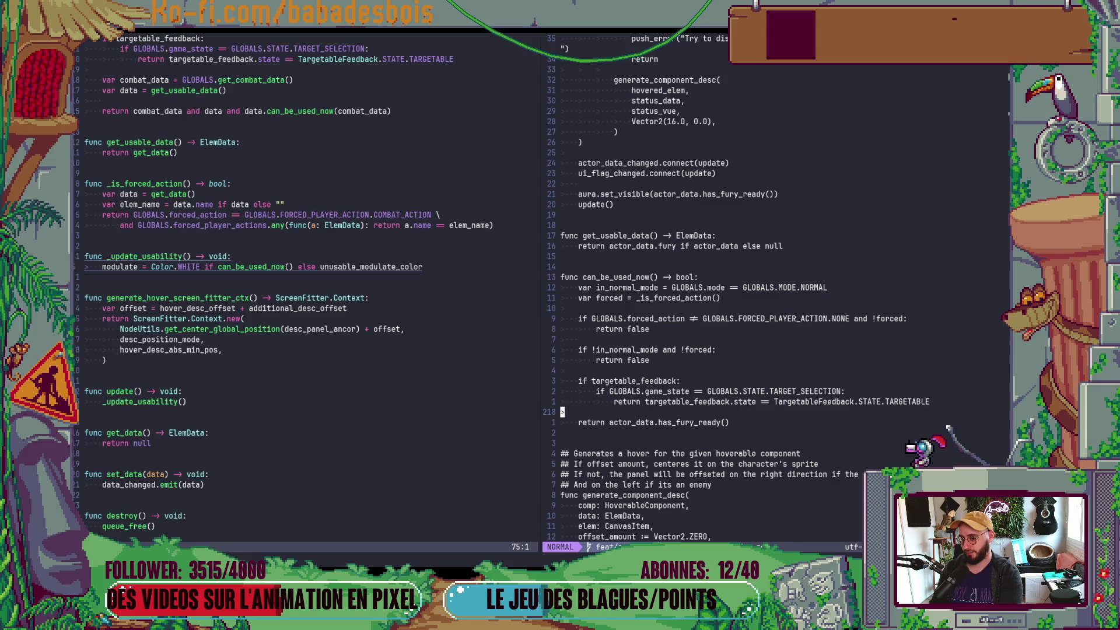
key("k")
key("k")
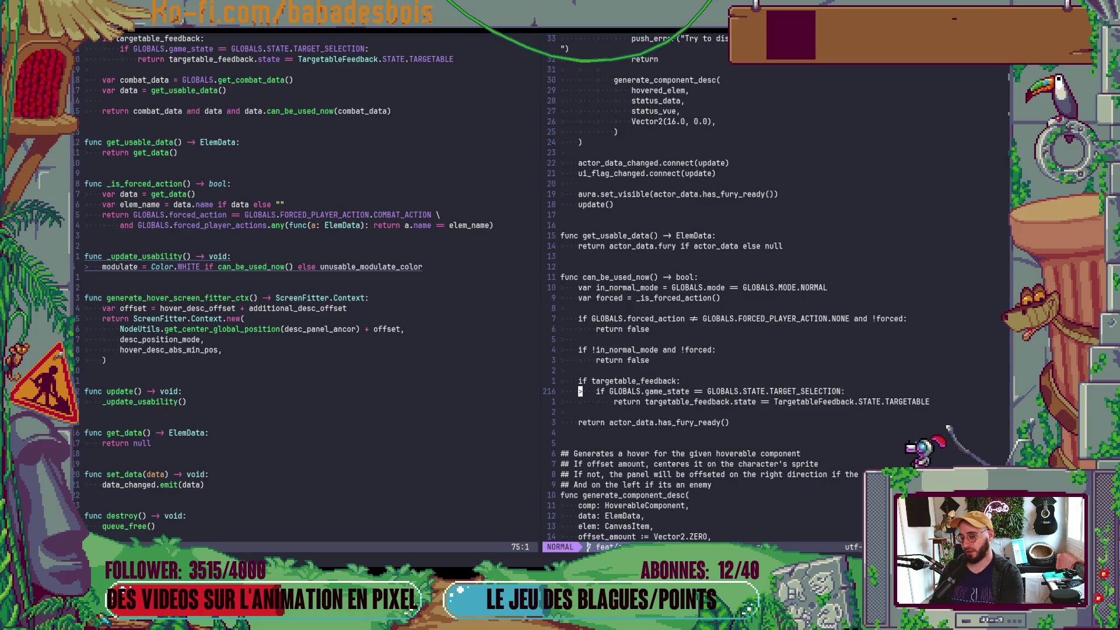
key("alt+Tab")
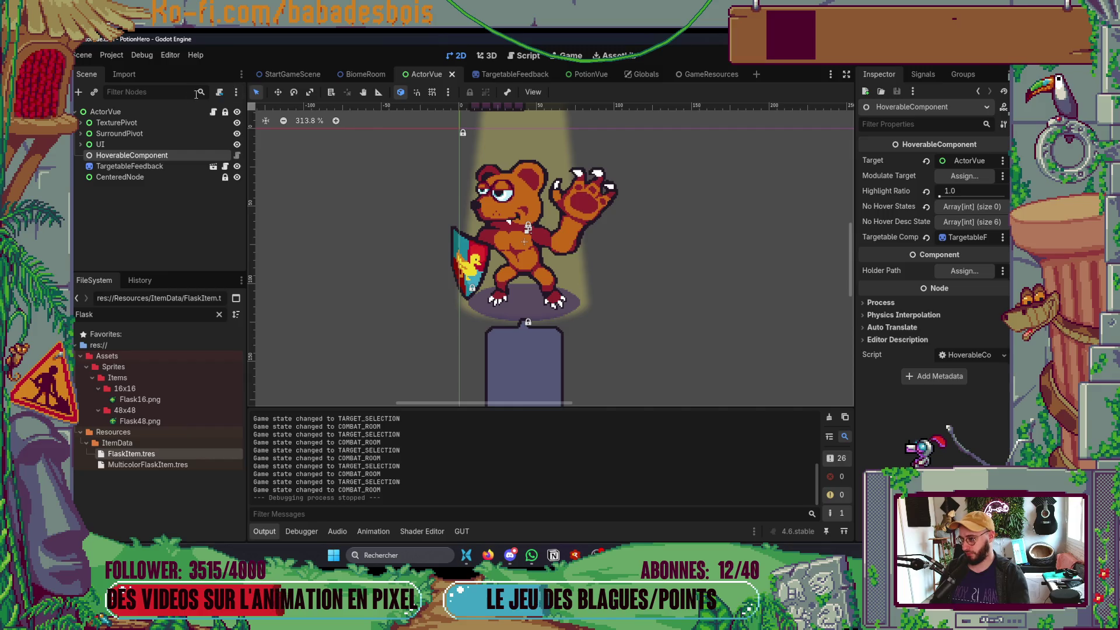
Check ActorVue's ElemVue Targetable Feedback link in the Inspector, then return to Neovim
left_click(105, 111)
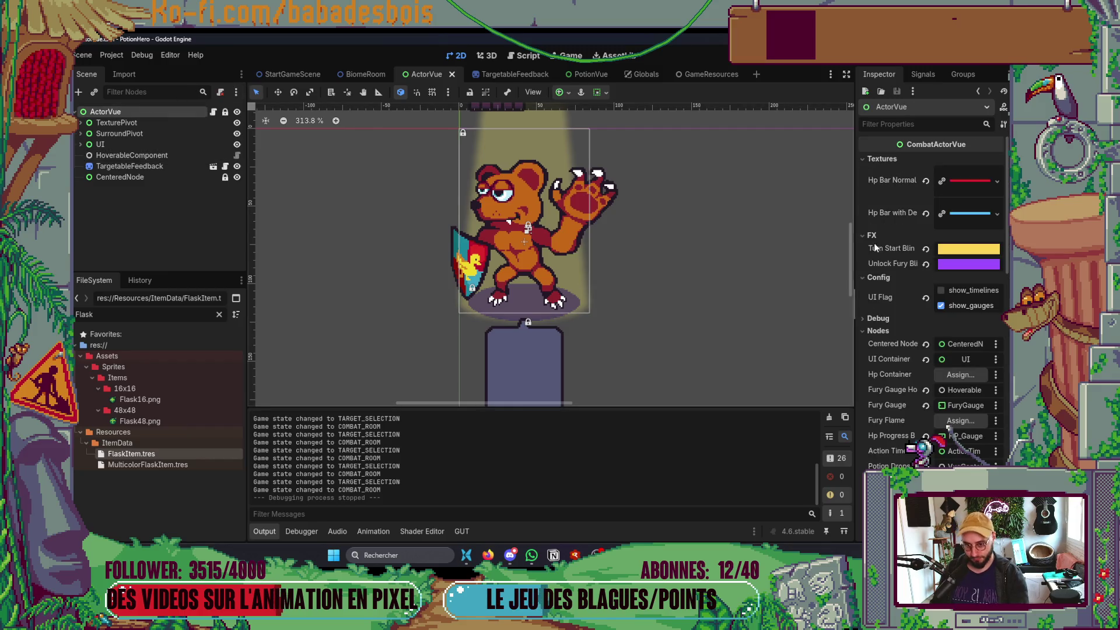
scroll(918, 262, "down", 2)
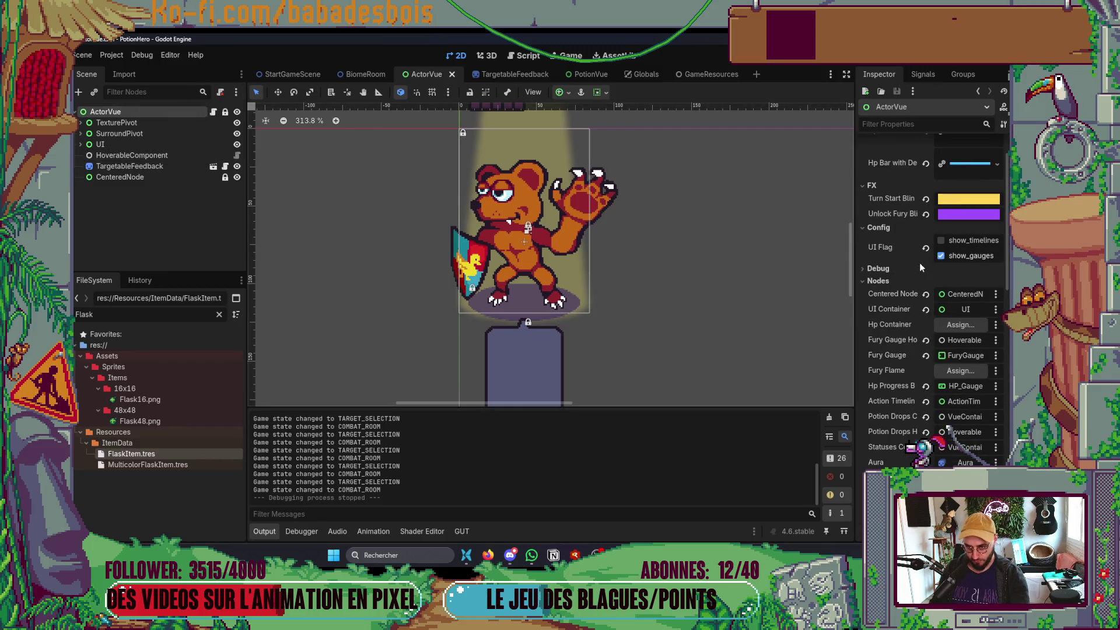
scroll(898, 270, "down", 4)
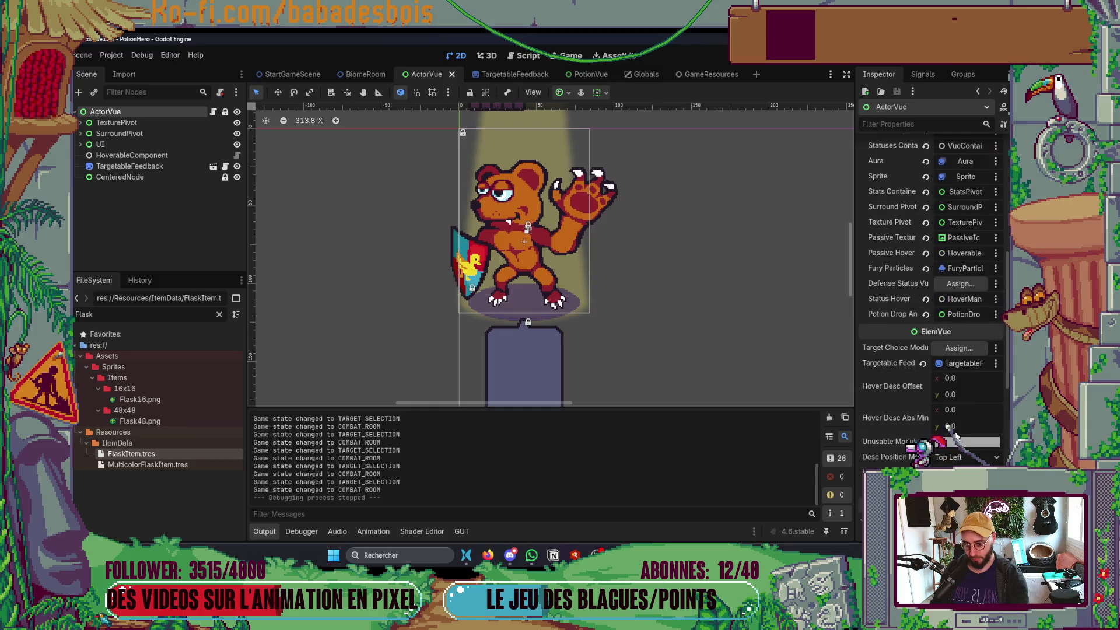
key("alt+Tab")
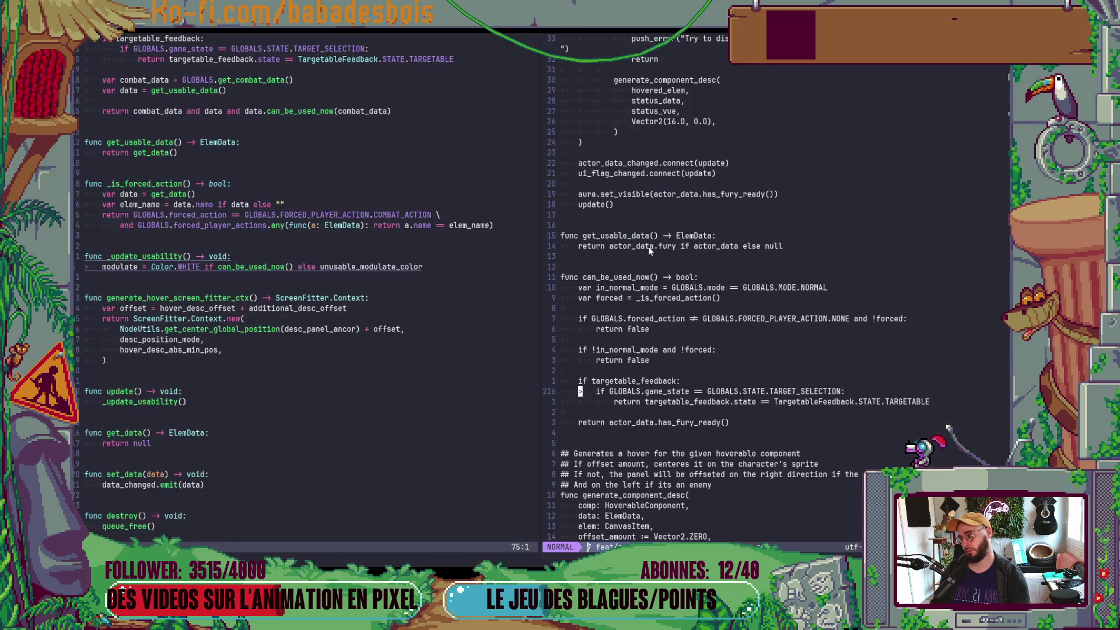
Review CombatActorVue.gd's can_be_used_now, then focus _update_usability in ElemVue.gd
key("z")
key("z")
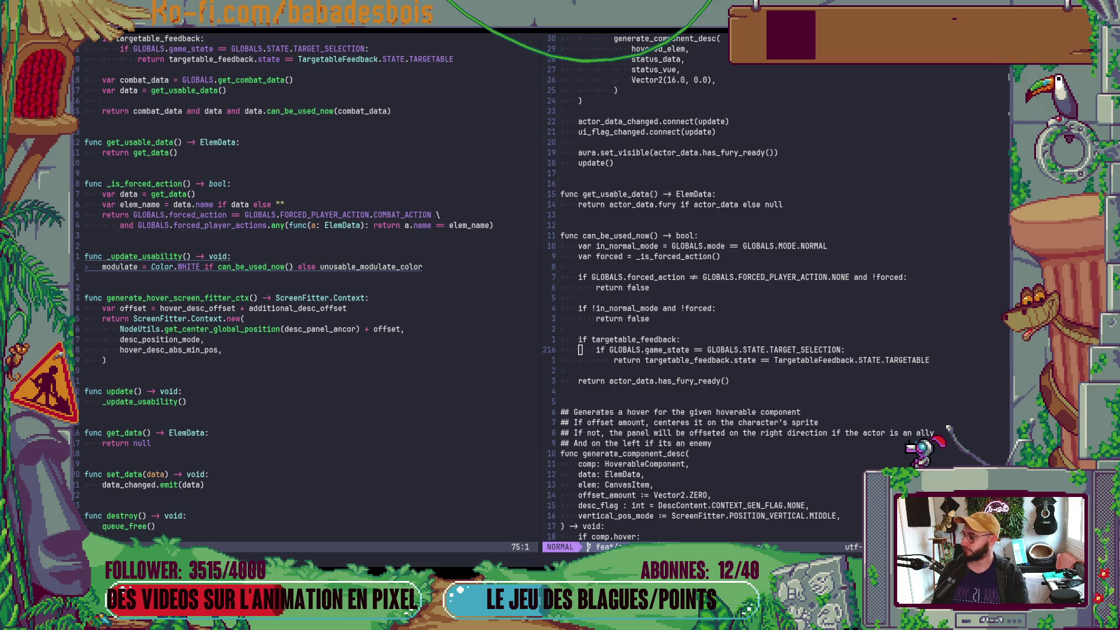
scroll(705, 335, "down", 1)
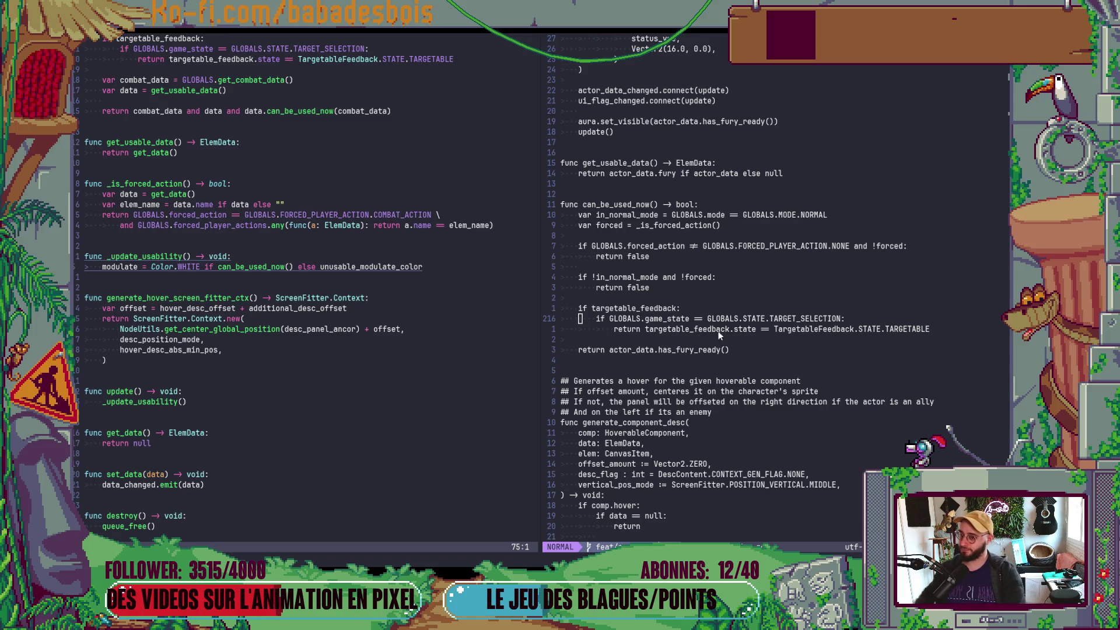
scroll(716, 360, "down", 2)
scroll(717, 364, "up", 2)
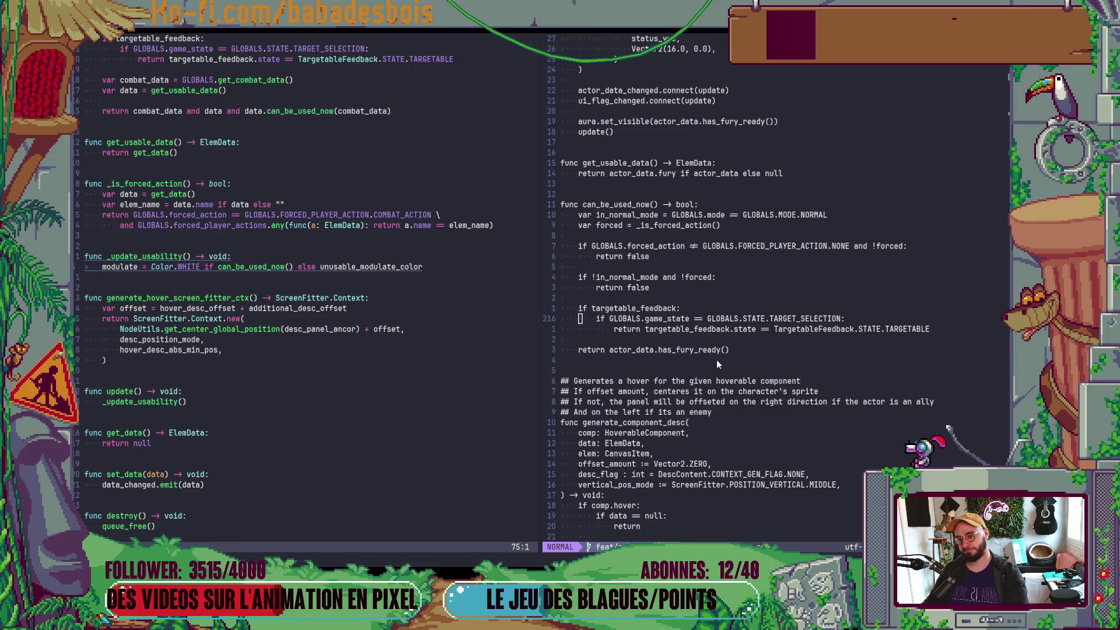
scroll(716, 359, "up", 2)
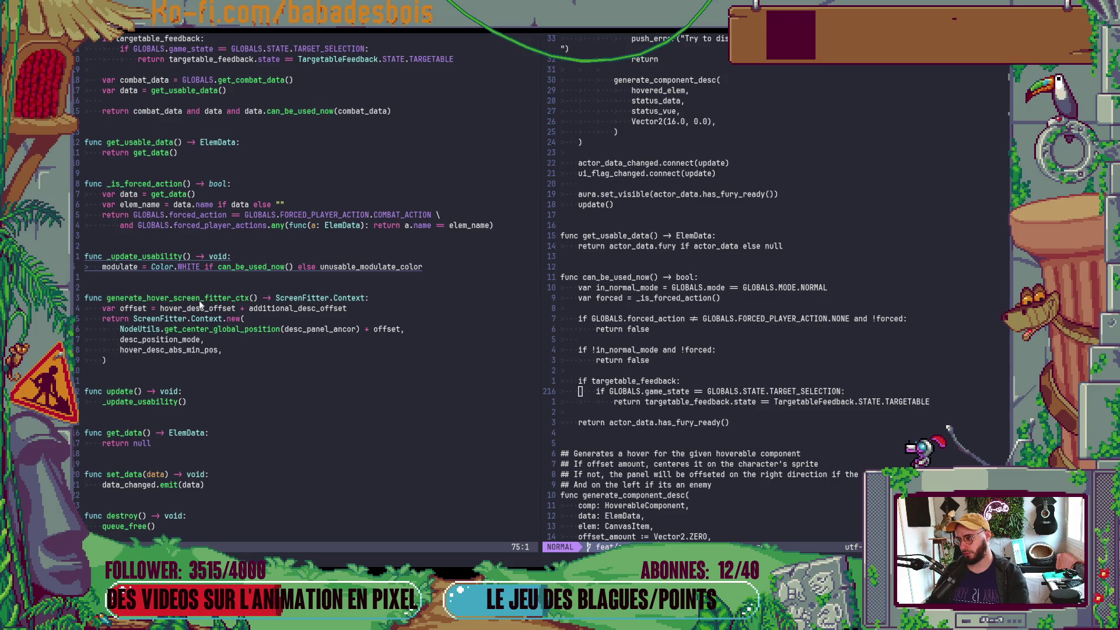
left_click(153, 257)
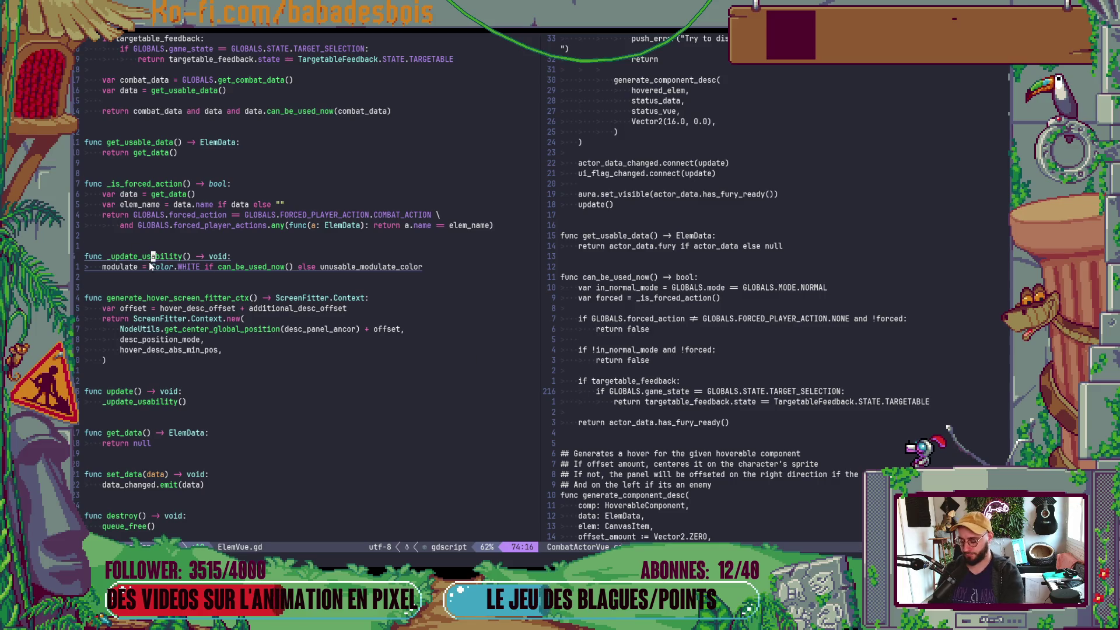
key("space")
key("slash")
key("Up")
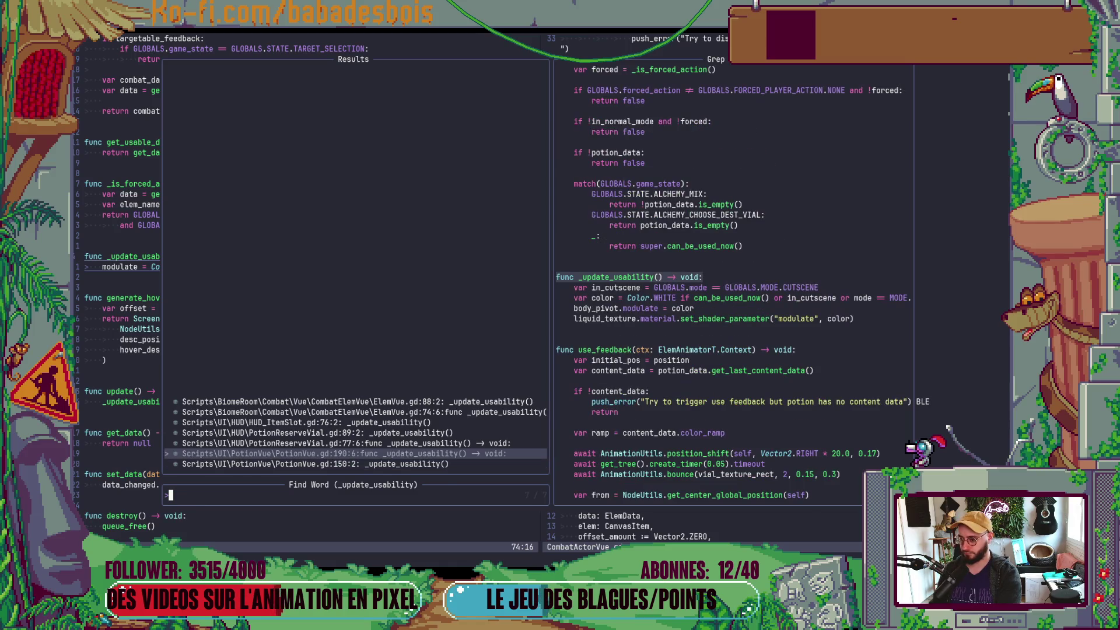
key("Up")
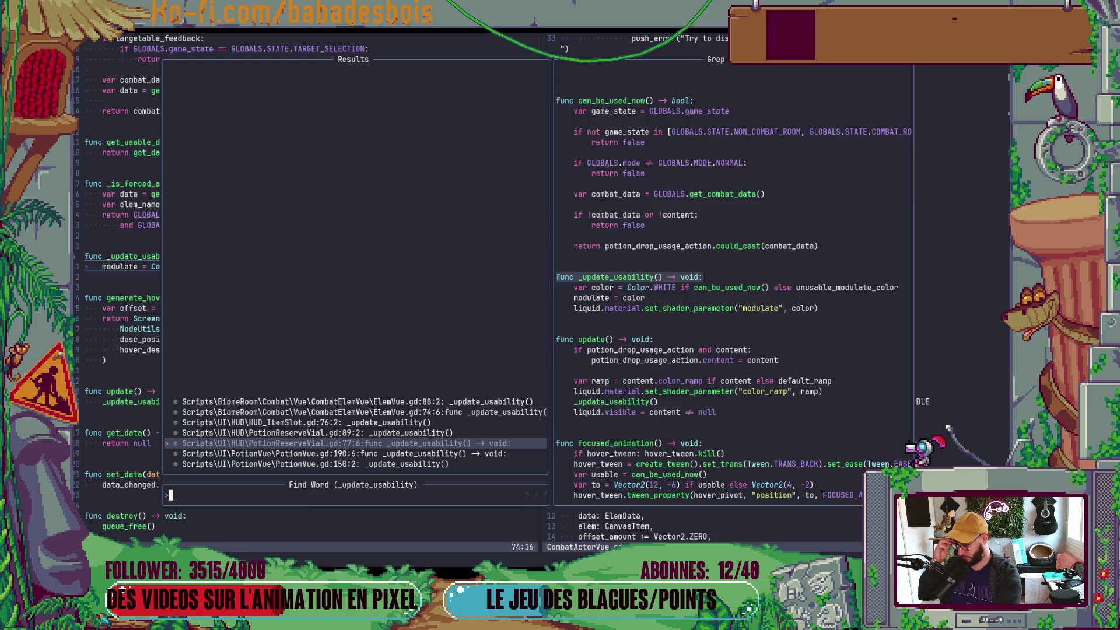
key("Down")
key("Down")
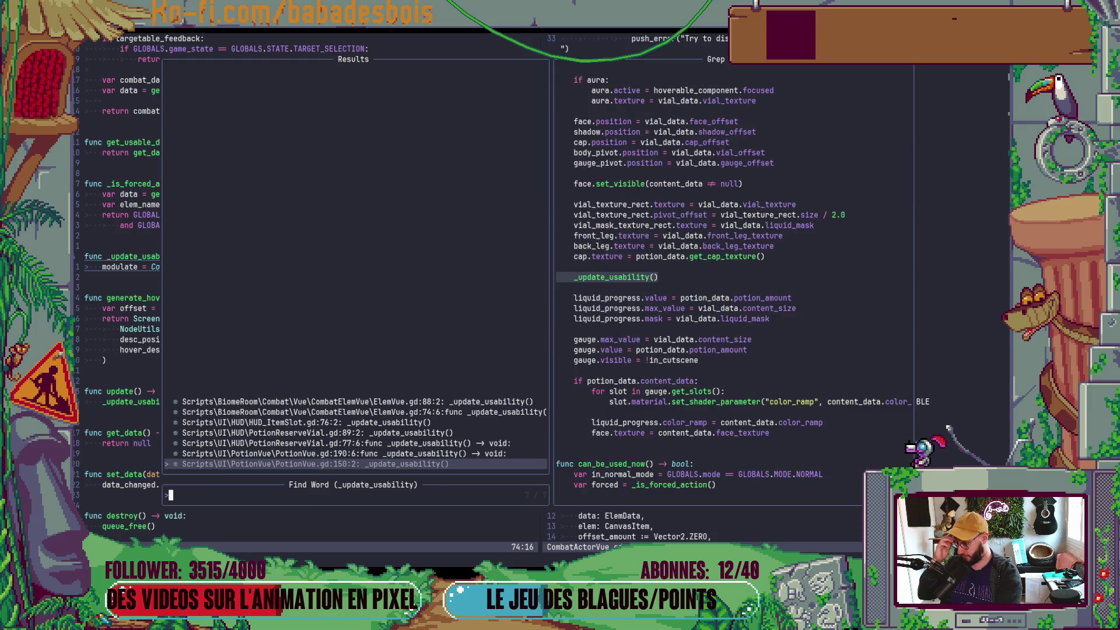
key("Up")
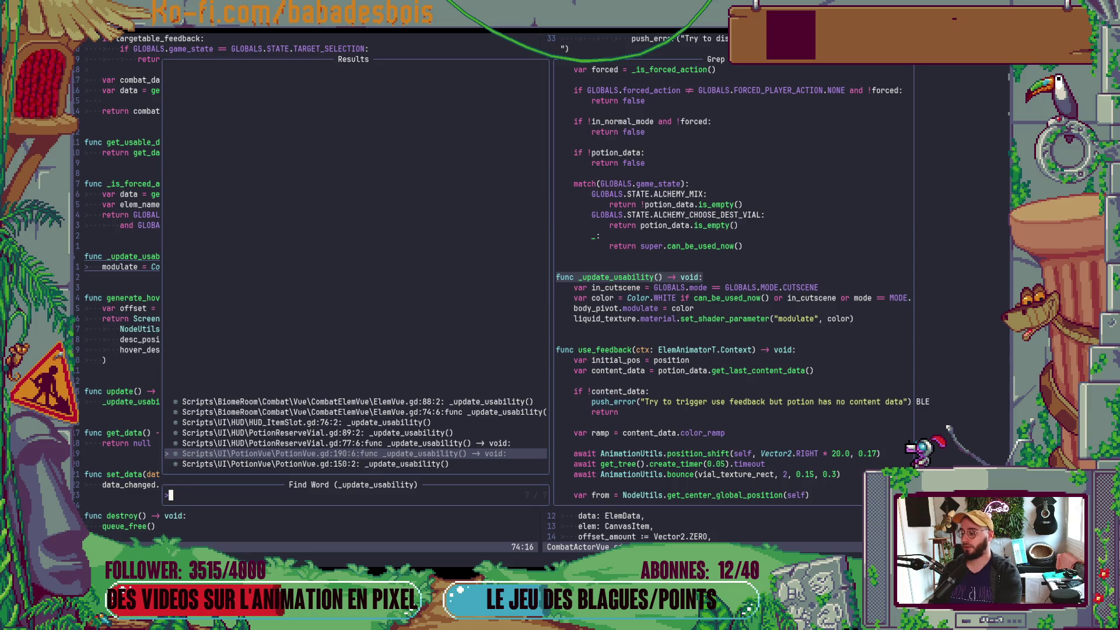
key("Escape")
key("space")
type("fw")
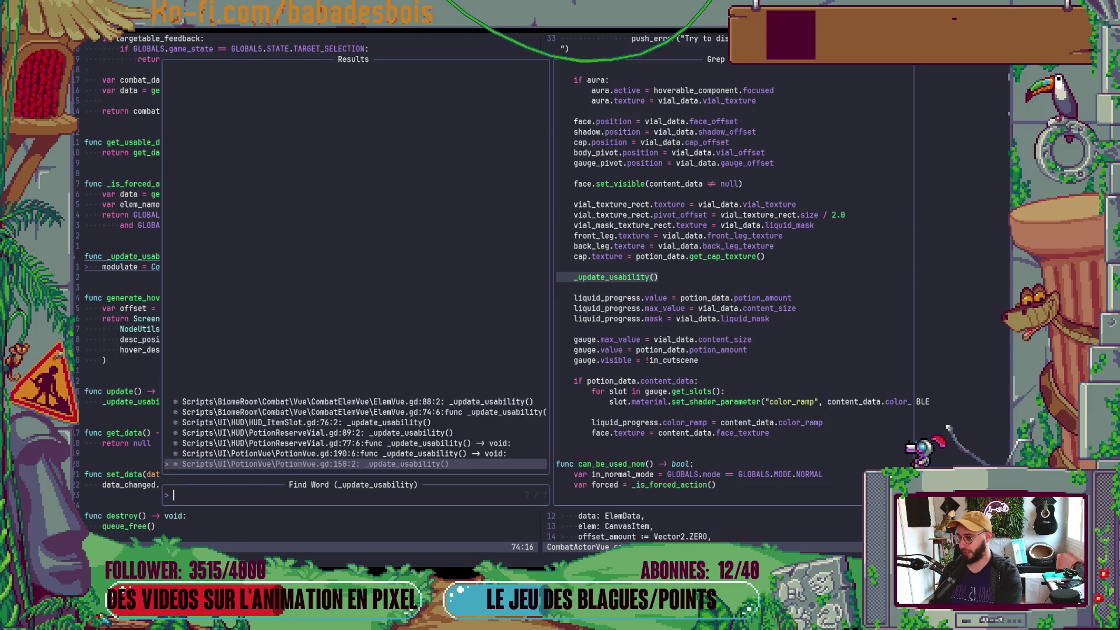
type("kk")
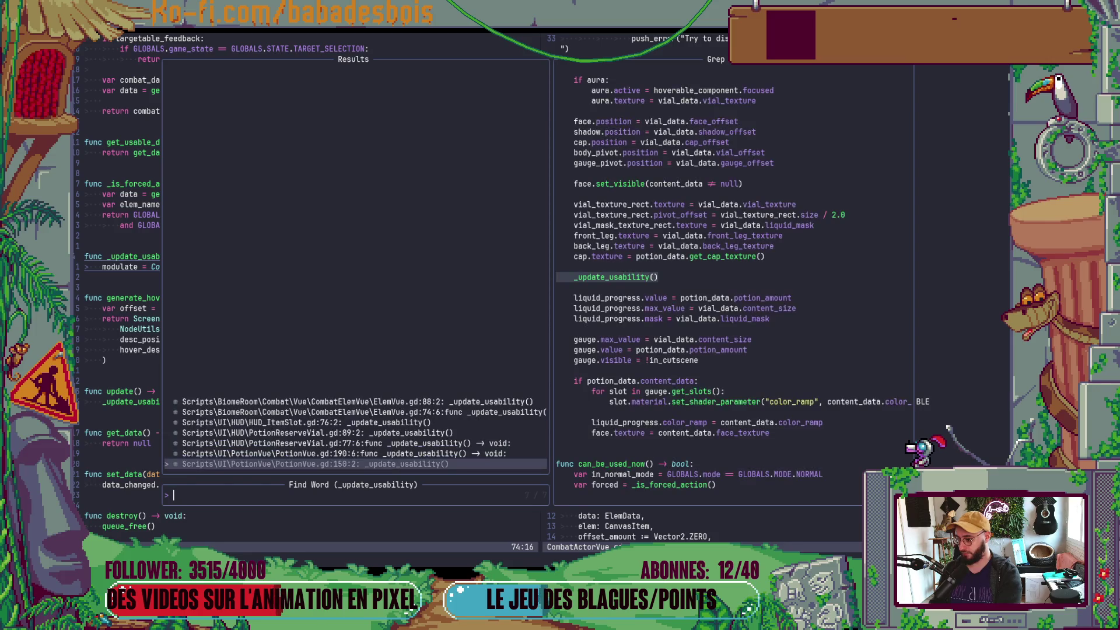
key("BackSpace")
key("Up")
key("Up")
key("Up")
key("Up")
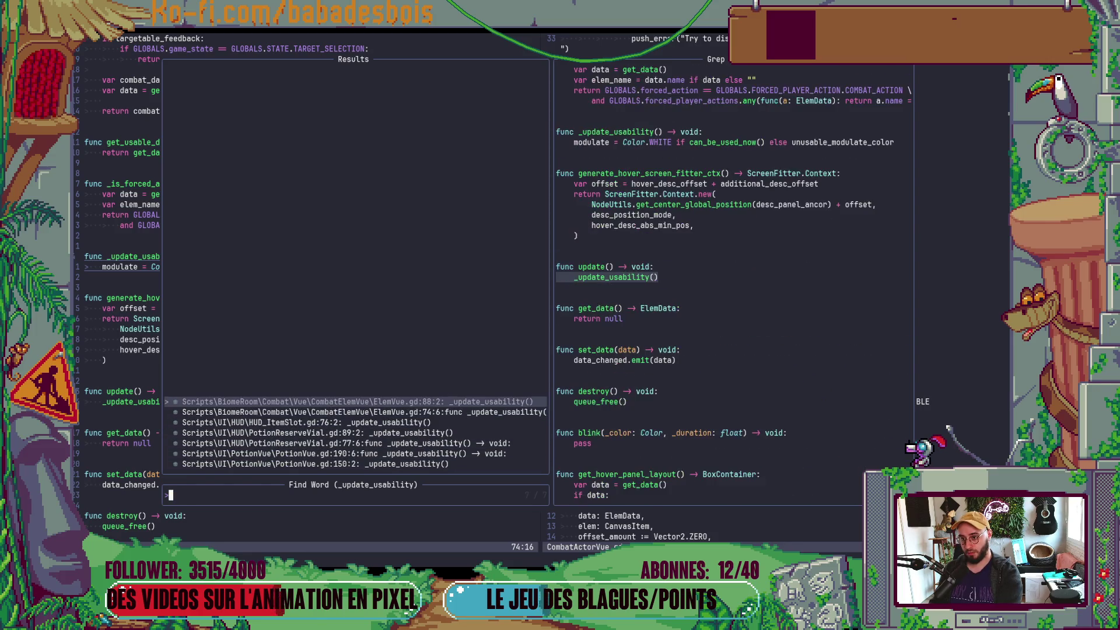
key("Escape")
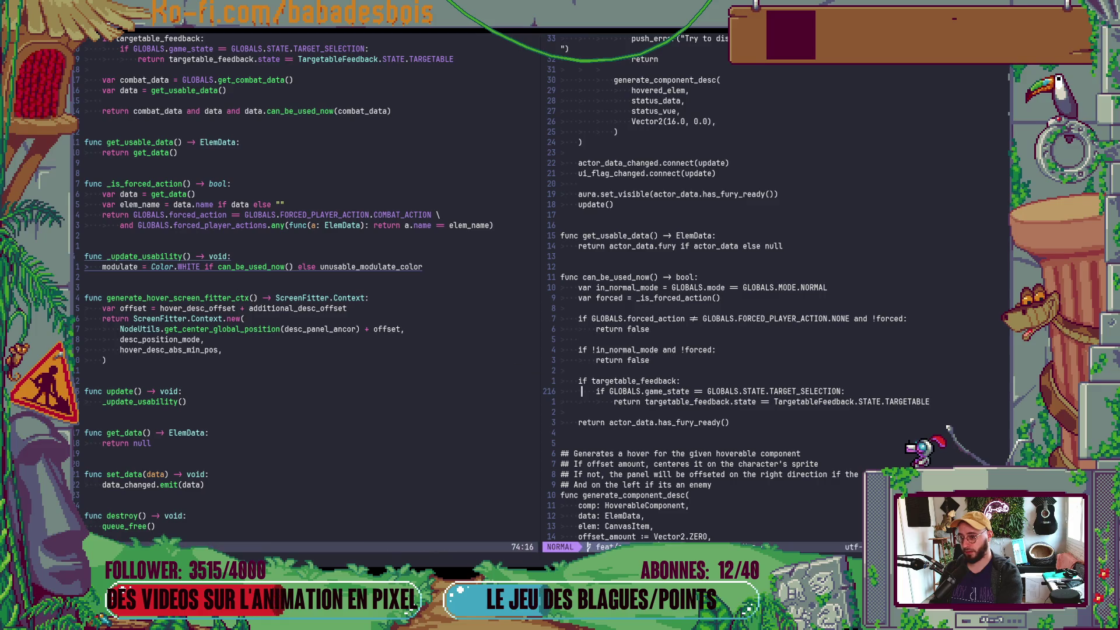
Jump to update() via document symbols, try removing the blank line after set_visible, then undo it
key("space")
key("s")
key("s")
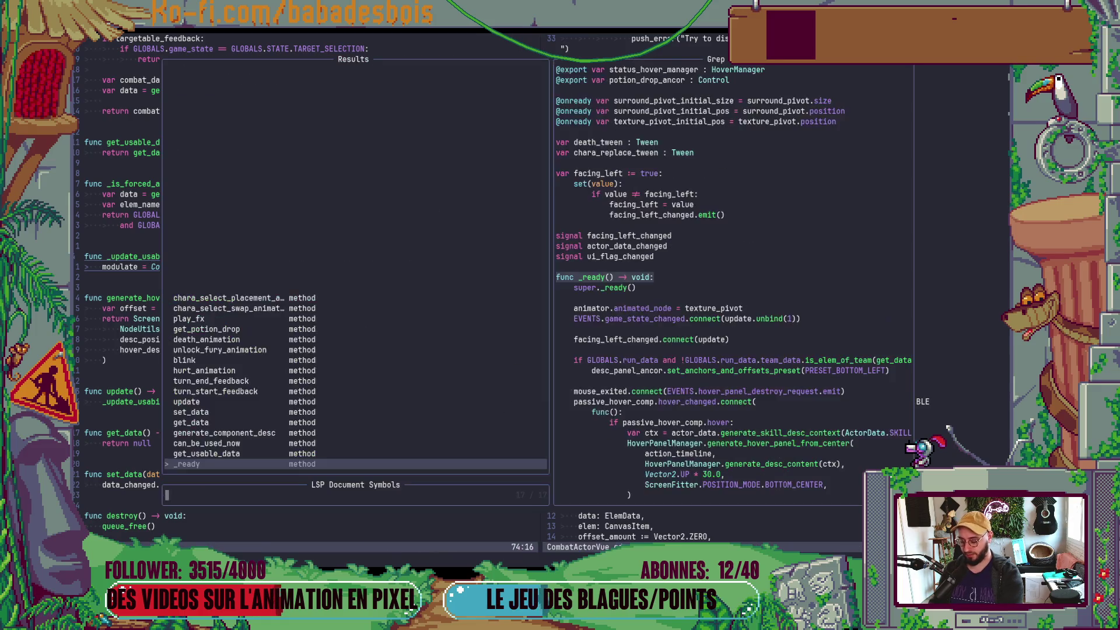
type("update")
key("Return")
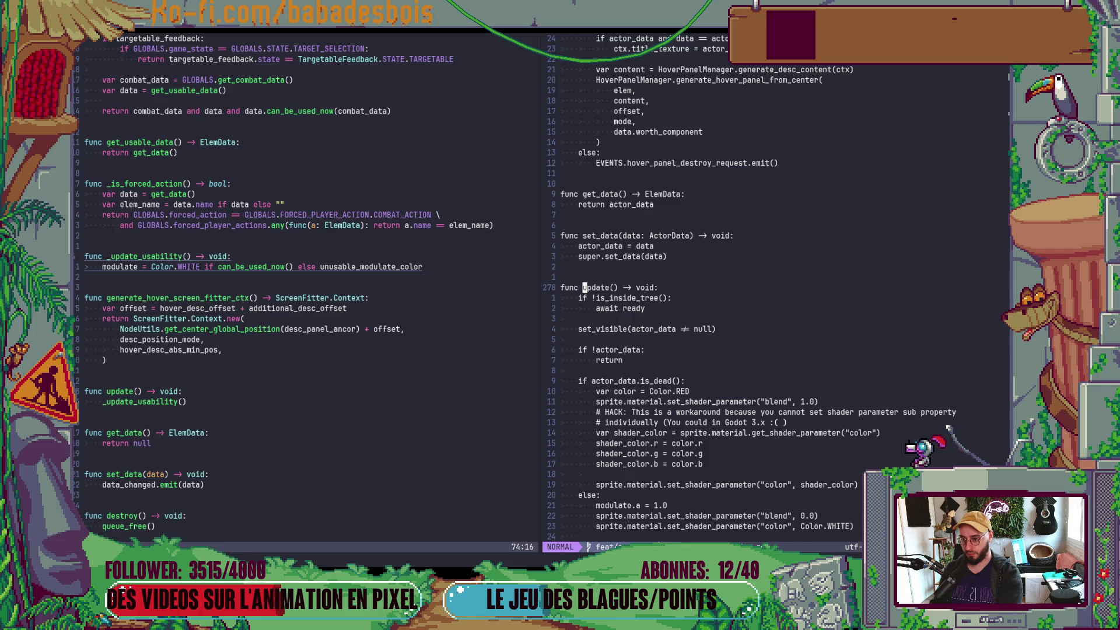
key("ctrl+d")
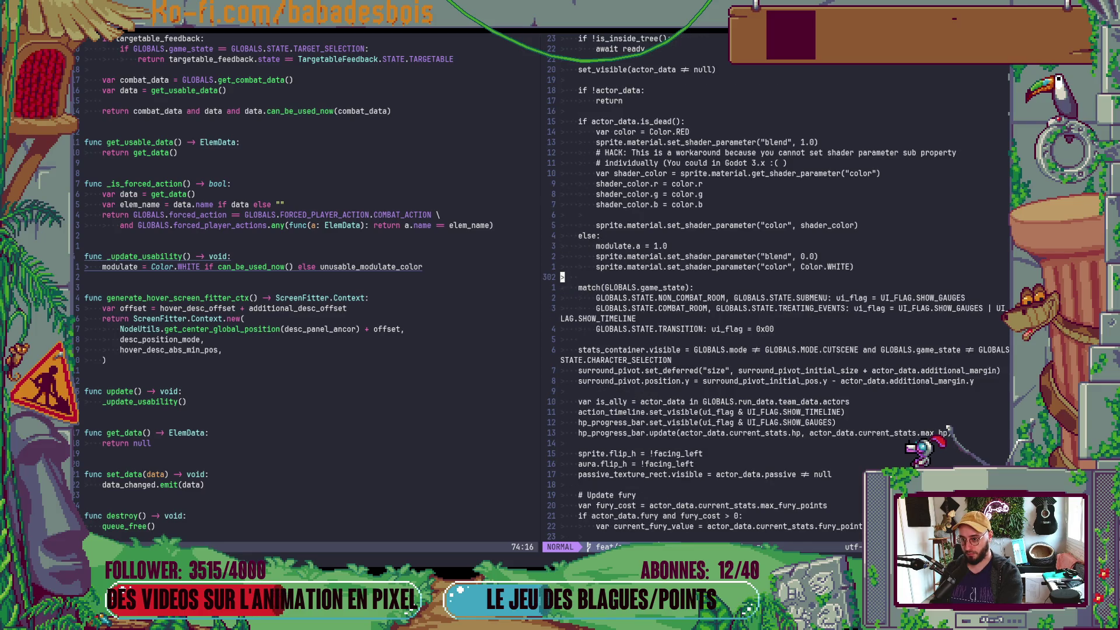
key("ctrl+u")
key("j")
key("j")
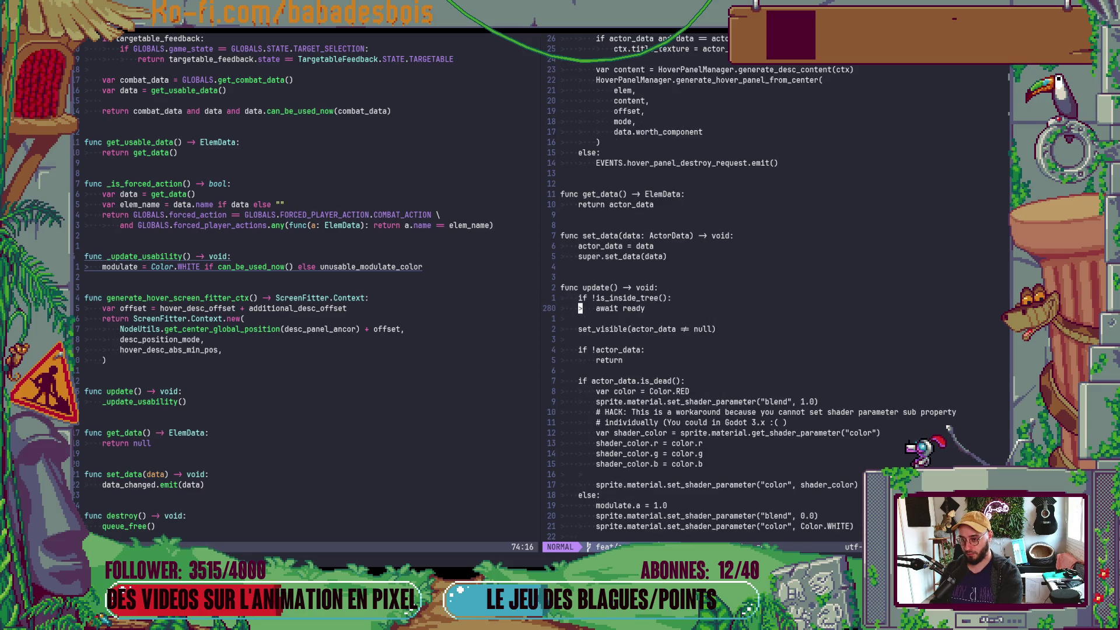
key("j")
key("j")
key("j")
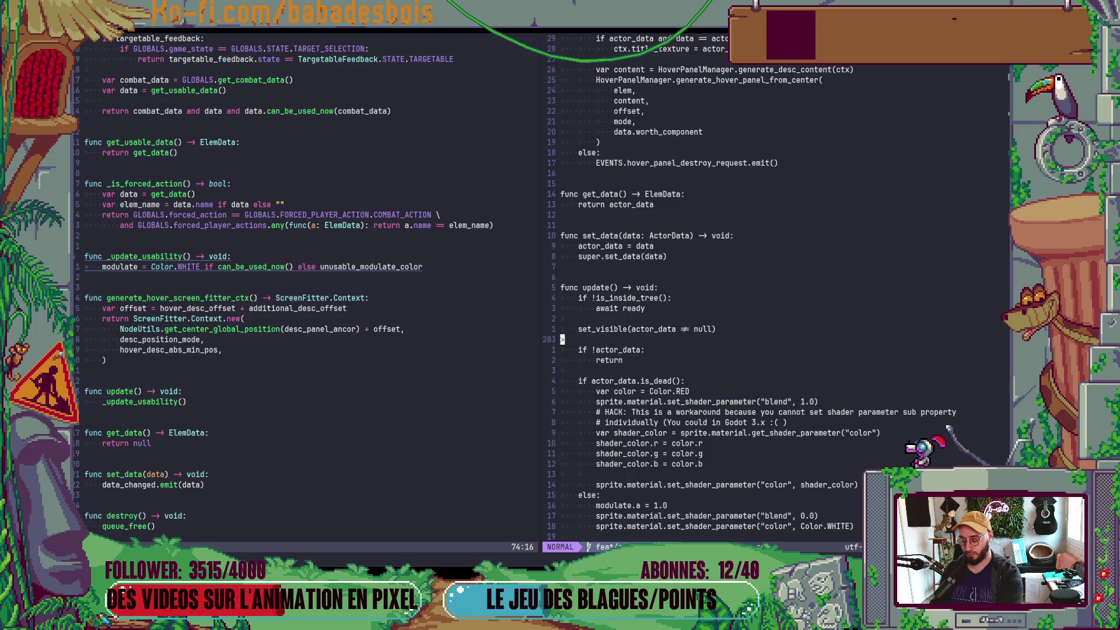
key("i")
key("BackSpace")
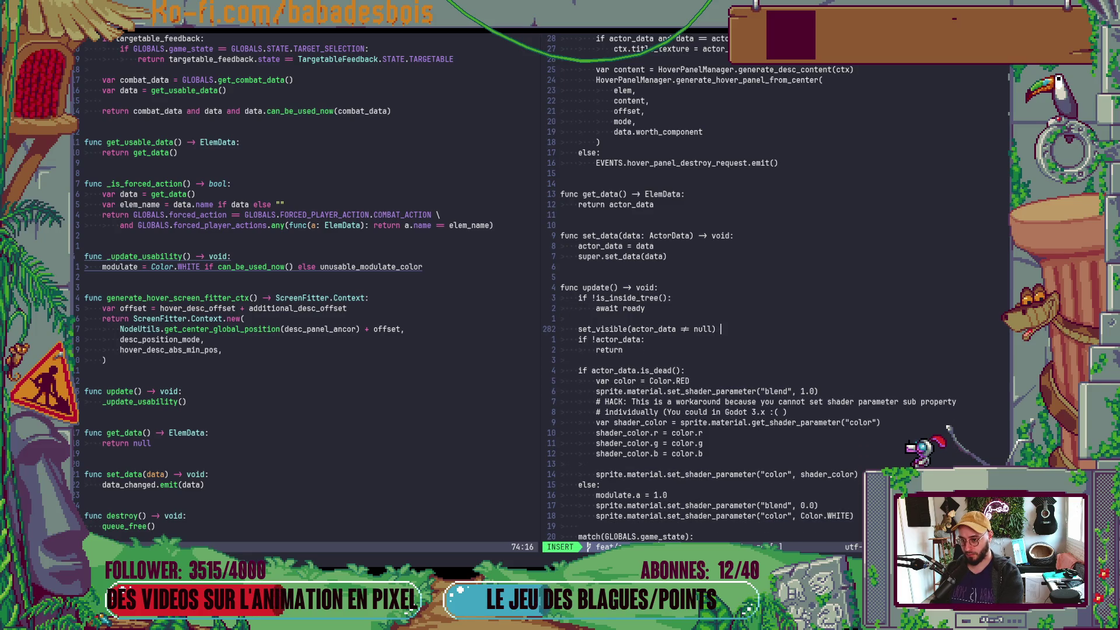
key("Escape")
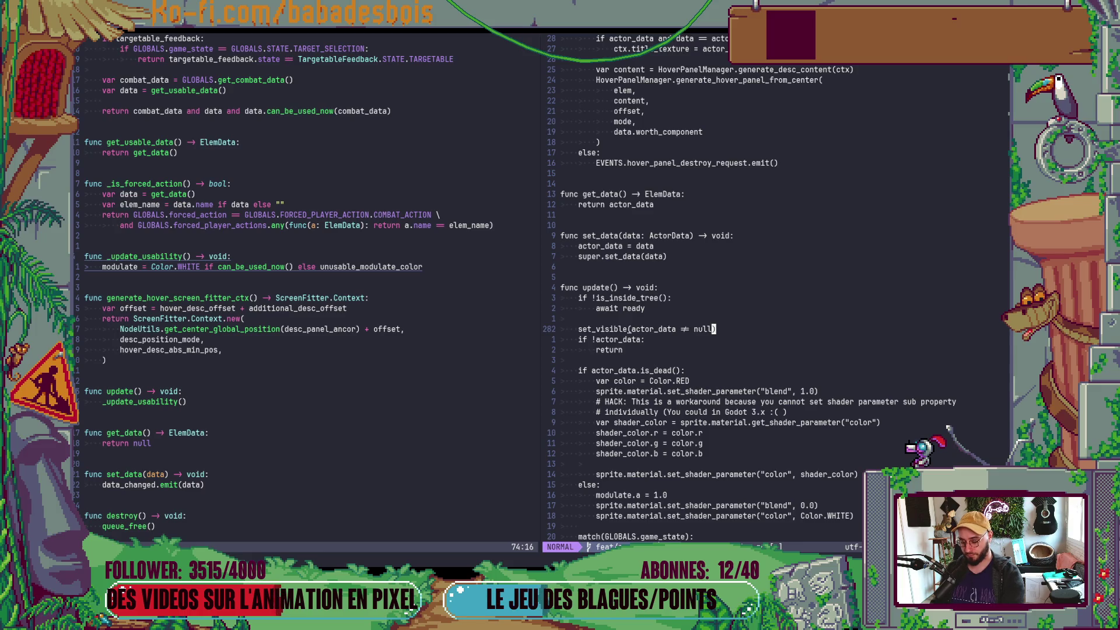
key("u")
Save the file with :w and quit Neovim to restart it
key("colon")
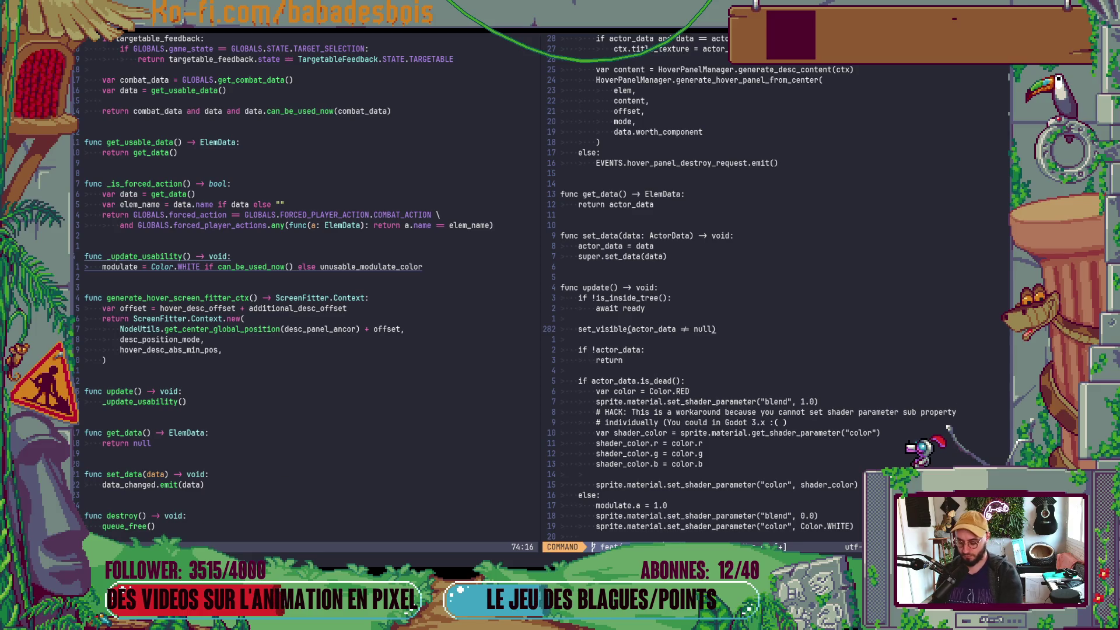
type("w")
key("Return")
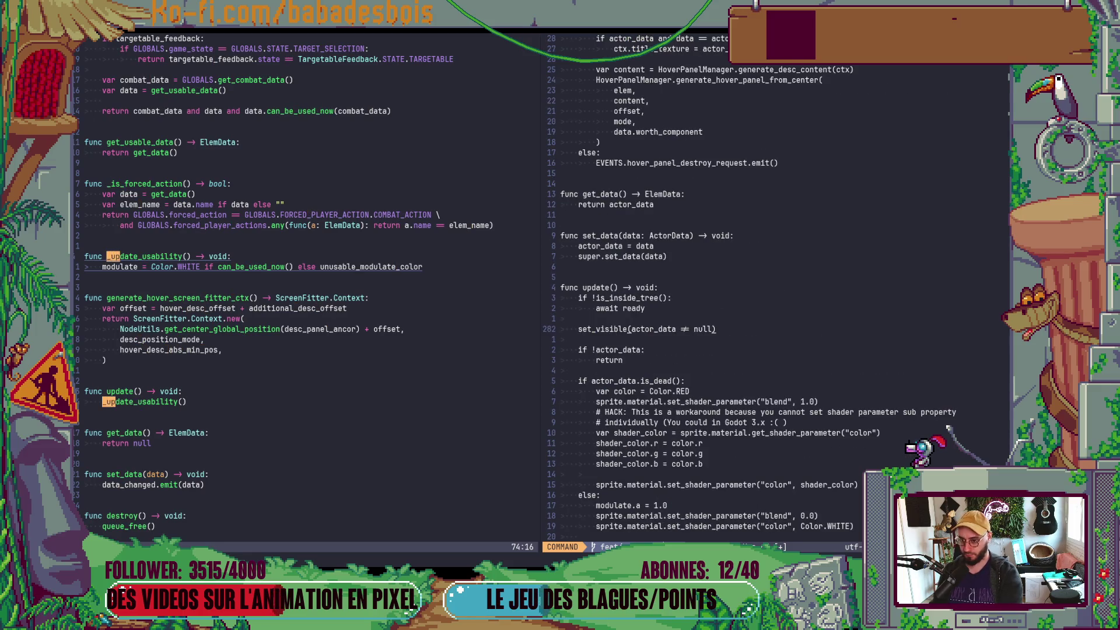
key("colon")
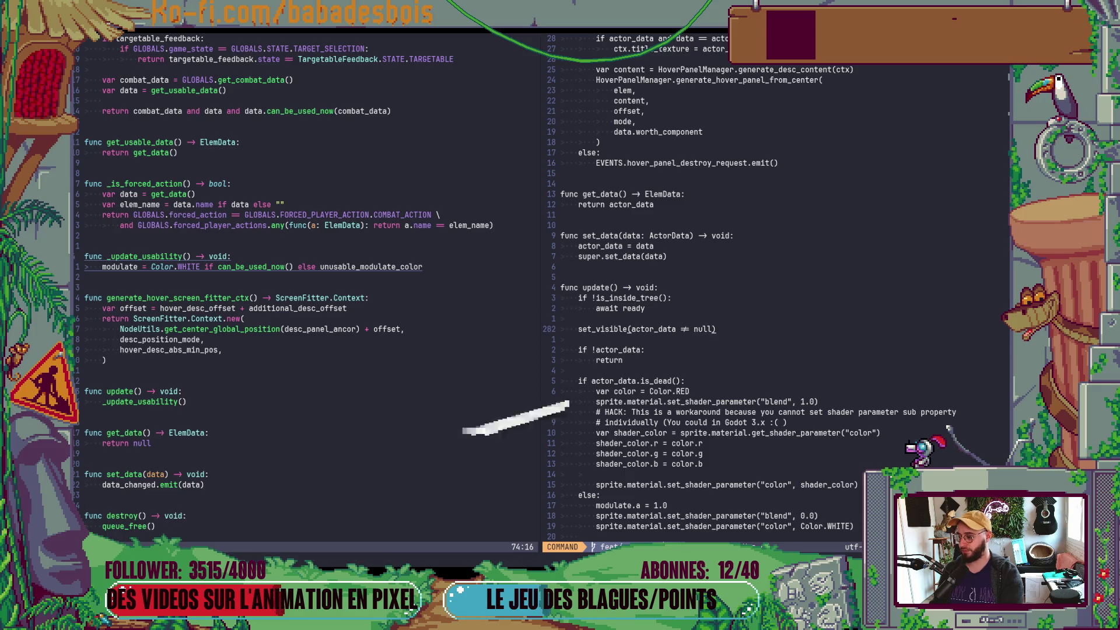
key("Return")
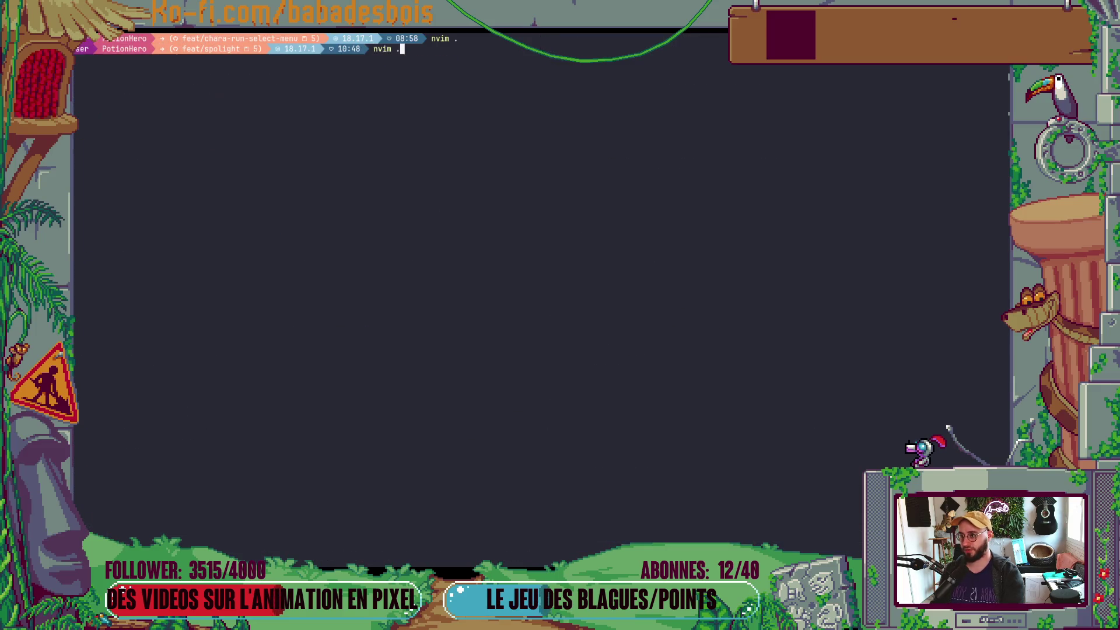
Dismiss the plugin updates notice and open CombatActorVue.gd by searching 'CombatAct' in Find Files
key("Return")
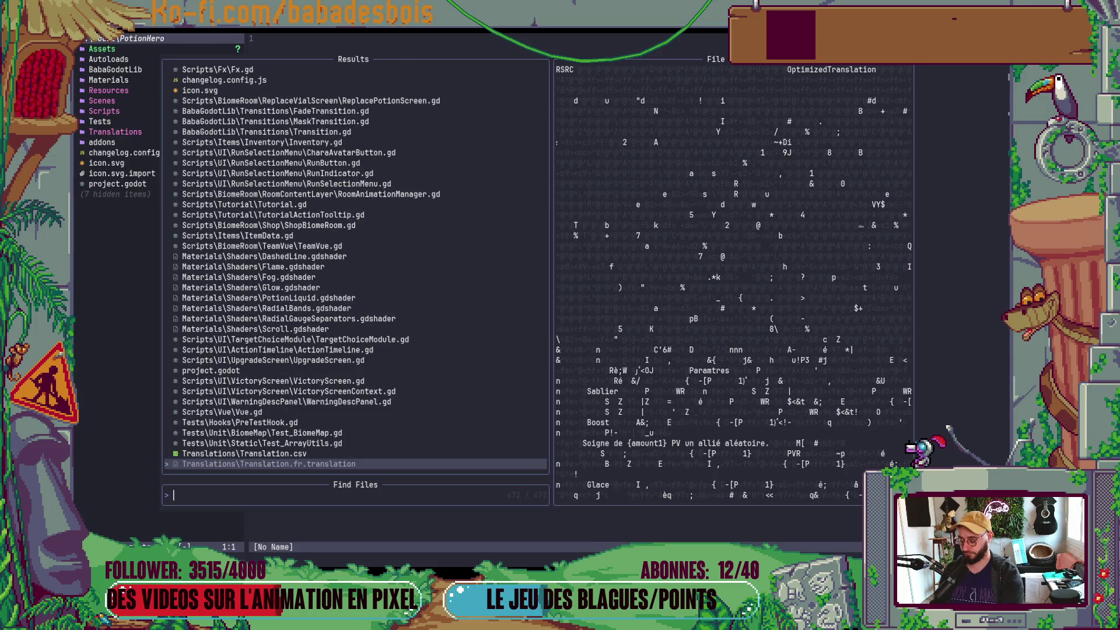
key("Escape")
key("q")
key("space")
key("f")
key("f")
type("CombatC")
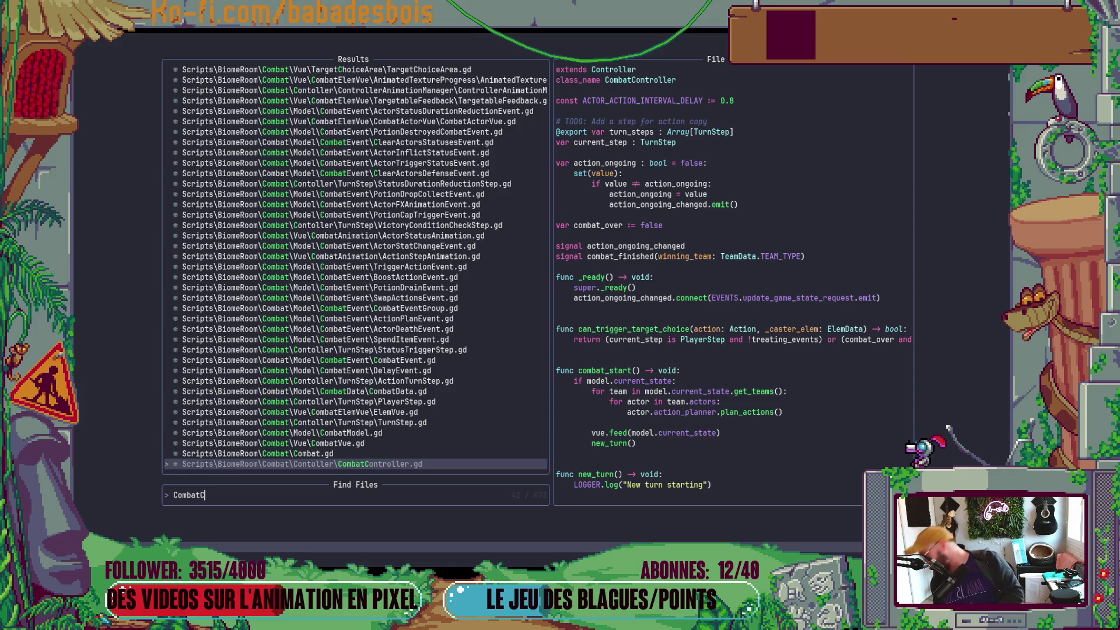
key("BackSpace")
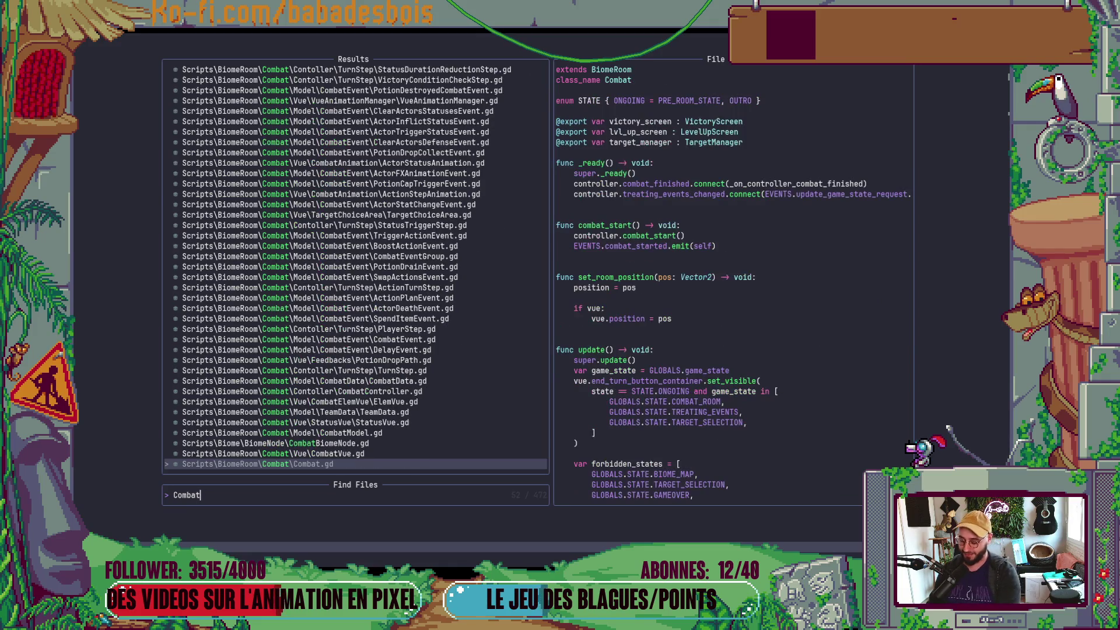
type("Actor")
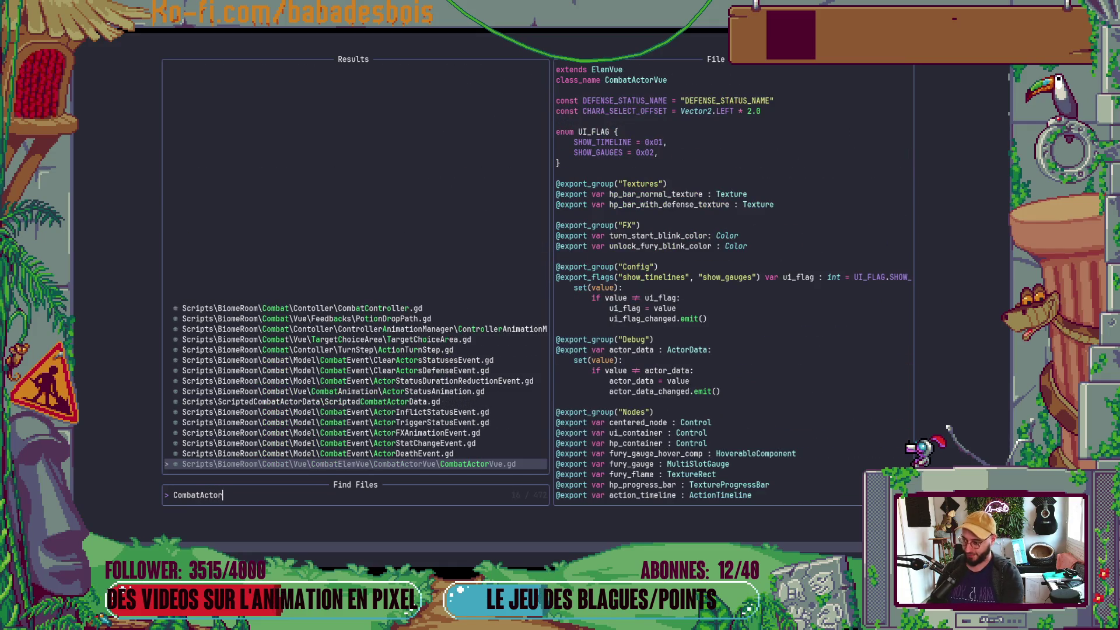
key("Return")
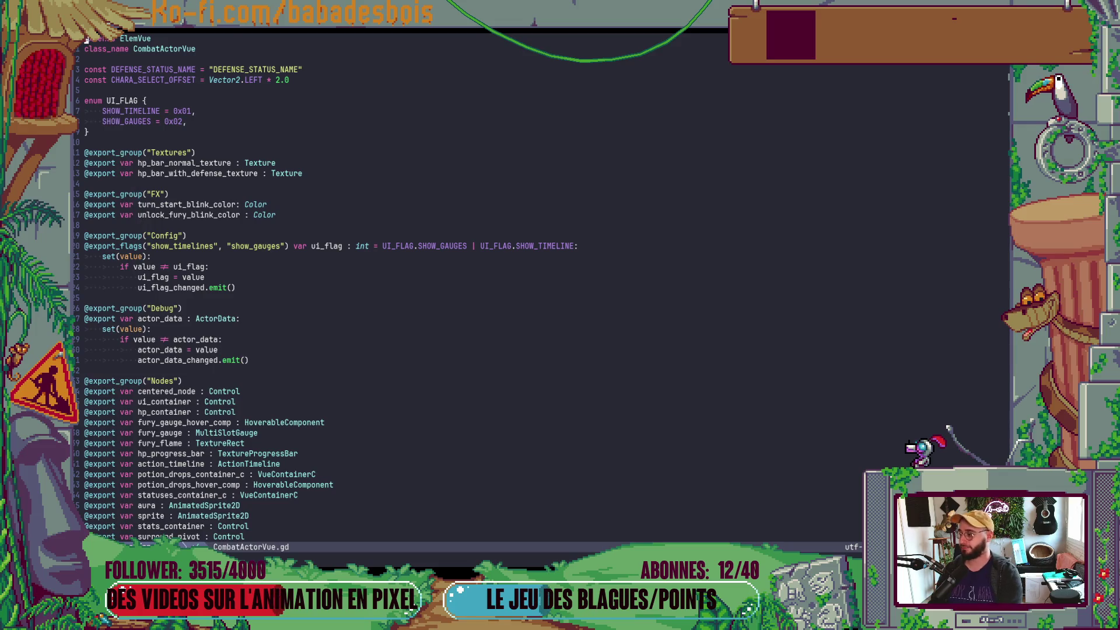
scroll(408, 286, "down", 20)
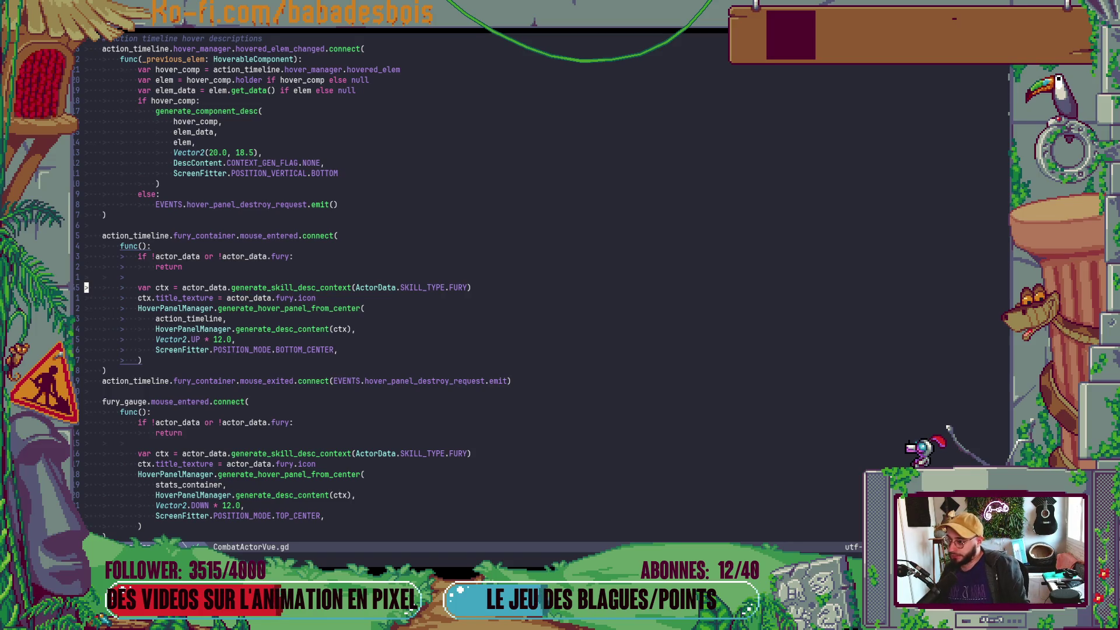
scroll(303, 249, "down", 2)
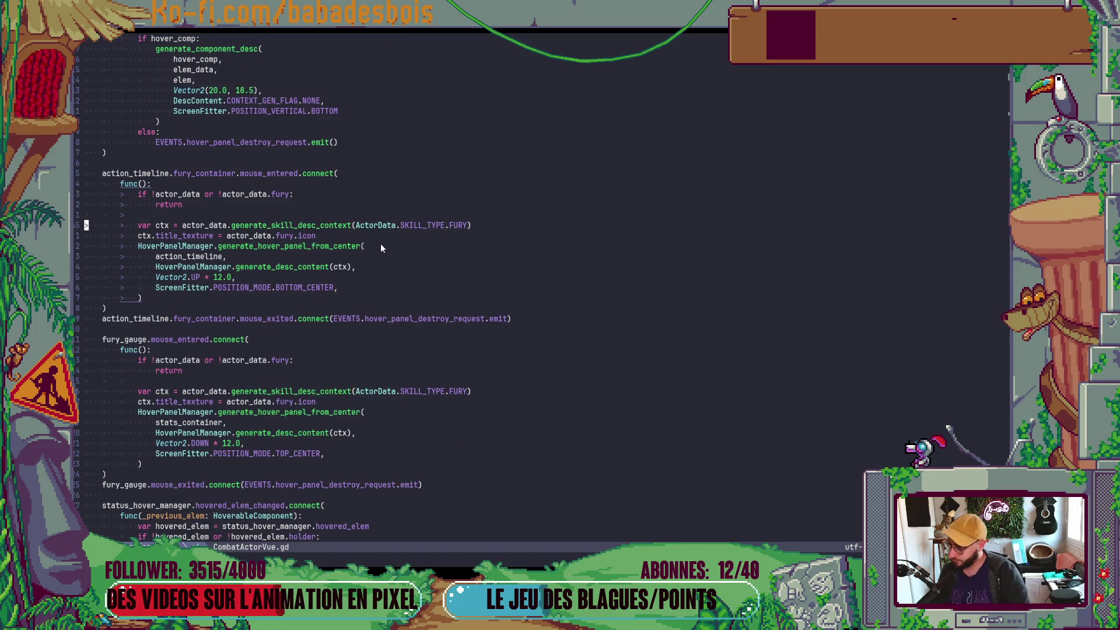
key("j")
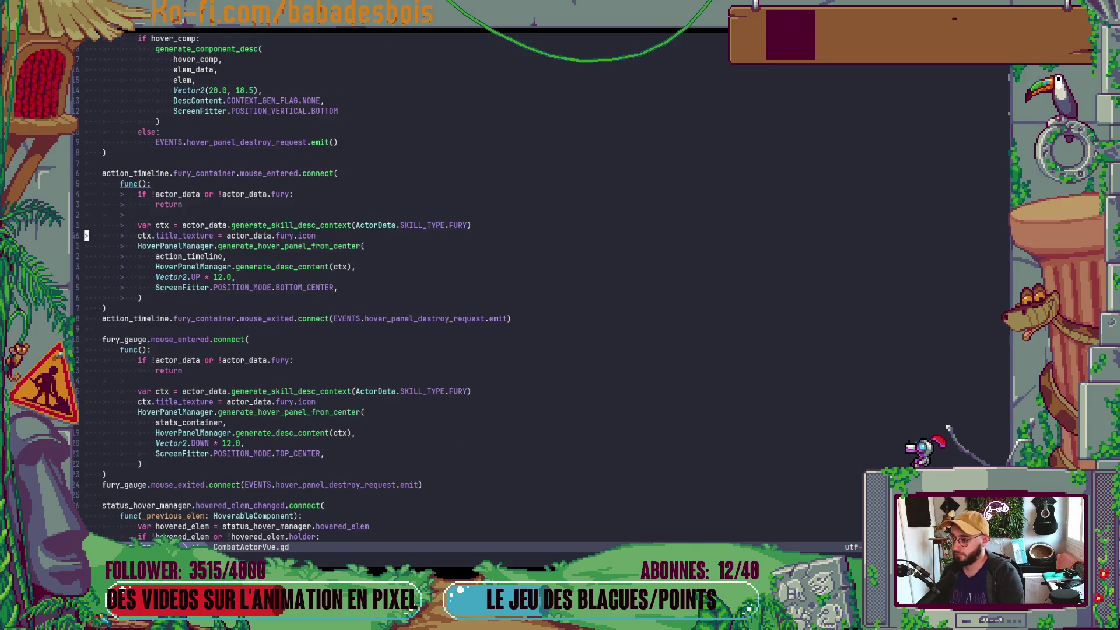
key("j")
key("j")
key("k")
key("shift+v")
key("j")
key("j")
key("j")
key("j")
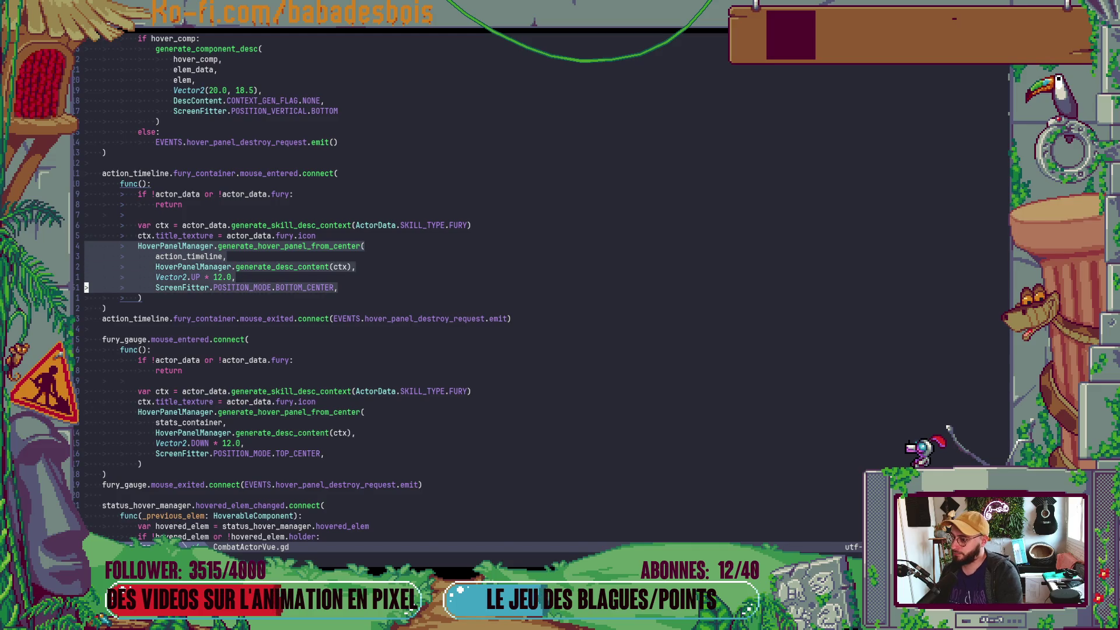
key("Escape")
key("k")
key("k")
key("k")
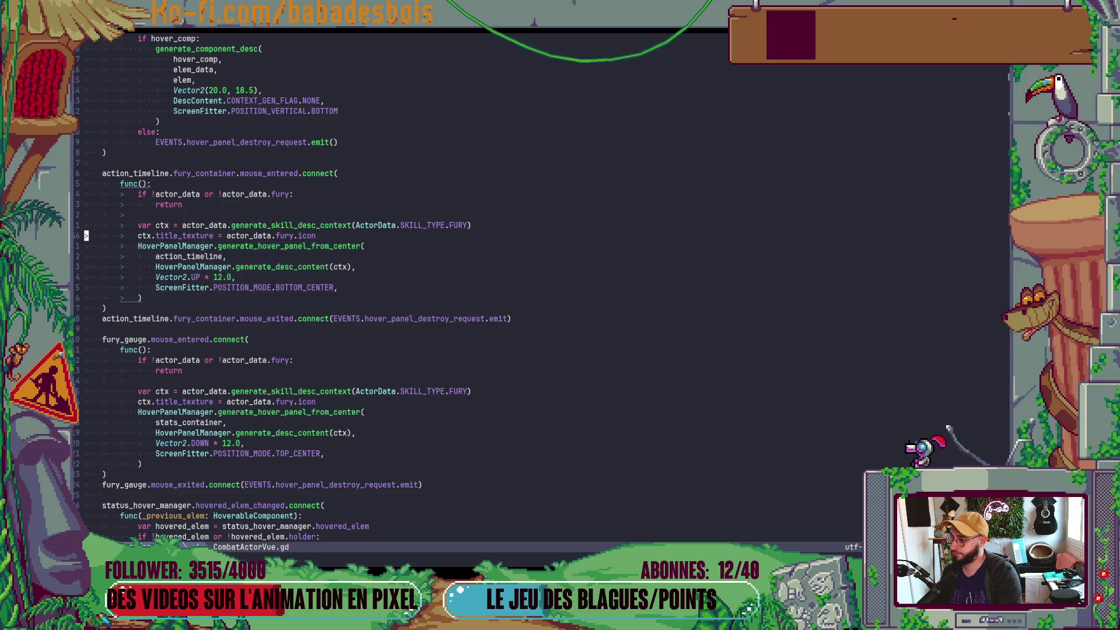
key("j")
key("j")
key("z")
key("z")
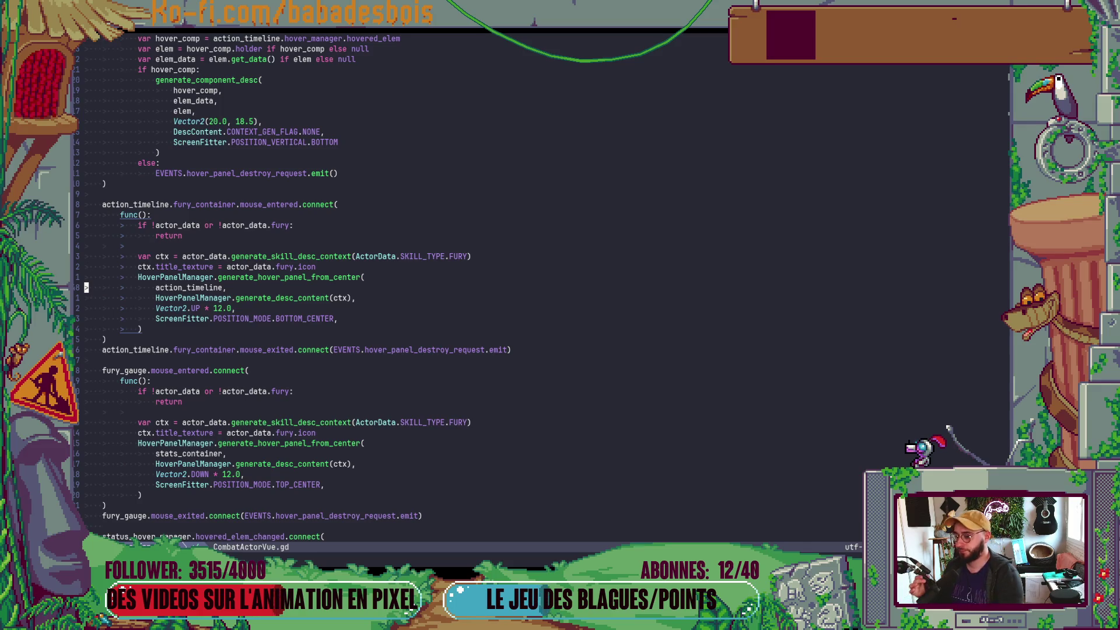
key("j")
key("j")
key("j")
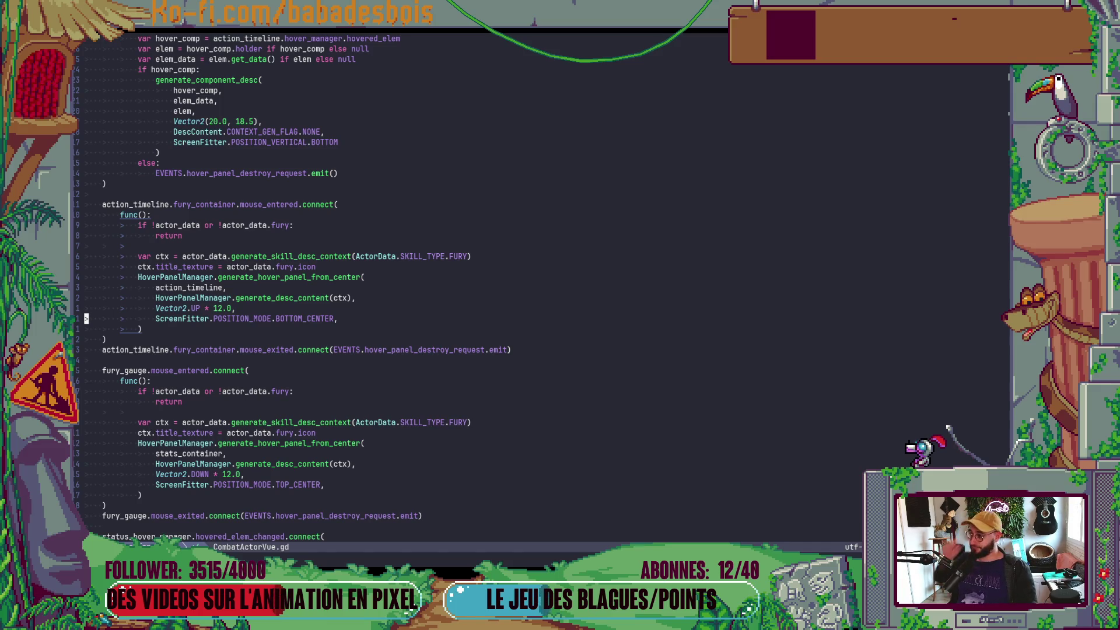
key("j")
key("j")
key("j")
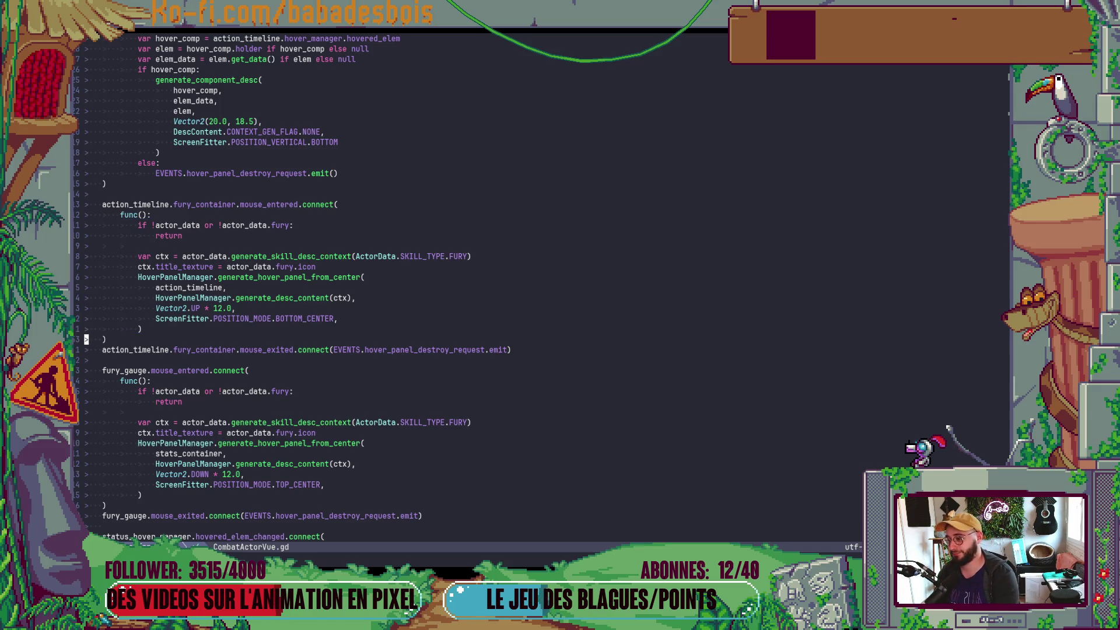
key("ctrl+d")
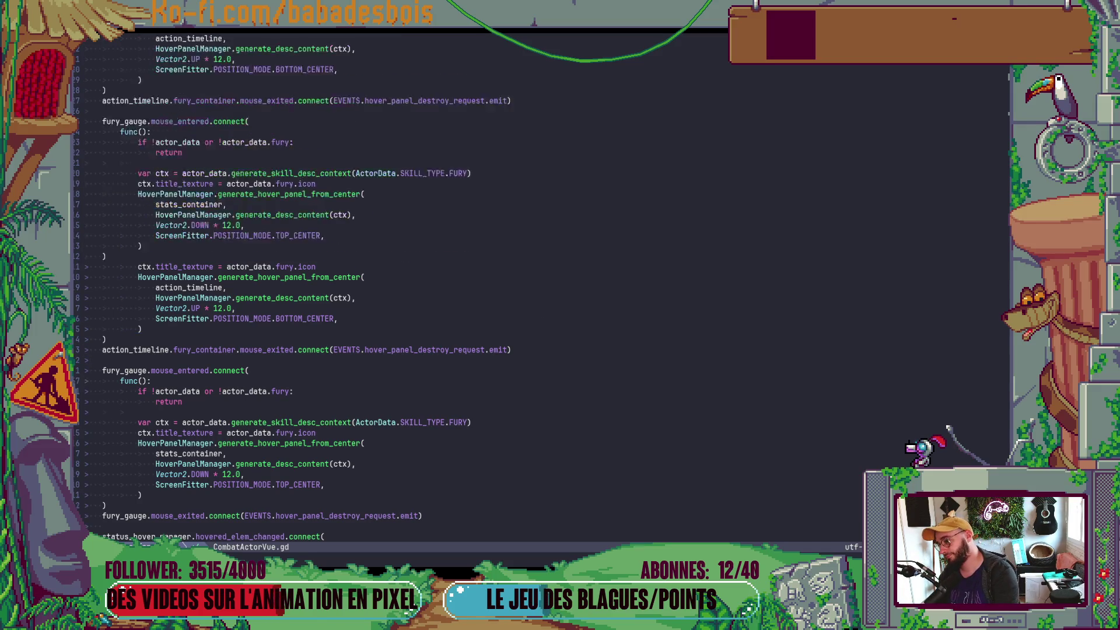
key("ctrl+u")
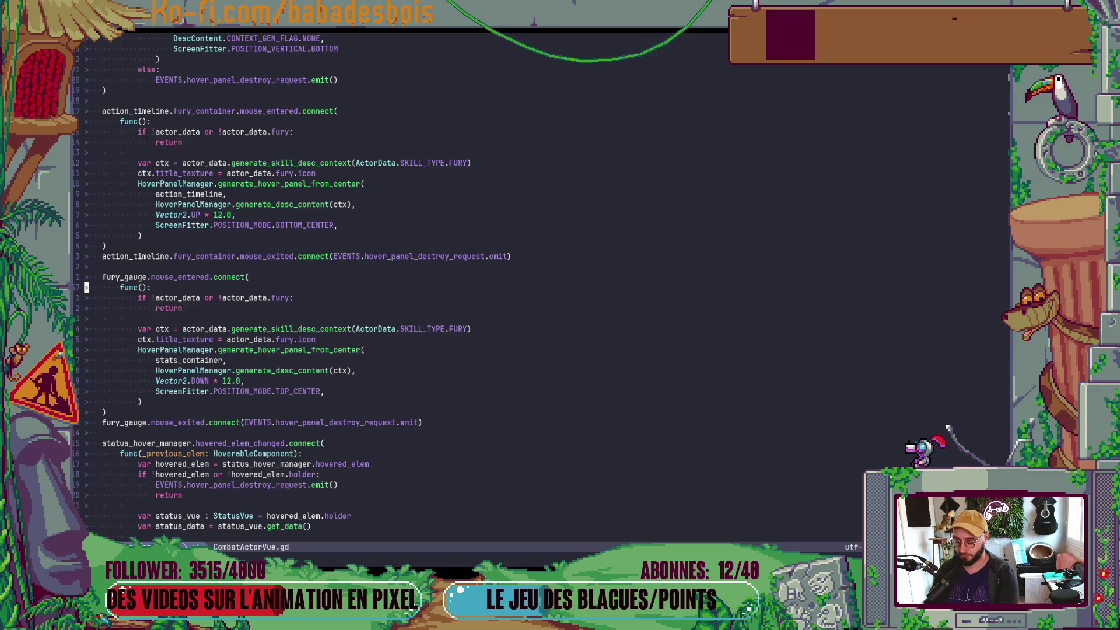
Select the fury gauge hover panel call, then move up to the fury container and potion drops blocks
key("j")
key("j")
key("j")
key("shift+v")
key("j")
key("j")
key("j")
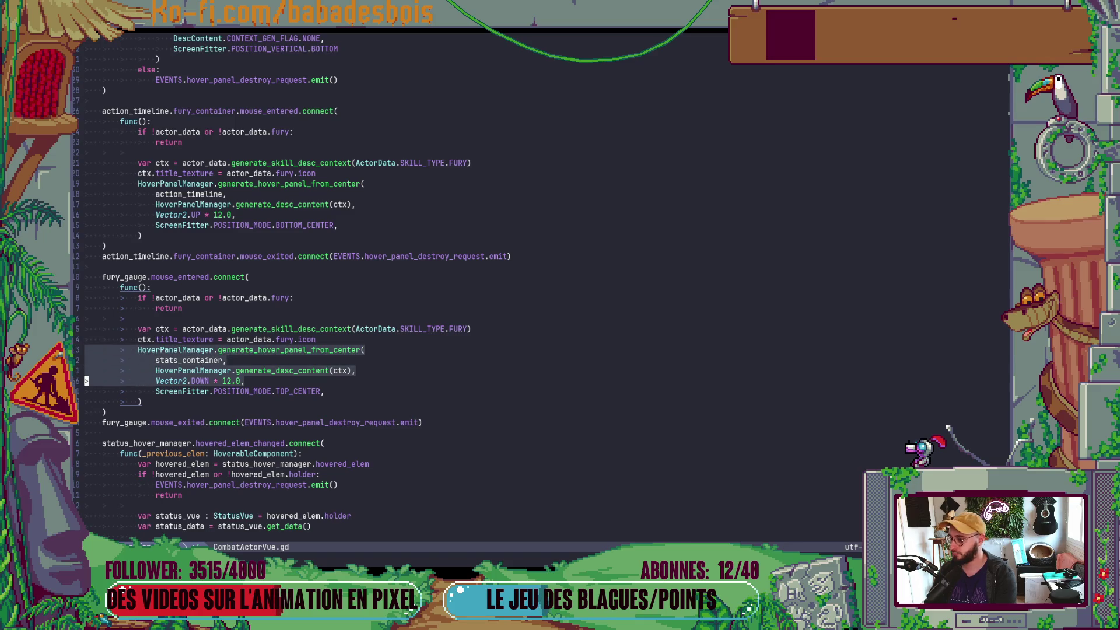
key("j")
key("Escape")
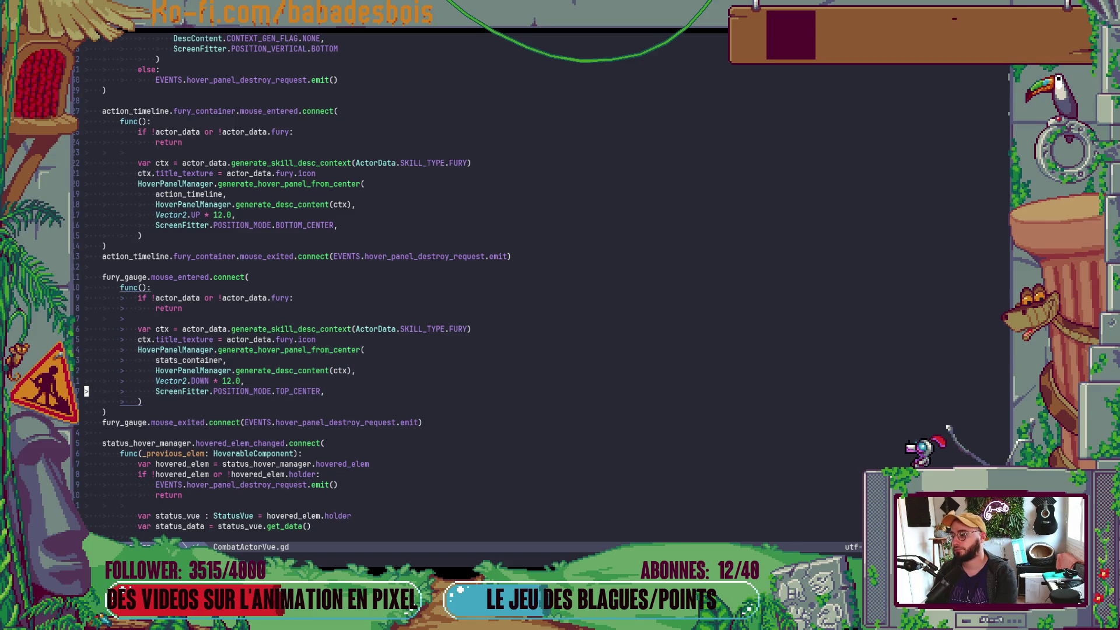
key("2")
key("4")
key("k")
key("z")
key("z")
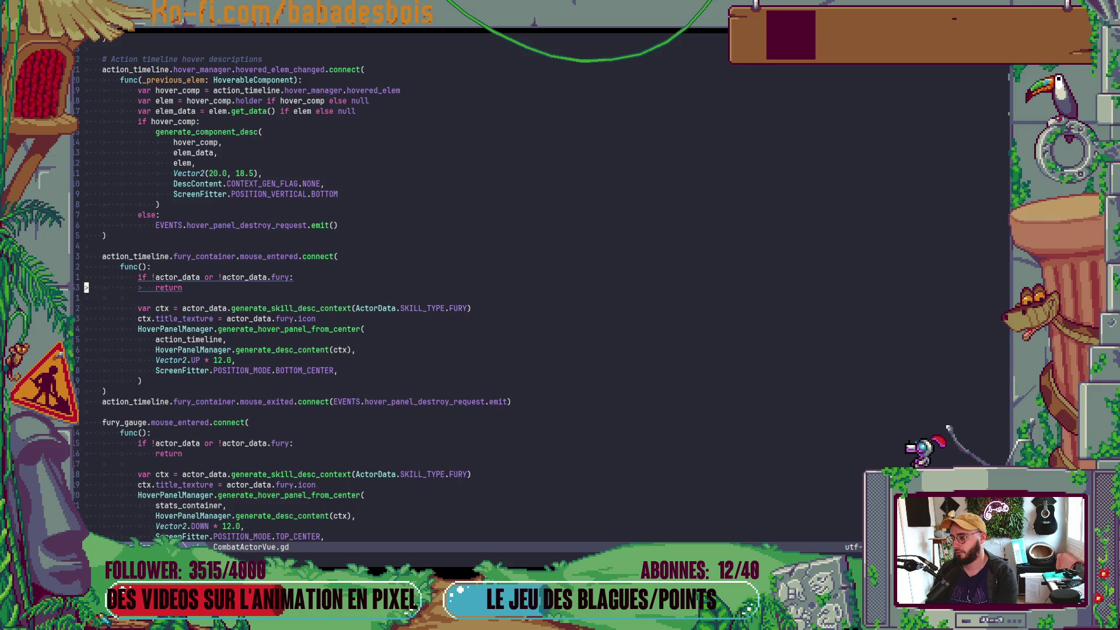
key("2")
key("4")
key("k")
key("z")
key("z")
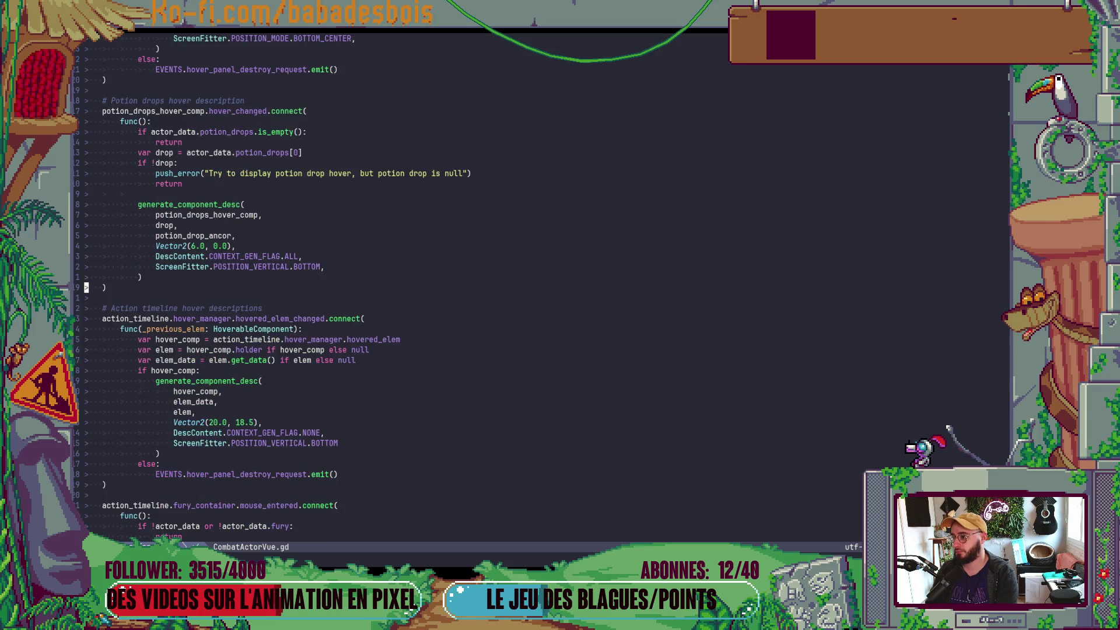
Page through the status hover code and _ready down to the can_be_used_now function
key("ctrl+d")
key("ctrl+d")
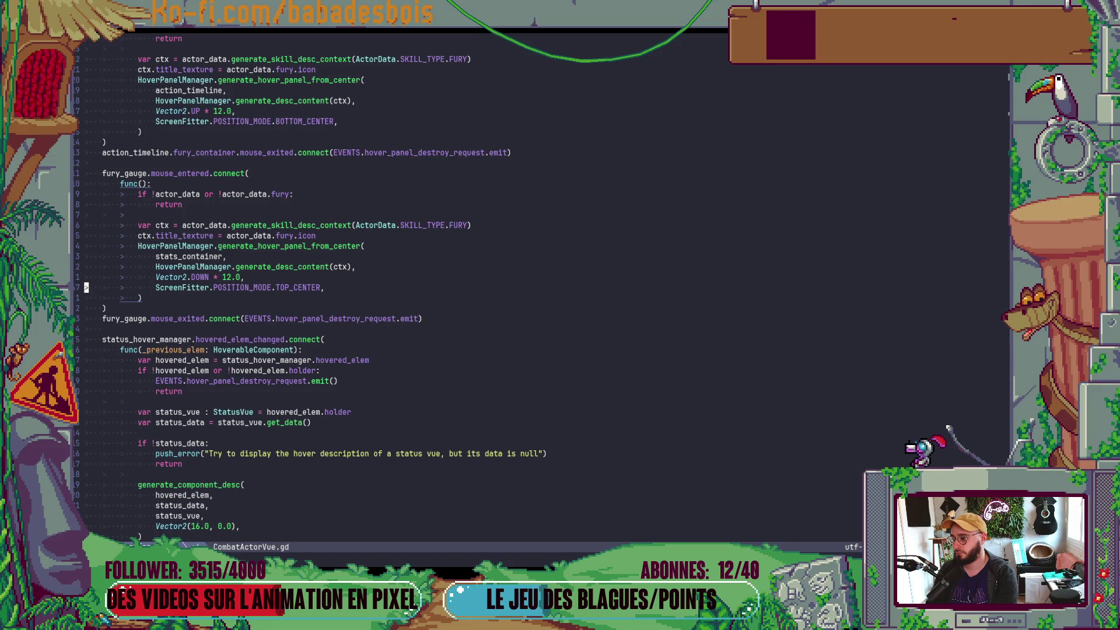
key("ctrl+d")
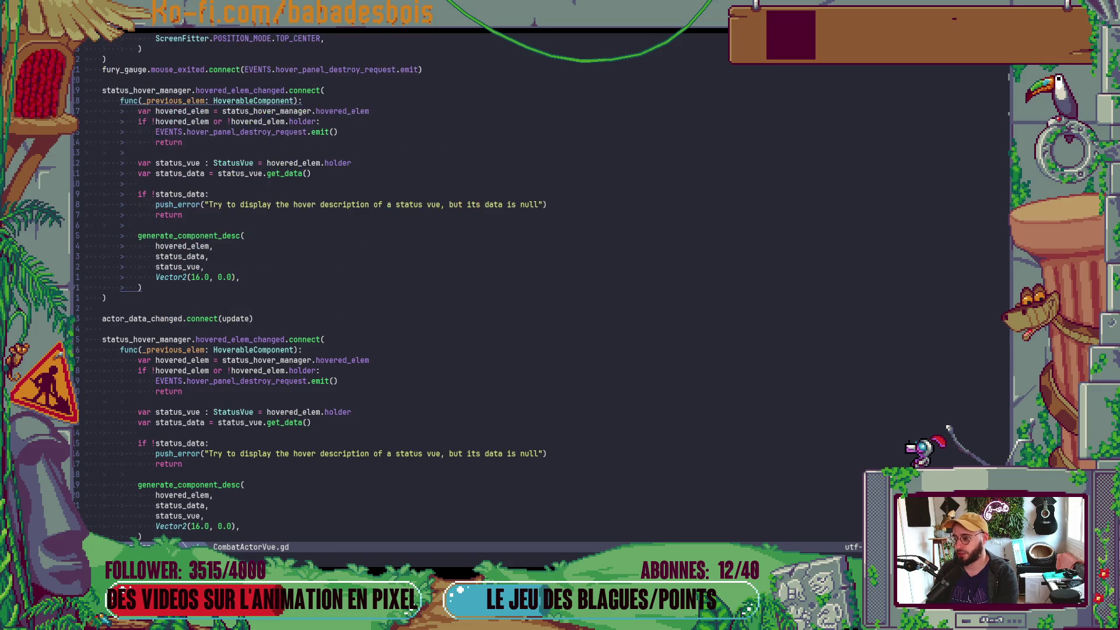
key("ctrl+u")
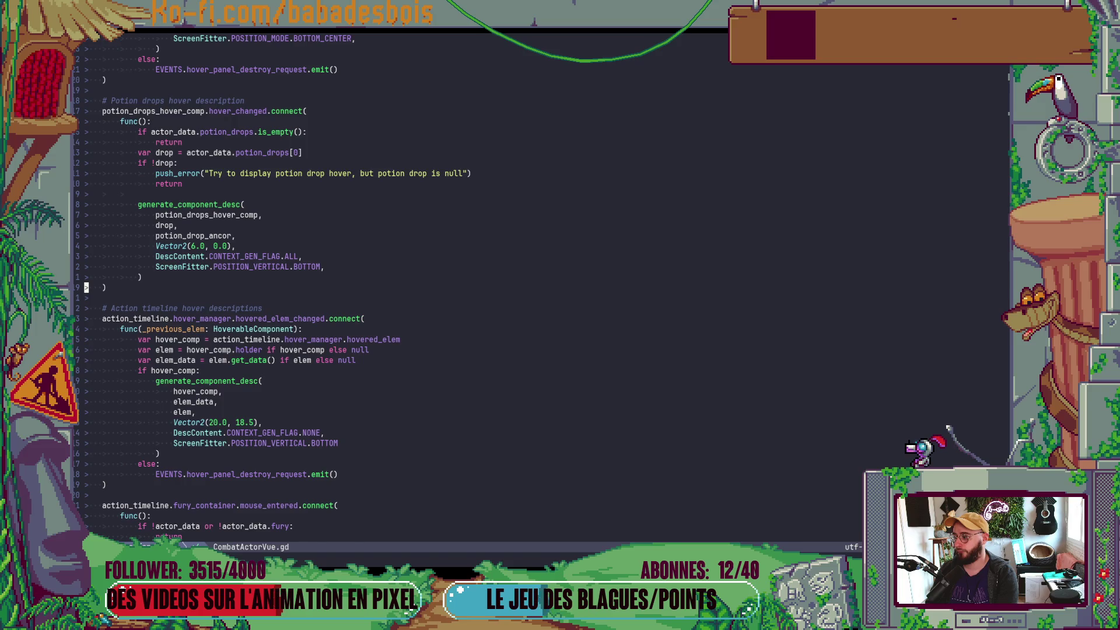
key("ctrl+u")
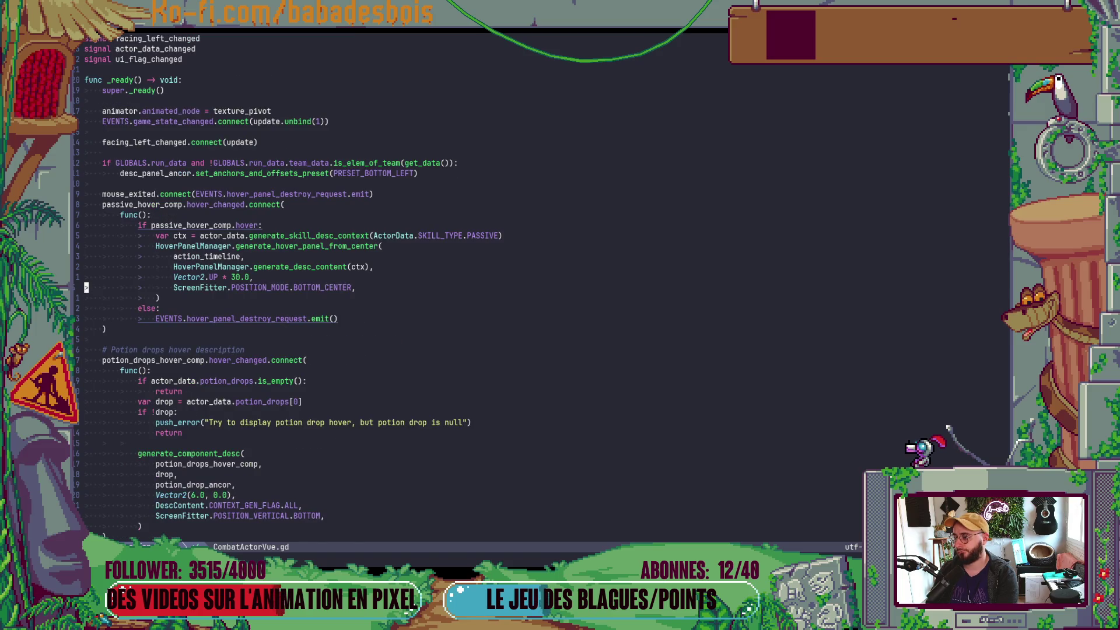
key("ctrl+d")
key("ctrl+d")
key("ctrl+d")
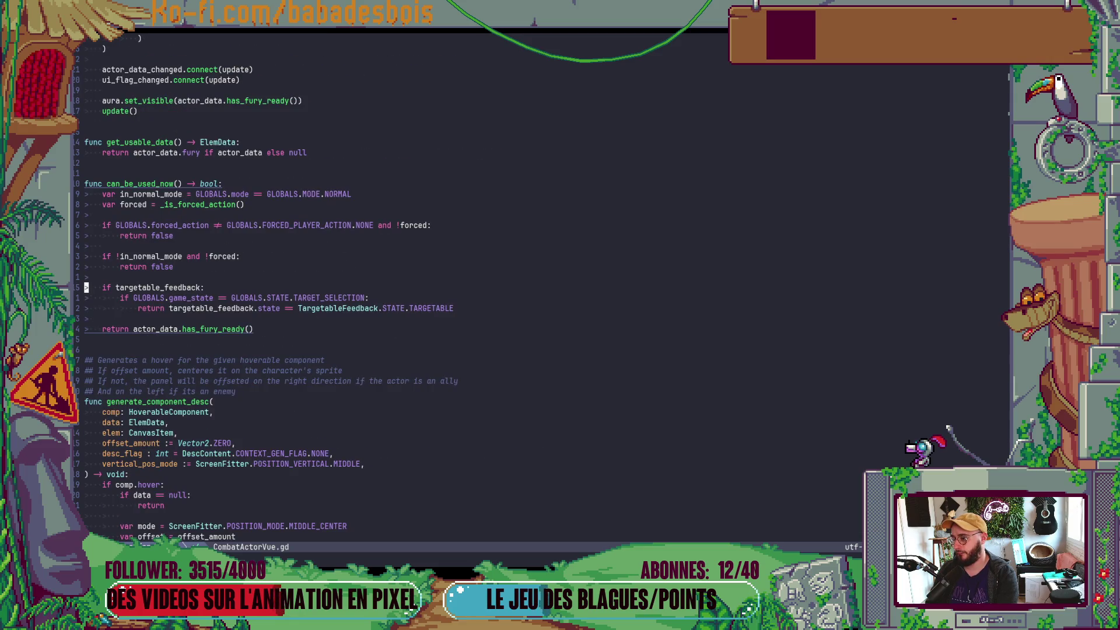
Select the if targetable_feedback block and change its indentation, undoing and redoing the change
key("j")
key("j")
key("shift+v")
key("k")
key("k")
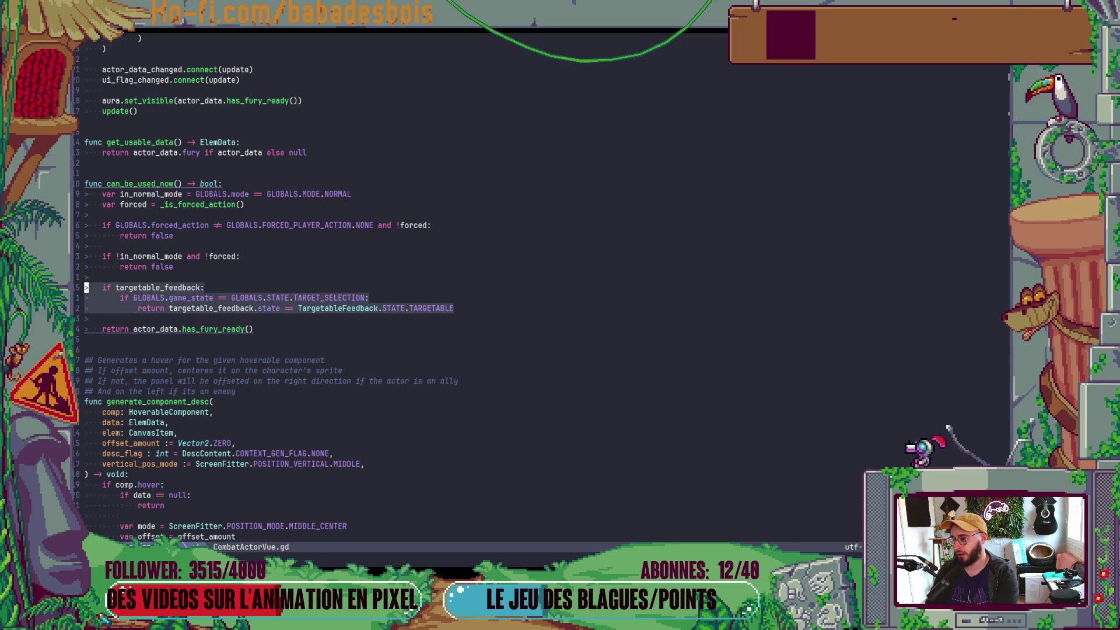
key("Escape")
key("u")
key("u")
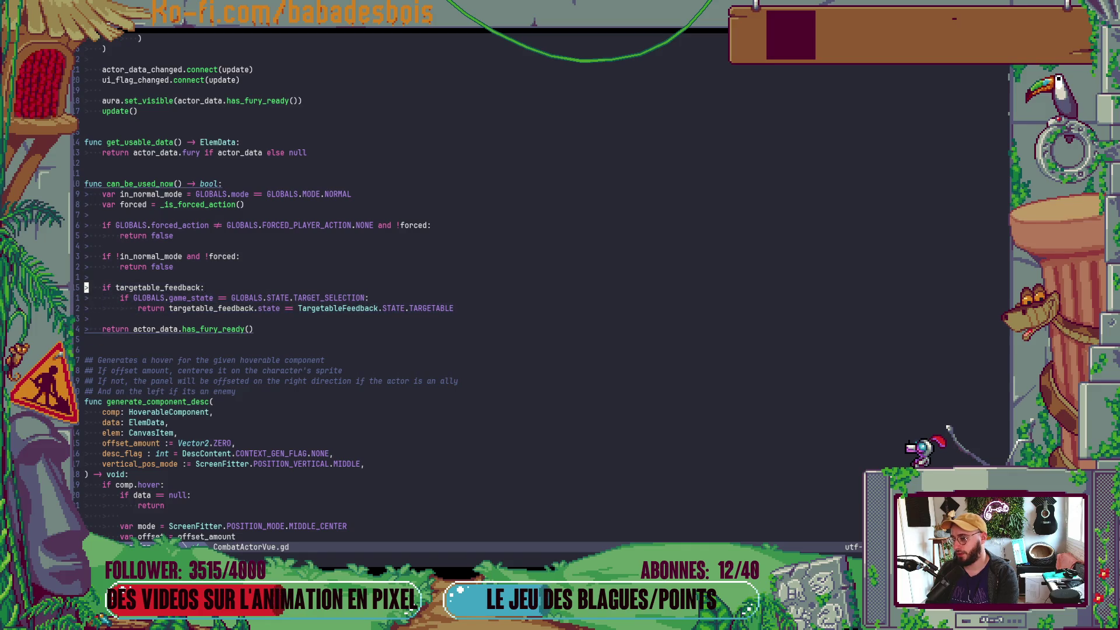
key("ctrl+r")
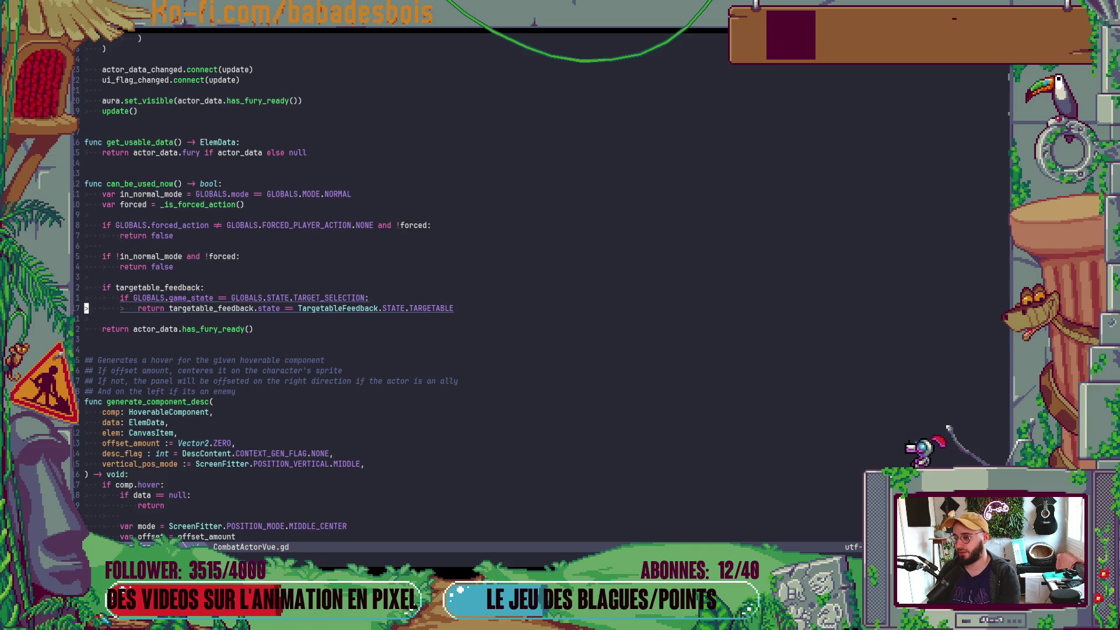
Undo the indentation change and view can_be_used_now's definition in ElemVue.gd before returning
key("u")
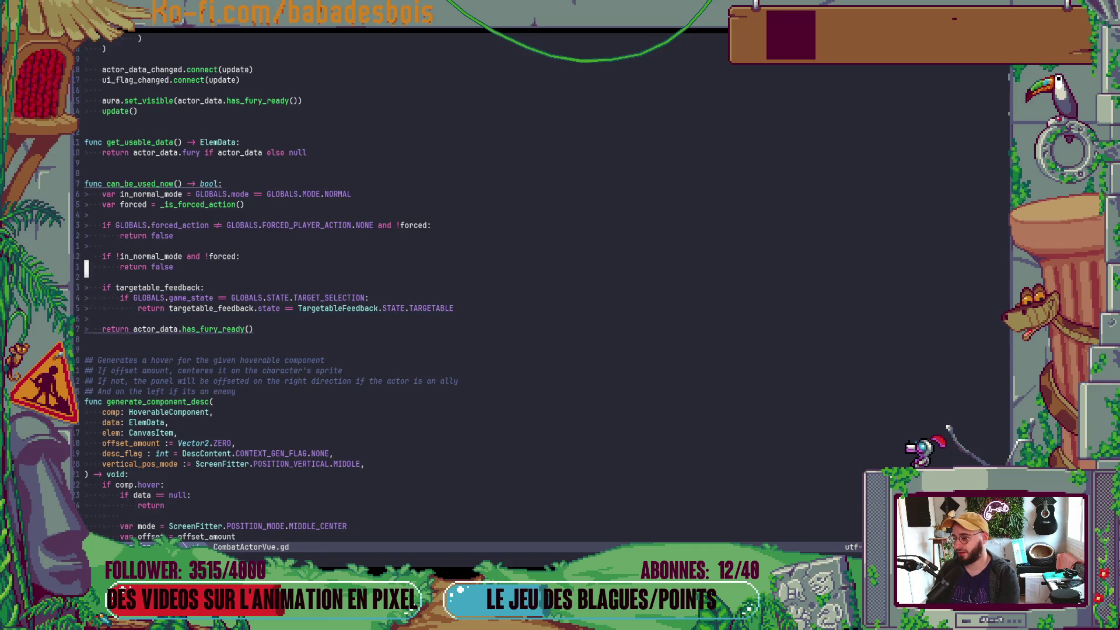
key("l")
key("l")
key("l")
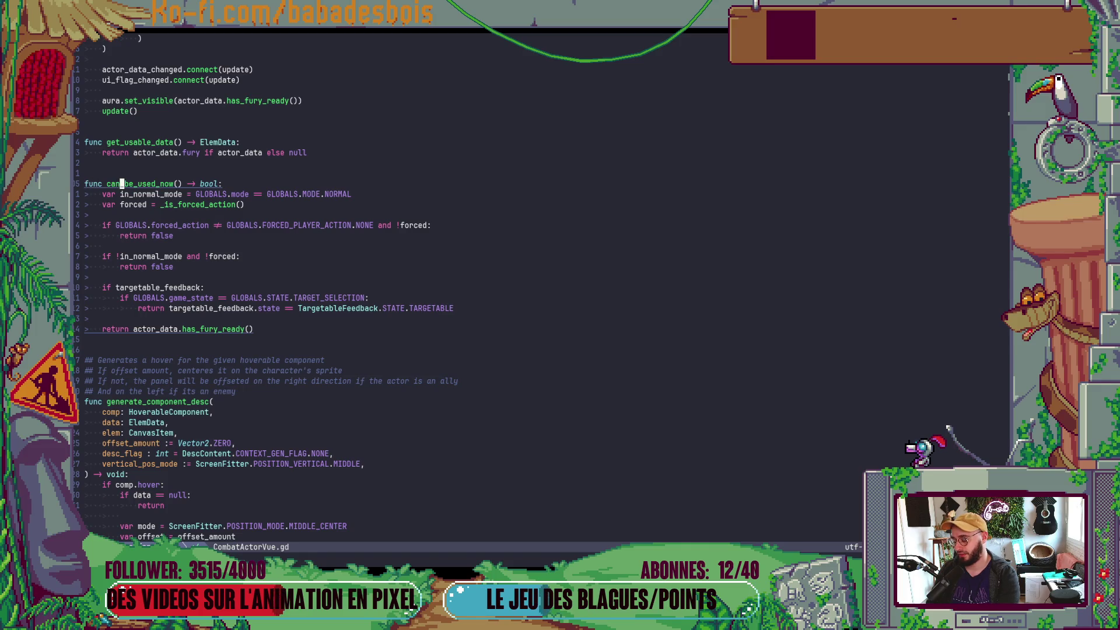
key("g")
key("d")
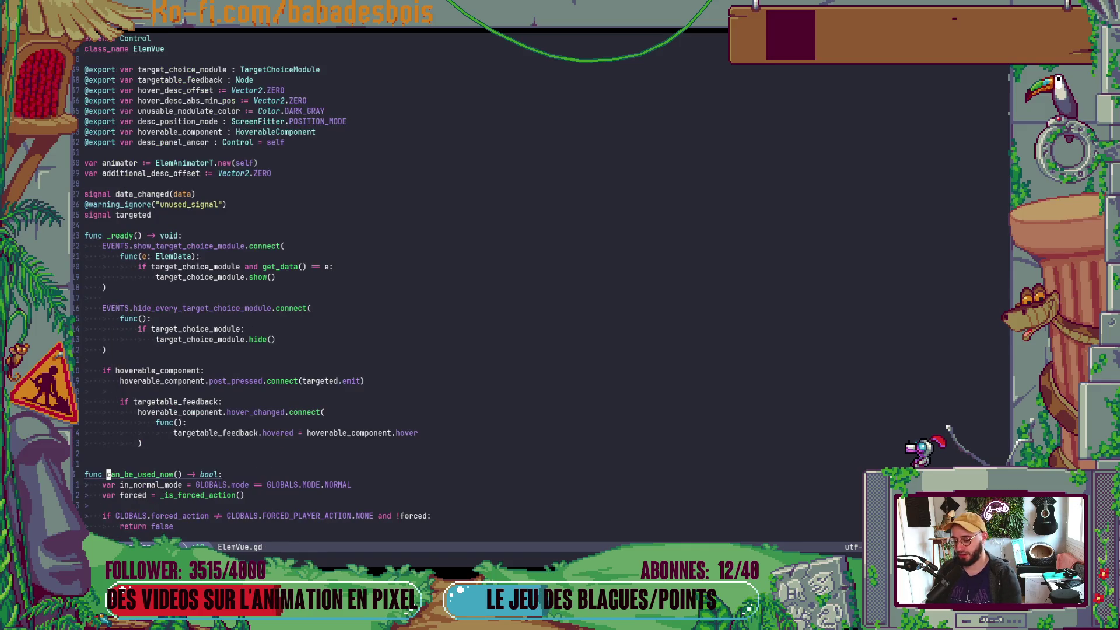
scroll(470, 276, "down", 9)
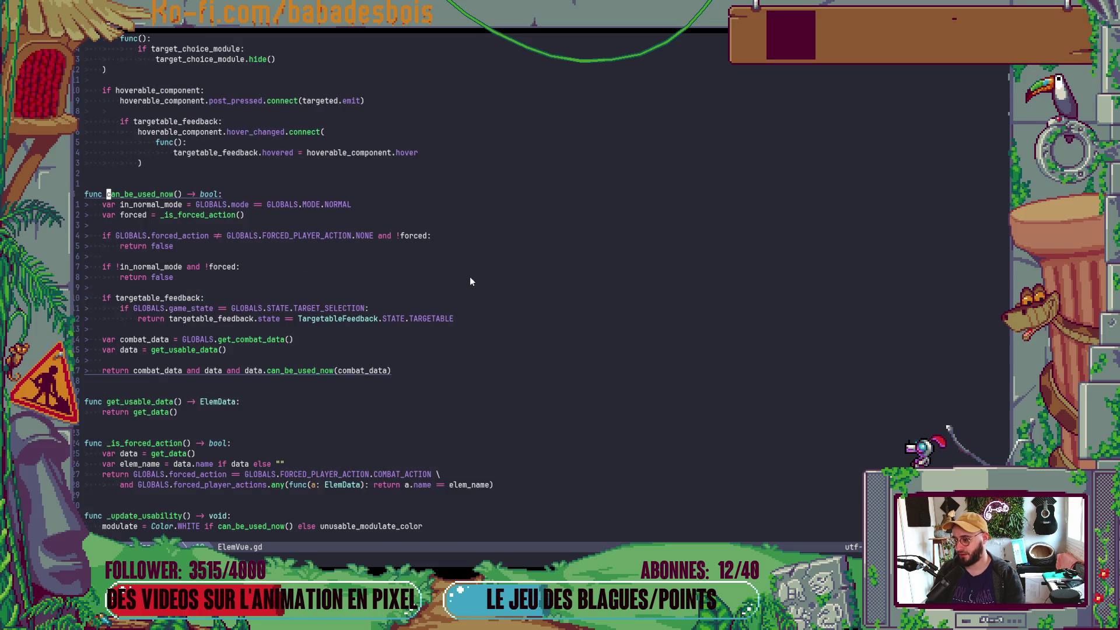
key("ctrl+o")
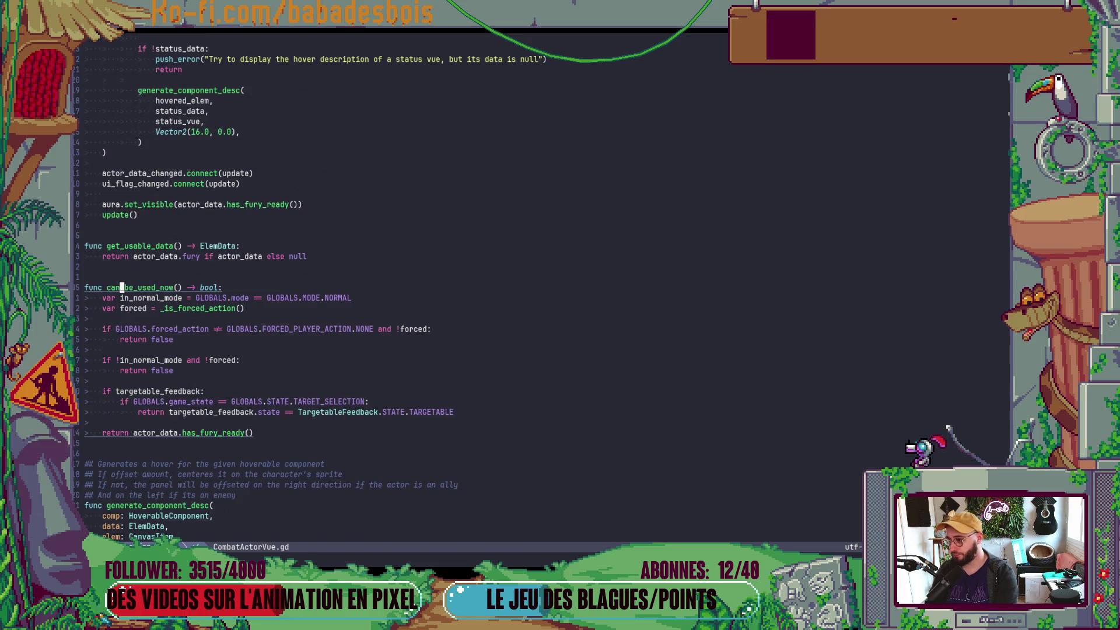
Jump to update() through the symbols list and move to its end
key("space")
key("s")
key("s")
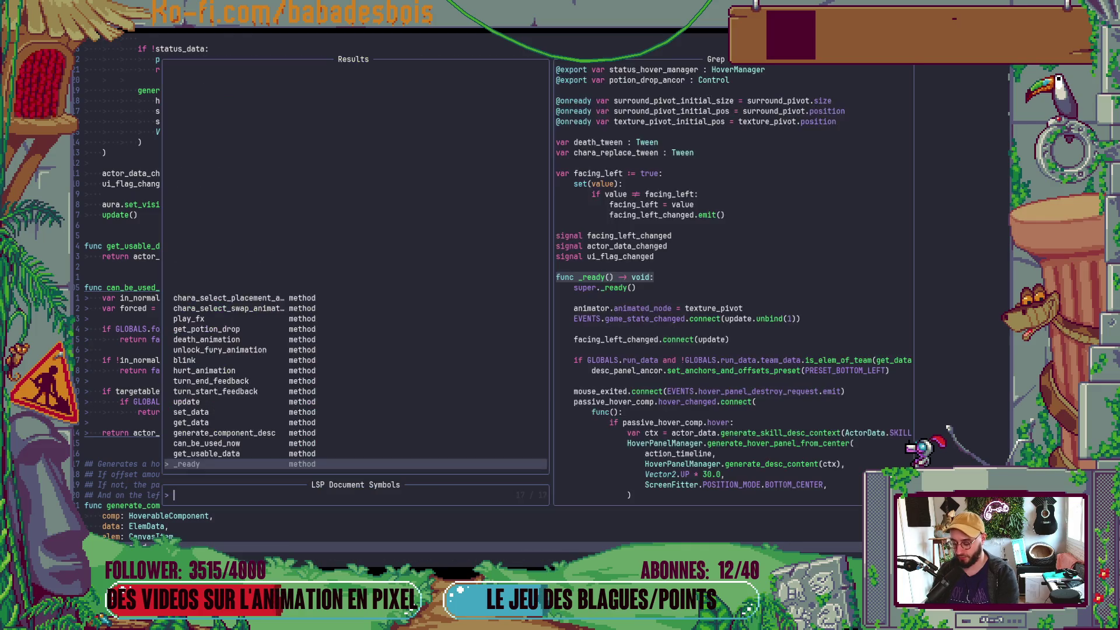
type("update")
key("Return")
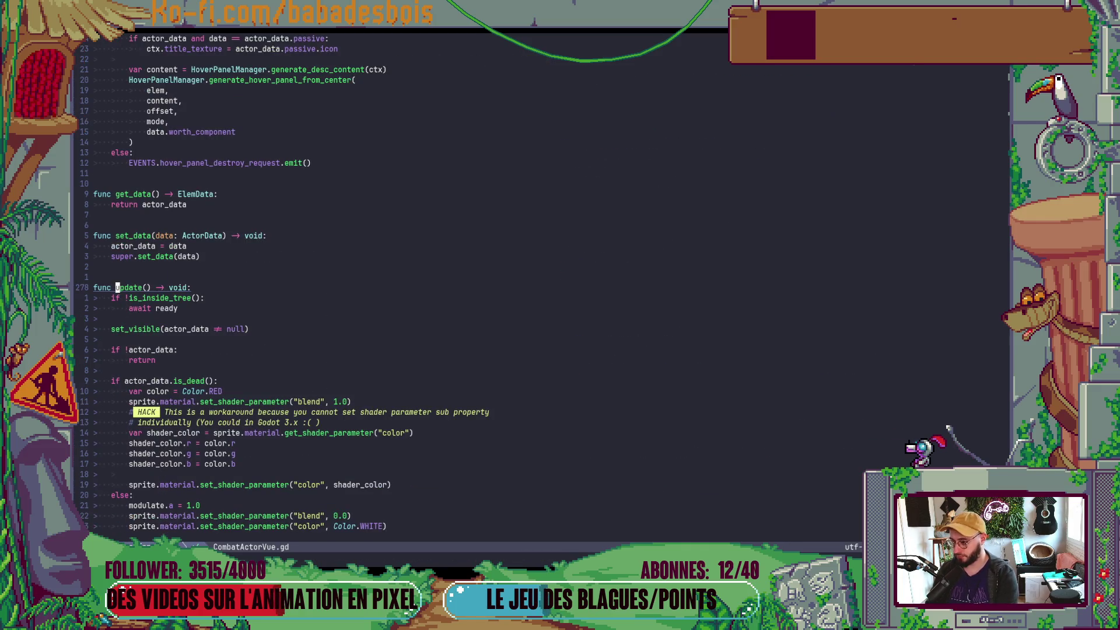
key("ctrl+d")
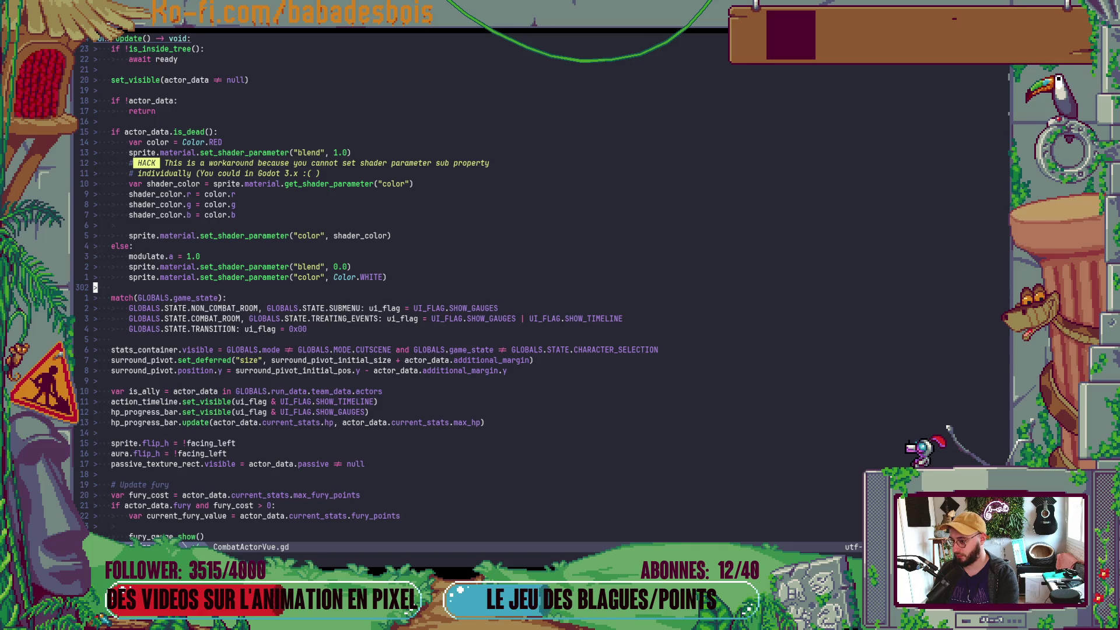
key("ctrl+d")
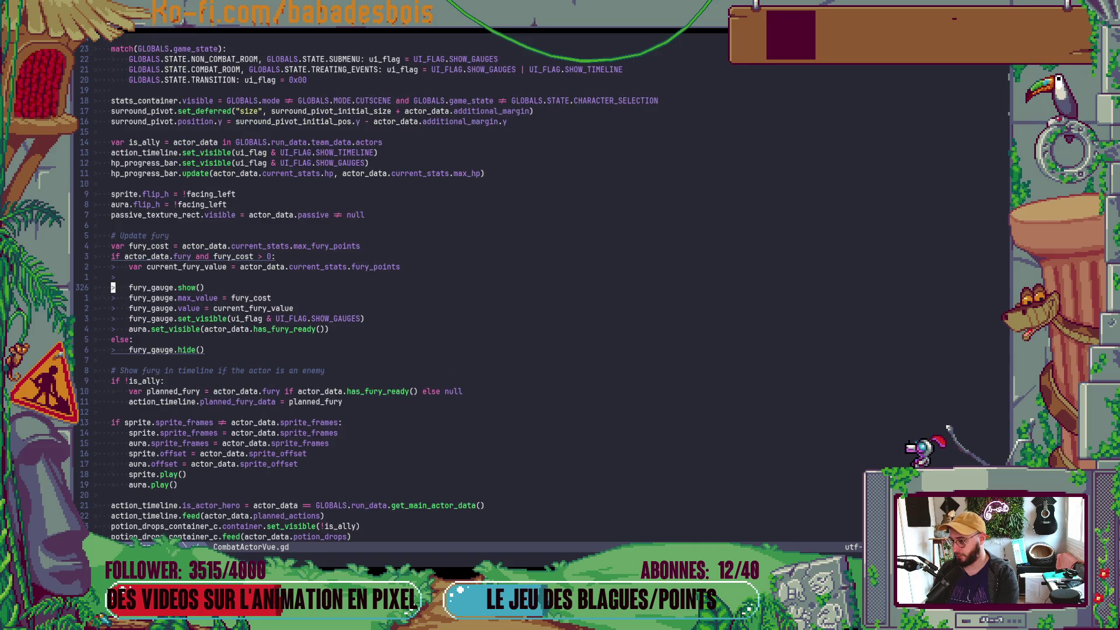
key("ctrl+d")
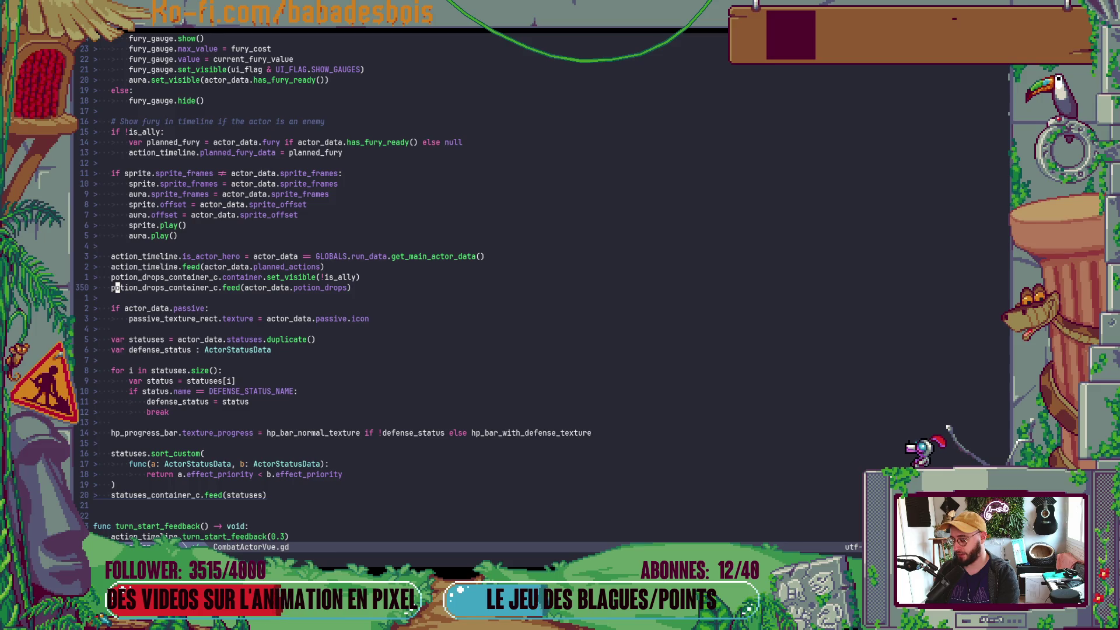
key("ctrl+u")
key("ctrl+u")
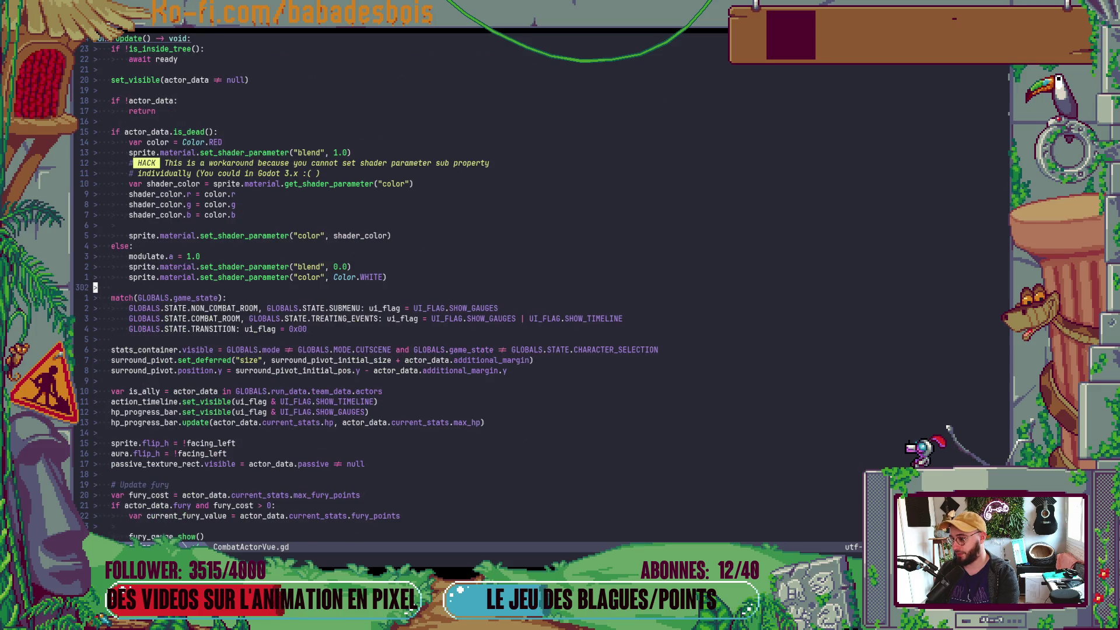
key("ctrl+u")
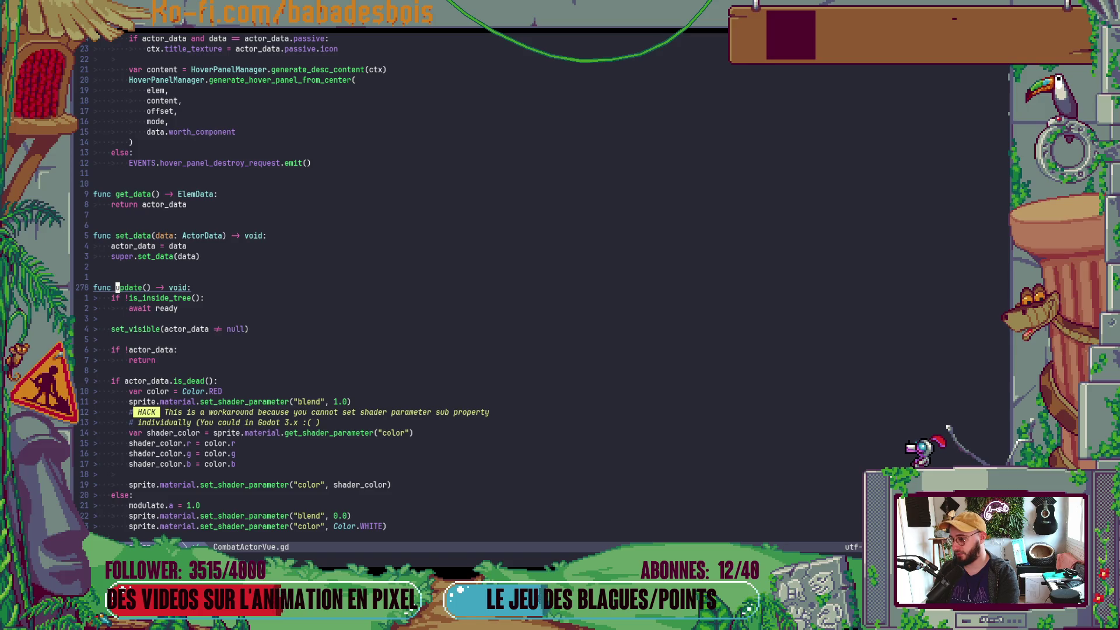
key("ctrl+d")
key("ctrl+d")
key("ctrl+d")
key("k")
key("k")
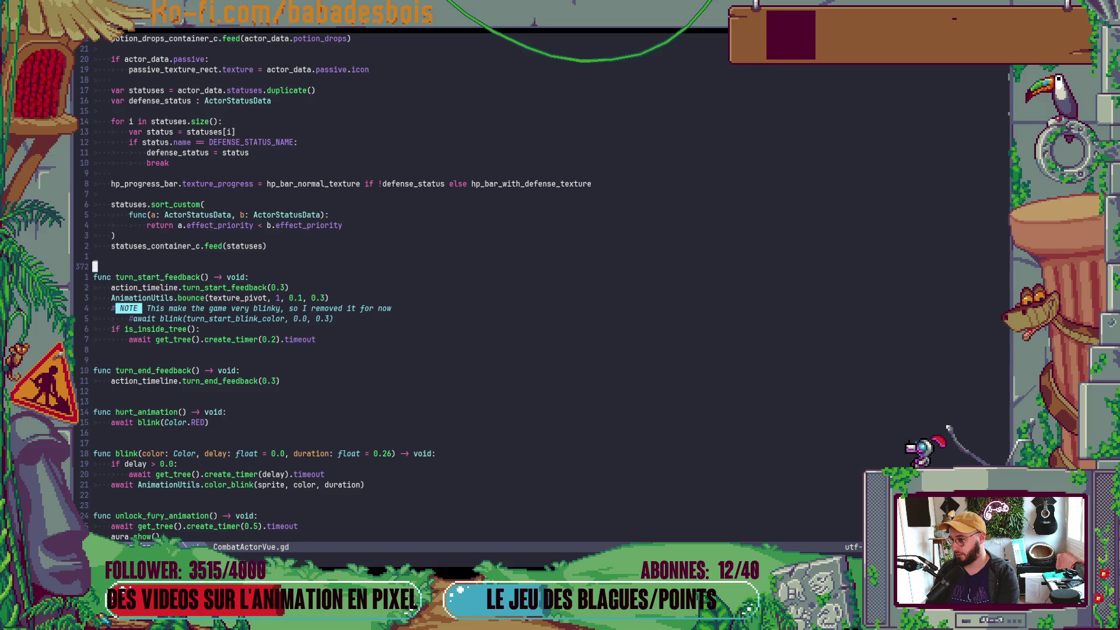
Add super.update() after the statuses feed line, save with :w, and launch the game in Godot
key("k")
key("k")
type("osup")
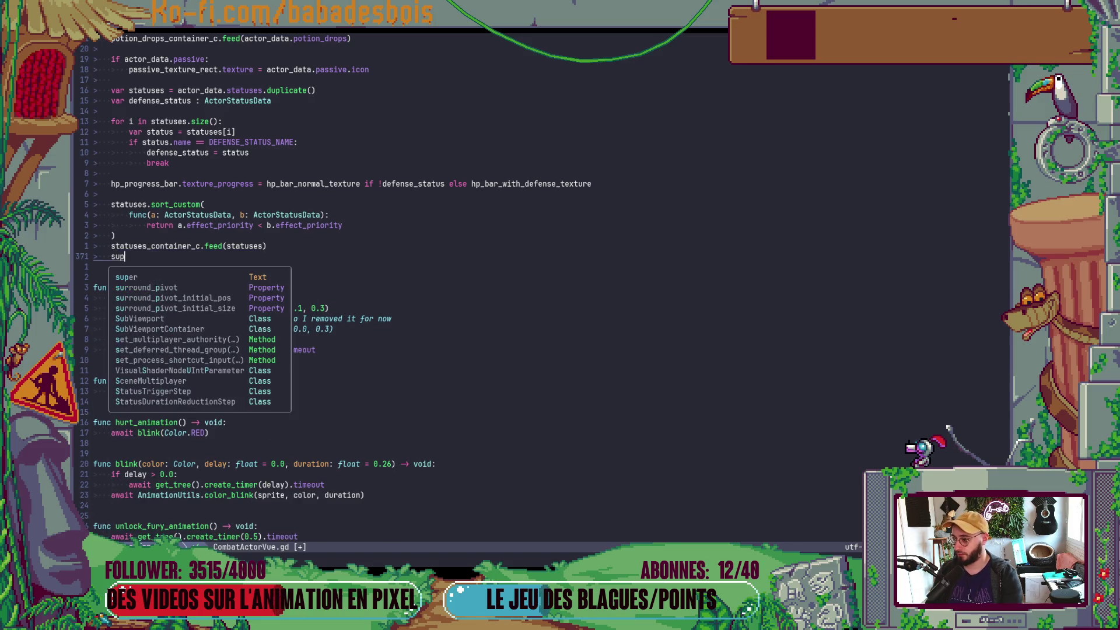
type("er.")
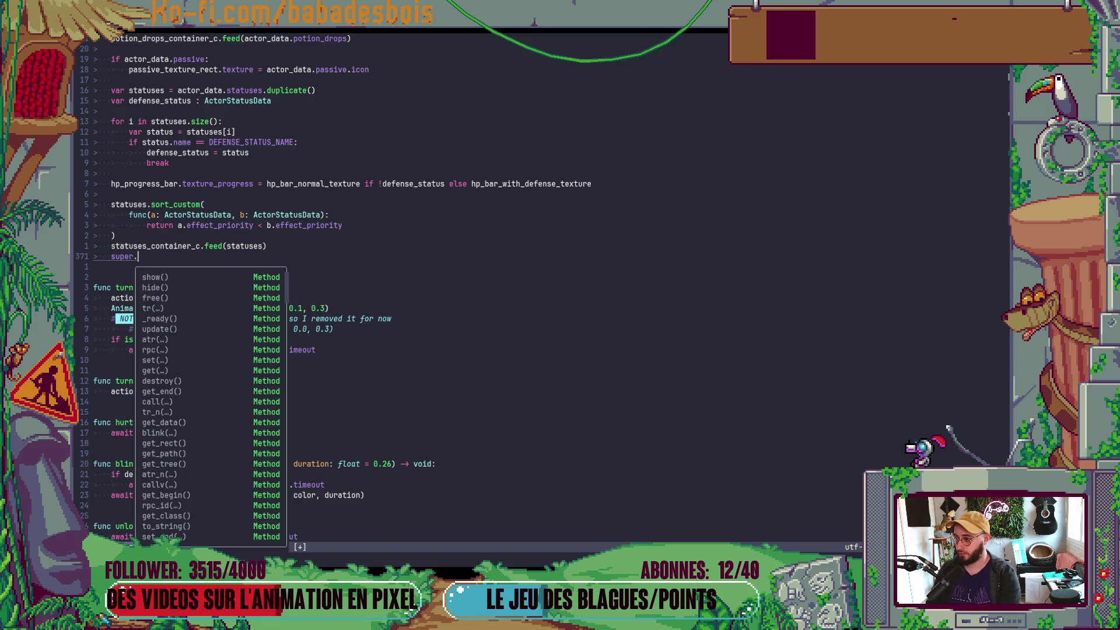
type("upd")
key("Return")
type(")")
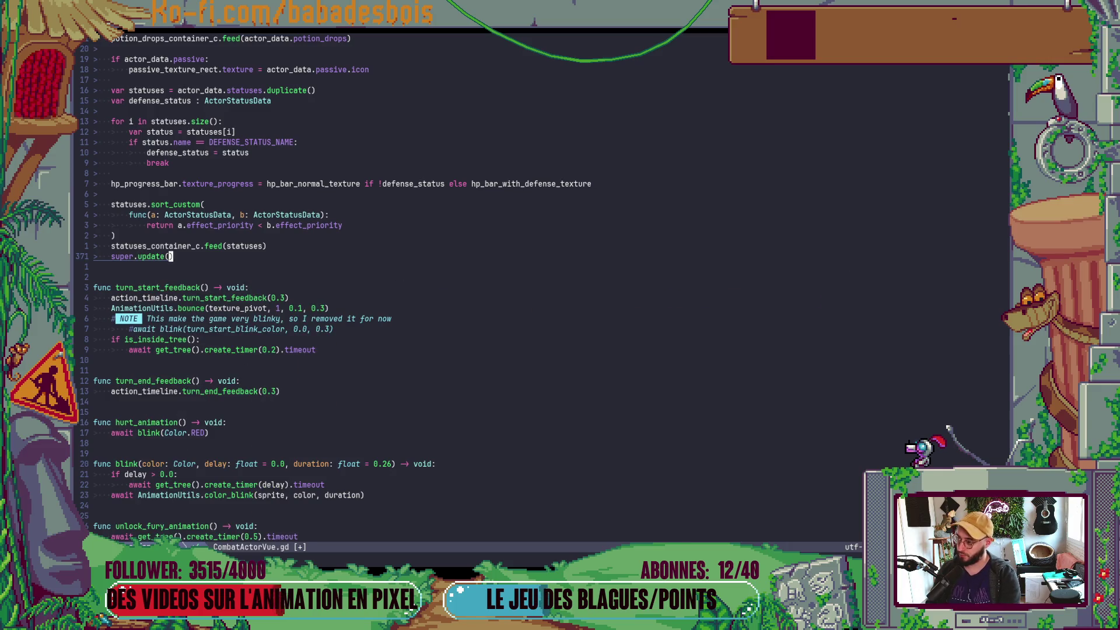
key("Escape")
type(":w")
key("Return")
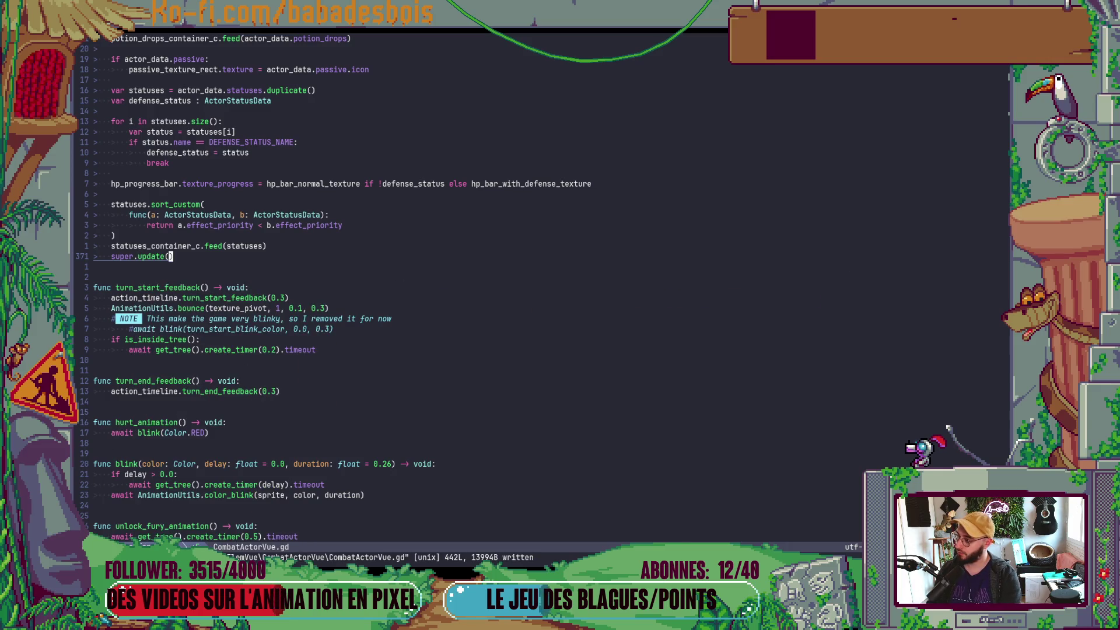
key("alt+Tab")
key("F5")
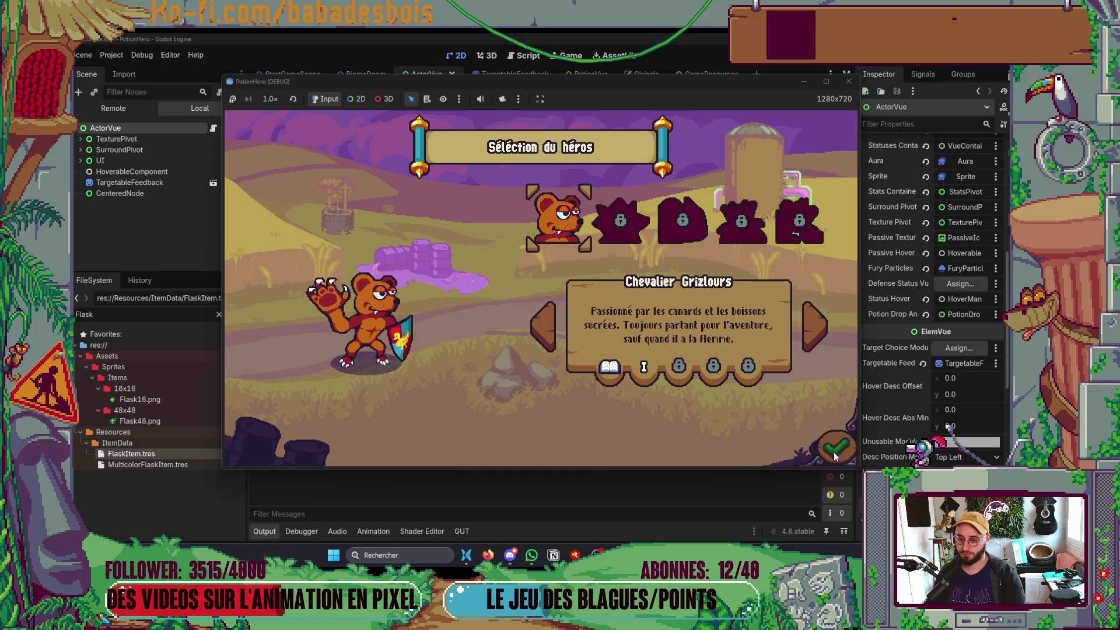
Confirm the hero, start the Réveil de l'ours adventure, and enter the combat node
left_click(834, 457)
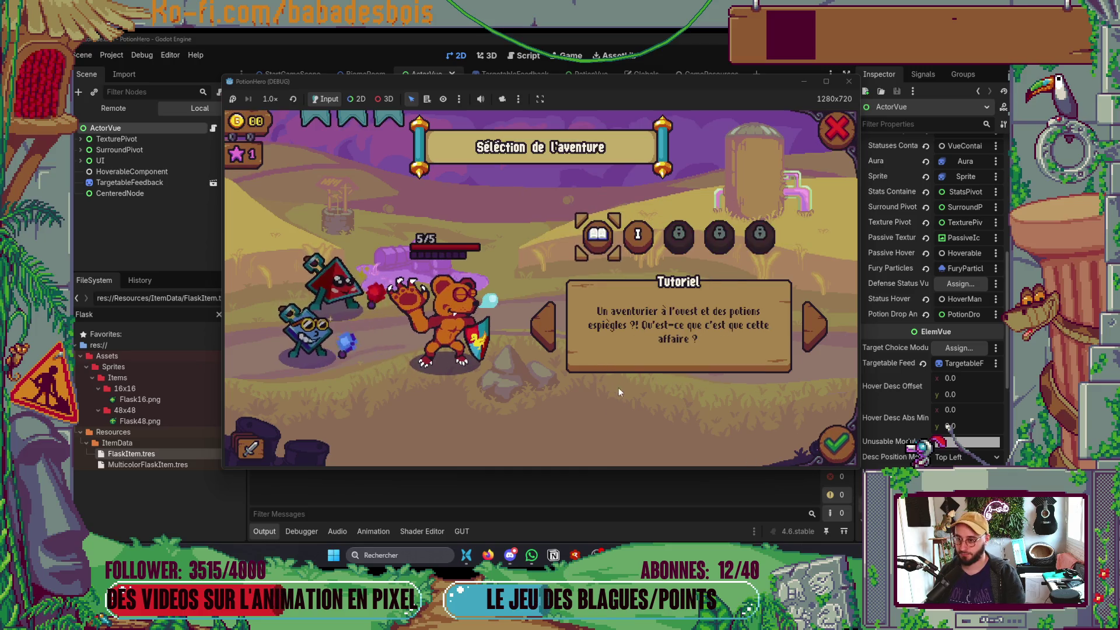
left_click(634, 248)
left_click(834, 441)
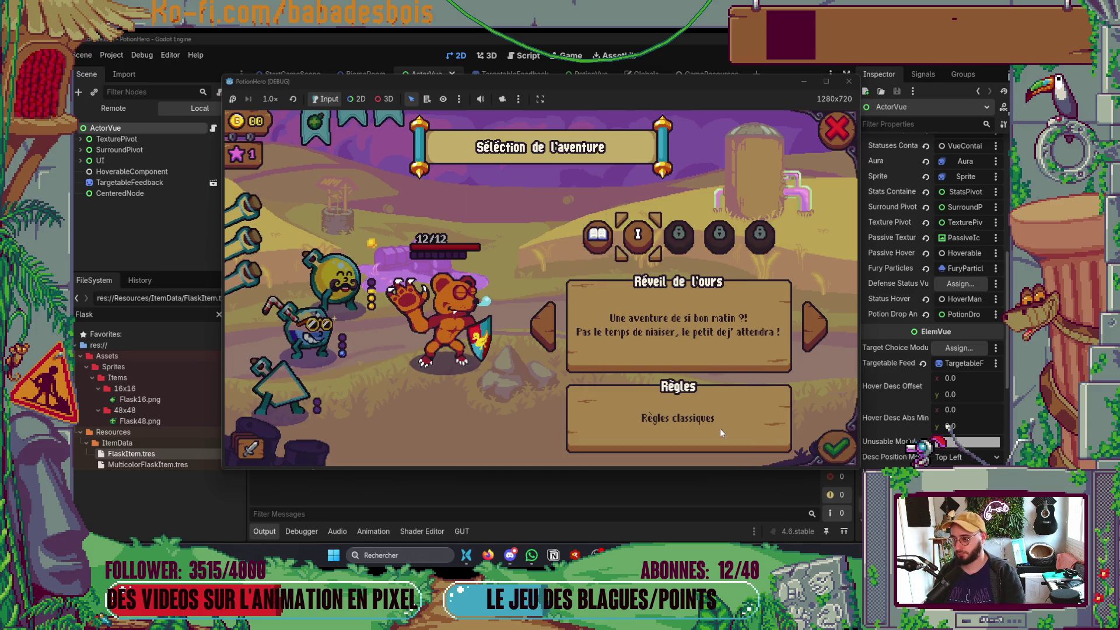
left_click(558, 372)
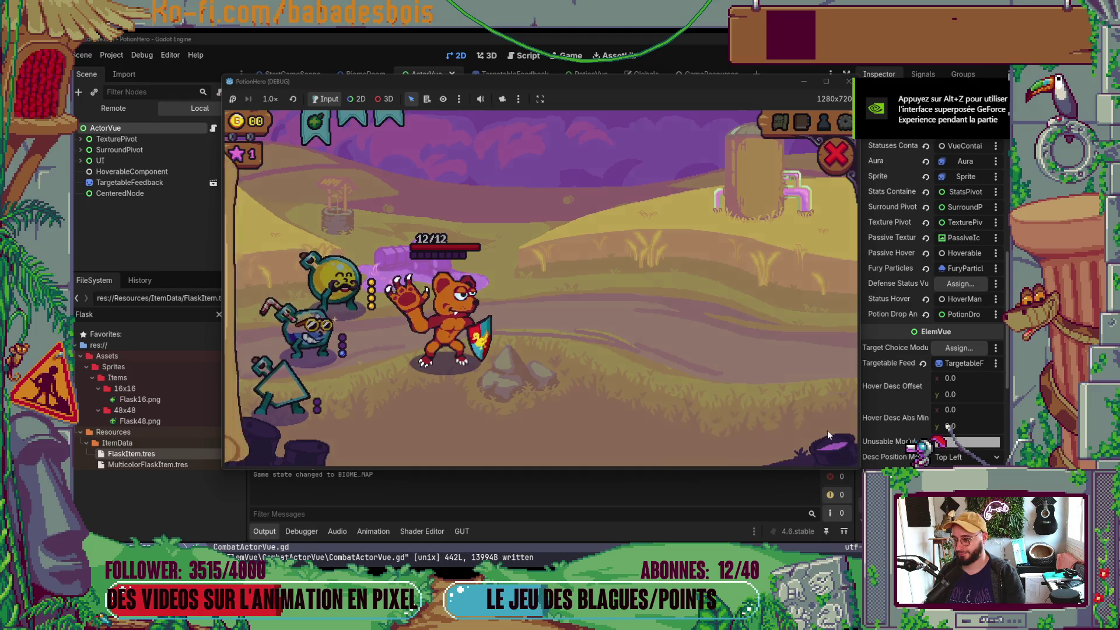
left_click(834, 438)
left_click(330, 315)
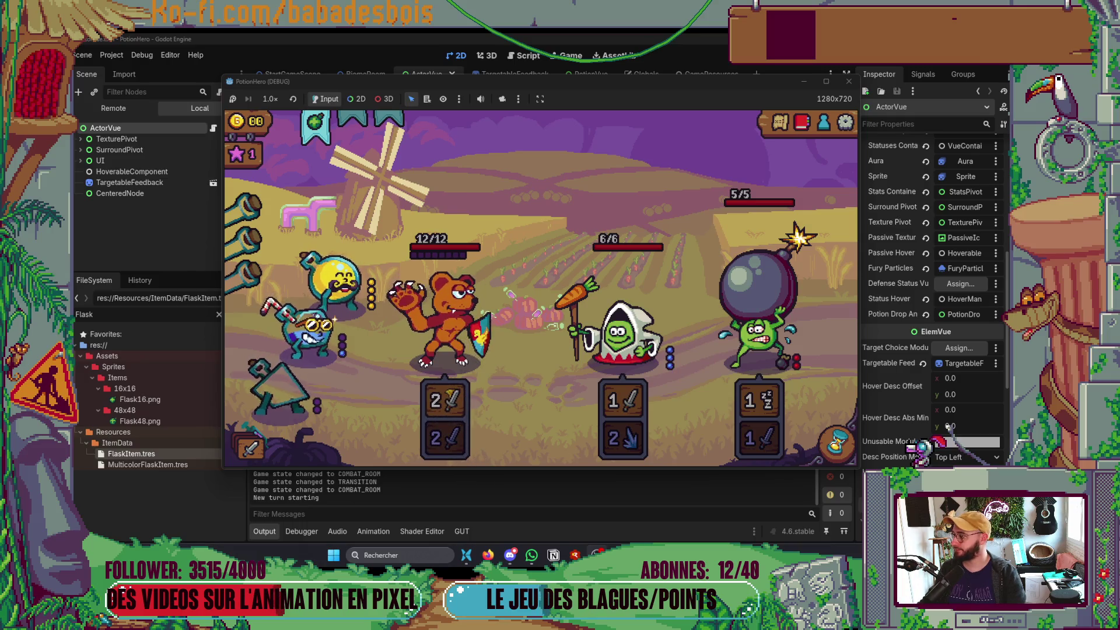
Test the flask's target selection, cancel it, and return to Neovim
left_click(311, 327)
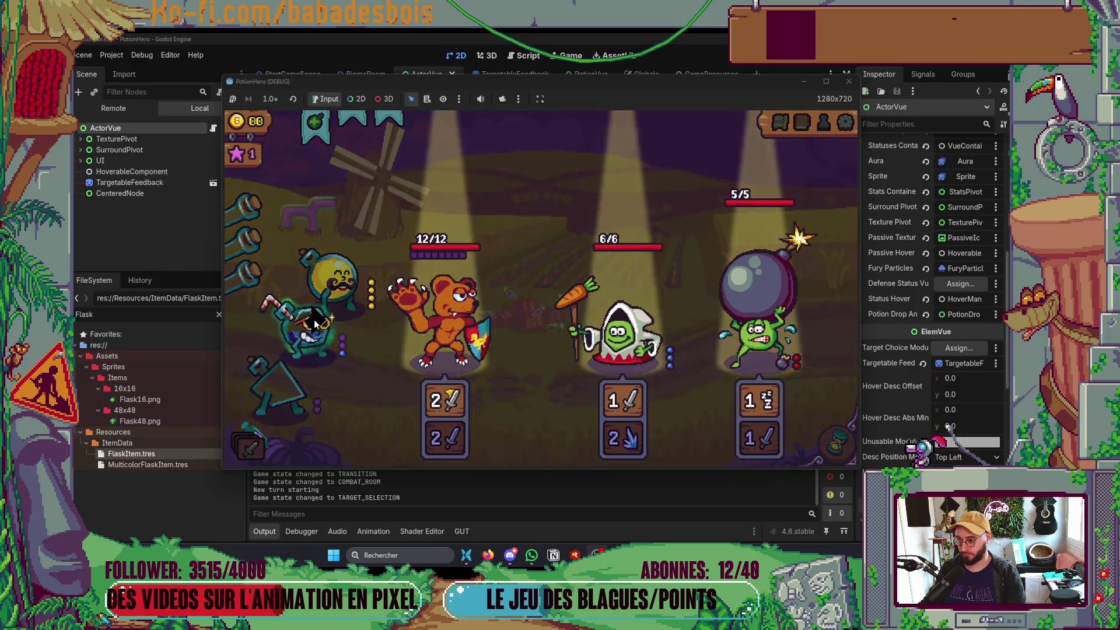
left_click(312, 326)
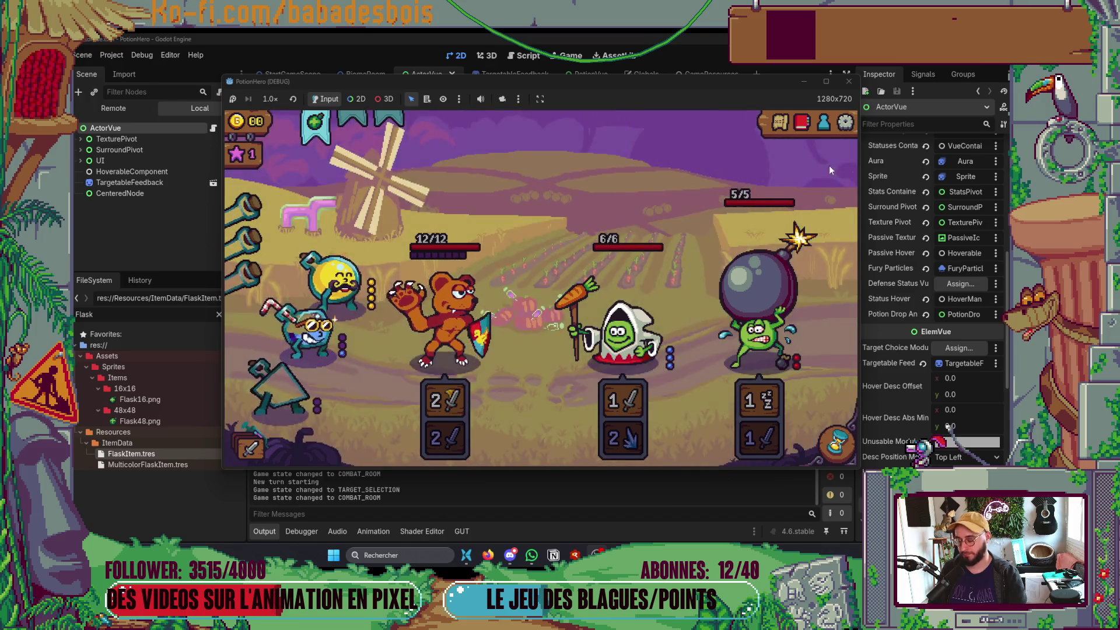
key("alt+Tab")
key("alt+Tab")
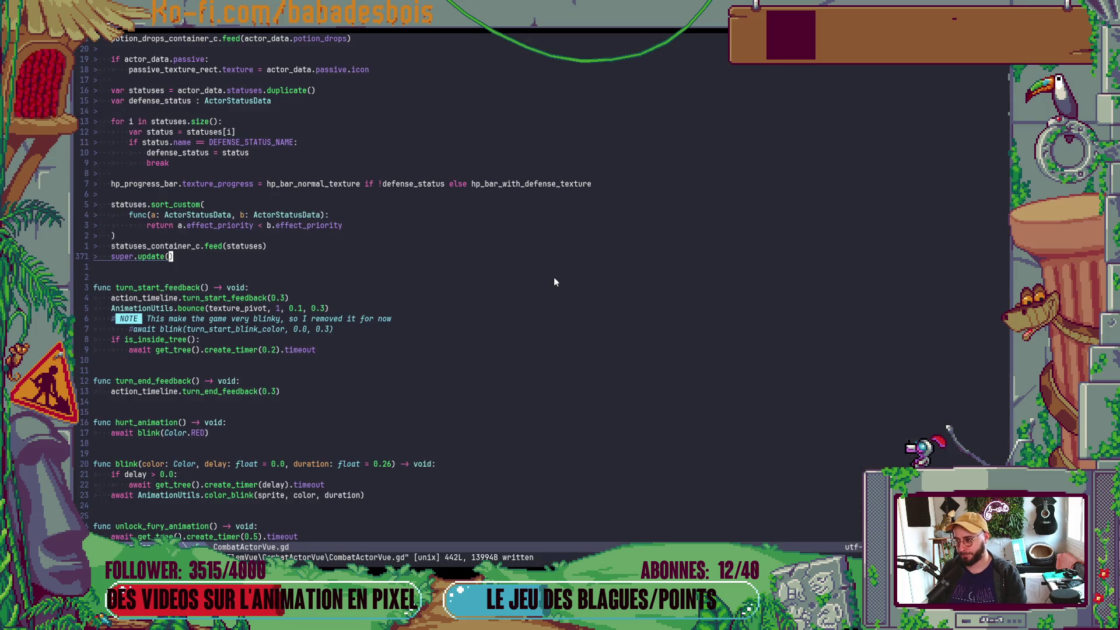
Look over update() and check the parent update definition in ElemVue.gd before returning
key("h")
key("h")
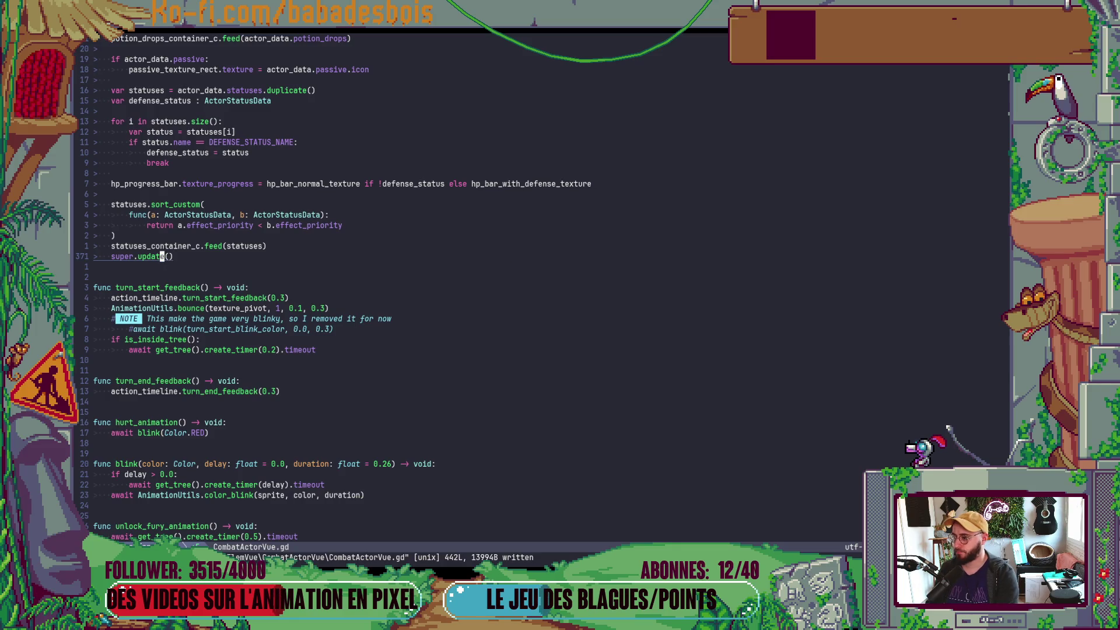
key("ctrl+u")
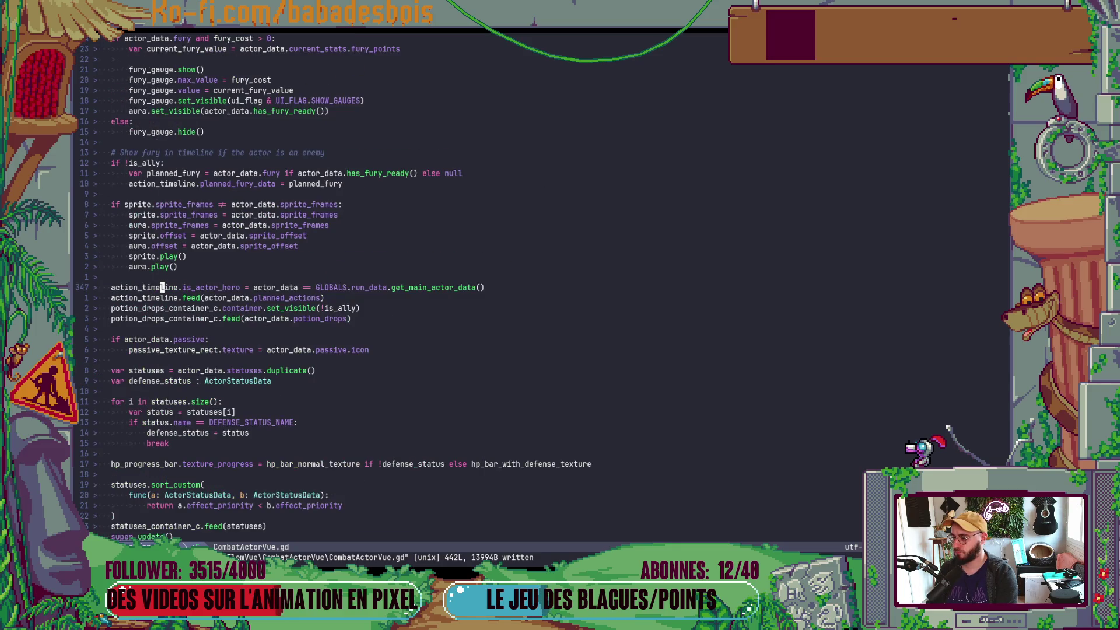
key("ctrl+u")
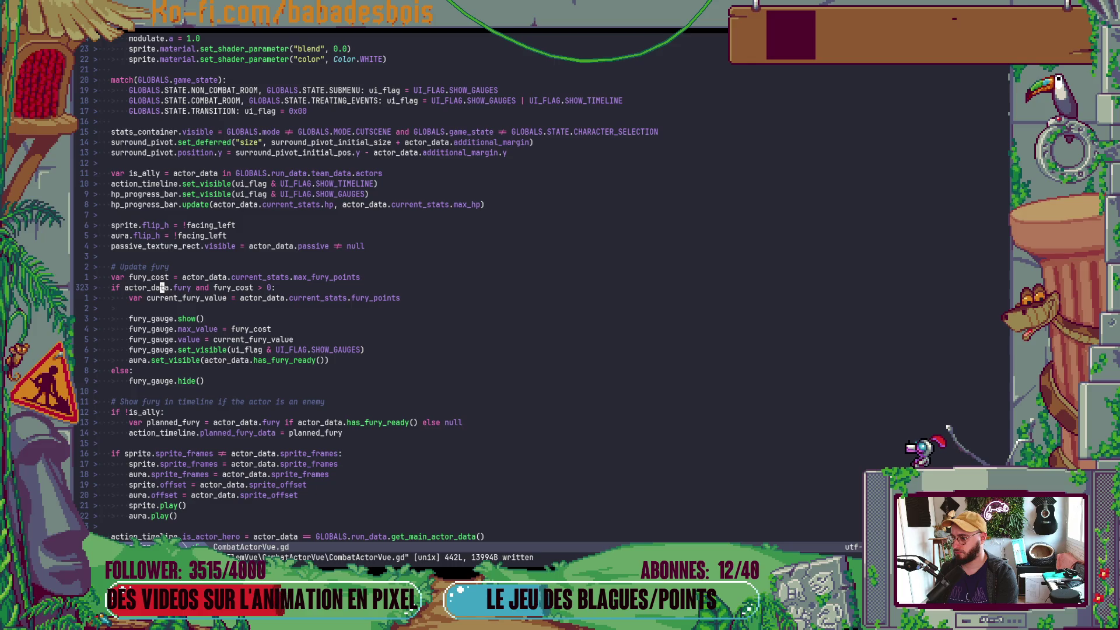
key("ctrl+u")
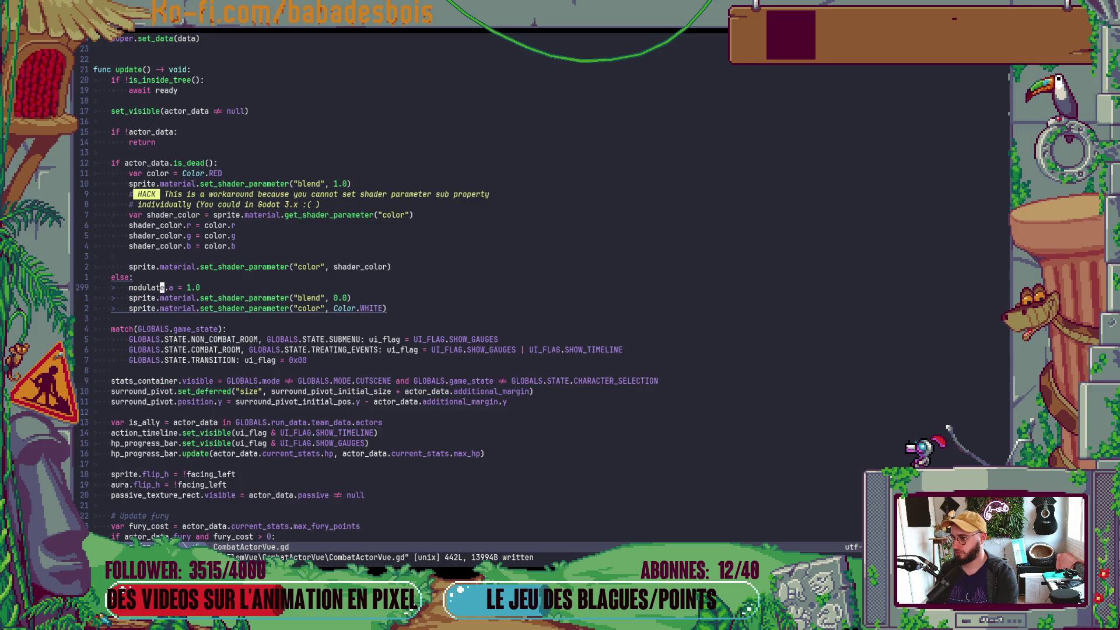
key("ctrl+d")
key("ctrl+d")
key("ctrl+d")
key("g")
key("d")
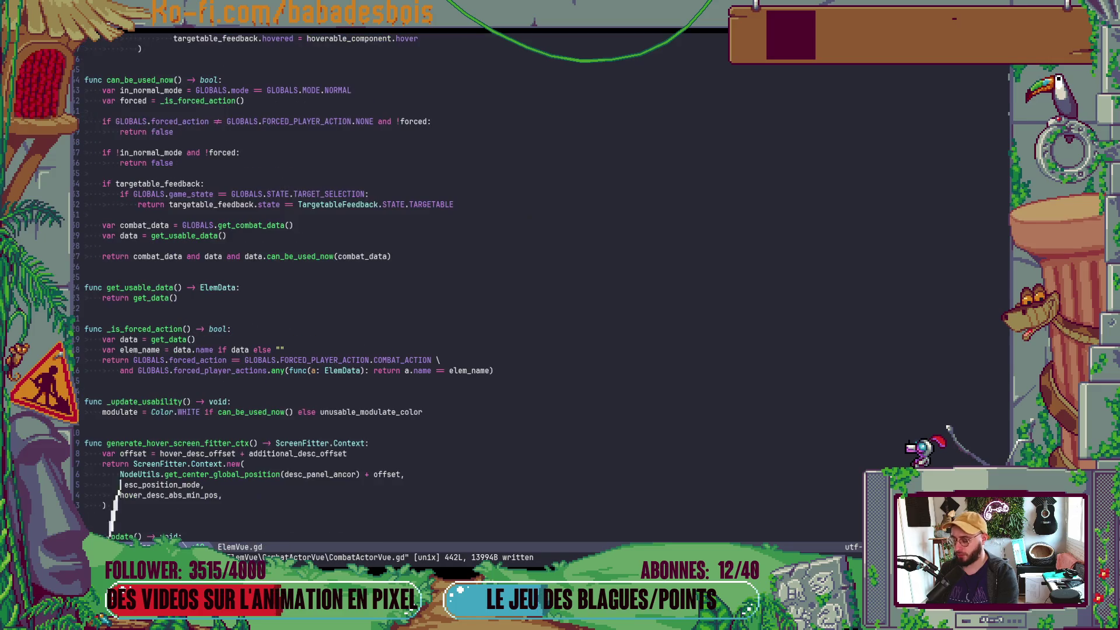
key("j")
key("j")
key("j")
key("k")
key("k")
key("w")
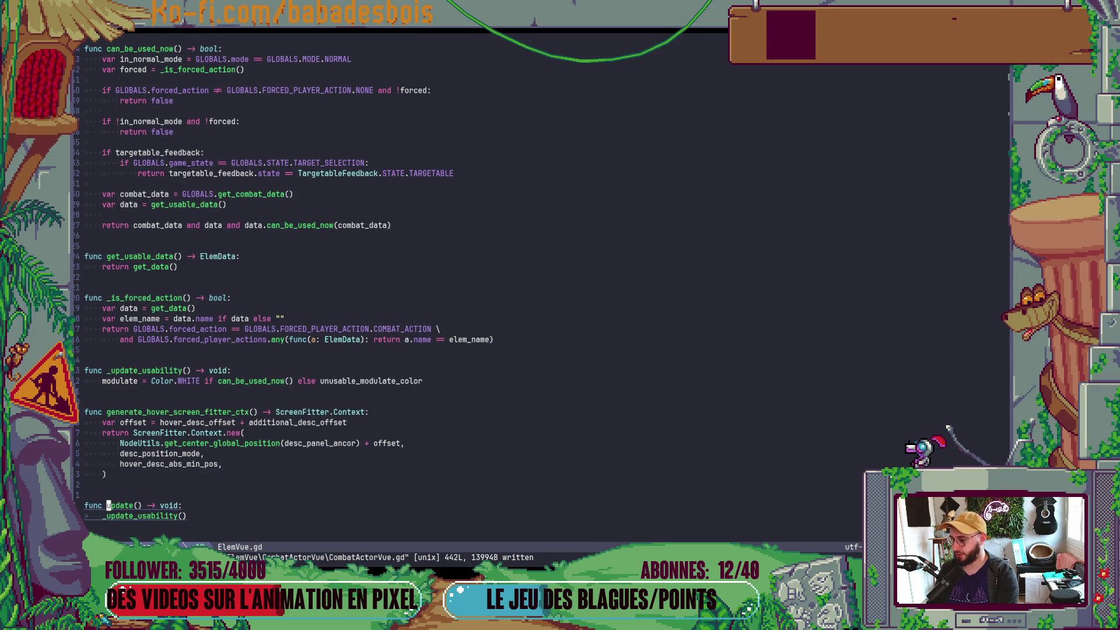
key("ctrl+o")
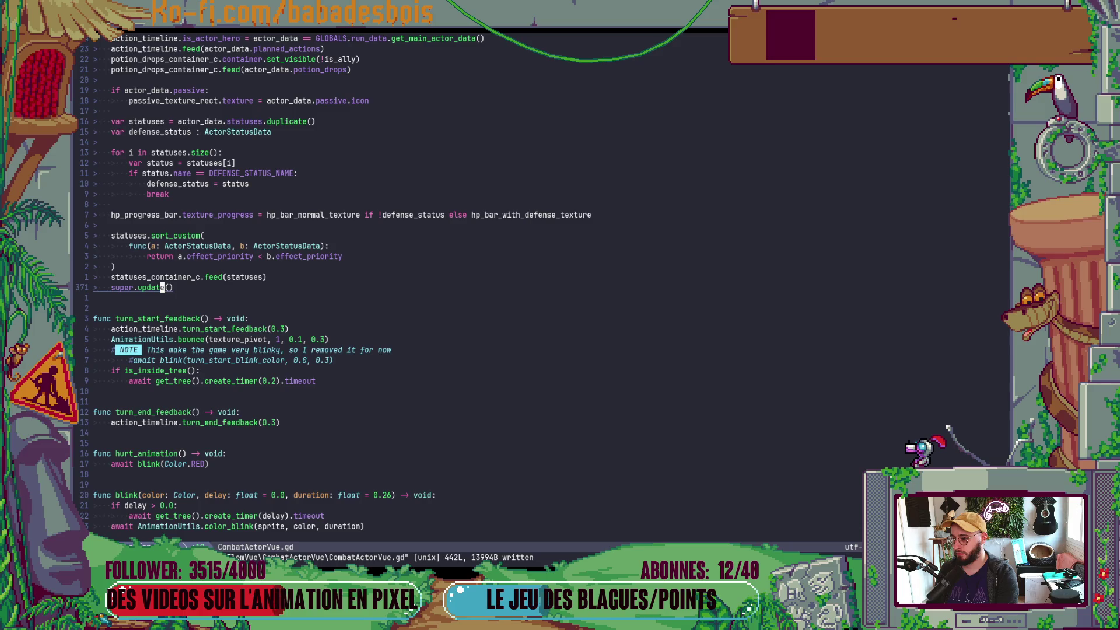
Move the super.update() call to the top of update(), save, and launch the game
key("d")
key("d")
key("ctrl+u")
key("ctrl+u")
key("ctrl+u")
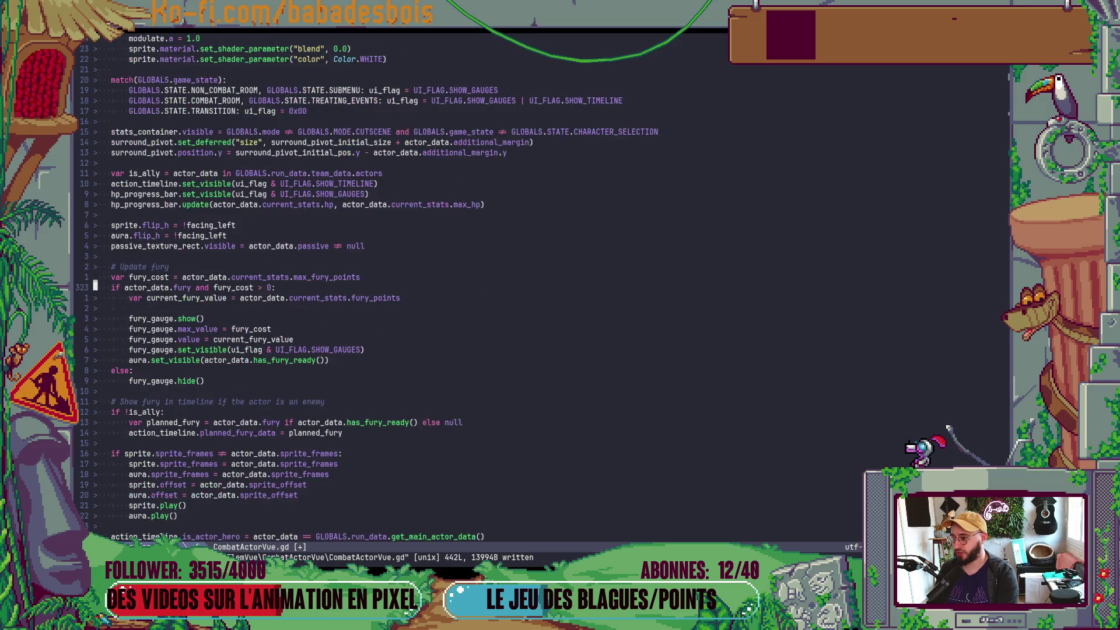
key("ctrl+u")
key("j")
key("j")
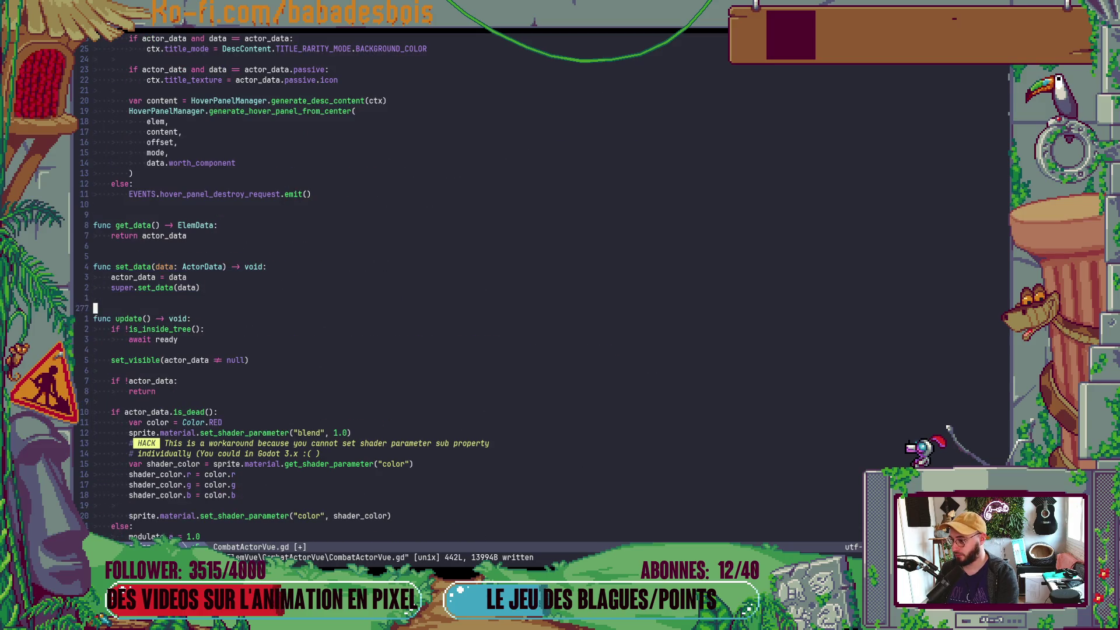
key("p")
key("o")
key("Escape")
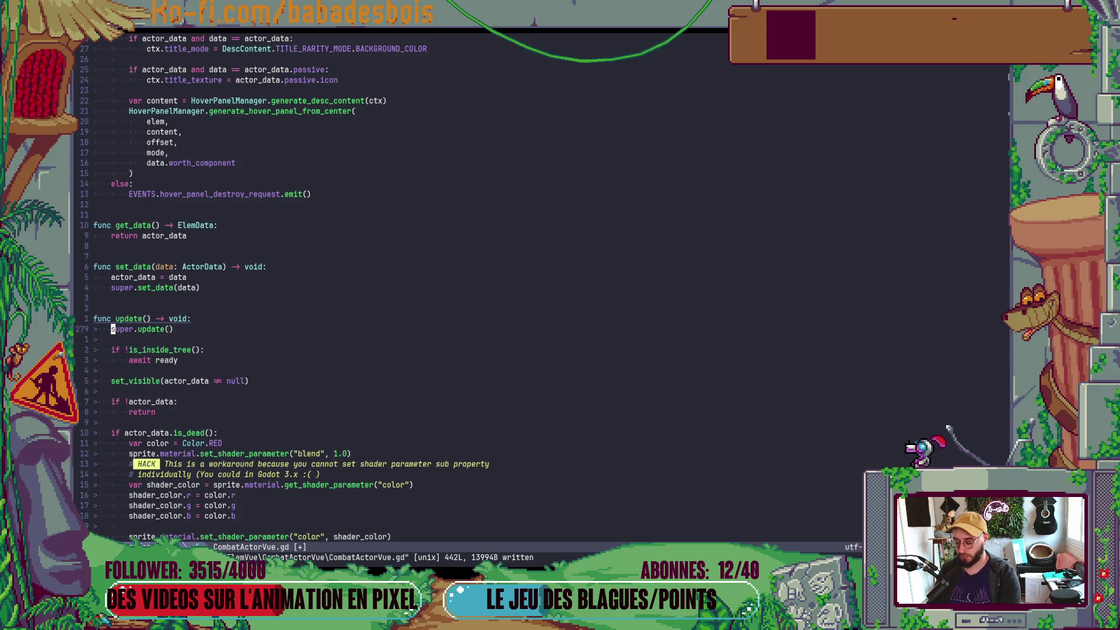
type(":w")
key("Return")
key("F5")
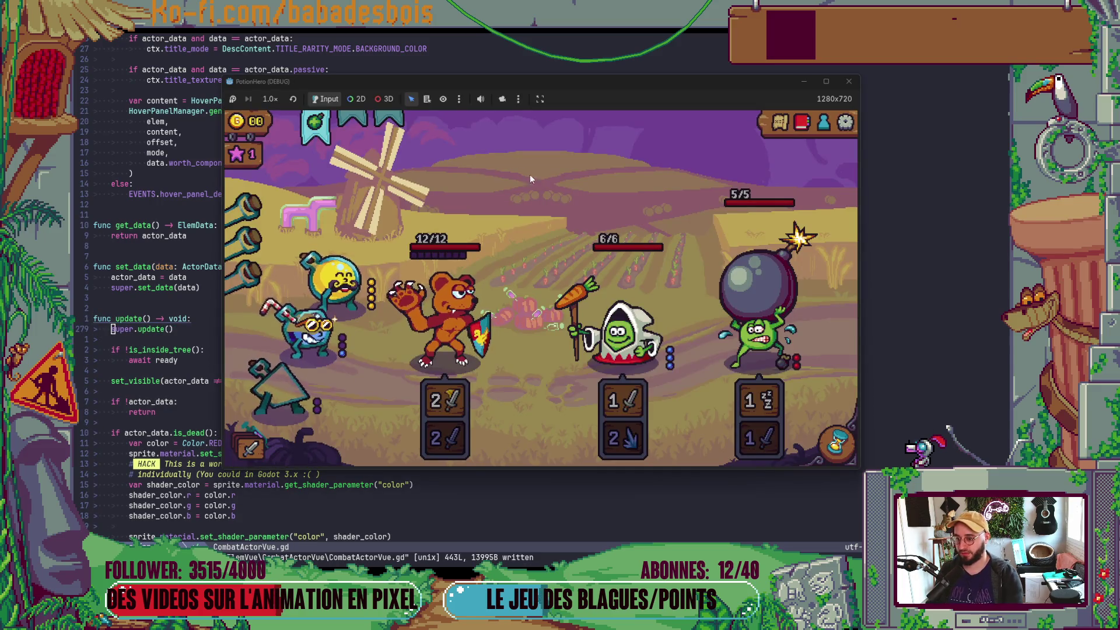
Close the debug window, rerun the project, pick the bear hero and enter the combat node
left_click(848, 82)
left_click(684, 200)
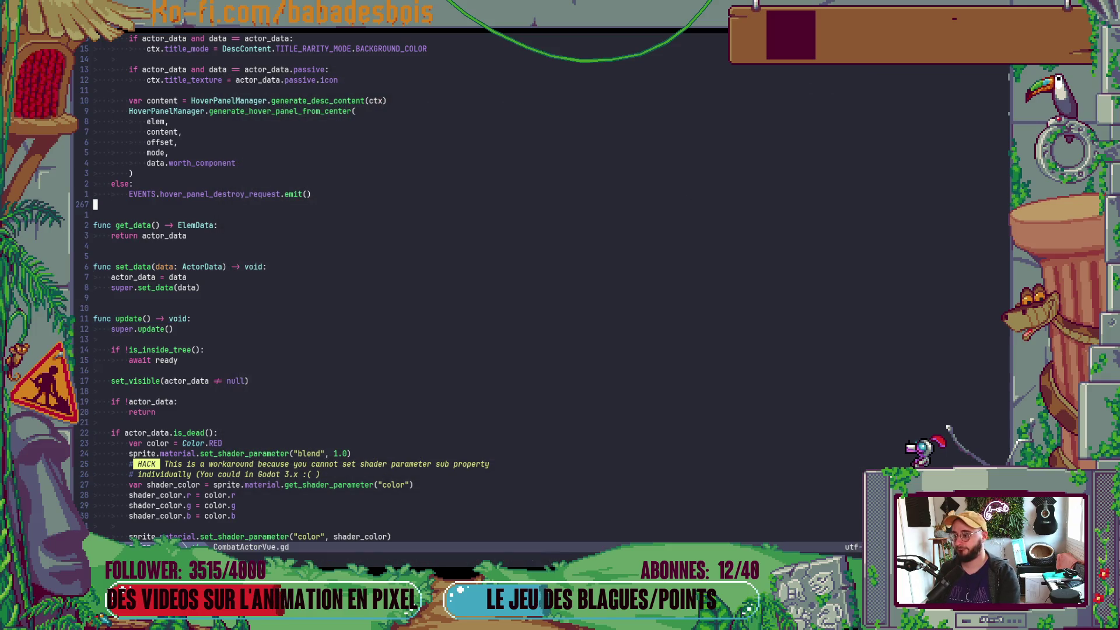
key("alt+Tab")
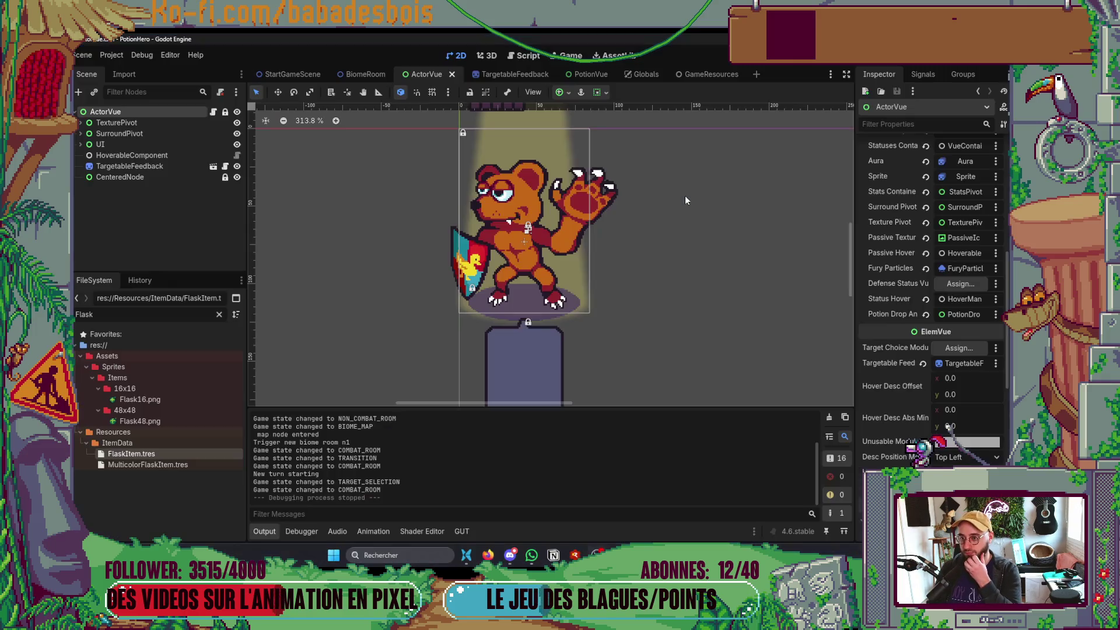
key("F5")
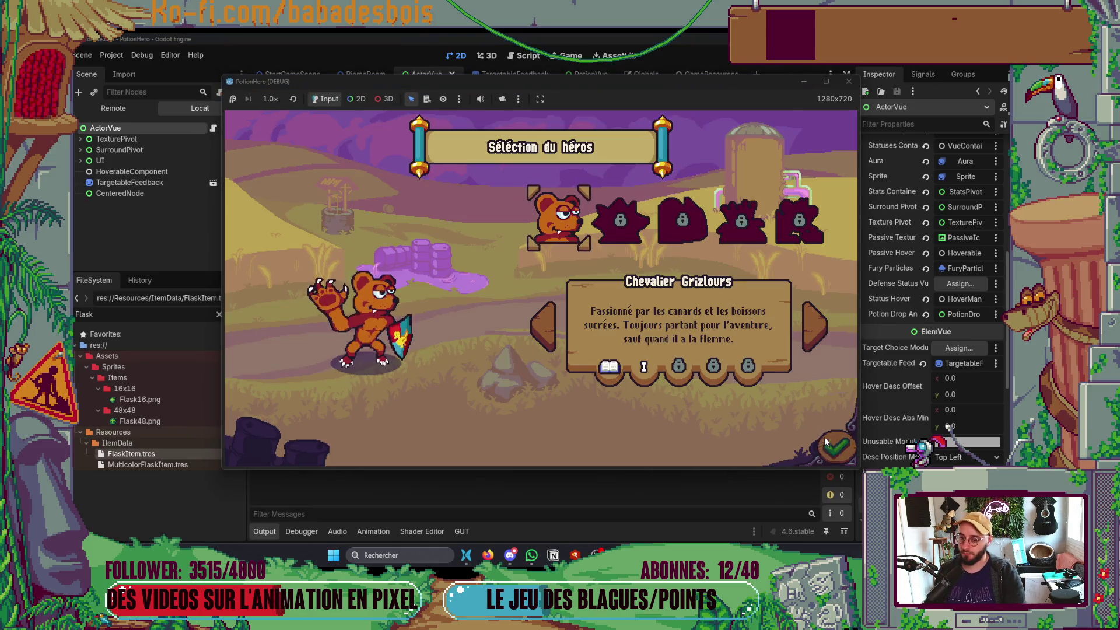
left_click(825, 441)
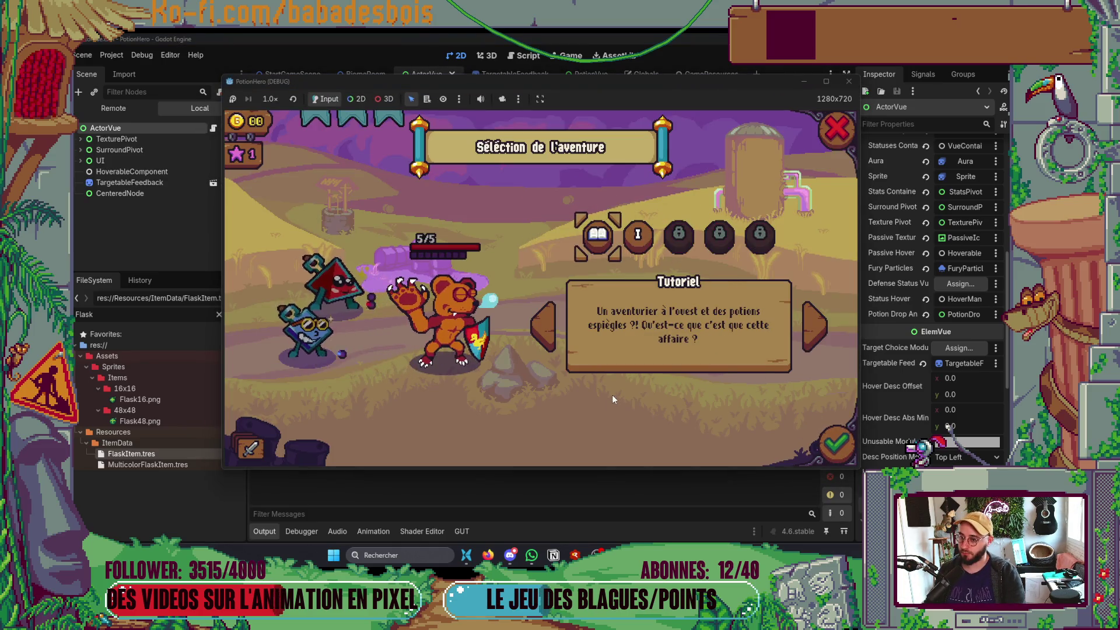
left_click(839, 442)
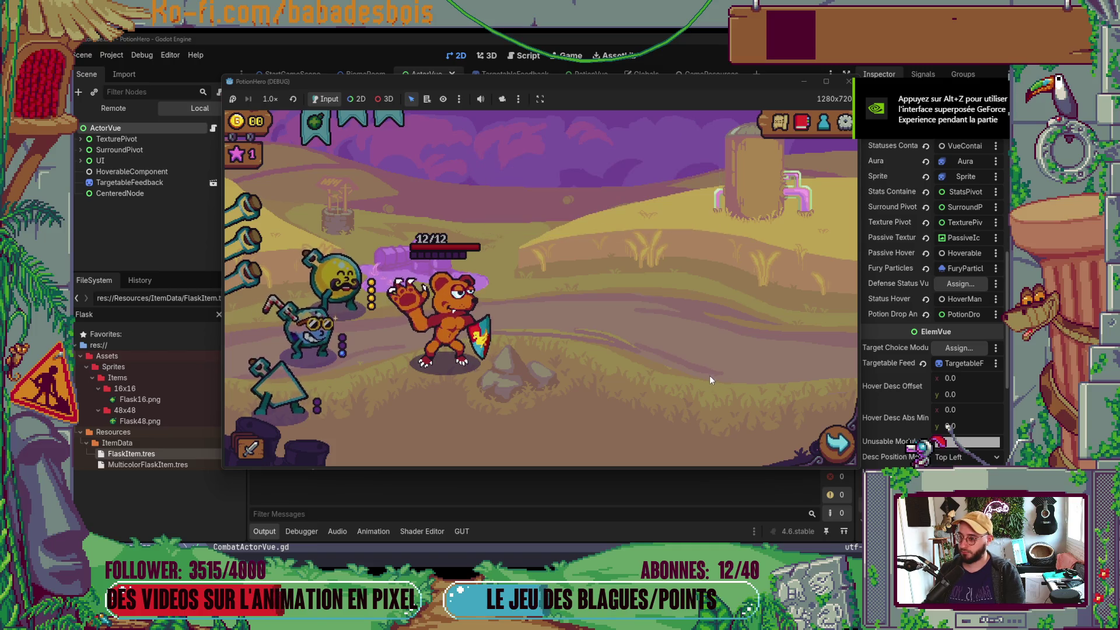
left_click(834, 432)
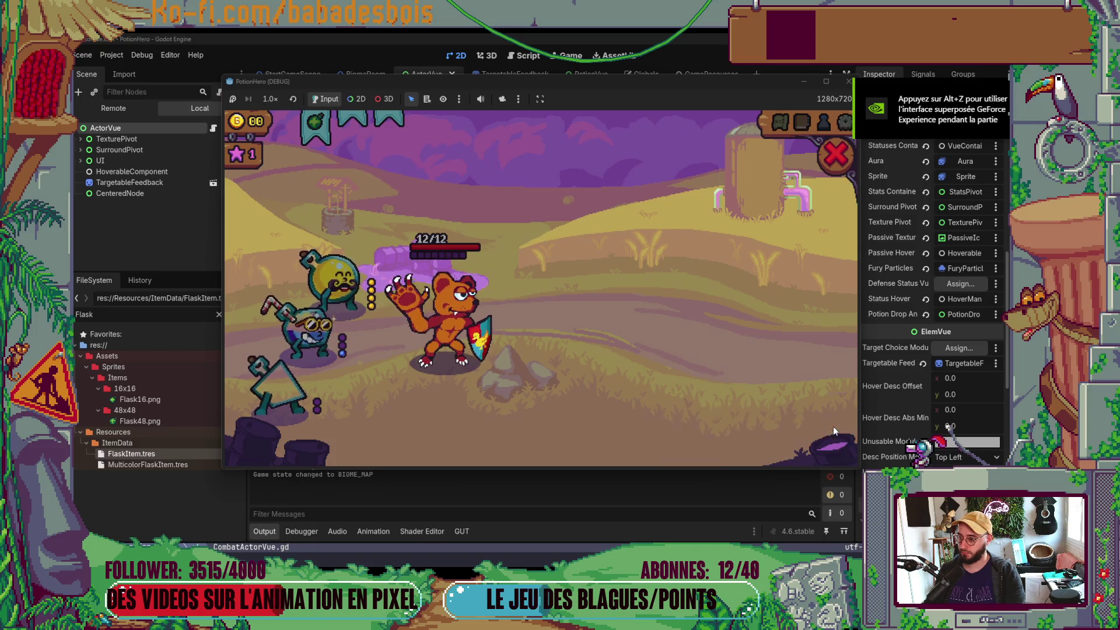
left_click(330, 315)
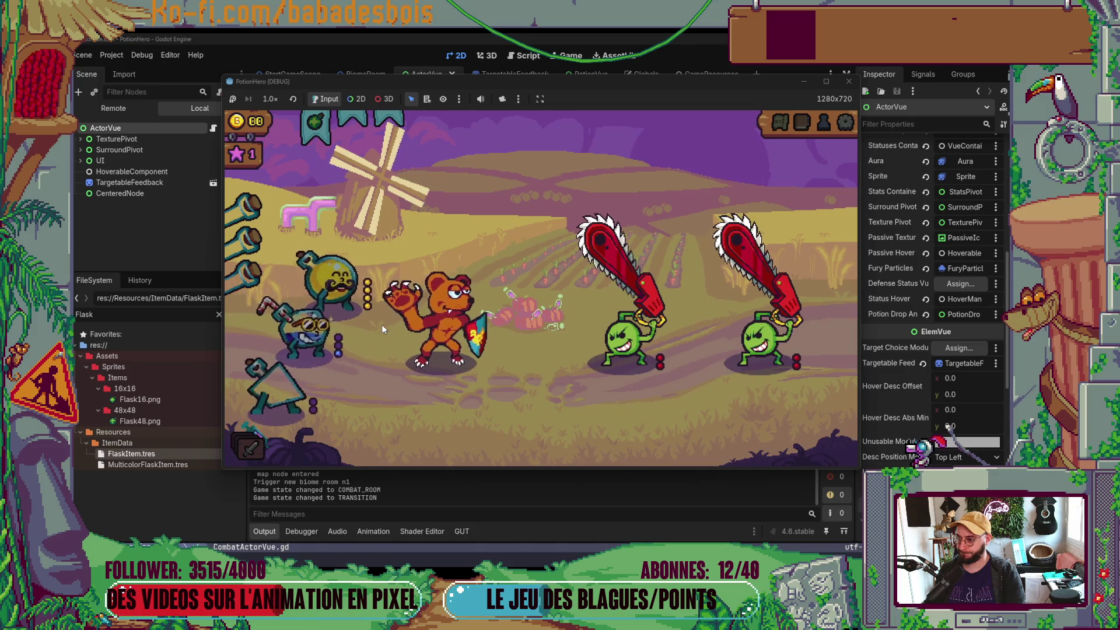
Toggle the flask's target selection on and off three times, then return to Neovim
left_click(324, 133)
left_click(324, 133)
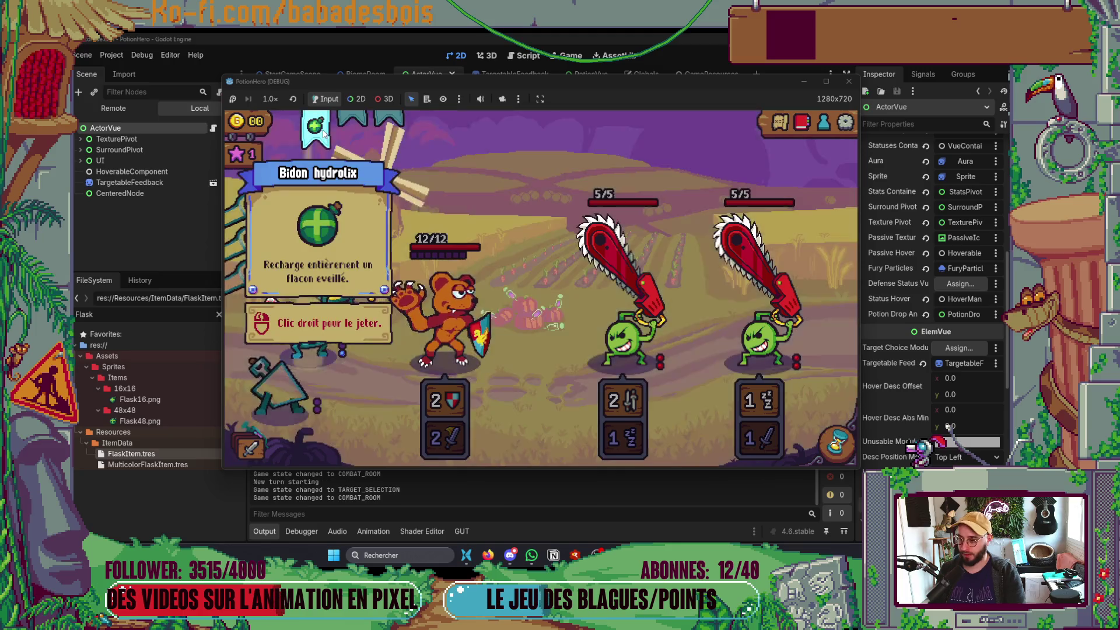
left_click(325, 133)
left_click(321, 135)
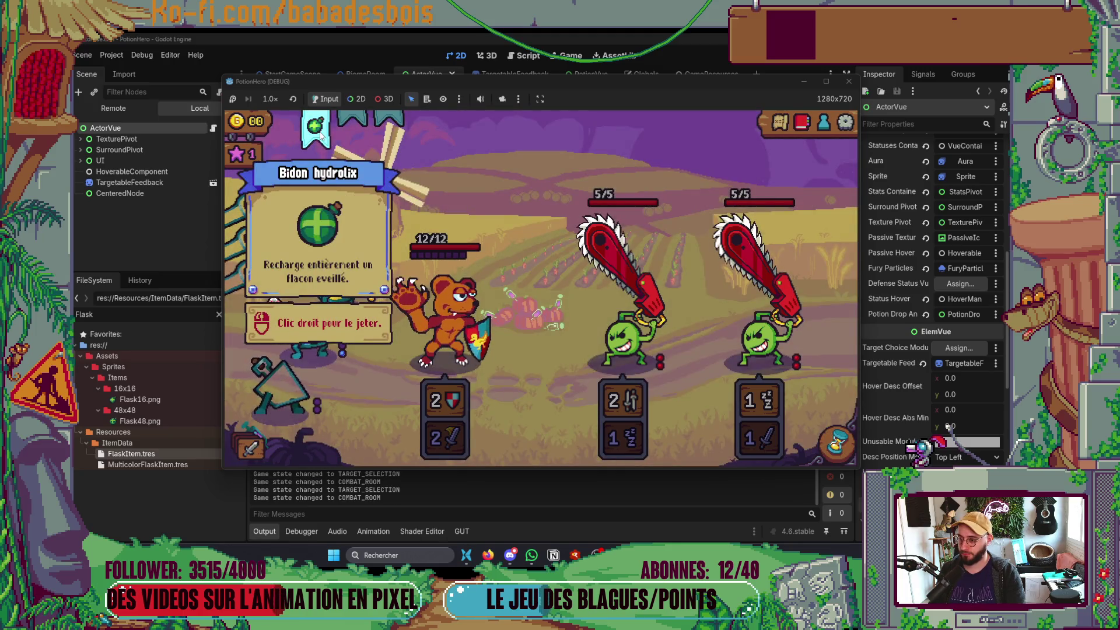
left_click(321, 134)
left_click(322, 135)
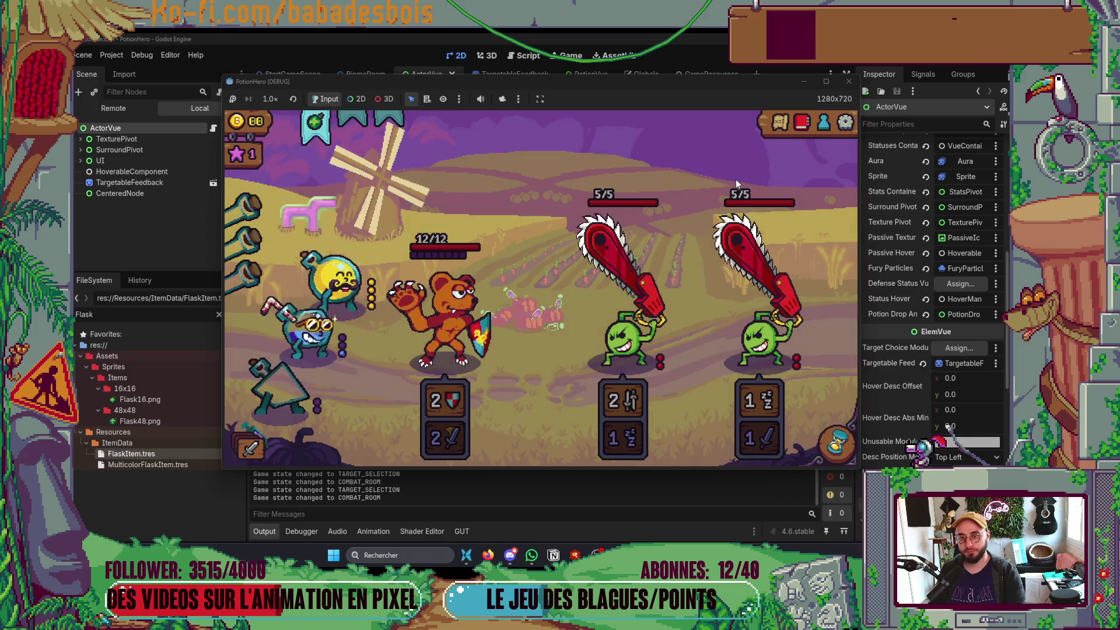
key("alt+Tab")
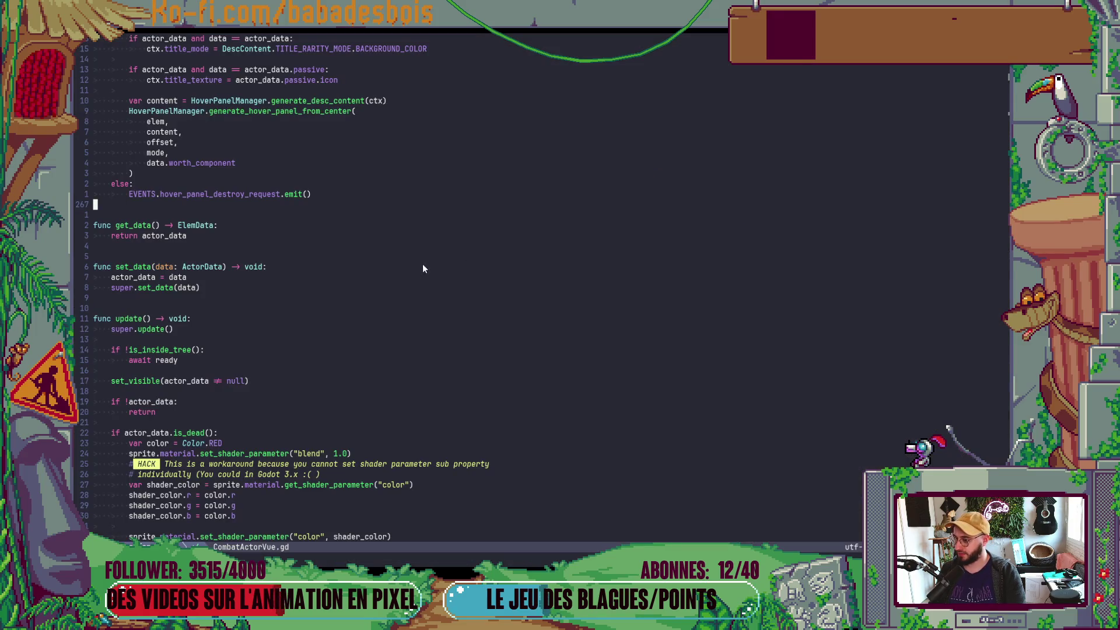
Insert print("Update chara") above super.update() in update() and save the script
left_click(226, 331)
key("shift+o")
type("print")
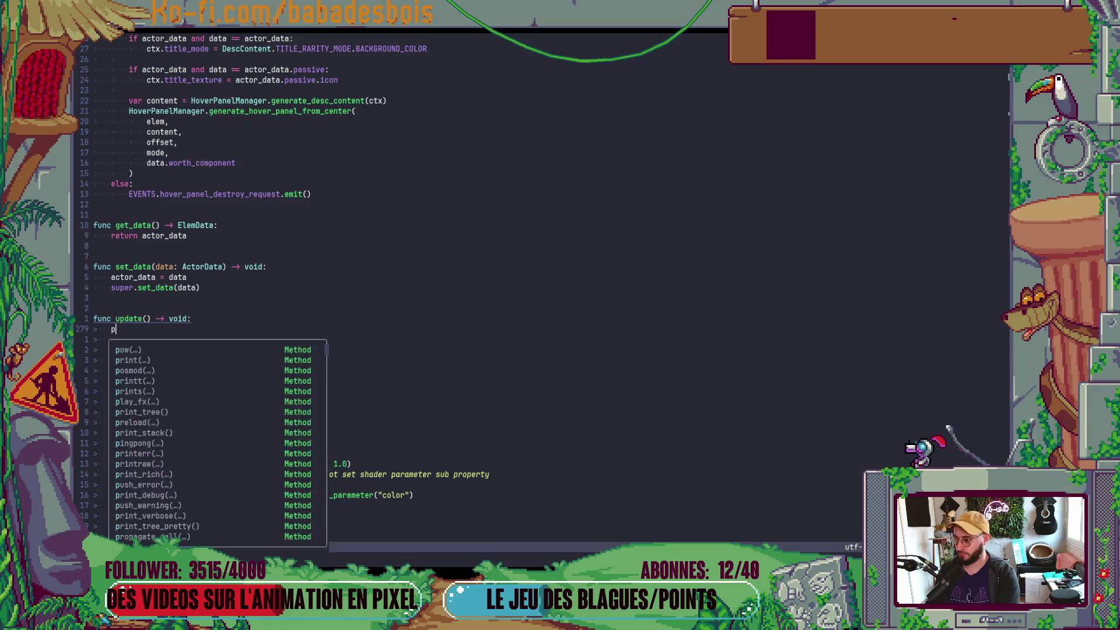
type("(\"U")
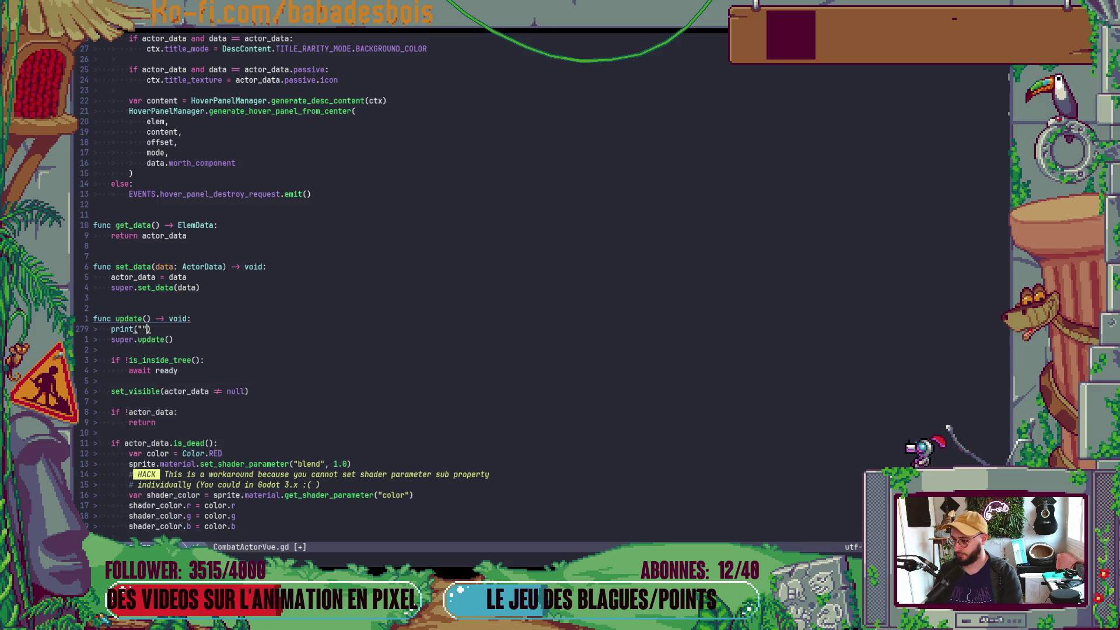
type("pdate chara")
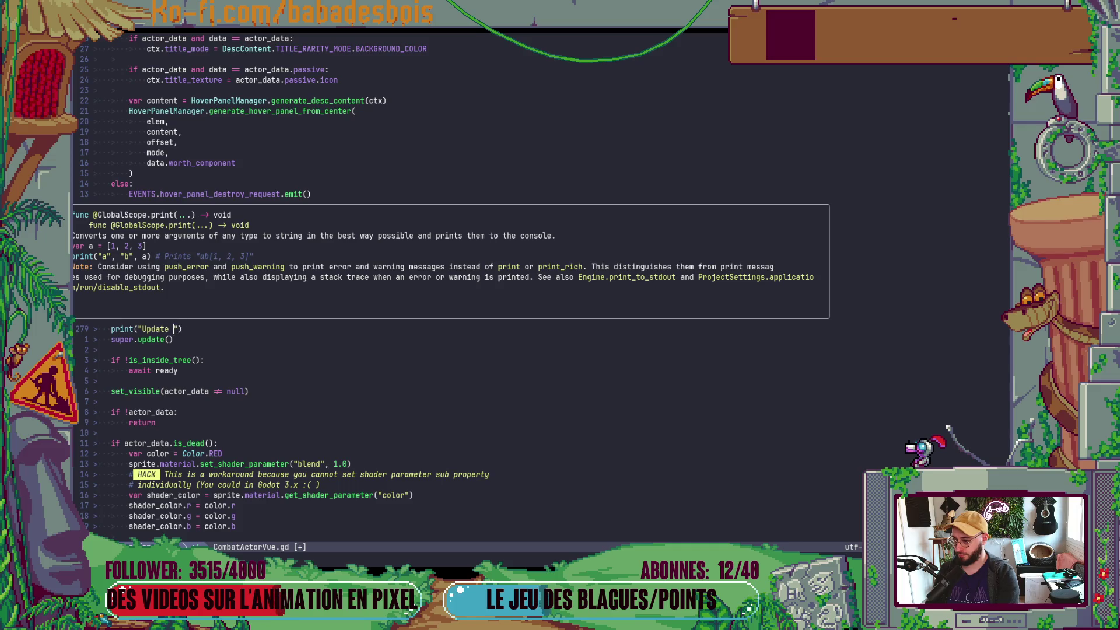
key("Escape")
key("ctrl+s")
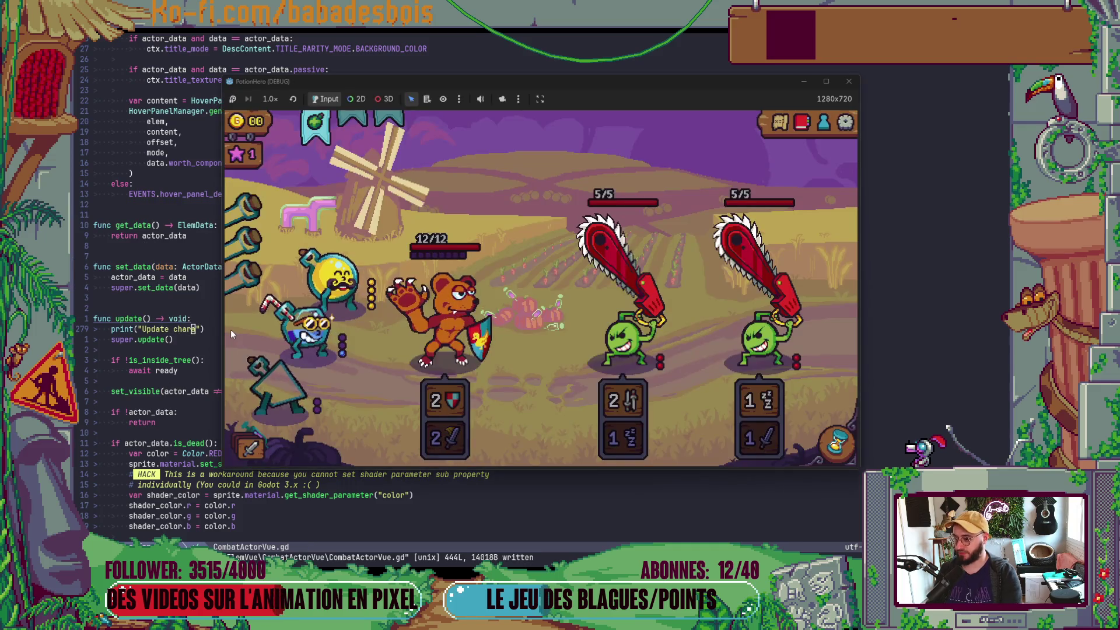
Check Godot's Output panel for the repeated 'Update chara' prints, then return to Neovim
key("alt+Tab")
key("alt+Tab")
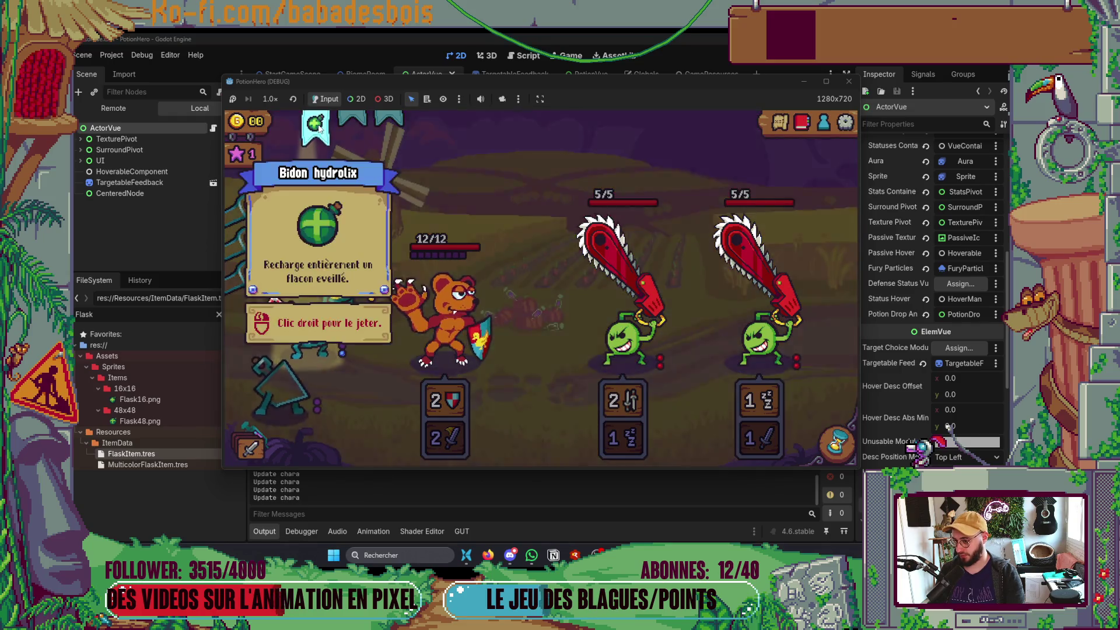
key("alt+Tab")
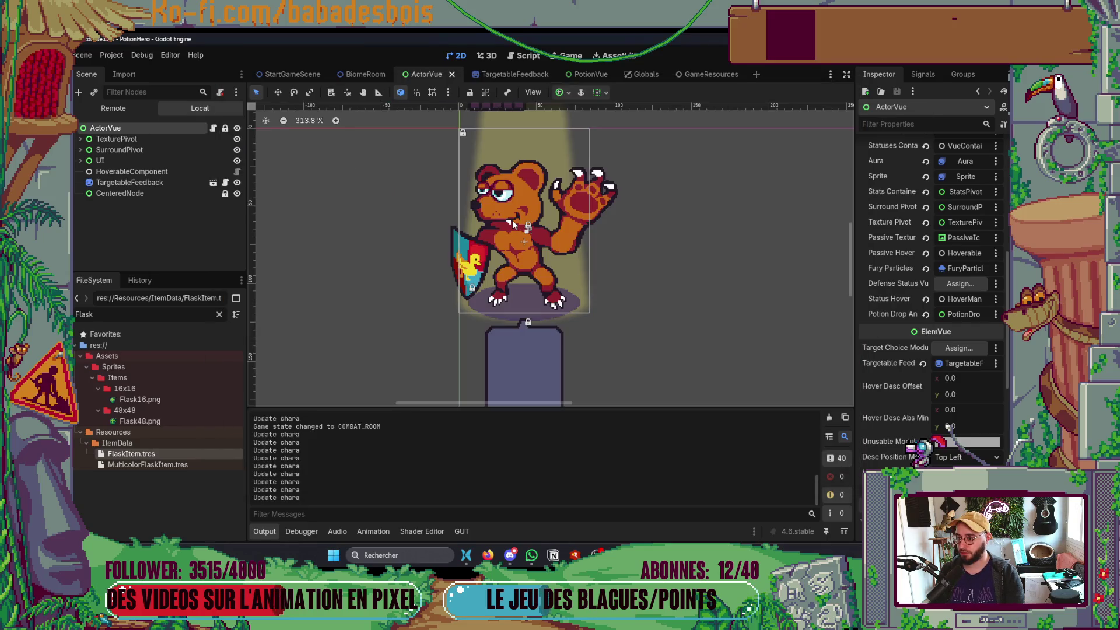
key("alt+Tab")
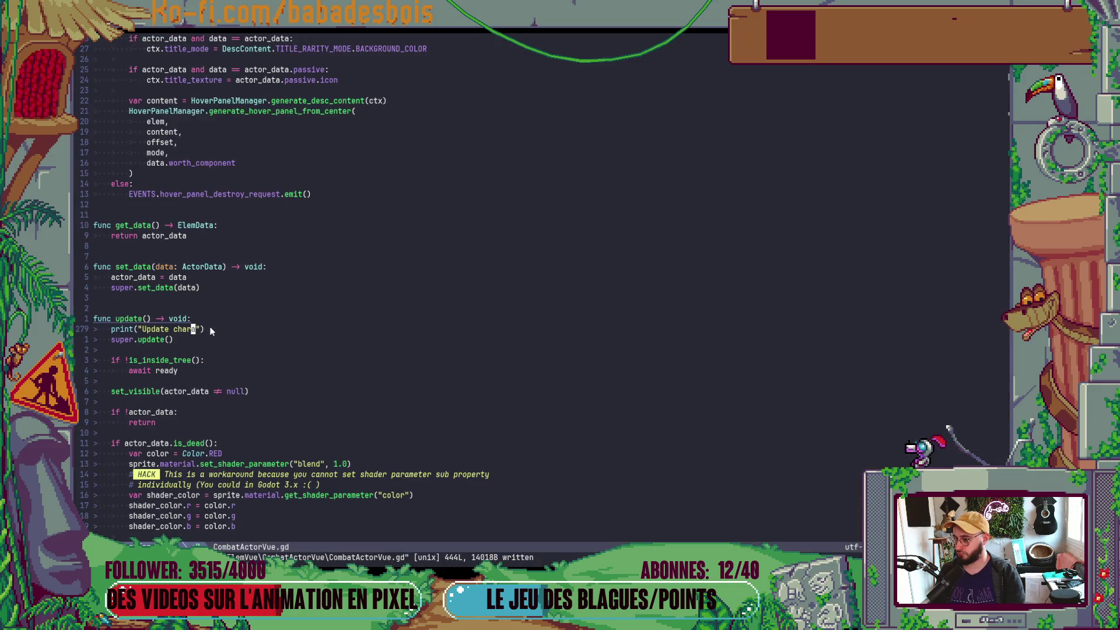
Delete the debug print line and jump to can_be_used_now through the document symbol picker
key("d")
key("d")
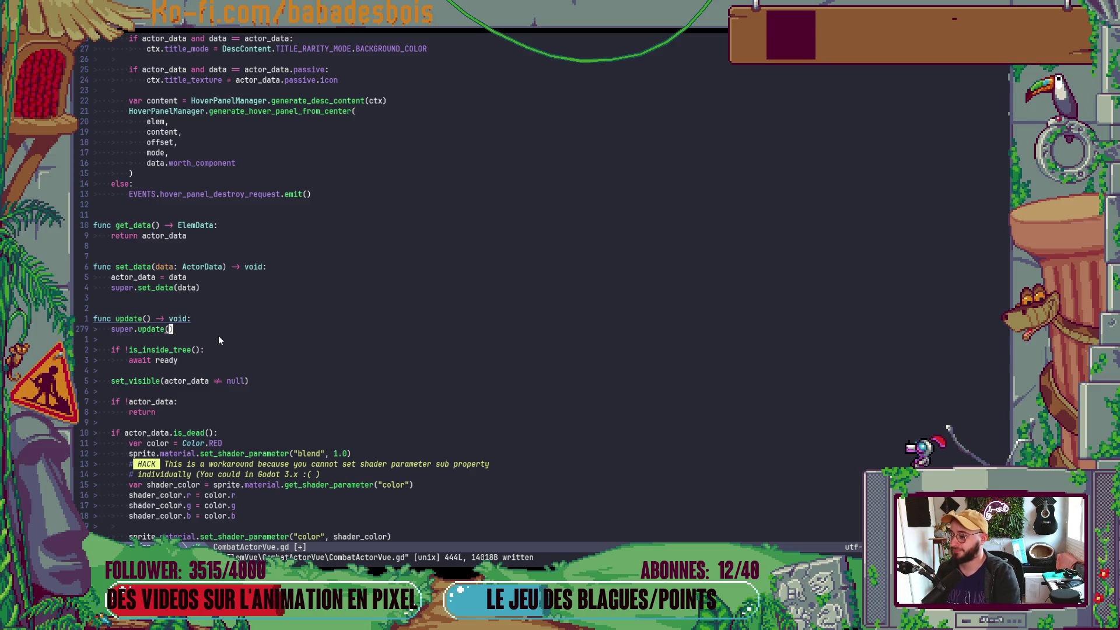
key("space")
type("ds")
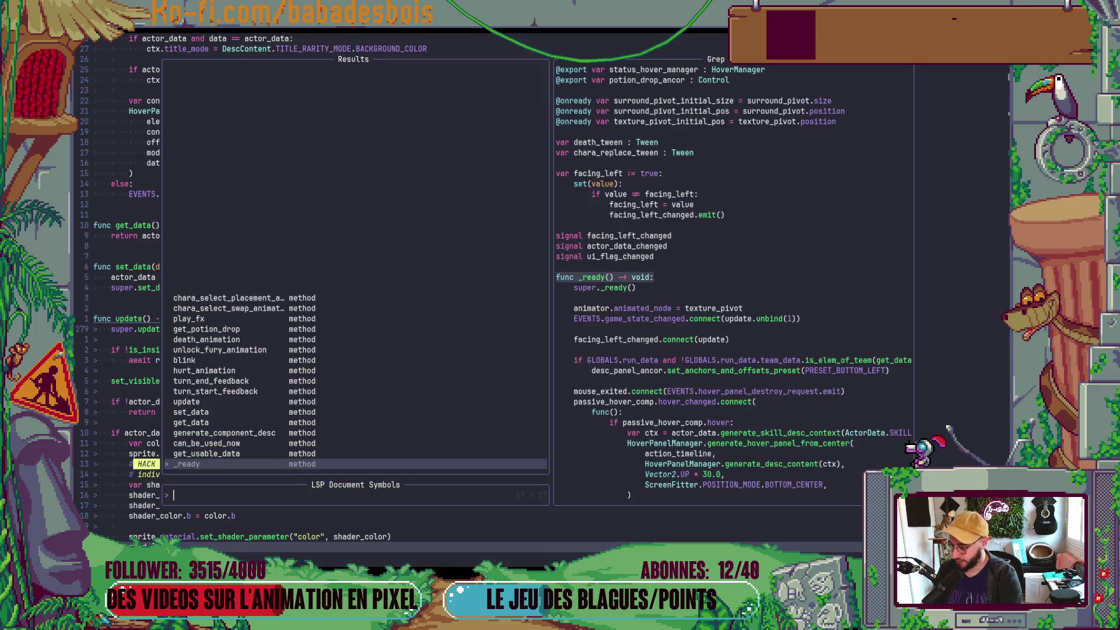
type("u")
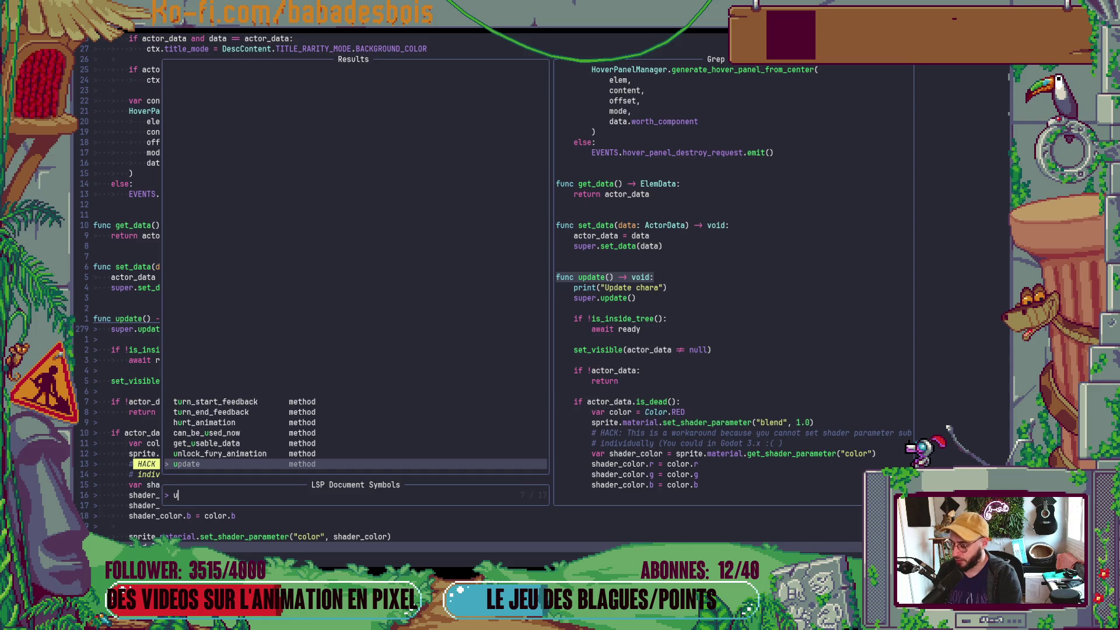
key("Up")
key("Up")
key("Up")
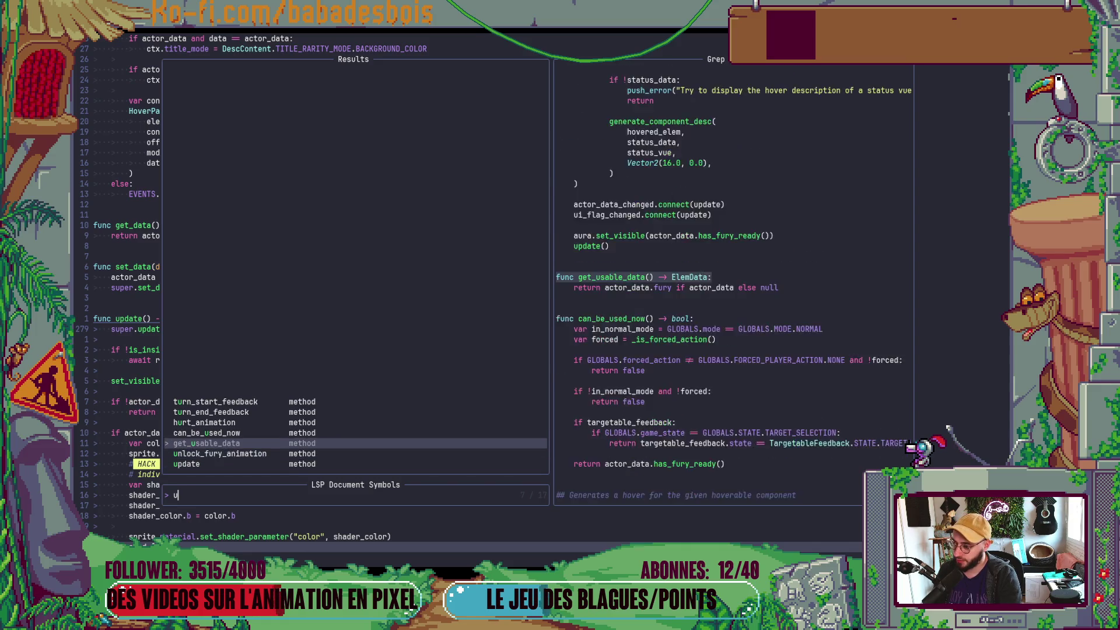
key("Return")
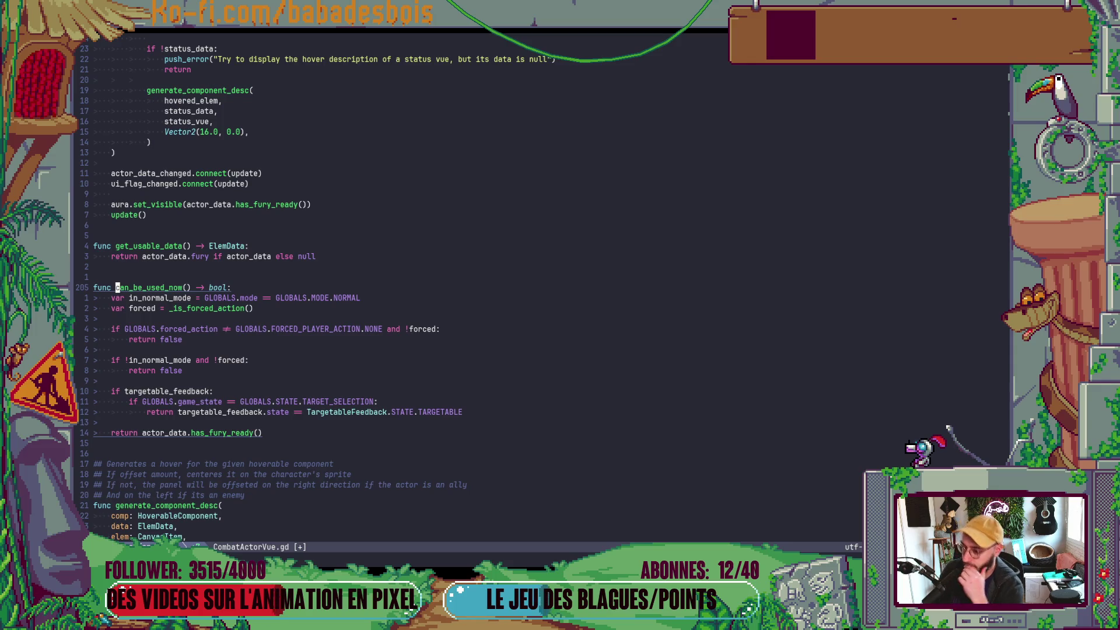
key("j")
key("j")
key("j")
key("j")
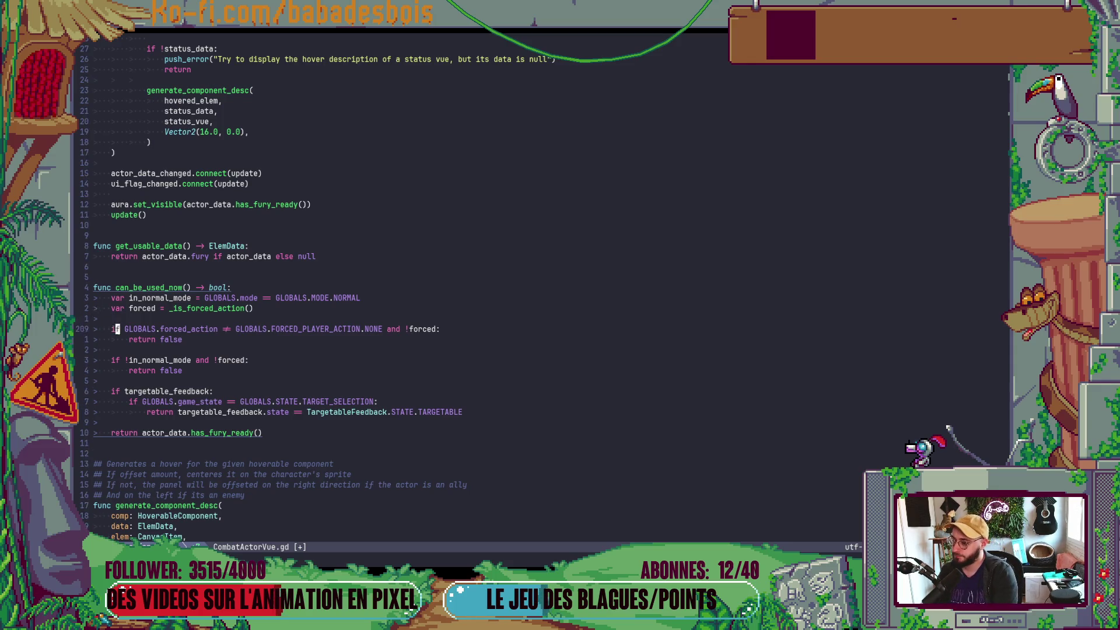
Switch to Godot's Script editor and bring up the quick script finder
key("alt+Tab")
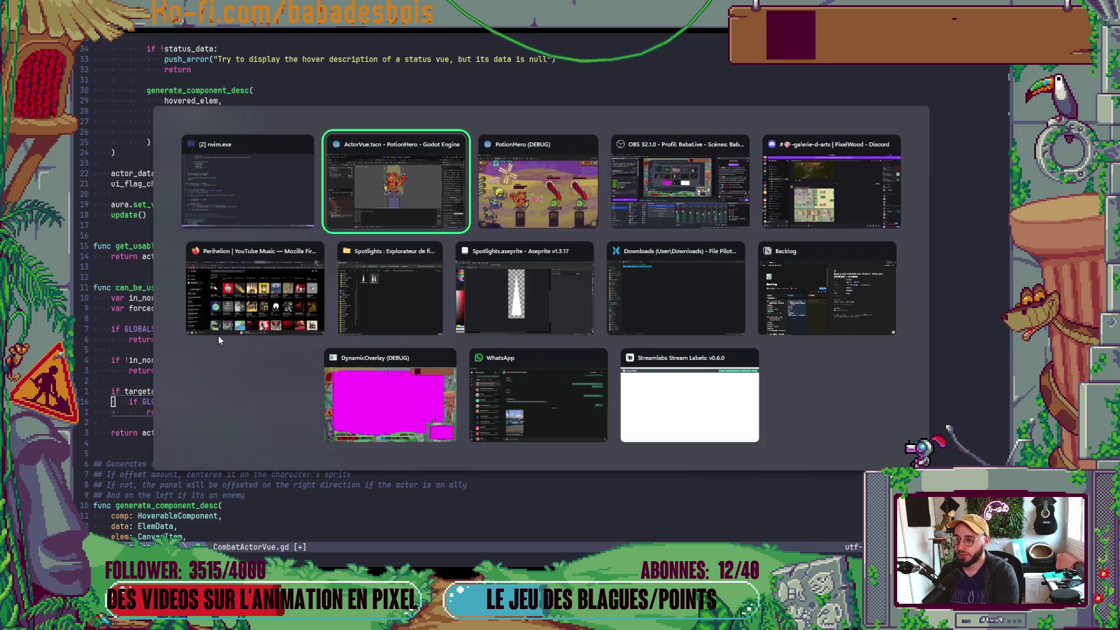
key("Tab")
key("alt+Tab")
key("alt+Tab")
key("Tab")
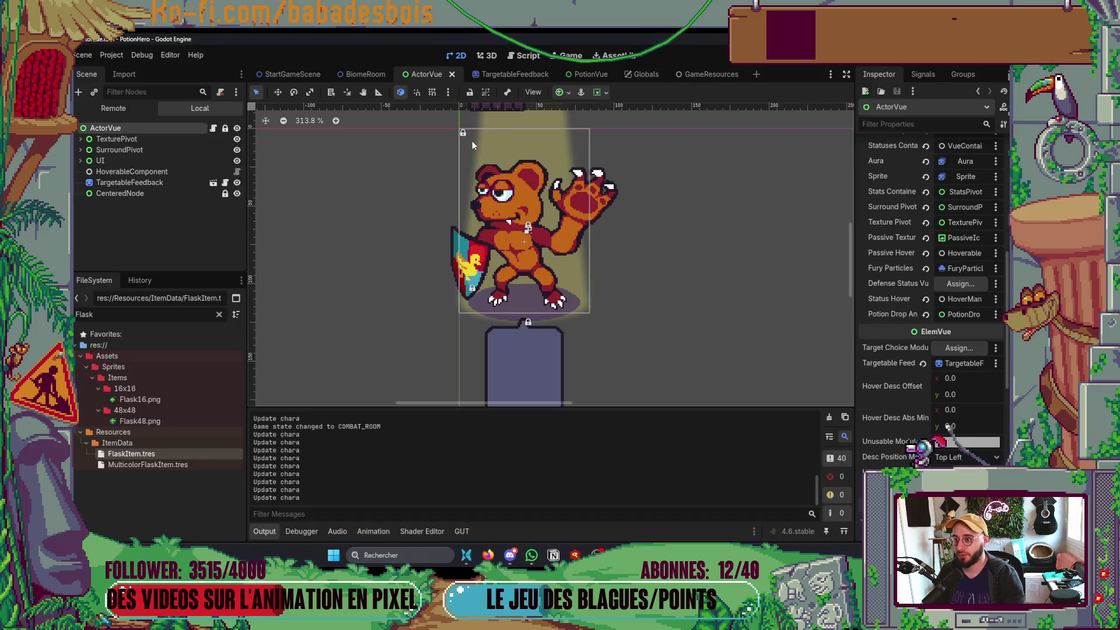
left_click(525, 54)
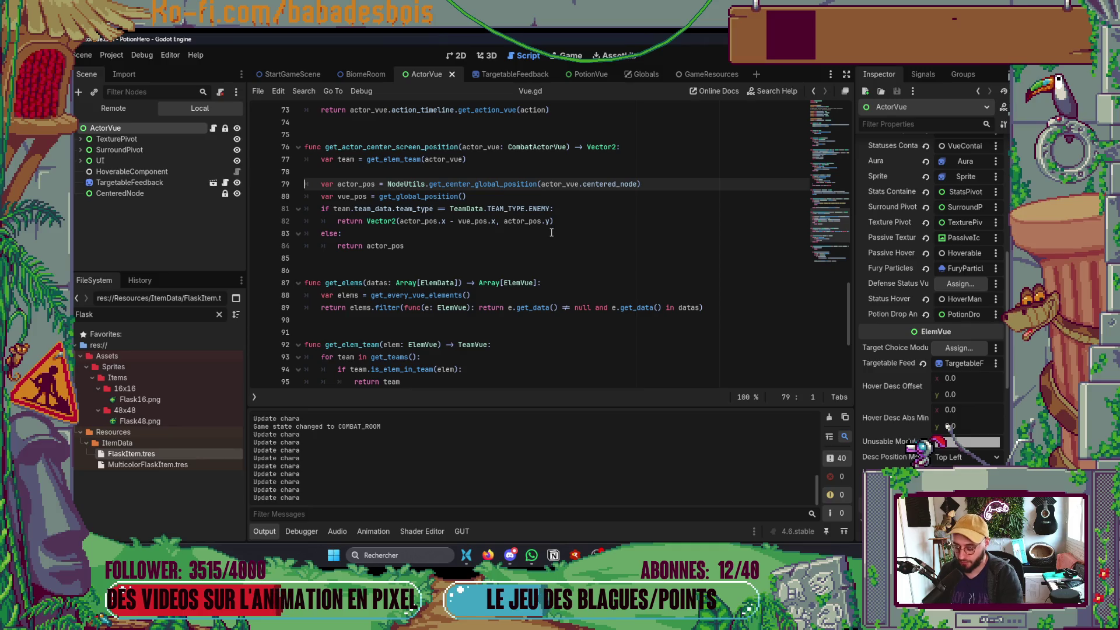
key("ctrl+alt+o")
Open CombatActorVue.gd, hide the Output panel, and scroll to can_be_used_now's targetable_feedback check
type("COmbatAc")
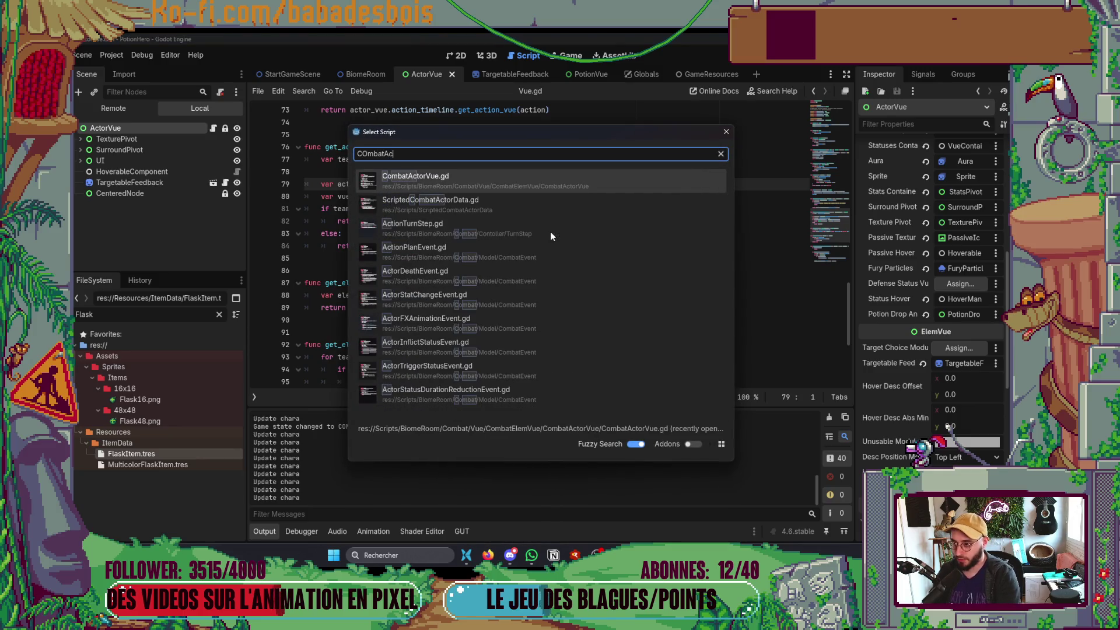
key("Return")
scroll(550, 232, "down", 5)
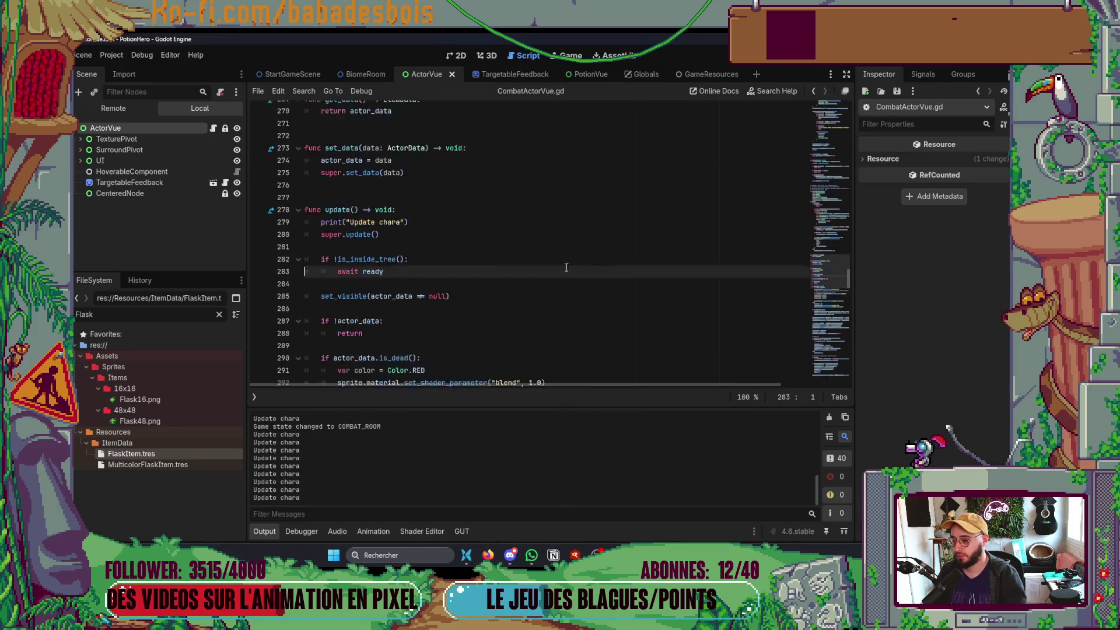
left_click(264, 532)
scroll(422, 399, "up", 15)
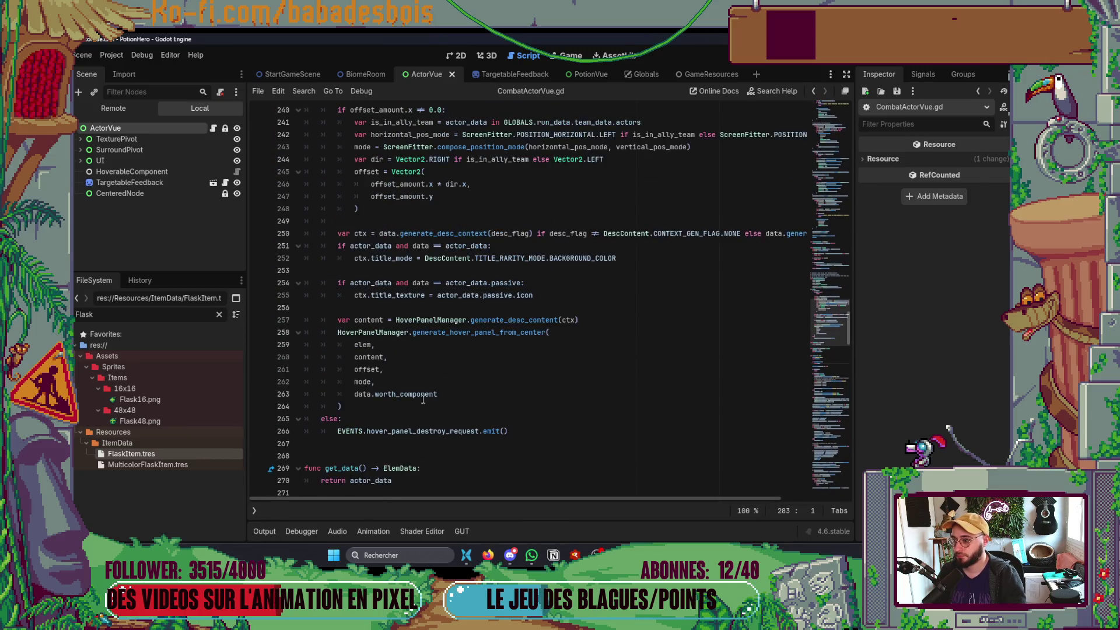
scroll(422, 400, "up", 8)
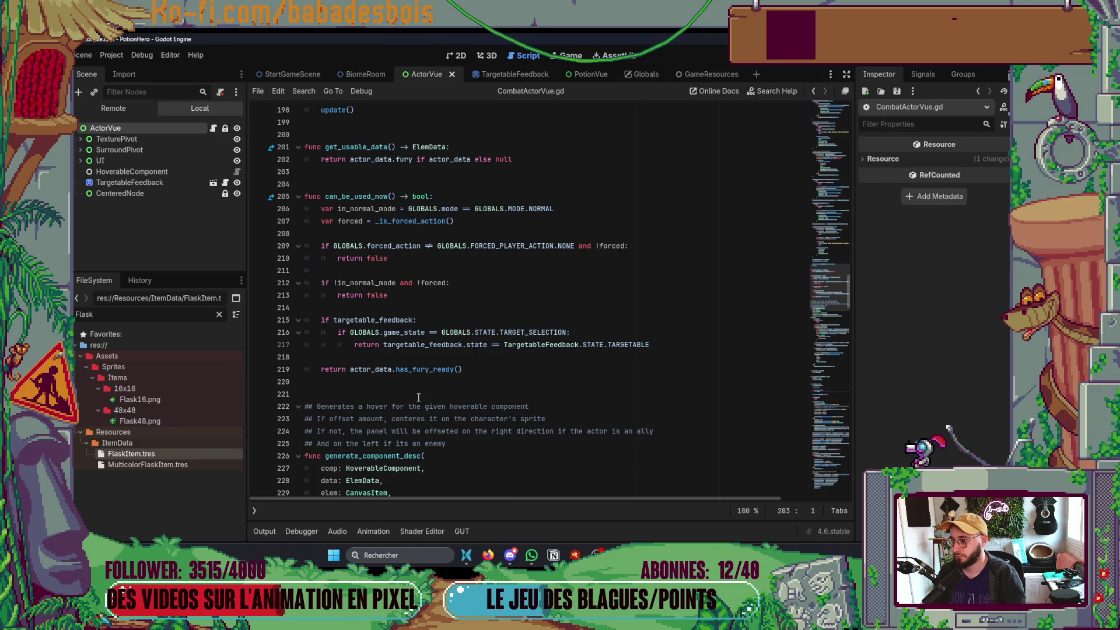
scroll(418, 398, "down", 4)
scroll(417, 398, "up", 3)
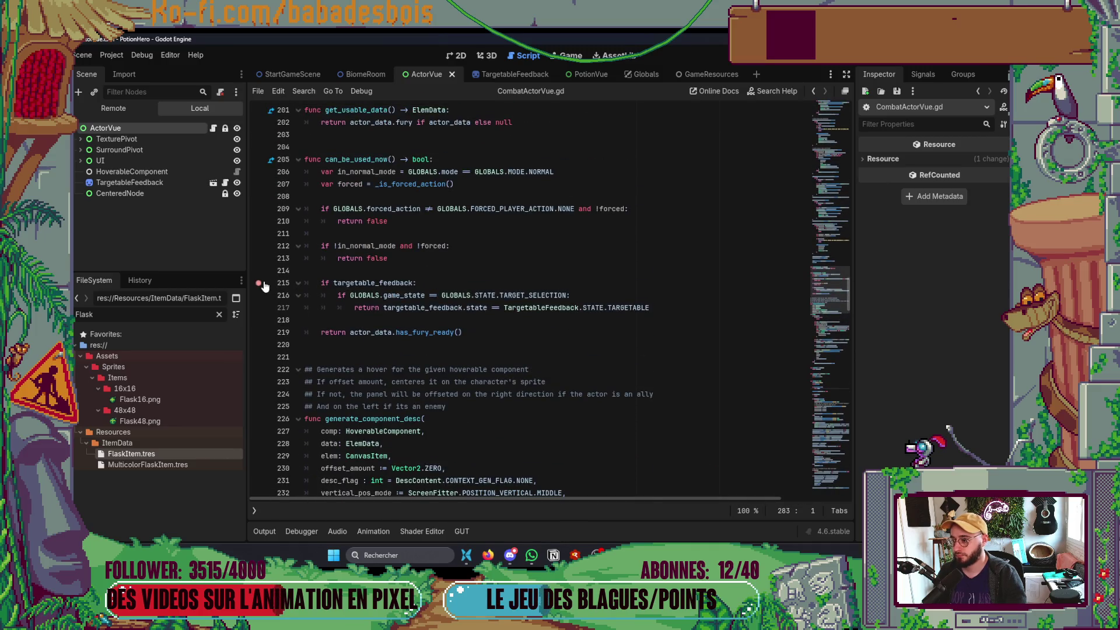
key("alt+Tab")
key("alt+Tab")
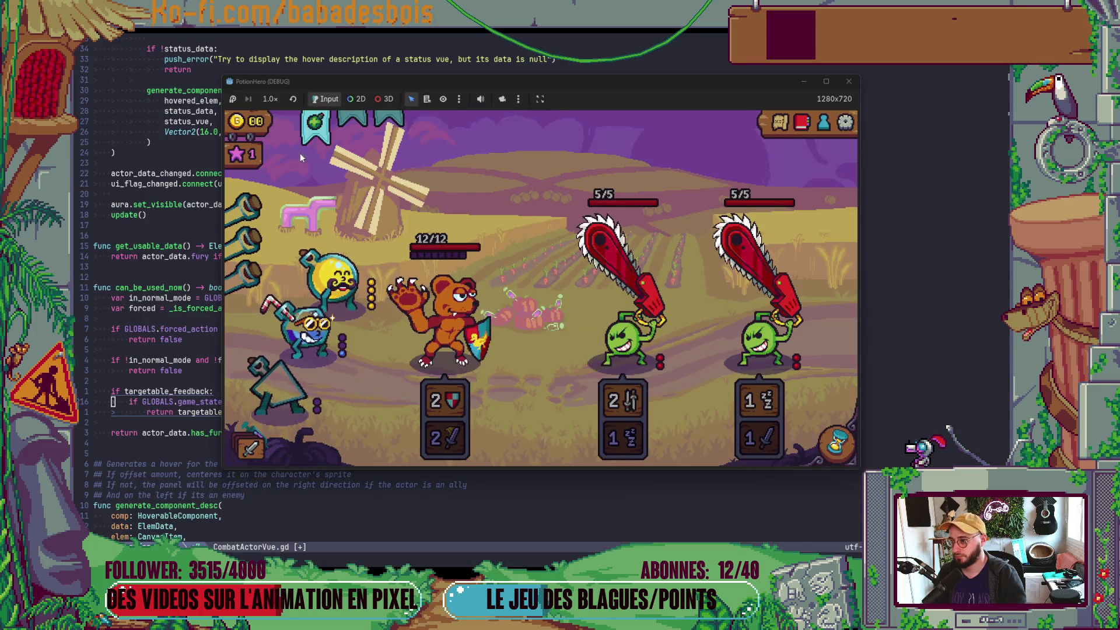
Click an ally to hit the breakpoint and step over to the game_state check
left_click(316, 123)
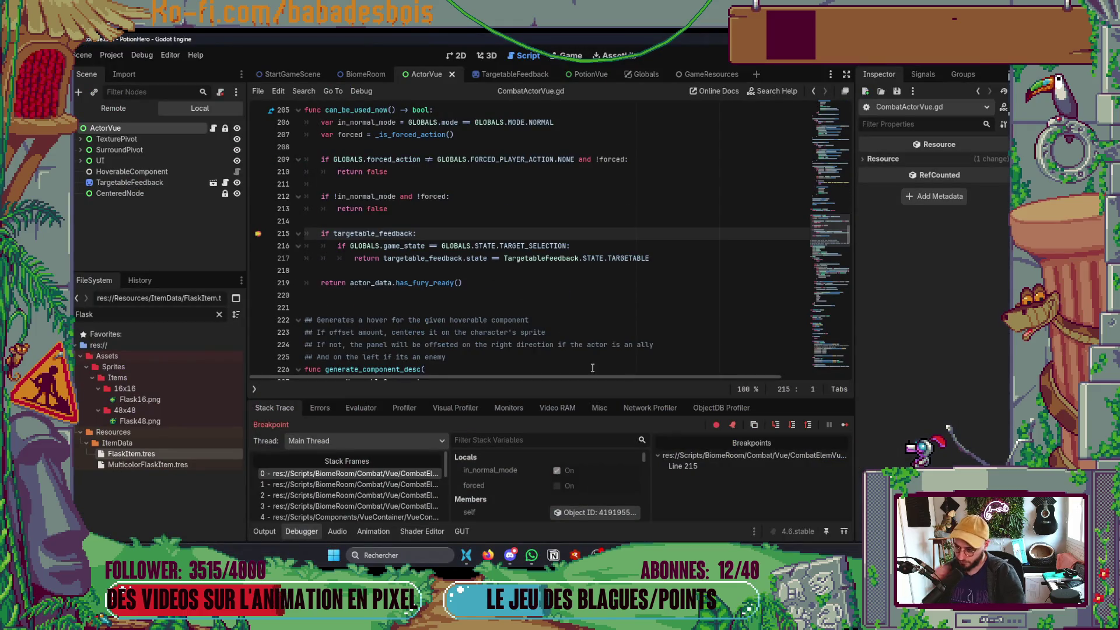
scroll(551, 482, "down", 3)
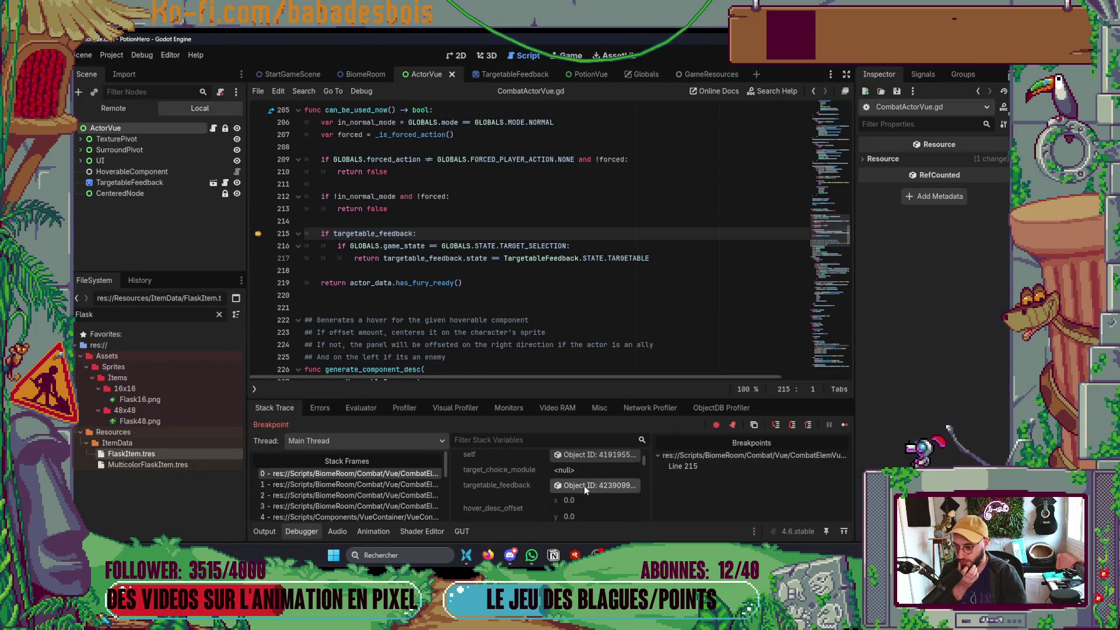
left_click(788, 424)
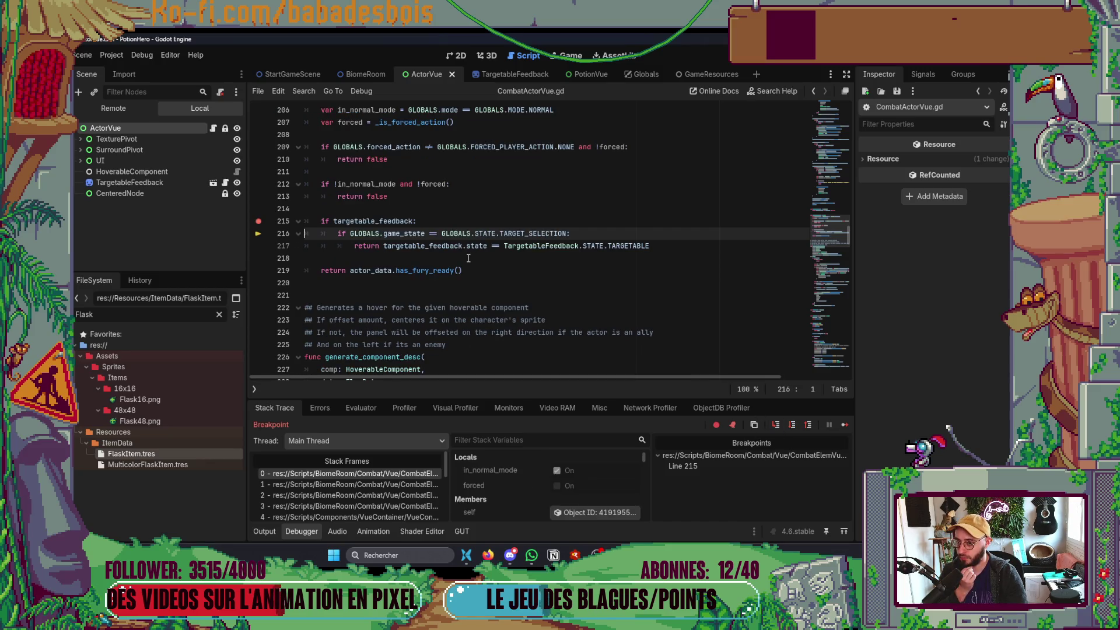
mouse_move(615, 243)
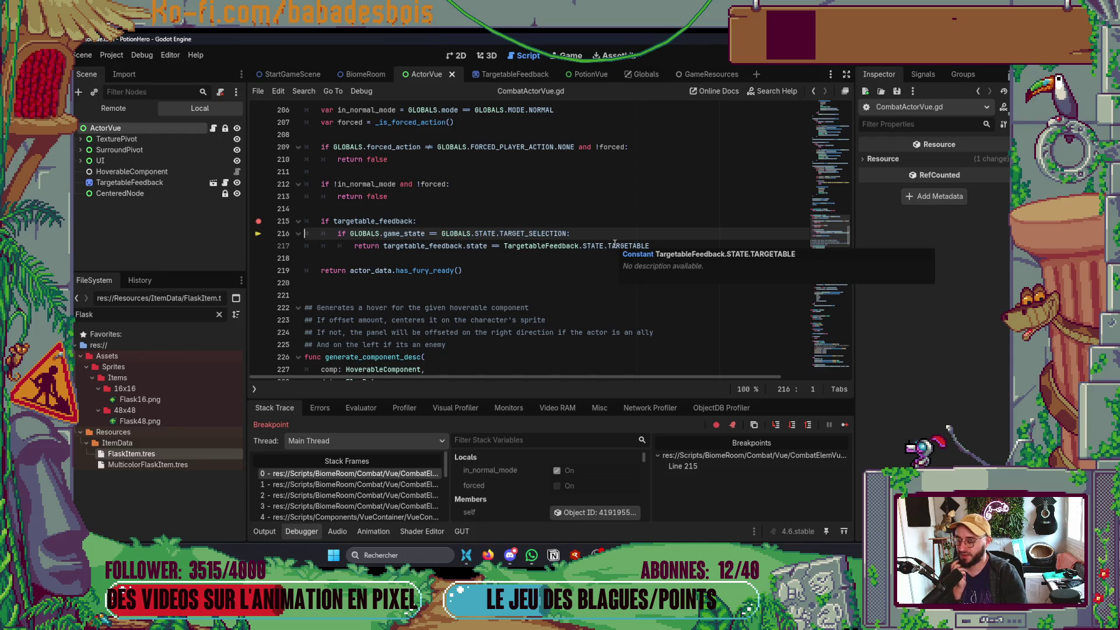
scroll(567, 257, "up", 2)
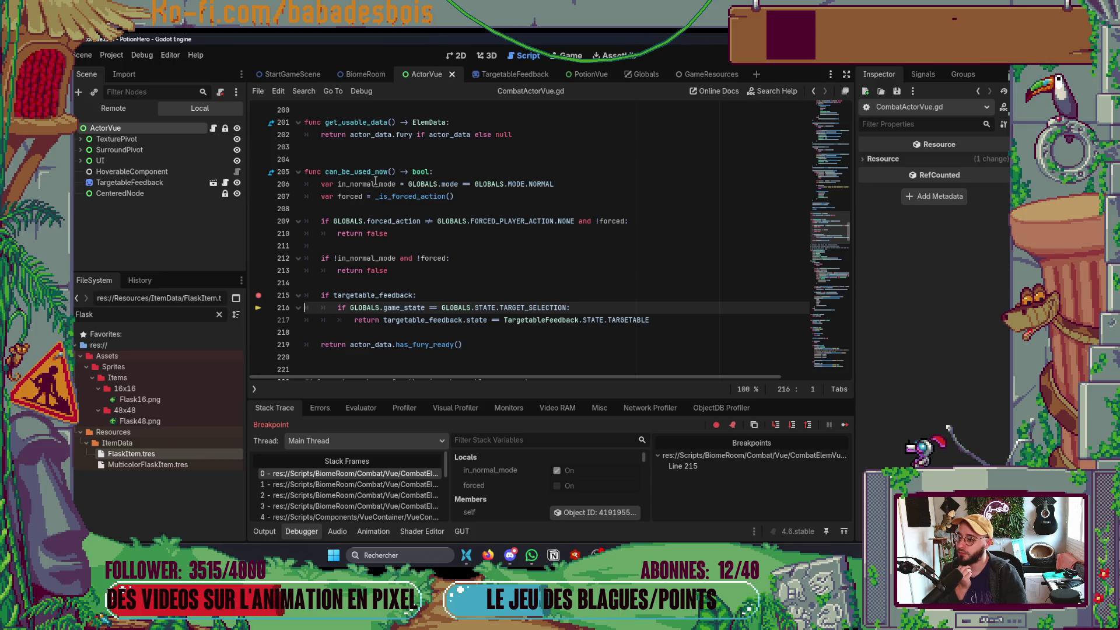
mouse_move(375, 180)
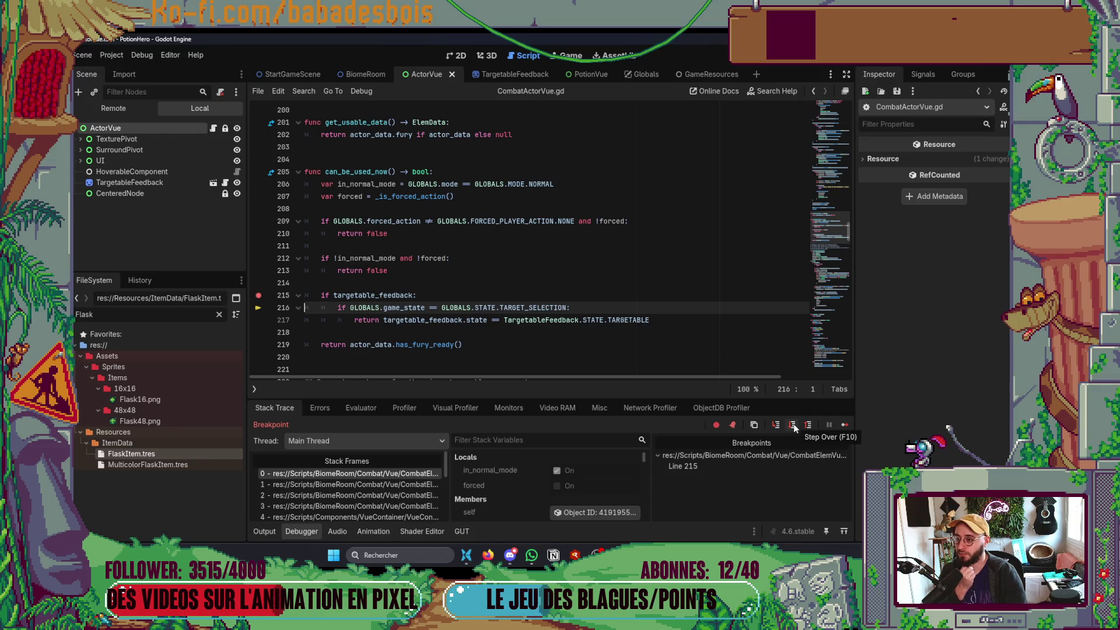
Step to the TARGETABLE return and inspect targetable_feedback, which shows State 0
left_click(793, 426)
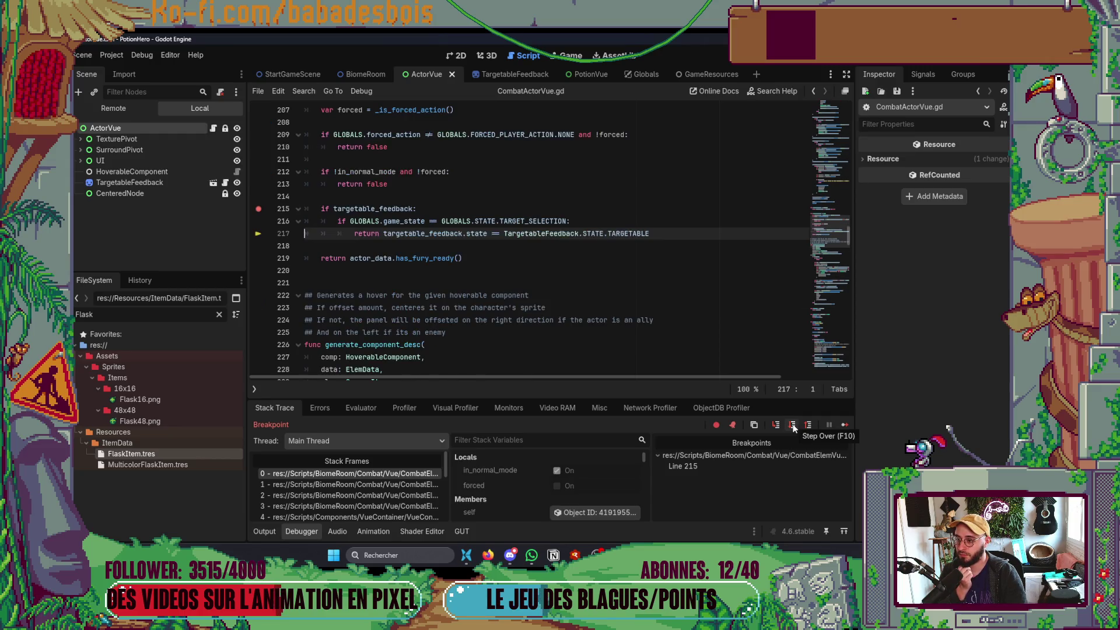
scroll(567, 485, "down", 4)
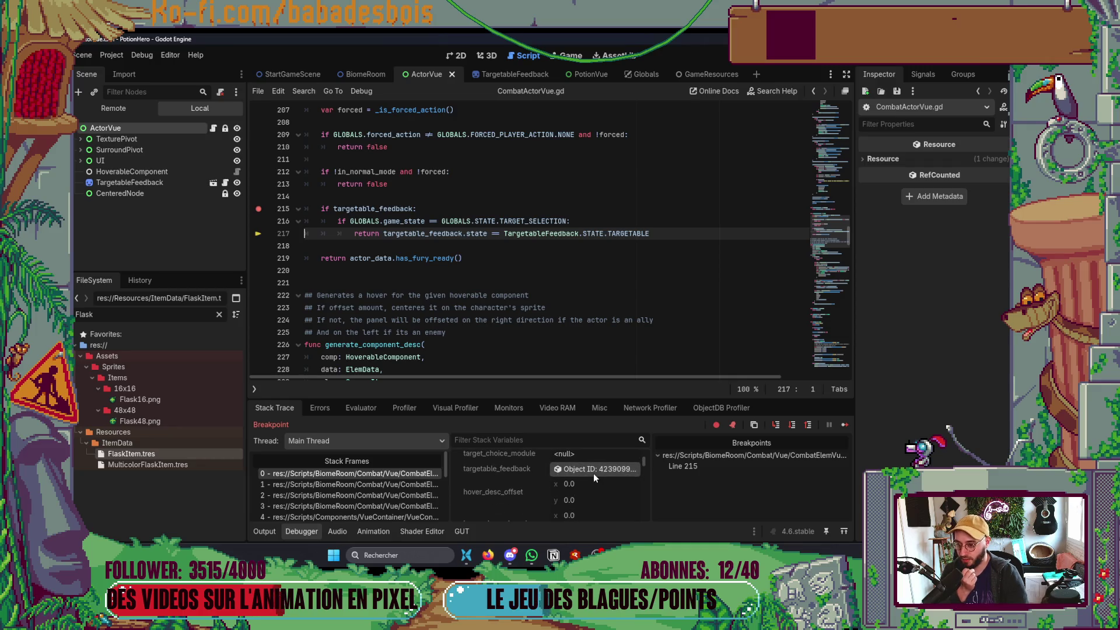
left_click(593, 471)
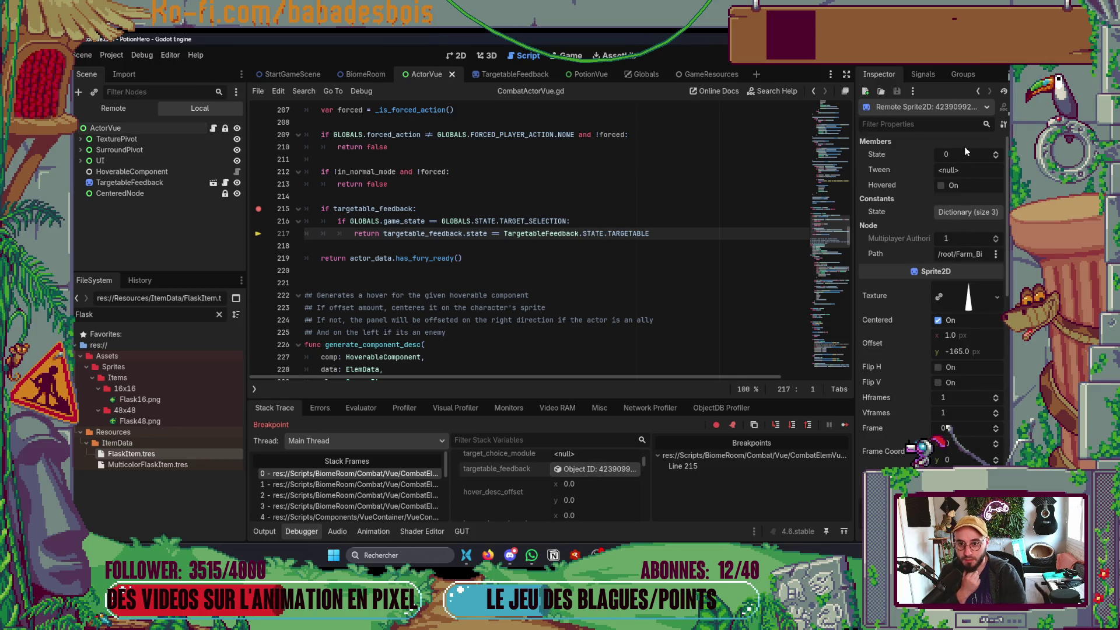
key("alt+Tab")
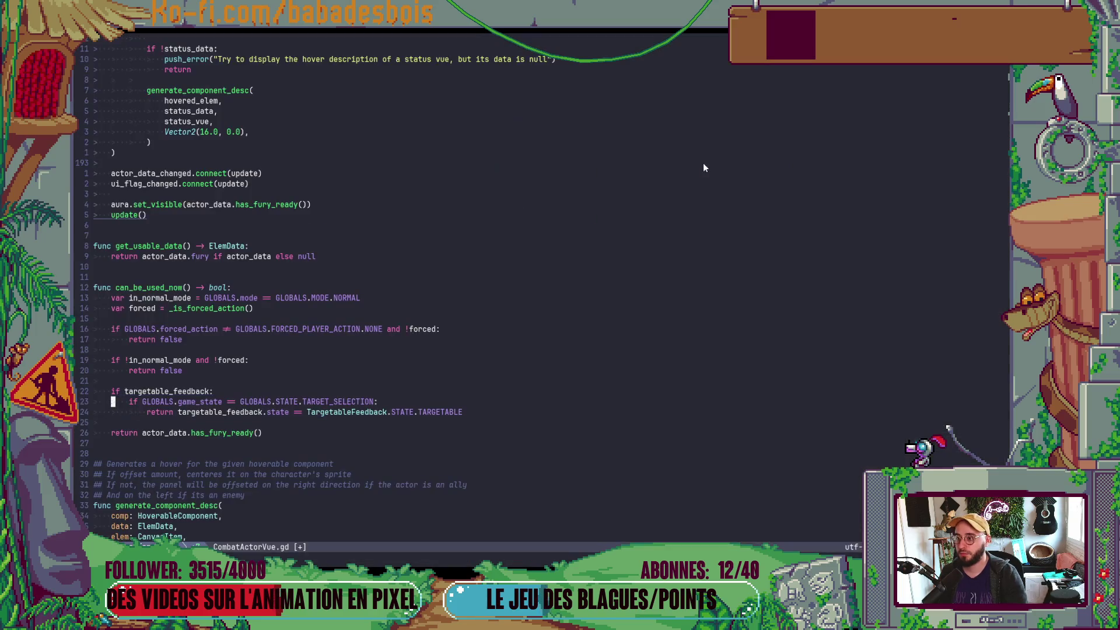
Open TargetableFeedback.gd in a split beside CombatActorVue.gd, then return to Godot's debugger
key("space")
key("f")
key("f")
type("Target")
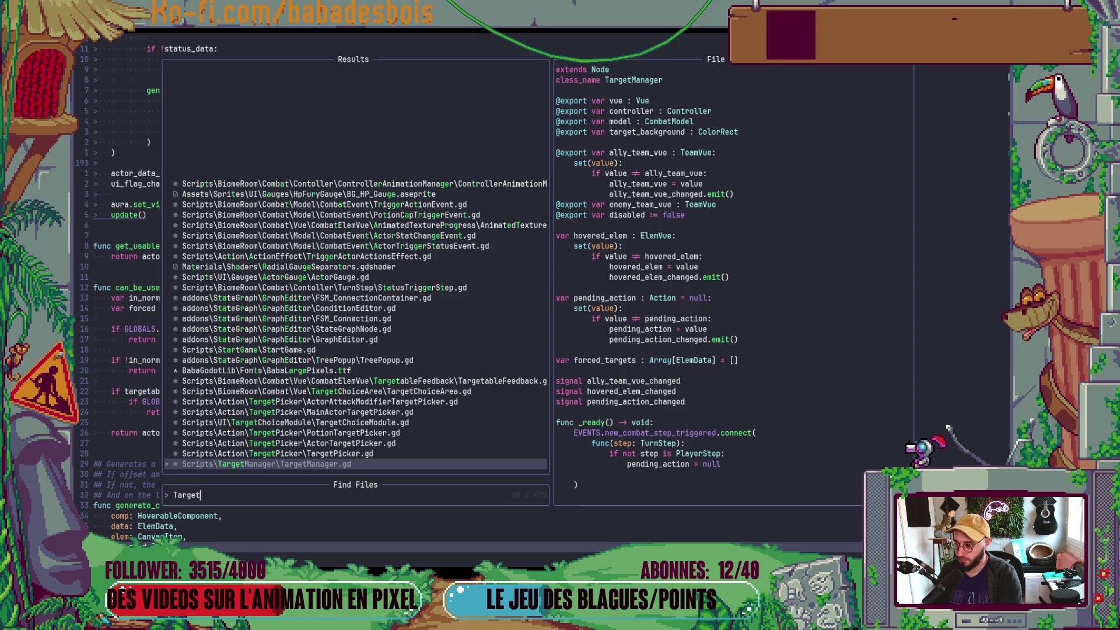
type("able")
key("Return")
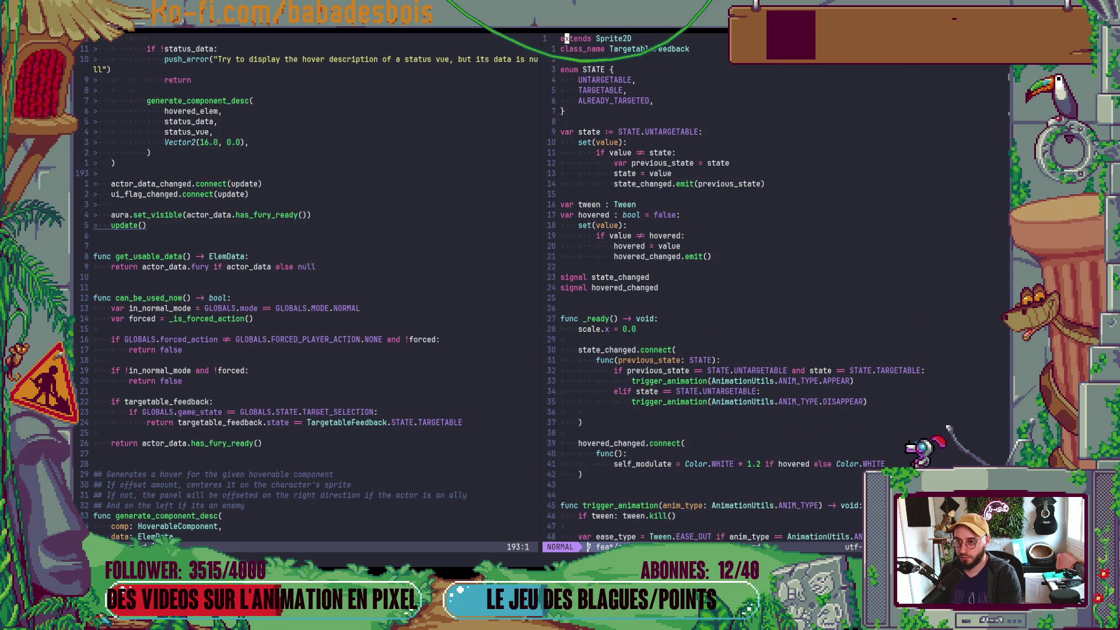
key("alt+Tab")
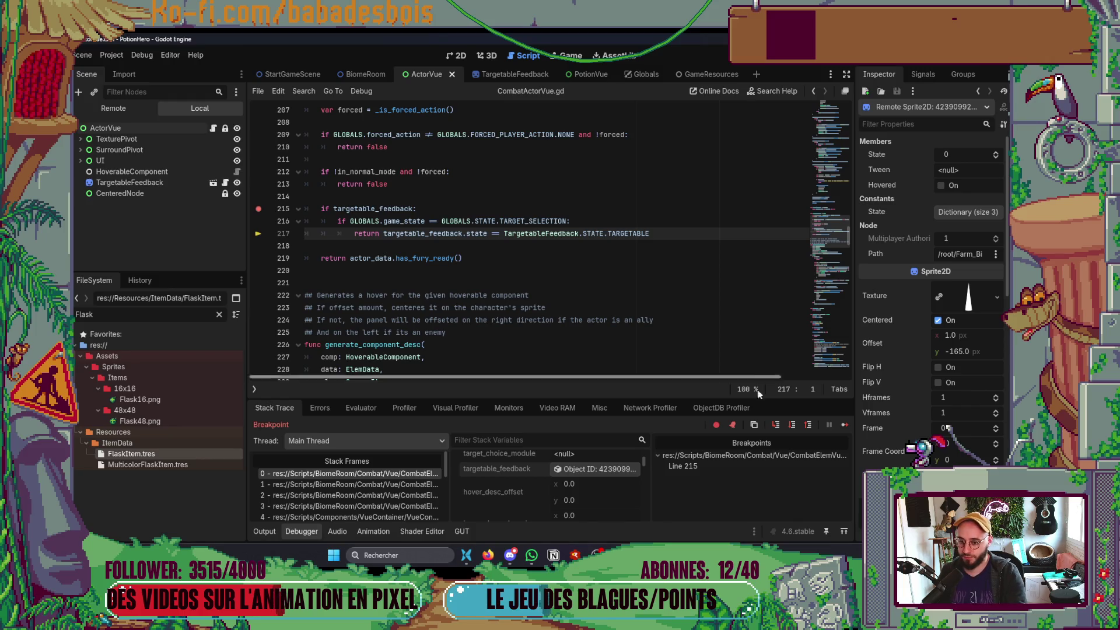
Continue to line 282 in update(), check the VueContainerC.gd caller frame, then leave the game
left_click(790, 429)
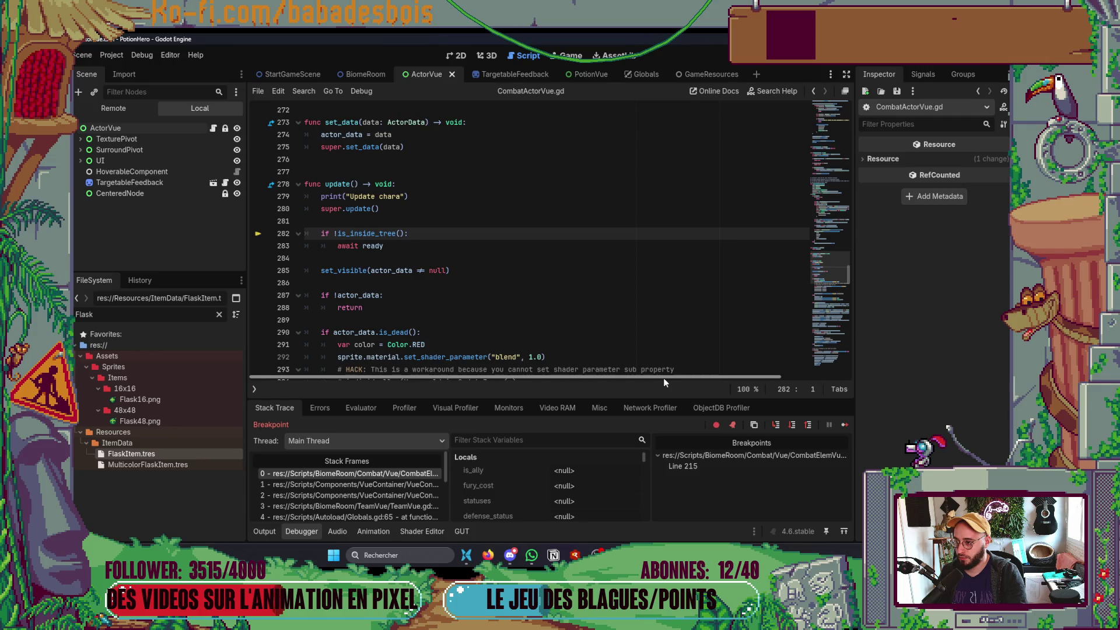
left_click(408, 484)
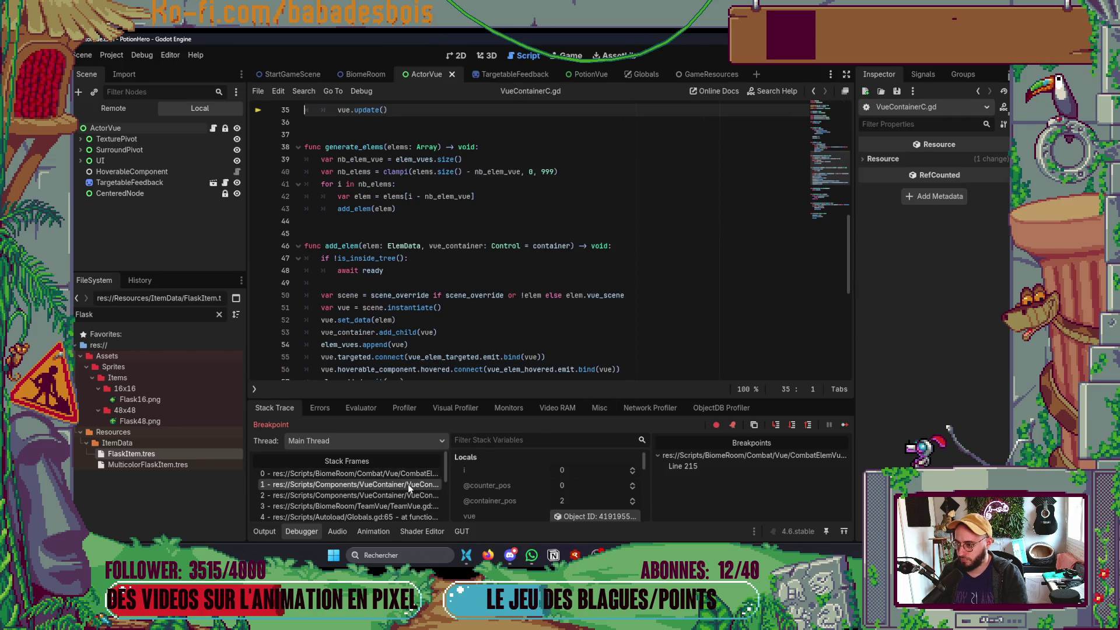
left_click(411, 472)
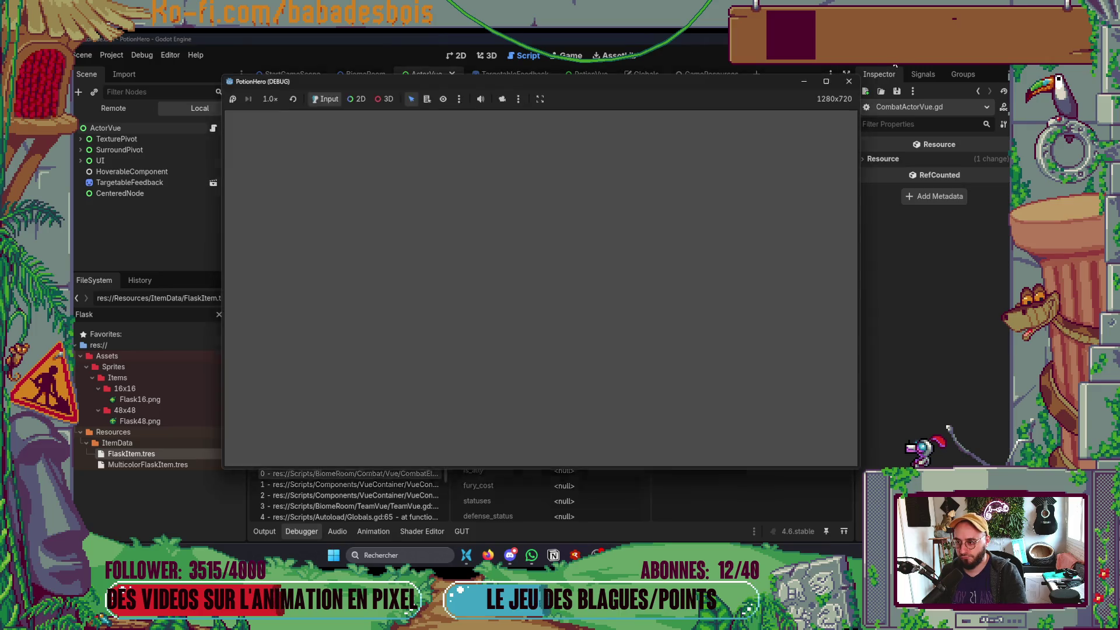
key("alt+Tab")
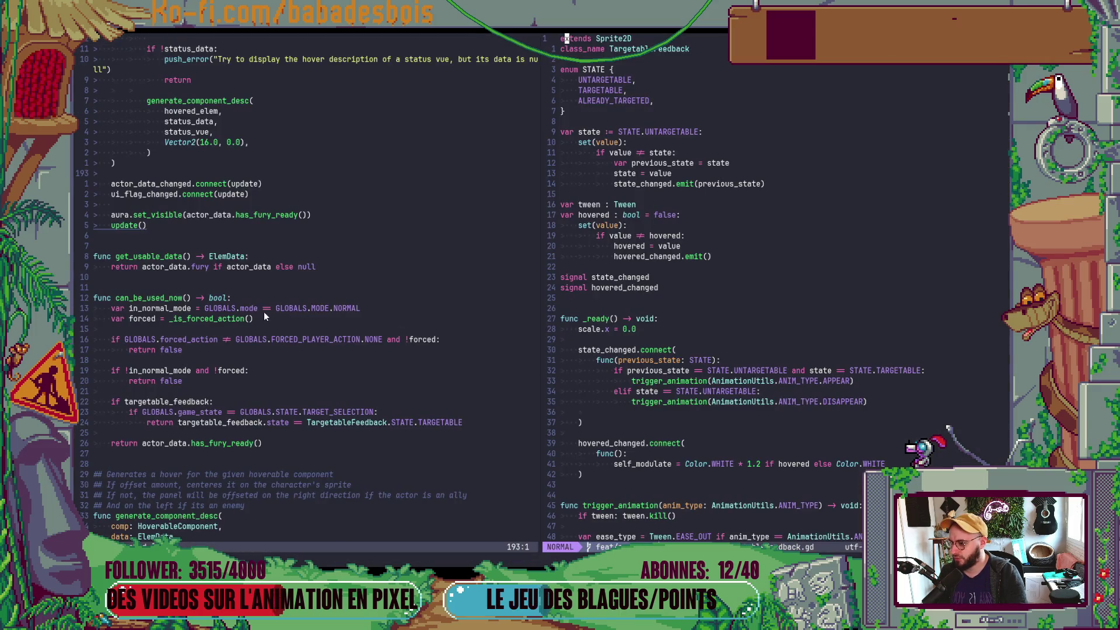
scroll(263, 312, "down", 6)
scroll(263, 306, "up", 7)
scroll(266, 301, "up", 10)
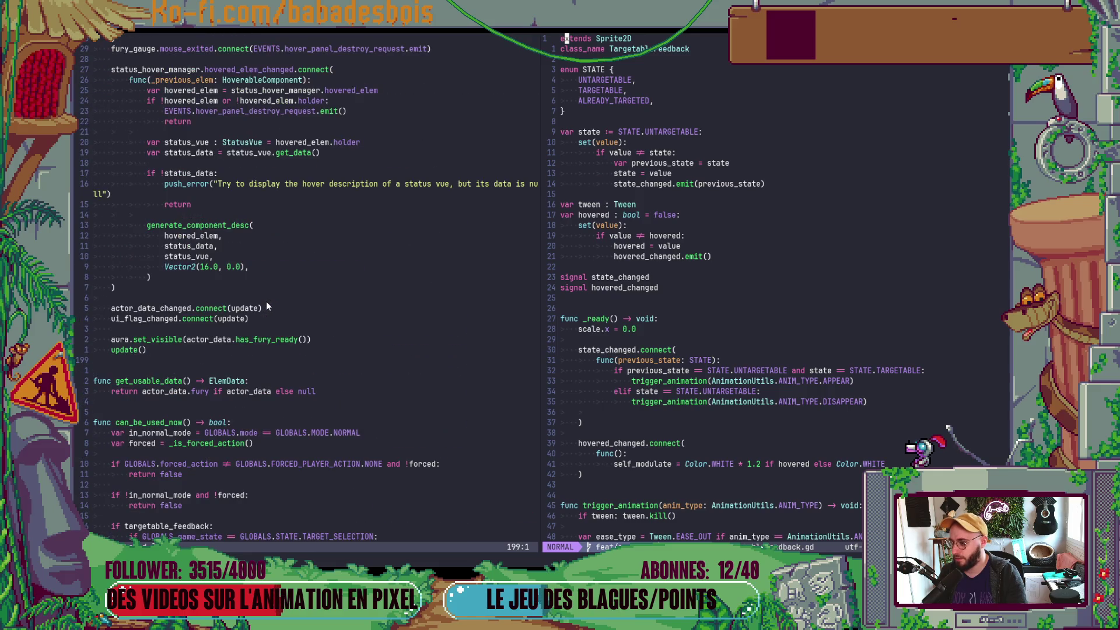
left_click(277, 287)
key("space")
key("f")
key("f")
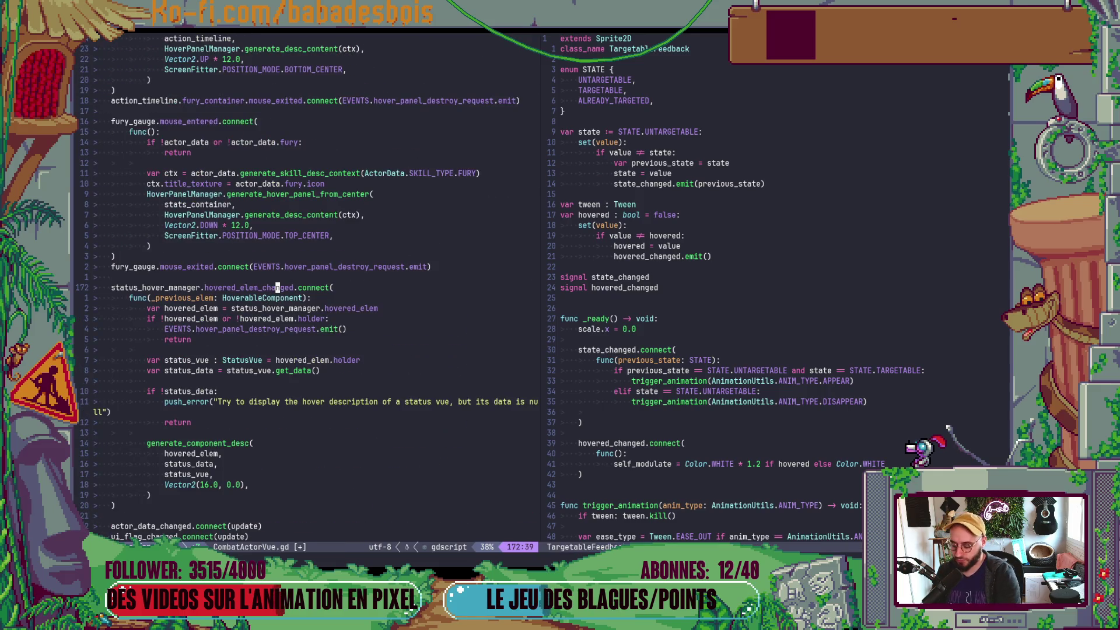
key("Escape")
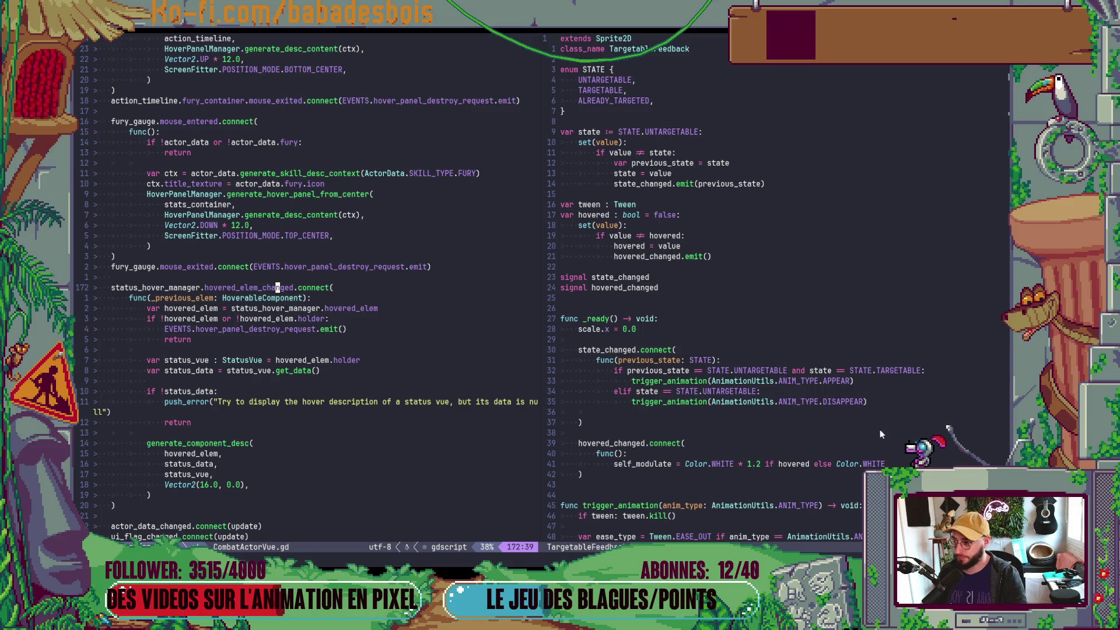
scroll(758, 371, "down", 8)
scroll(759, 371, "up", 7)
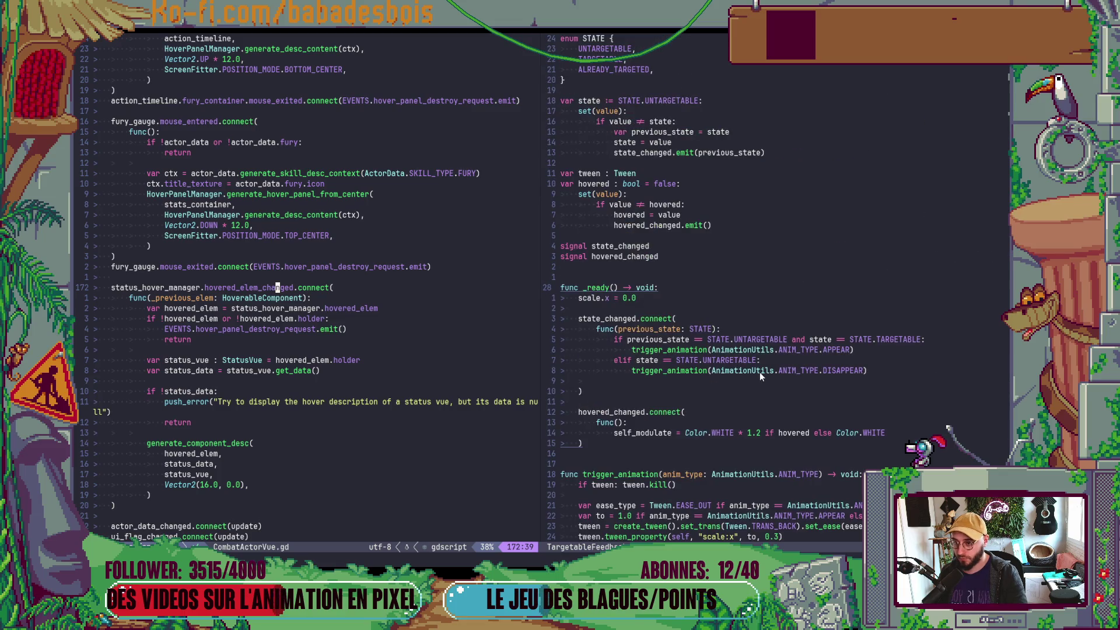
left_click(758, 372)
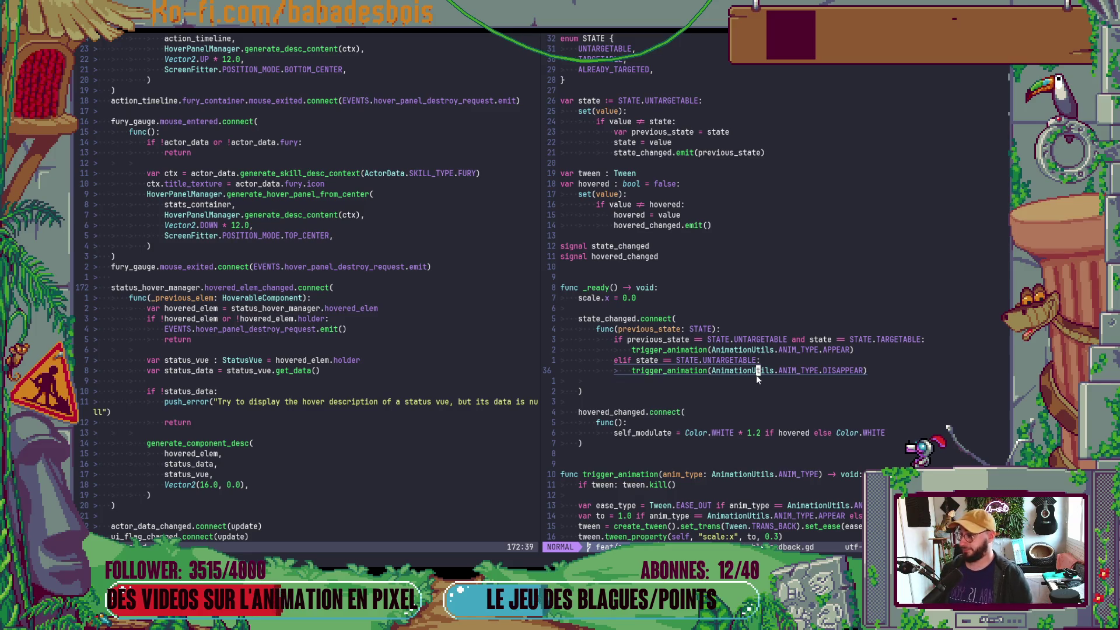
Move between the CombatActorVue.gd and TargetableFeedback panes, ending in CombatActorVue.gd
key("ctrl+w")
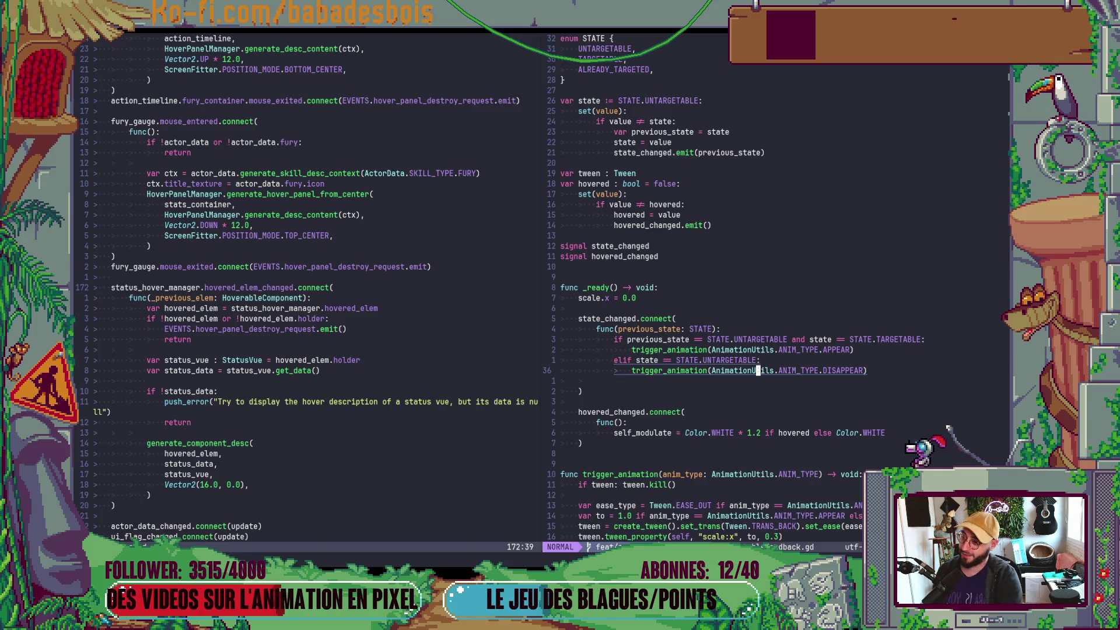
key("h")
key("ctrl+w")
key("l")
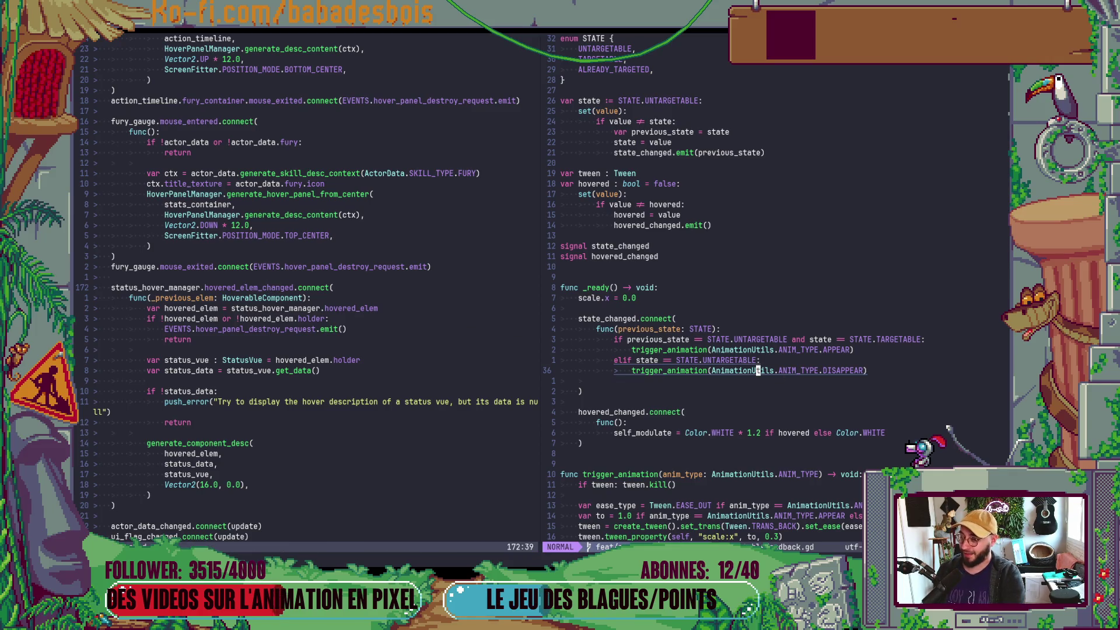
key("ctrl+w")
key("h")
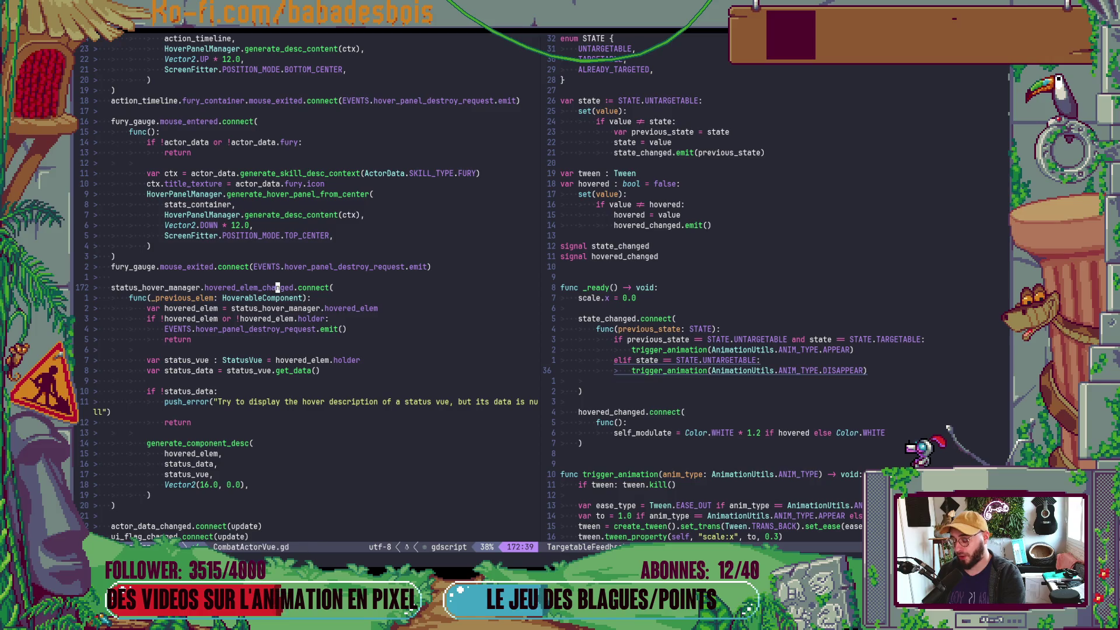
Open ElemVue.gd in the left pane with the file finder
key("space")
type("fElemDat")
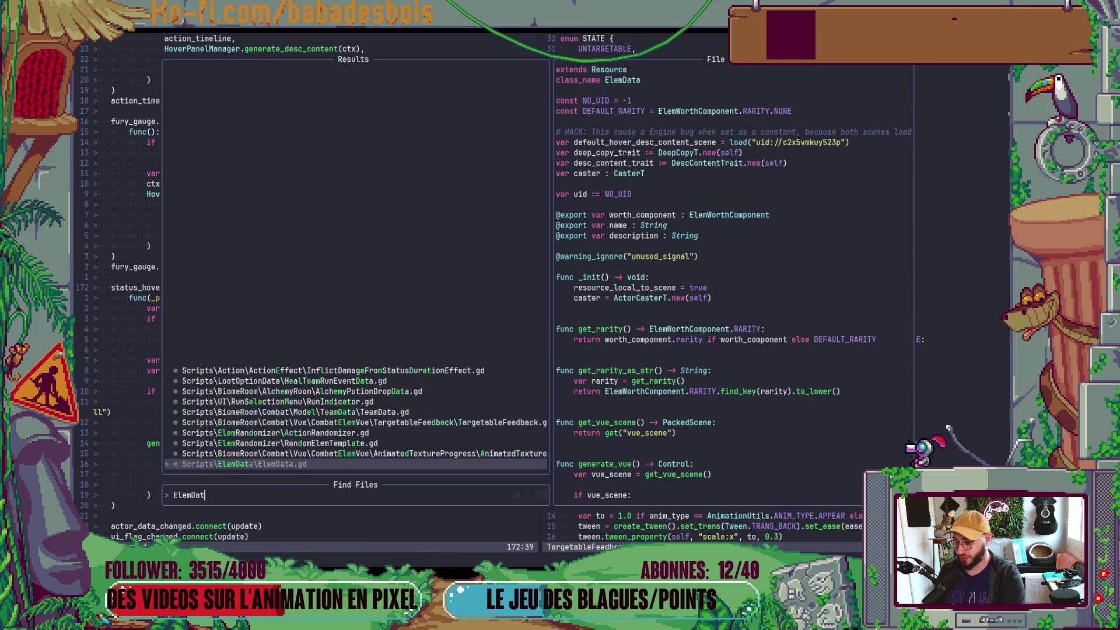
key("BackSpace")
key("BackSpace")
key("BackSpace")
type("BVue")
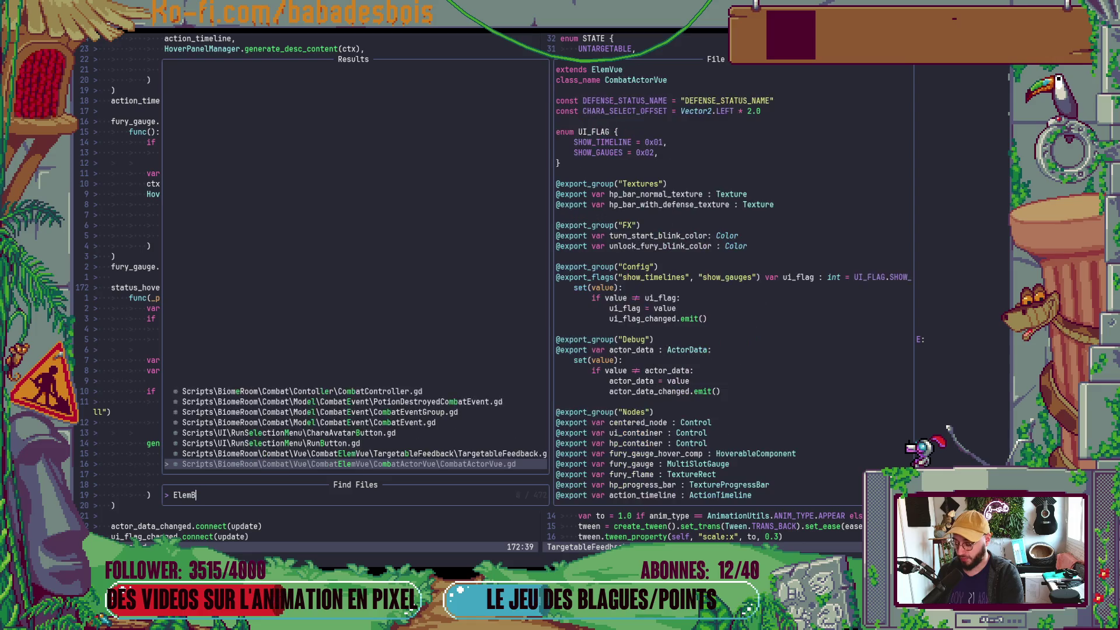
key("BackSpace")
key("BackSpace")
key("BackSpace")
type("Vue")
key("Return")
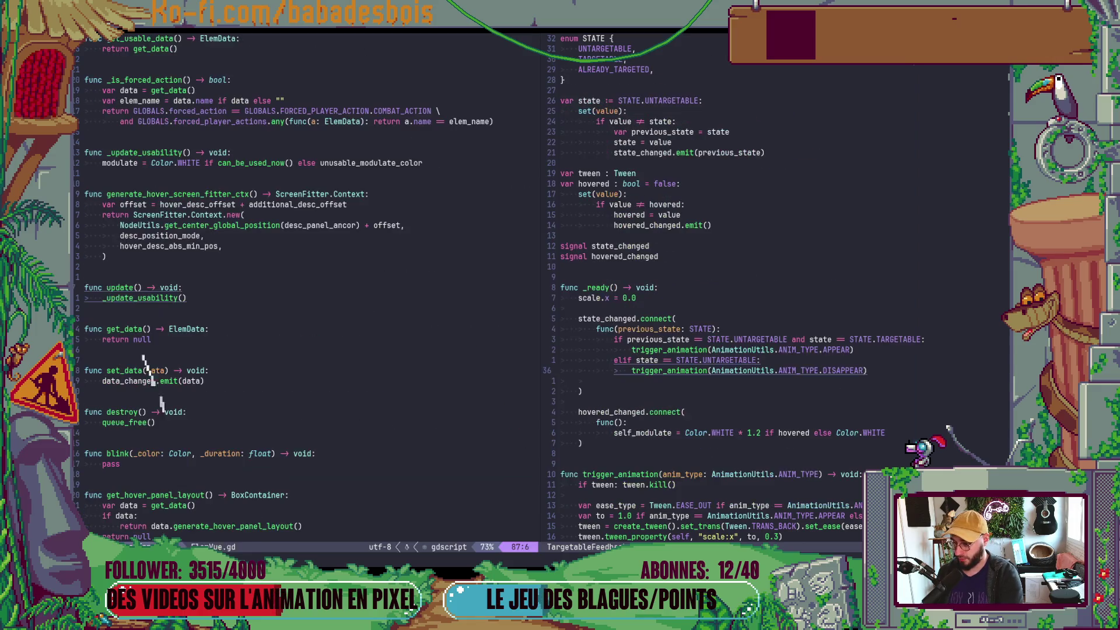
Cut the targetable_feedback block out of can_be_used_now
key("ctrl+u")
key("ctrl+u")
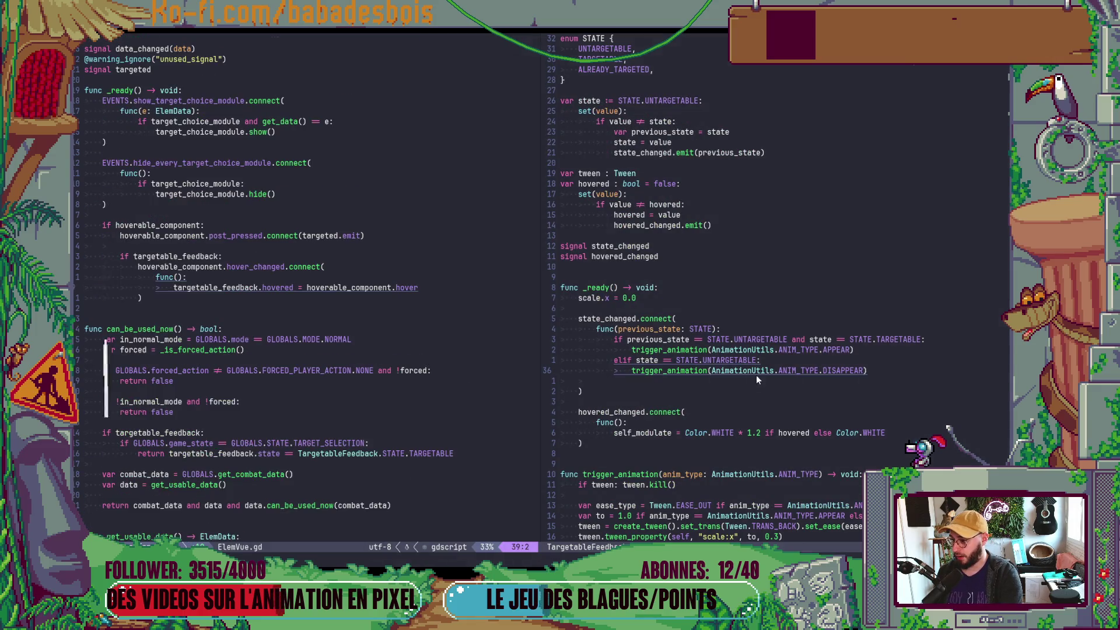
key("braceright")
key("braceright")
key("braceright")
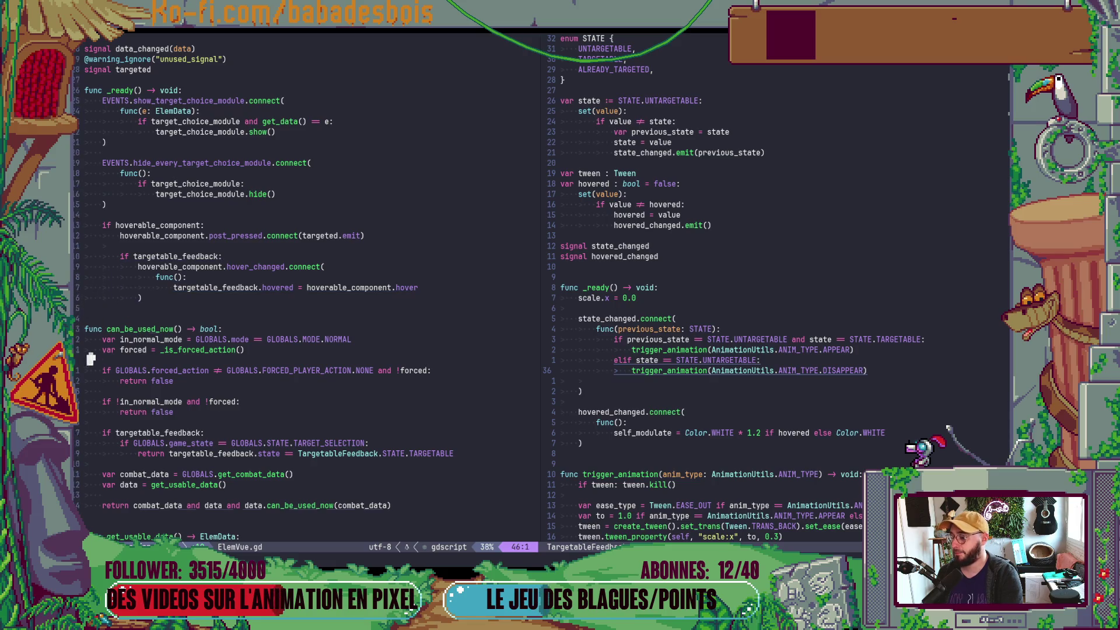
key("w")
key("x")
key("x")
key("x")
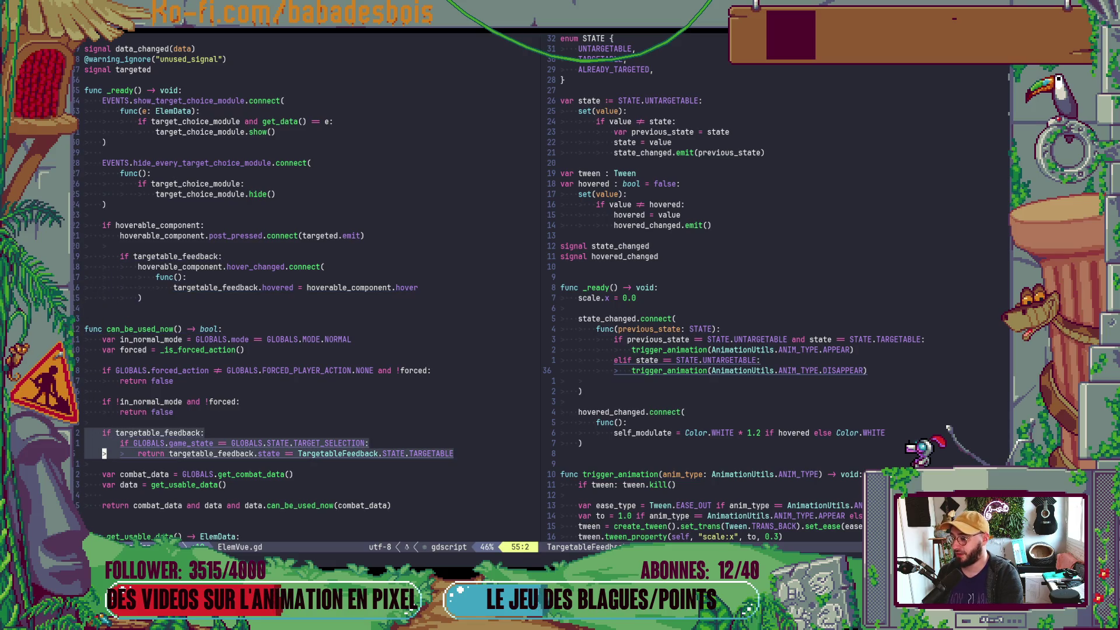
key("d")
Paste the block into _update_usability with modulate = unusable_modulate_color before return, and save
key("j")
key("j")
key("j")
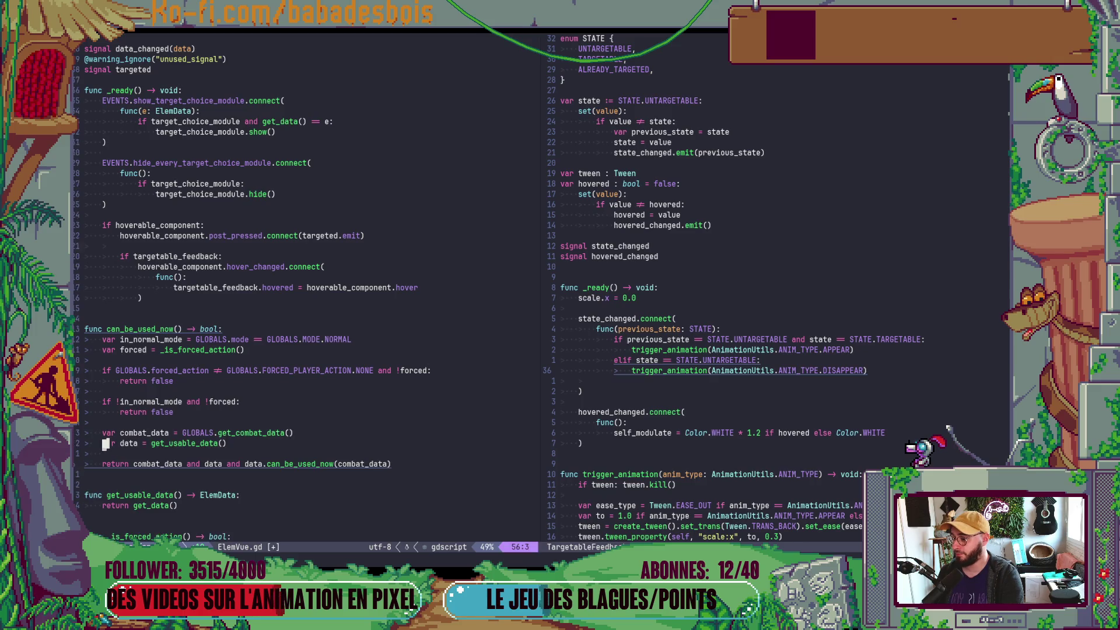
key("k")
key("k")
key("k")
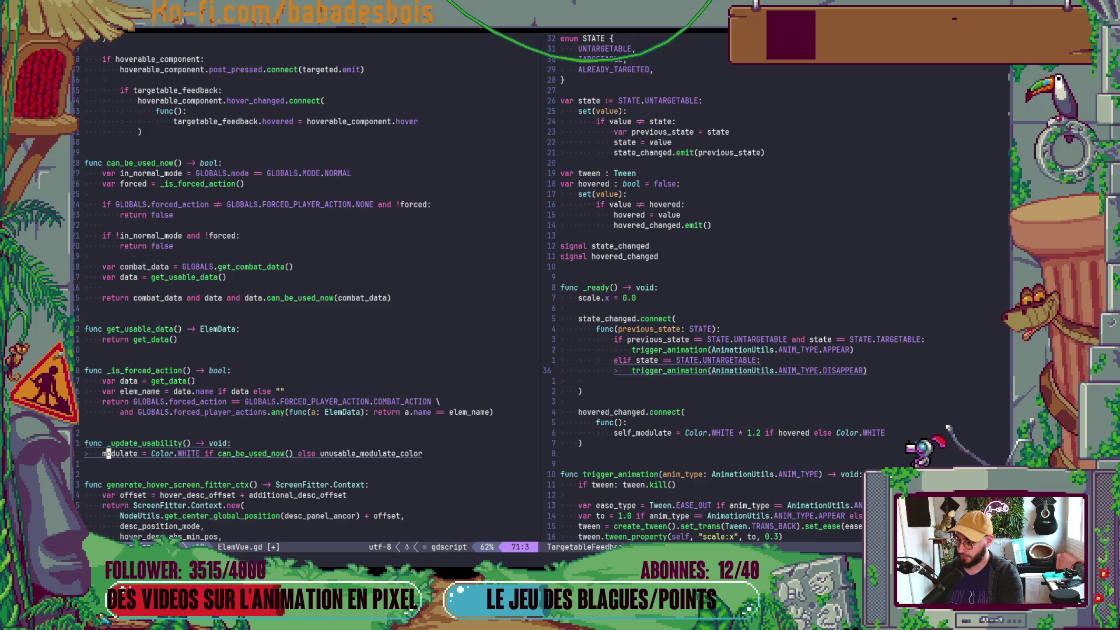
key("P")
key("j")
key("j")
key("l")
key("l")
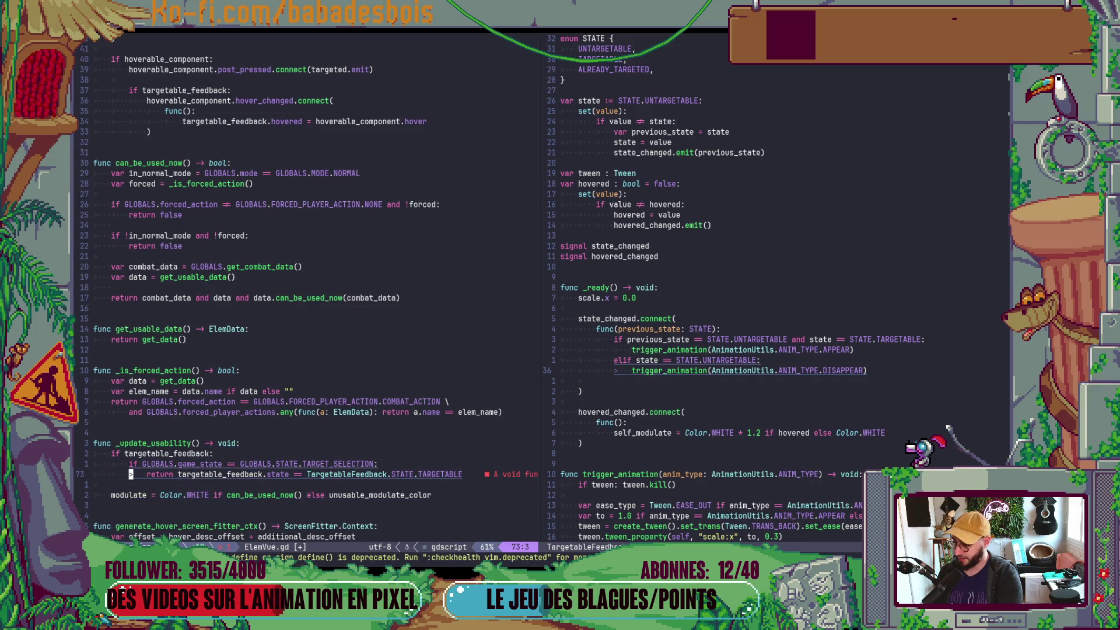
key("w")
type("DO")
type("modulate =")
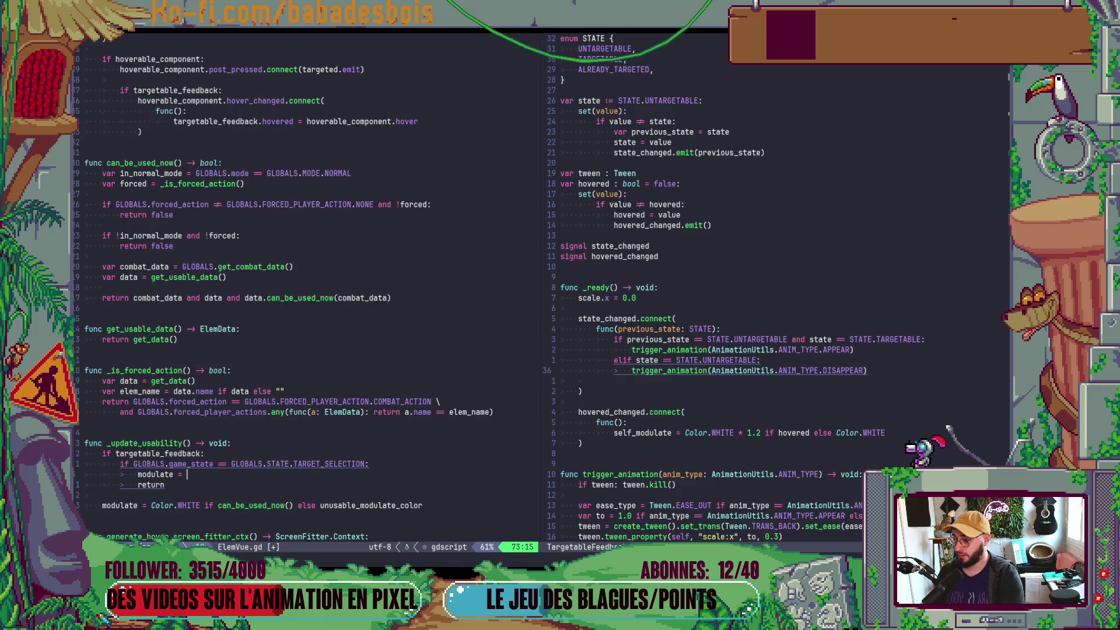
type(" un")
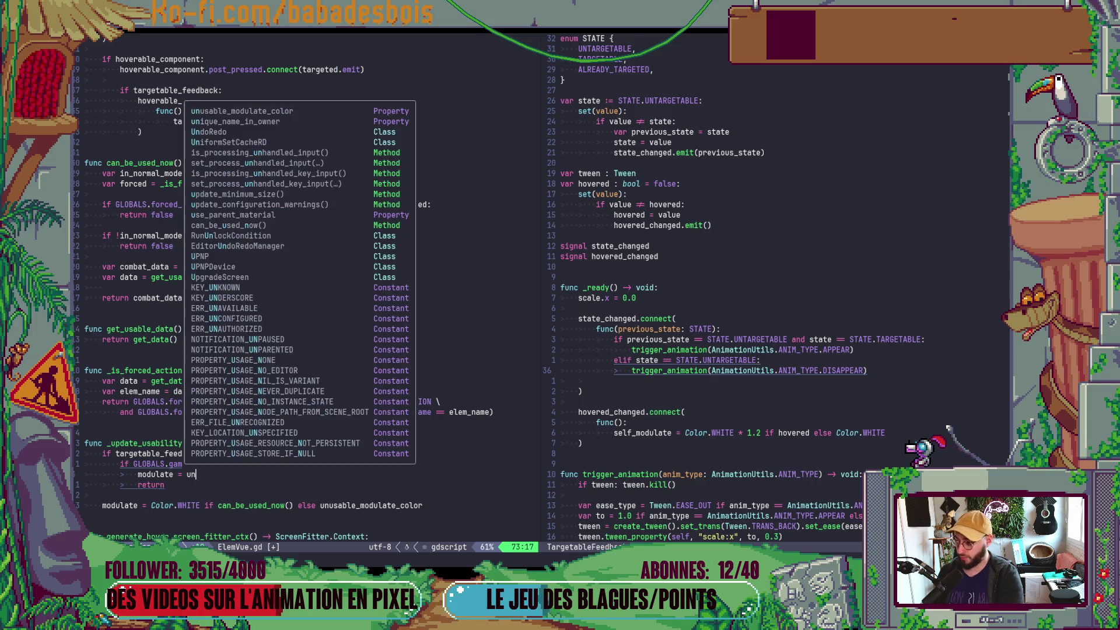
key("Return")
key("Escape")
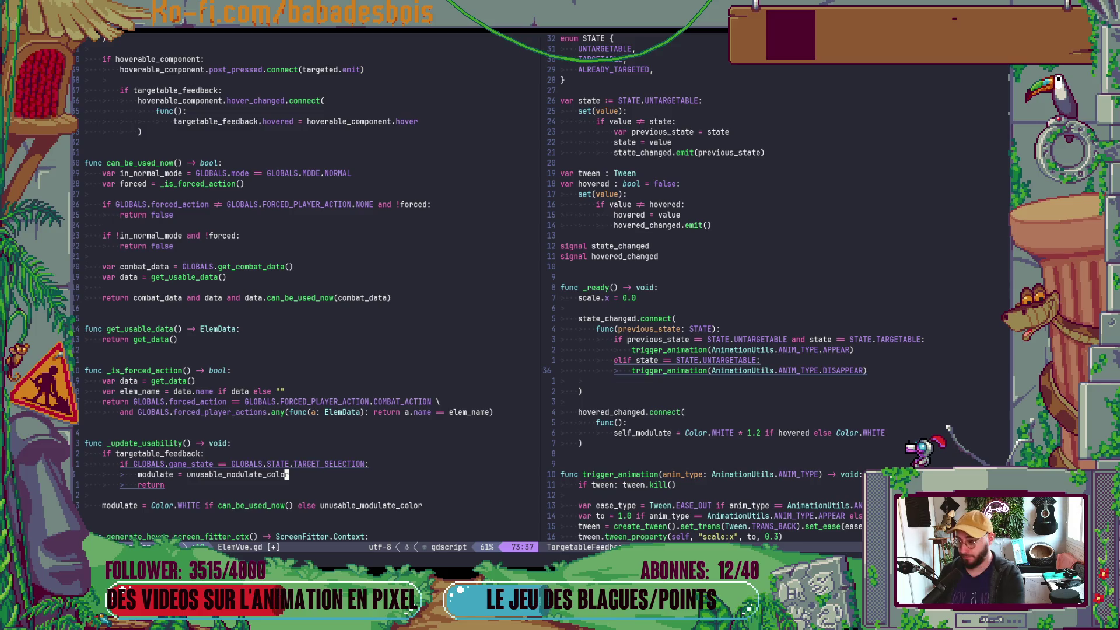
key("k")
key("k")
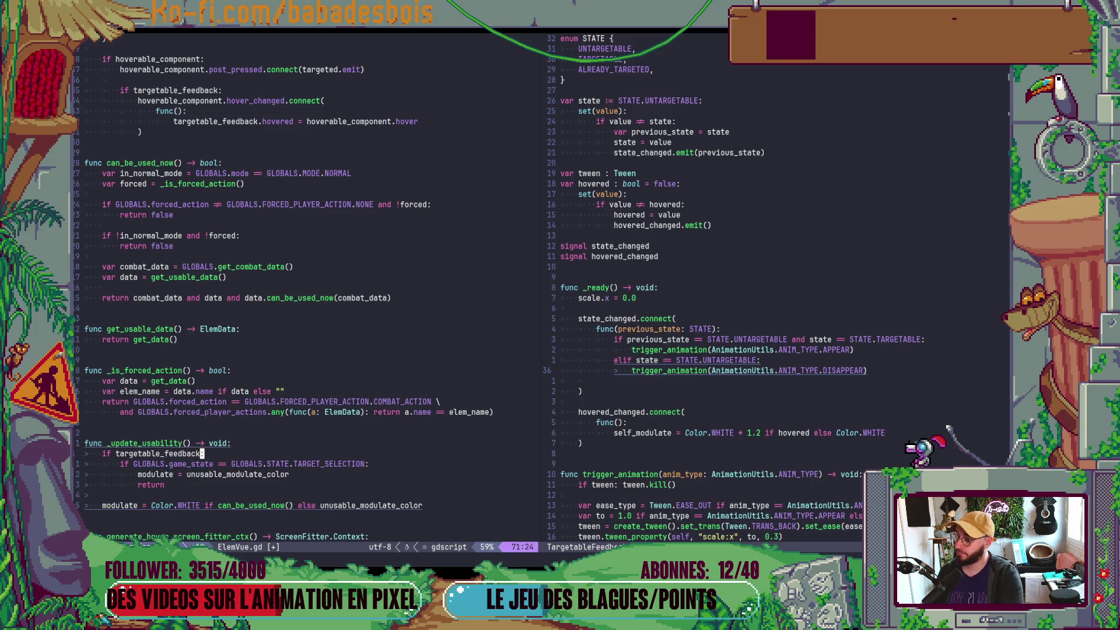
key("ctrl+s")
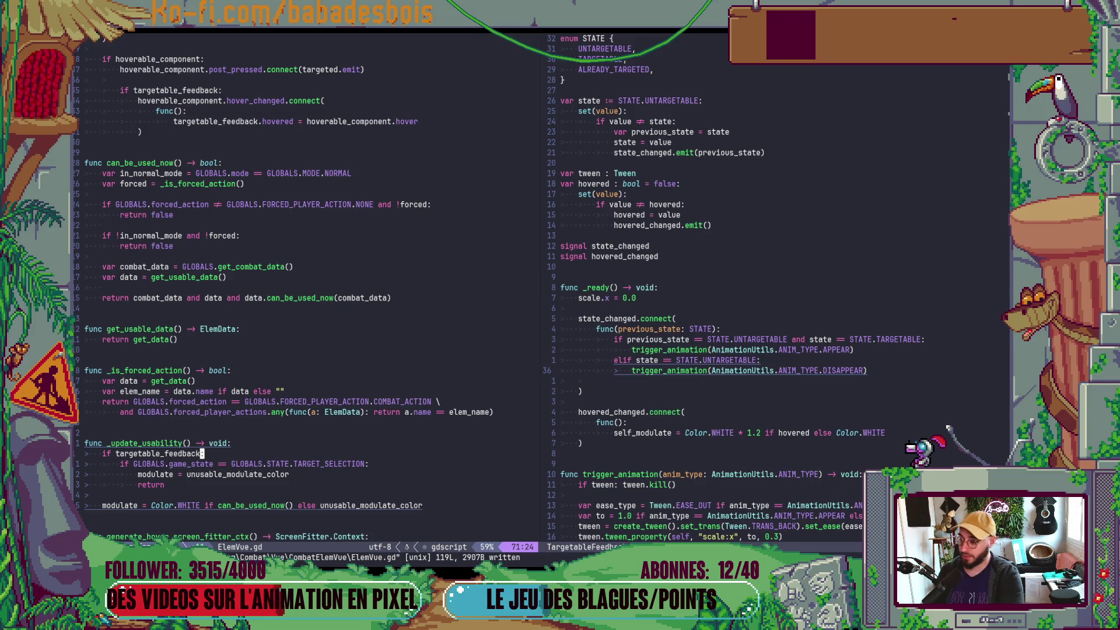
Start a project file search for 'Chara'
key("space")
key("f")
key("f")
type("Chara")
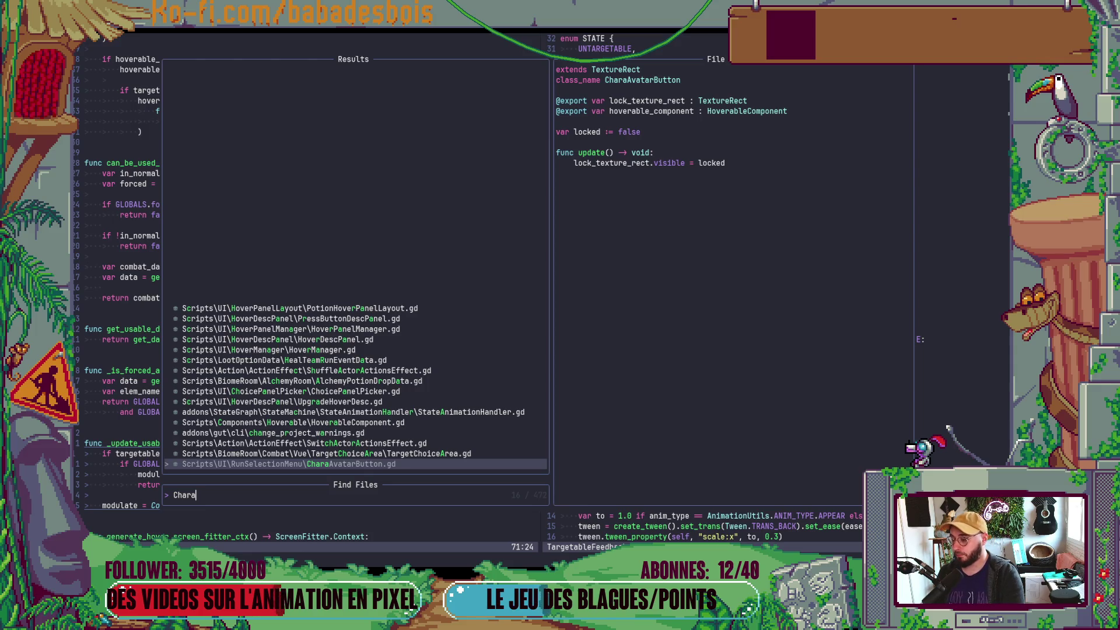
Open the CombatActorVue script through the file finder
key("BackSpace")
key("BackSpace")
key("BackSpace")
type("CO")
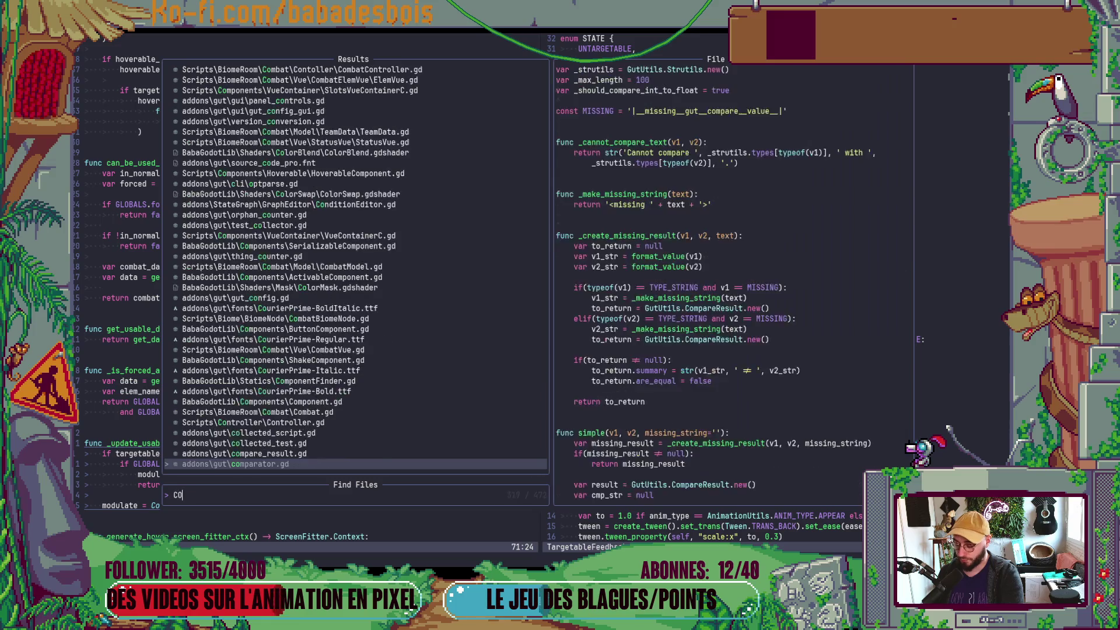
type("m")
key("BackSpace")
key("BackSpace")
type("omb")
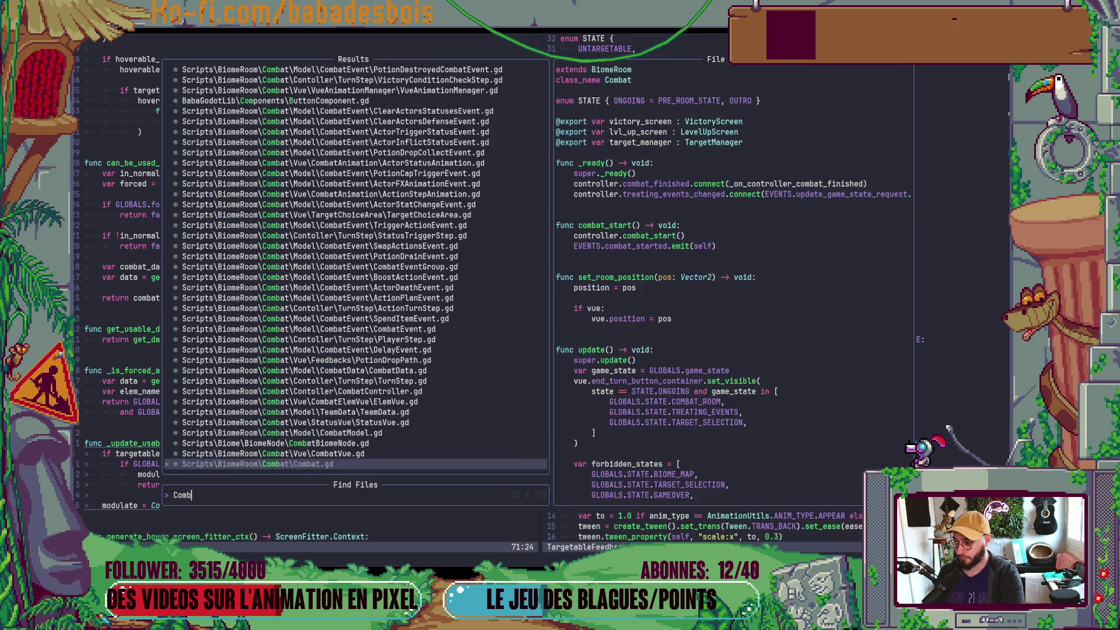
type("atActor")
key("Return")
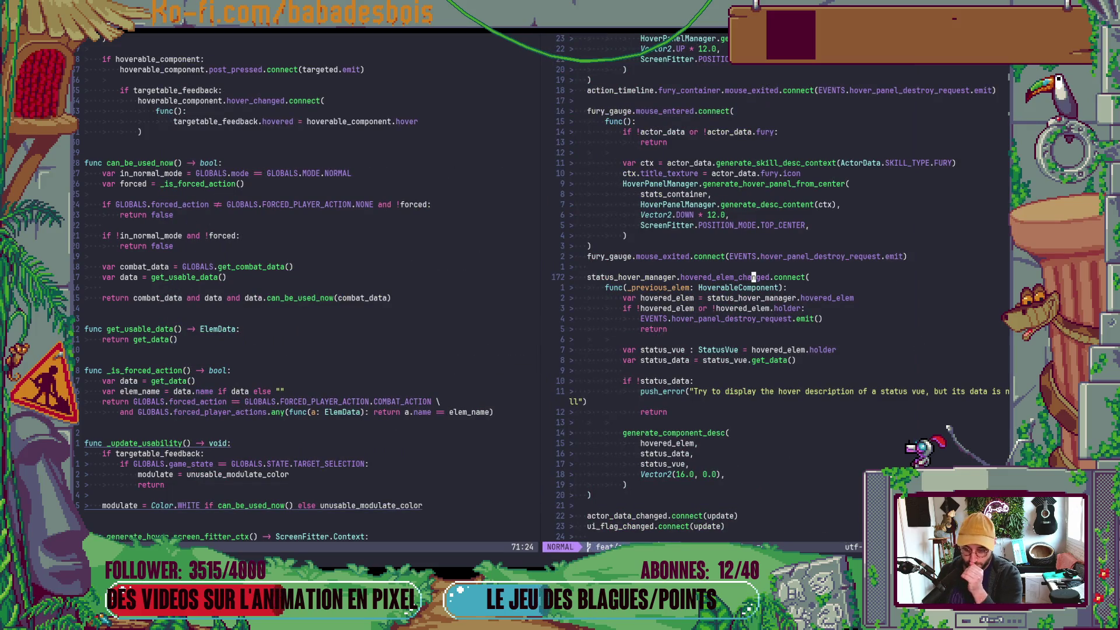
Delete the targetable_feedback check above the has_fury_ready() return
key("ctrl+u")
key("ctrl+u")
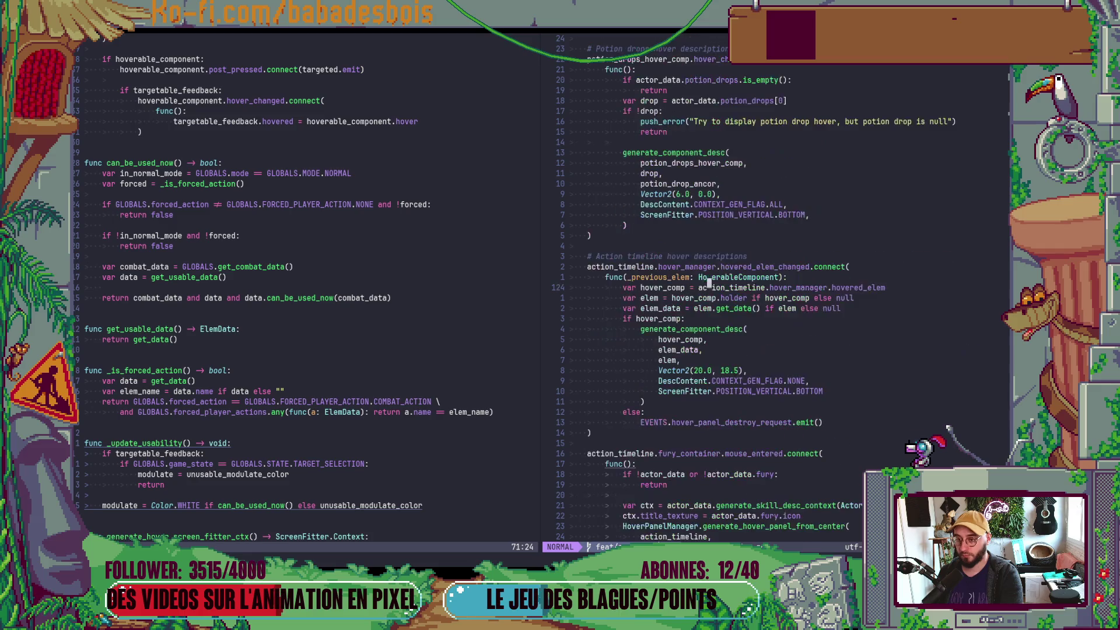
key("ctrl+d")
key("ctrl+d")
key("ctrl+d")
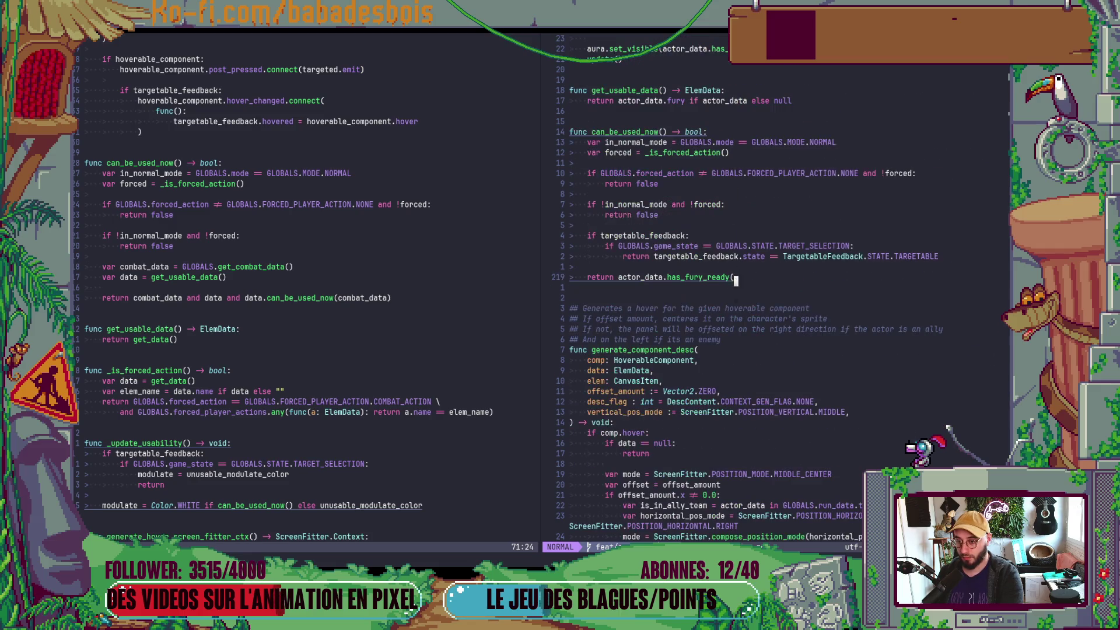
key("k")
key("k")
key("k")
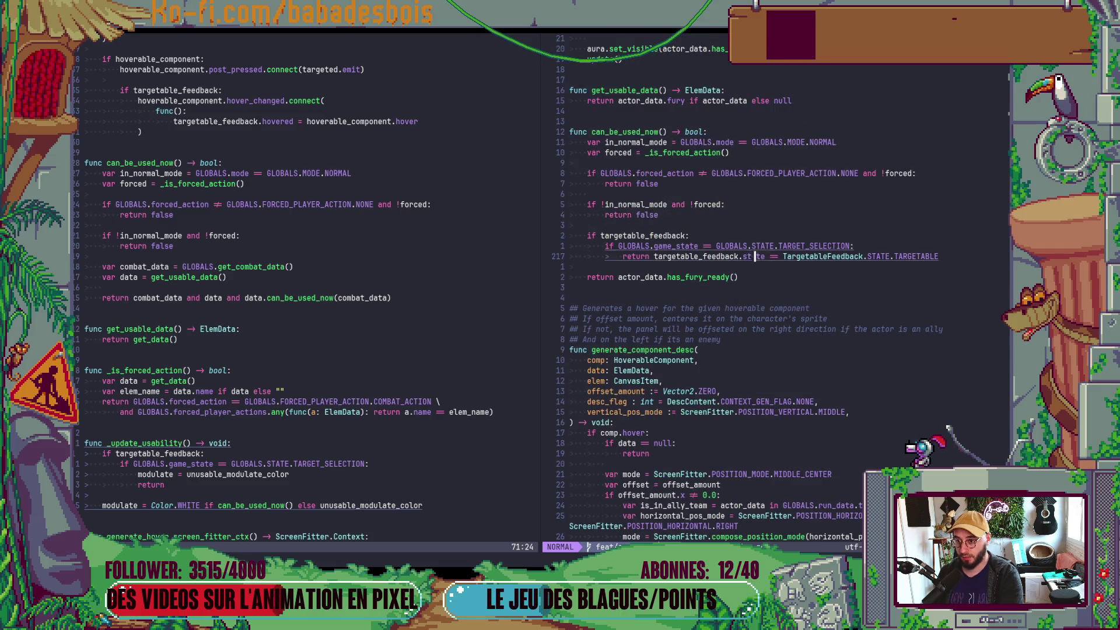
key("V")
key("j")
key("j")
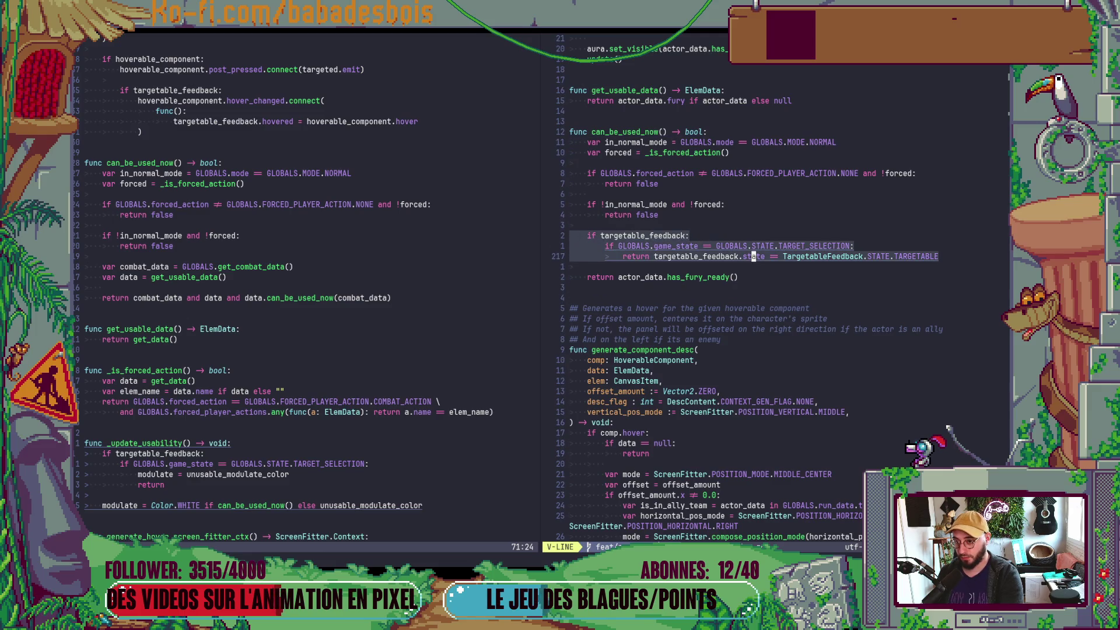
key("j")
key("d")
key("alt+Tab")
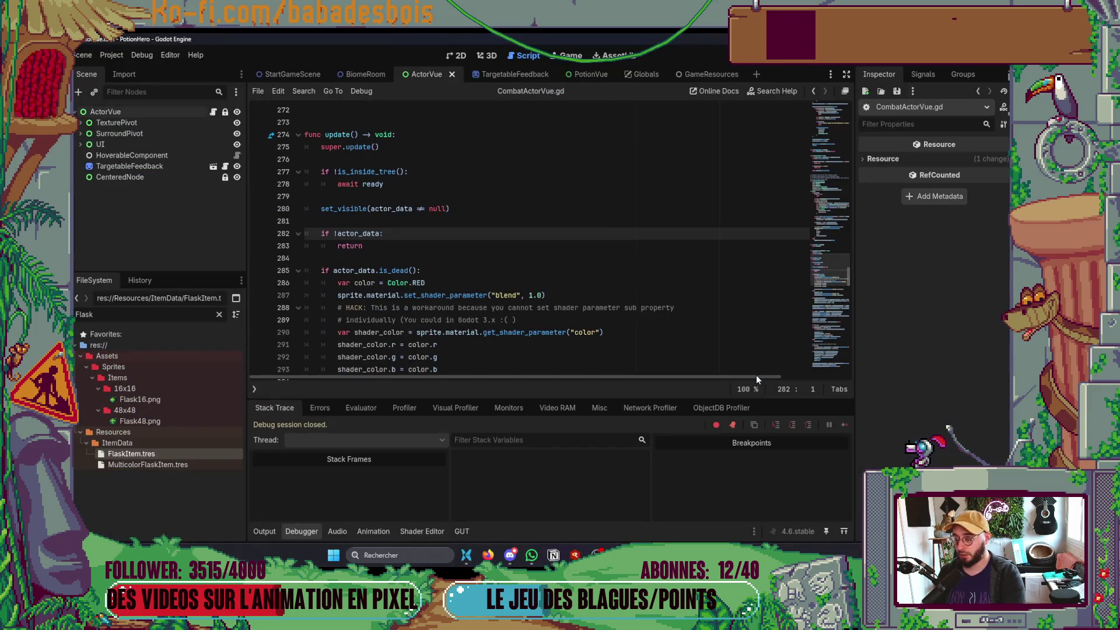
Run the game with F5 as the bear knight, enter combat, and select the Bidon hydrolix flask
left_click(455, 59)
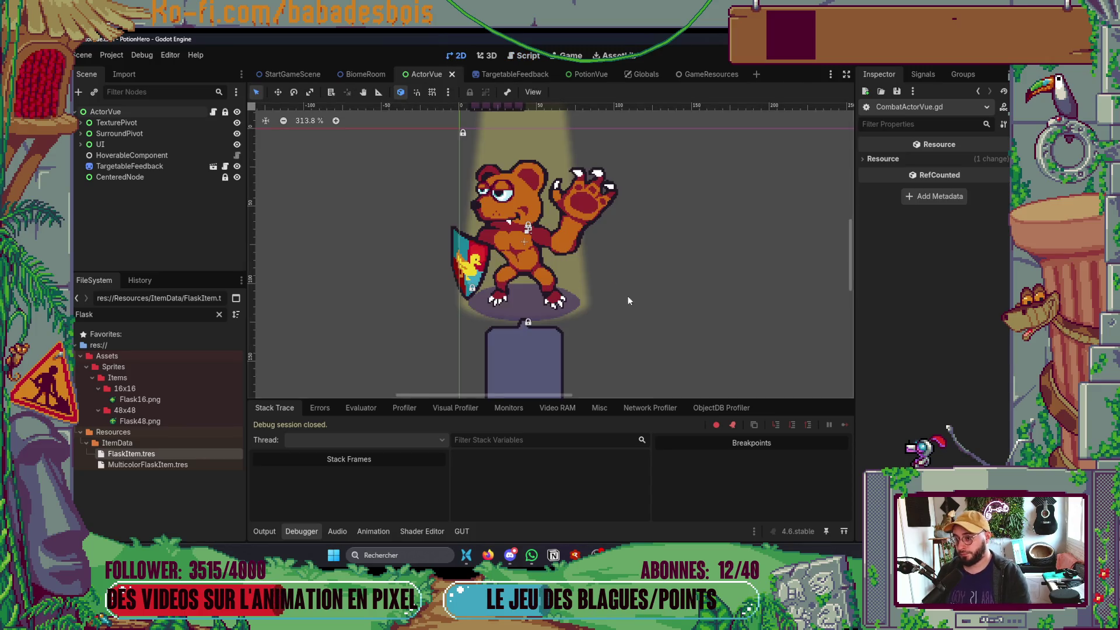
key("F5")
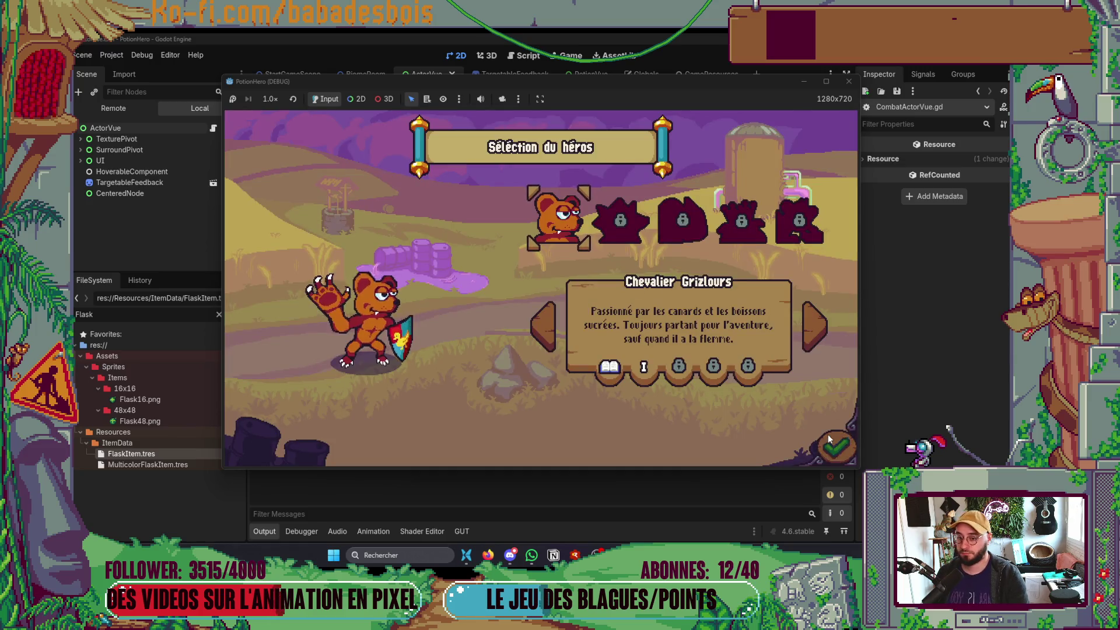
left_click(831, 440)
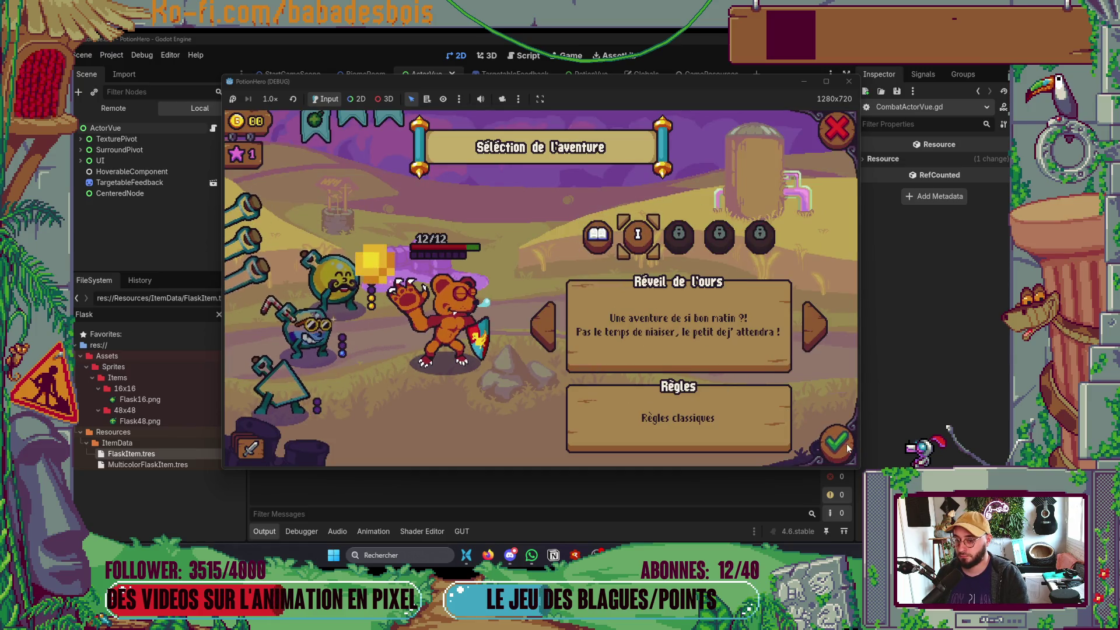
left_click(835, 443)
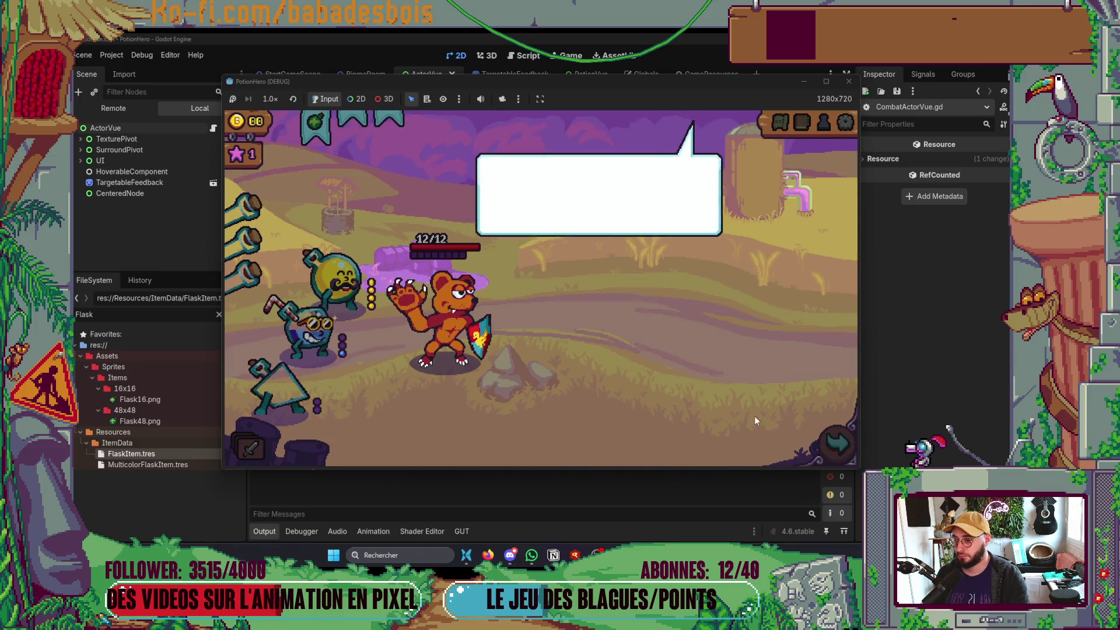
left_click(737, 341)
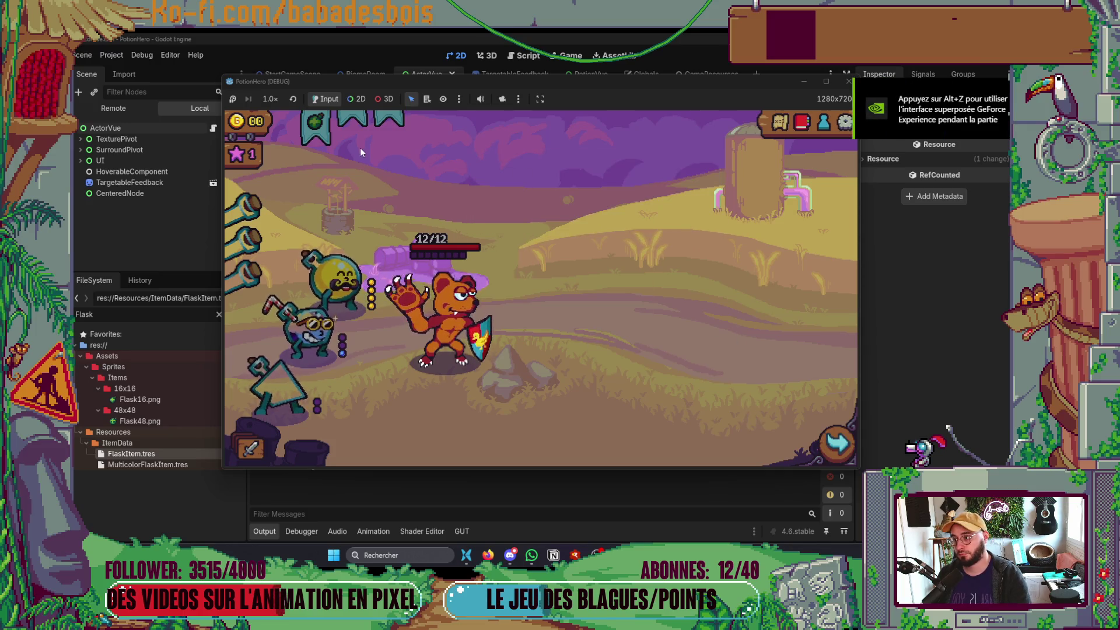
left_click(838, 444)
left_click(330, 321)
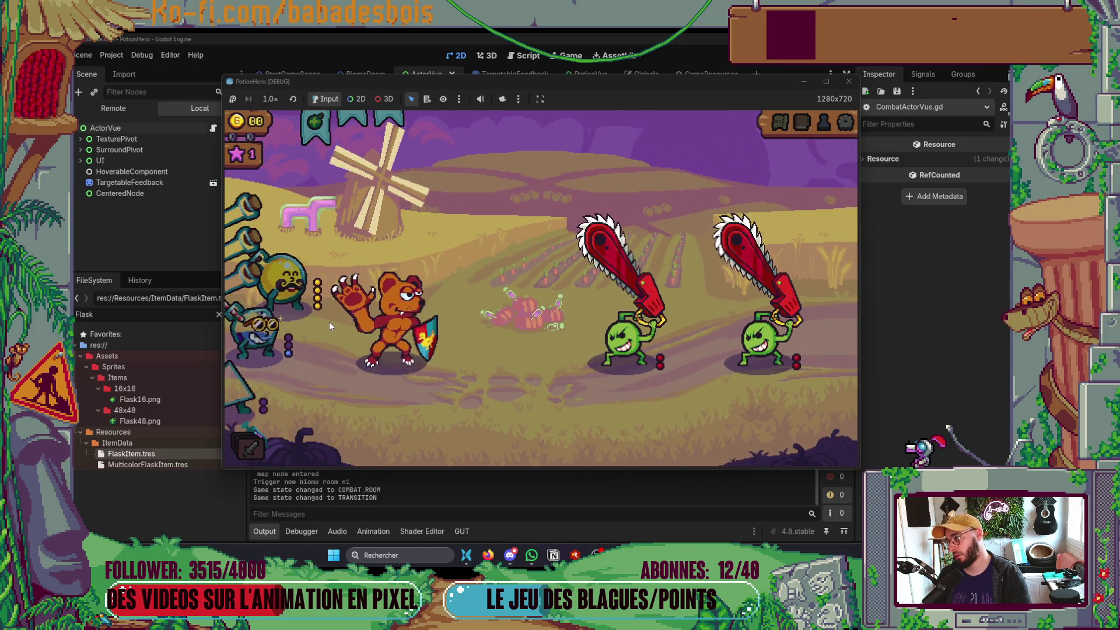
left_click(313, 330)
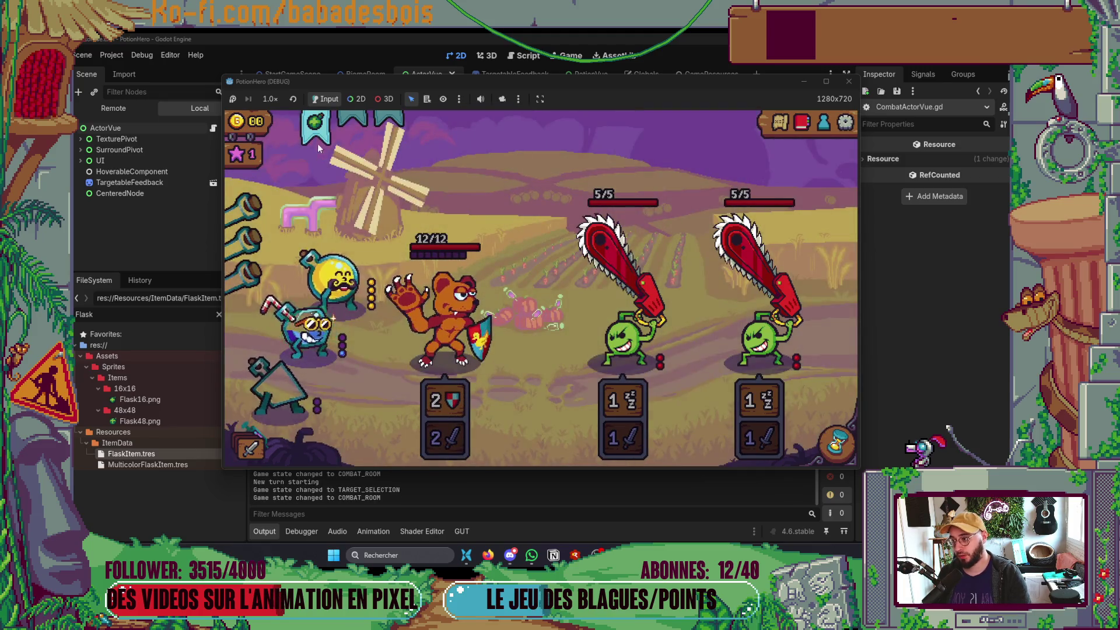
left_click(317, 134)
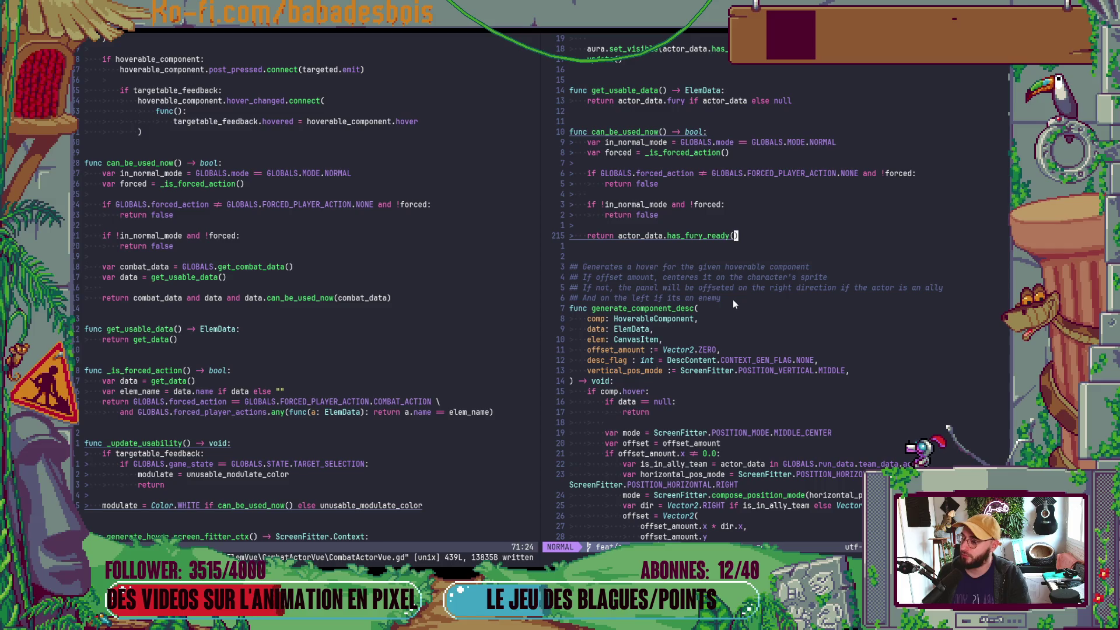
Dim ActorVue's Visibility Modulate to grey, restore it to white, and save the scene
key("alt+Tab")
key("alt+Tab")
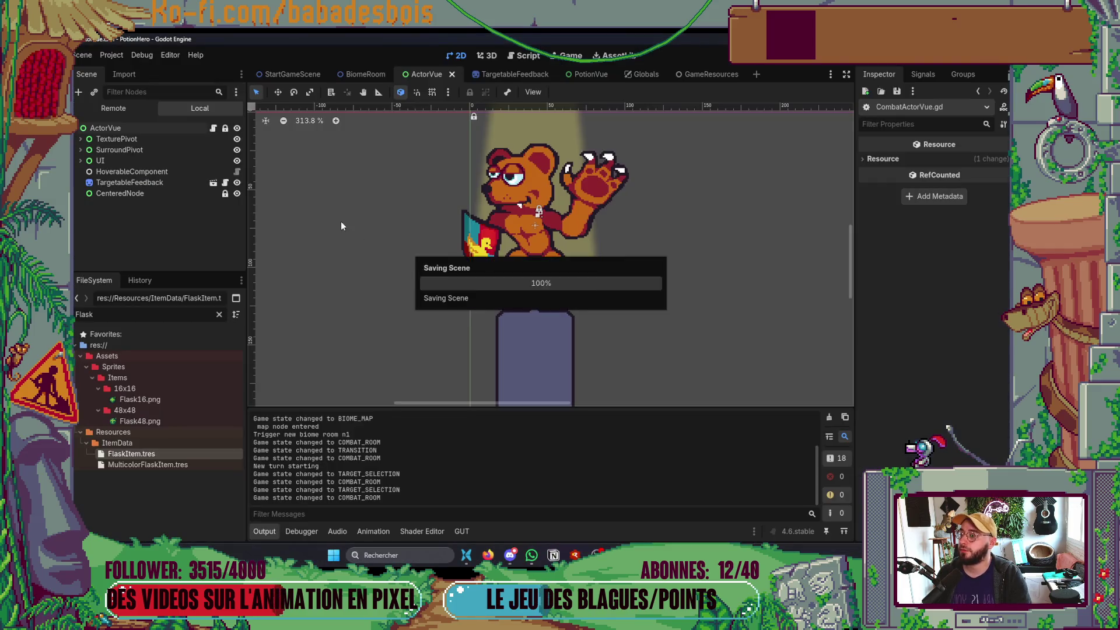
left_click(80, 139)
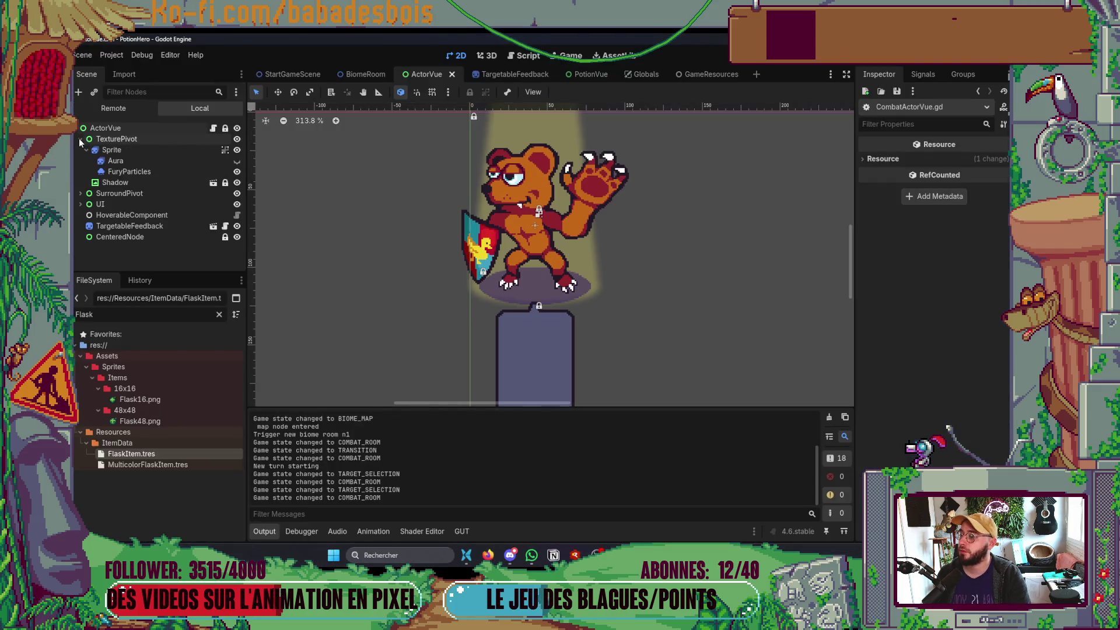
left_click(94, 129)
scroll(915, 316, "down", 10)
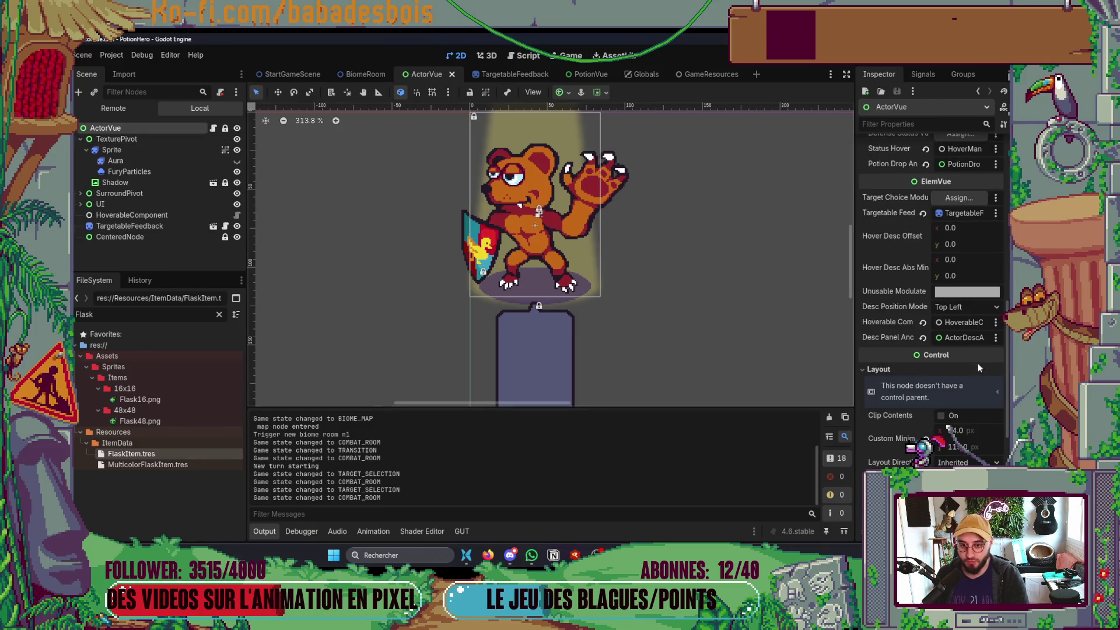
scroll(947, 357, "down", 10)
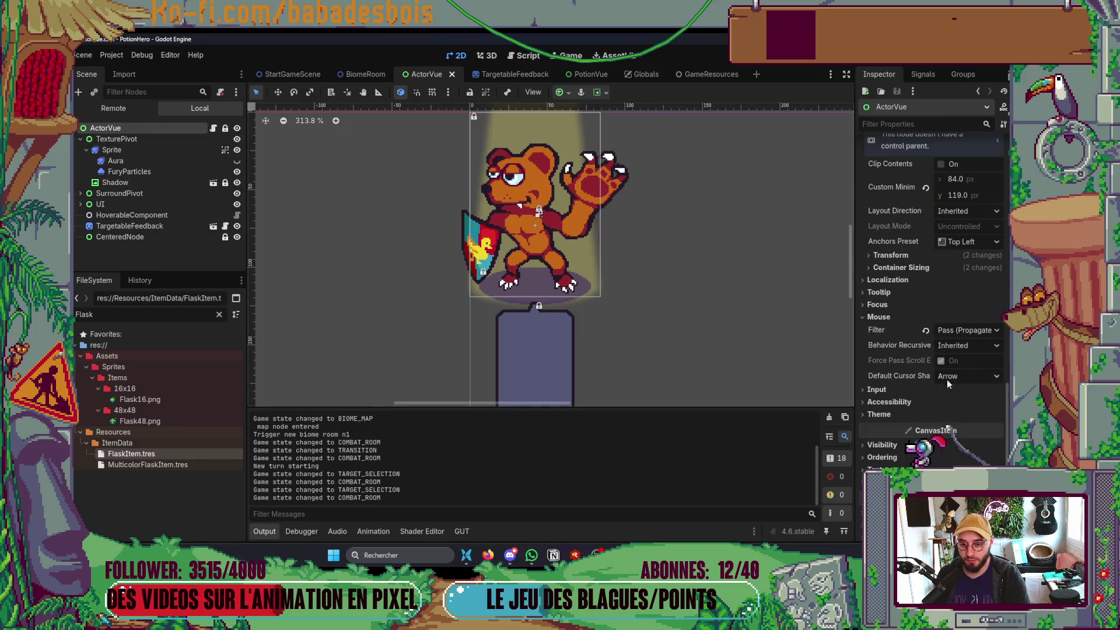
left_click(894, 387)
left_click(963, 417)
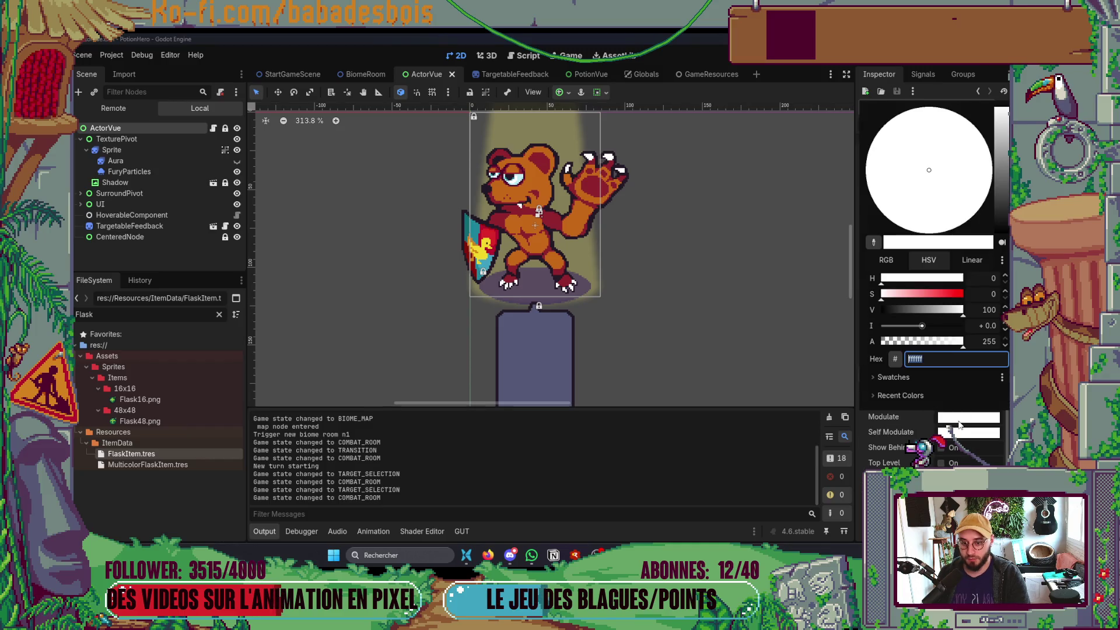
mouse_move(927, 313)
left_mouse_down()
mouse_move(912, 310)
mouse_move(955, 310)
mouse_move(904, 309)
mouse_move(992, 310)
left_mouse_up()
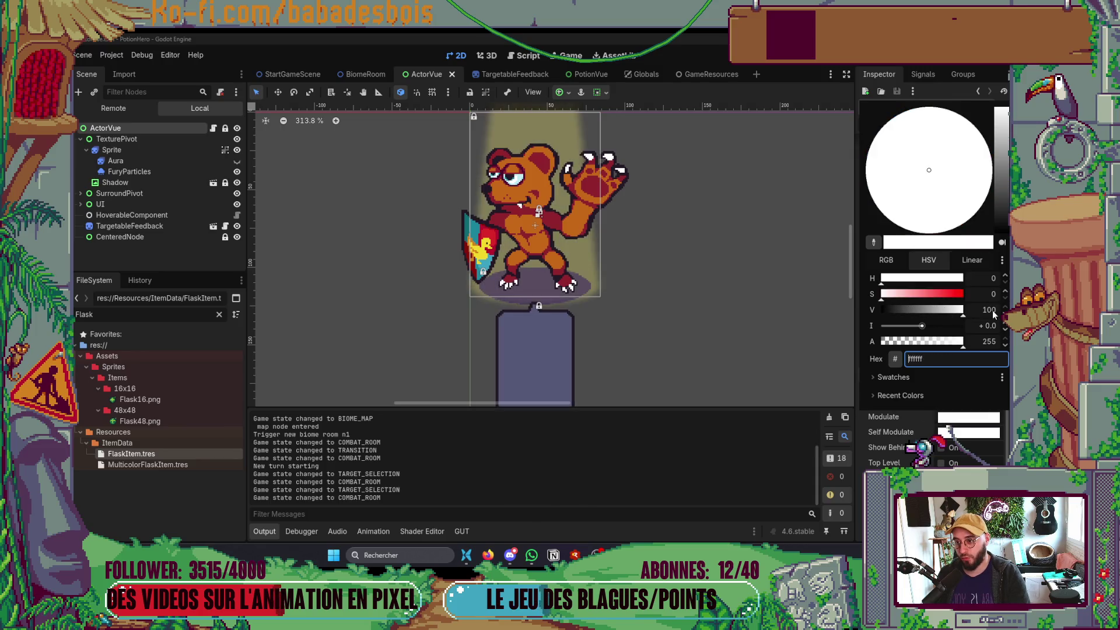
left_click(684, 306)
key("F5")
key("alt+Tab")
key("alt+Tab")
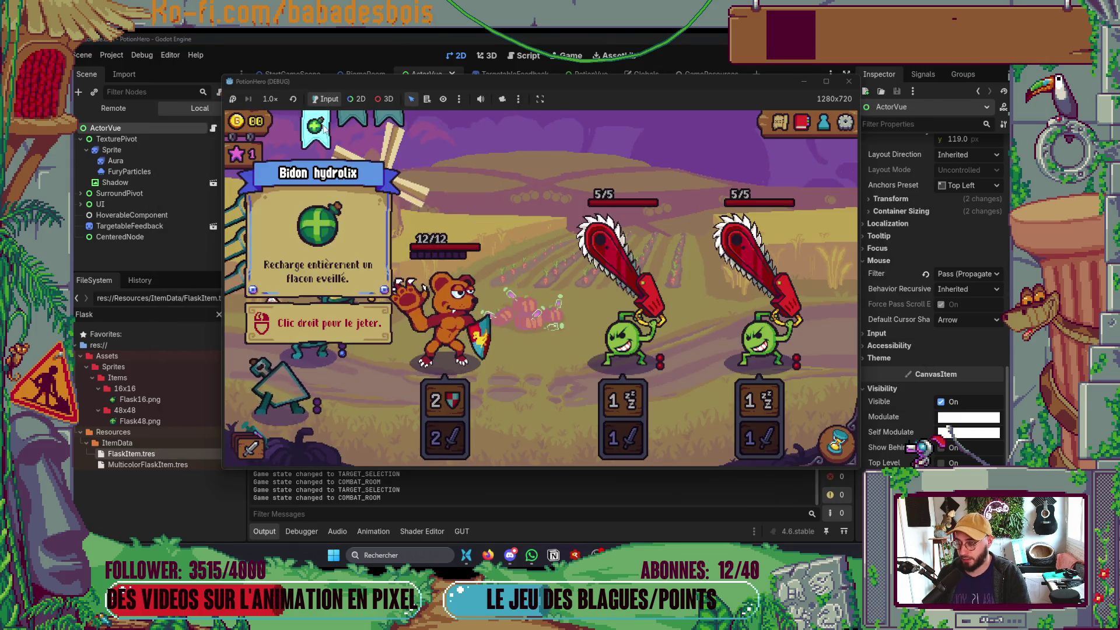
Toggle targeting on and off twice with the top flask, then leave the game
left_click(322, 125)
left_click(324, 127)
left_click(324, 128)
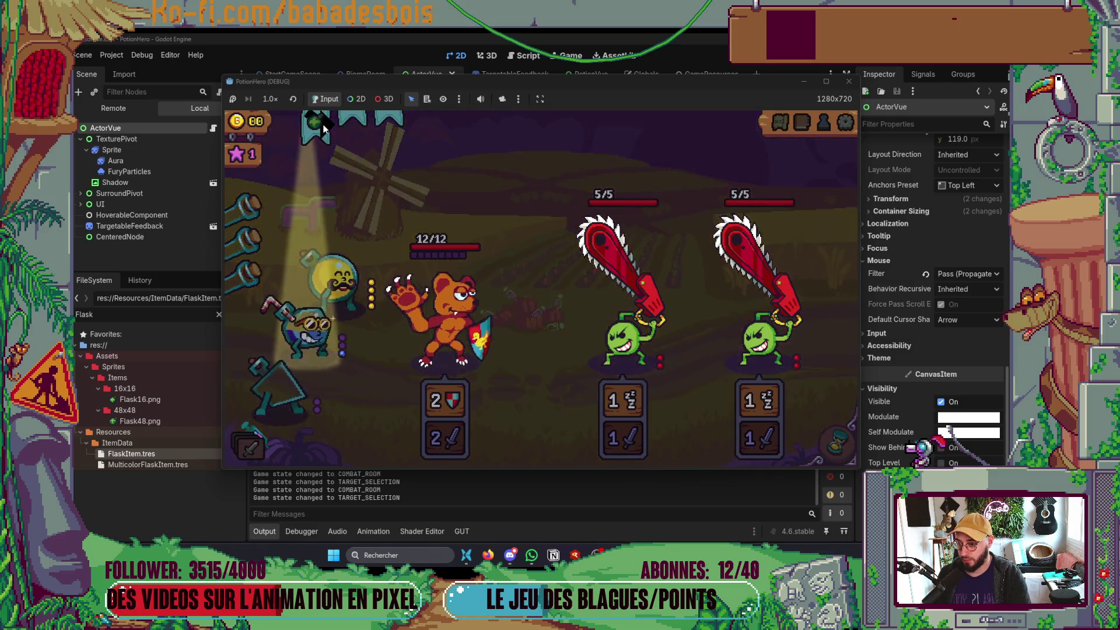
left_click(323, 127)
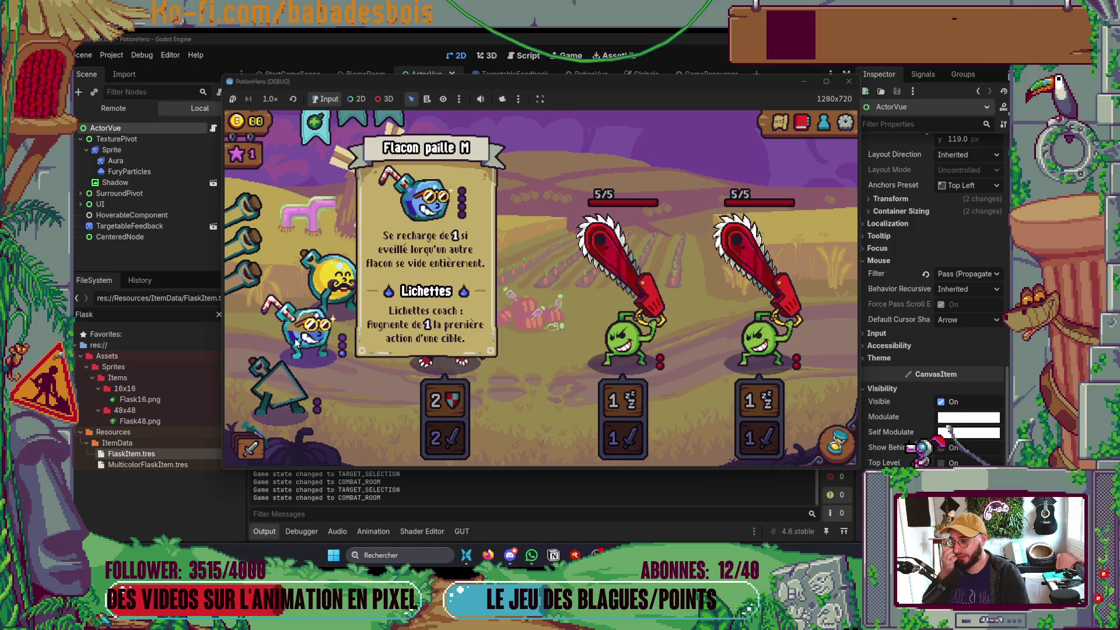
key("alt+Tab")
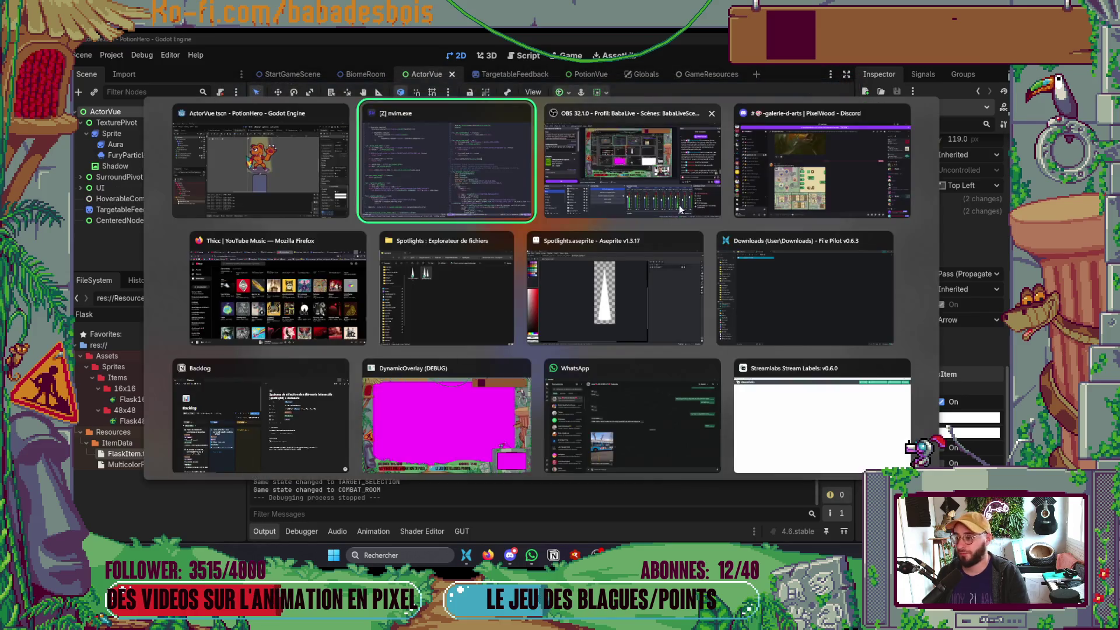
In the left ElemVue.gd split, go to the func _update_usability() line beside CombatActorVue's can_be_used_now
left_click(215, 391)
scroll(229, 417, "down", 3)
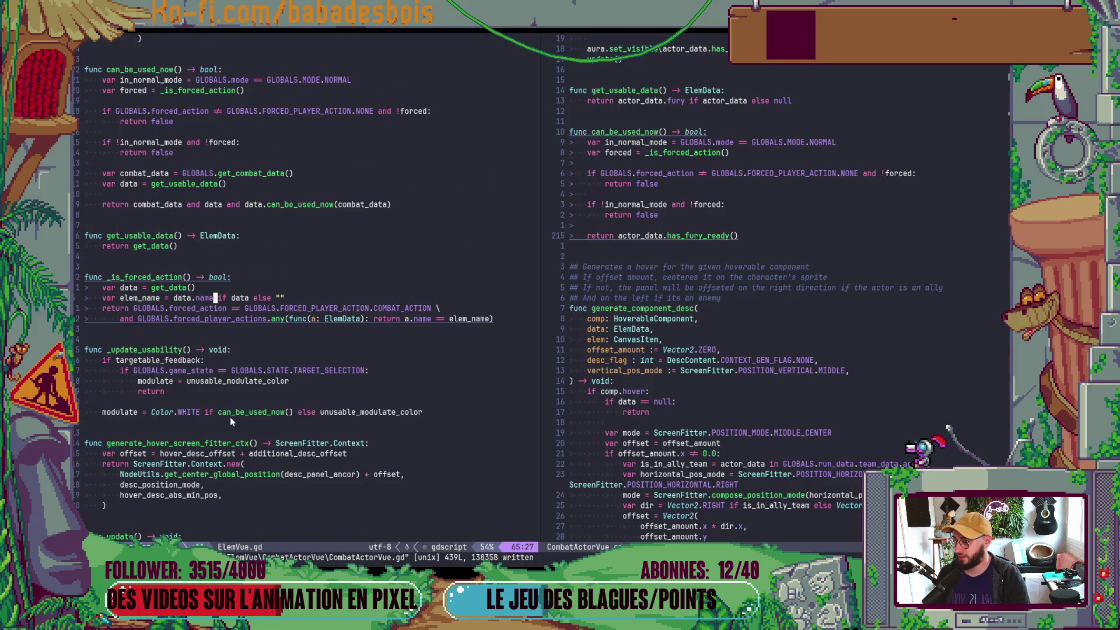
left_click(231, 359)
key("k")
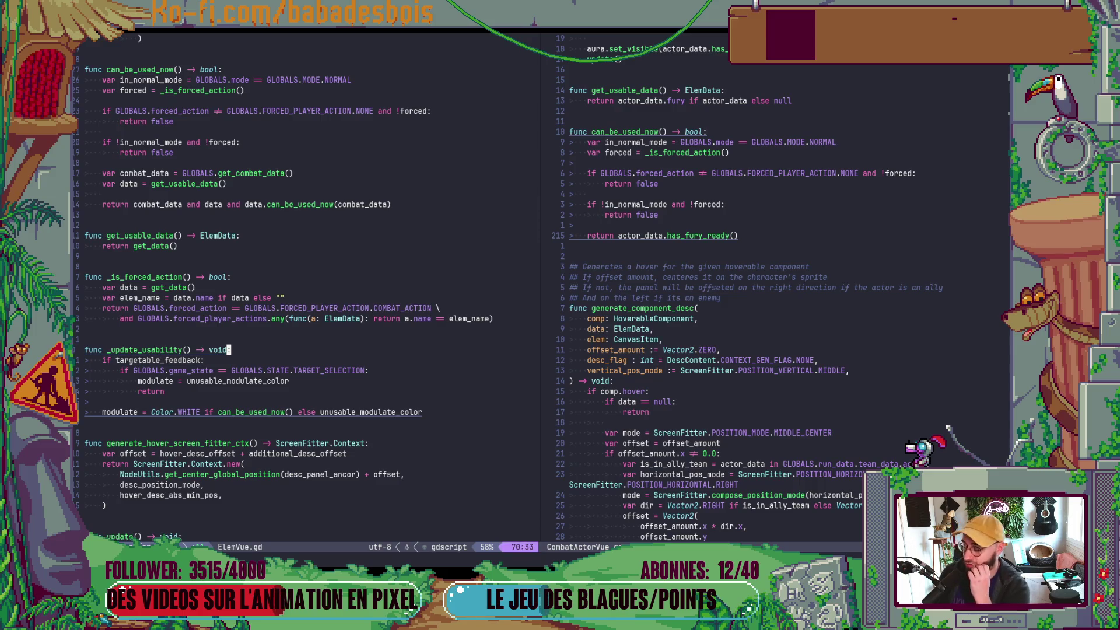
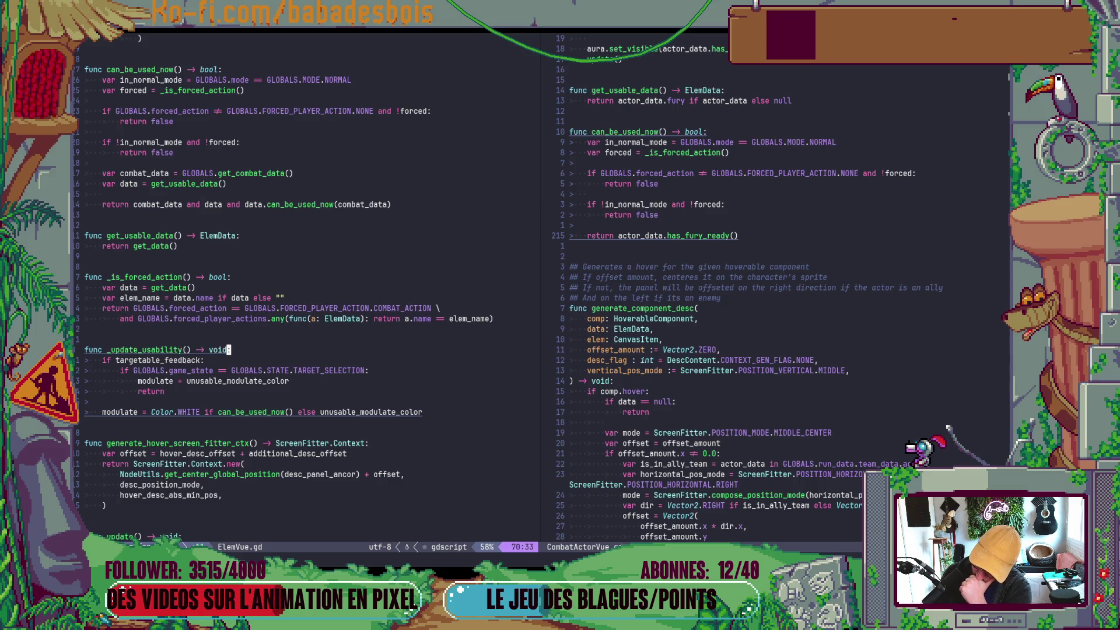
Switch from Neovim back to the Godot editor showing the ActorVue scene
key("alt+Tab")
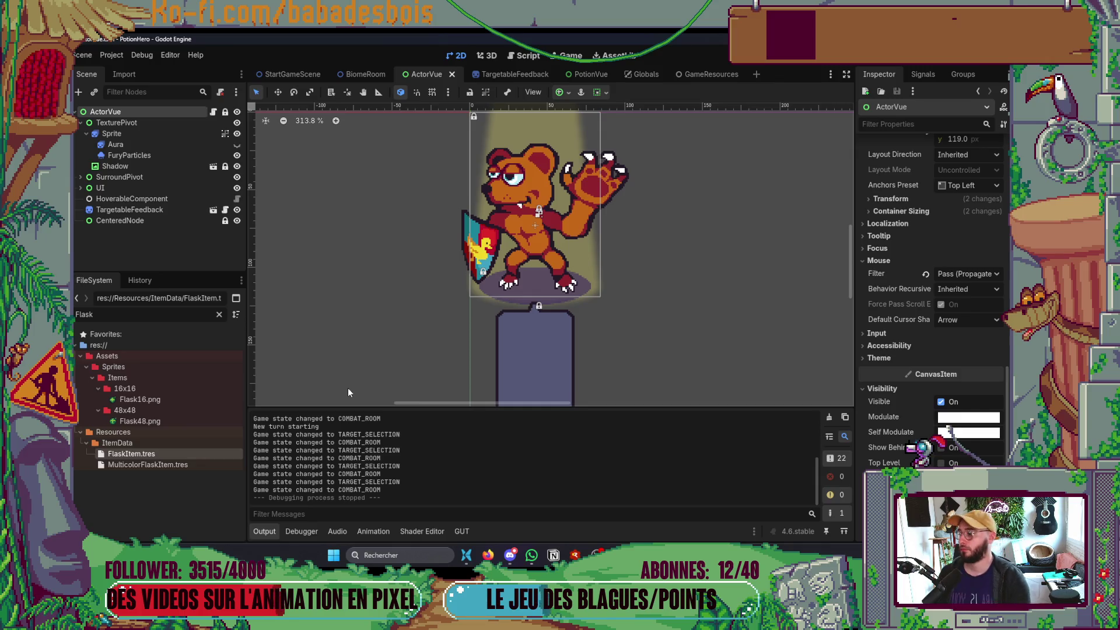
Open the Sprite's ShaderMaterial and view its ColorBlend shader code
left_click(112, 134)
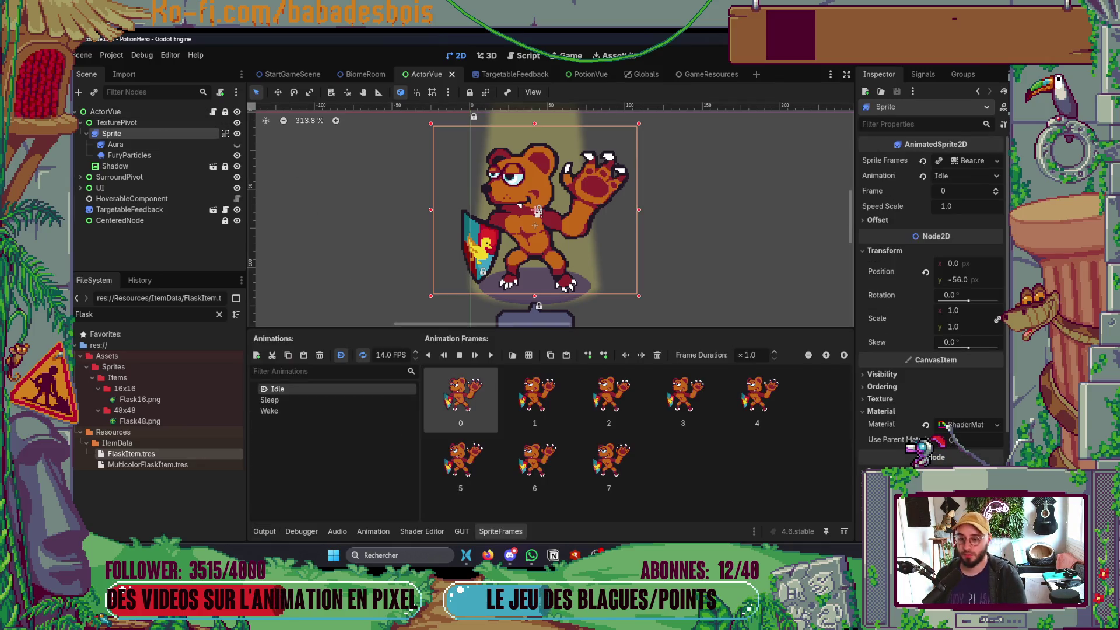
left_click(977, 426)
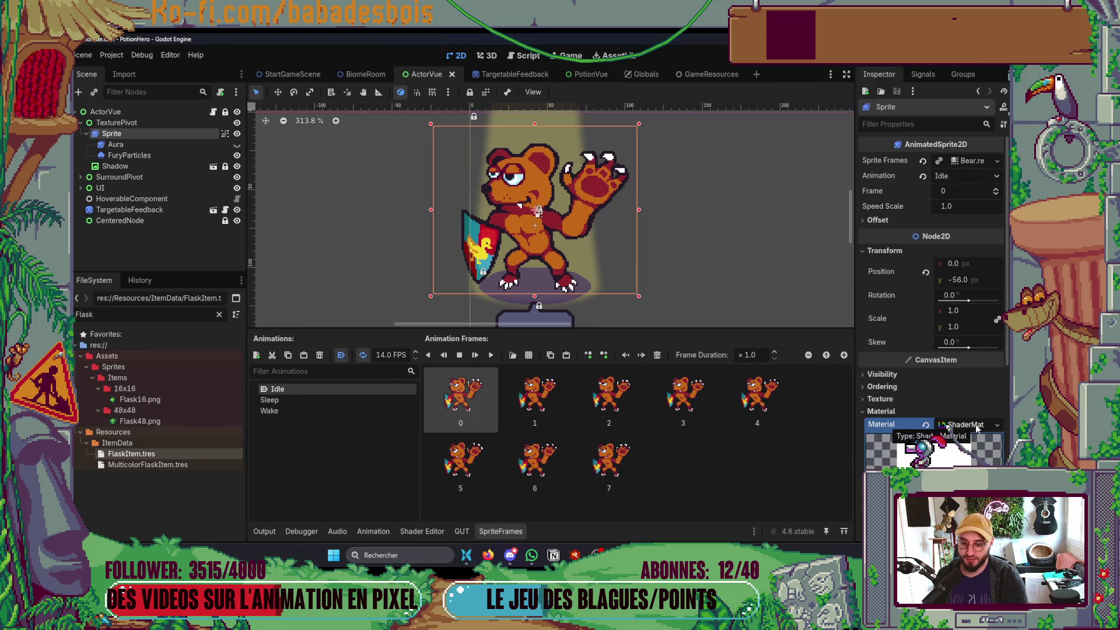
scroll(968, 396, "down", 3)
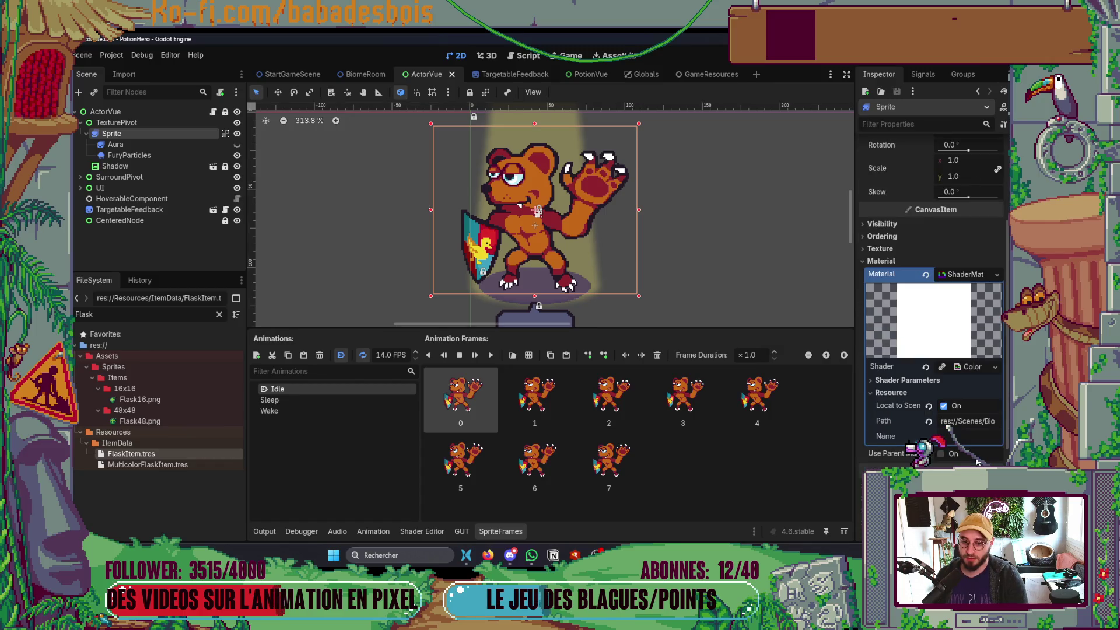
left_click(965, 367)
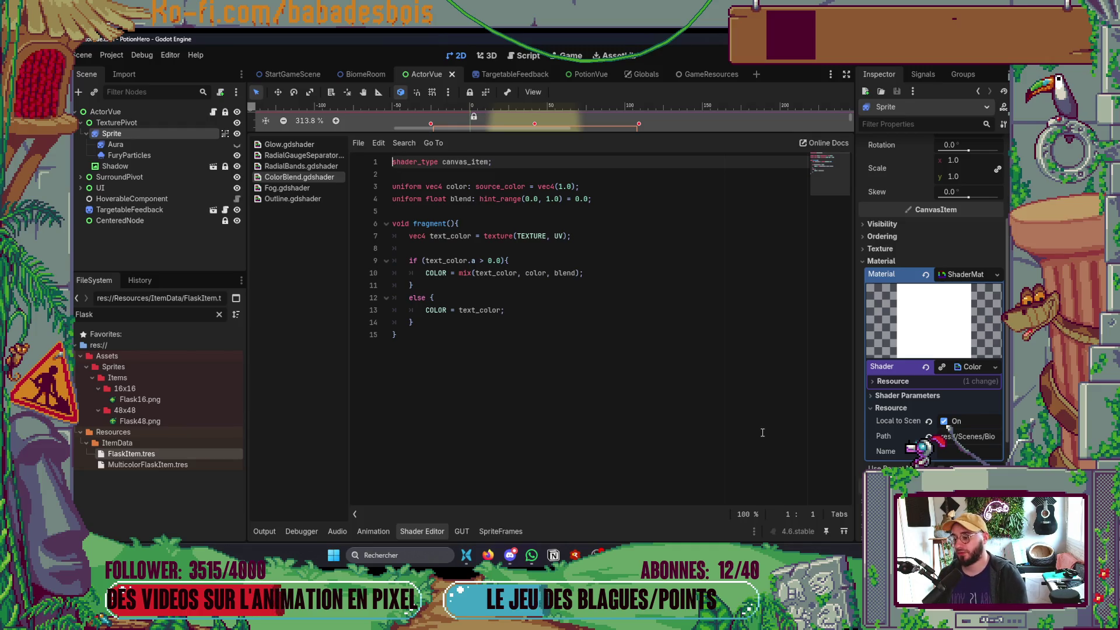
Hide the Shader Editor and start a new blank tab in Firefox
left_click(430, 531)
left_click(487, 554)
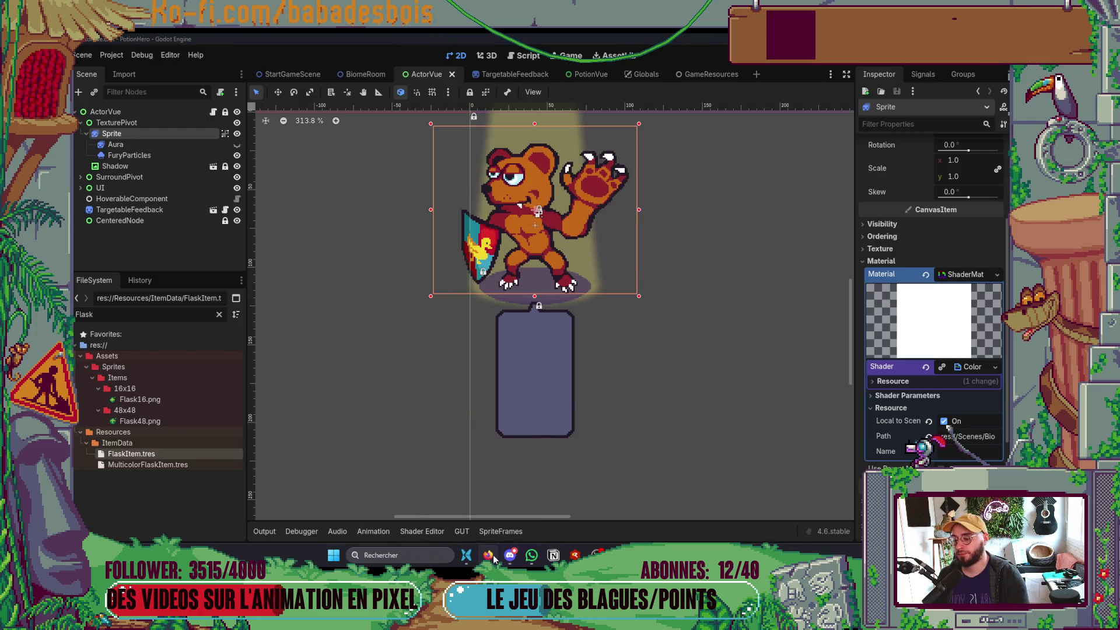
key("ctrl+t")
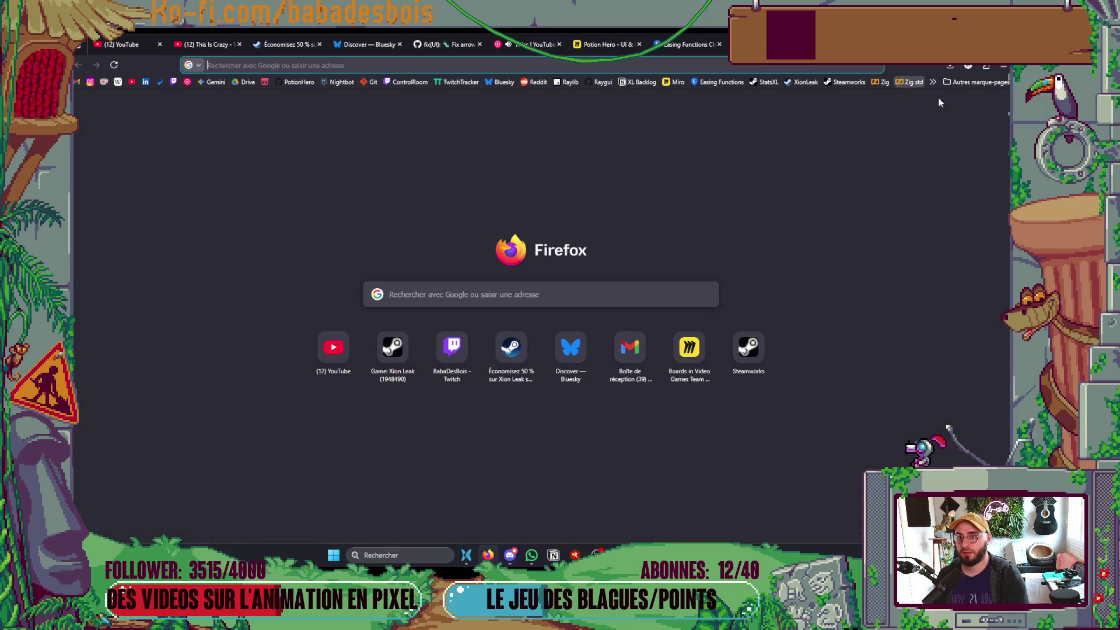
Search Google for 'get modulate in shader godot'
type("get modulate ")
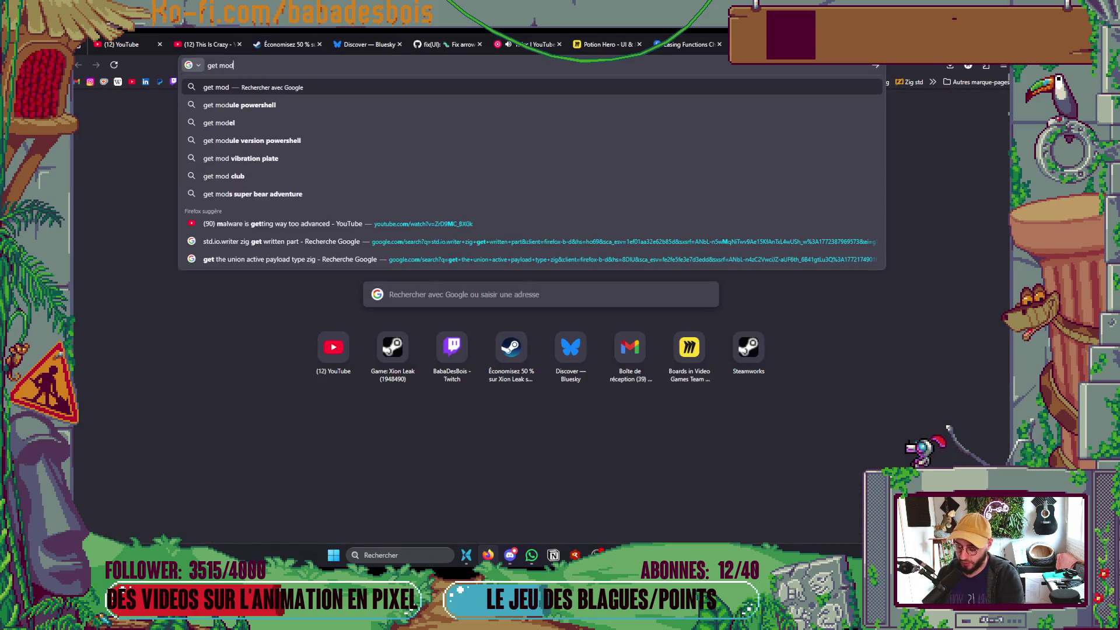
type("in shader go")
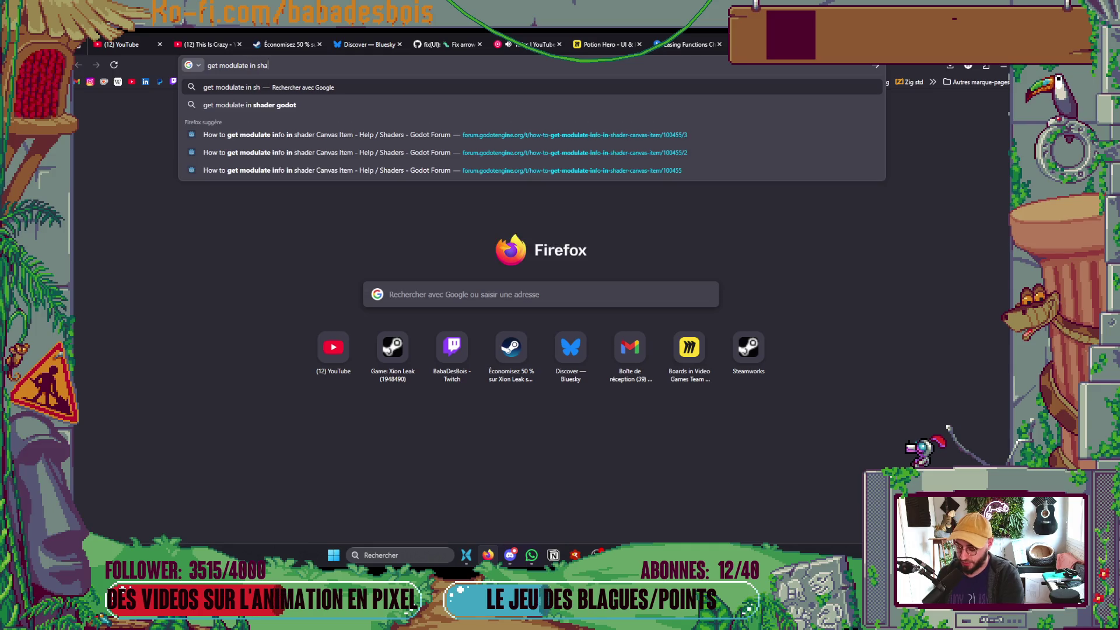
type("dot")
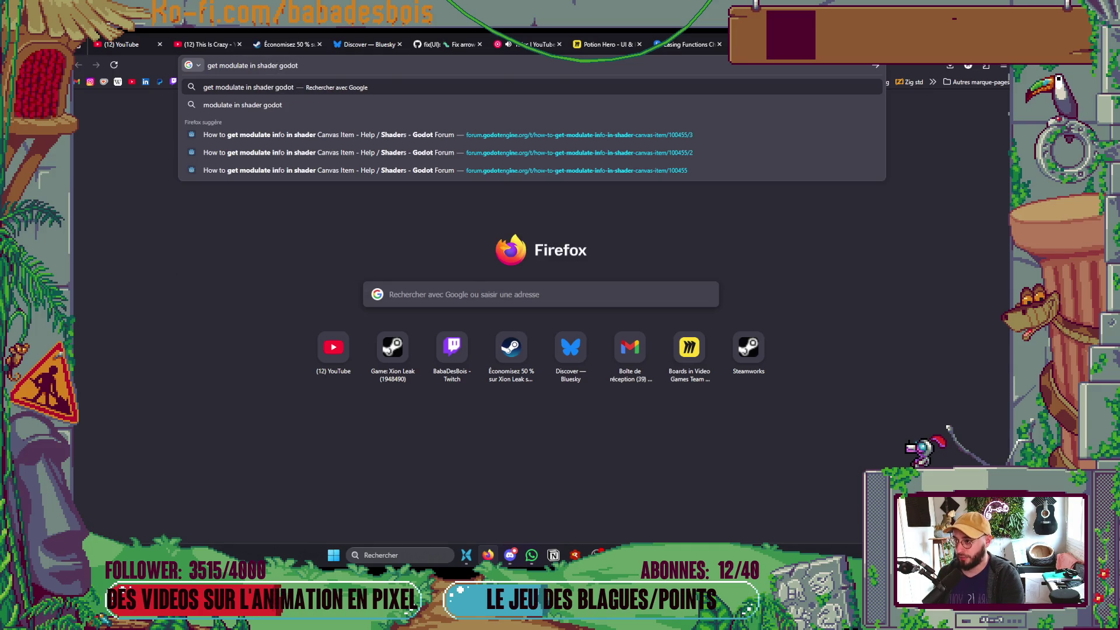
key("Return")
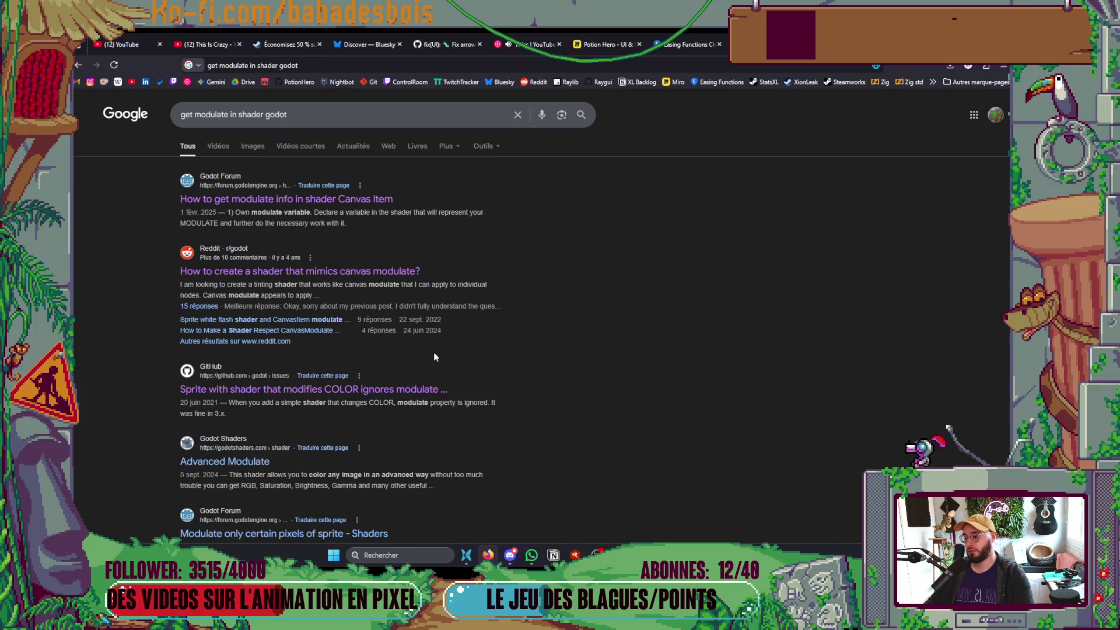
Read the Godot Forum thread's vertex_color solution for modulate in shaders, then return to Godot
left_click(318, 200)
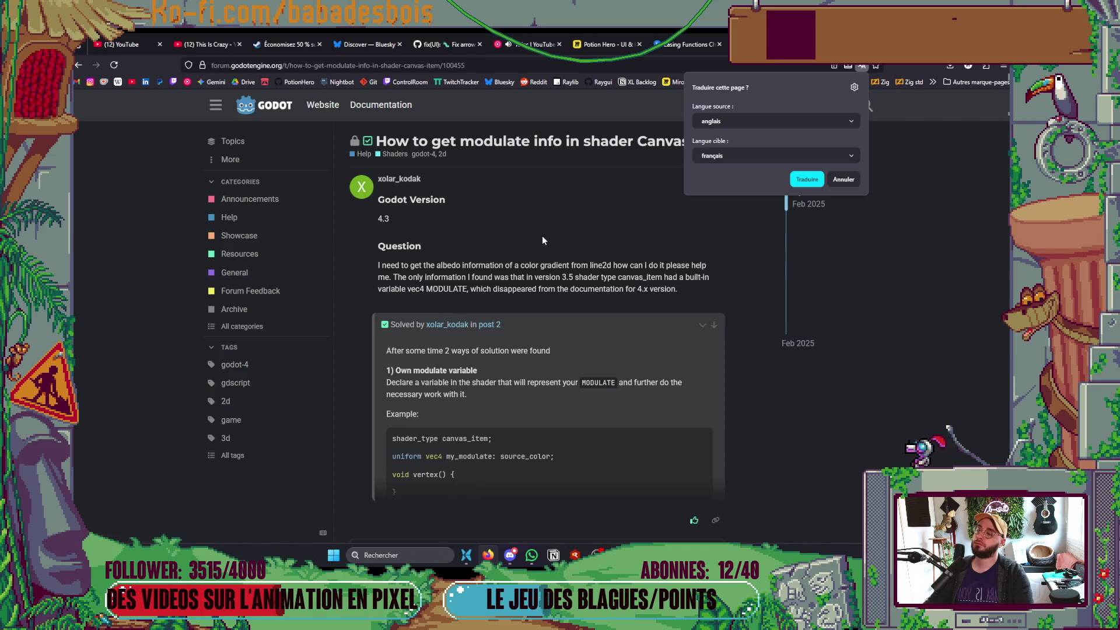
left_click(543, 223)
scroll(642, 272, "down", 3)
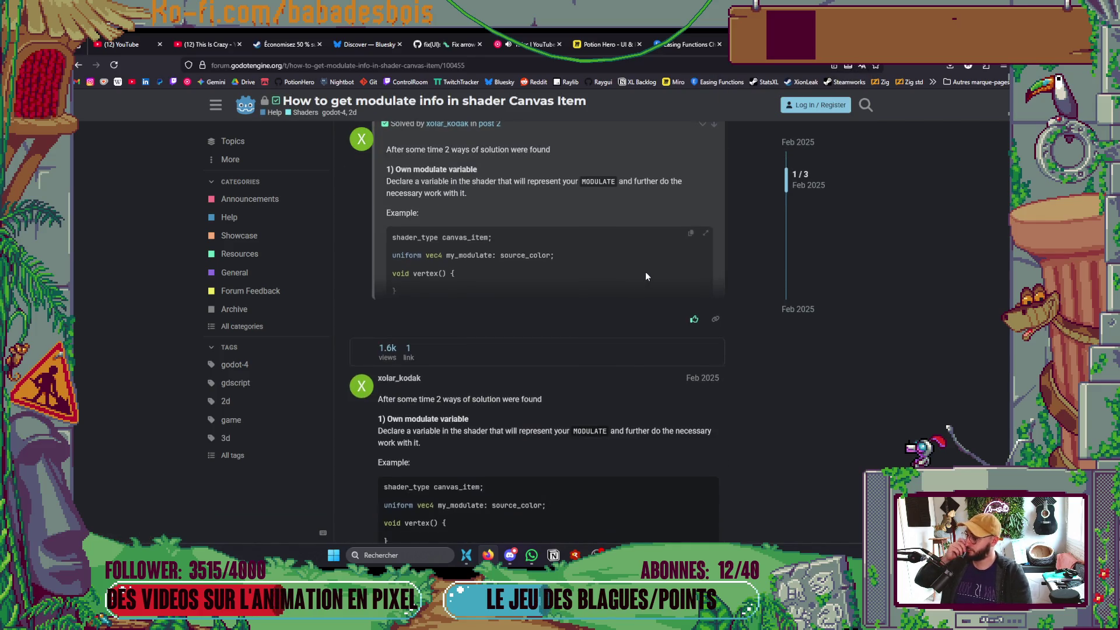
scroll(645, 276, "up", 2)
scroll(648, 272, "down", 3)
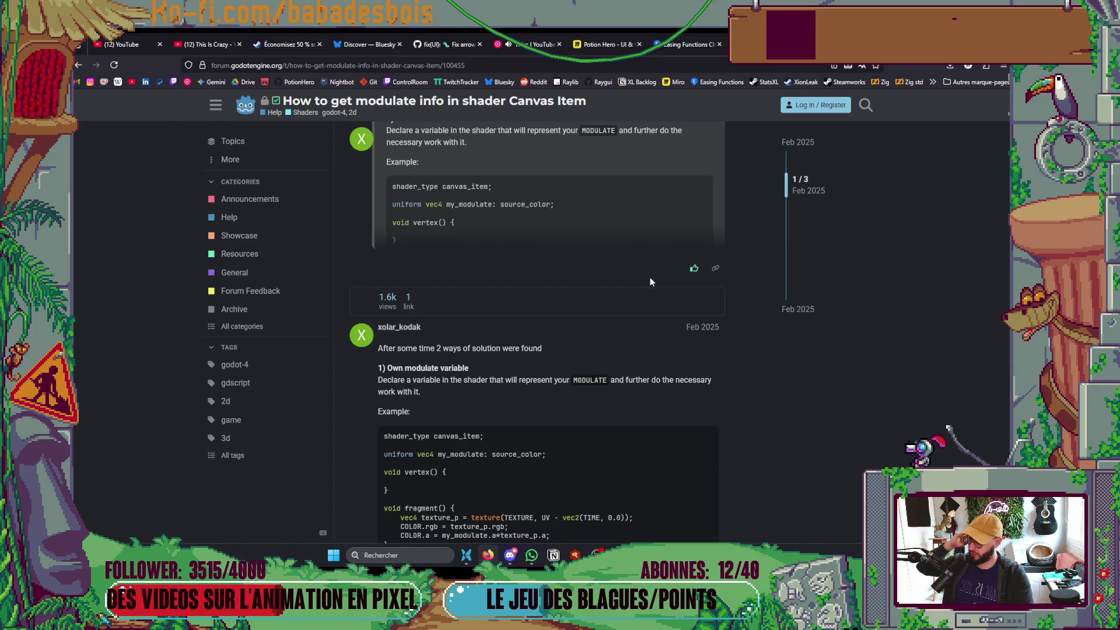
scroll(650, 277, "down", 3)
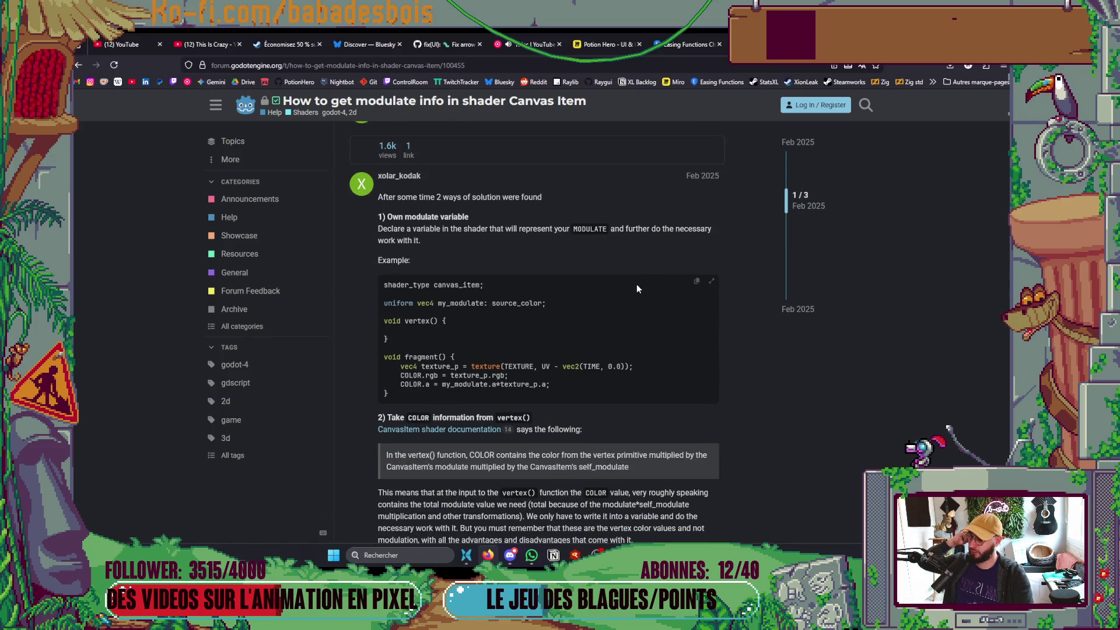
scroll(637, 288, "down", 2)
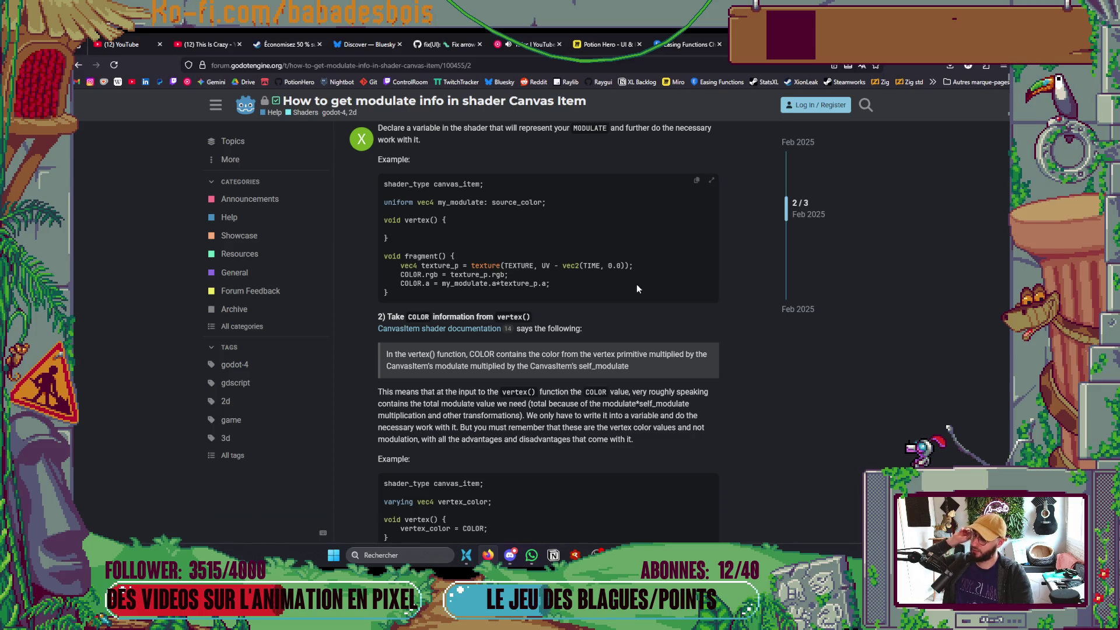
scroll(637, 288, "down", 3)
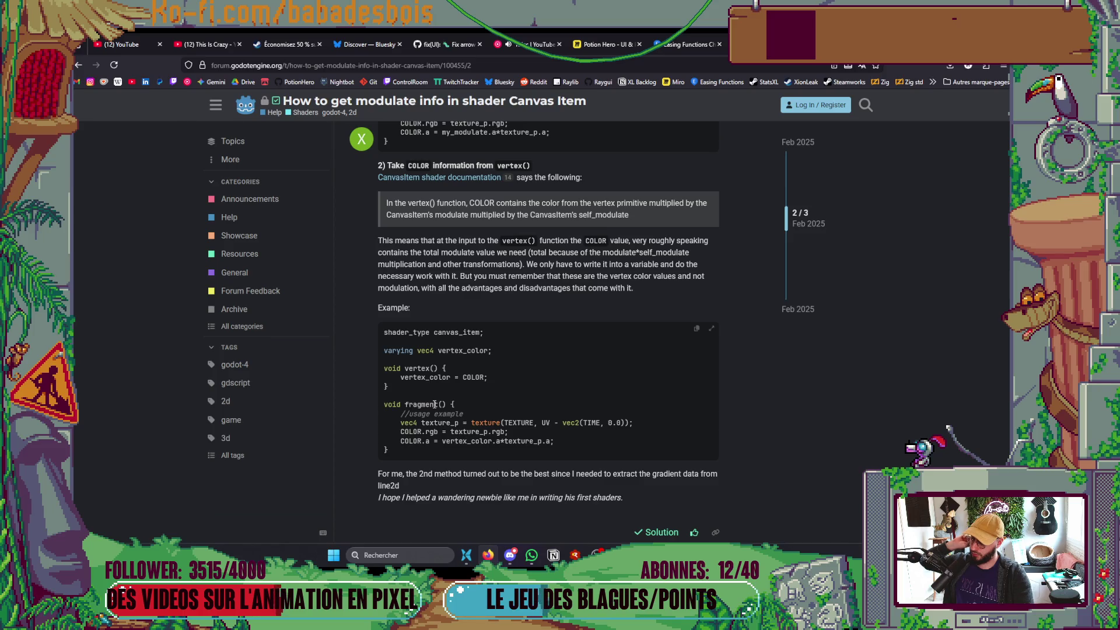
scroll(434, 404, "down", 3)
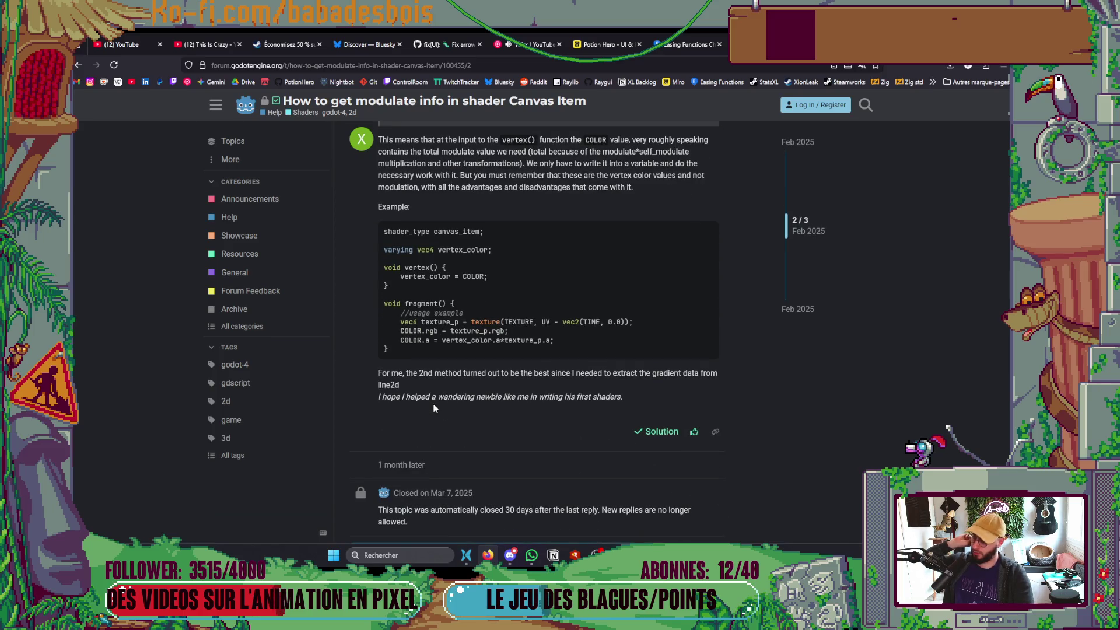
scroll(433, 407, "down", 3)
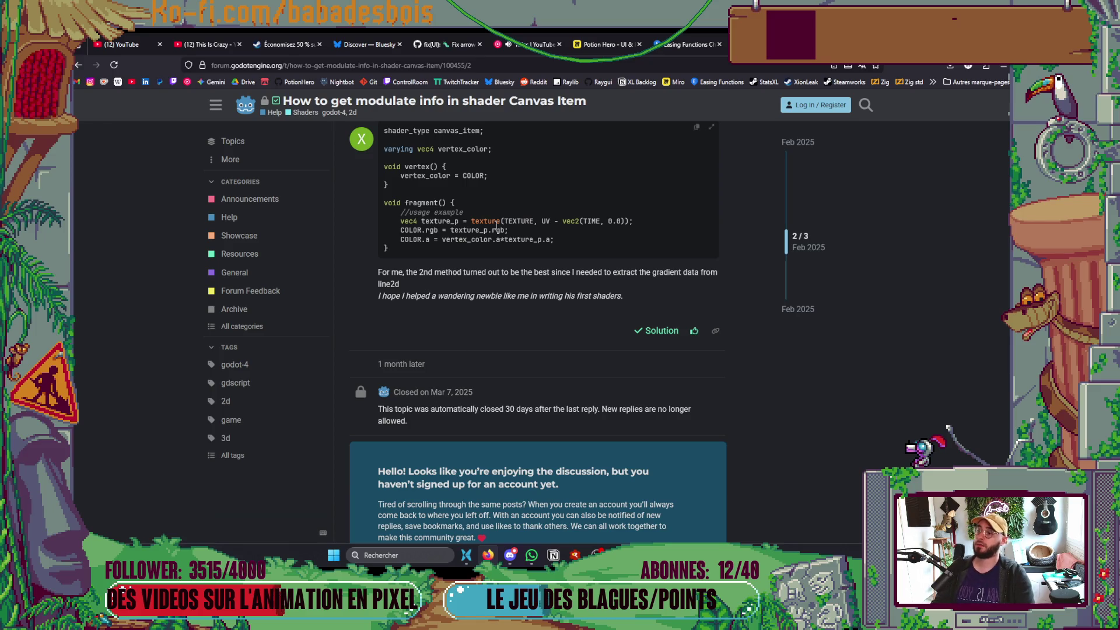
key("alt+Tab")
key("alt+Tab")
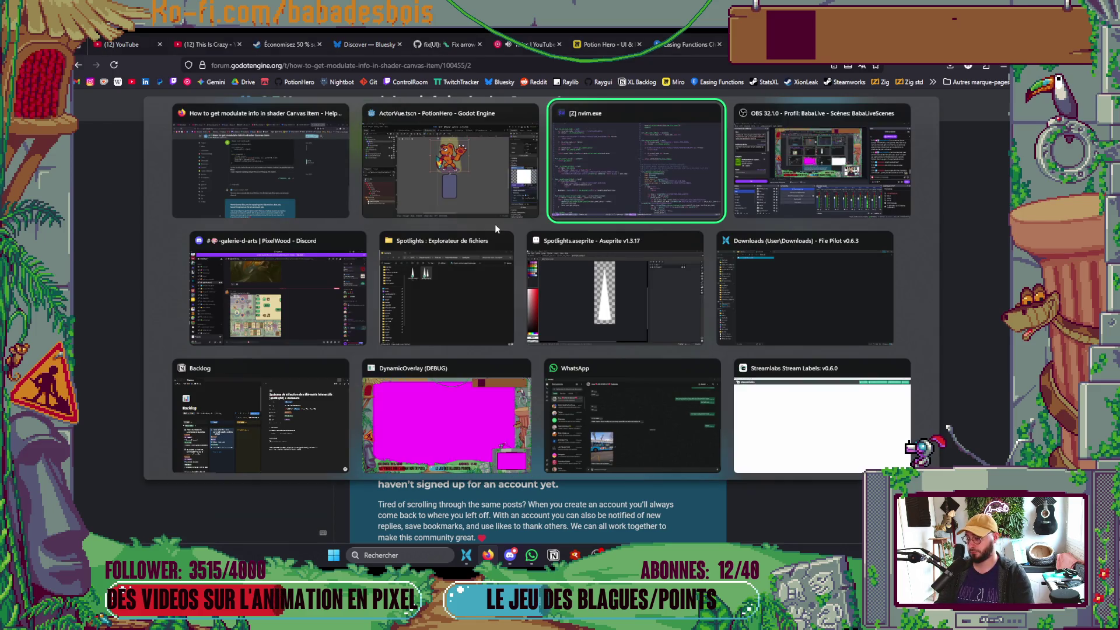
left_click(484, 197)
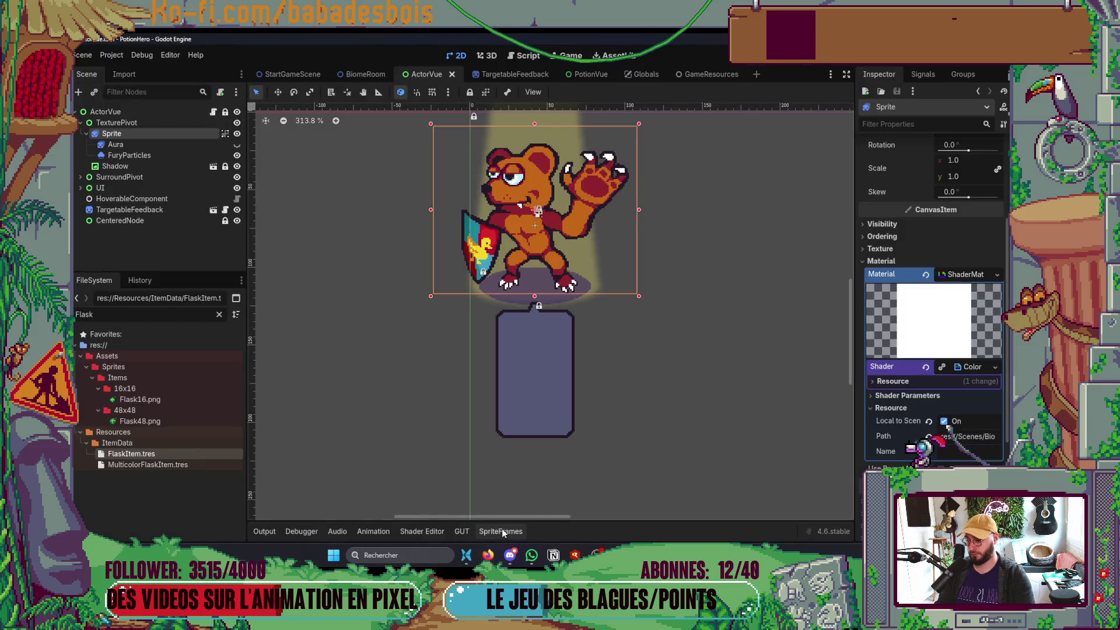
Enlarge the viewport and reopen the ColorBlend shader code for editing
left_click(492, 530)
left_click(491, 531)
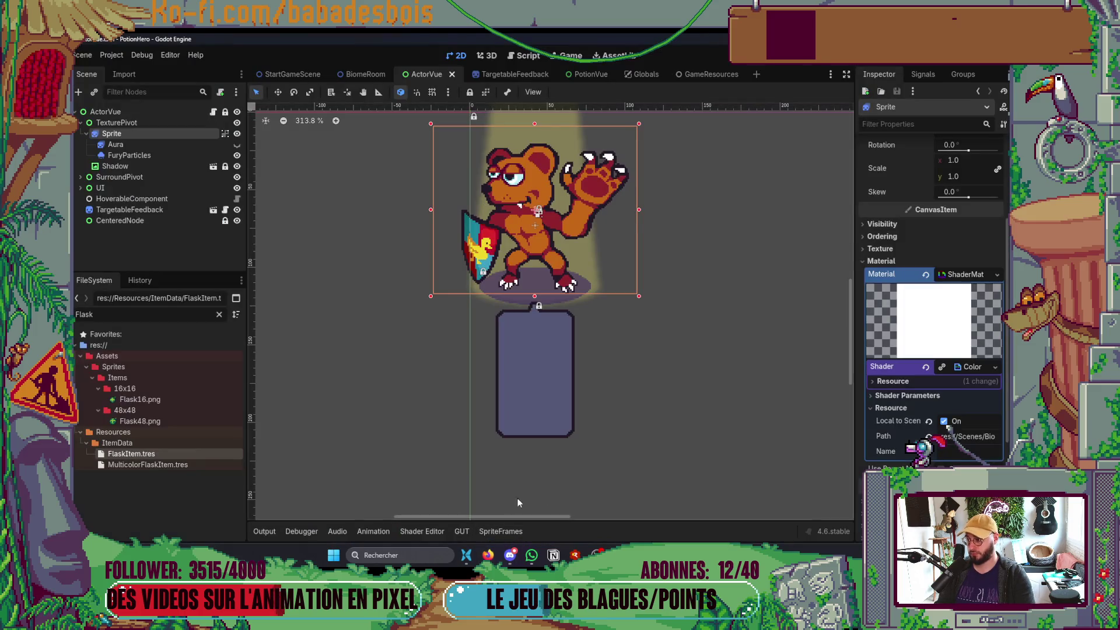
left_click(971, 369)
left_click(972, 368)
Declare 'varying vec4 vertex_color;' below the shader uniforms
left_click(477, 216)
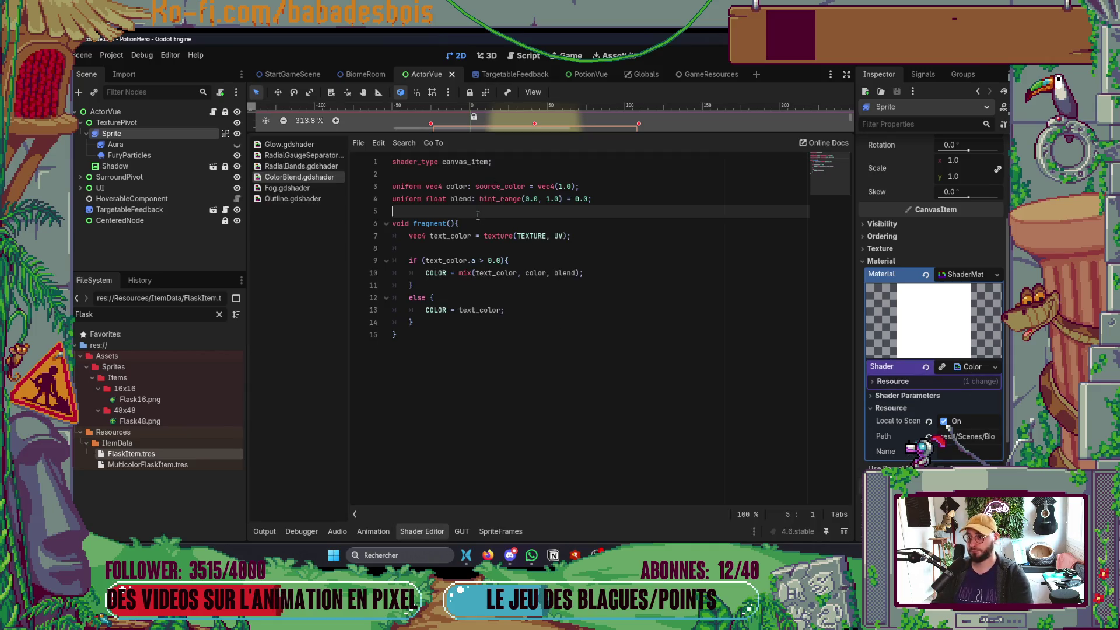
key("Return")
key("Return")
key("Up")
type("void")
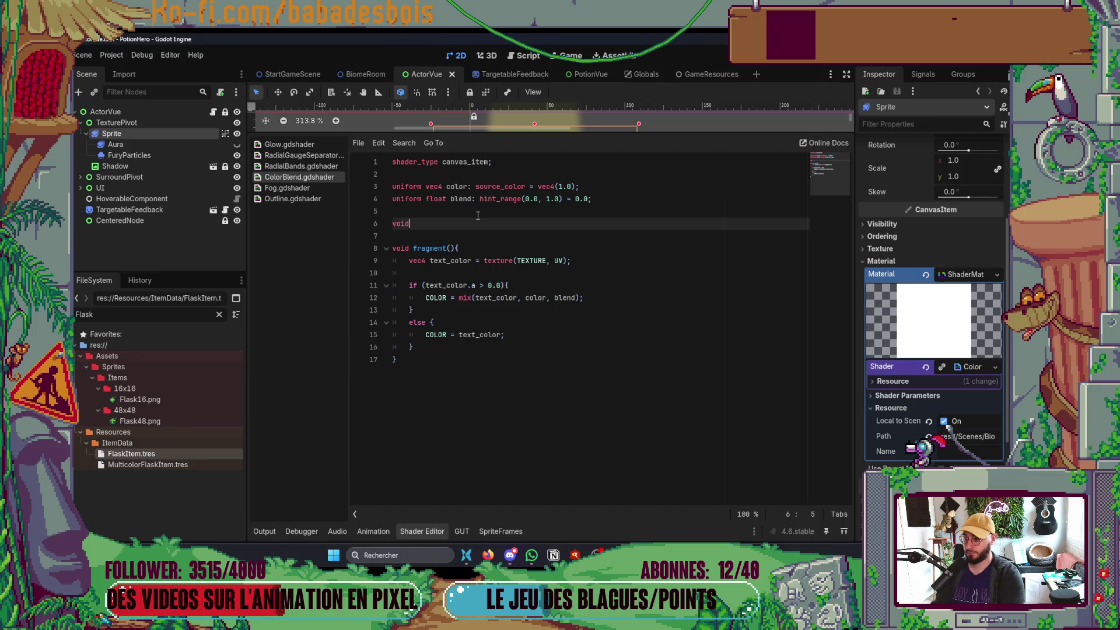
key("BackSpace")
key("BackSpace")
key("BackSpace")
type("var")
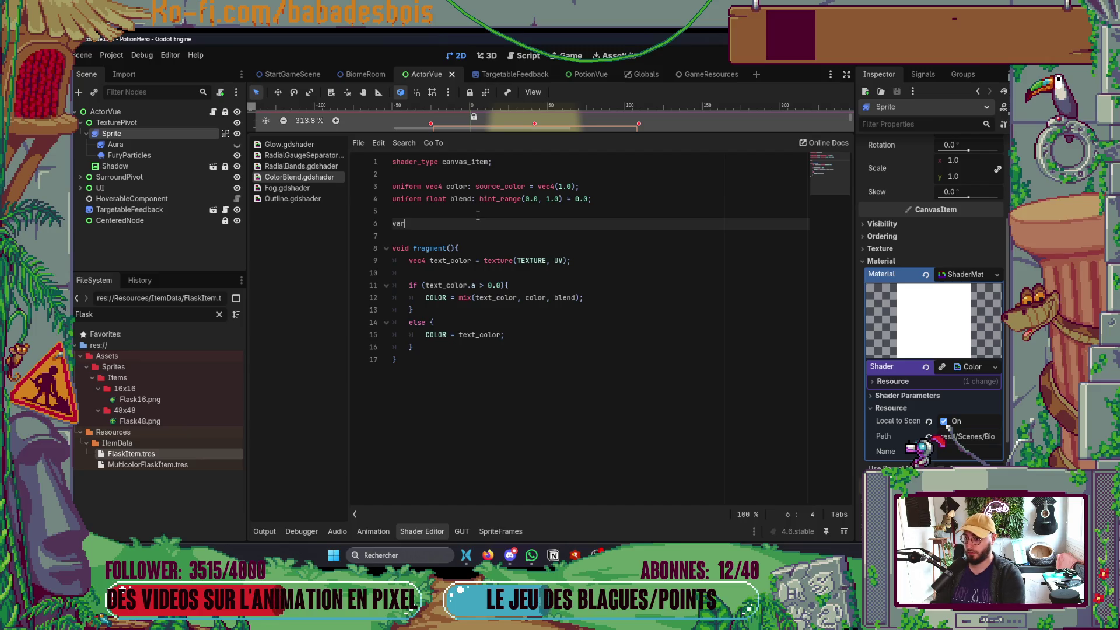
key("Return")
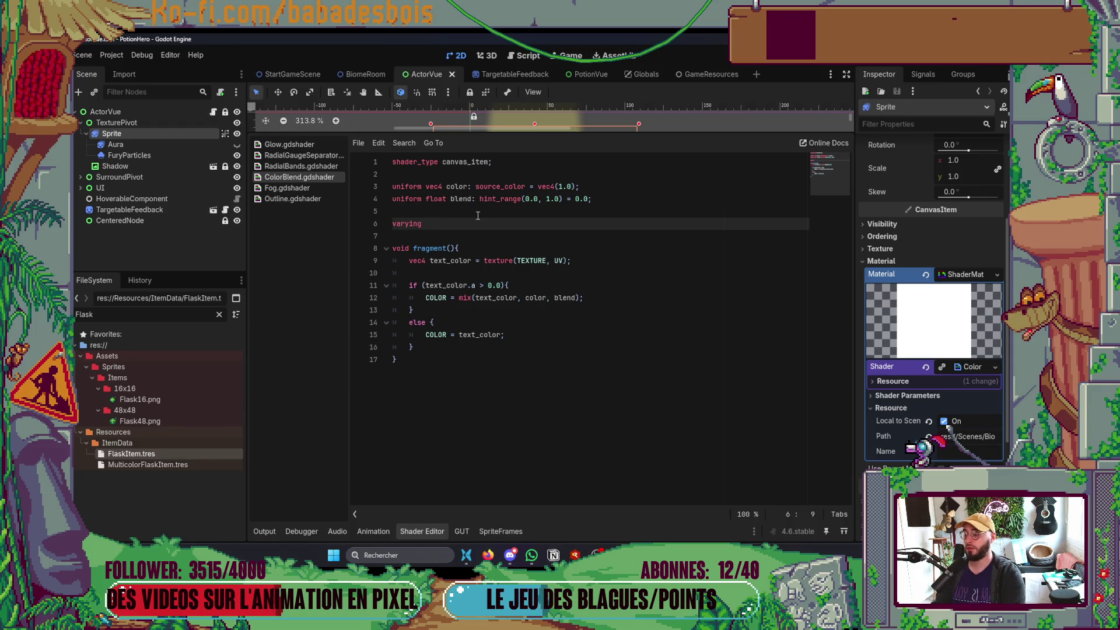
type("vertex_co")
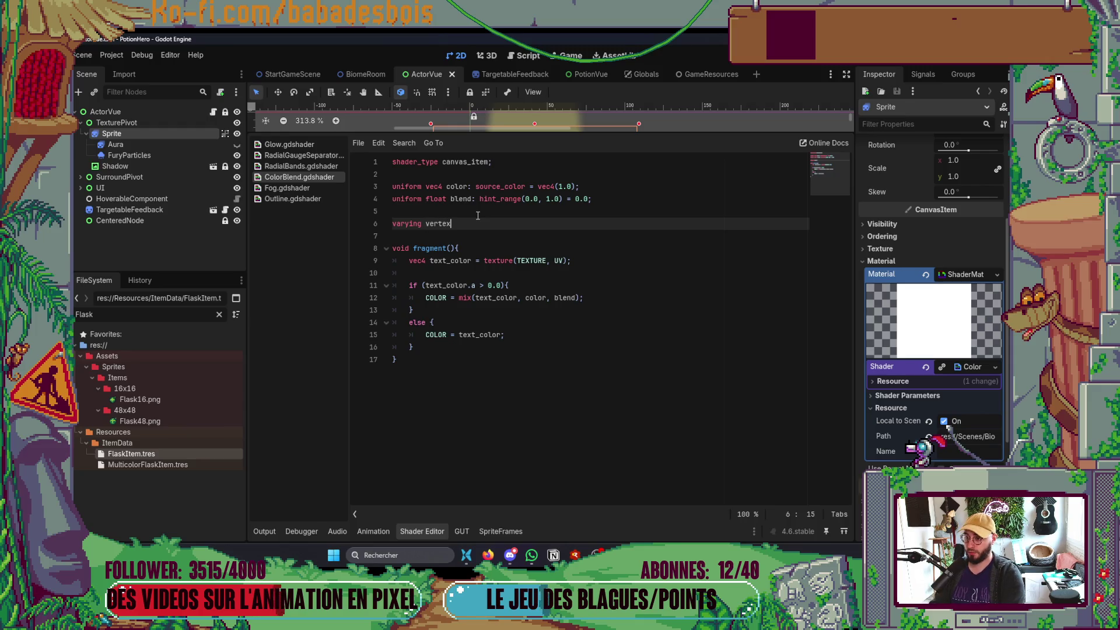
type("lor")
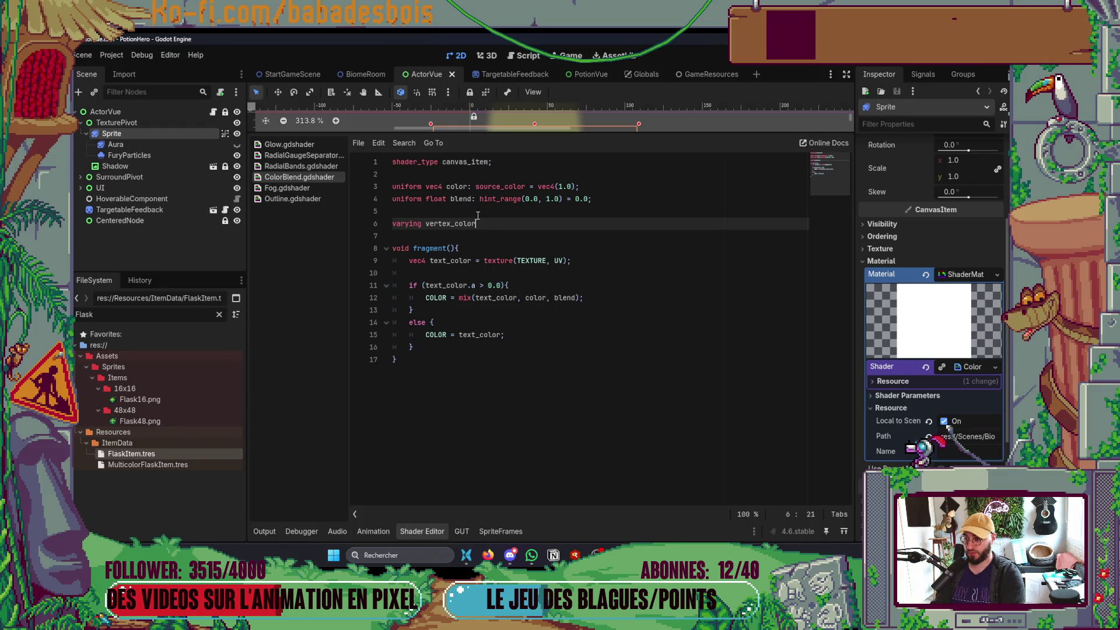
key("ctrl+Left")
type("ve")
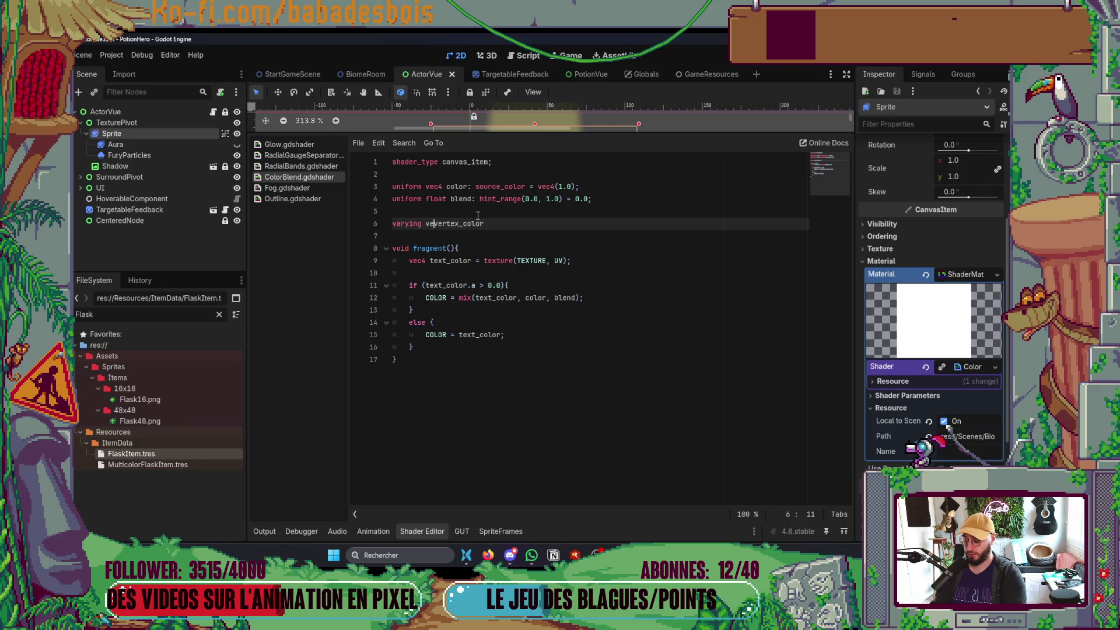
type("c4")
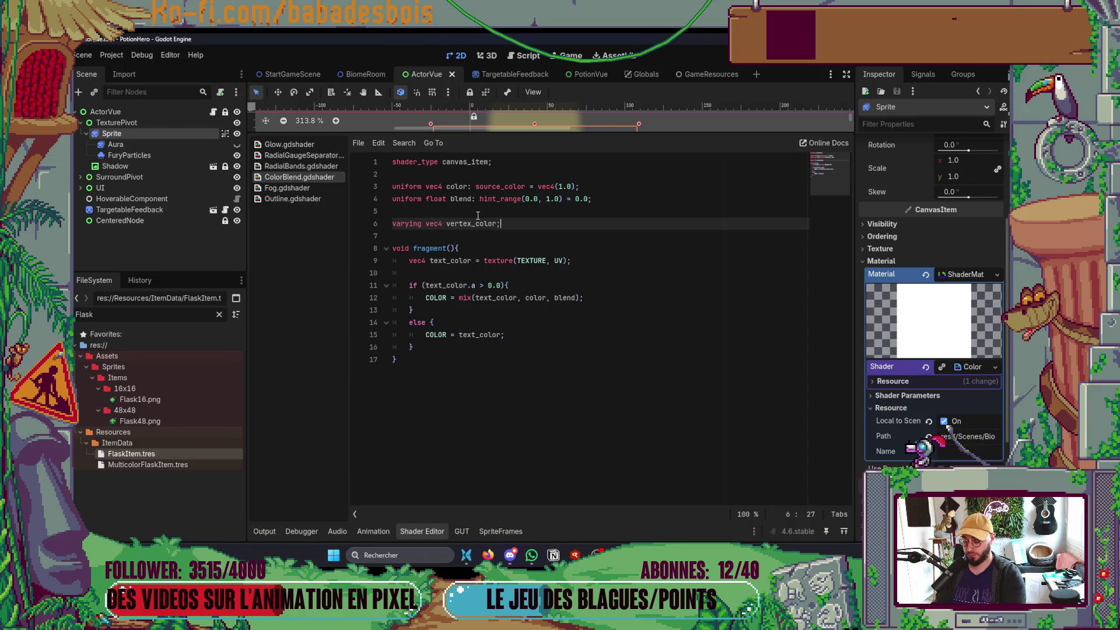
Add a vertex() function that stores COLOR in vertex_color
key("Return")
key("Return")
type("void")
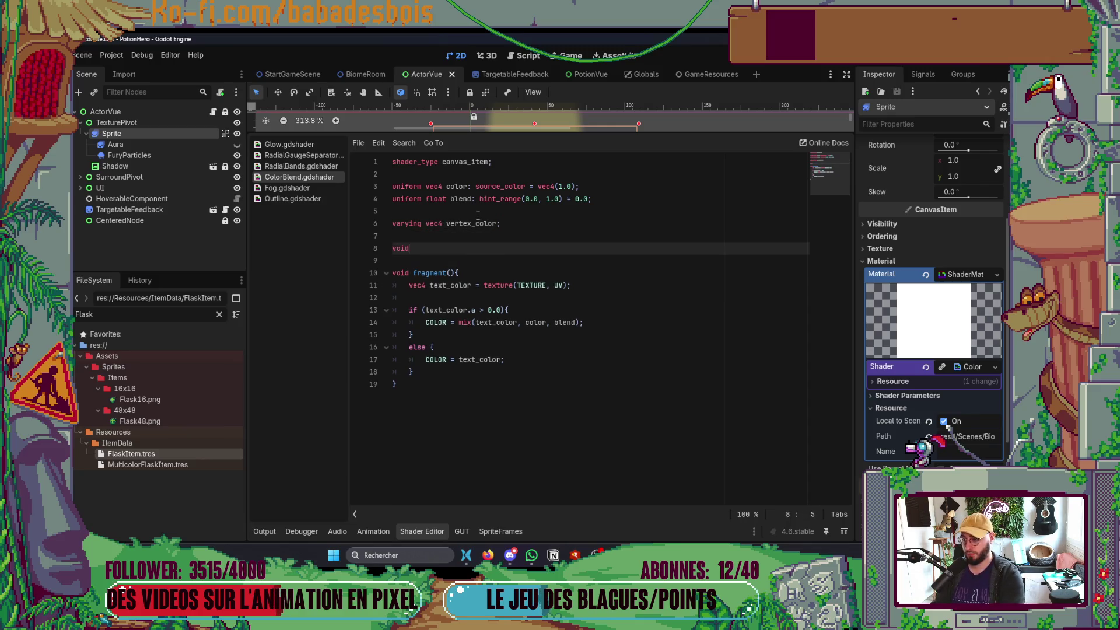
type(" vertex()")
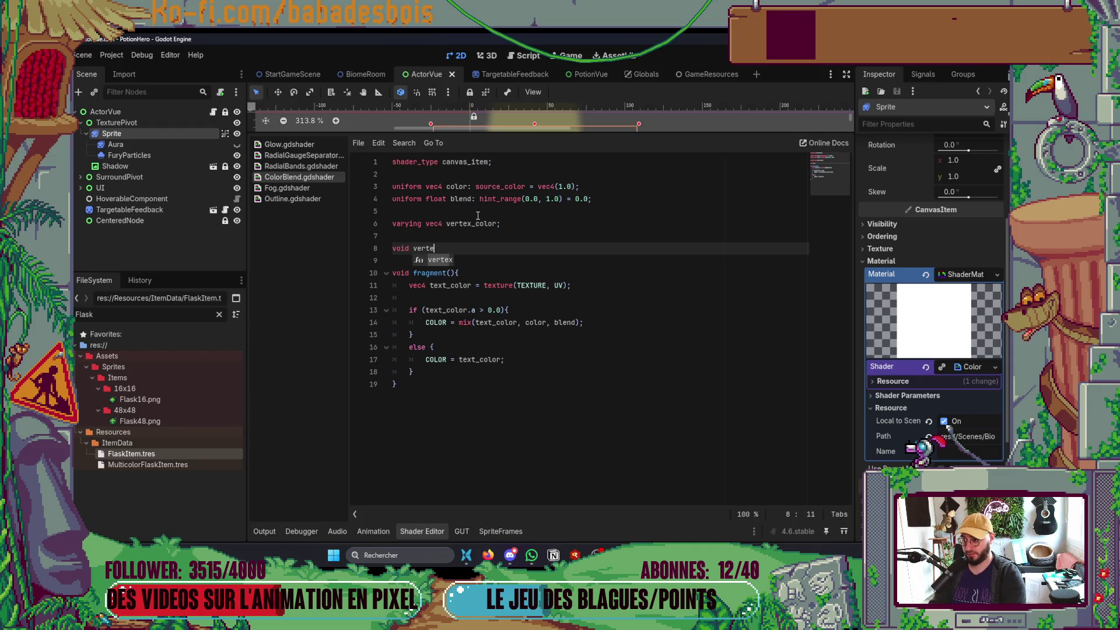
type(" {")
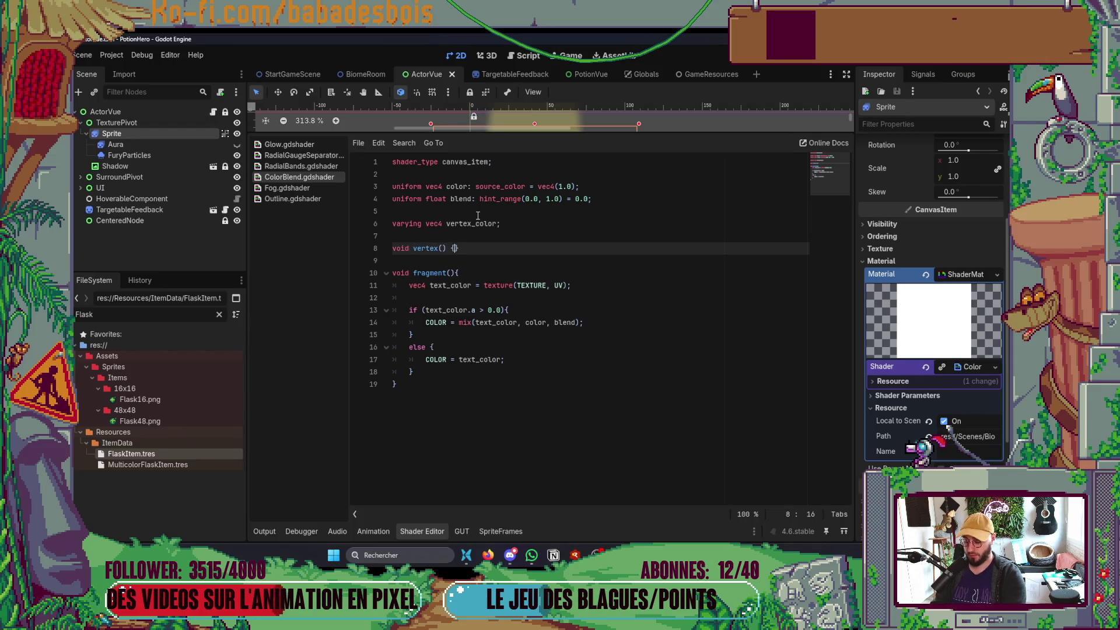
key("Return")
type("vec")
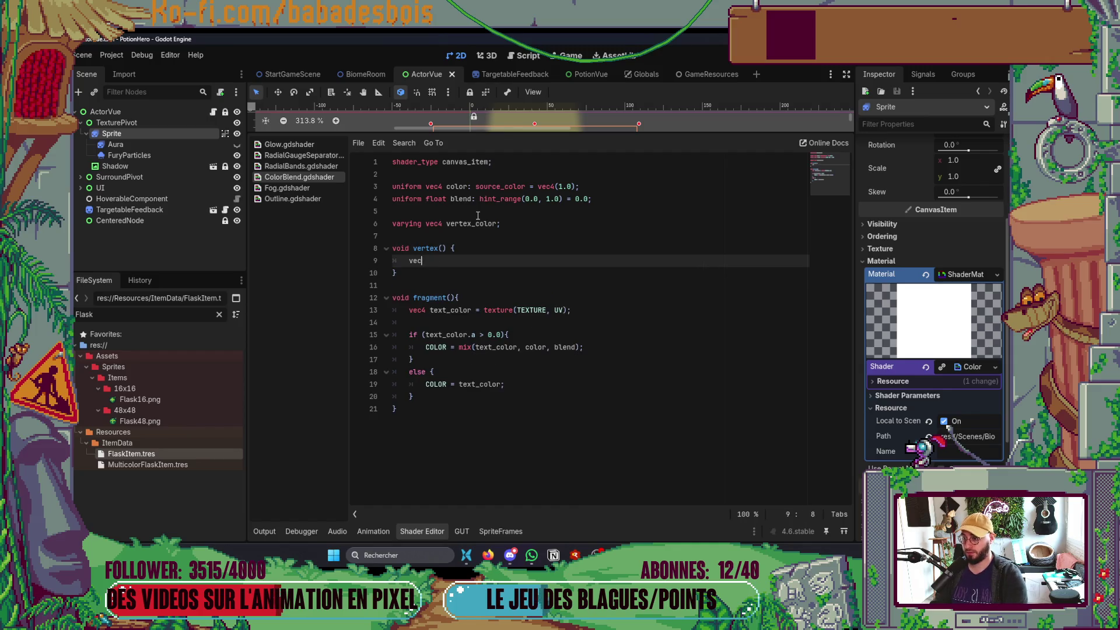
type("tex_color = ")
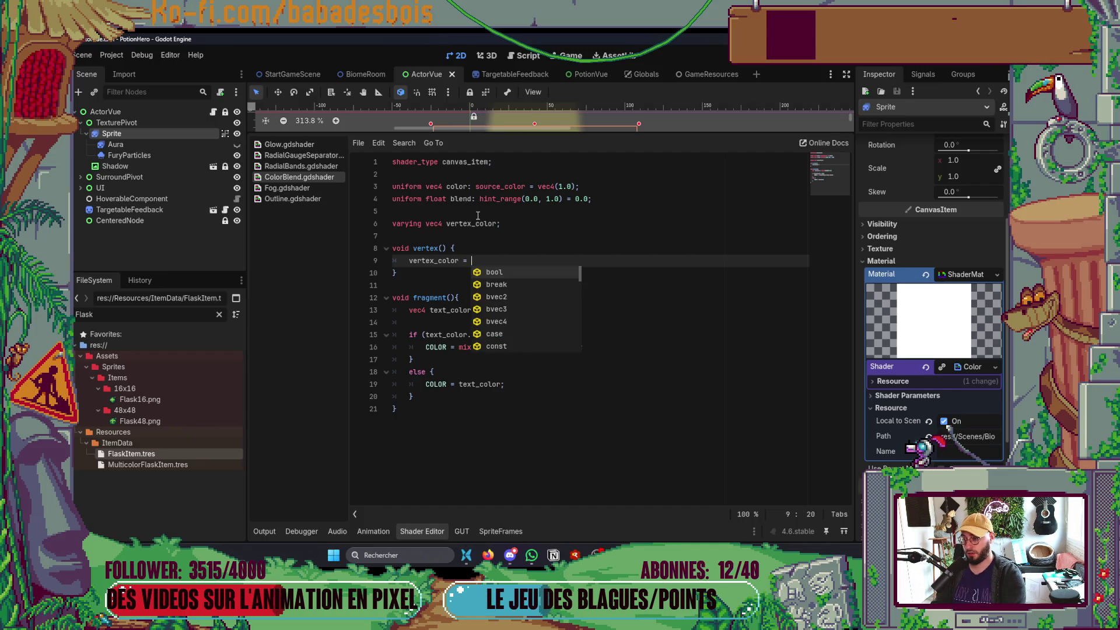
type("COLOR;")
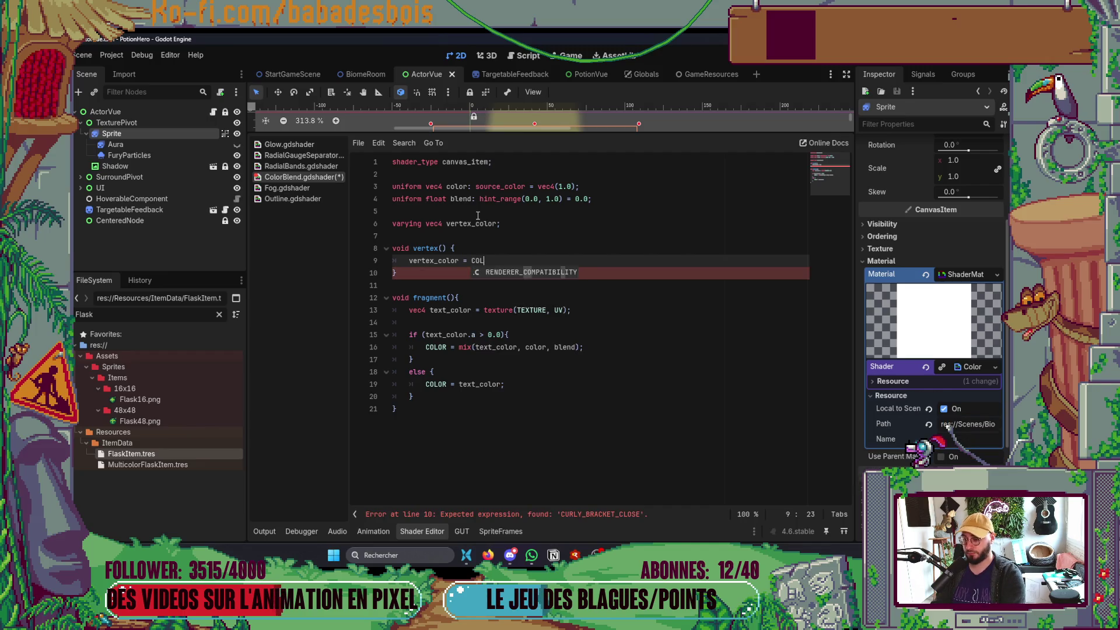
key("Down")
key("Down")
key("Down")
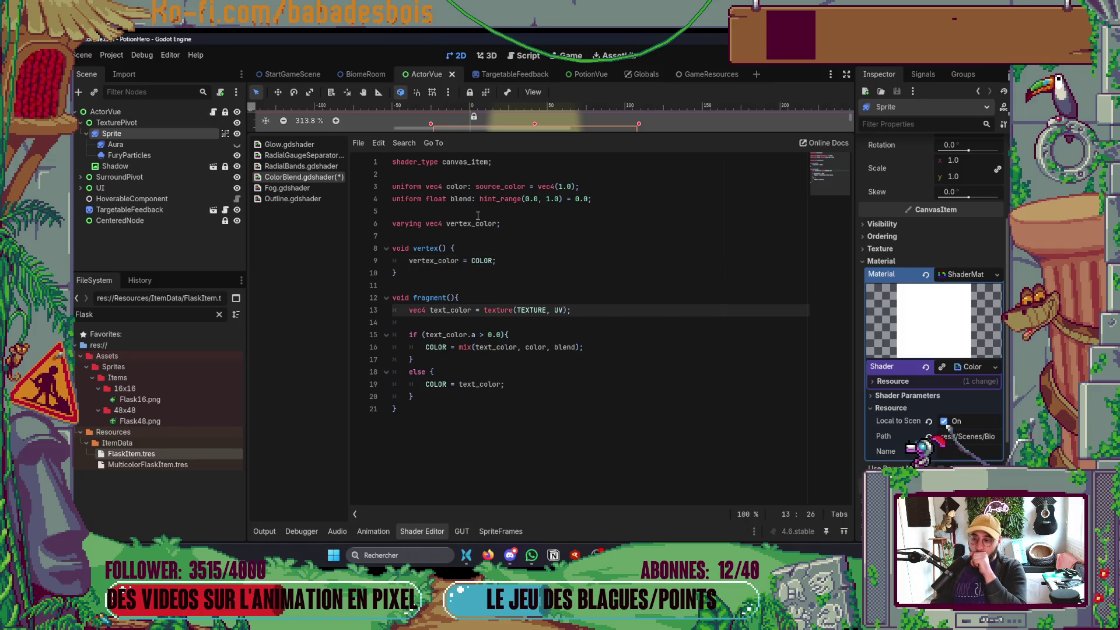
key("alt+s")
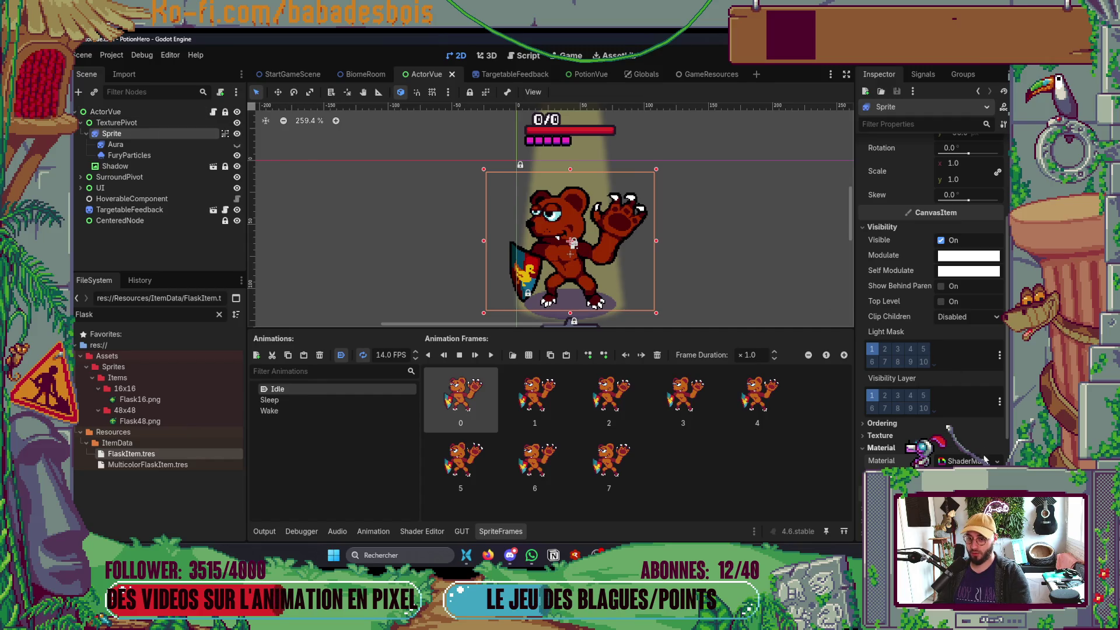
Multiply the fragment texture by vertex_color instead of COLOR and save
left_click(962, 461)
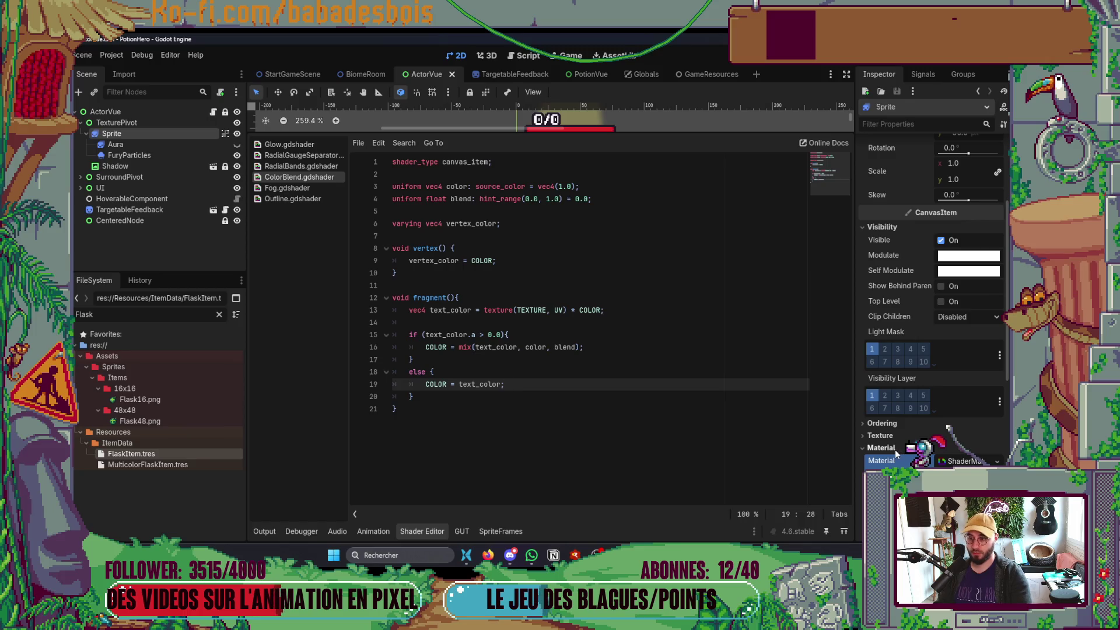
left_click_drag(600, 311, 583, 311)
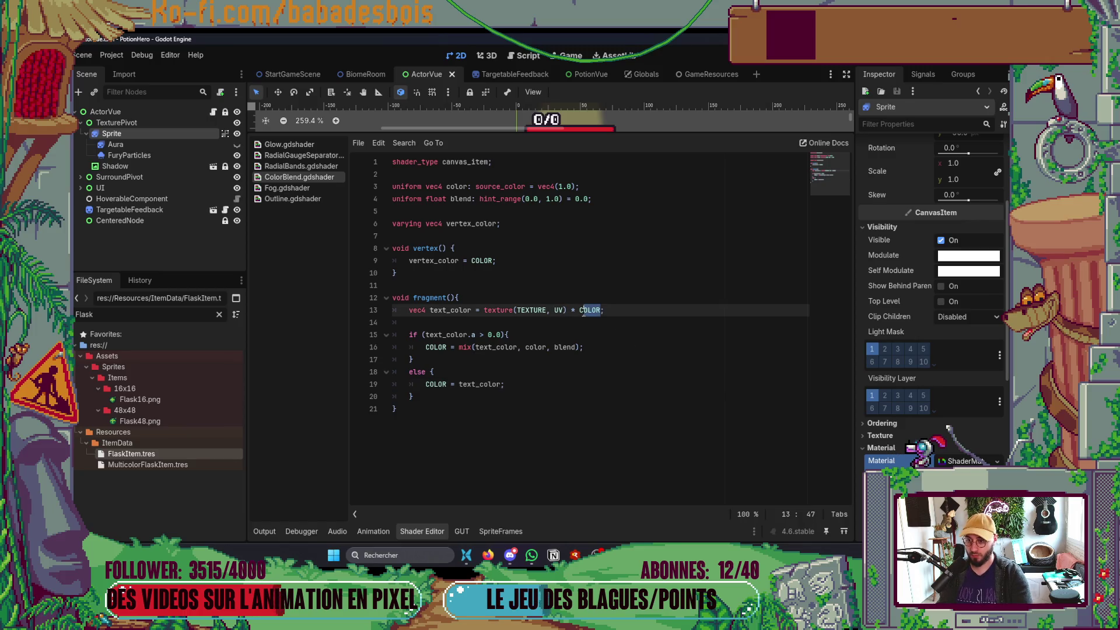
type("ver")
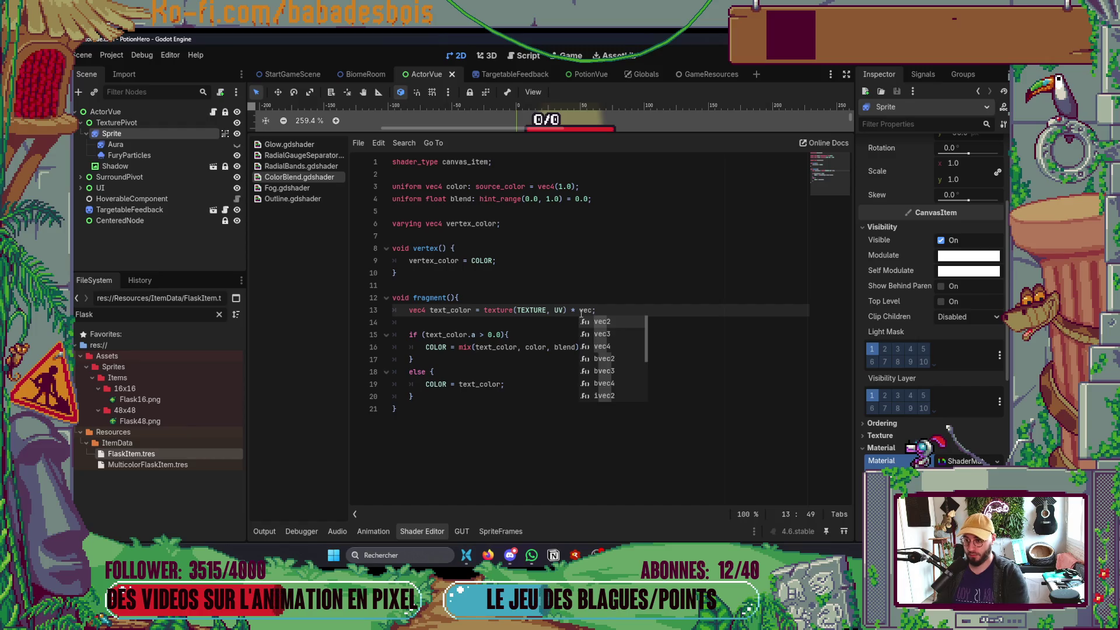
key("Return")
left_click(607, 425)
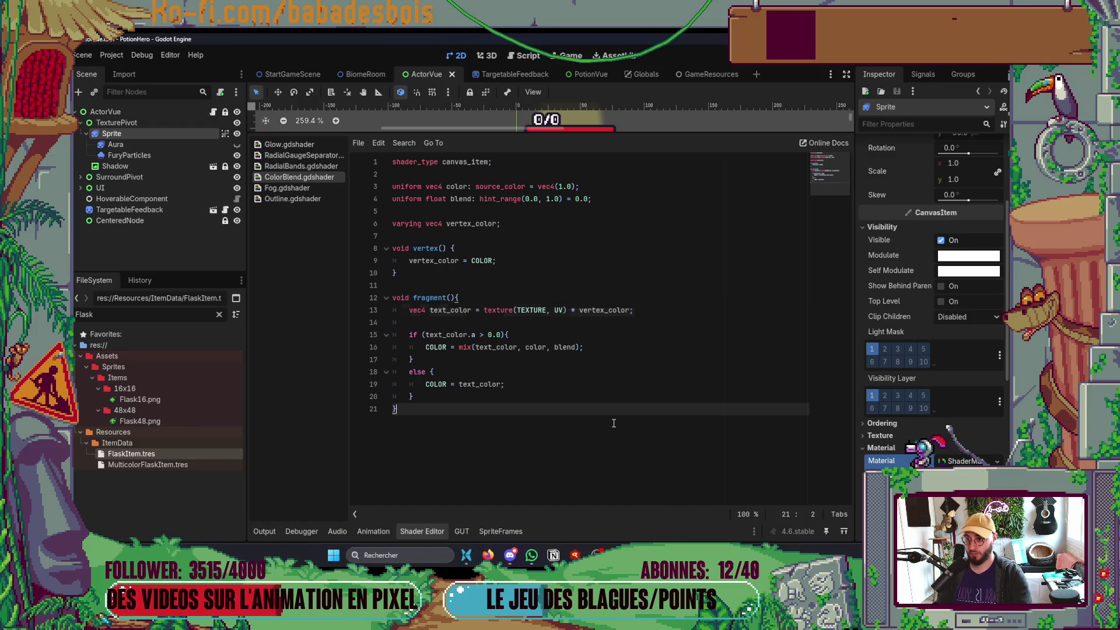
key("ctrl+s")
left_click(435, 531)
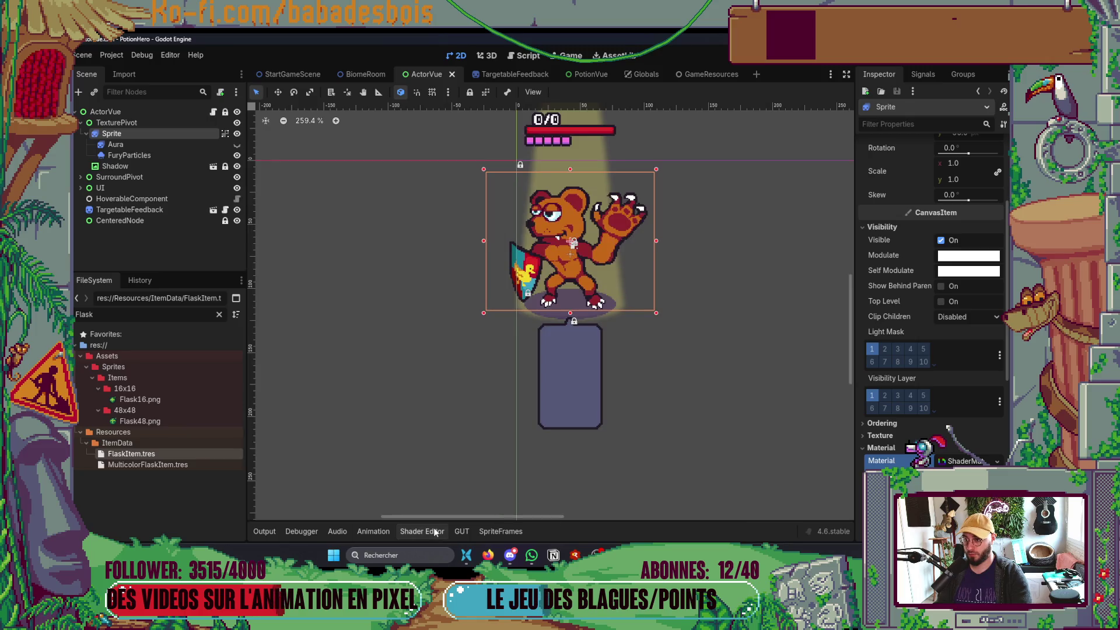
left_click(132, 112)
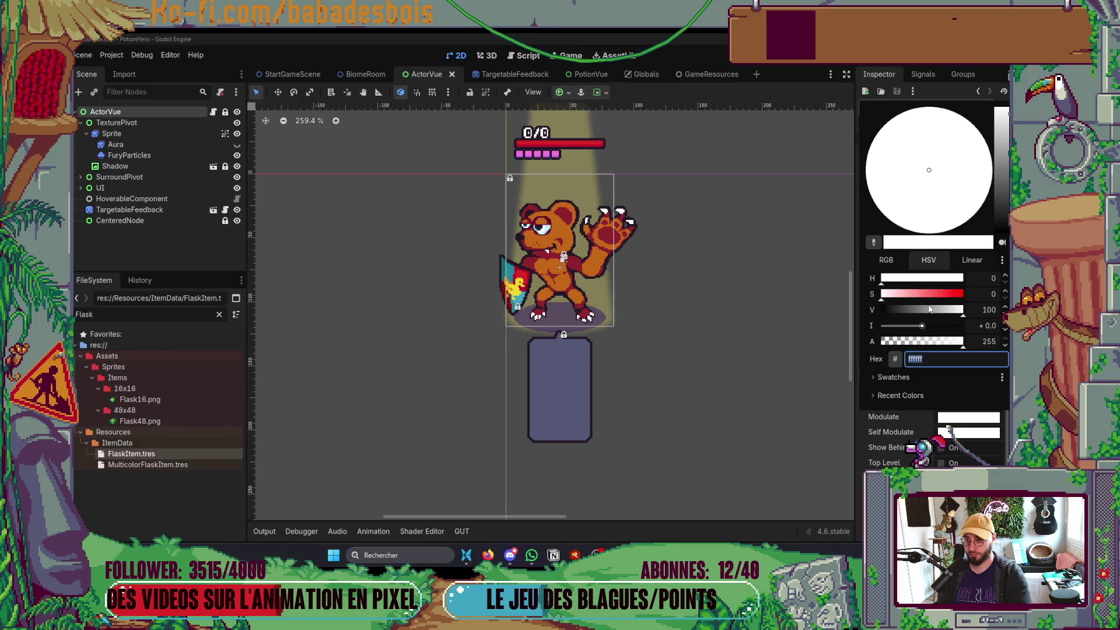
mouse_move(929, 309)
left_mouse_down()
mouse_move(907, 312)
mouse_move(951, 310)
mouse_move(845, 301)
mouse_move(980, 301)
left_mouse_up()
left_click(604, 426)
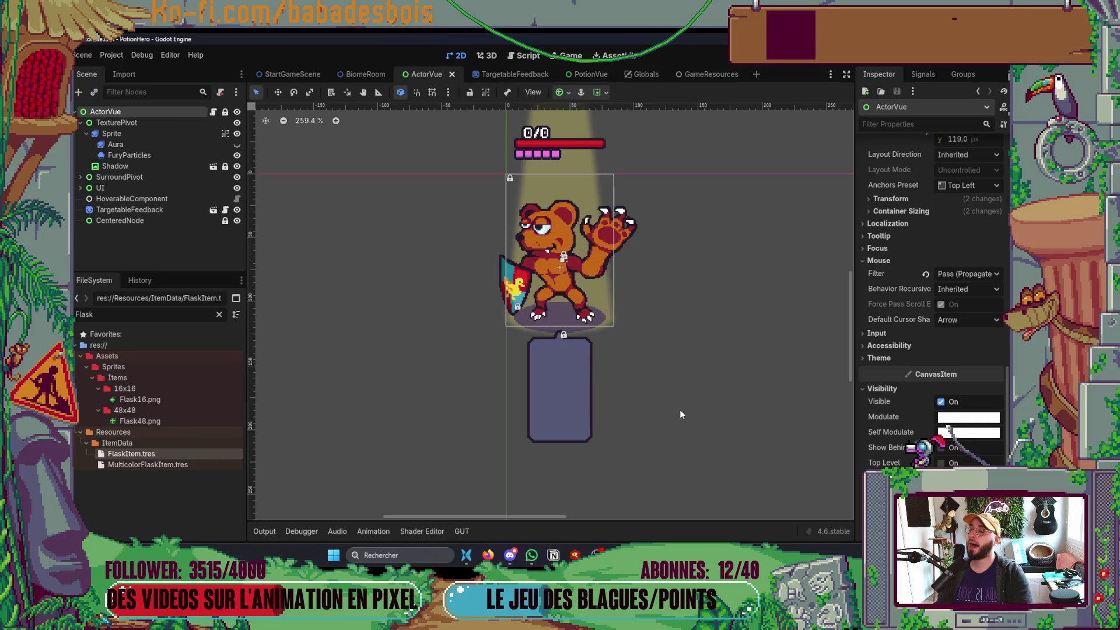
key("alt+Tab")
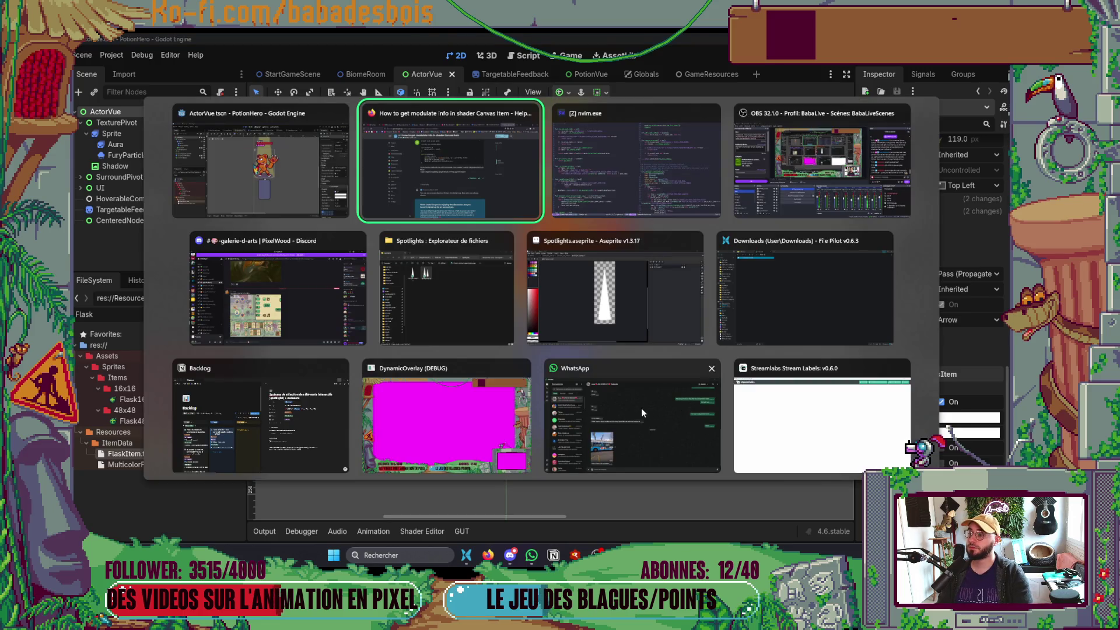
key("alt+Tab")
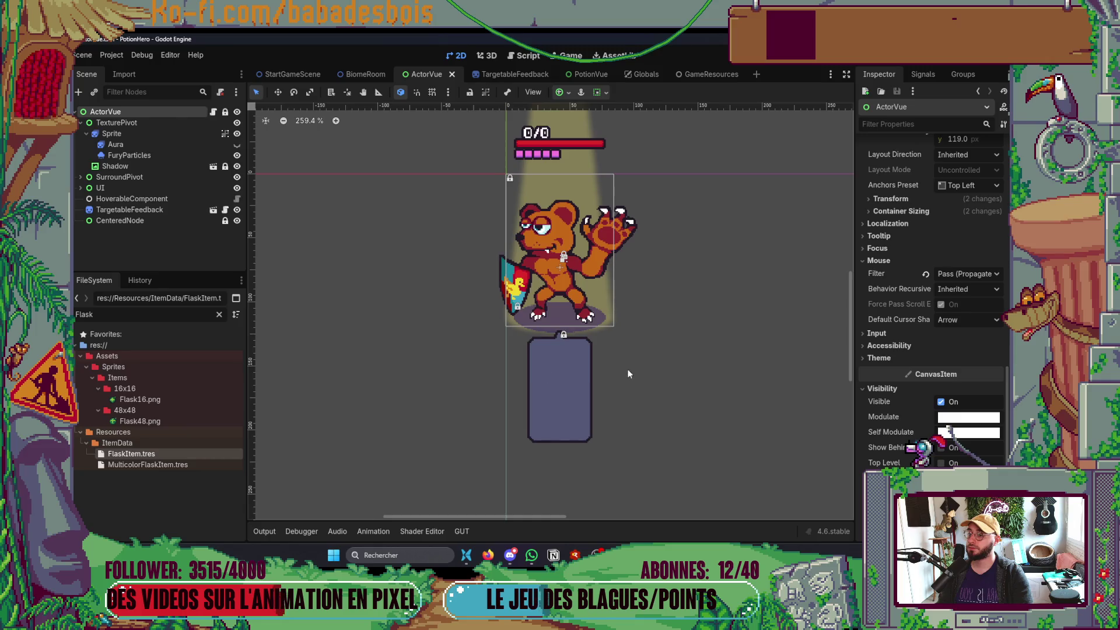
key("alt+Tab")
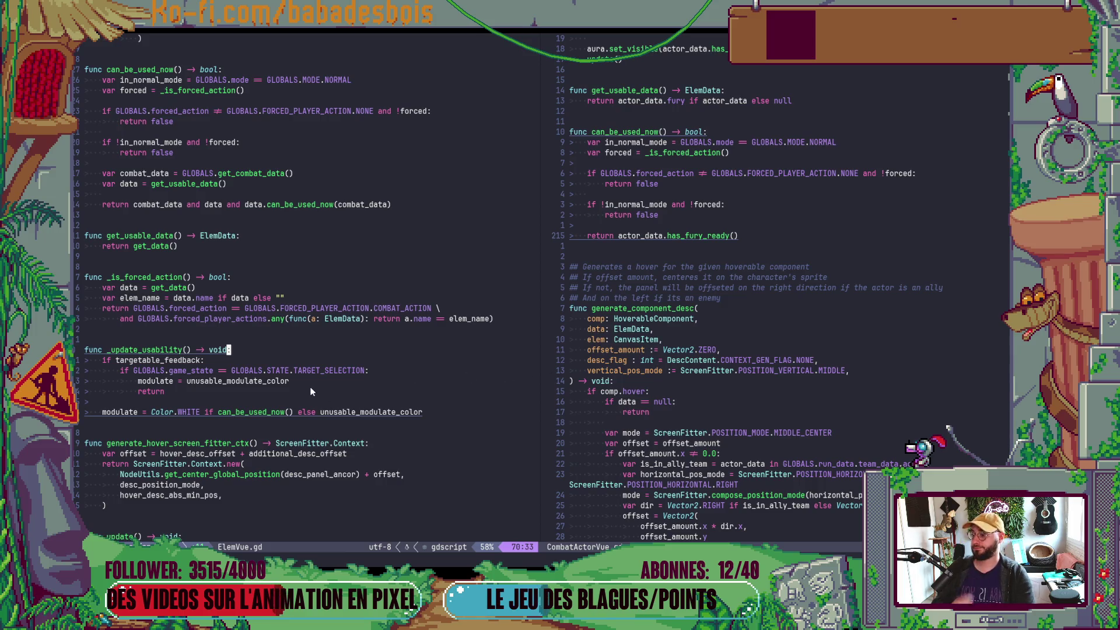
key("g")
key("g")
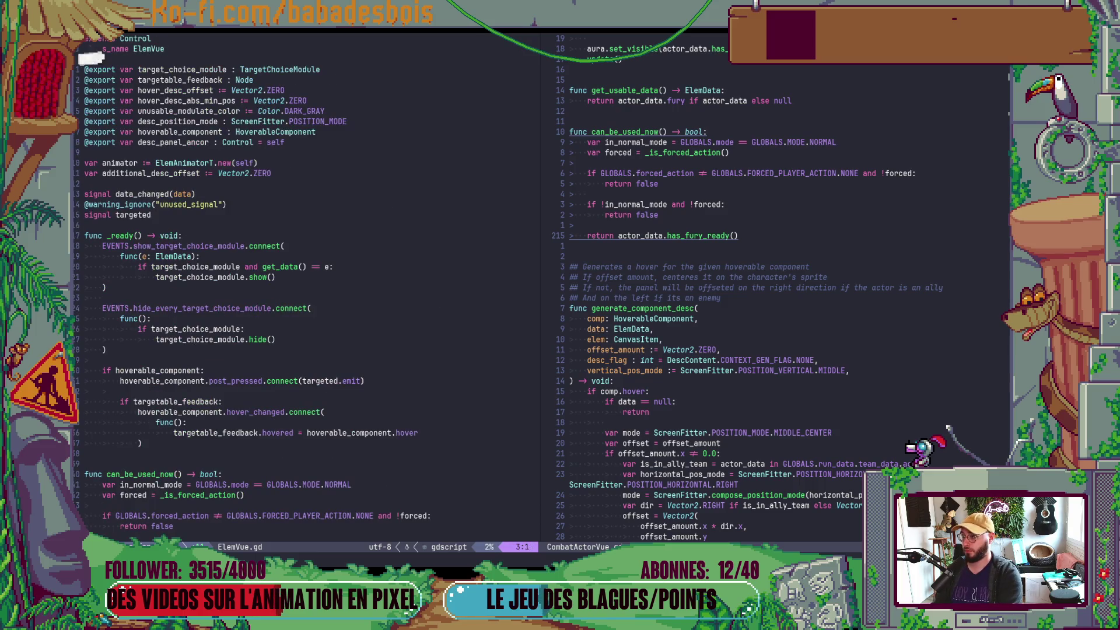
key("O")
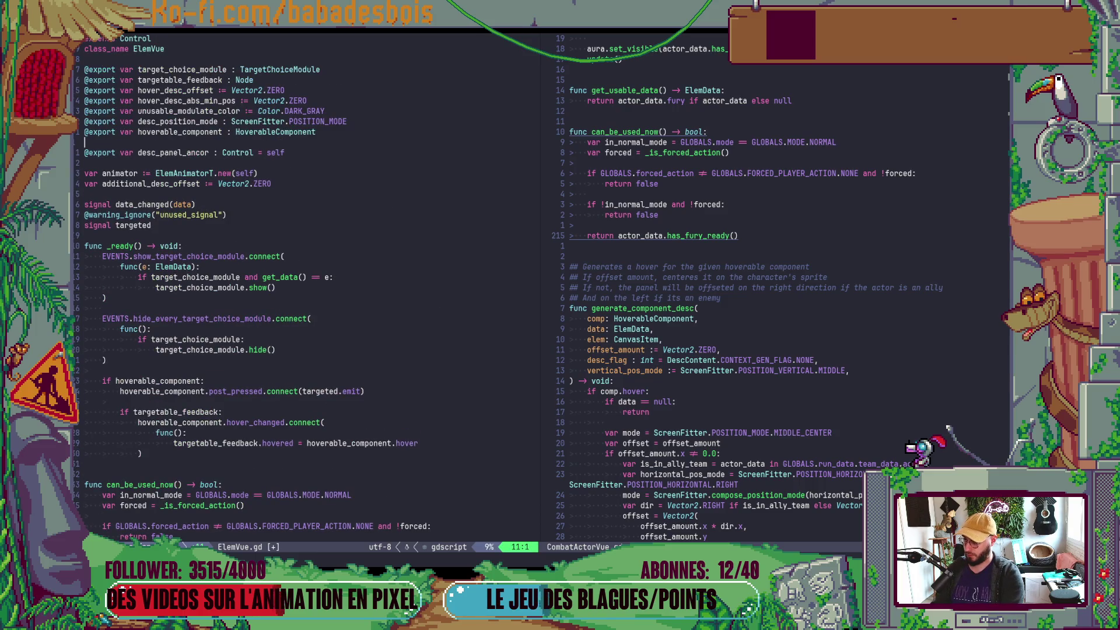
key("Escape")
type("xd")
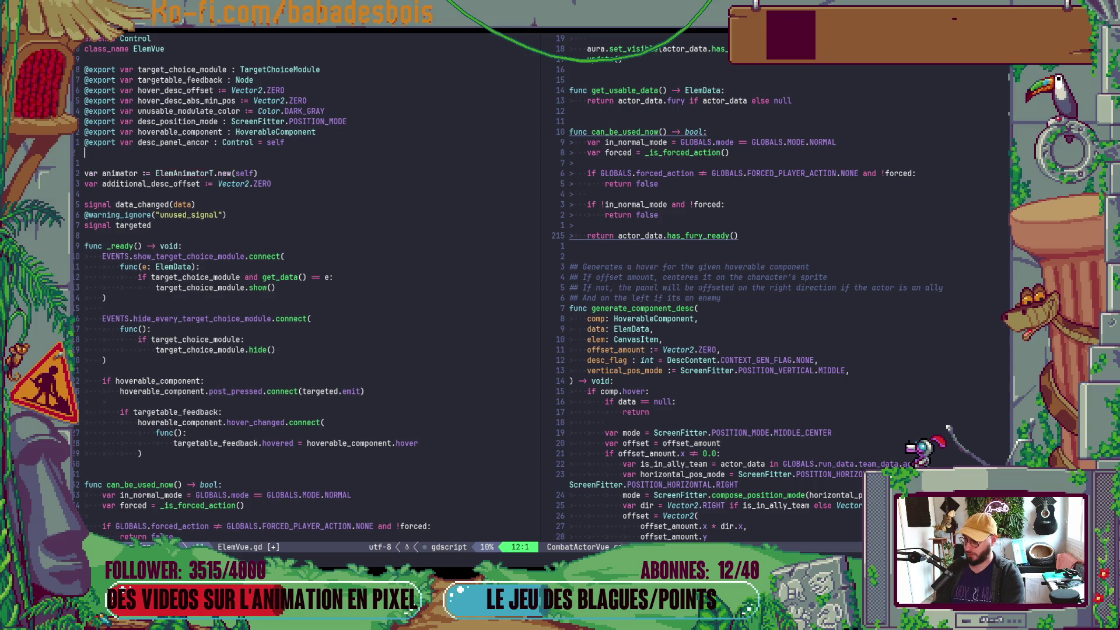
type("o@export var modulate_targe")
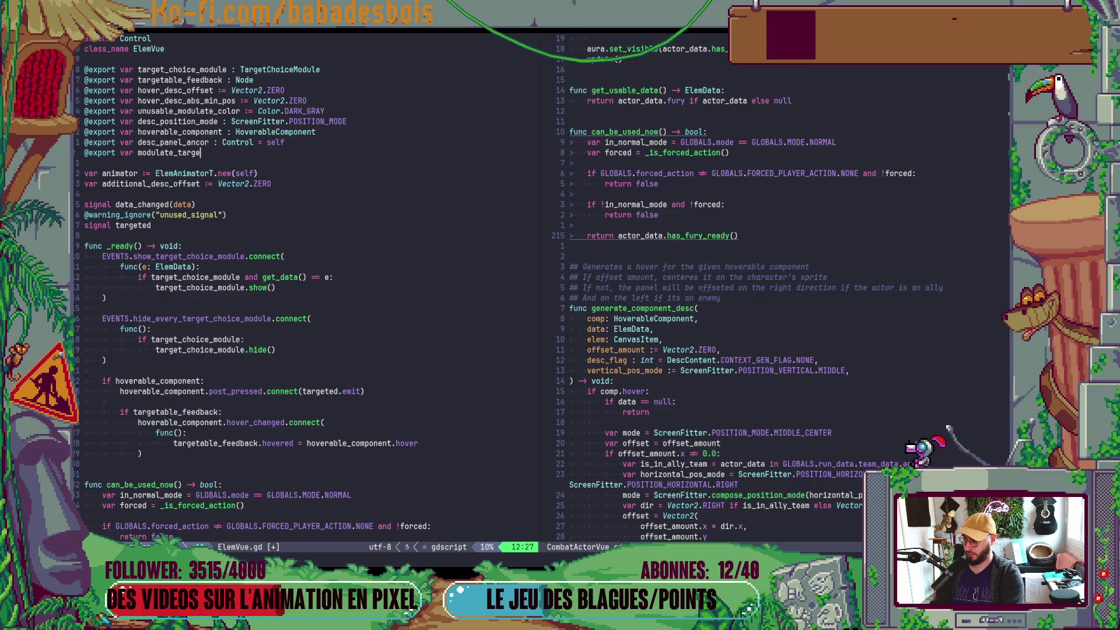
type("t")
key("Escape")
type("iun")
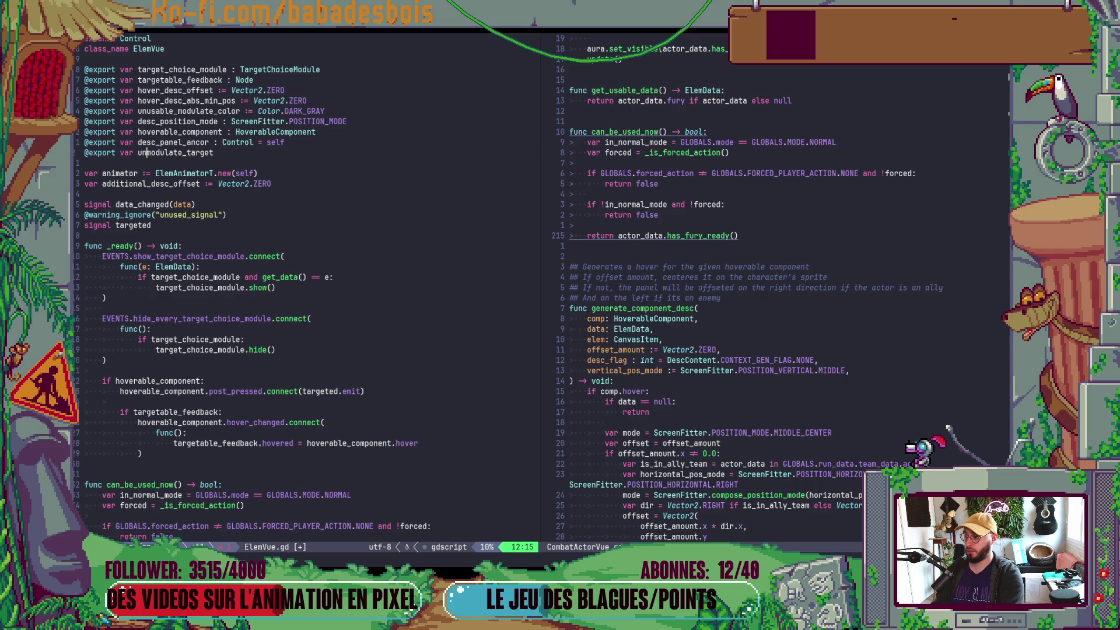
type("usablility_")
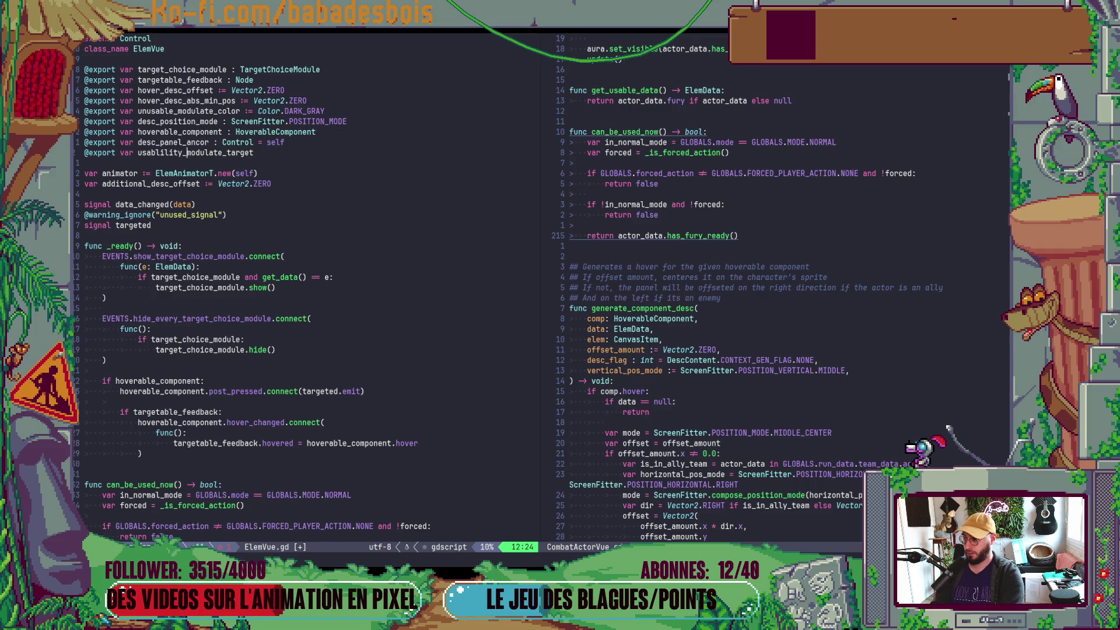
key("Escape")
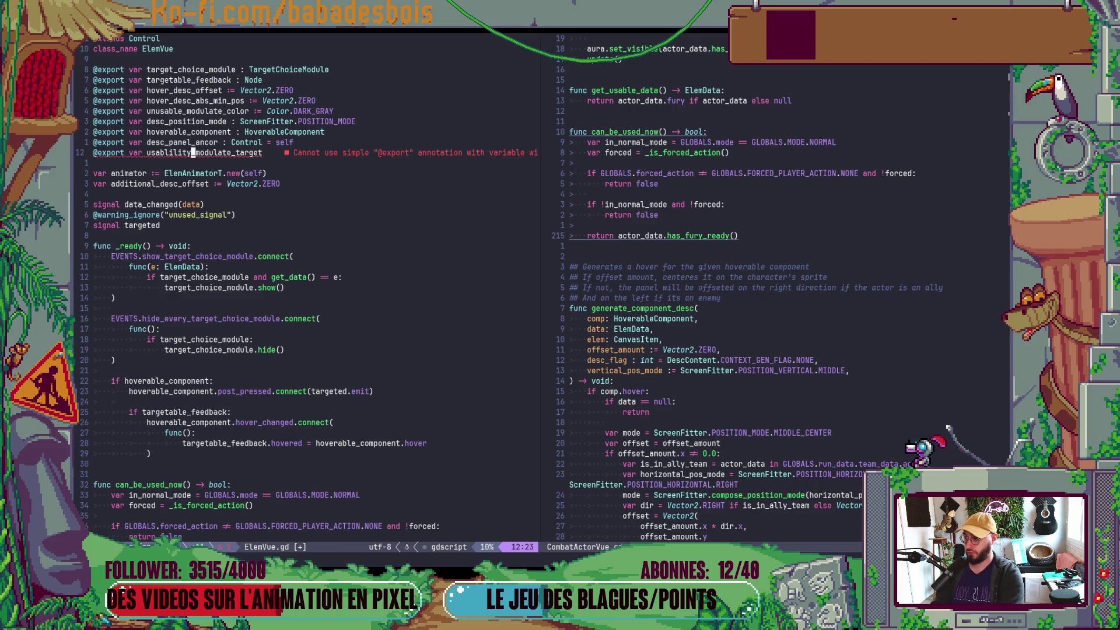
Give usability_modulate_target the type CanvasItem and default value self
type(": ")
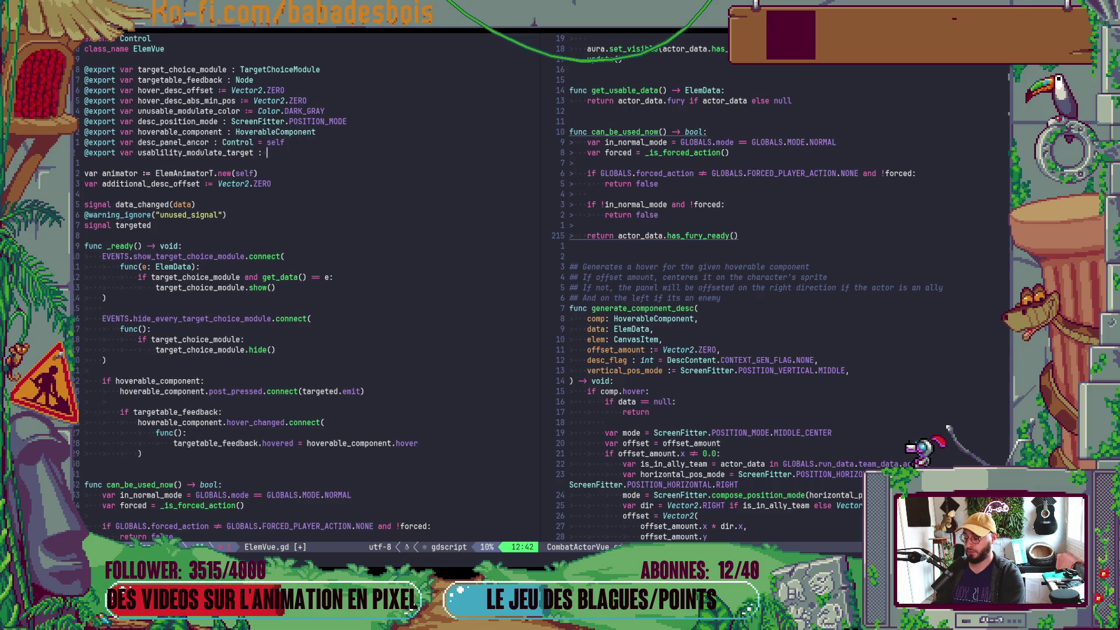
type("Con")
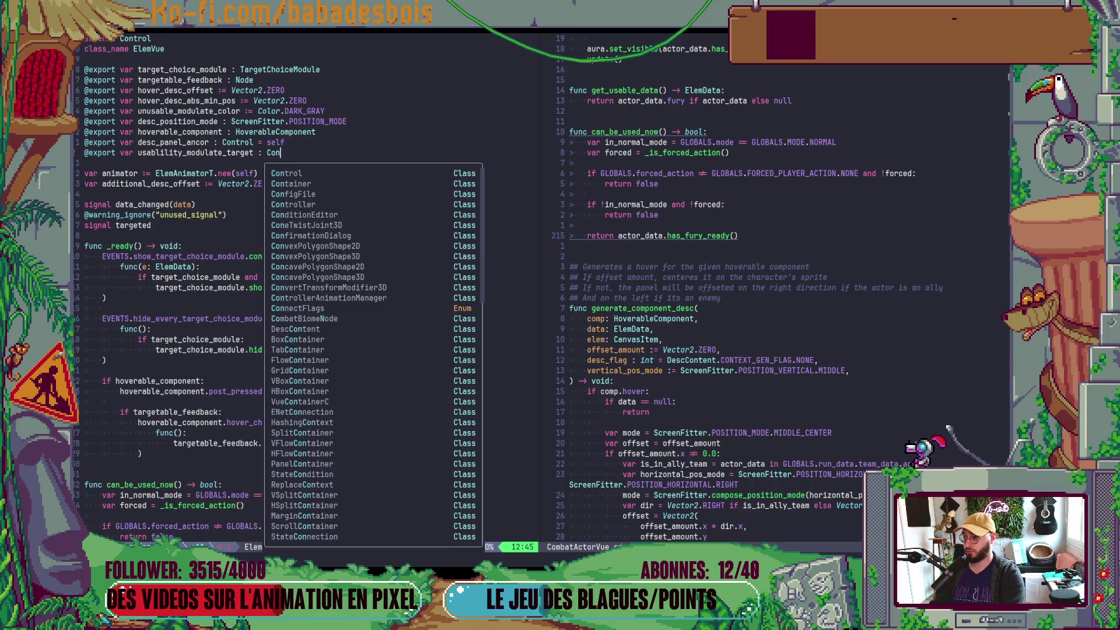
key("BackSpace")
key("BackSpace")
key("BackSpace")
type("N")
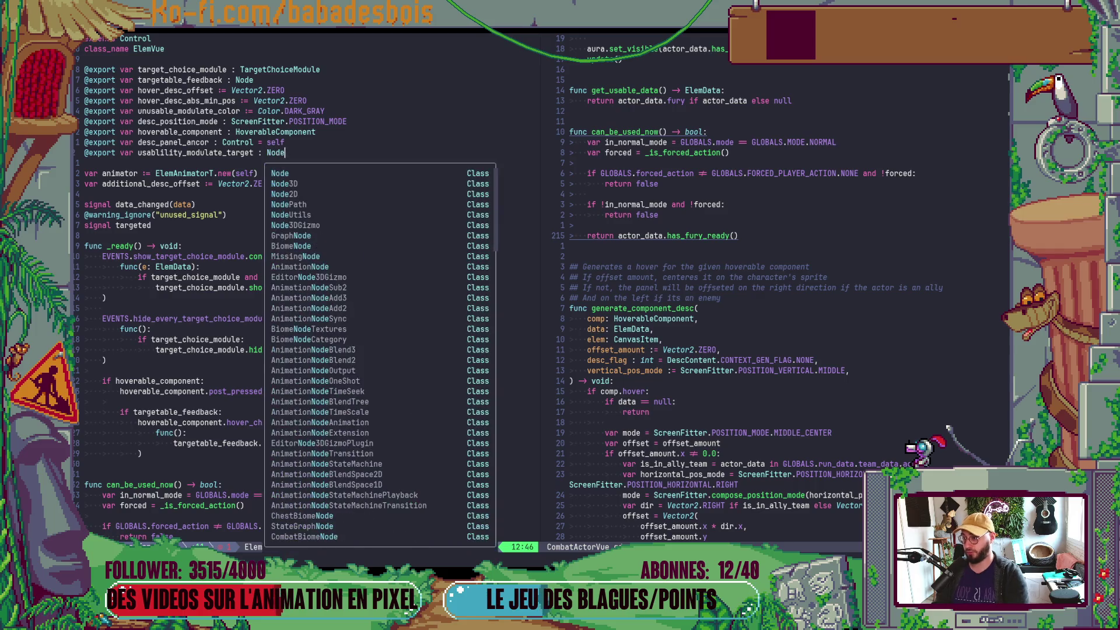
key("BackSpace")
type("Can")
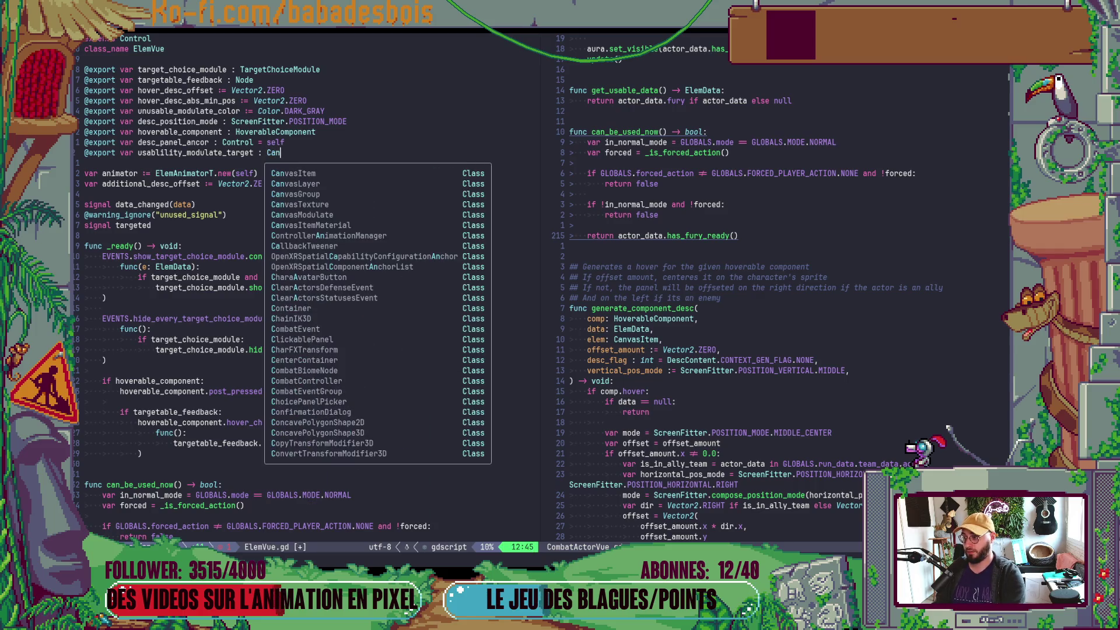
key("Return")
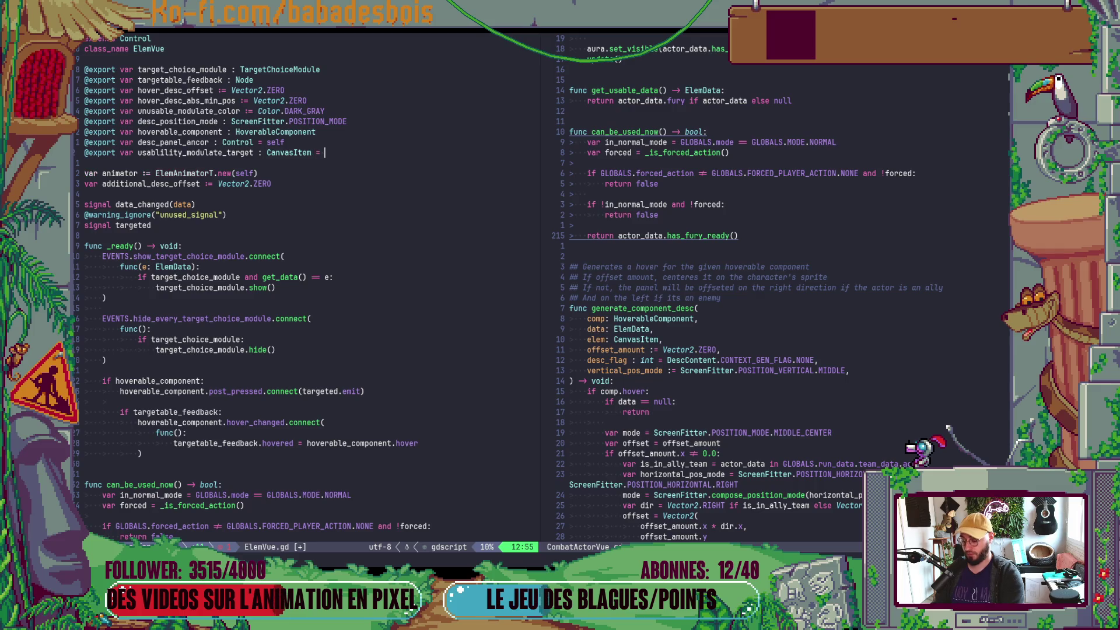
type("self")
key("Escape")
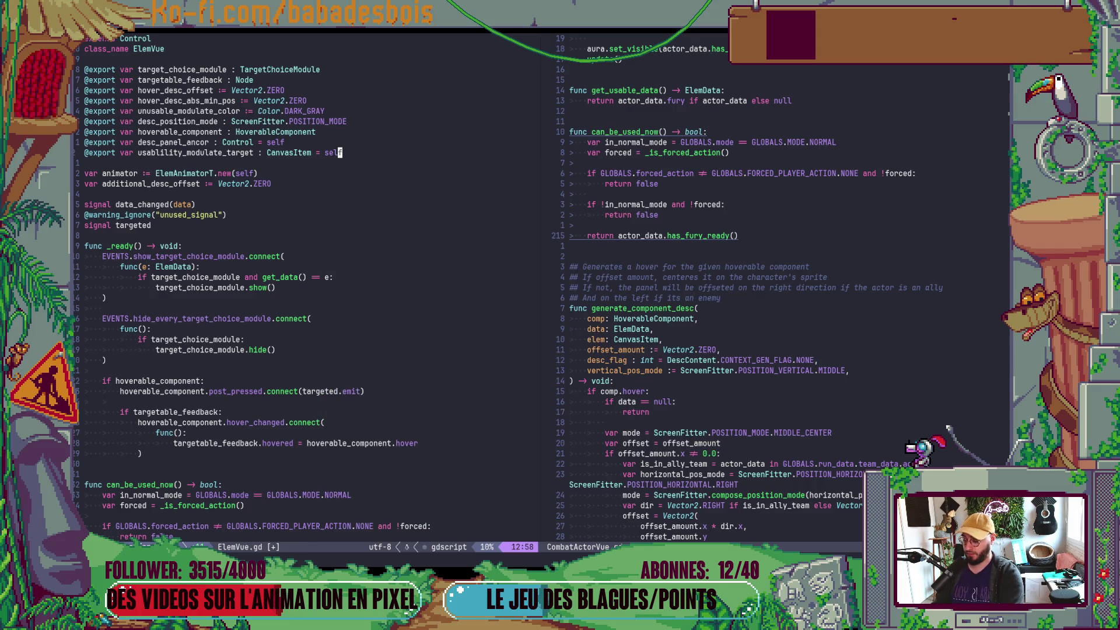
scroll(280, 286, "down", 20)
left_click(205, 267)
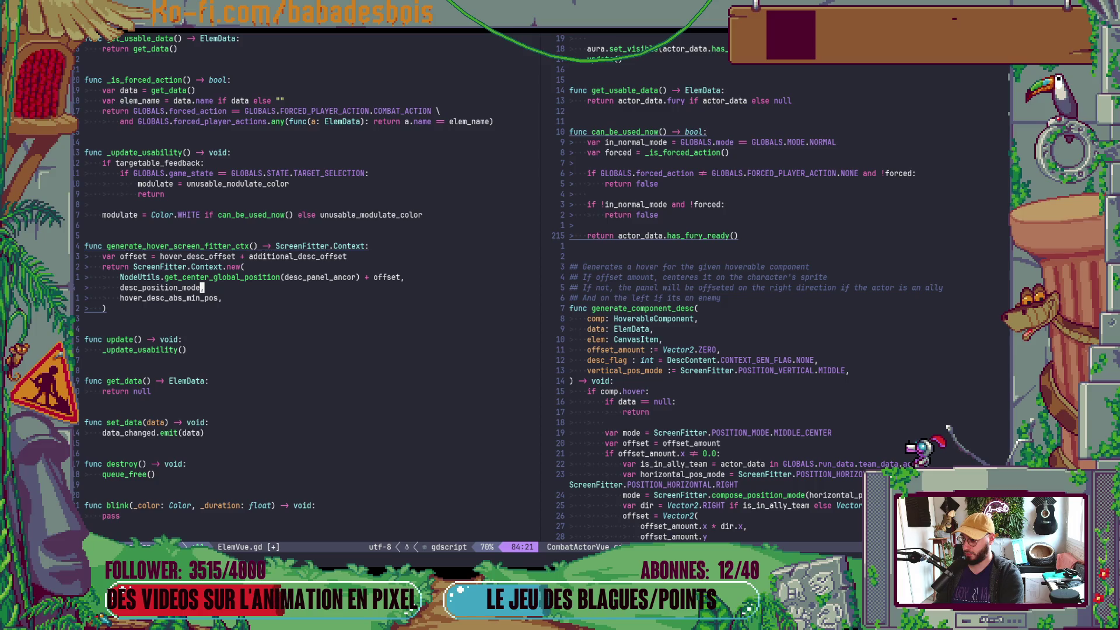
Change the first modulate assignment in _update_usability to usability_modulate_target.modulate
key("ctrl+d")
key("ctrl+u")
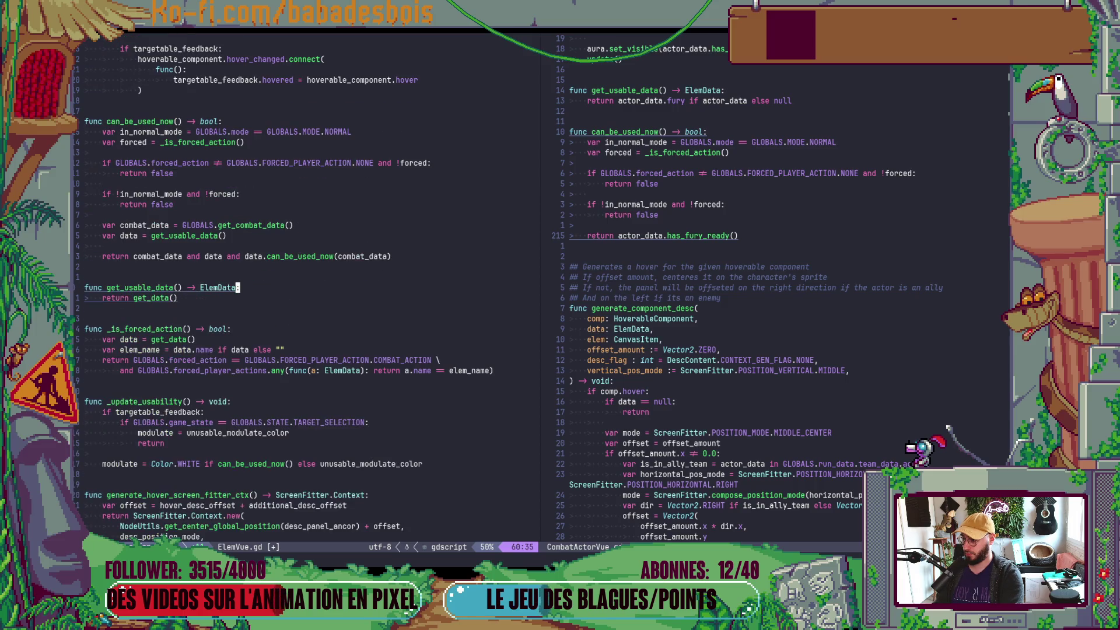
key("8")
key("k")
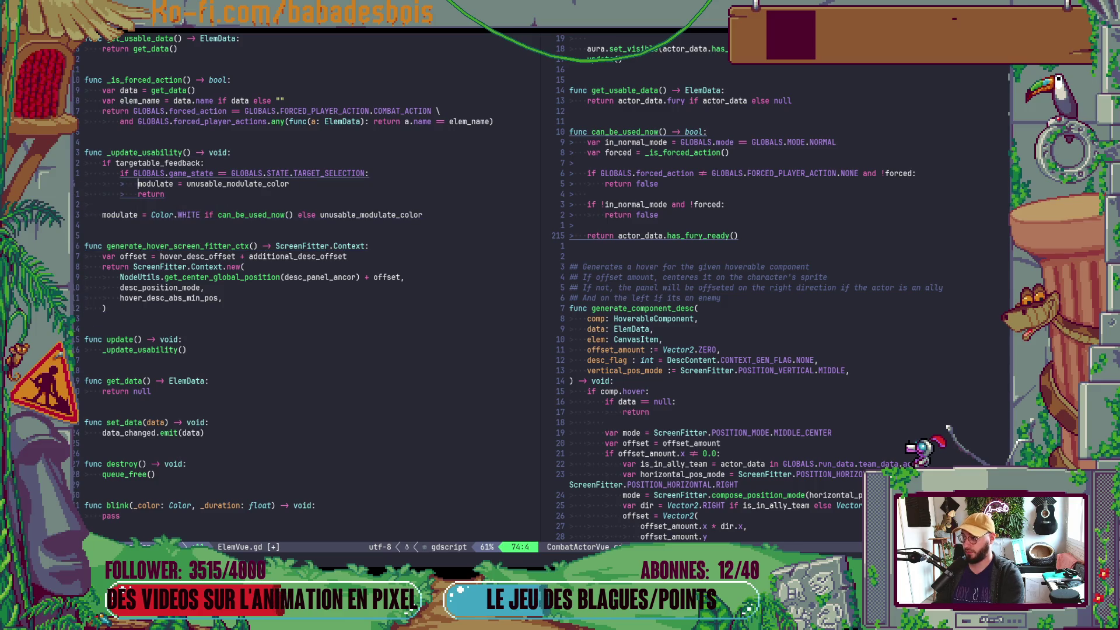
type("unu")
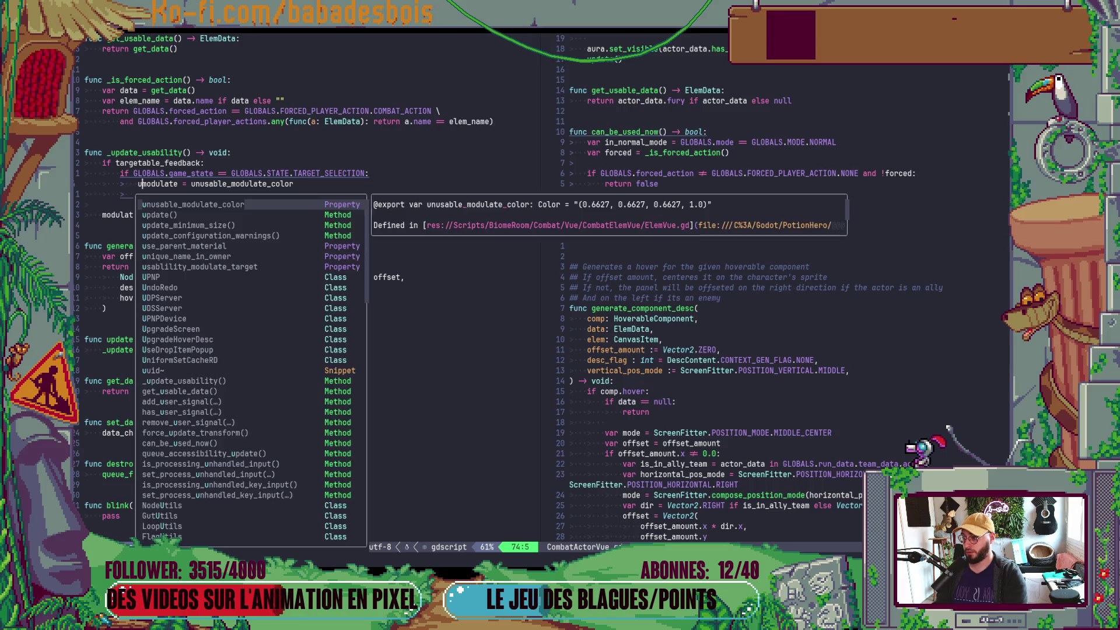
key("Return")
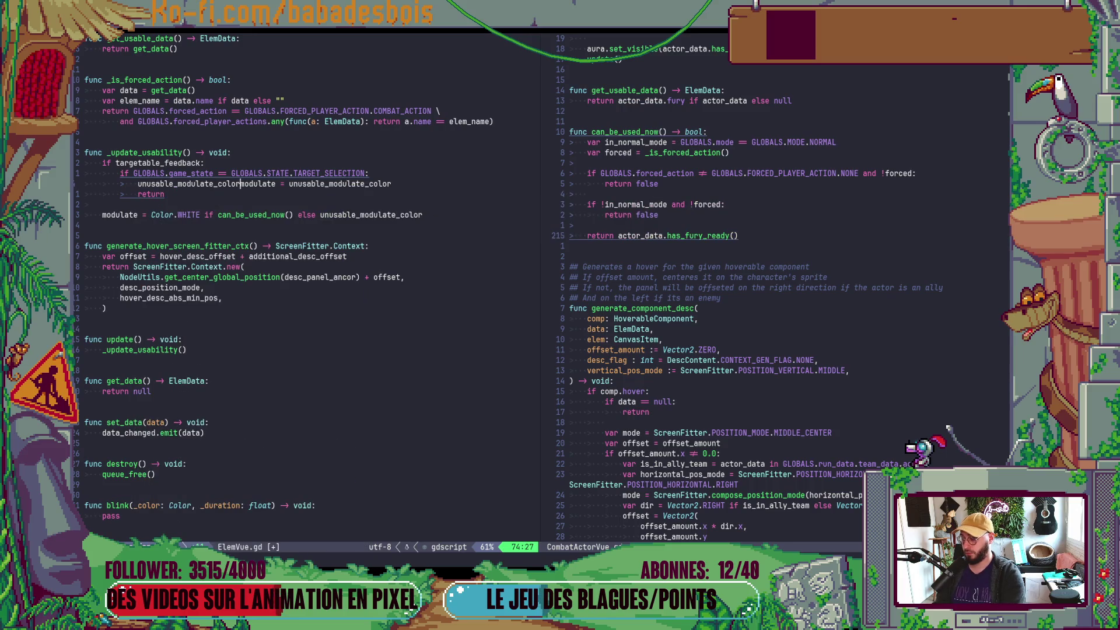
type("sa")
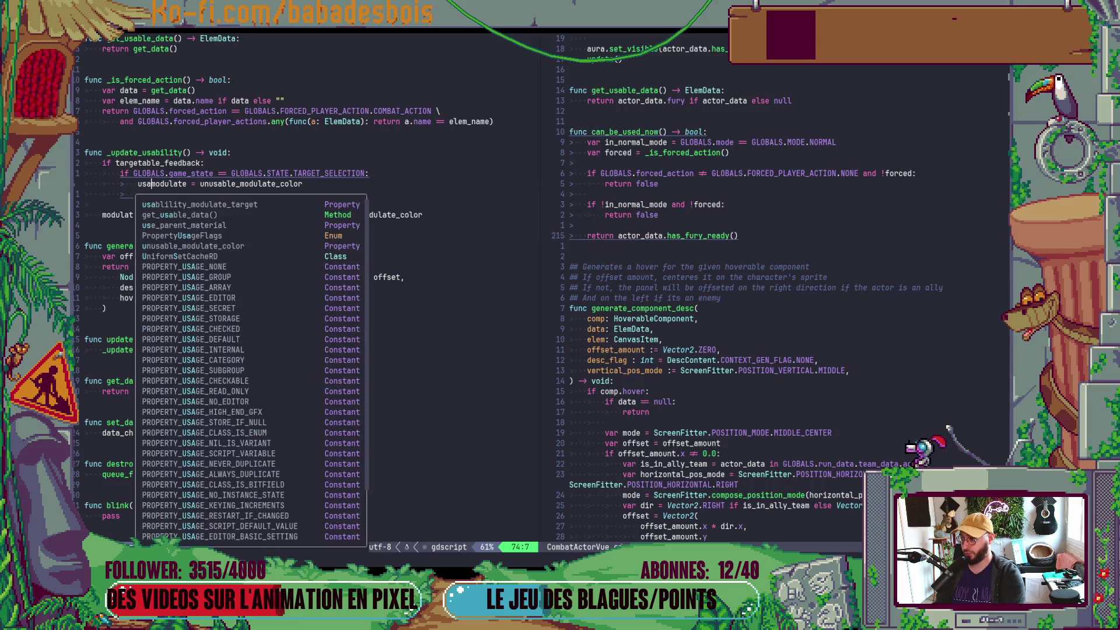
key("Return")
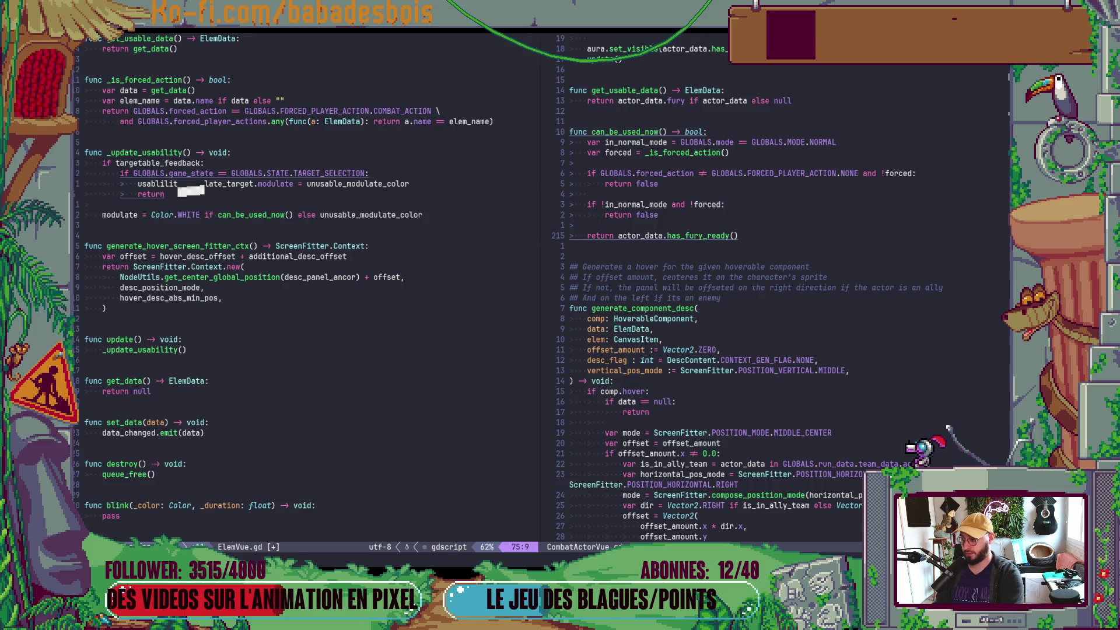
Change the final modulate assignment to usability_modulate_target.modulate and save with :w
left_click(255, 215)
type("Ius")
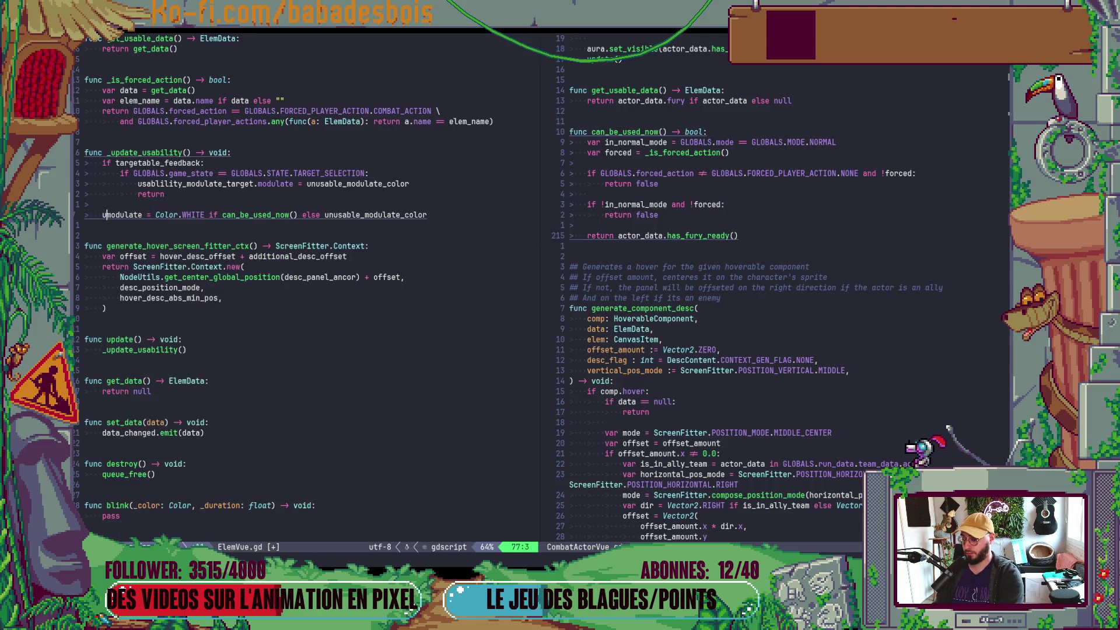
key("Return")
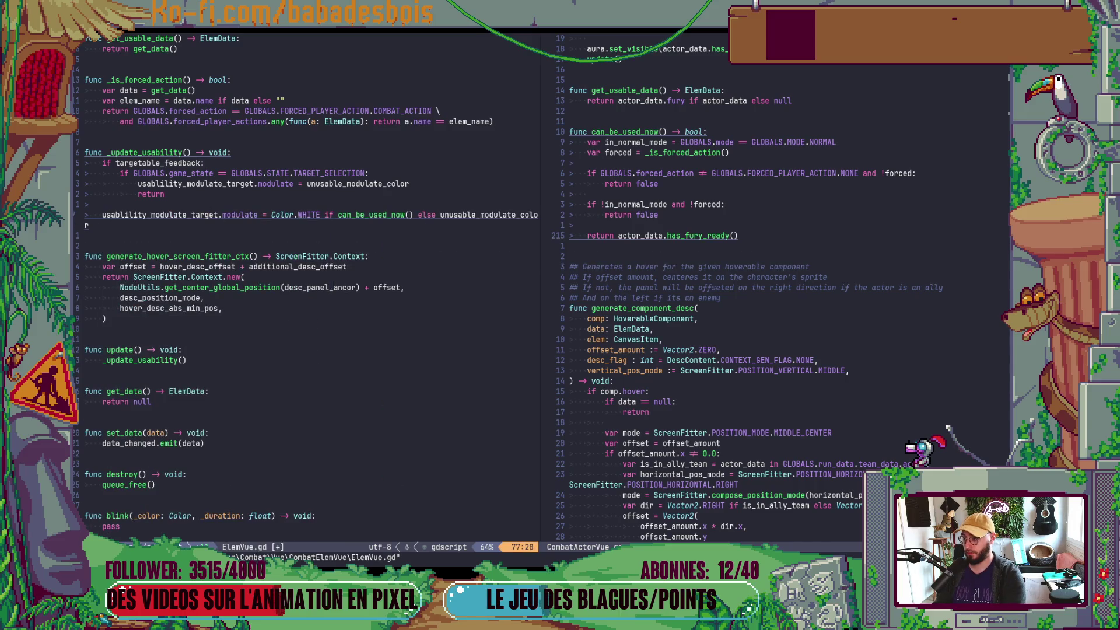
key("Escape")
type(":w")
key("Return")
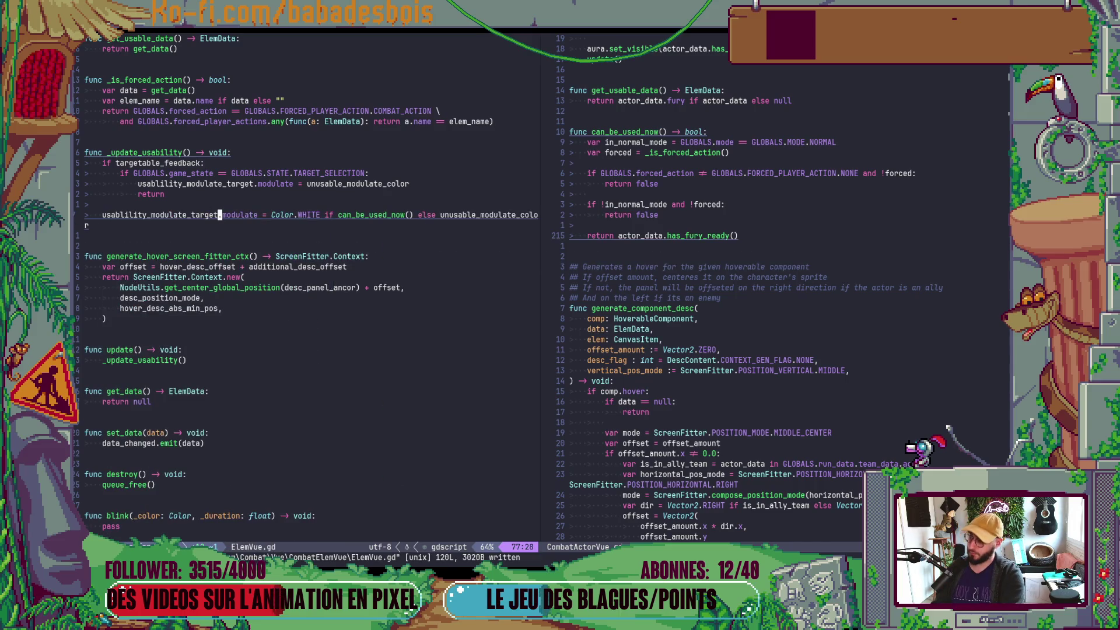
left_click(329, 381)
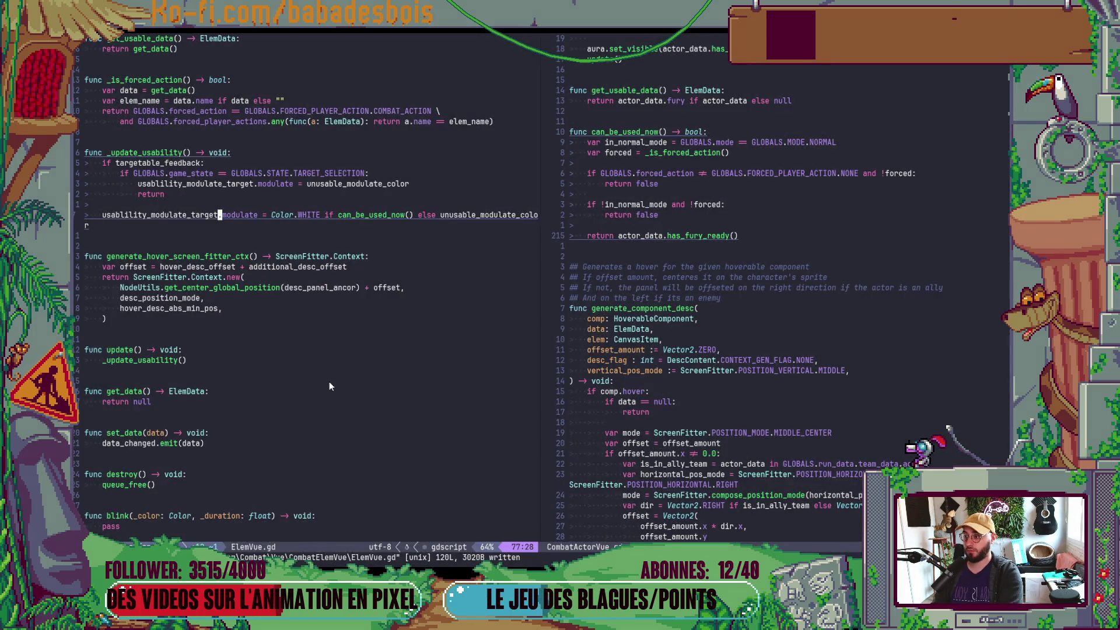
Set ActorVue's Usability Modulate Target to Sprite, save the scene, and run with F5
key("alt+Tab")
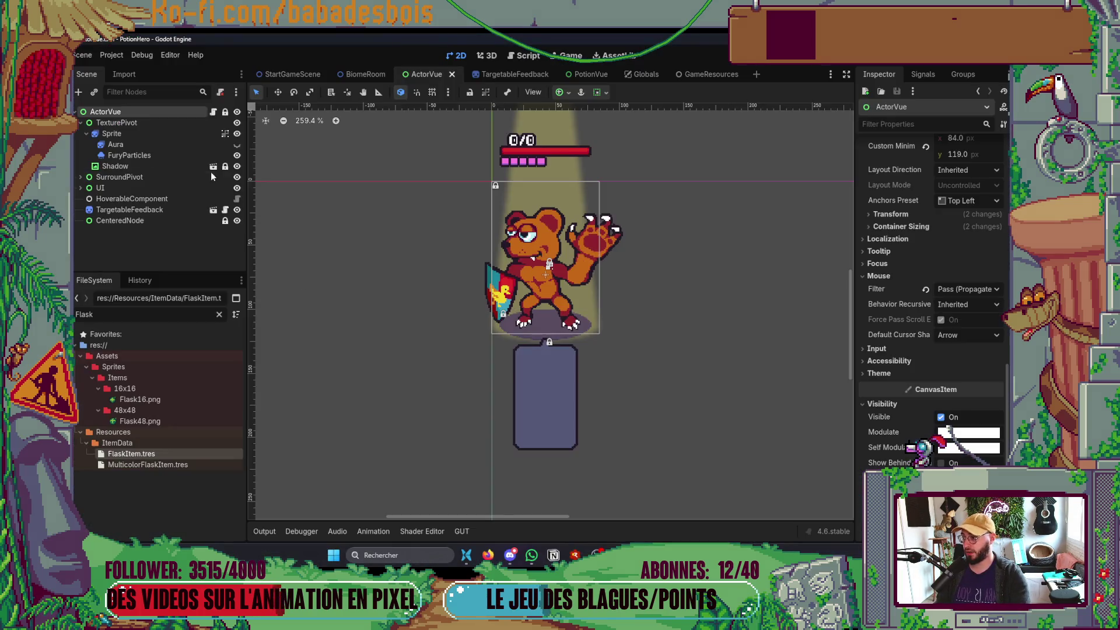
scroll(936, 215, "down", 10)
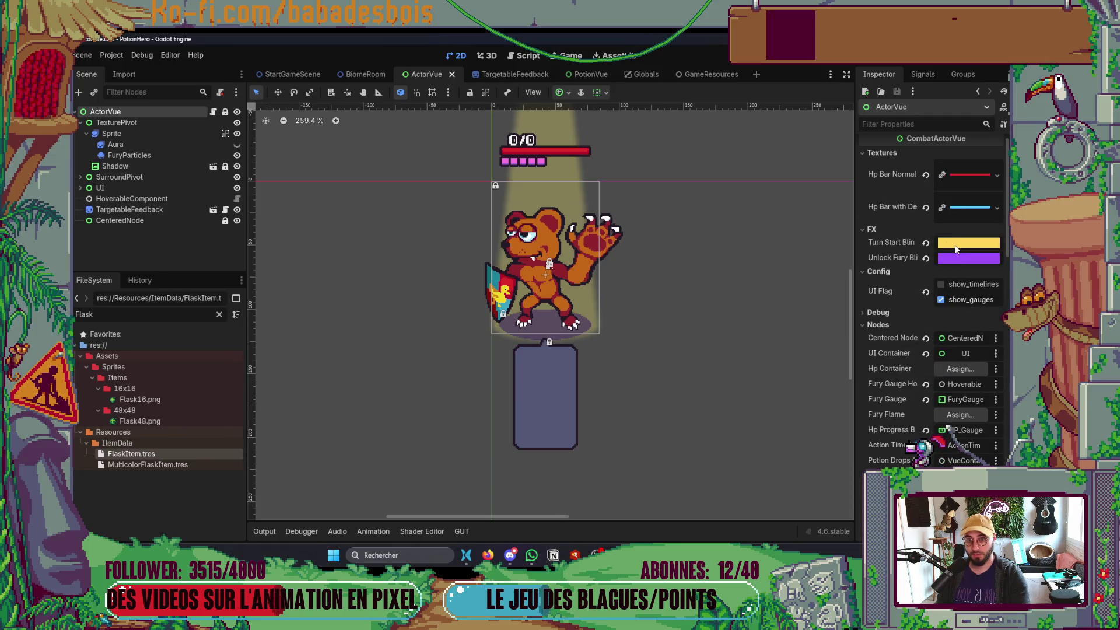
scroll(965, 317, "down", 5)
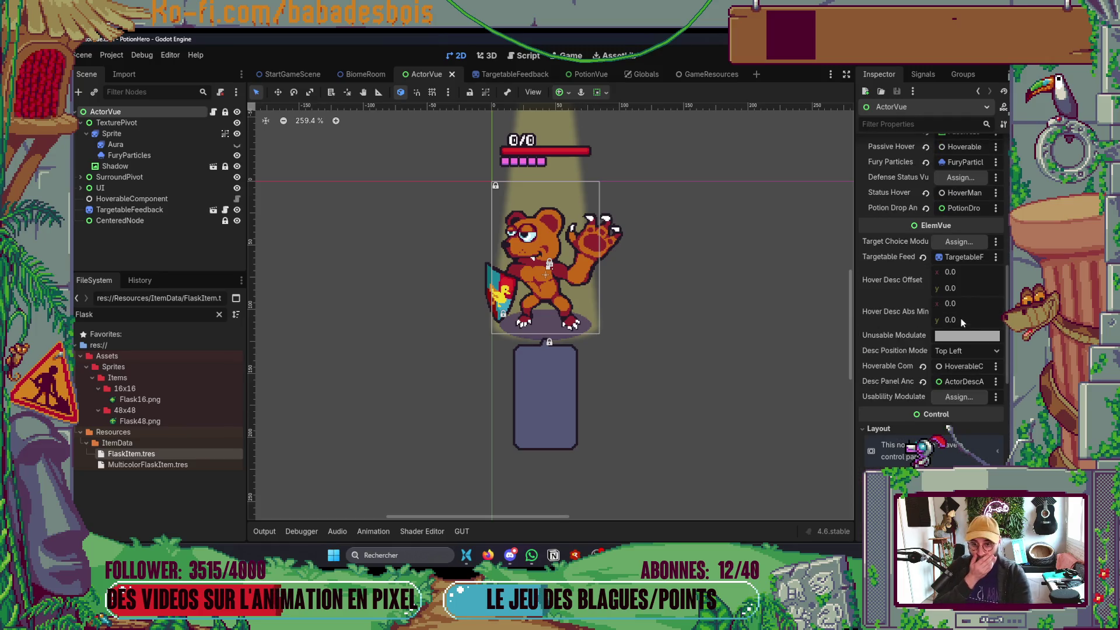
left_click(960, 399)
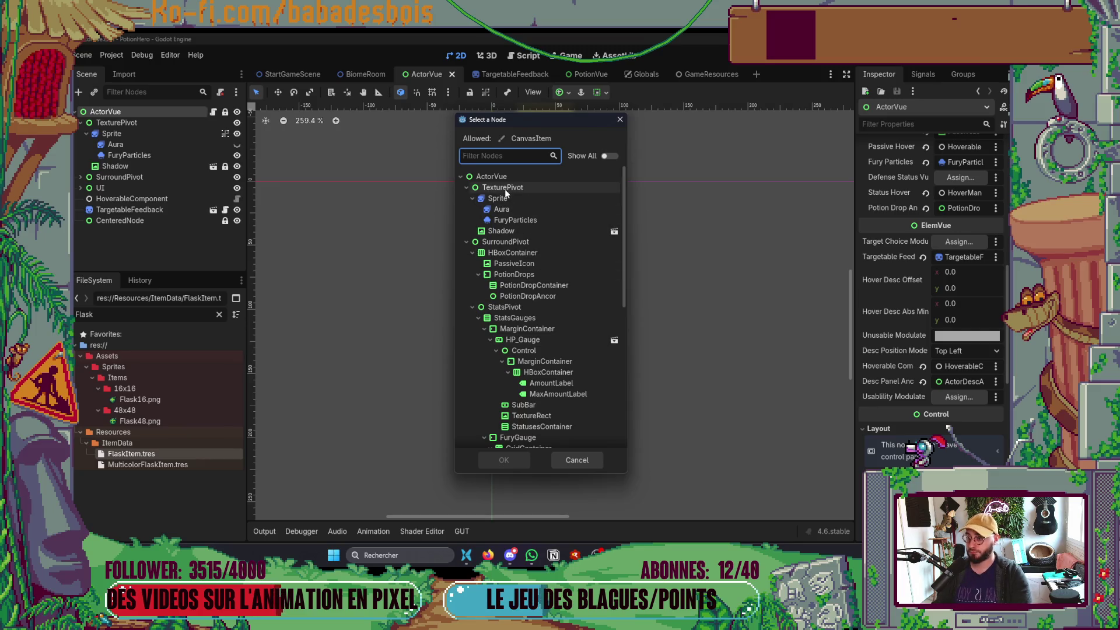
double_click(542, 201)
key("ctrl+s")
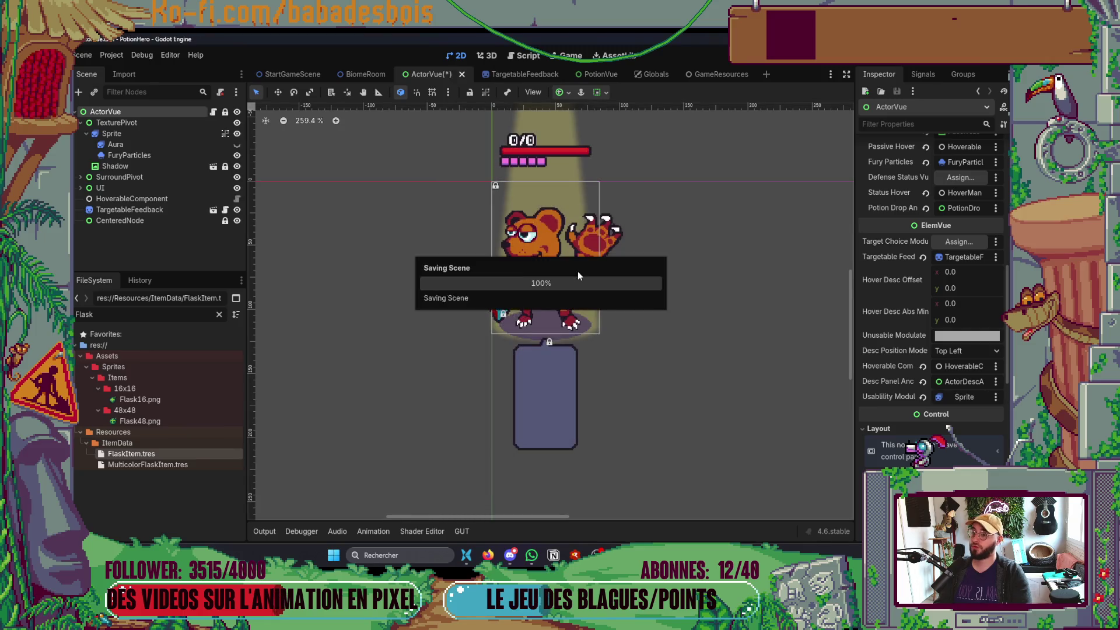
key("F5")
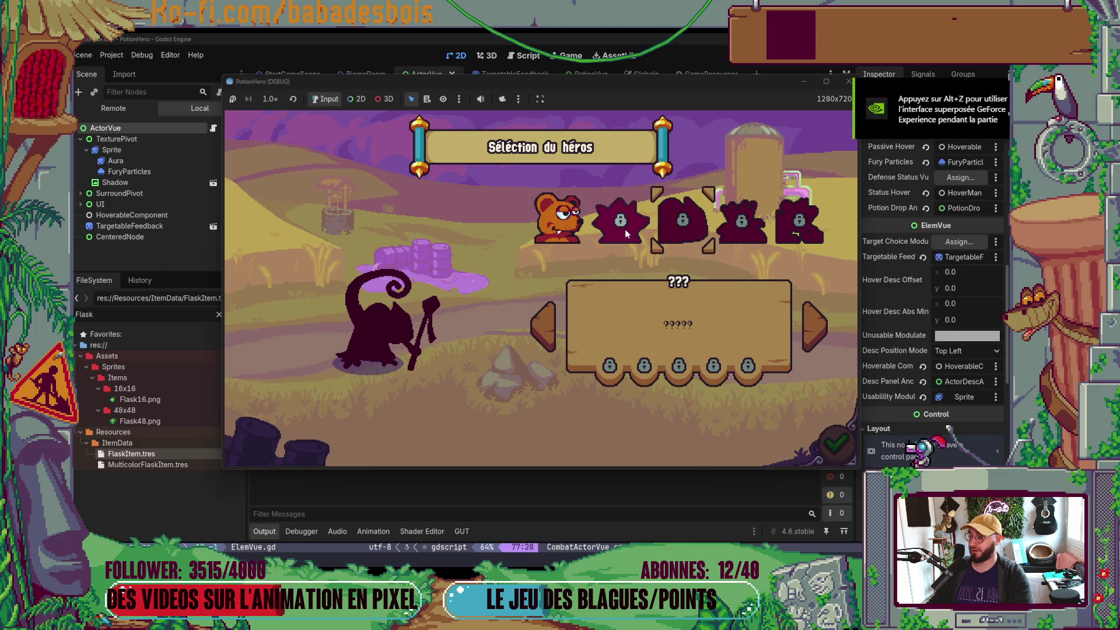
Select the bear hero in the running game's hero selection, then return to Neovim
left_click(573, 232)
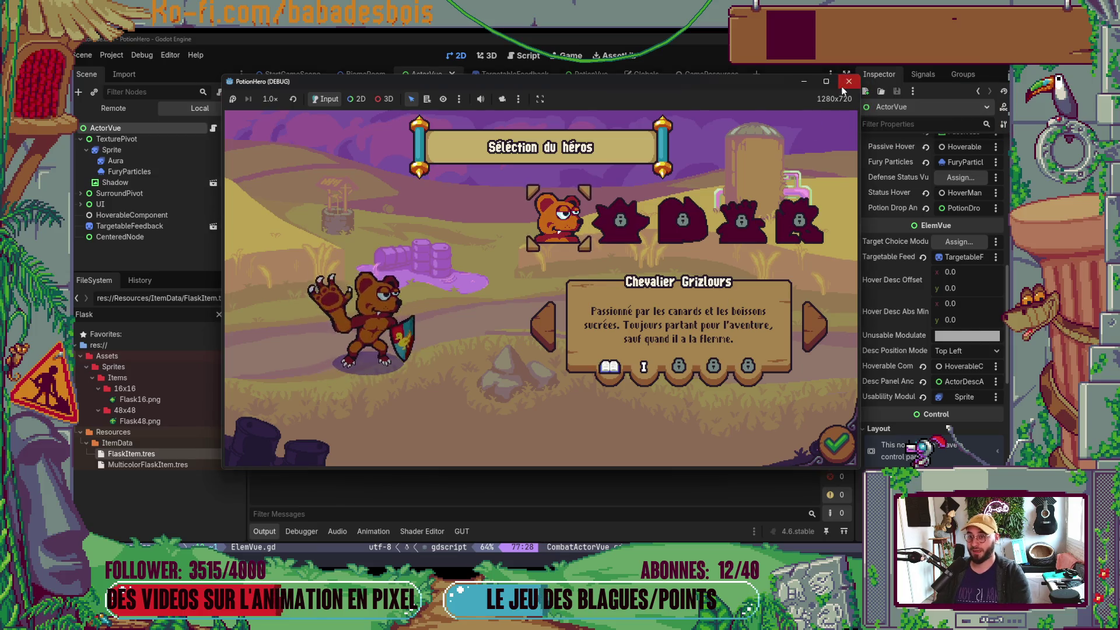
key("alt+Tab")
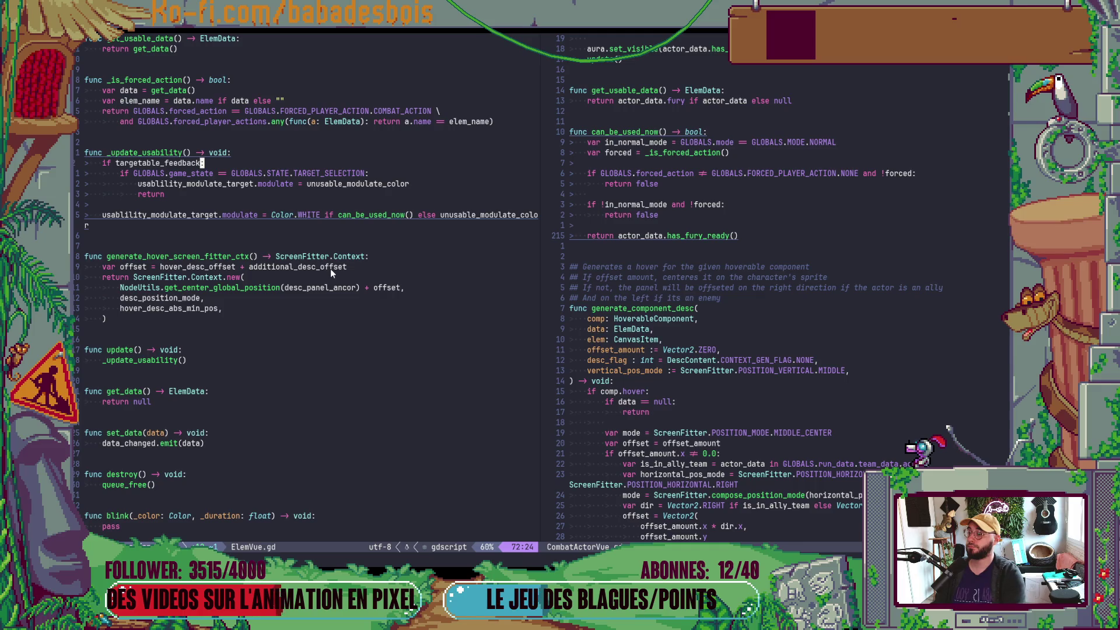
Copy the _update_usability function from ElemVue.gd into CombatActorVue at line 217
key("k")
key("f")
key("o")
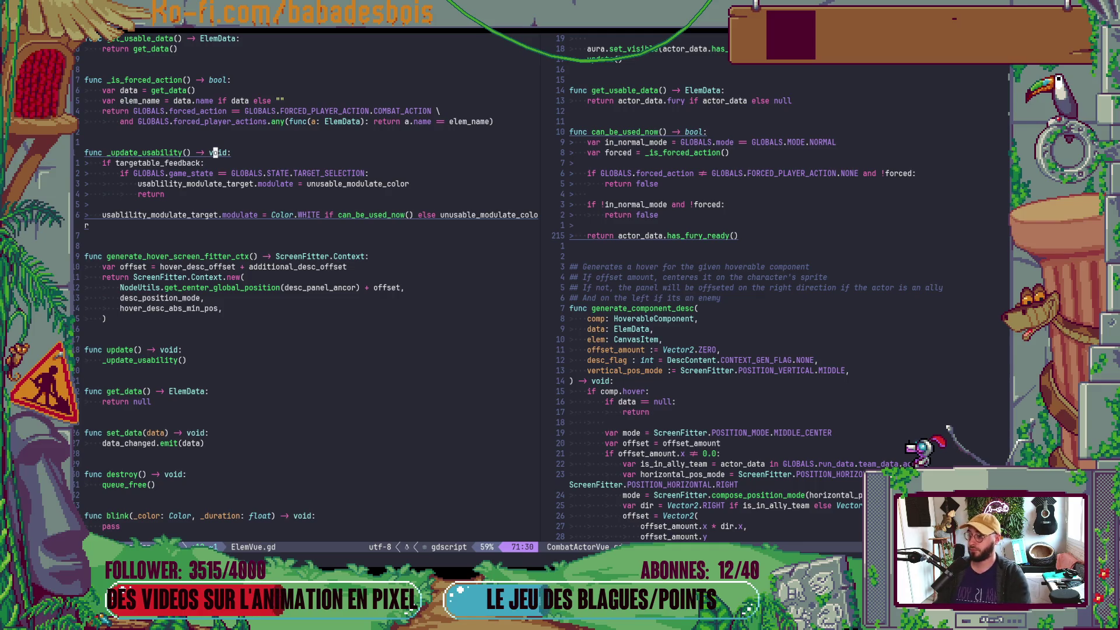
left_click(737, 266)
scroll(737, 261, "up", 3)
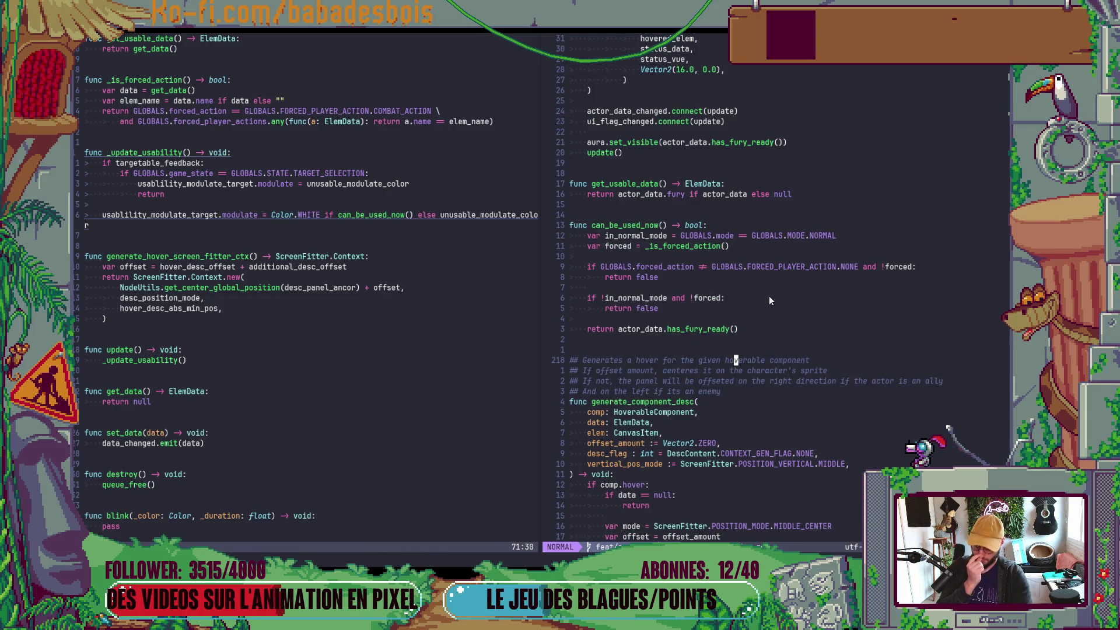
left_click_drag(158, 153, 158, 214)
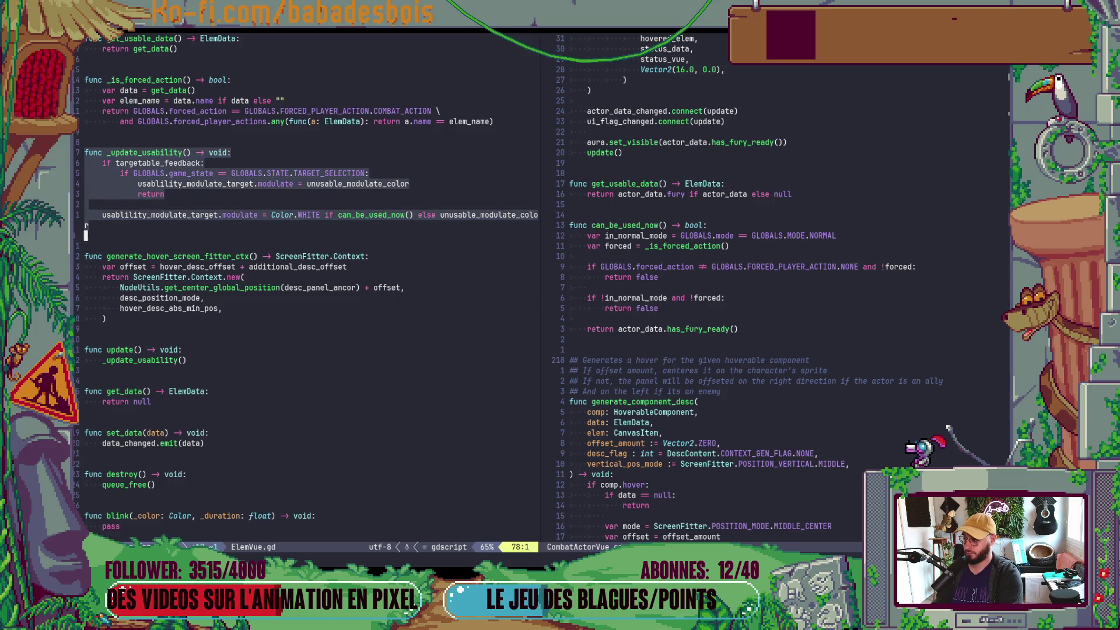
key("equal")
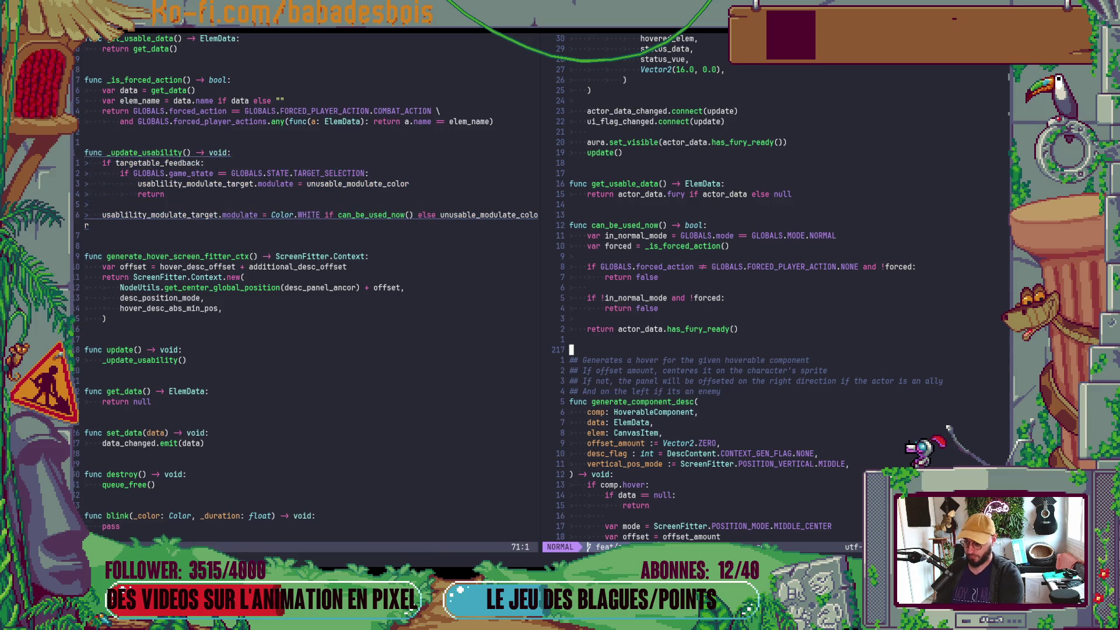
key("P")
Trim the pasted modulate line after Color.WHITE, then switch back to Godot
key("j")
key("j")
key("j")
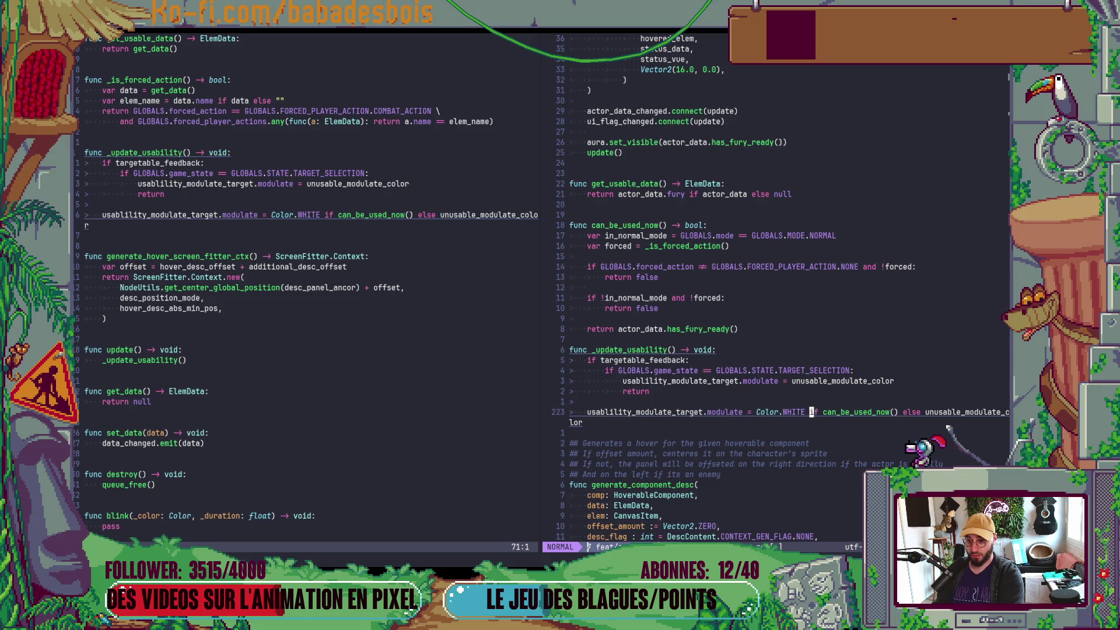
key("h")
key("D")
key("alt+Tab")
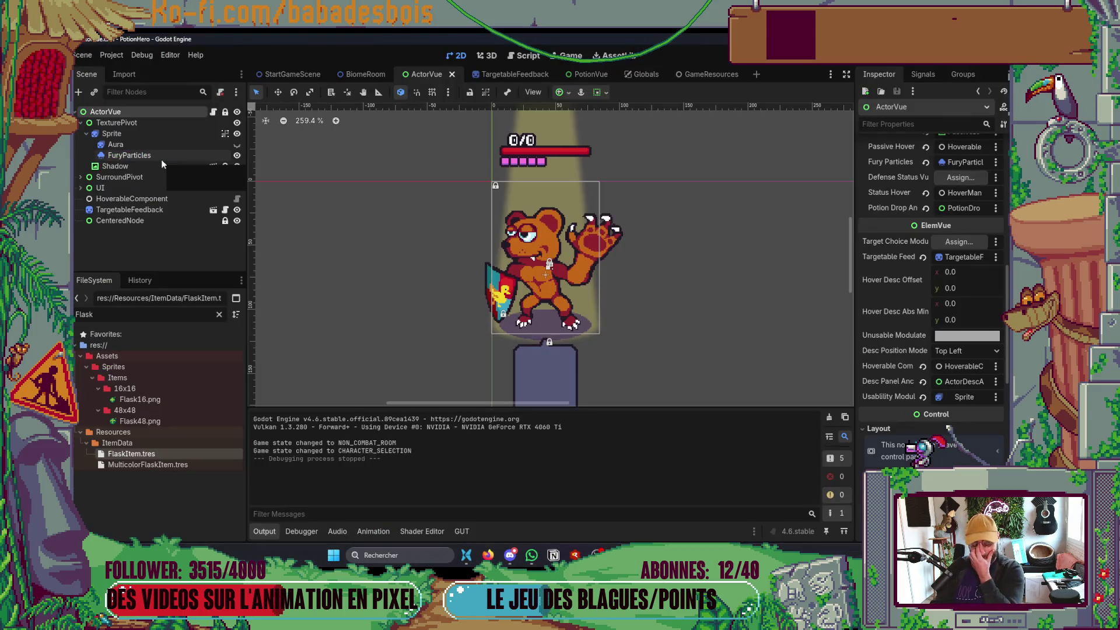
Relaunch PotionHero, choose the bear and the first adventure, and move to the next battle node
key("F5")
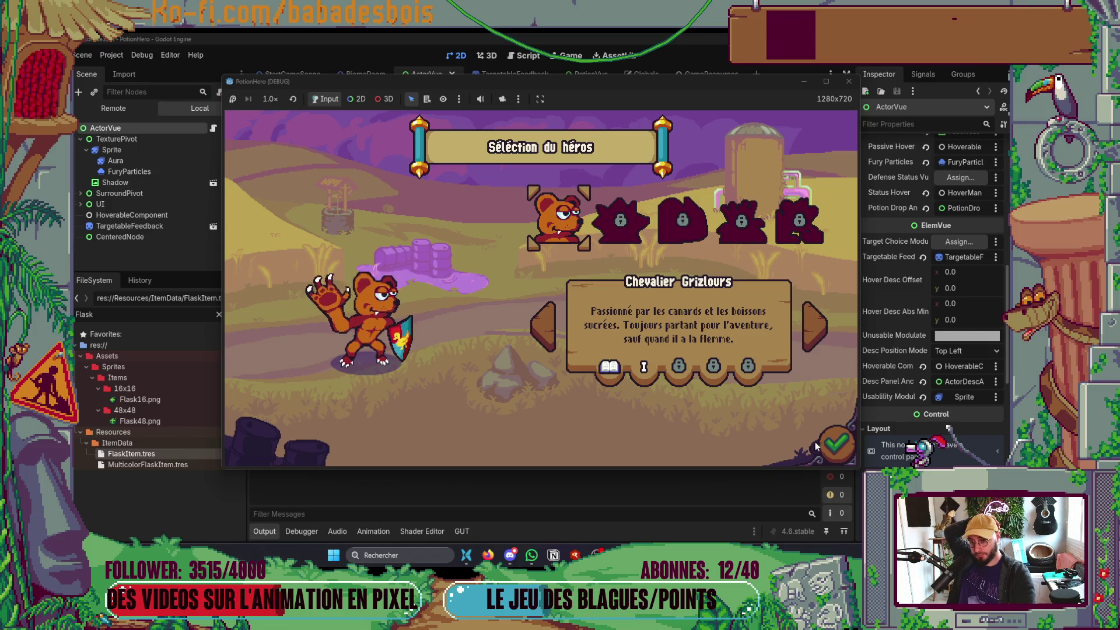
left_click(834, 444)
left_click(639, 232)
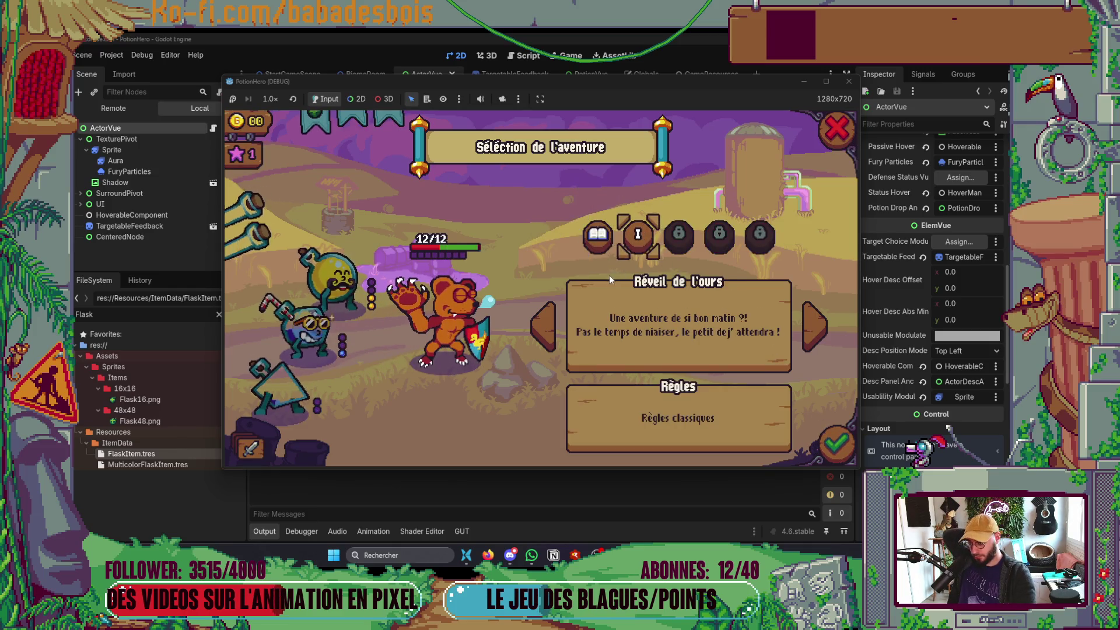
left_click(839, 446)
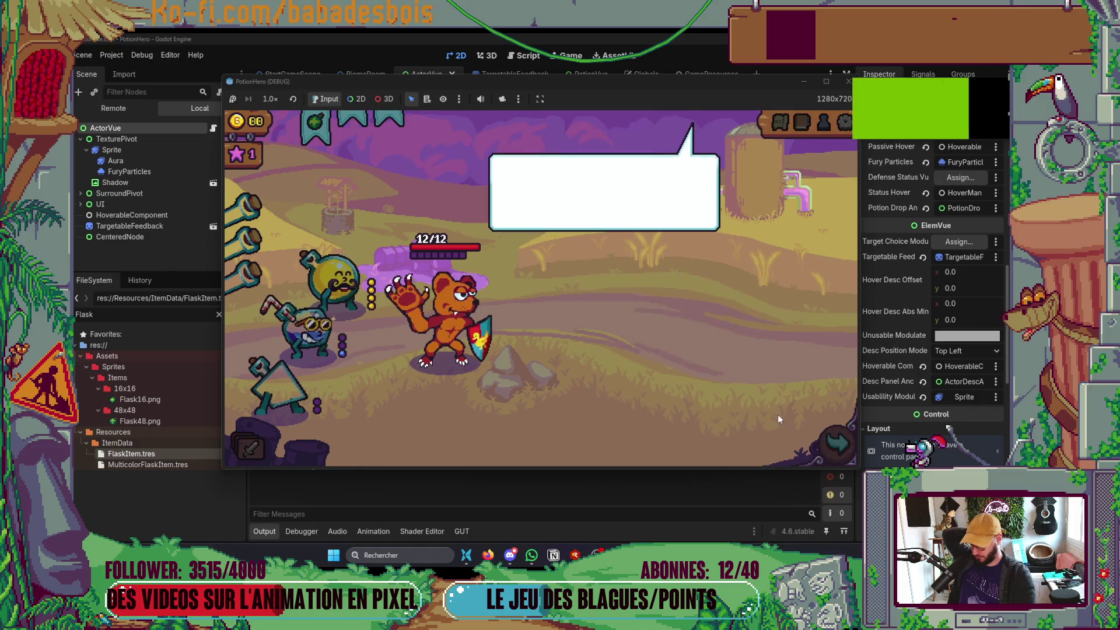
left_click(720, 341)
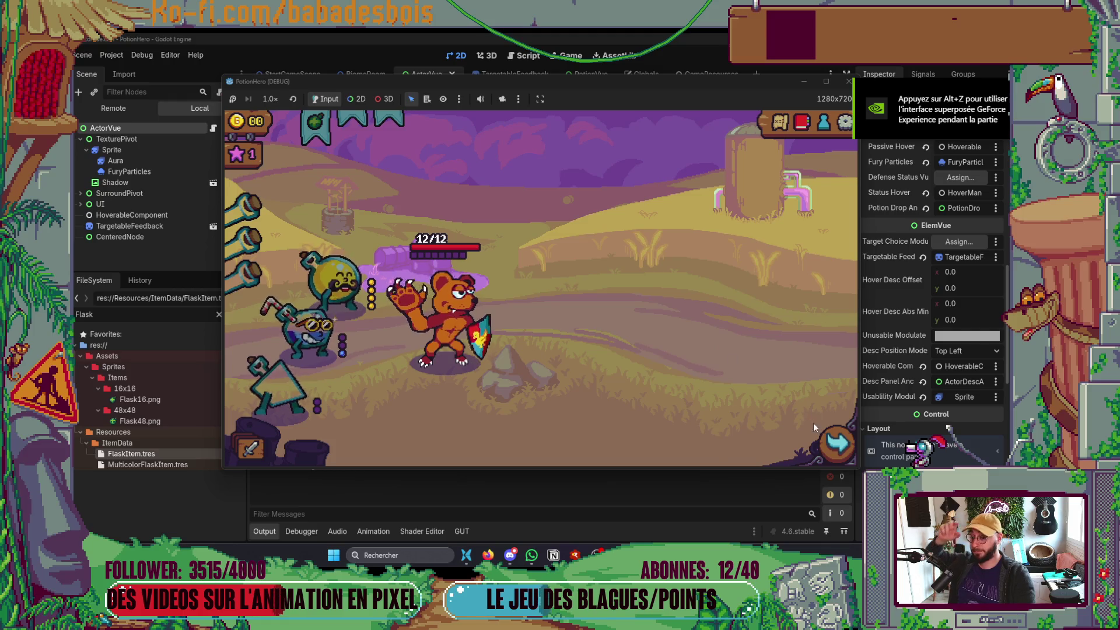
left_click(838, 447)
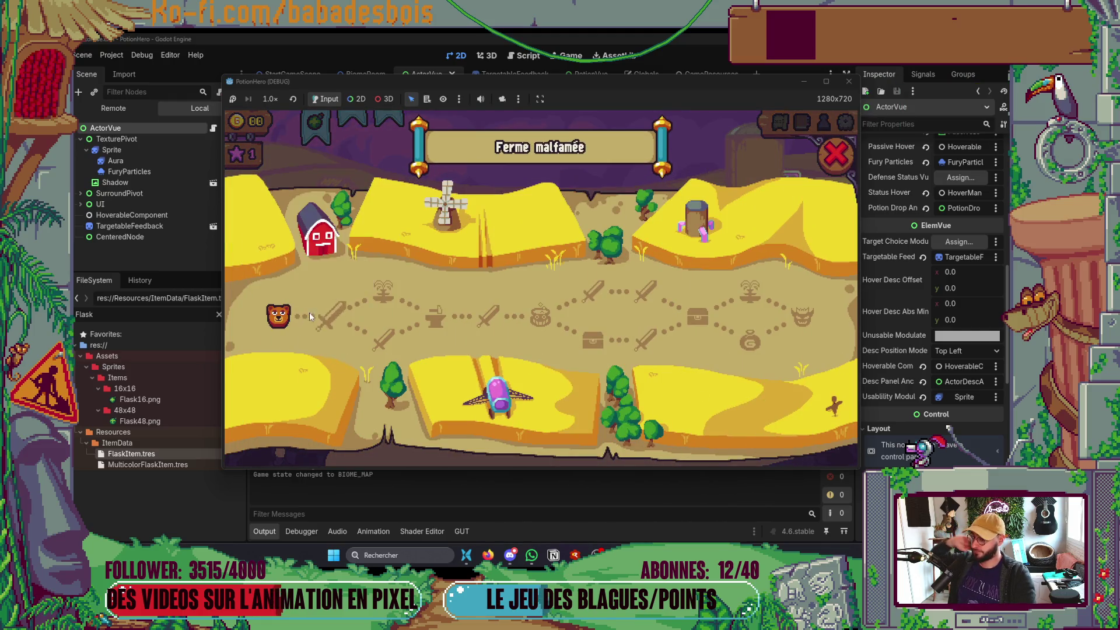
left_click(331, 315)
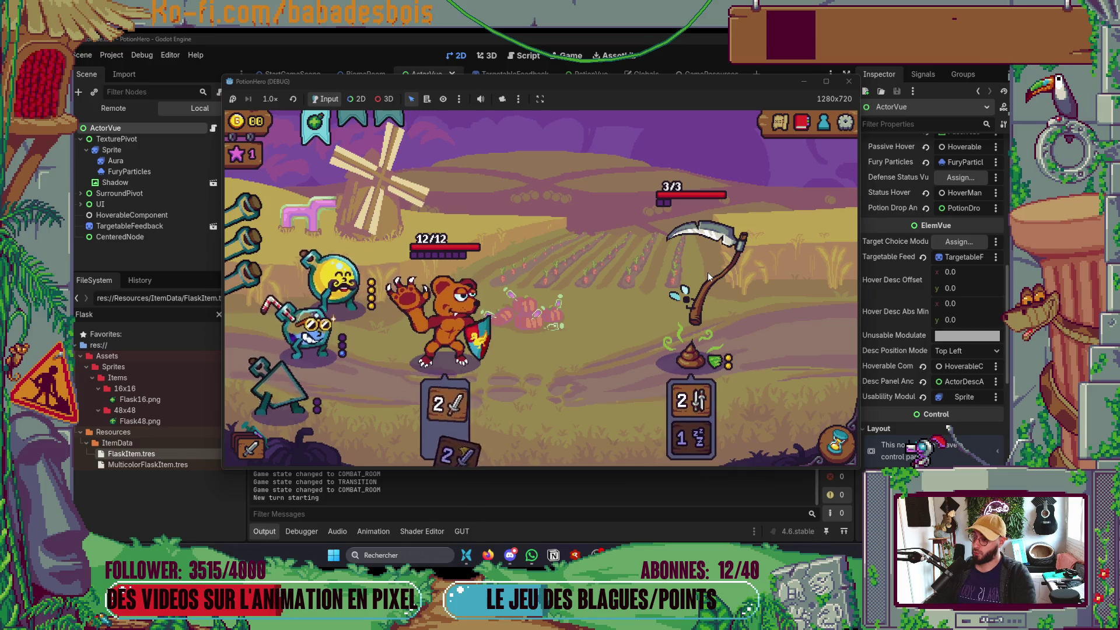
Toggle green-flask targeting to check dimming, use it on the blue ally, cancel, then stop the game
mouse_move(708, 272)
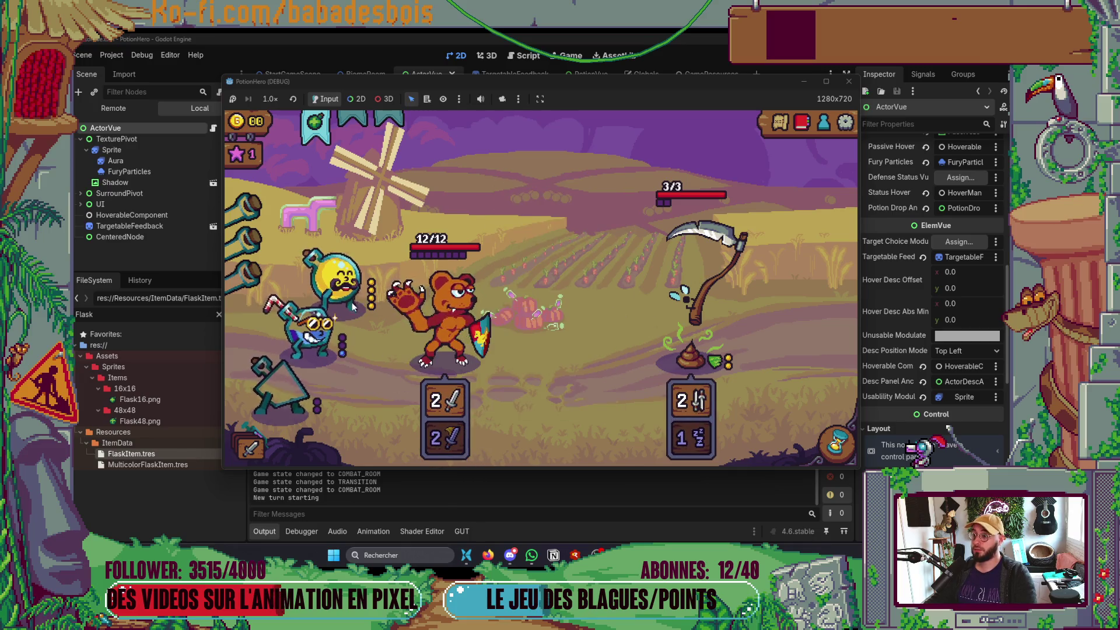
mouse_move(474, 345)
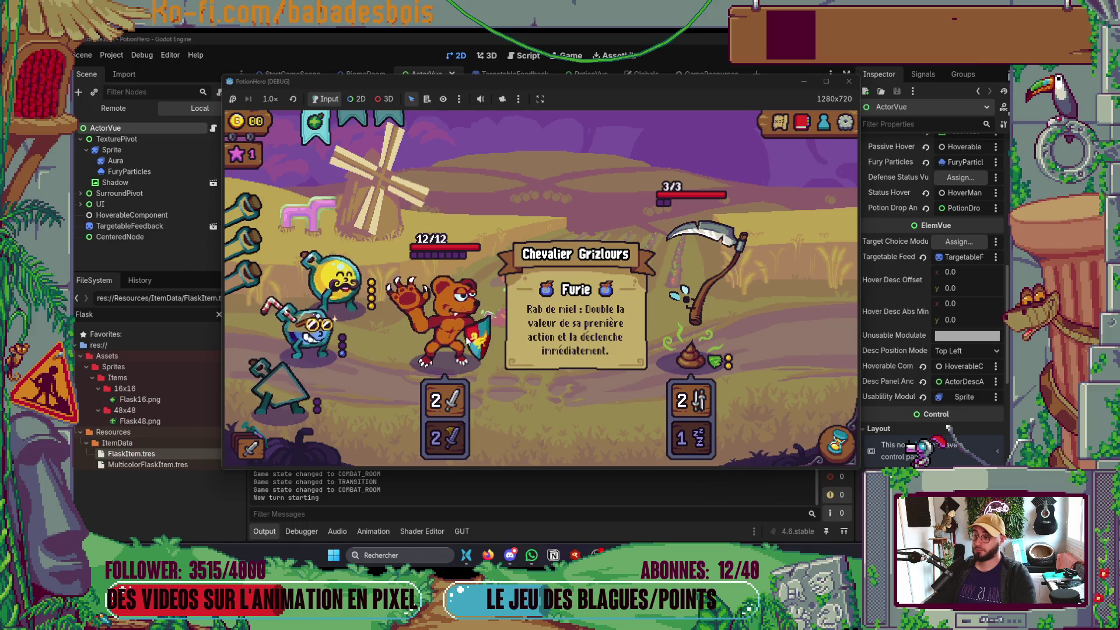
mouse_move(317, 330)
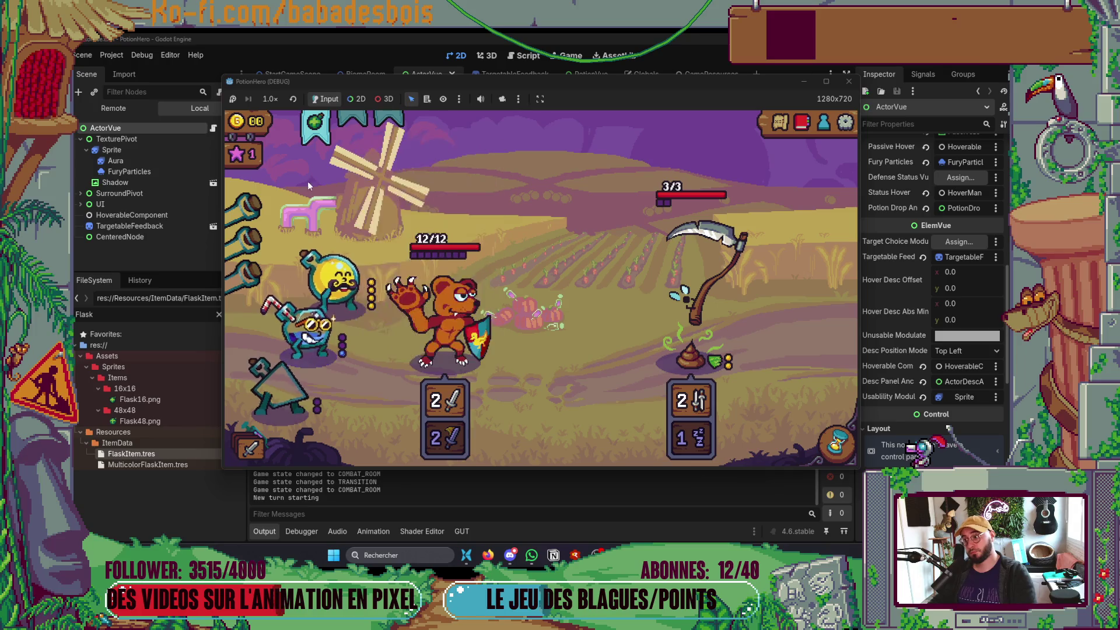
left_click(316, 124)
left_click(316, 126)
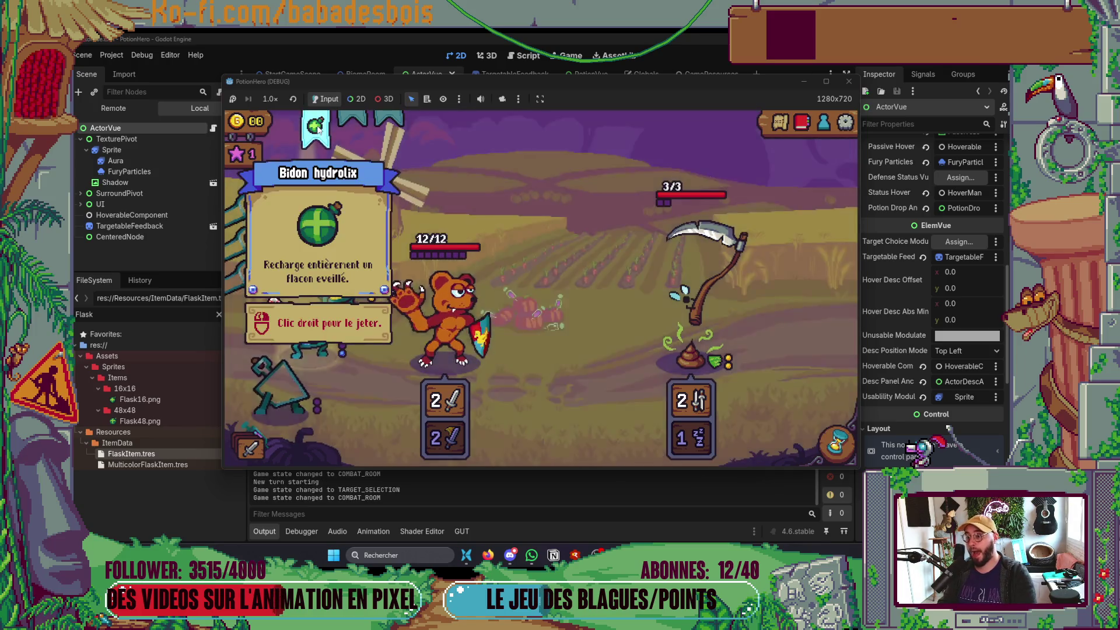
left_click(315, 127)
left_click(315, 127)
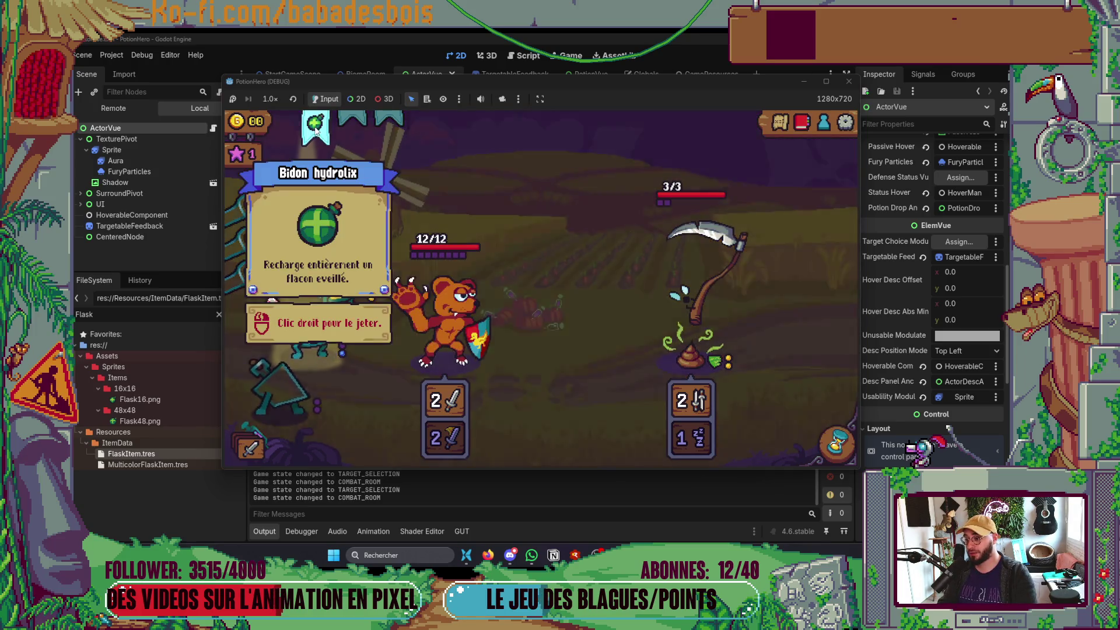
left_click(318, 126)
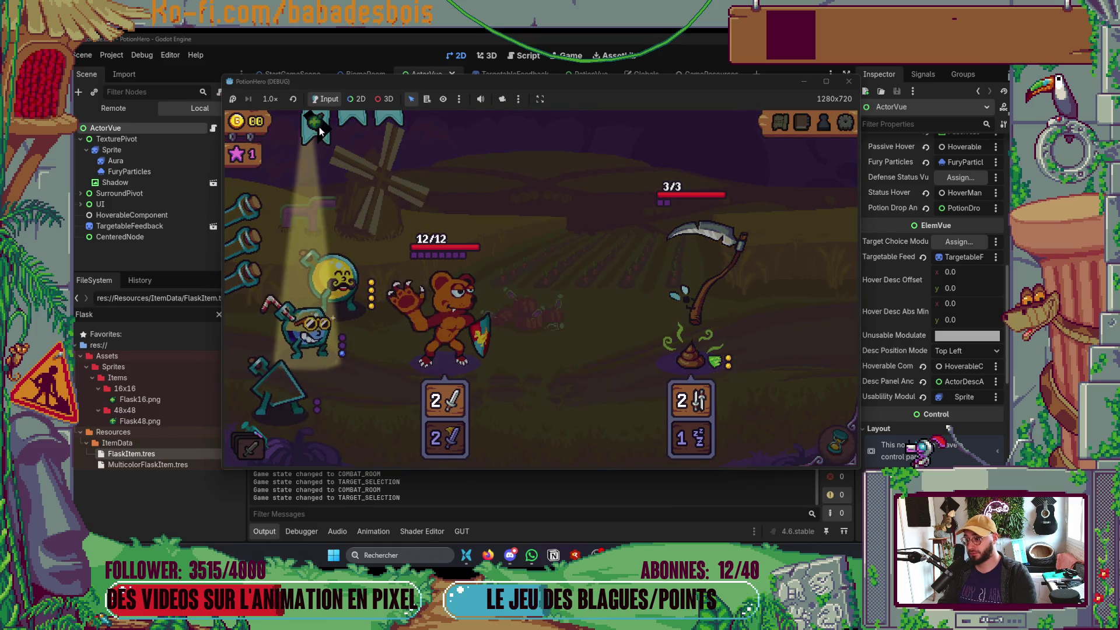
left_click(306, 332)
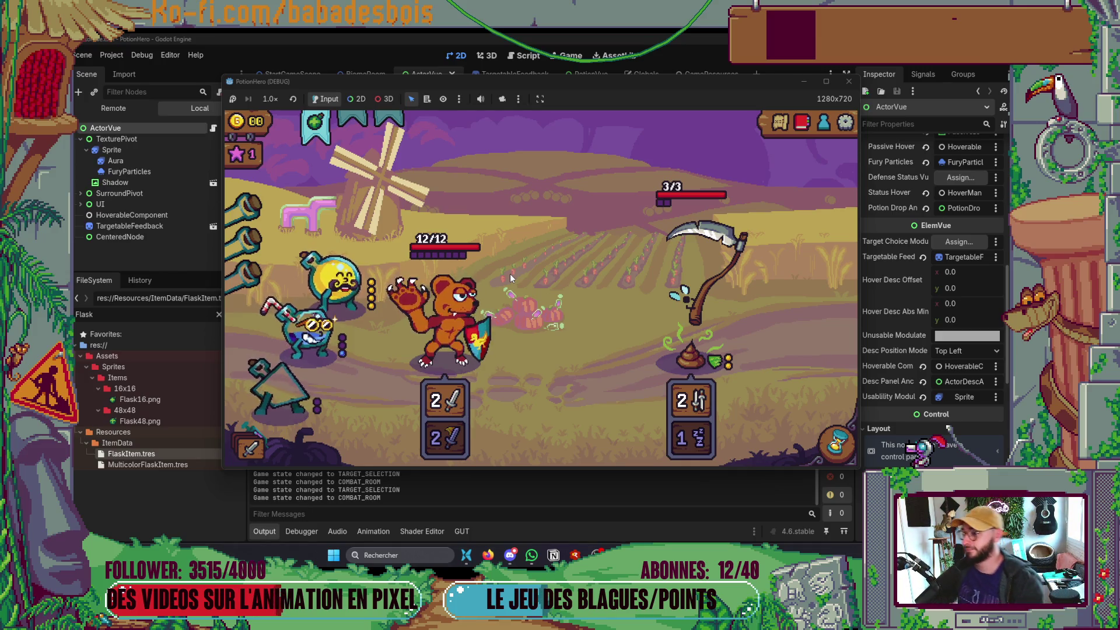
left_click(320, 130)
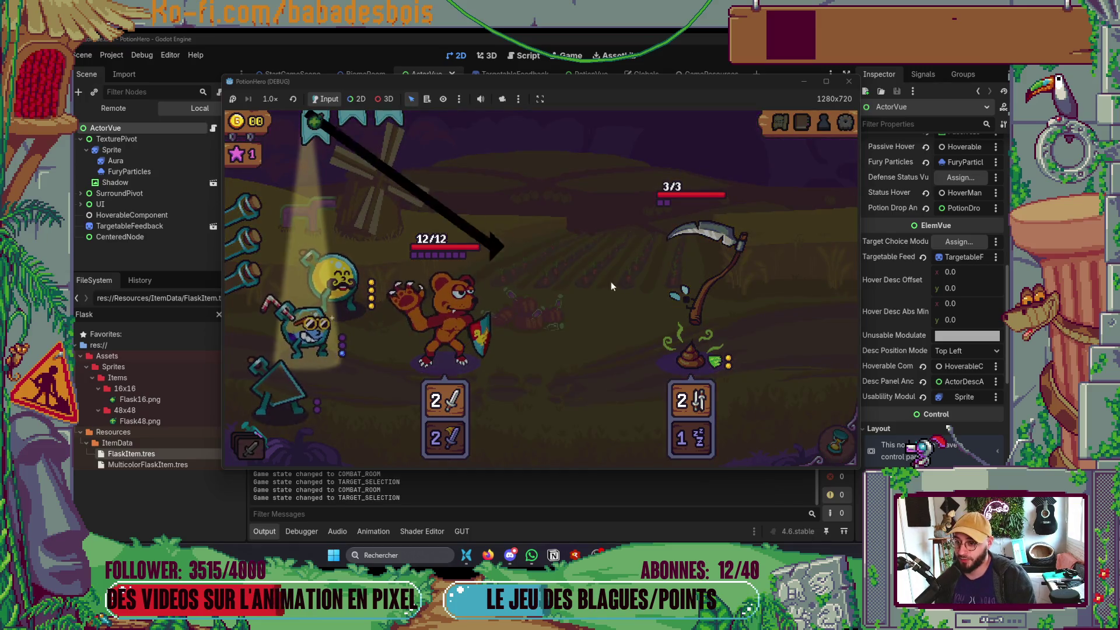
right_click(415, 391)
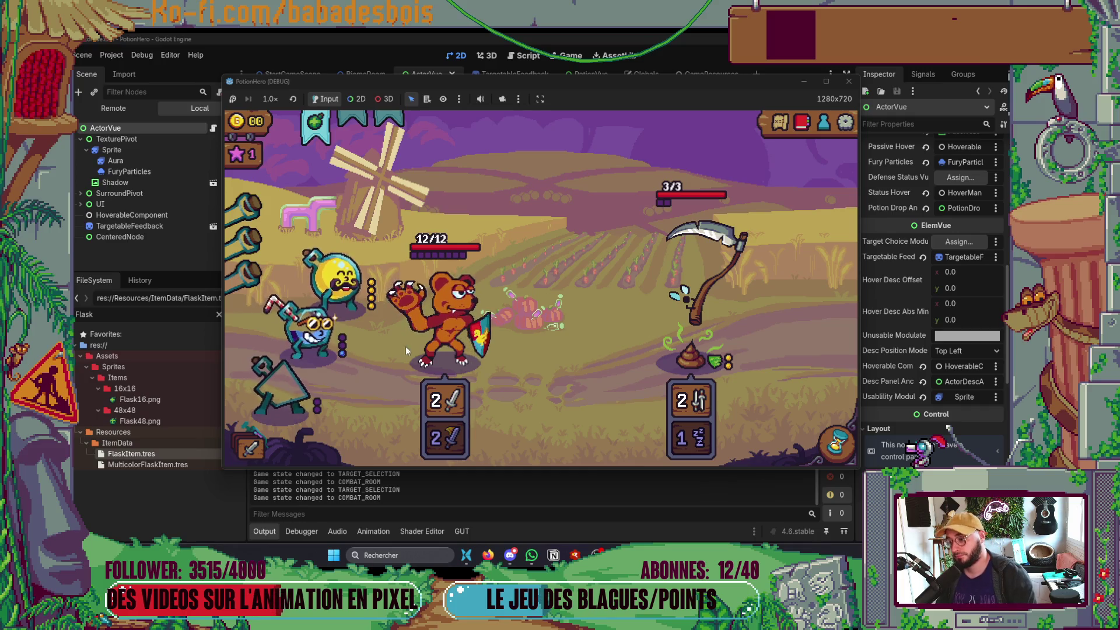
mouse_move(437, 250)
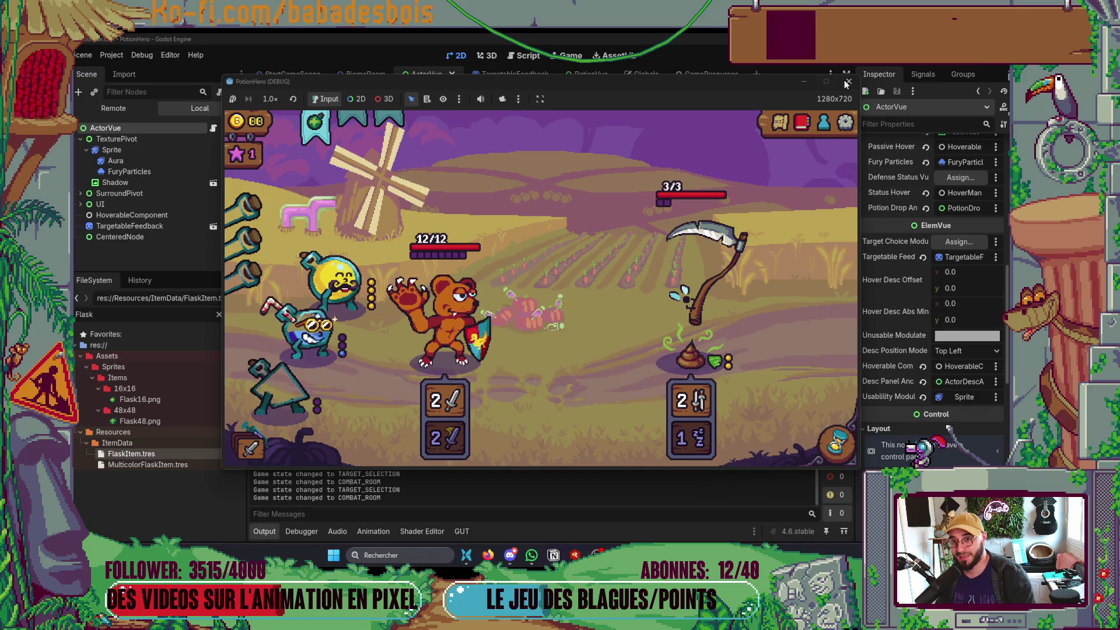
left_click(849, 81)
Revert ActorVue's Usability Modulate so it no longer points to Sprite, then rerun the game
scroll(956, 416, "down", 10)
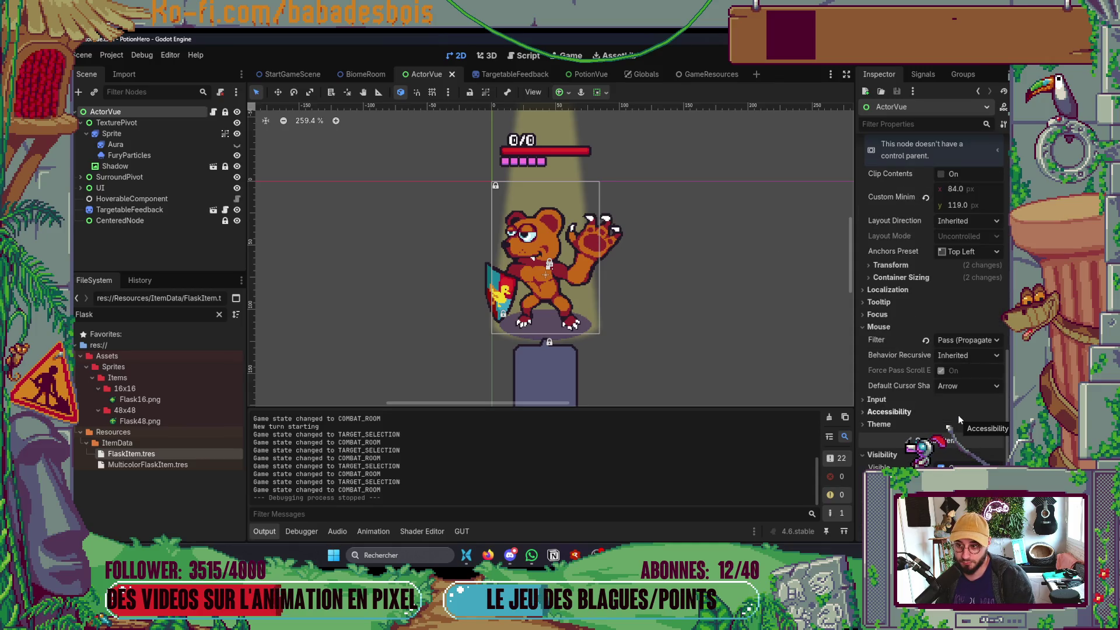
scroll(957, 414, "down", 3)
scroll(957, 414, "up", 15)
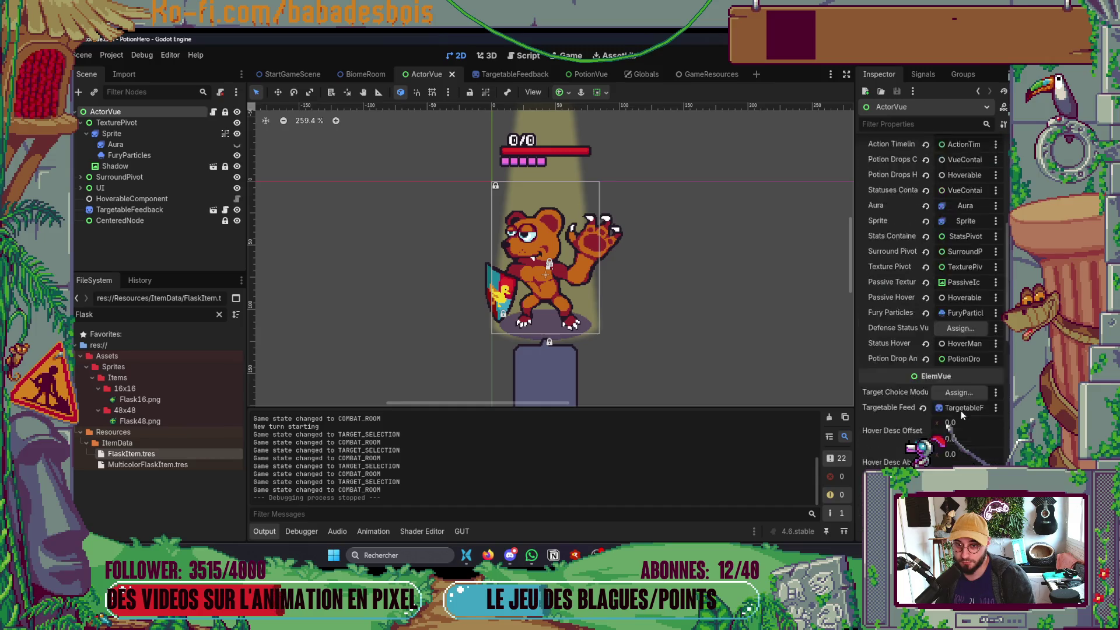
scroll(961, 410, "down", 5)
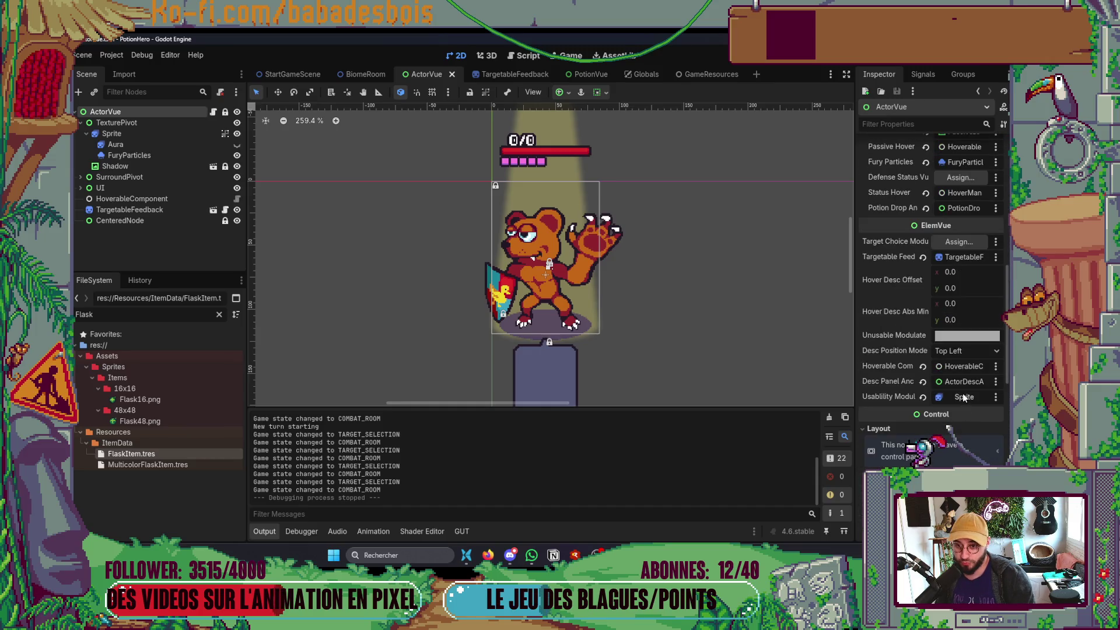
left_click(923, 397)
key("F5")
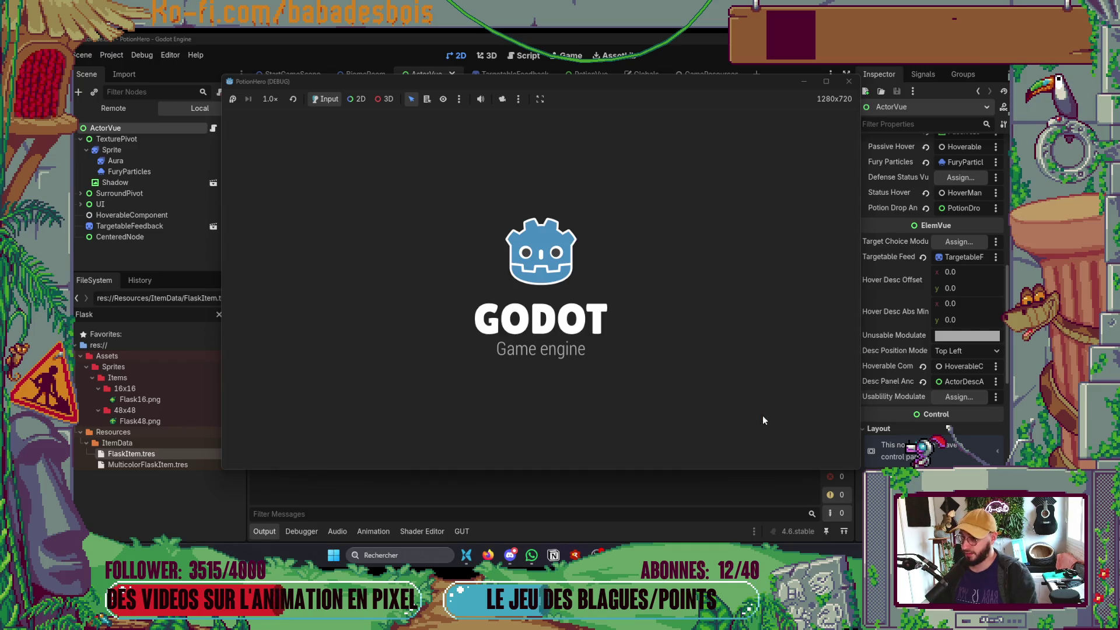
key("Return")
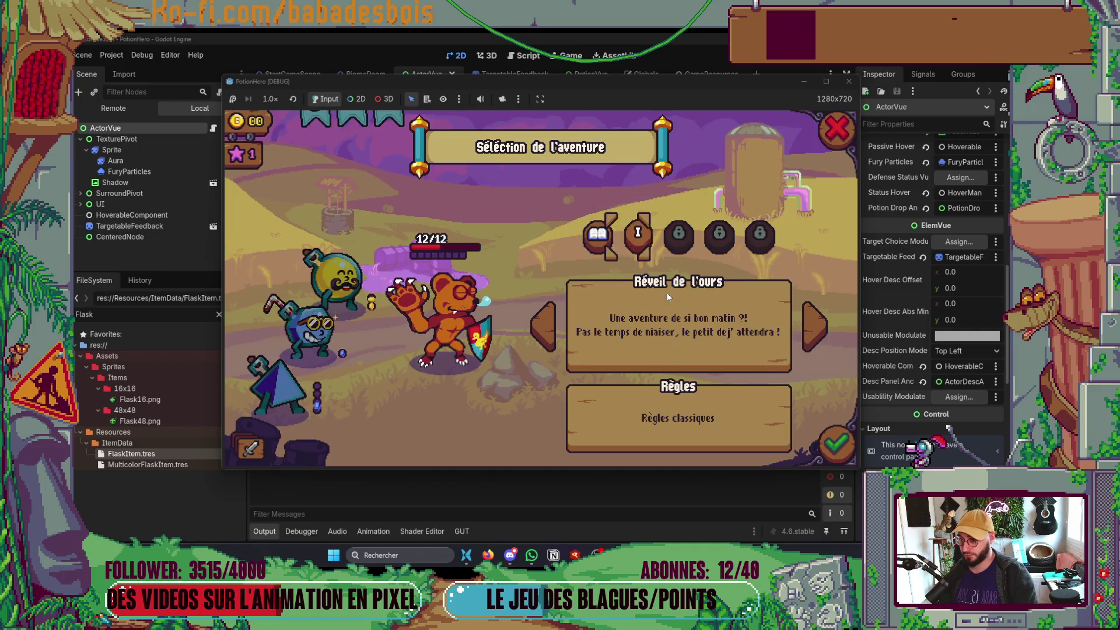
Confirm the adventure, enter the next room, and toggle the flask ally's targeting on and off
left_click(834, 441)
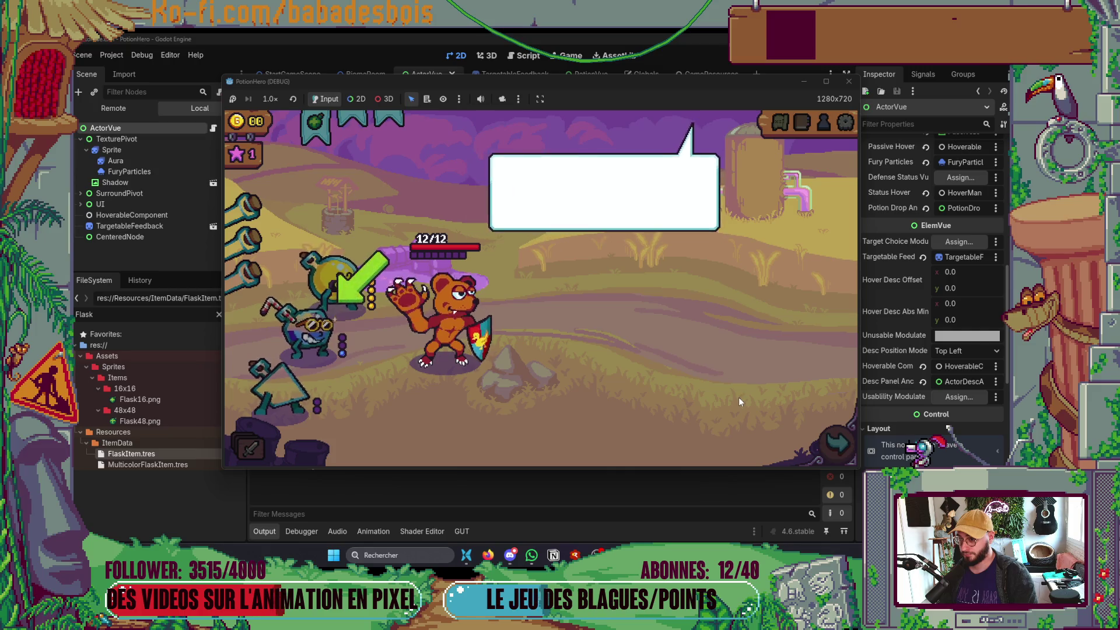
left_click(839, 446)
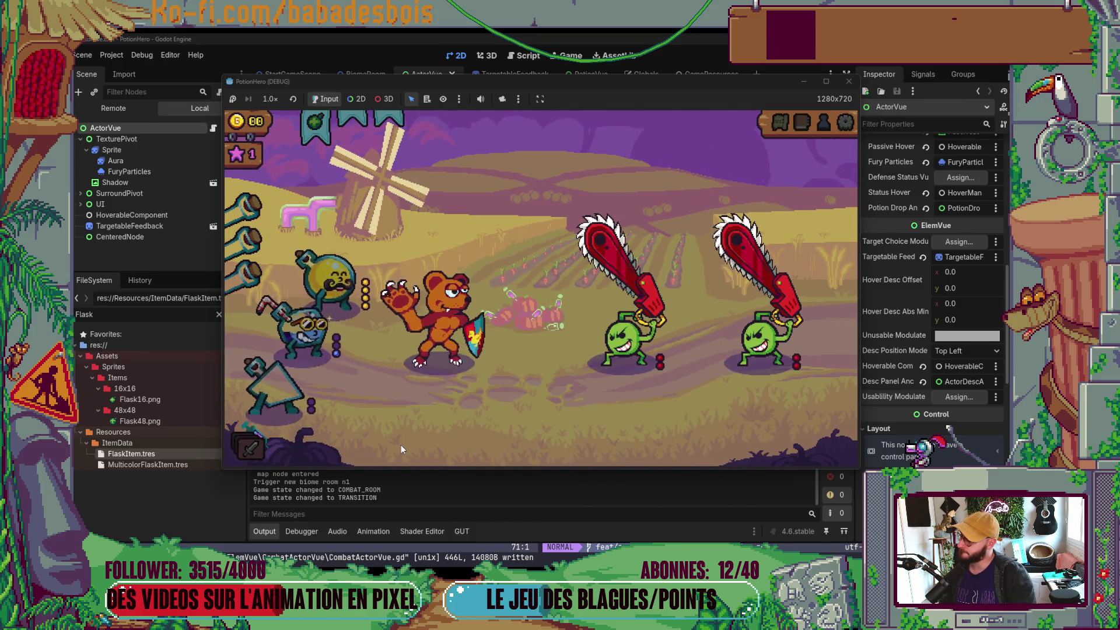
left_click(349, 290)
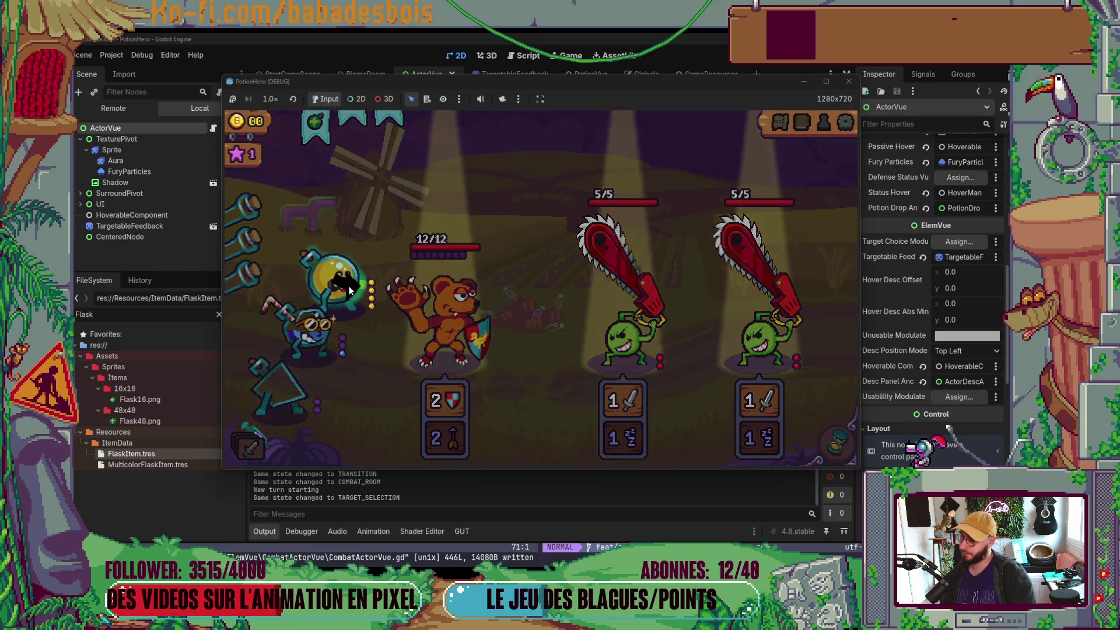
left_click(348, 290)
left_click(349, 289)
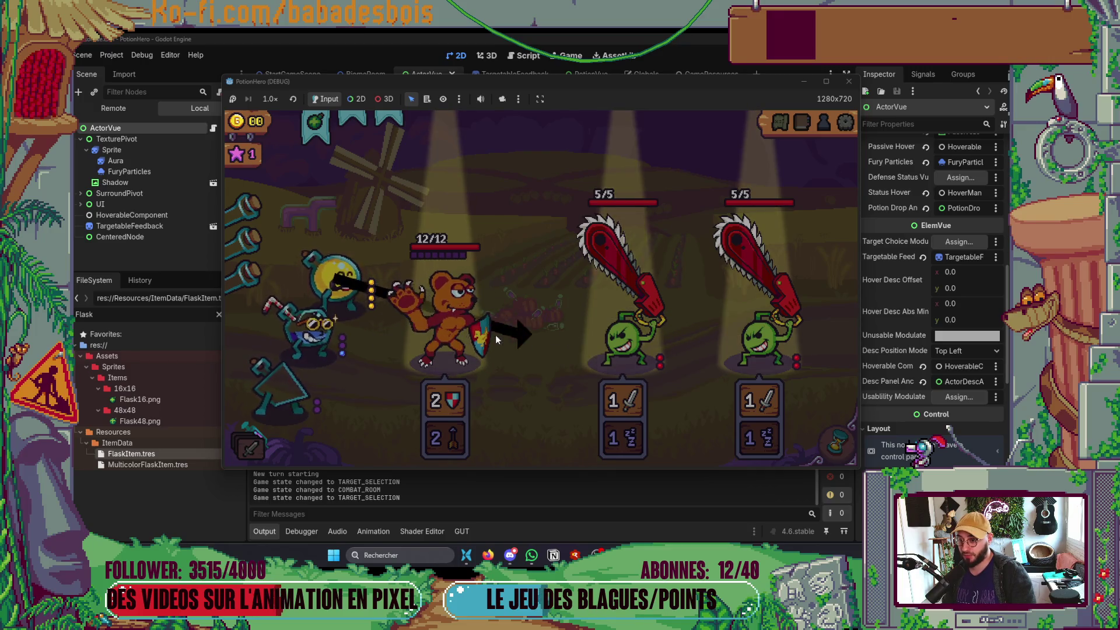
right_click(438, 332)
Repeatedly start and right-click-cancel targeting from the flask and goggled allies, then switch to Neovim
left_click(346, 288)
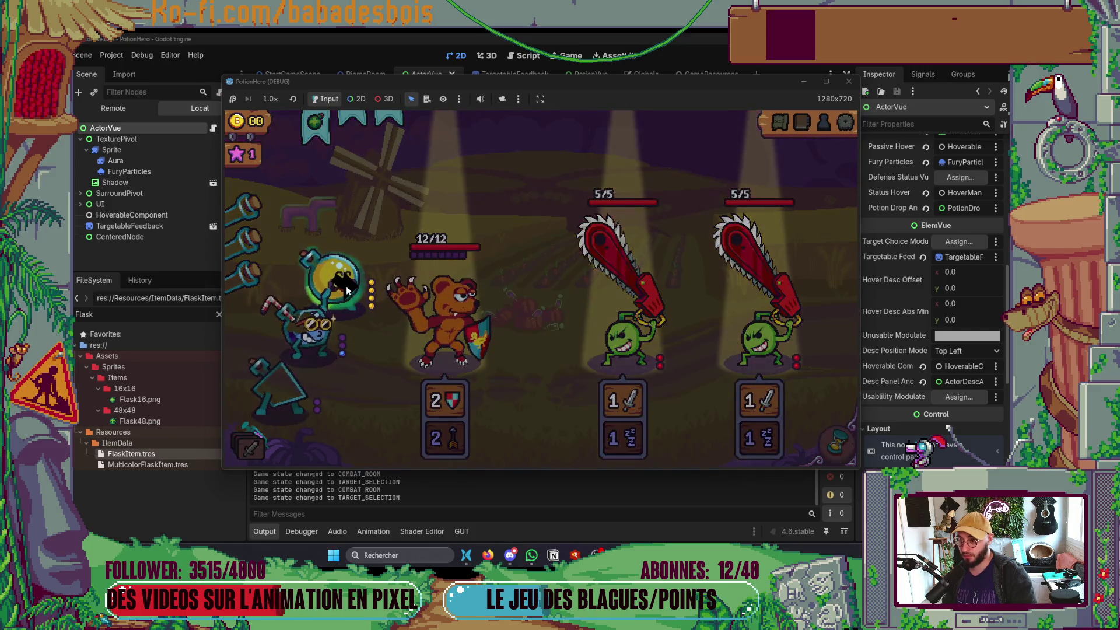
right_click(327, 312)
left_click(305, 335)
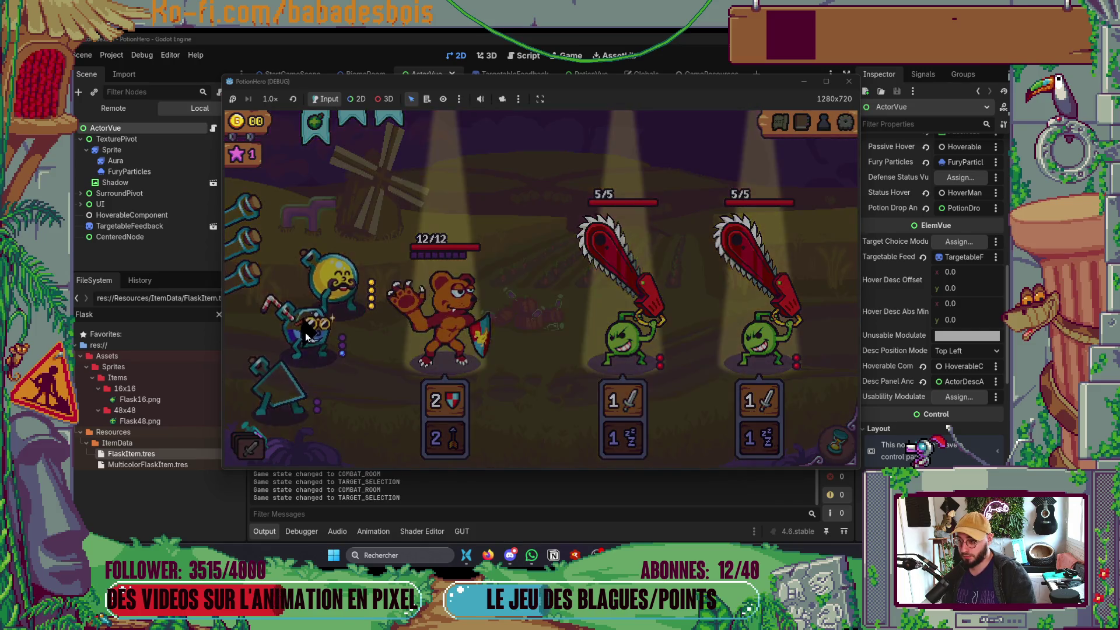
right_click(305, 335)
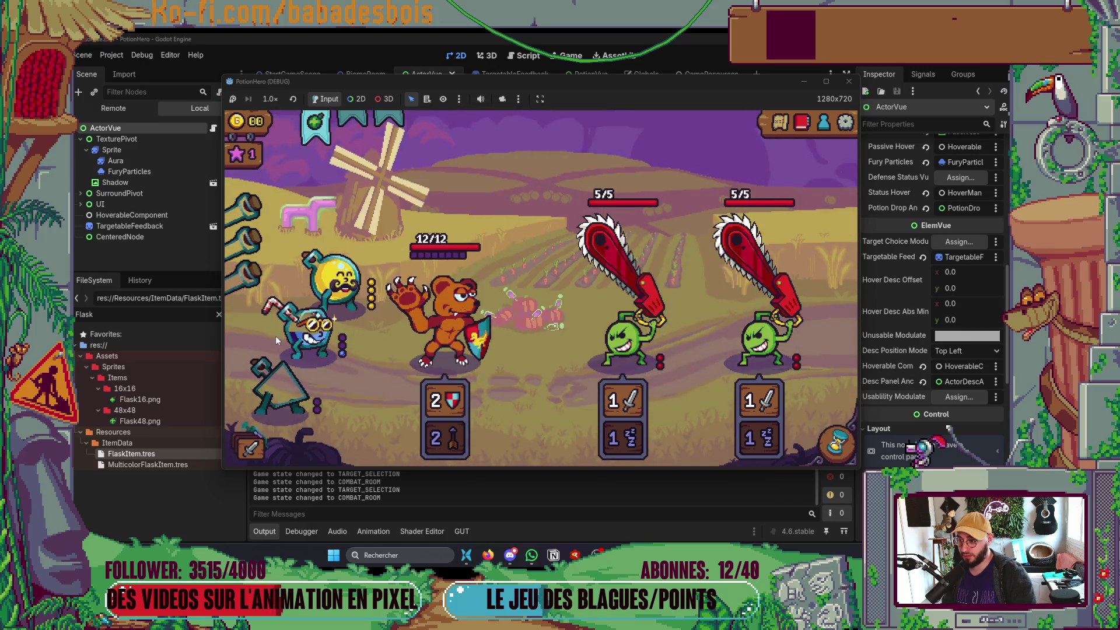
left_click(278, 336)
right_click(278, 336)
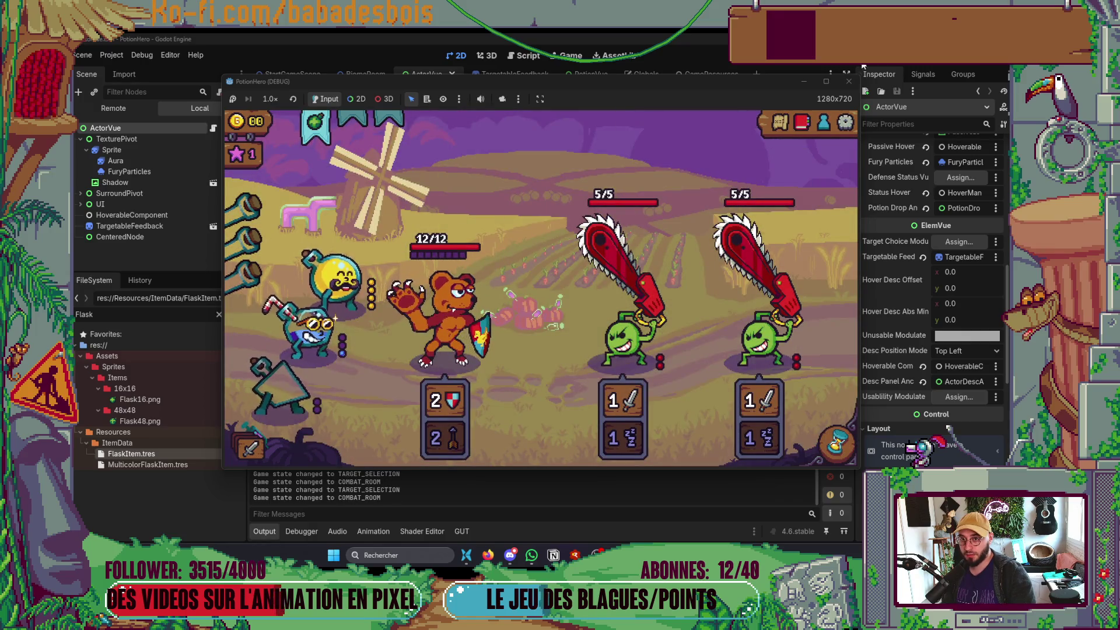
key("alt+Tab")
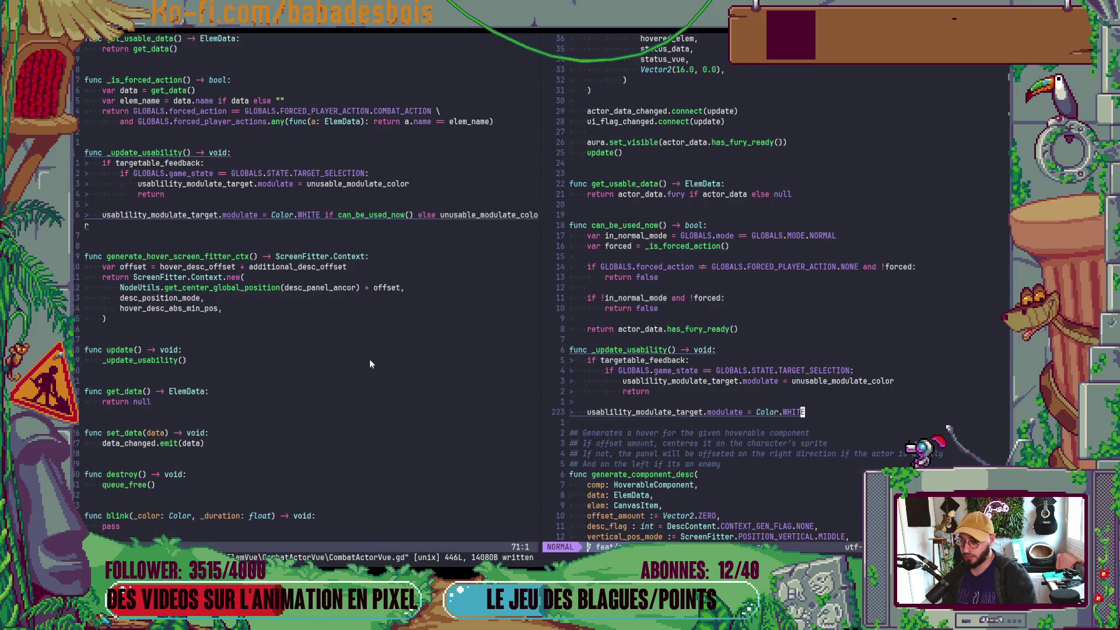
Review CombatActorVue's _update_usability targetable_feedback check by line-selecting it, then move to the ElemVue.gd split
scroll(371, 362, "down", 2)
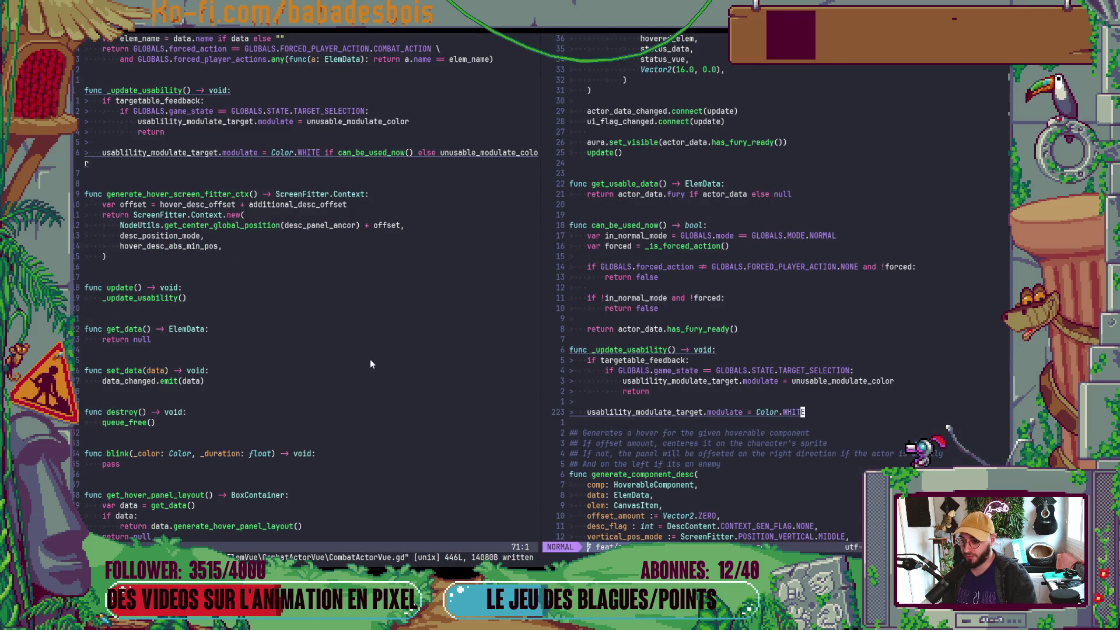
left_click_drag(701, 342, 715, 422)
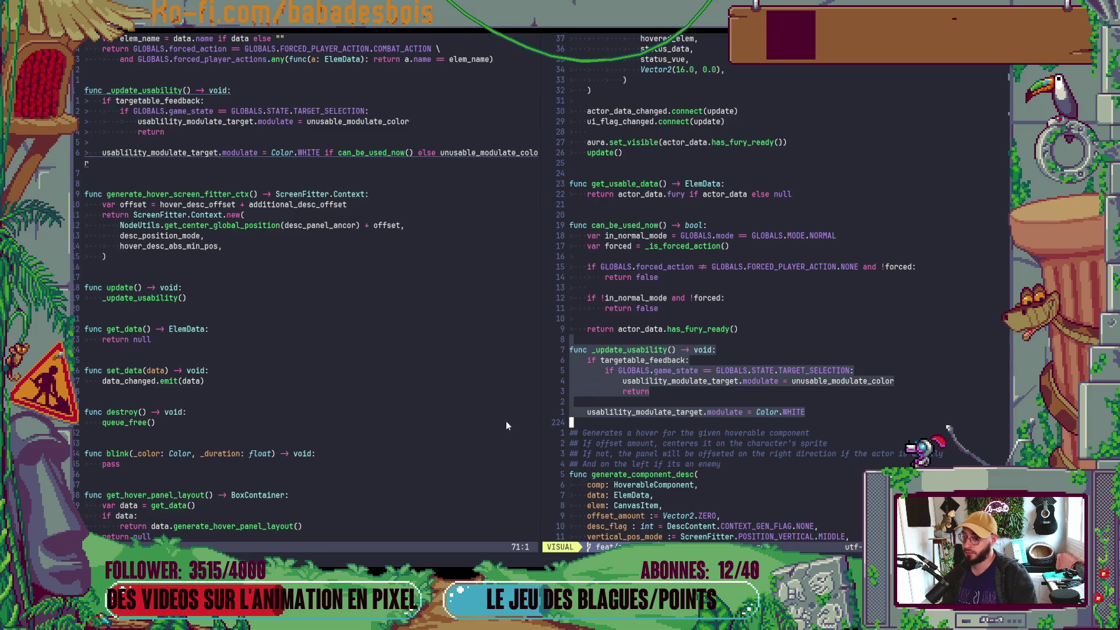
left_click(705, 361)
key("shift+v")
key("j")
key("j")
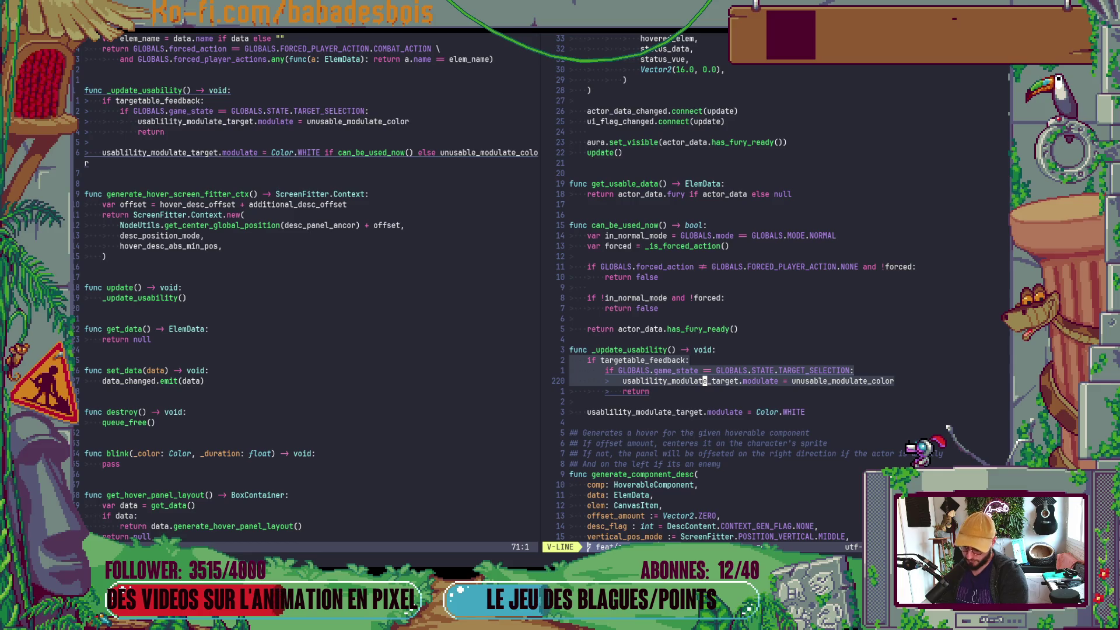
key("j")
key("Escape")
key("ctrl+w")
key("h")
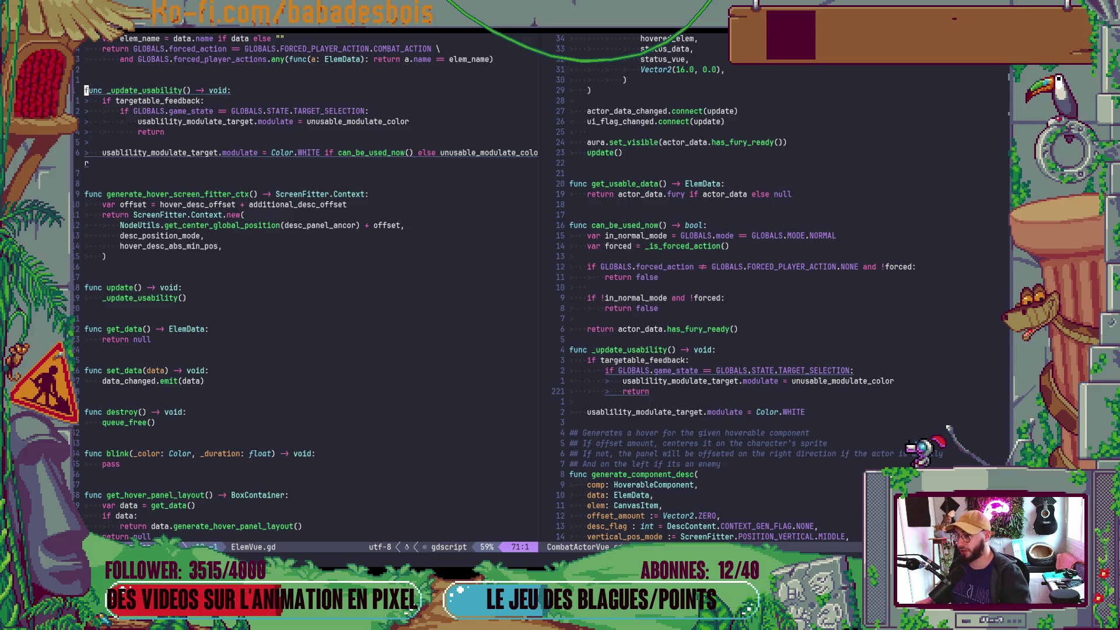
Extend the targeting condition with a continued line testing targetable_feedback.state against TargetableFeedback.STATE.TARGETABLE
left_click(329, 110)
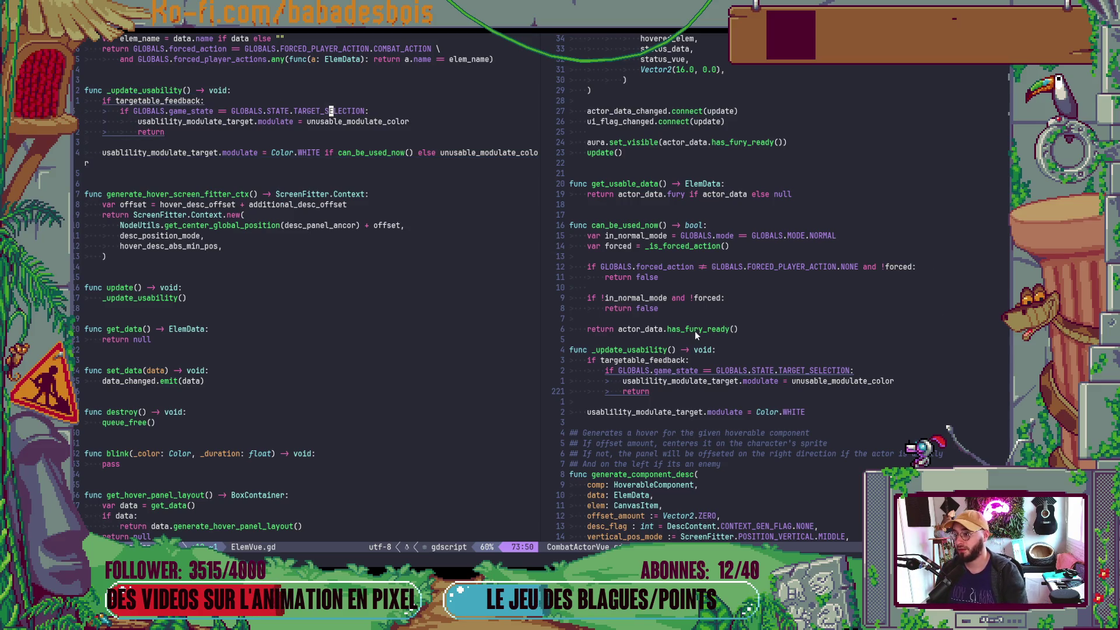
type("ea")
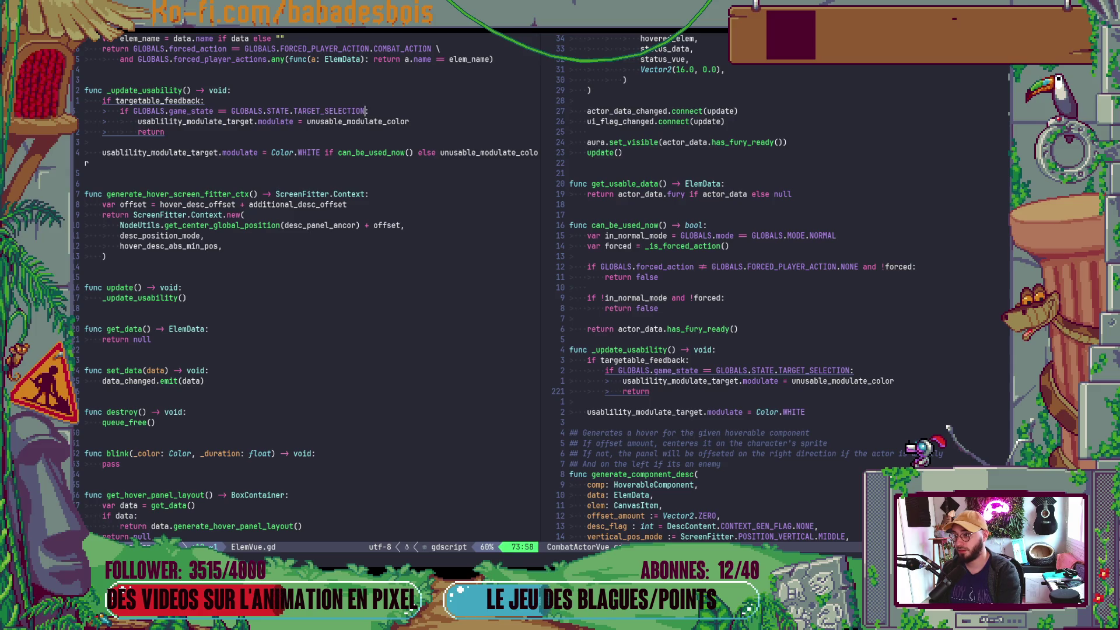
type("d ta")
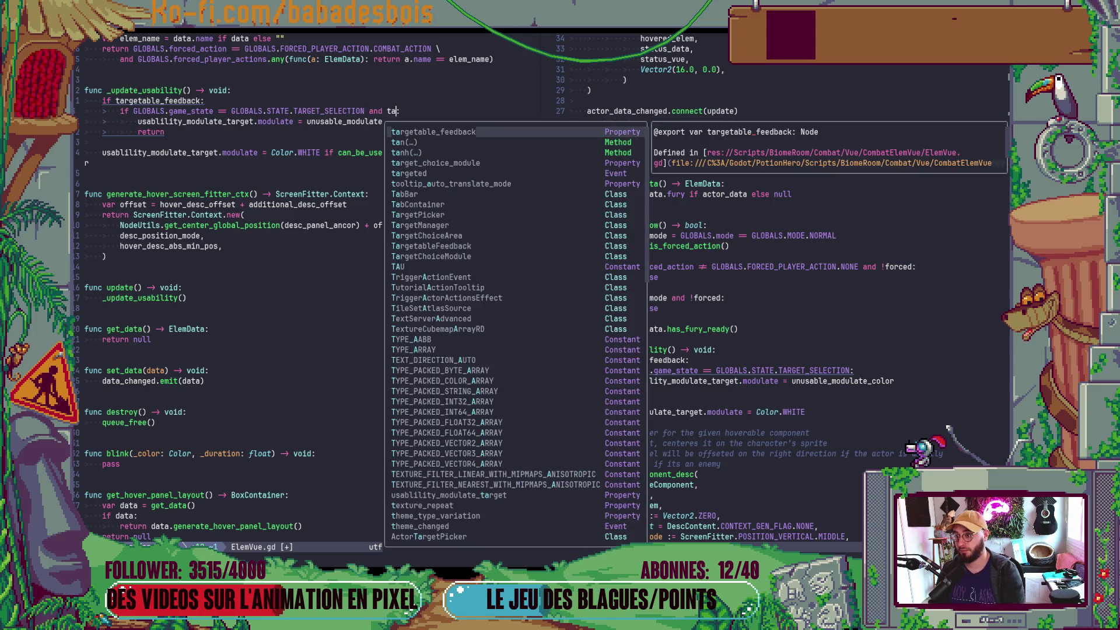
key("BackSpace")
key("BackSpace")
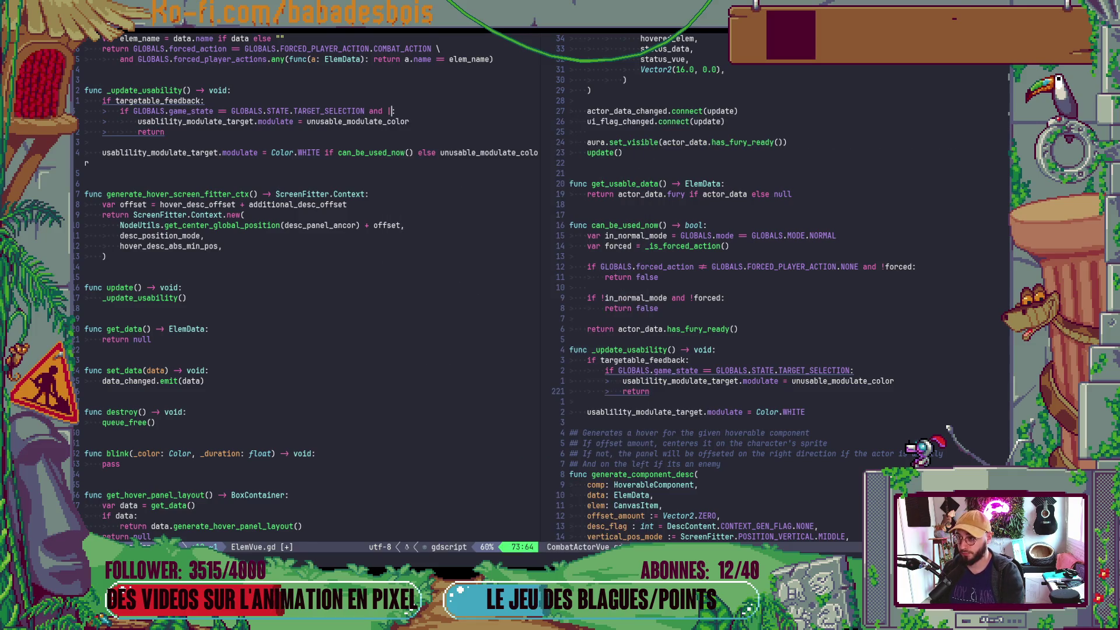
type("\\")
key("Return")
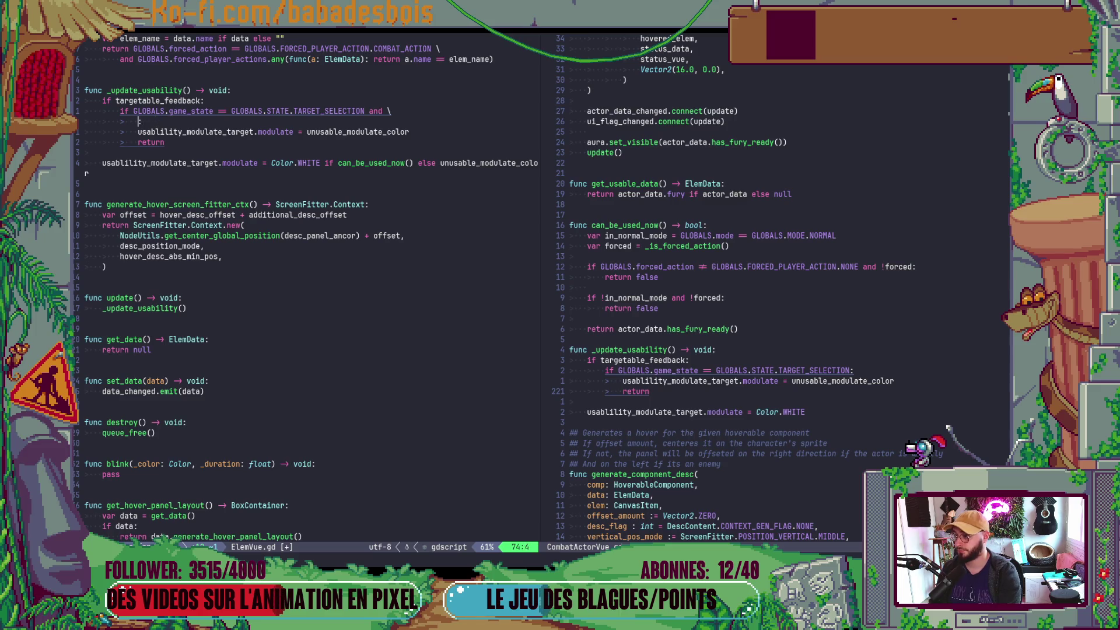
type("targetable_feedback")
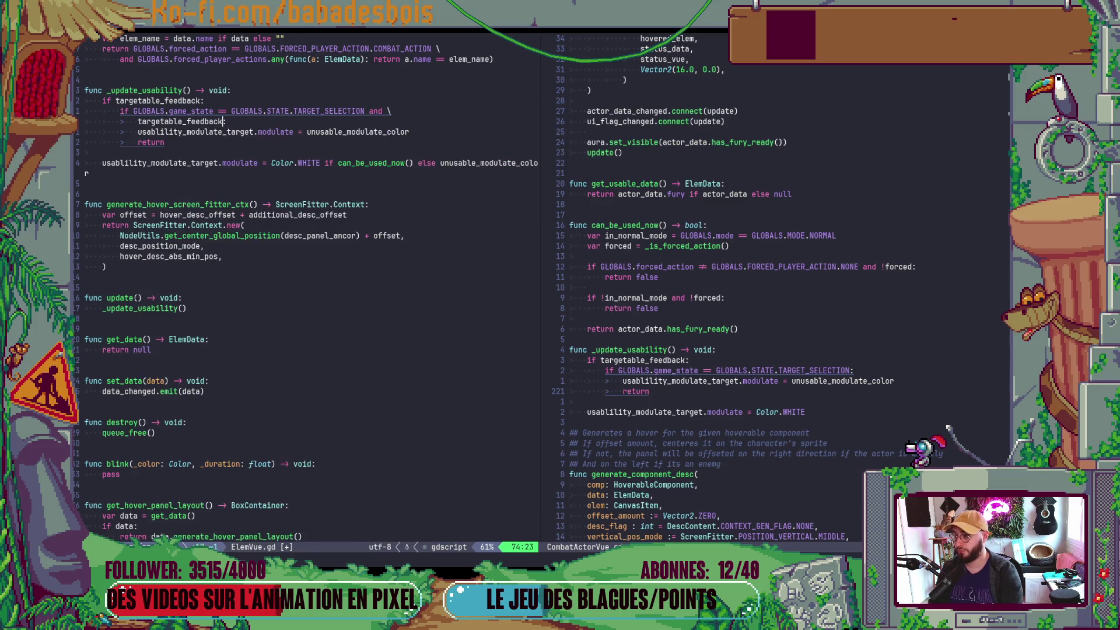
type(".s")
type("state == S")
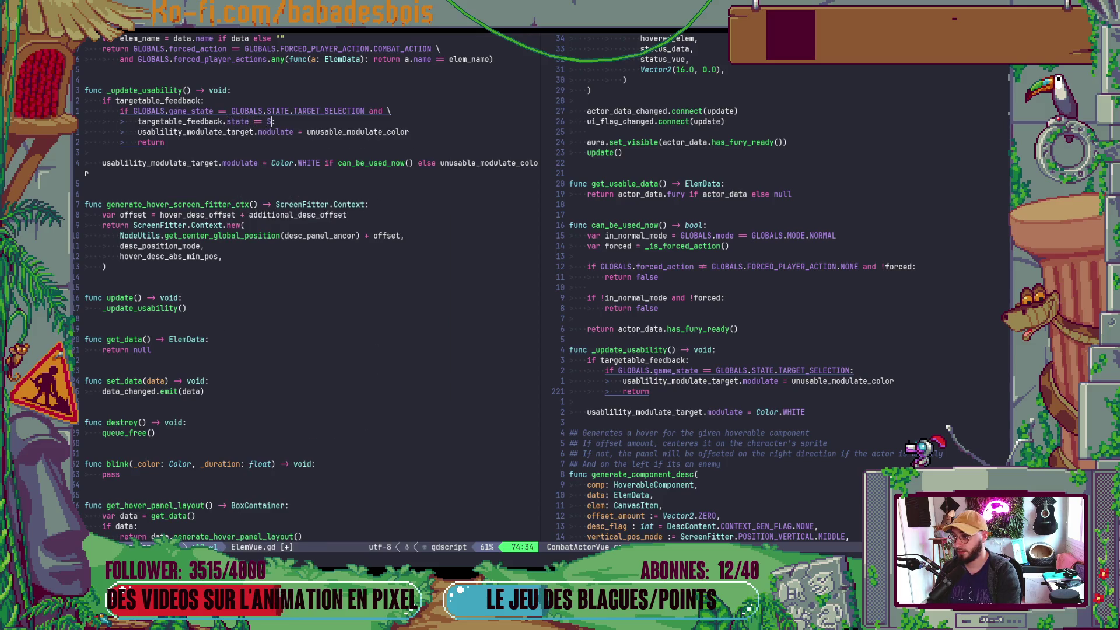
key("BackSpace")
type("Tar")
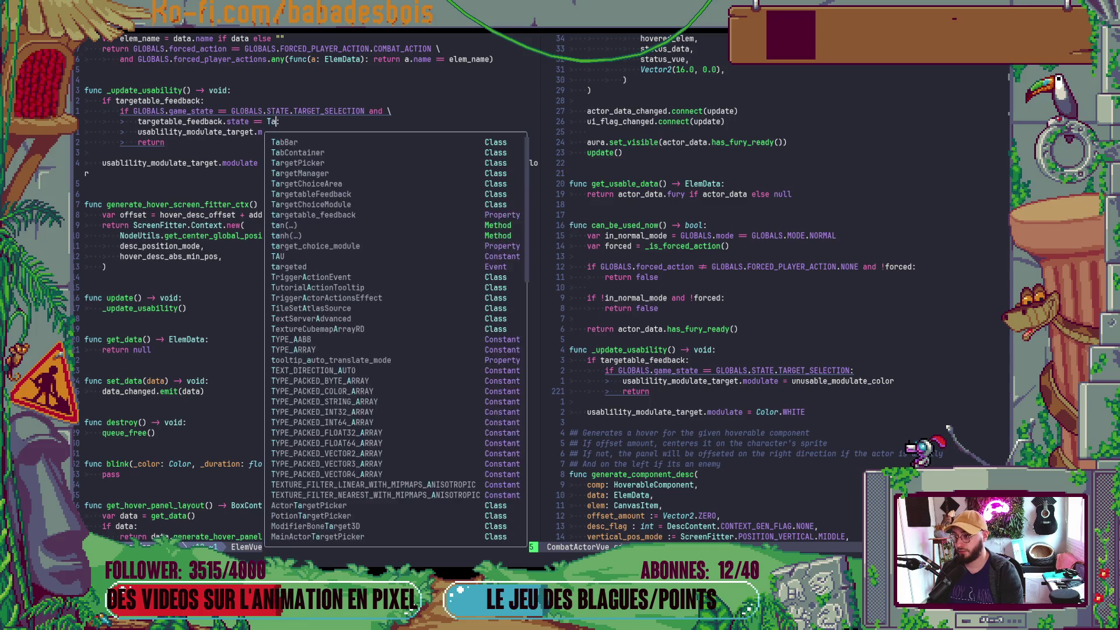
type("g")
key("Down")
key("Down")
key("Down")
key("Return")
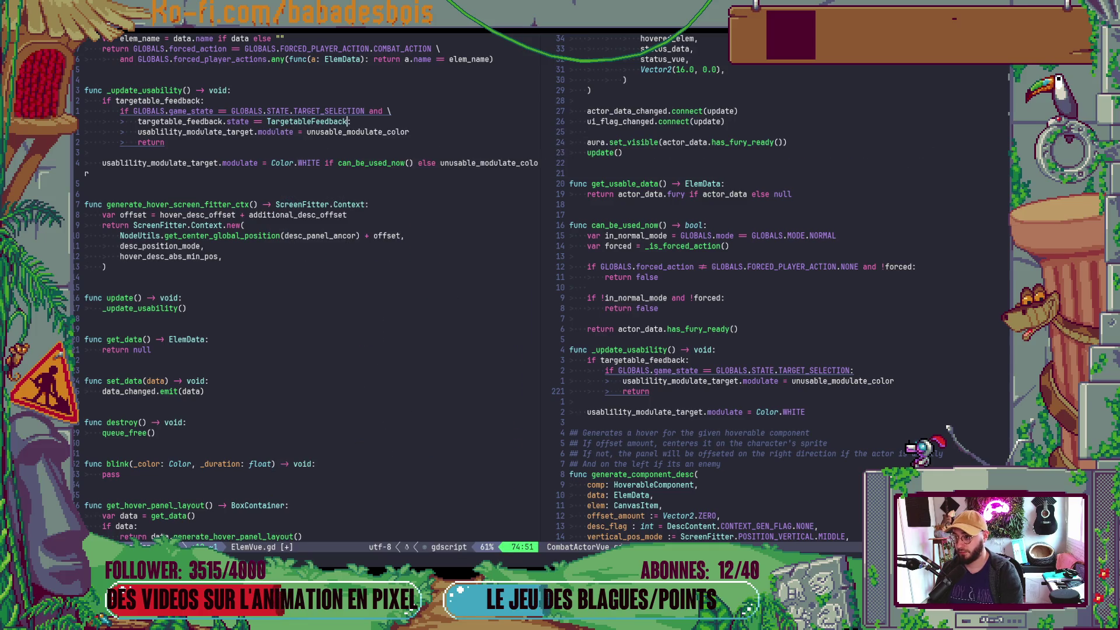
type(".STATE.")
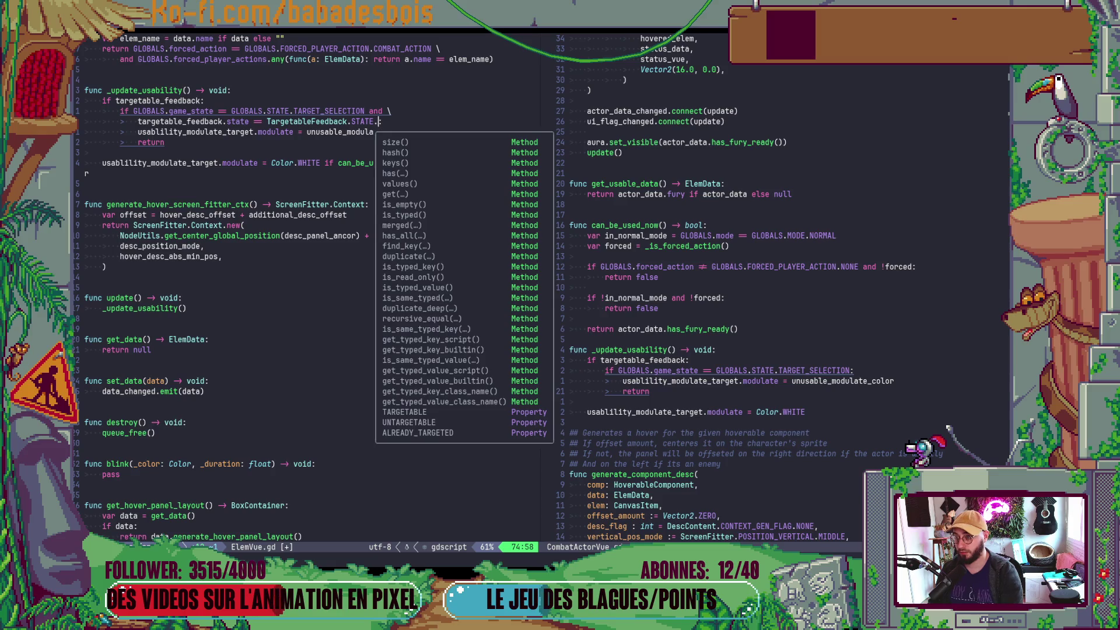
type("TA")
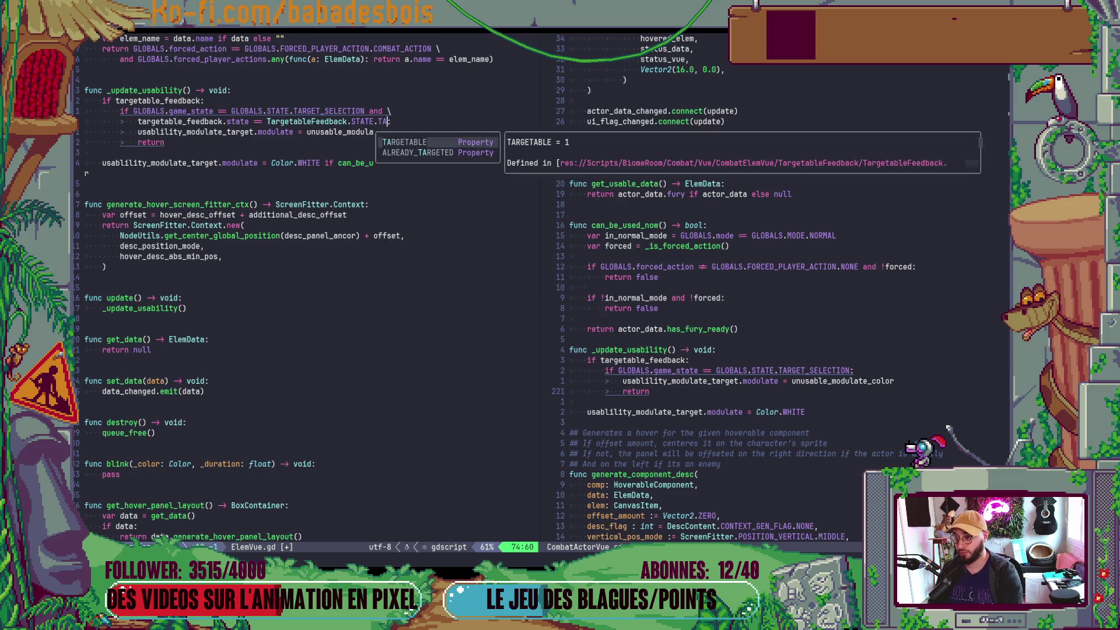
key("Return")
key("Escape")
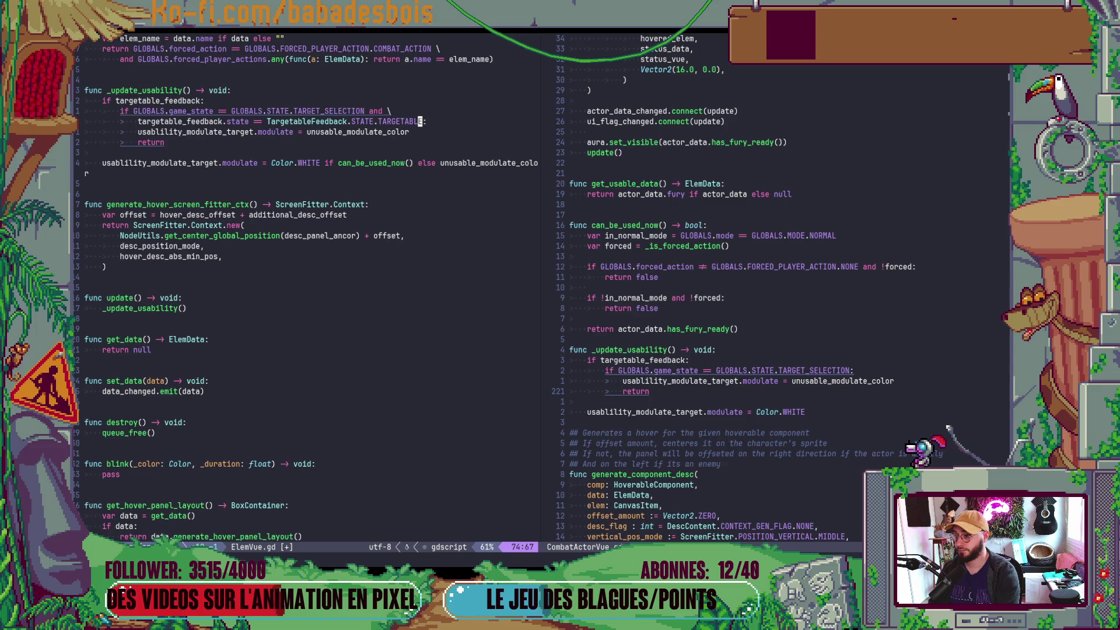
Fix the indentation of condition lines 73-74, save CombatActorVue.gd, and rerun the game in Godot
left_click(254, 121)
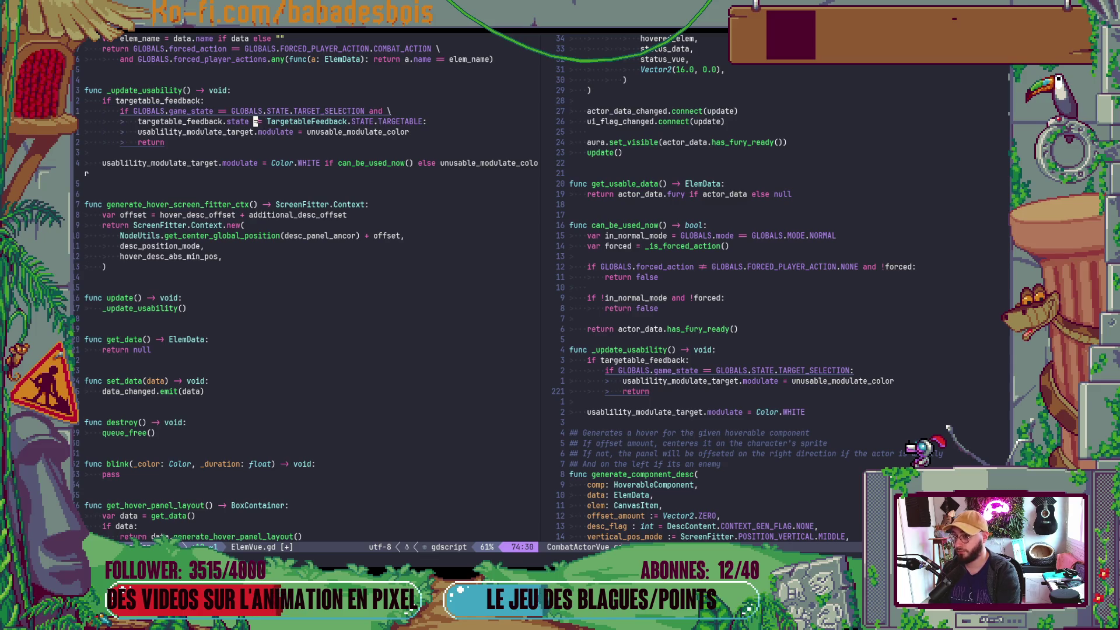
key("V")
key("less")
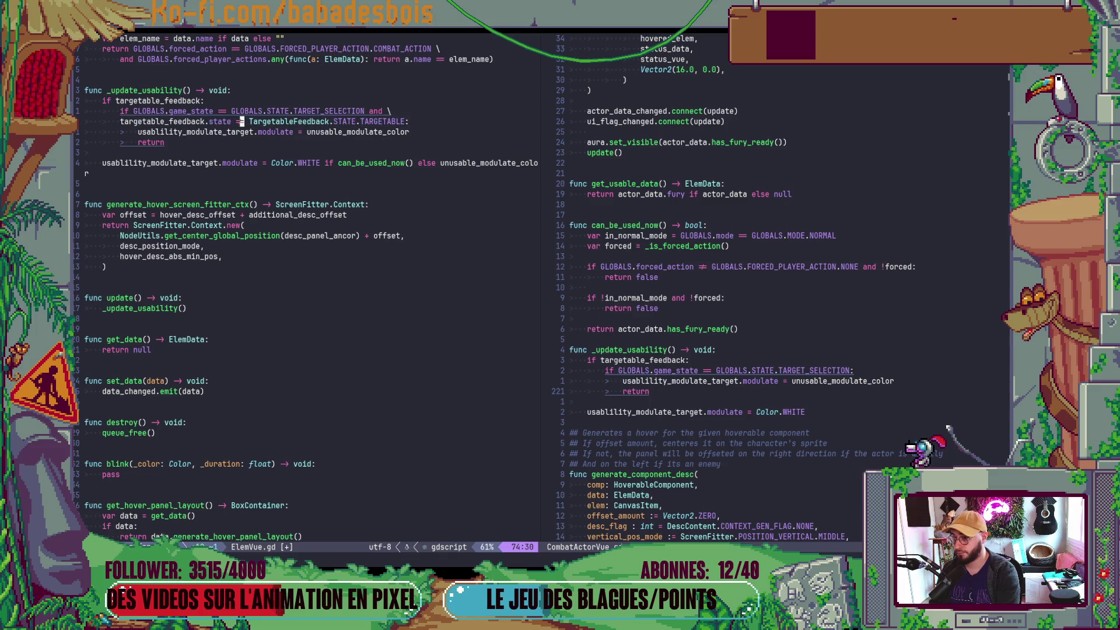
key("V")
key("k")
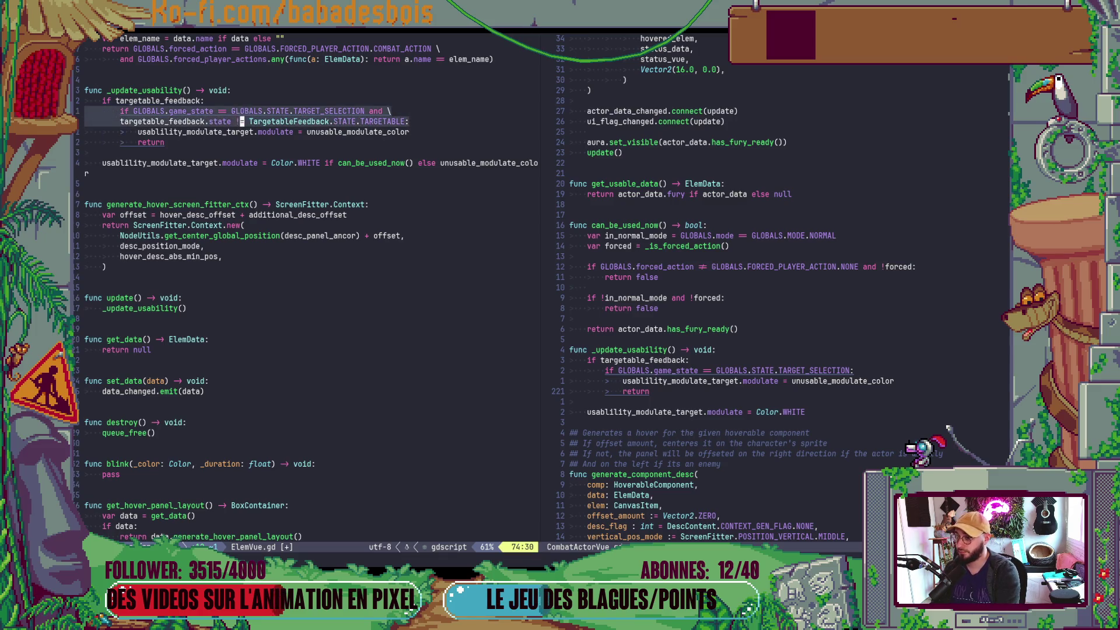
key("greater")
key("u")
key("u")
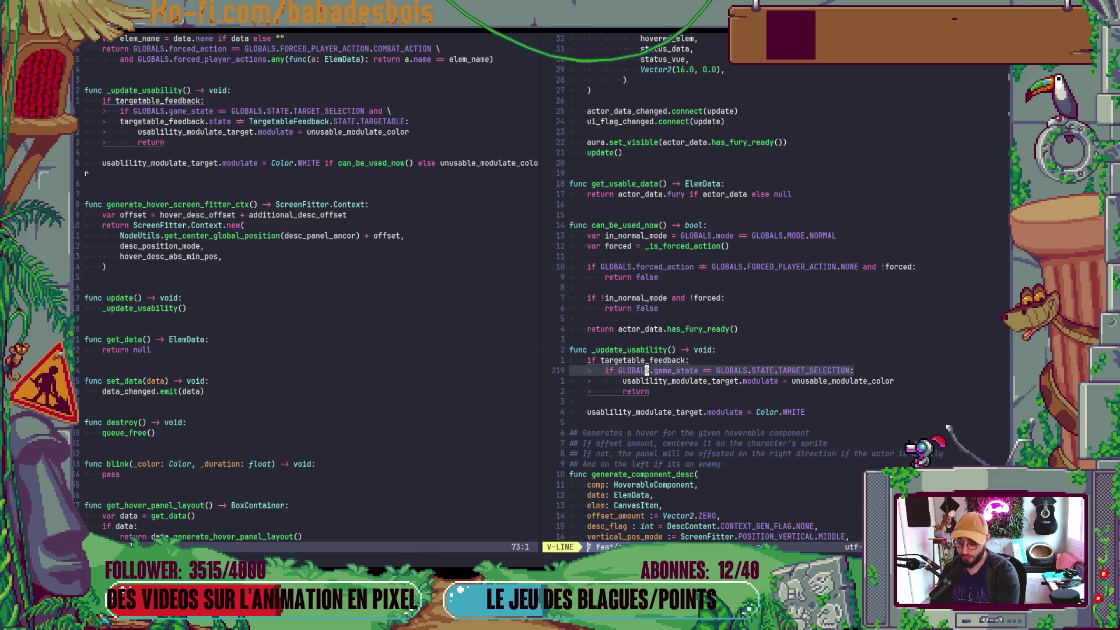
key("colon")
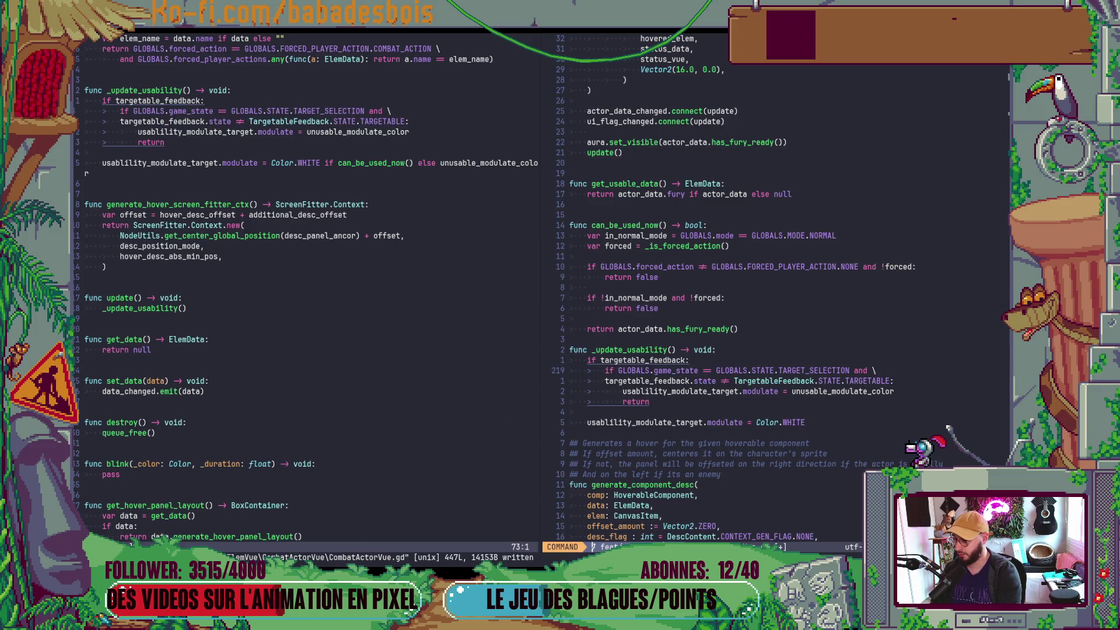
key("alt+Tab")
key("F5")
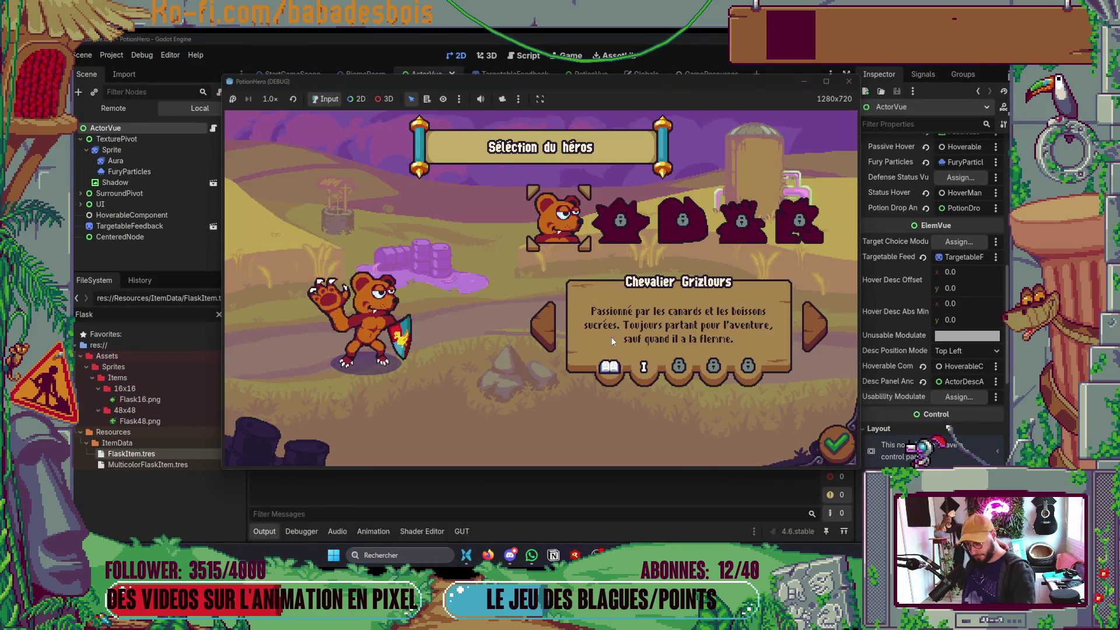
Pass hero selection, start an adventure, clear the tutorial, and enter the Ferme malfamée Combat node
key("Return")
left_click(638, 233)
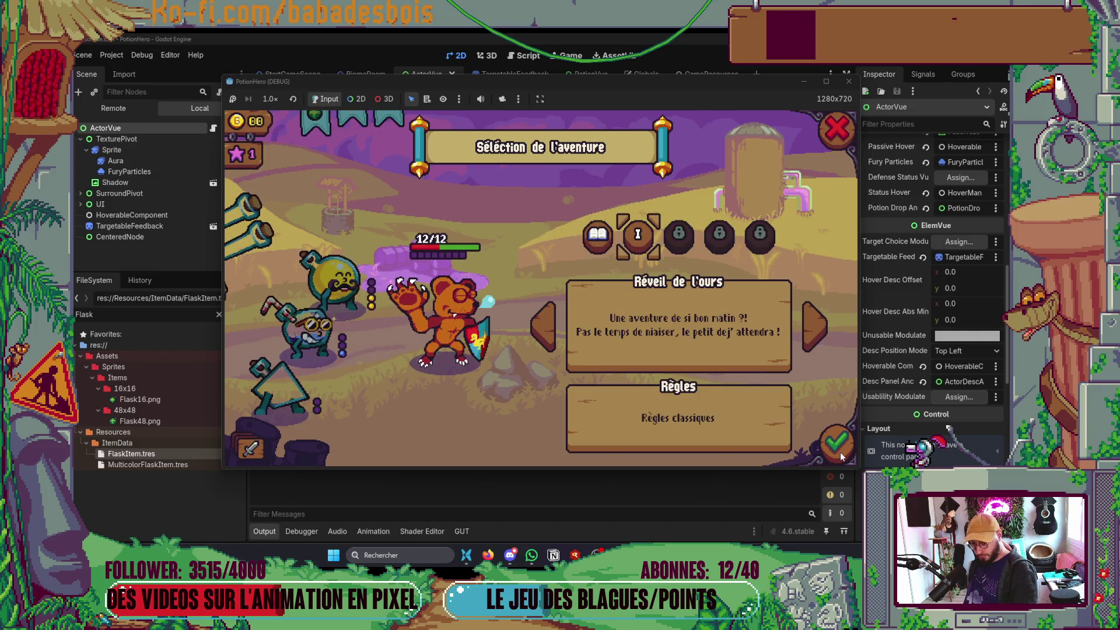
left_click(838, 447)
left_click(634, 386)
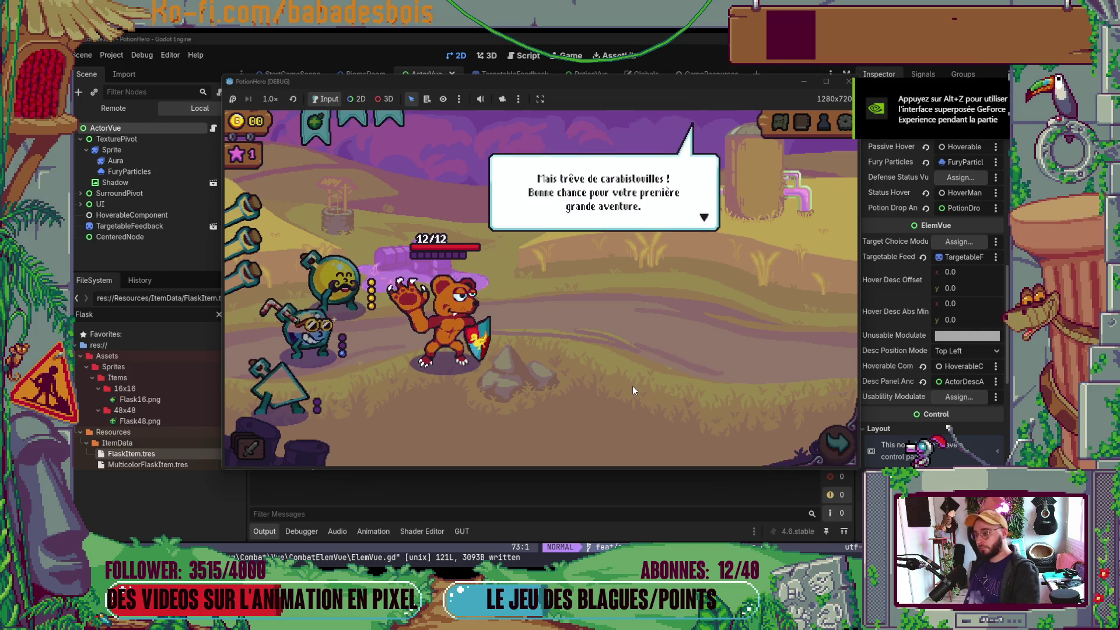
left_click(632, 386)
left_click(838, 444)
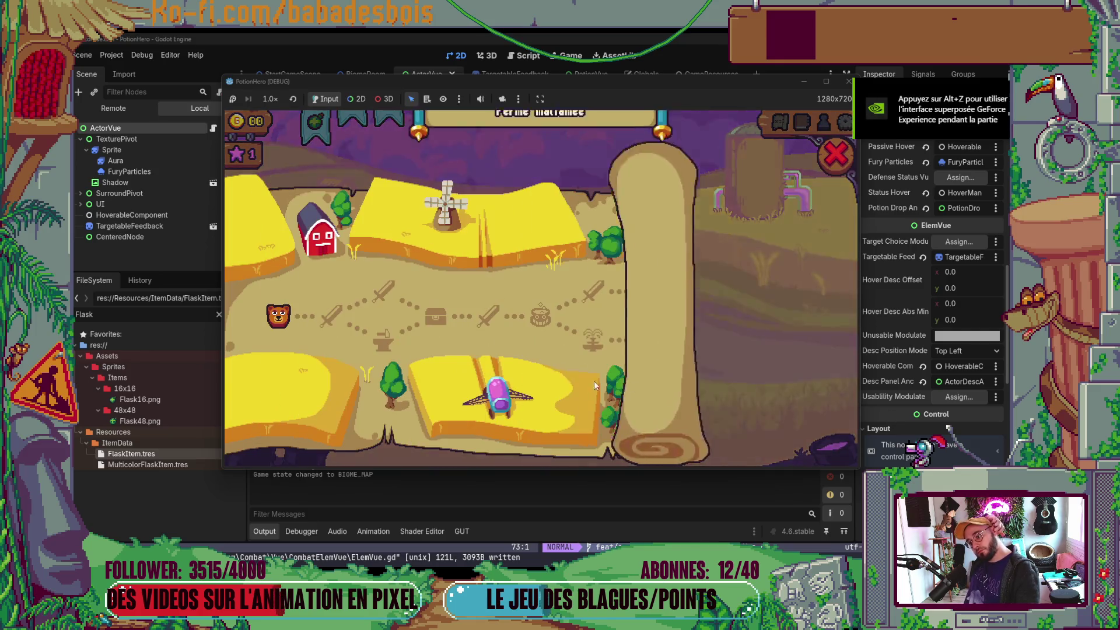
left_click(345, 311)
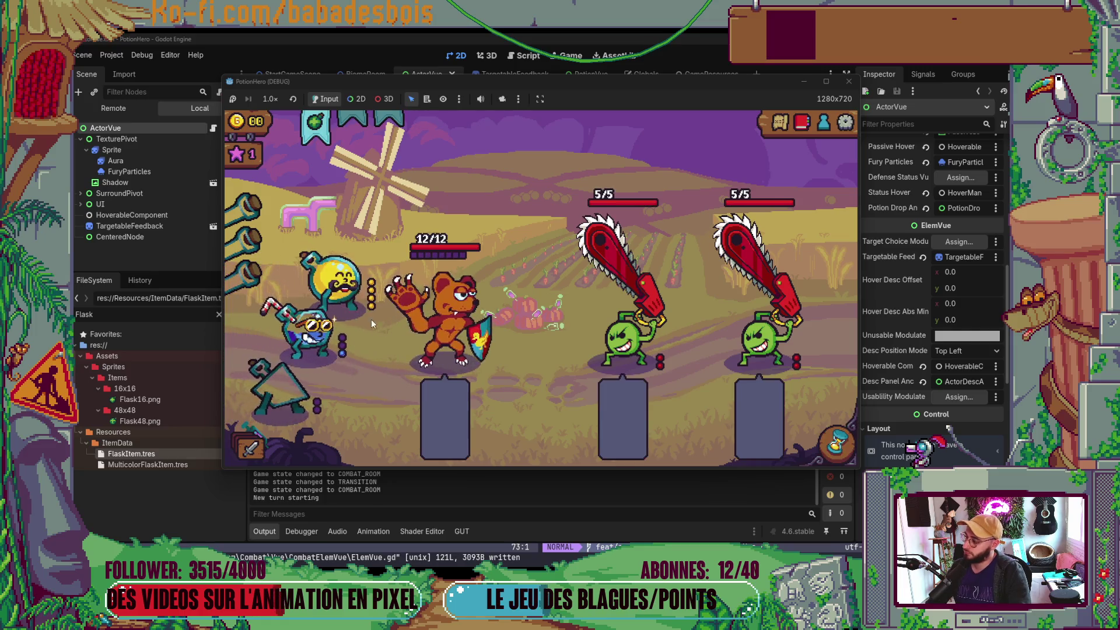
Toggle flask target selection several times, apply flasks to a target and an ally, then close the game
left_click(325, 131)
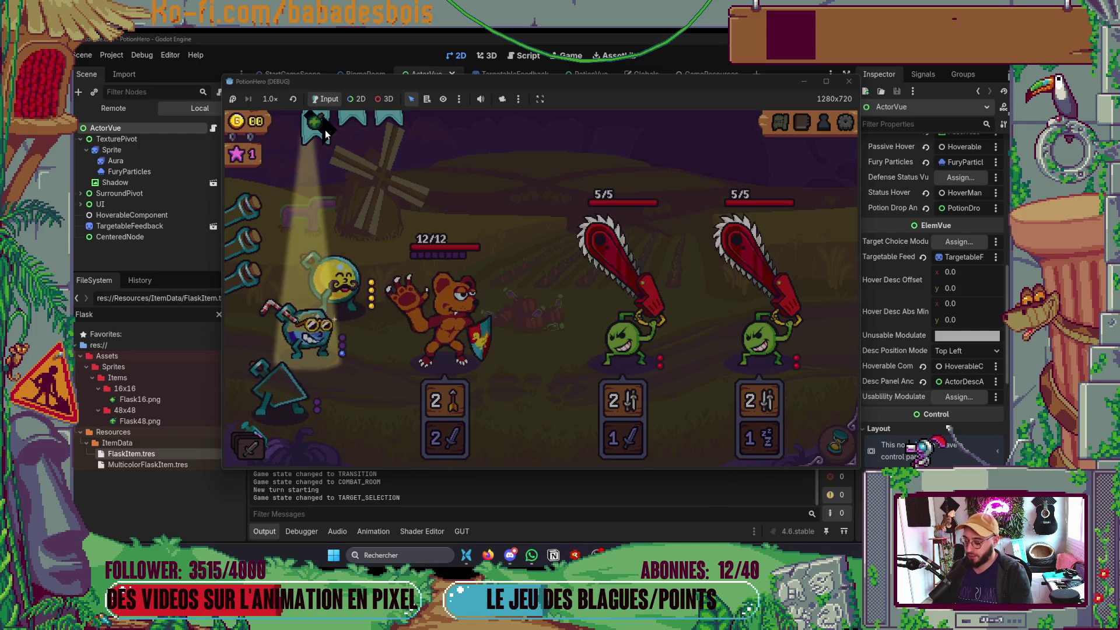
left_click(324, 129)
left_click(324, 129)
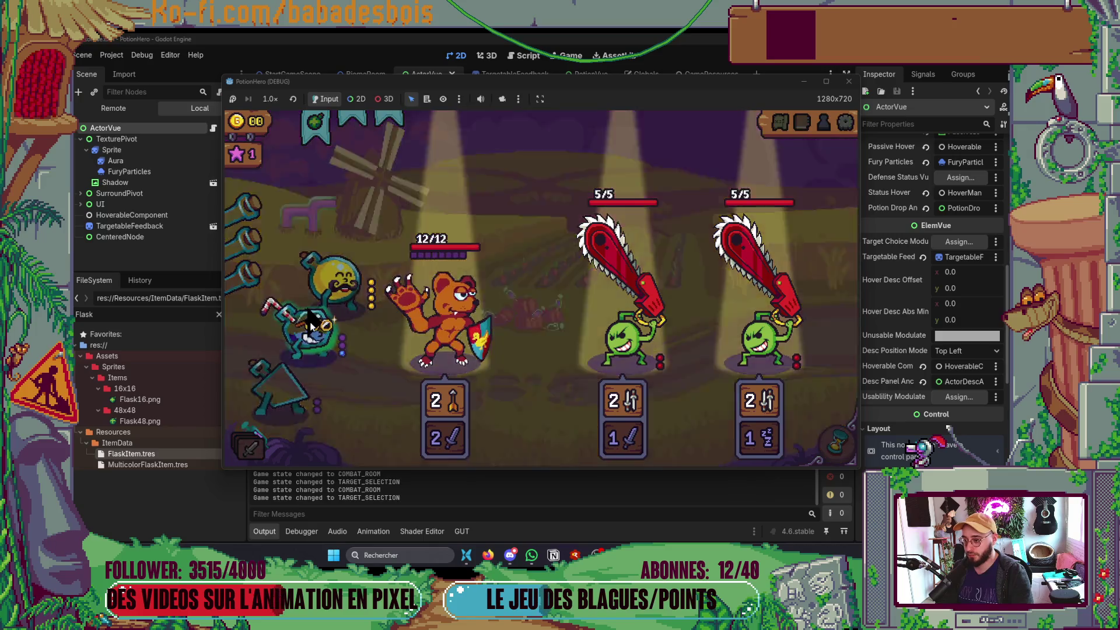
left_click(498, 330)
left_click(325, 124)
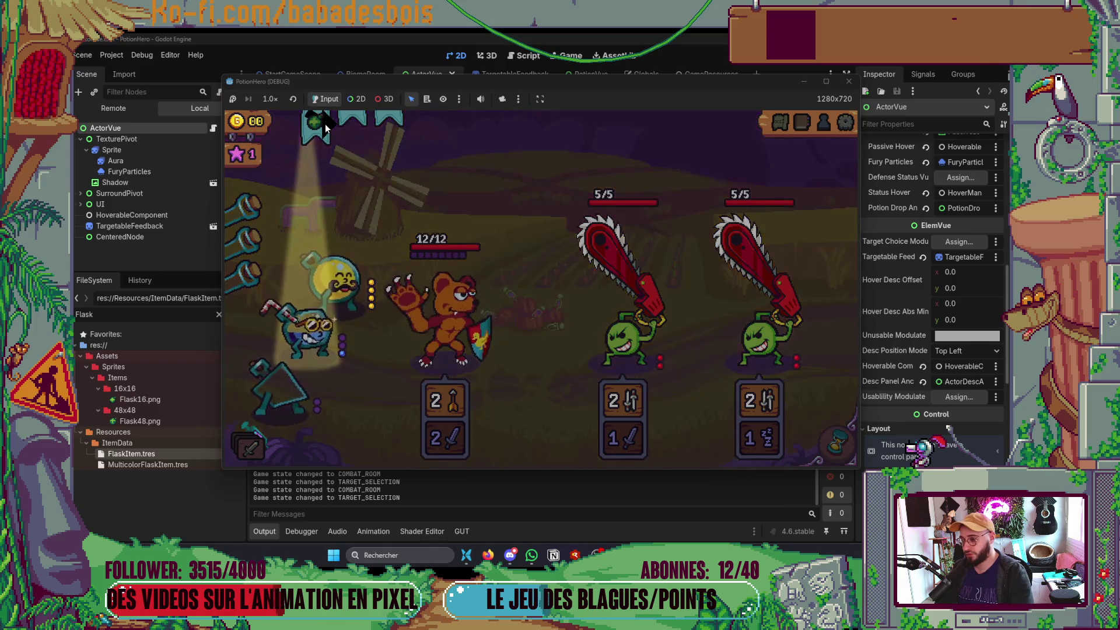
left_click(324, 124)
left_click(313, 125)
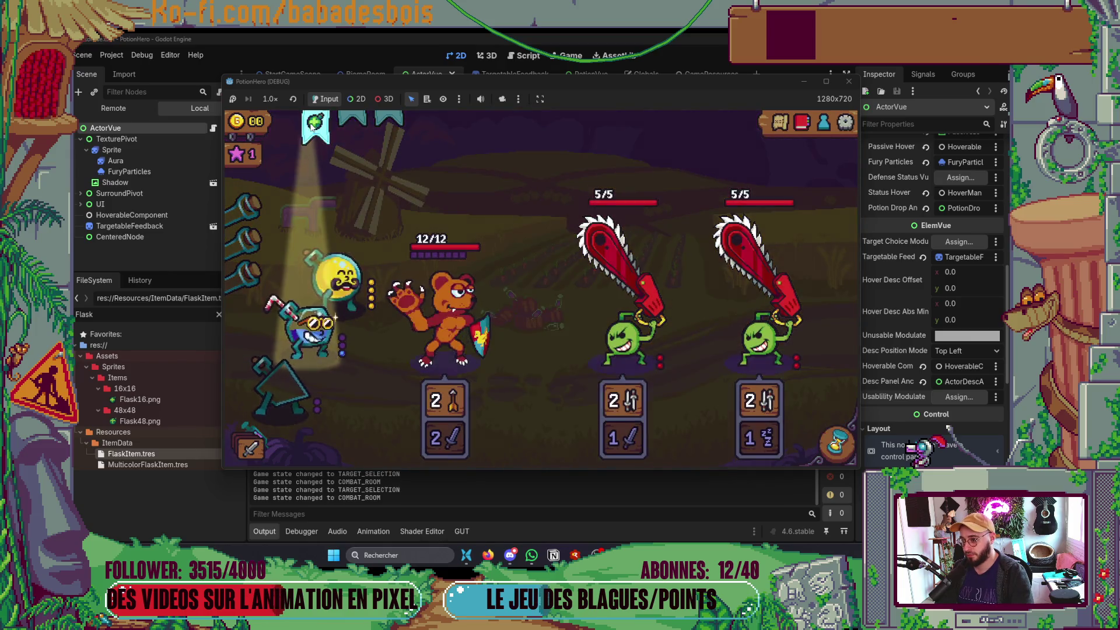
left_click(306, 330)
left_click(306, 330)
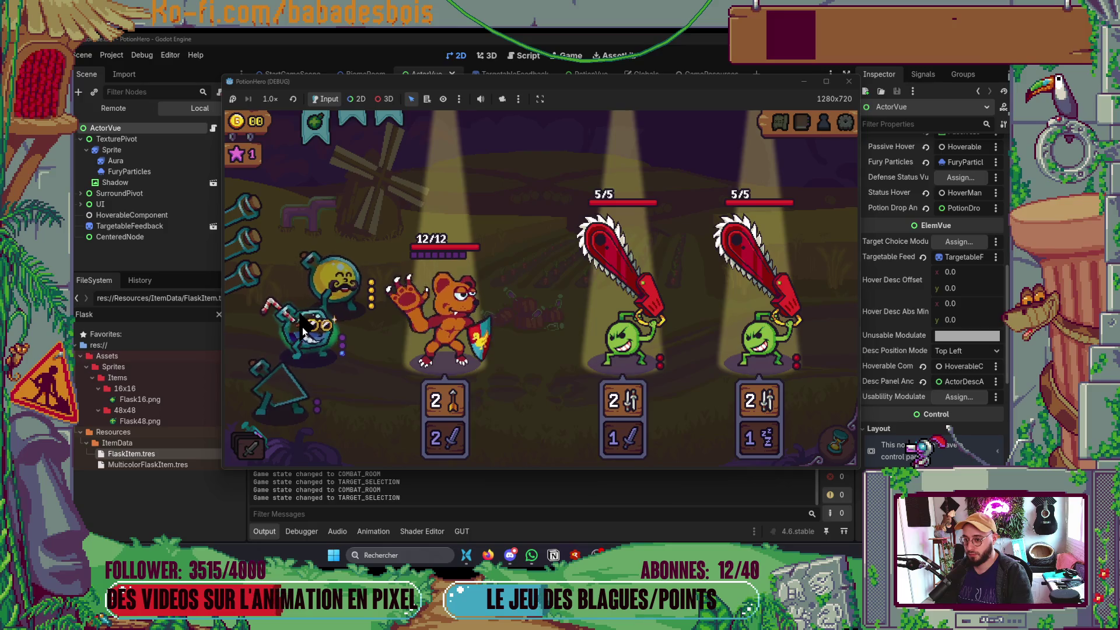
left_click(344, 380)
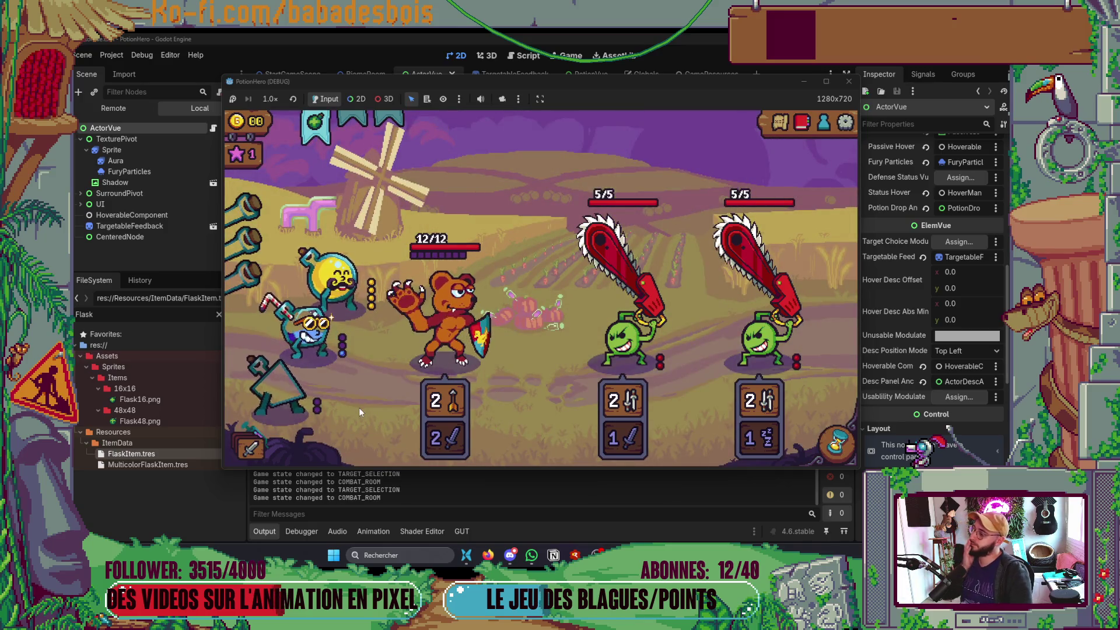
left_click(849, 81)
key("alt+Tab")
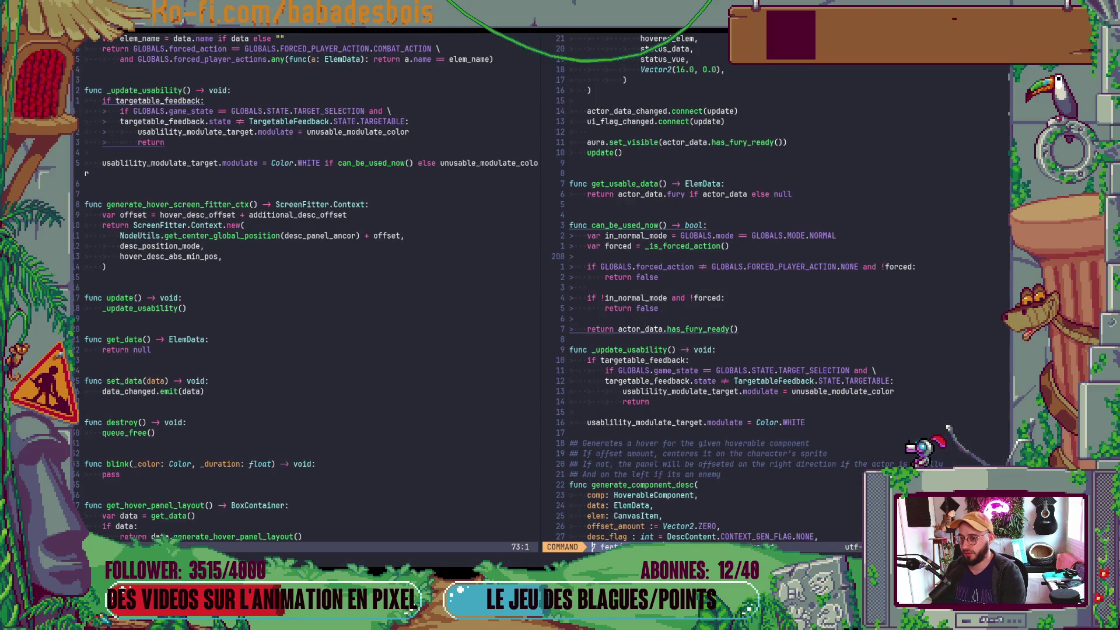
Add a blank line below the final return, then open PotionVue.gd via the file finder
key("j")
key("j")
key("v")
key("i")
key("p")
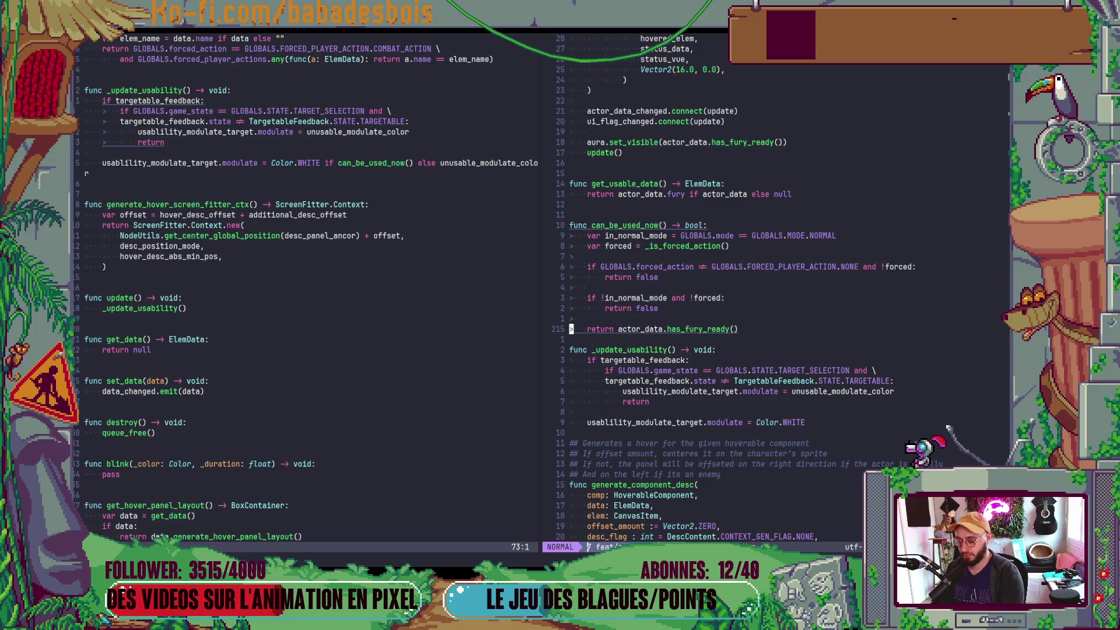
key("colon")
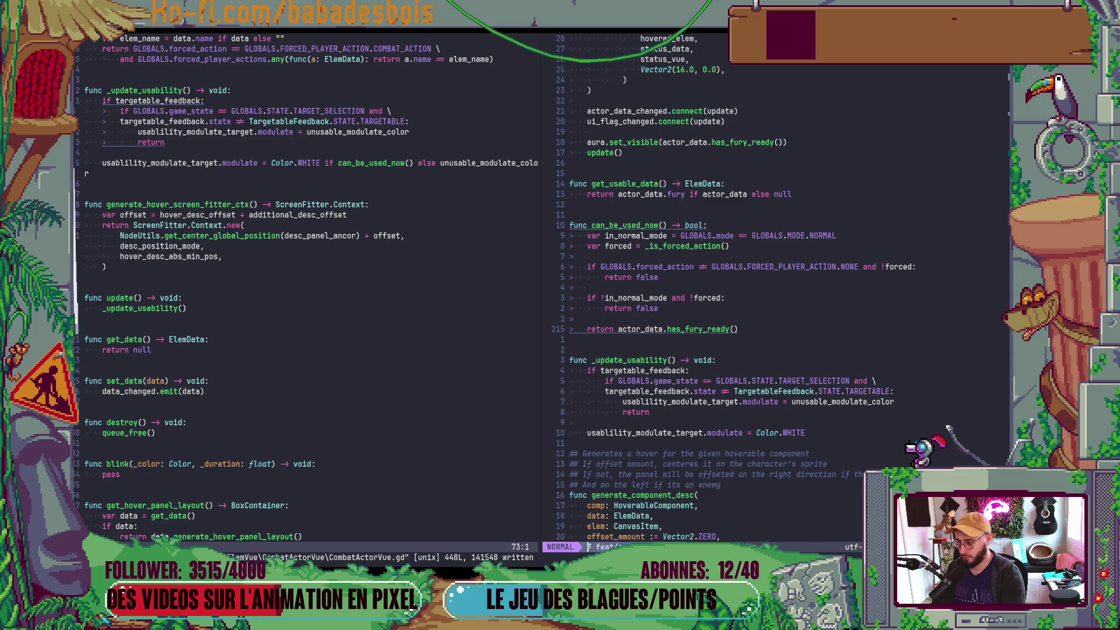
key("Escape")
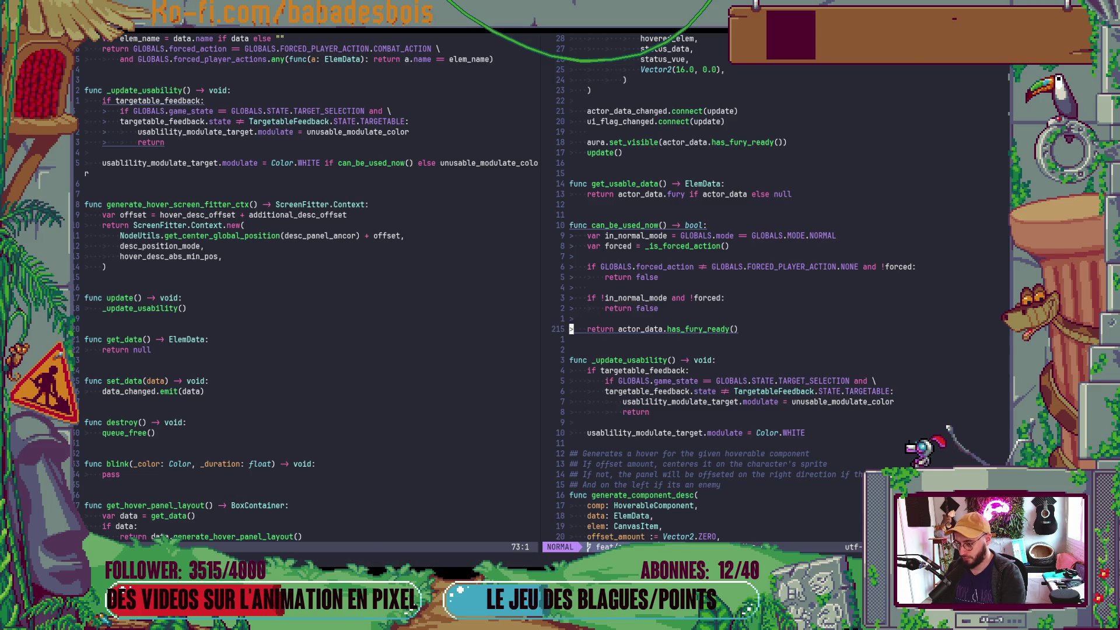
key("space")
key("f")
key("f")
type("PotionVue")
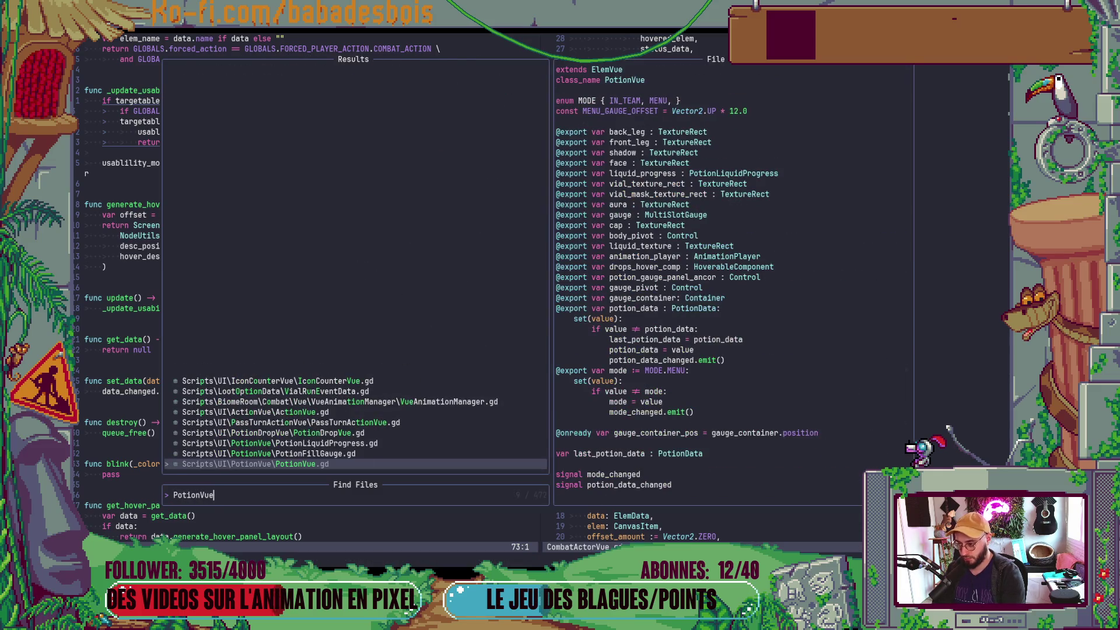
key("Return")
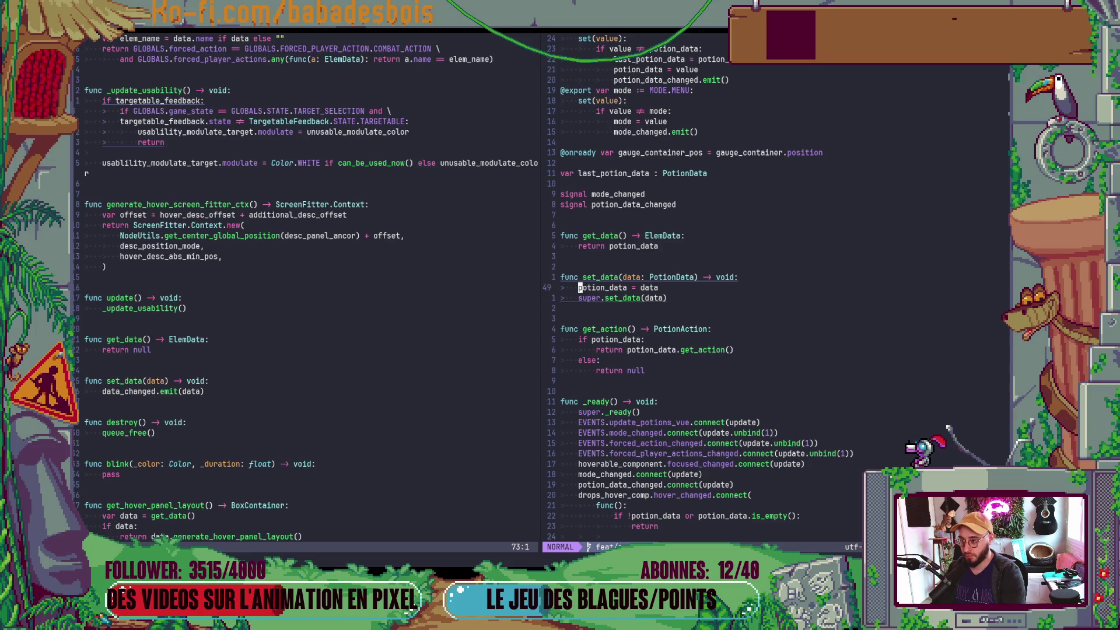
Jump to PotionVue's _update_usability method through the symbol list, undoing an accidental line join
key("space")
key("d")
key("s")
key("Up")
key("Up")
key("Up")
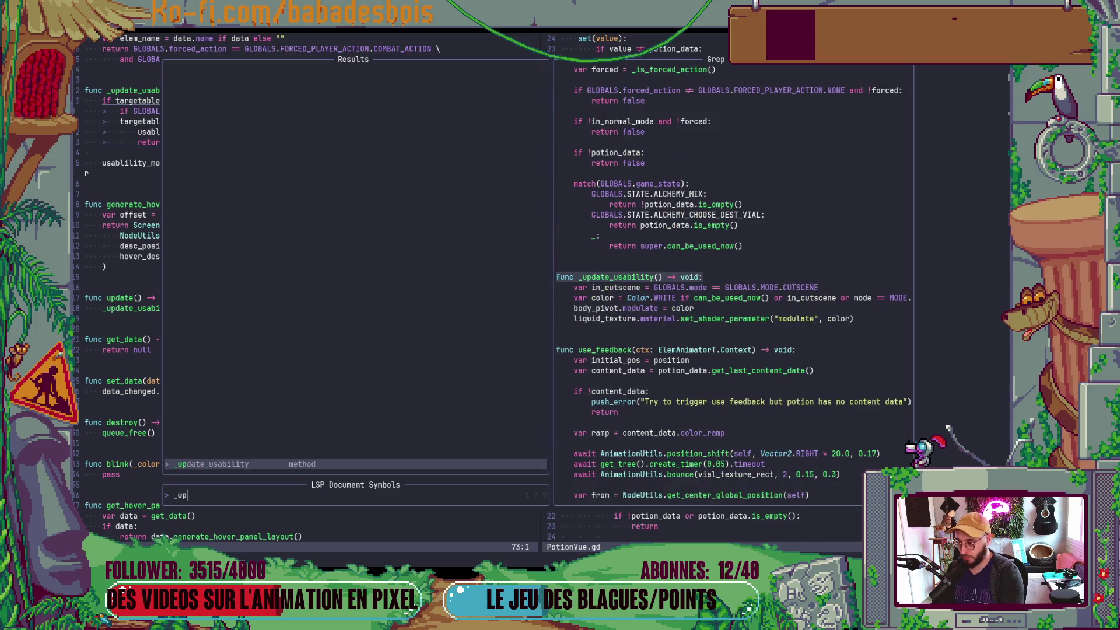
key("Return")
key("j")
key("j")
key("j")
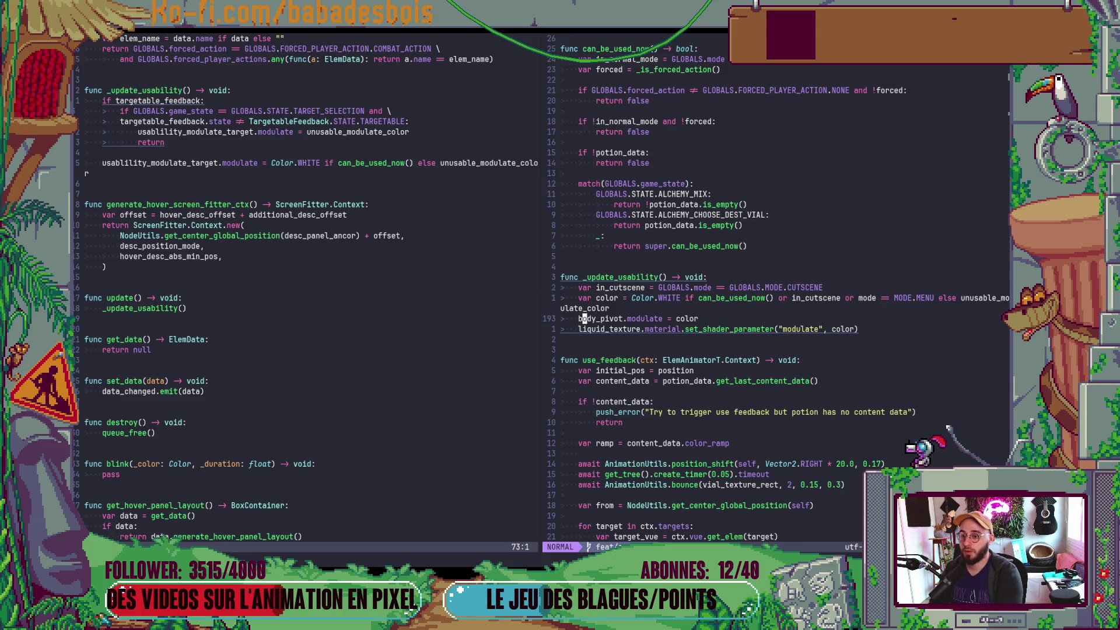
key("ctrl+w")
key("h")
key("shift+j")
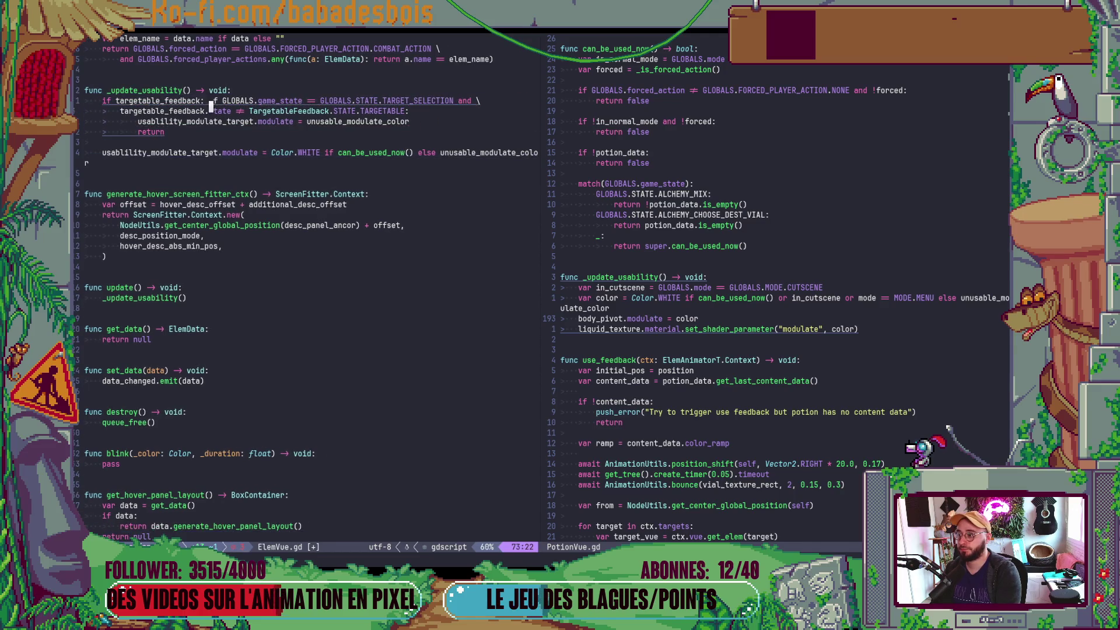
key("u")
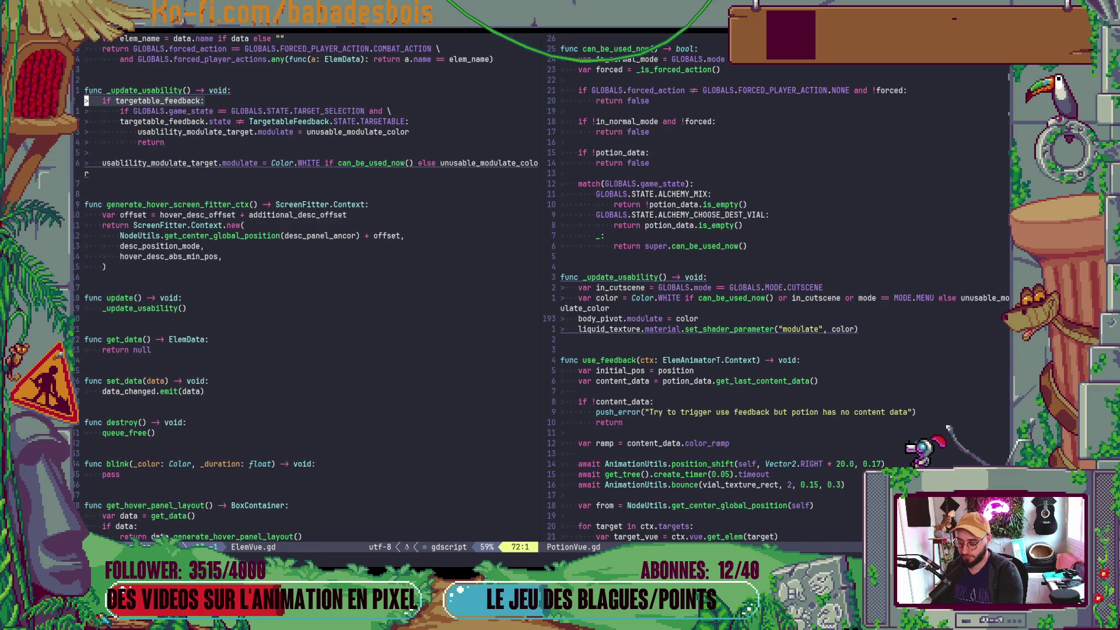
Copy ElemVue's targetable_feedback block and paste it above the body_pivot modulate line in PotionVue
key("V")
key("j")
key("j")
key("j")
key("j")
key("y")
key("ctrl+w")
key("l")
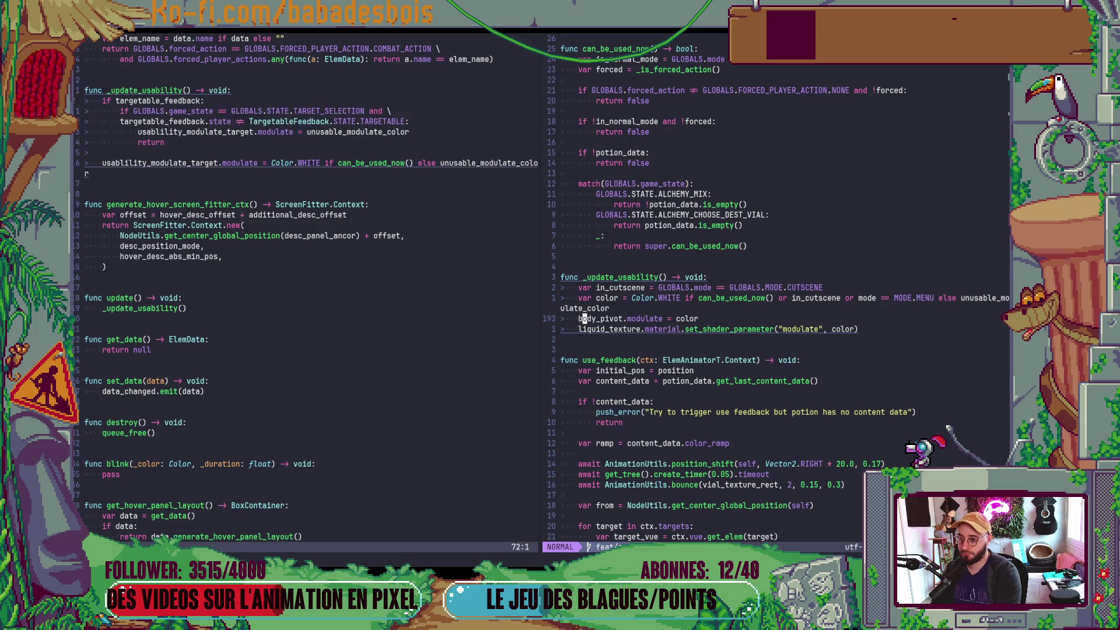
key("P")
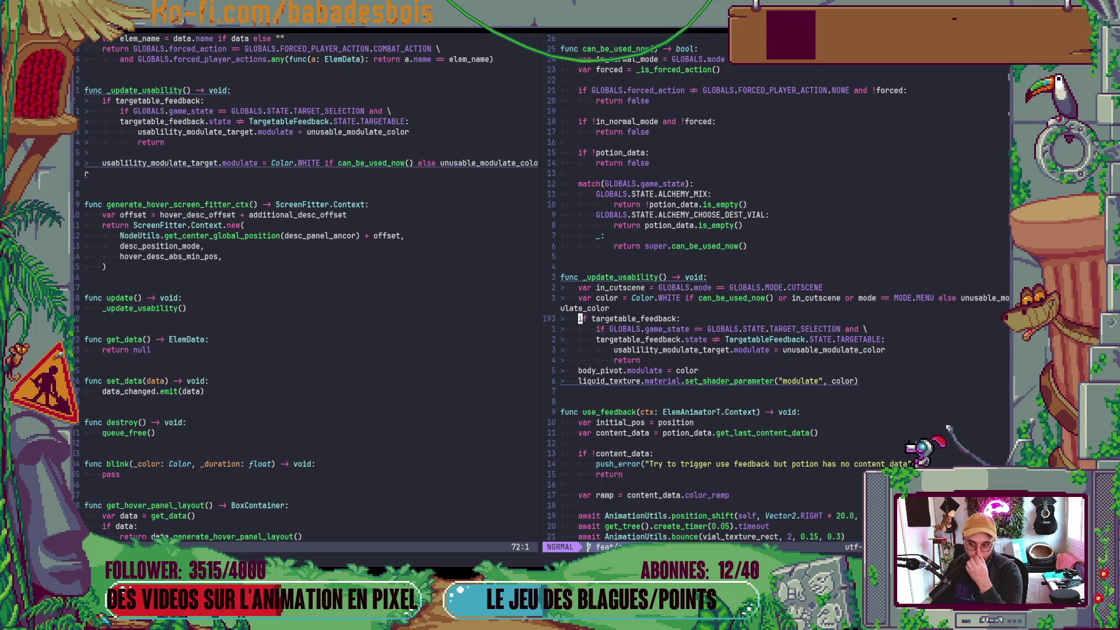
key("j")
key("j")
key("j")
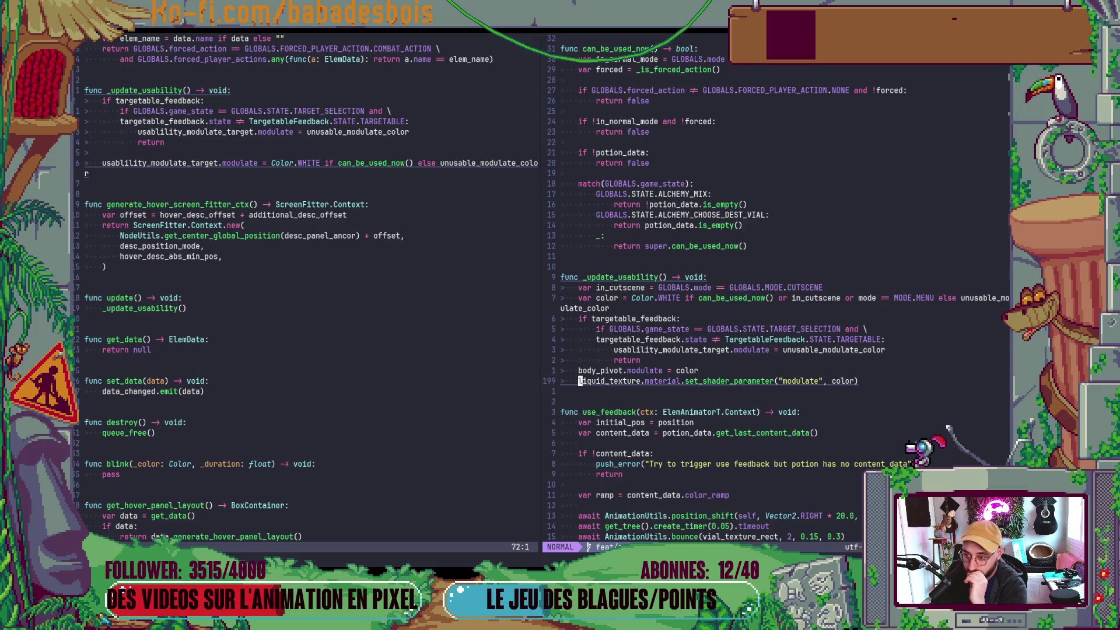
Move the targetable_feedback block above the var color line and delete the liquid_texture shader-parameter line
key("k")
key("k")
key("k")
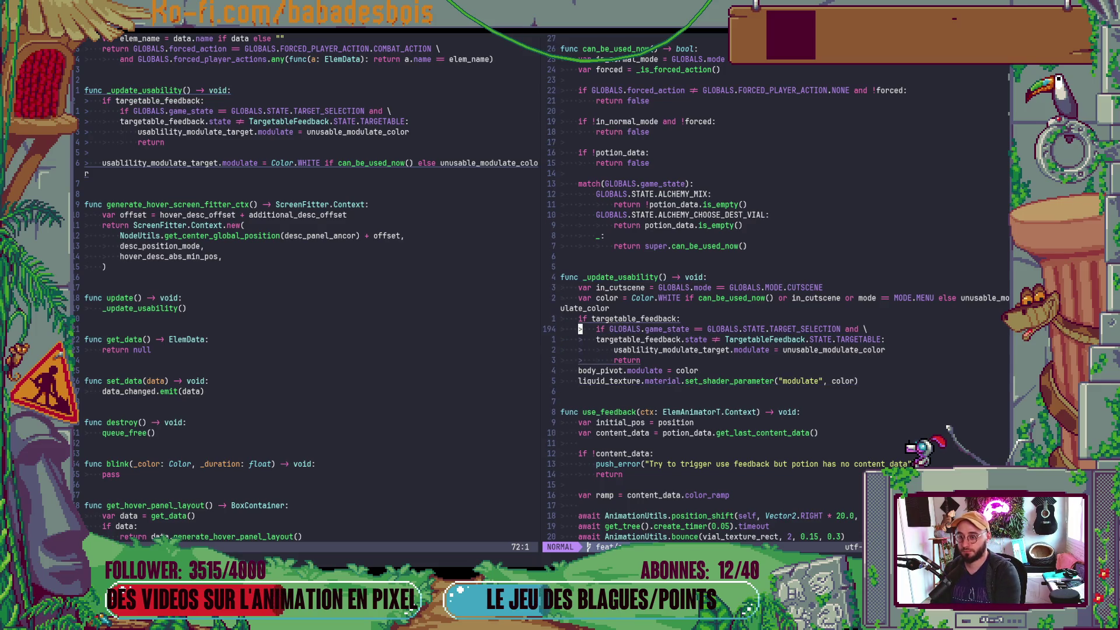
key("shift+v")
key("j")
key("j")
key("j")
key("j")
key("d")
key("k")
key("k")
key("p")
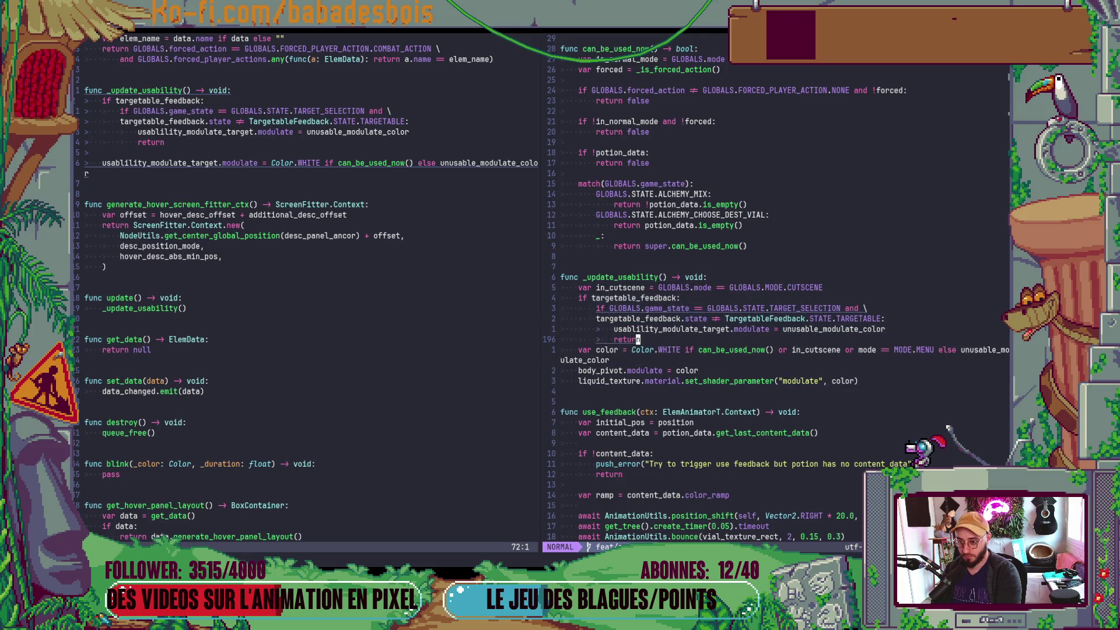
key("ctrl+o")
key("d")
key("d")
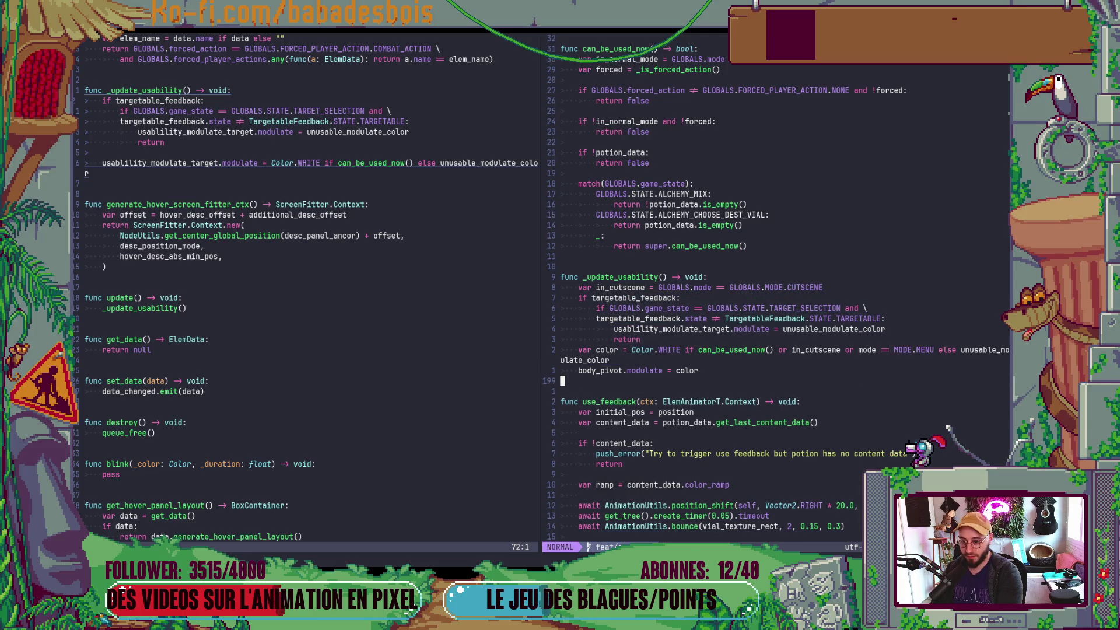
key("k")
key("k")
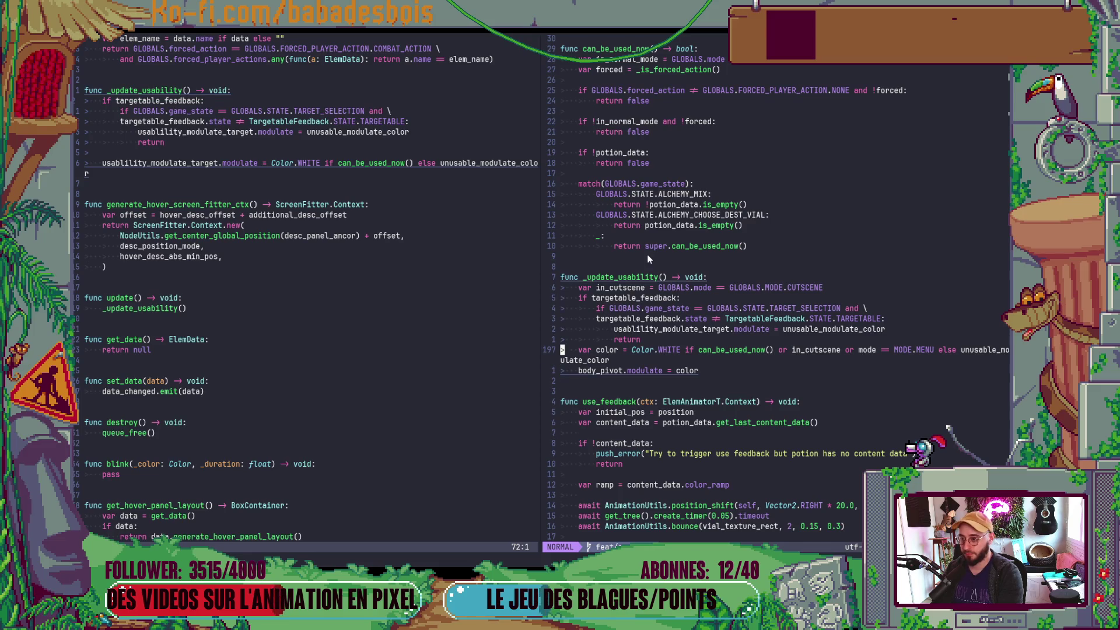
key("alt+Tab")
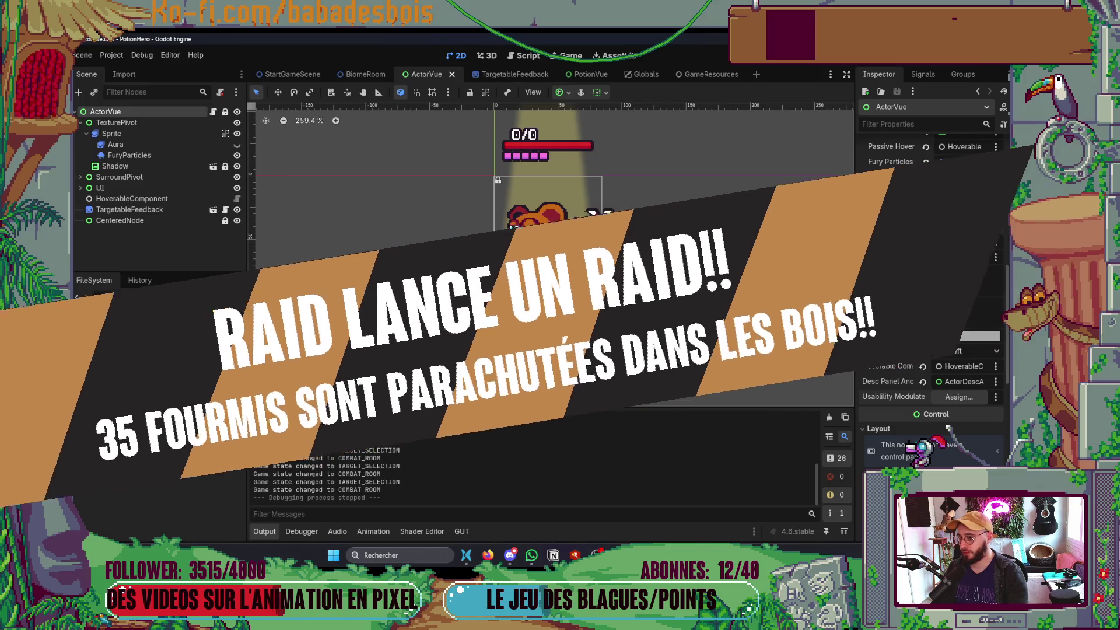
Quick-open the PotionVue scene
key("ctrl+shift+o")
type("PotionVue")
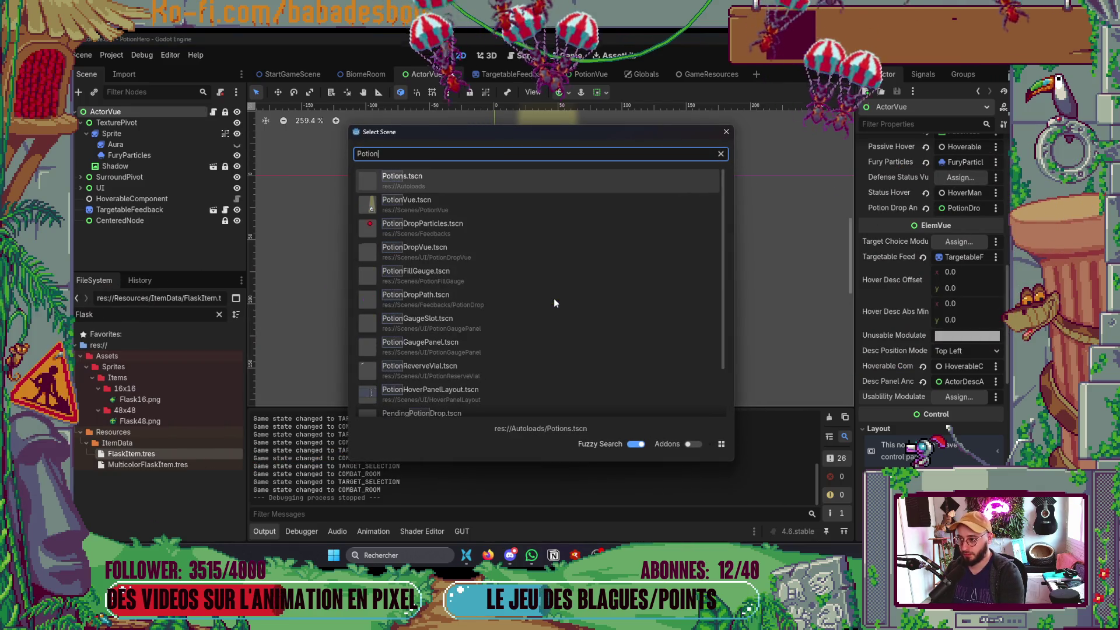
key("Return")
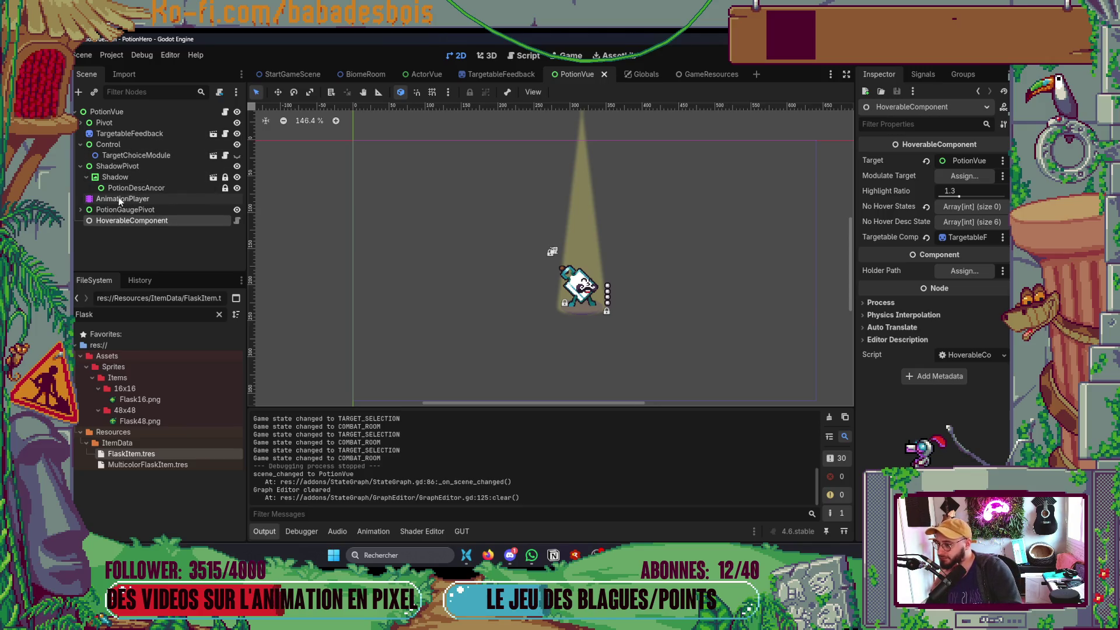
Select the Liquid node under Pivot and open its PotionLiquid.gdshader from the ShaderMaterial
left_click(81, 209)
scroll(117, 216, "down", 3)
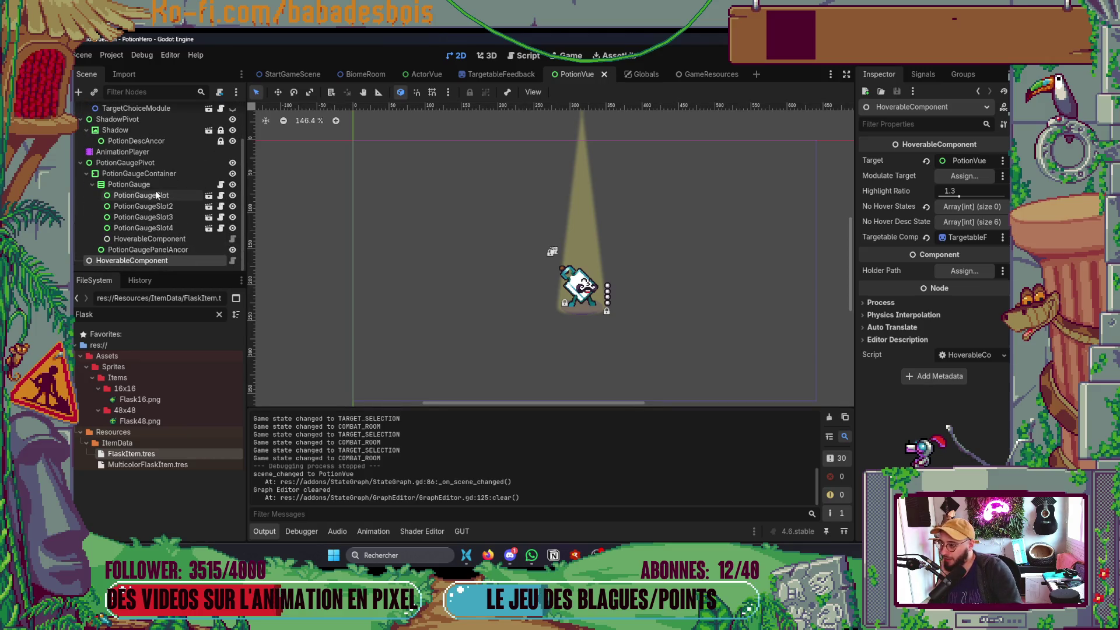
scroll(148, 219, "up", 1)
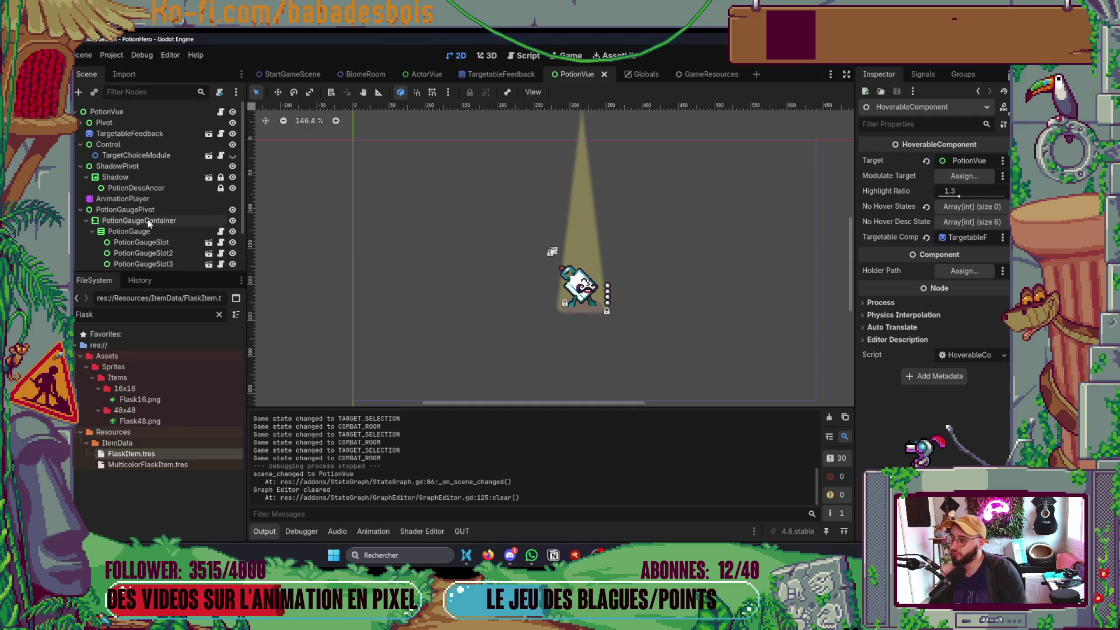
scroll(148, 219, "down", 1)
scroll(165, 202, "up", 3)
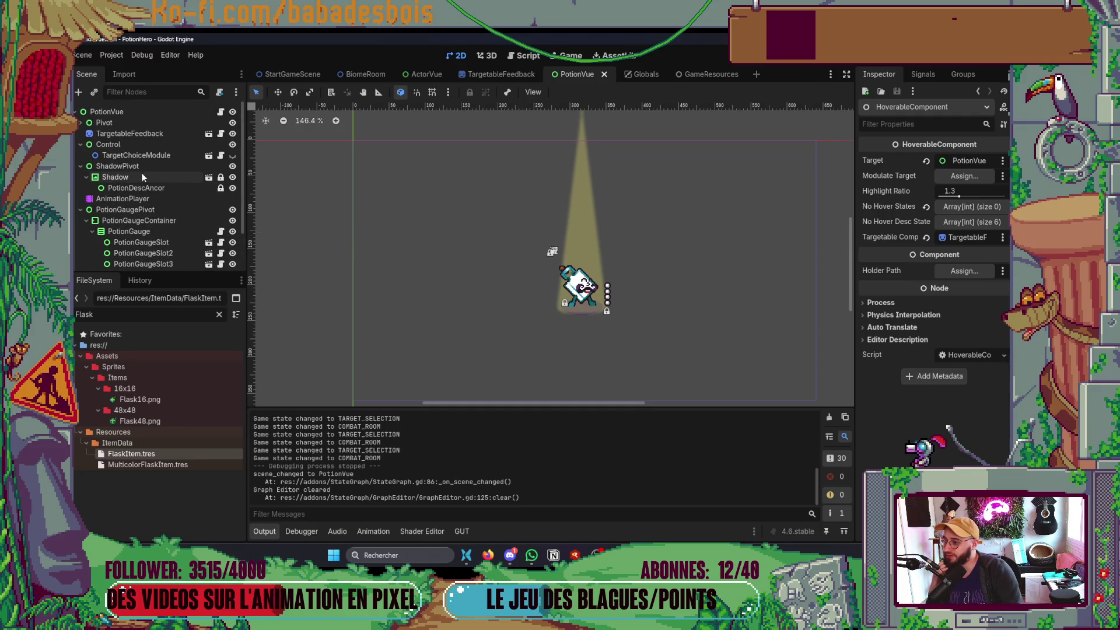
left_click(146, 156)
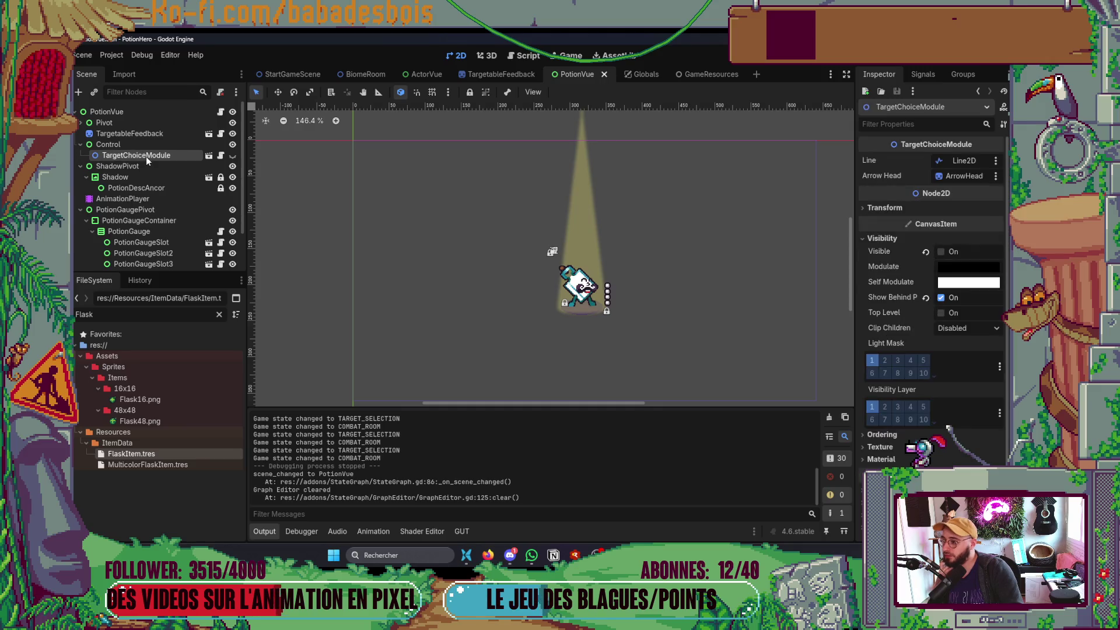
left_click(81, 123)
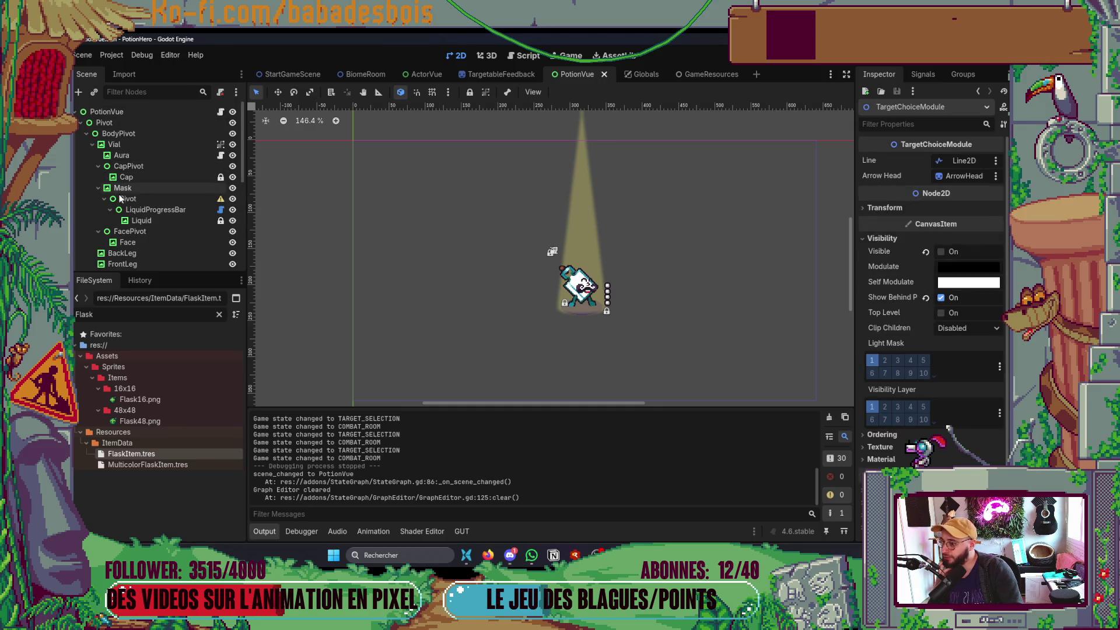
left_click(152, 220)
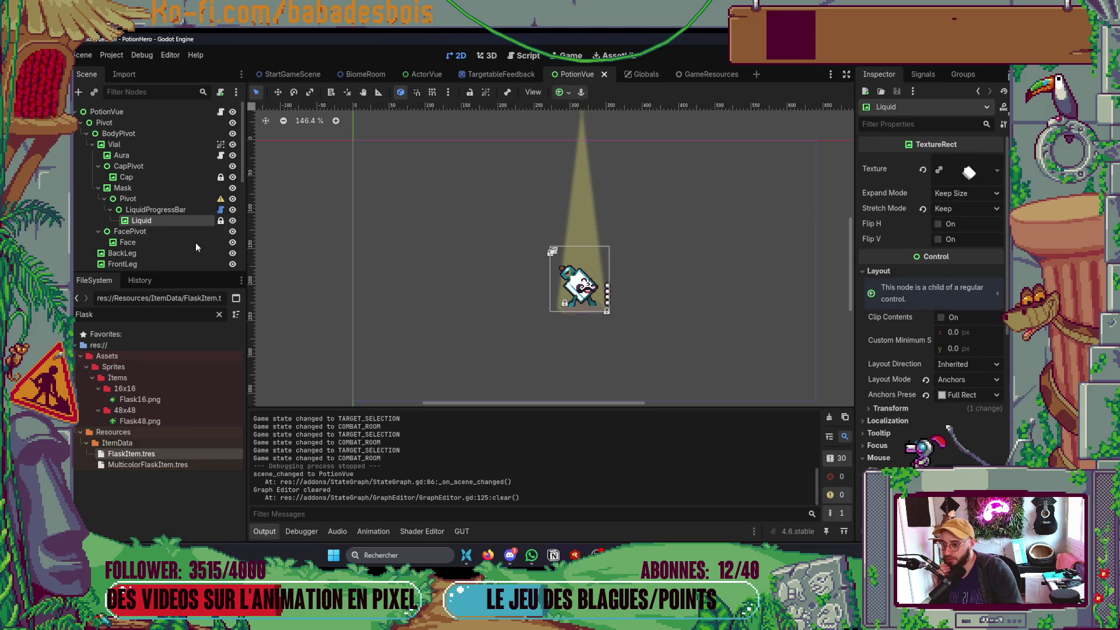
scroll(967, 269, "down", 5)
left_click(965, 241)
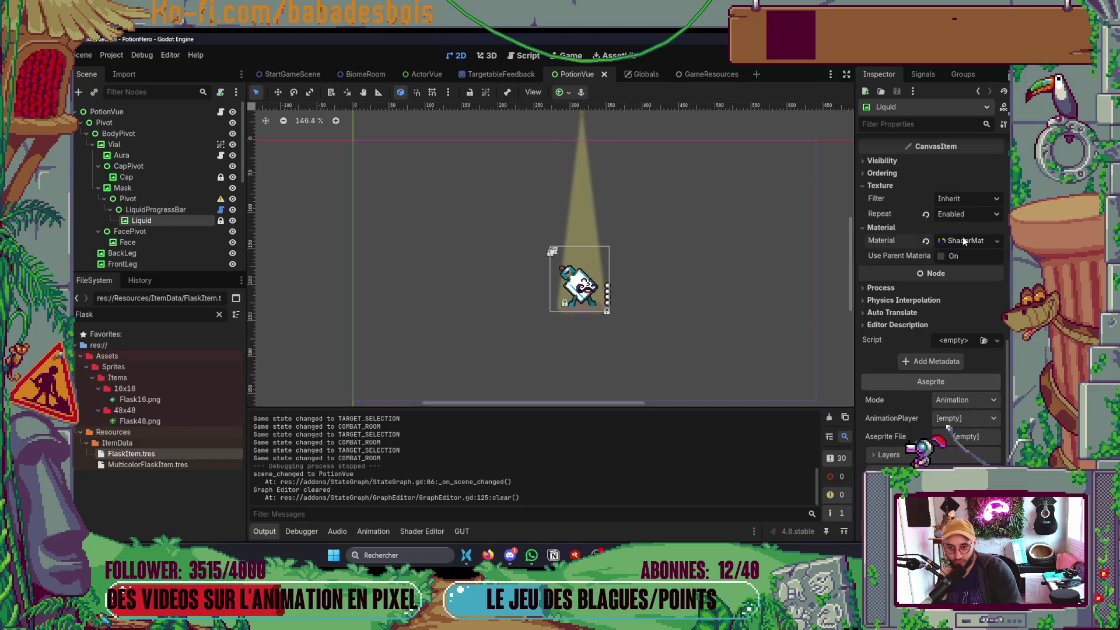
left_click(966, 332)
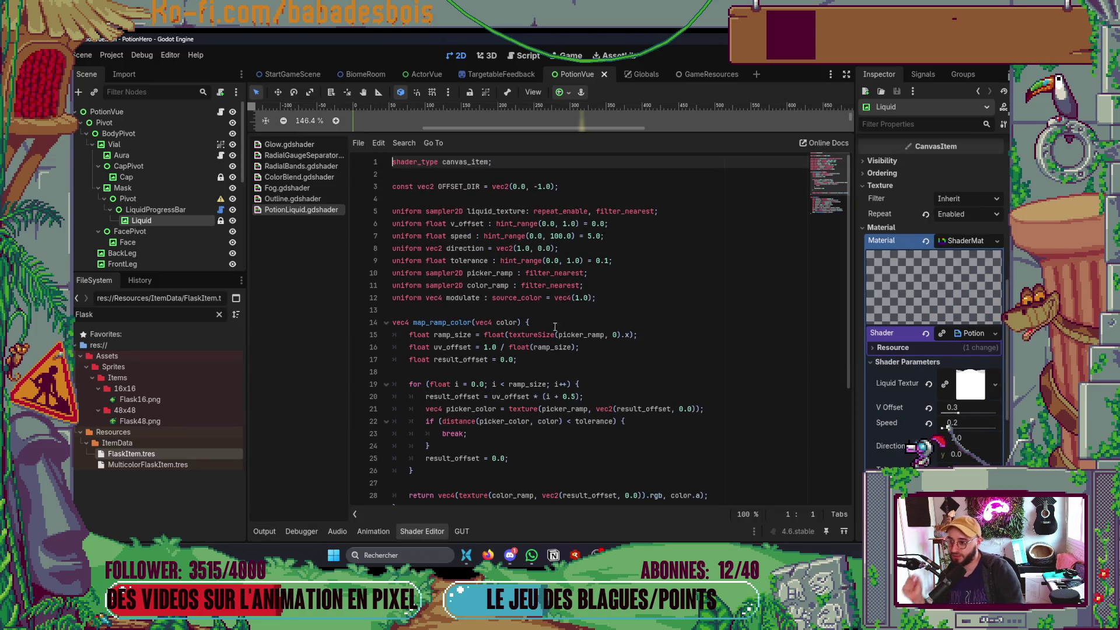
Declare 'varying vec4 vertex_color;' after the shader's uniform declarations
left_click(519, 310)
key("Return")
key("Return")
key("Up")
type("var")
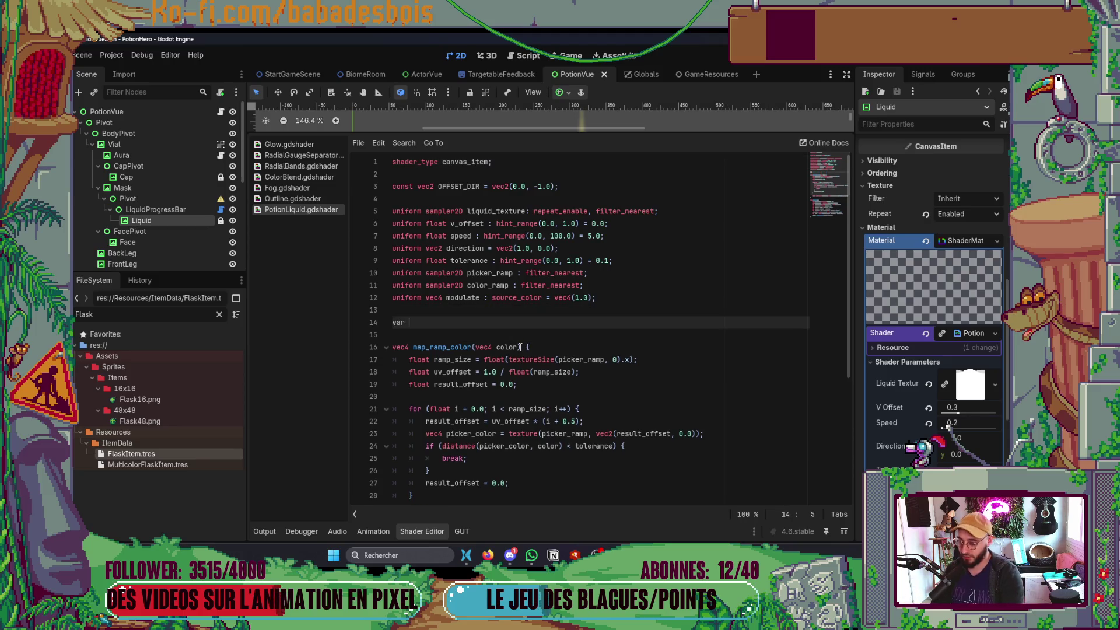
key("BackSpace")
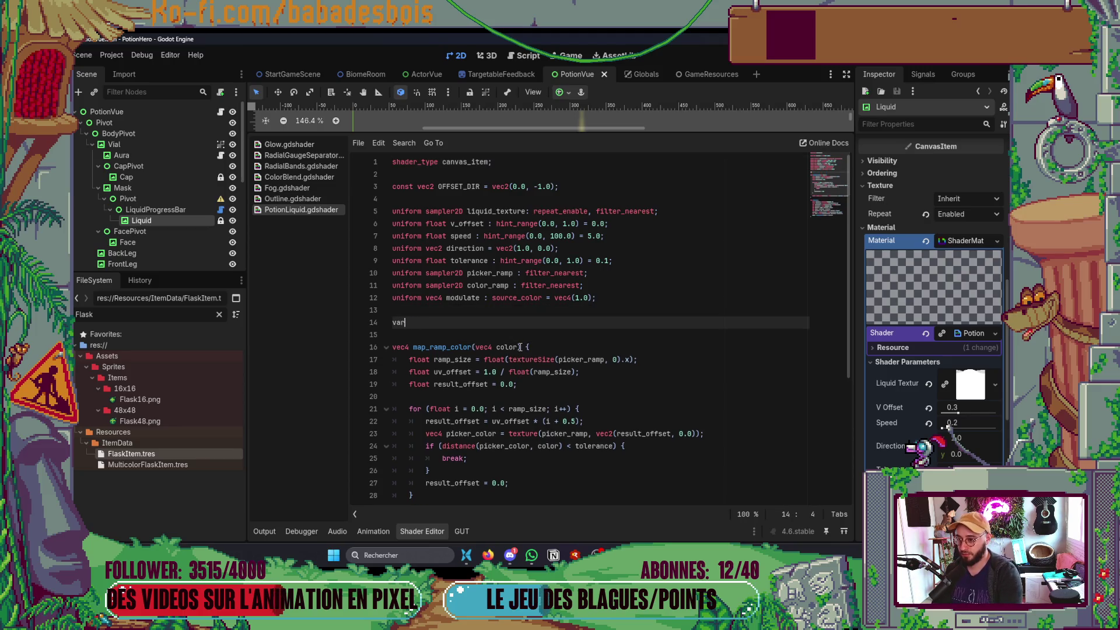
type("y")
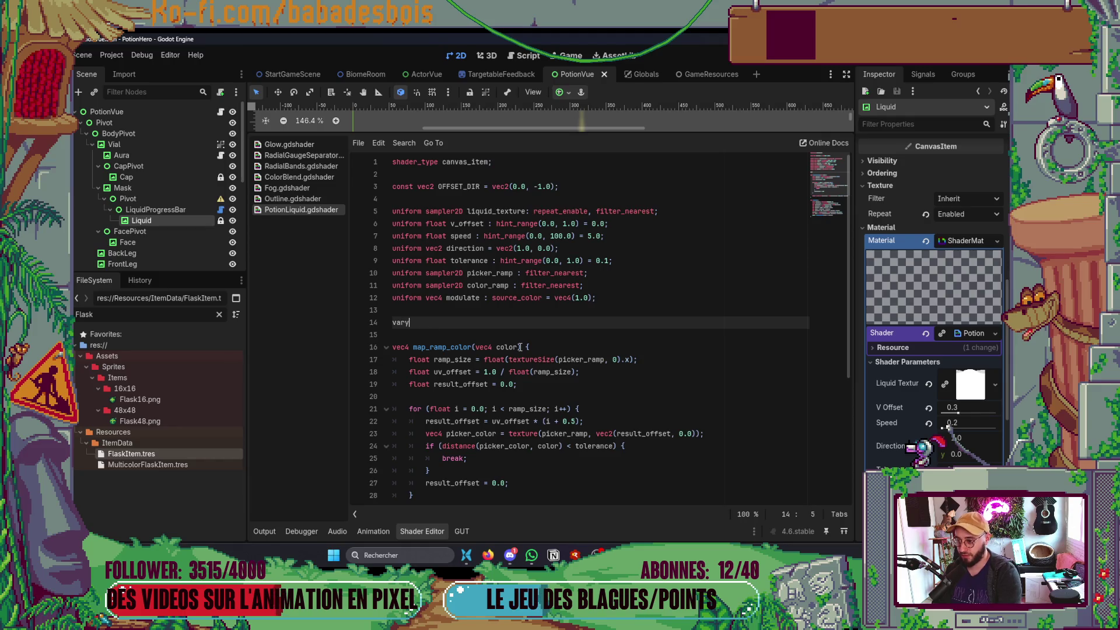
type("ing ")
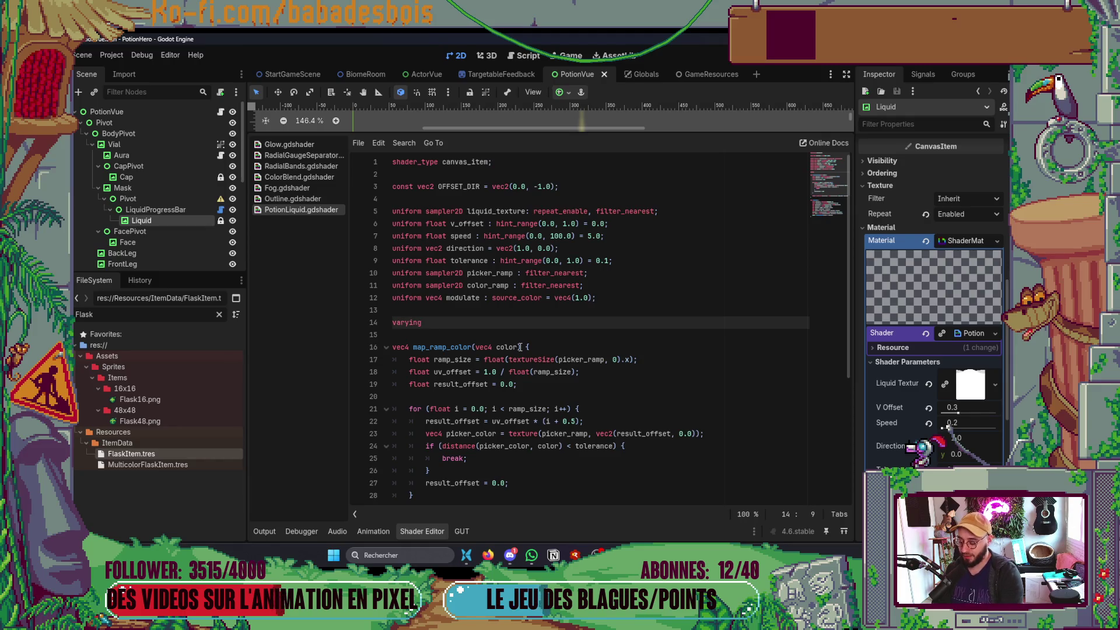
type("vertex_")
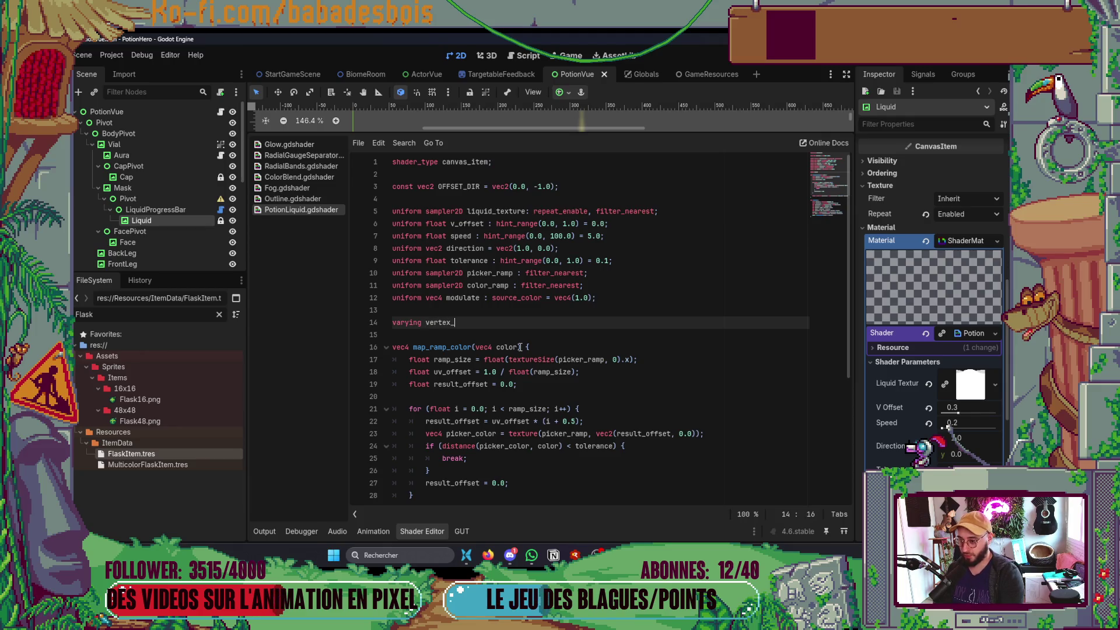
type("color")
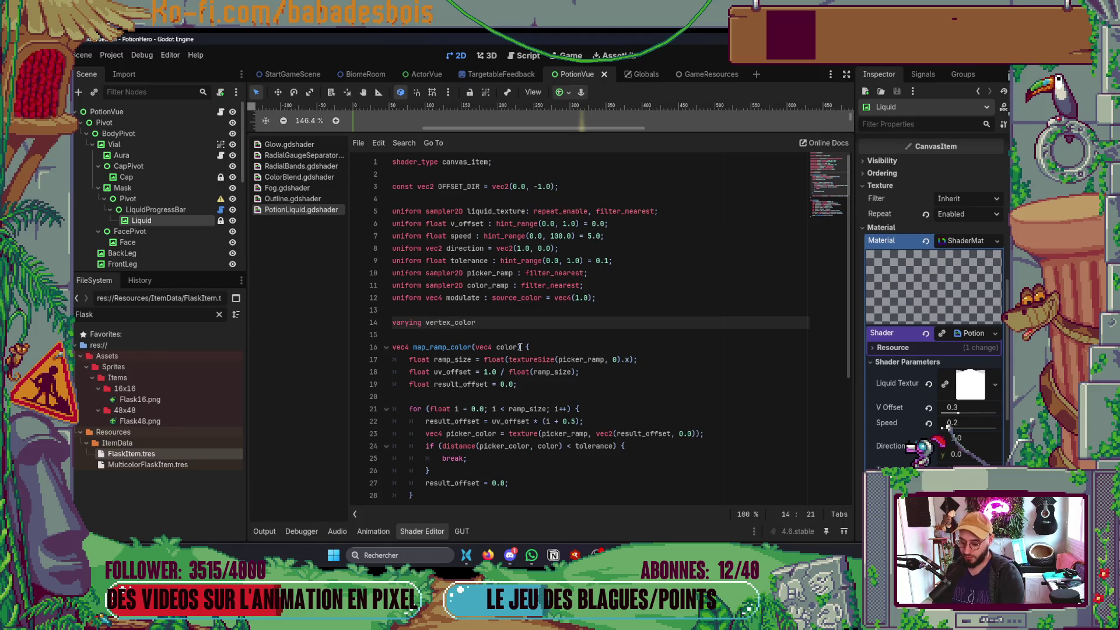
key("ctrl+Left")
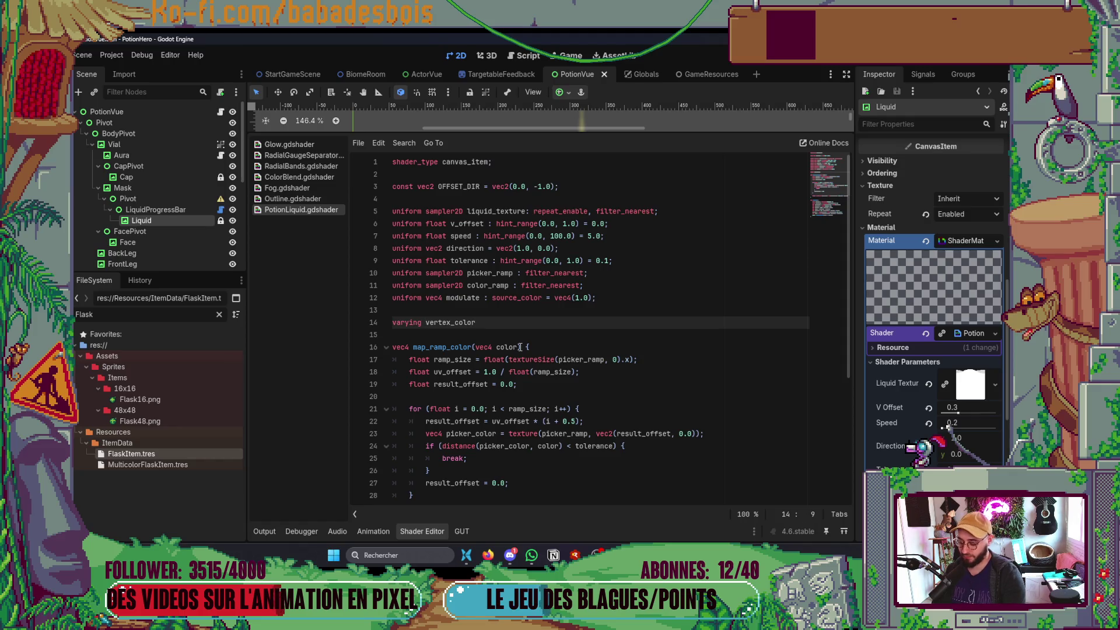
type("vec")
key("BackSpace")
type("4 ")
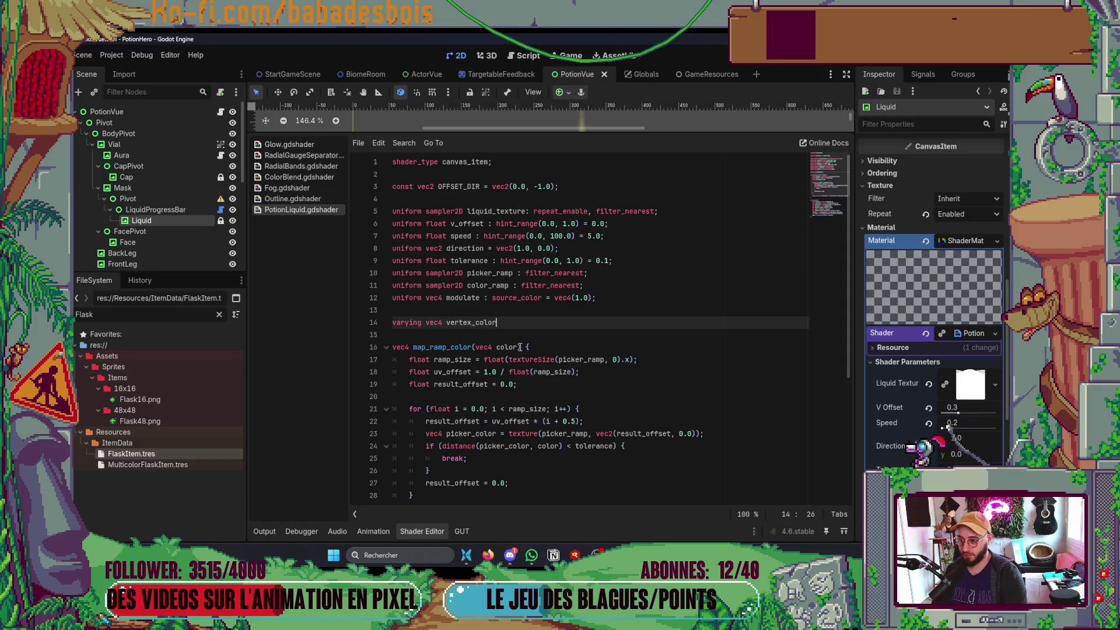
type(";")
Add a vertex() function that sets vertex_color = COLOR
left_click(498, 329)
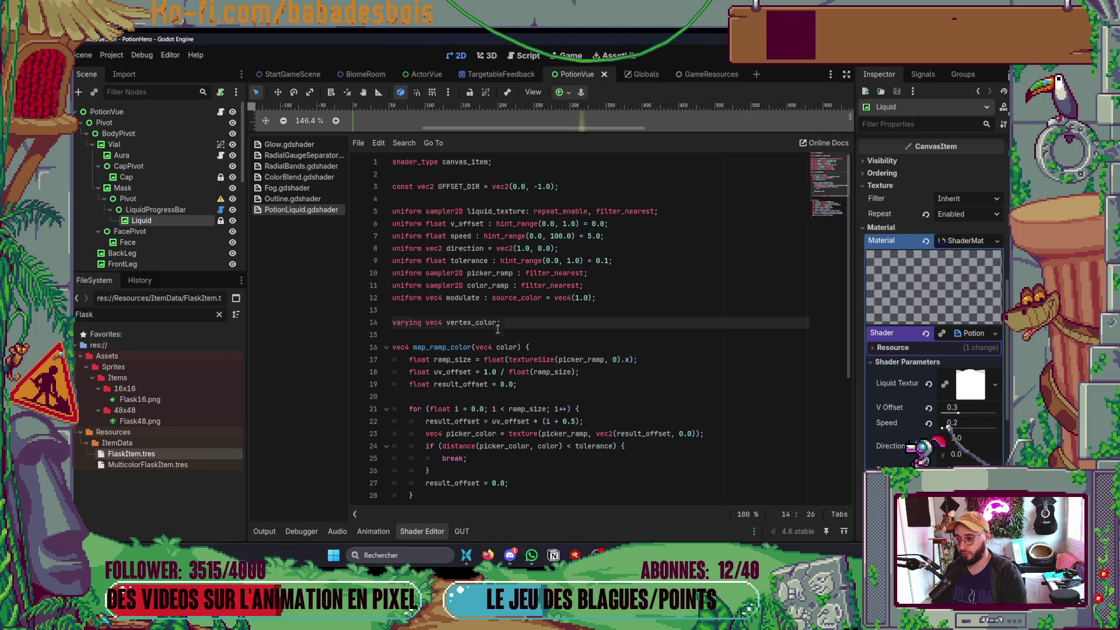
key("End")
key("Return")
key("Return")
type("void ")
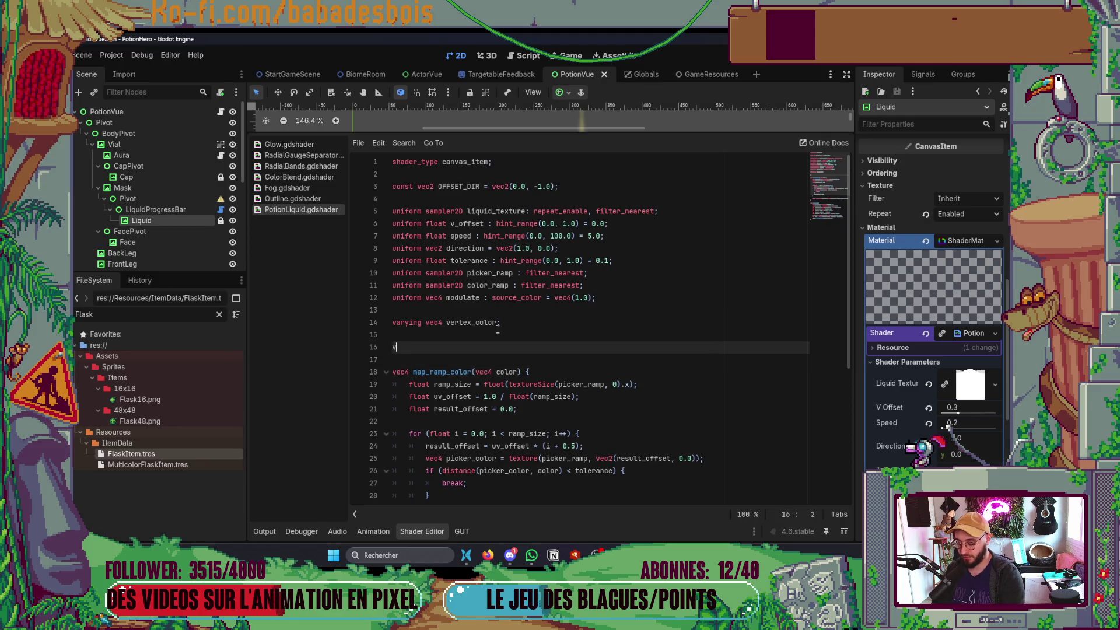
type("vertex")
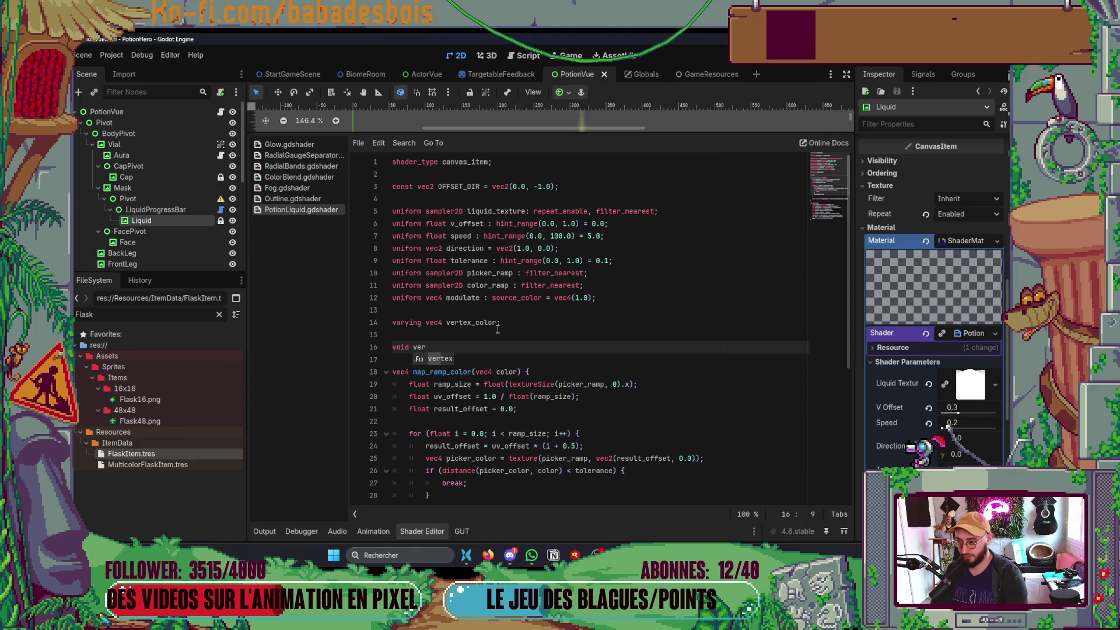
type("() {")
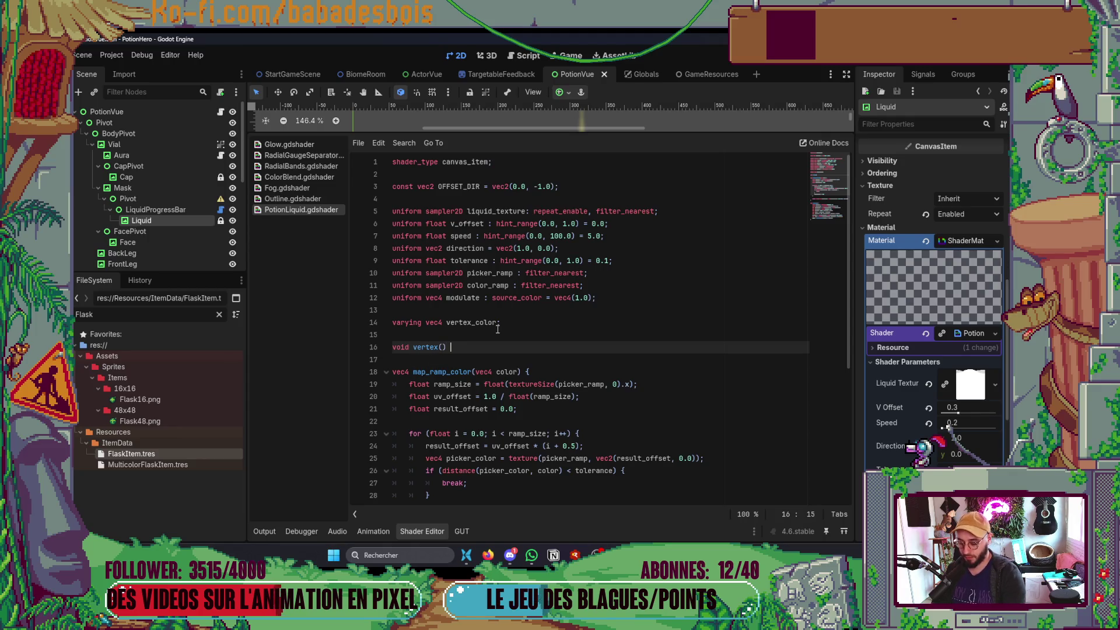
key("Return")
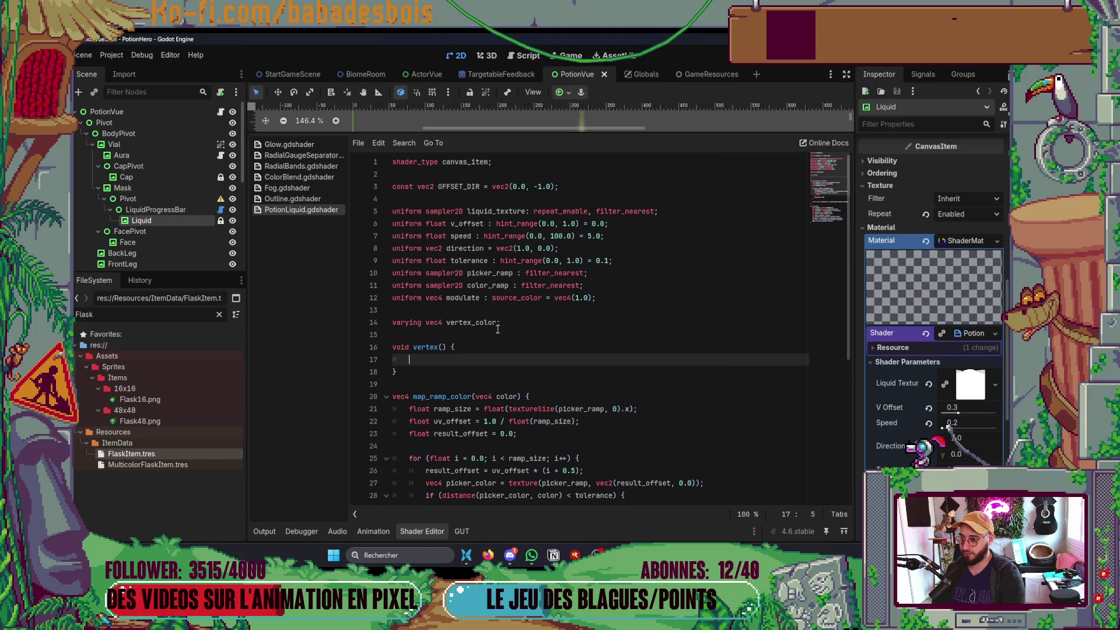
type("vec")
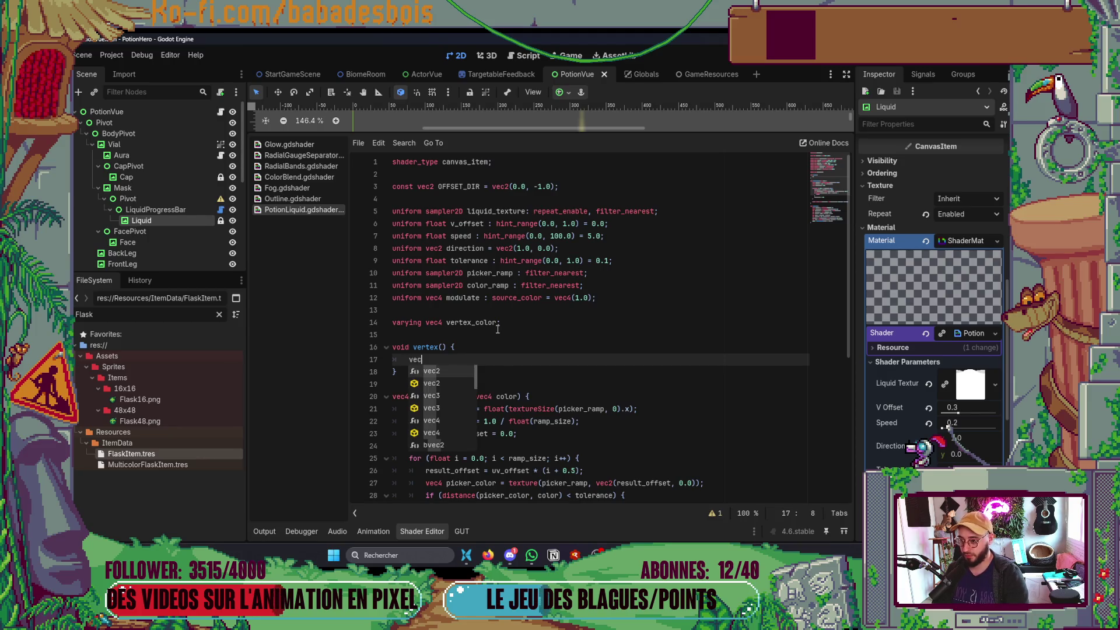
type("rt")
key("Return")
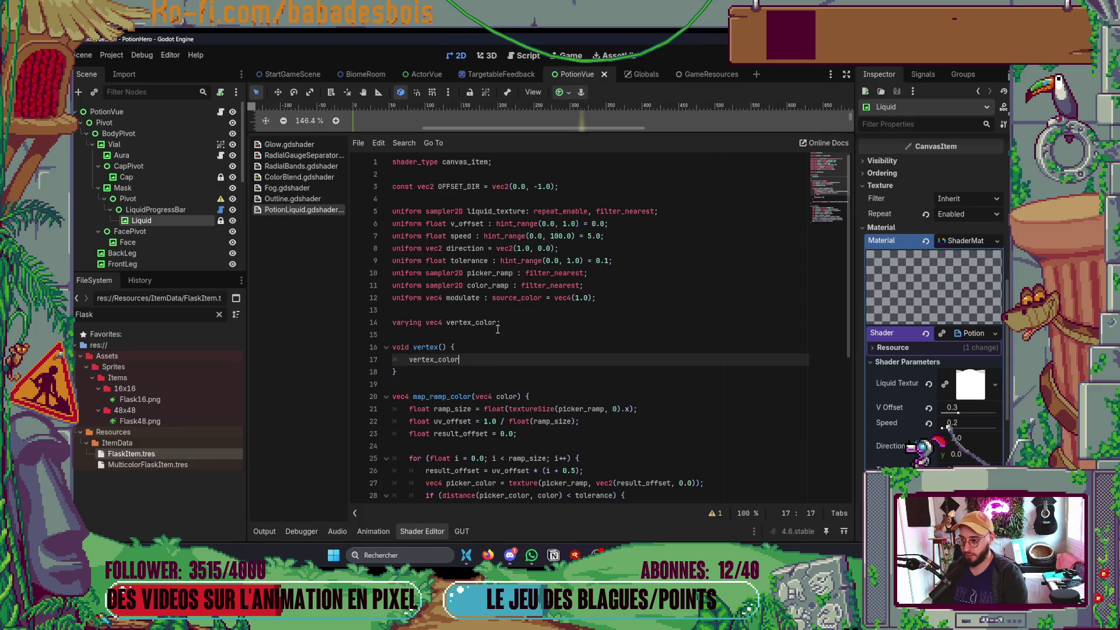
type("= COLOR;")
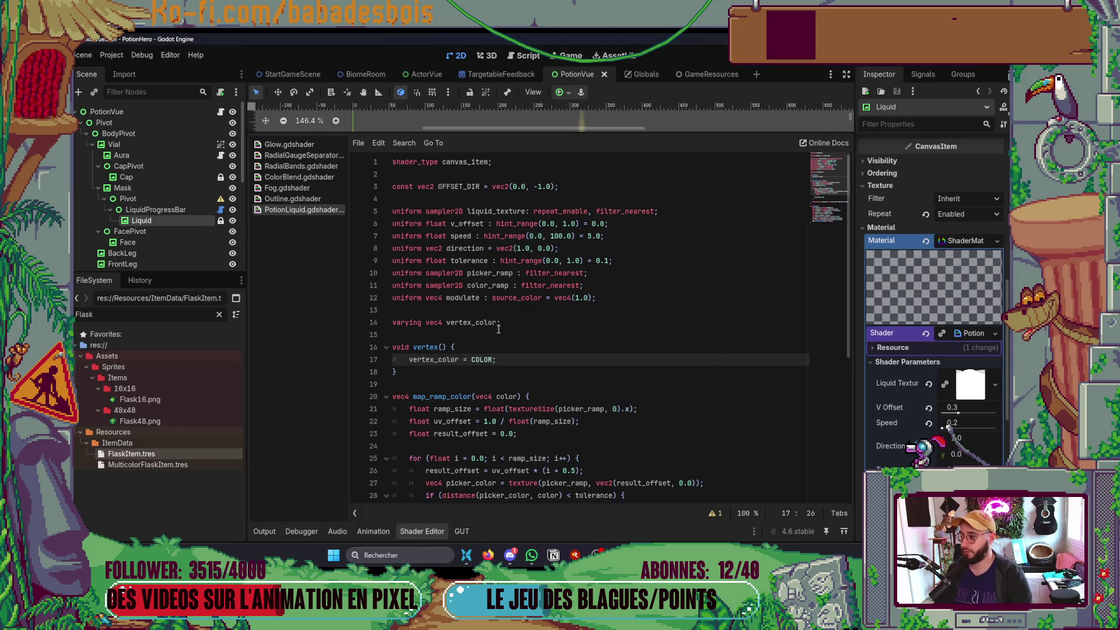
left_click(616, 383)
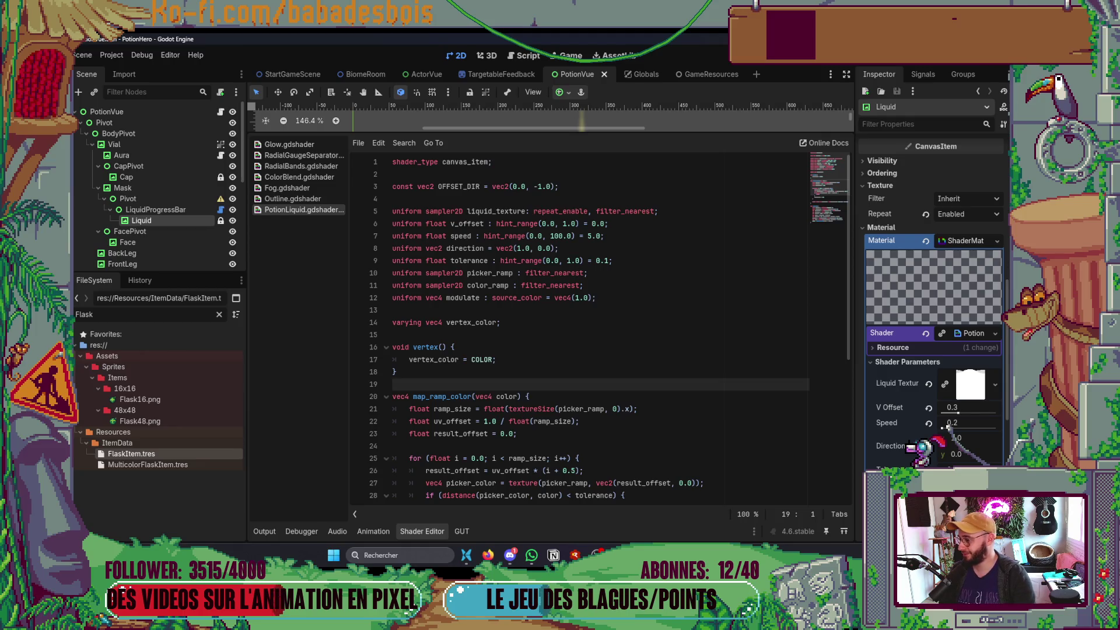
Delete the modulate uniform declaration on line 12
scroll(560, 428, "down", 3)
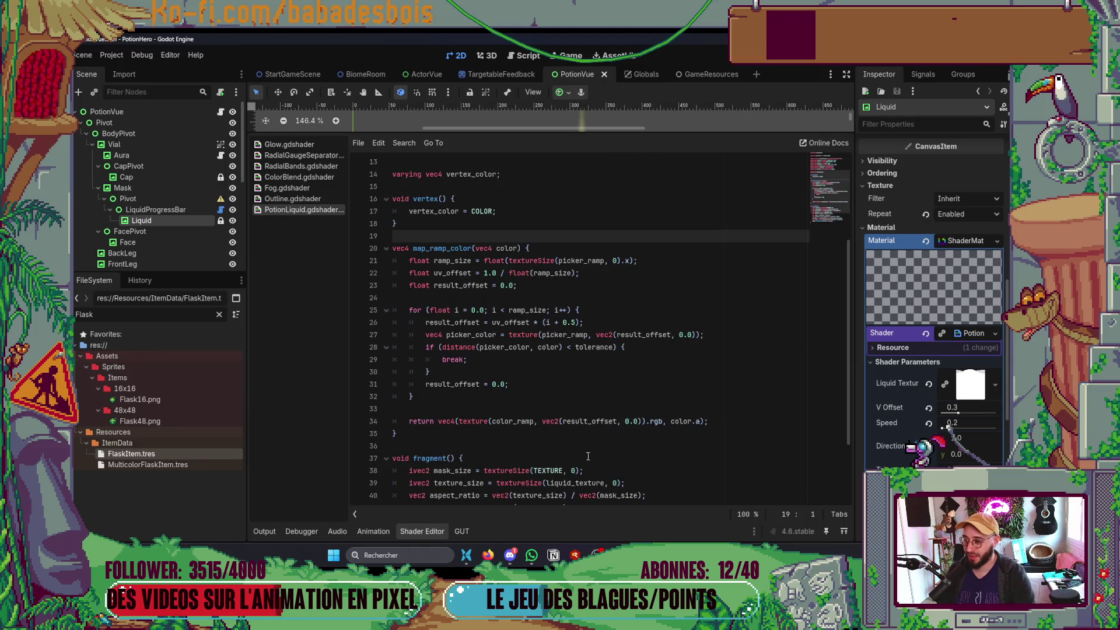
scroll(589, 452, "down", 3)
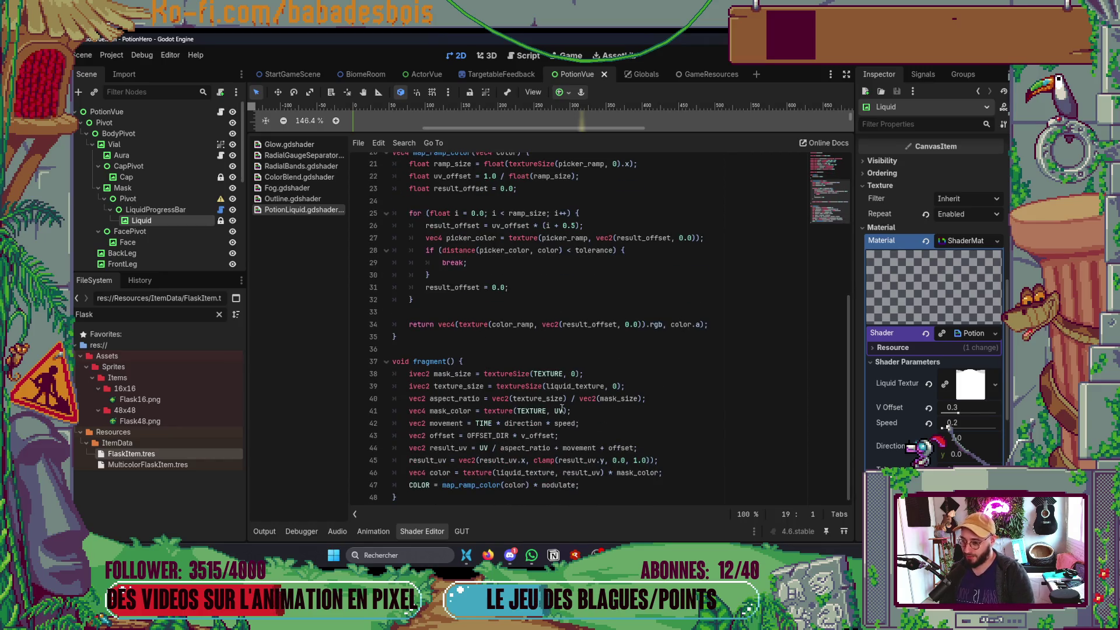
double_click(557, 484)
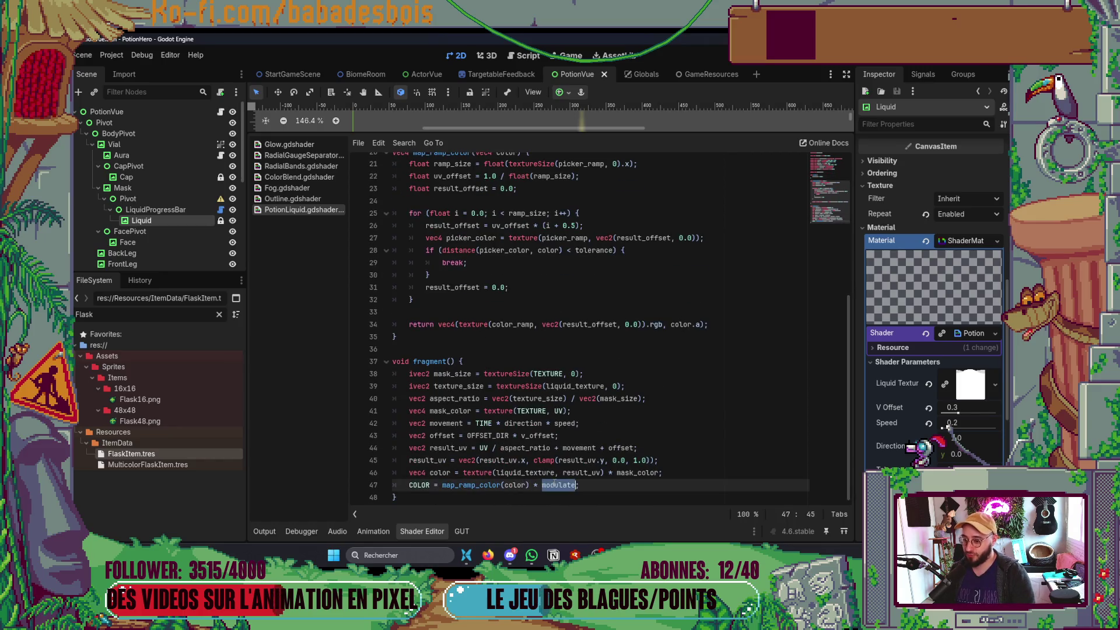
scroll(551, 453, "up", 5)
double_click(446, 298)
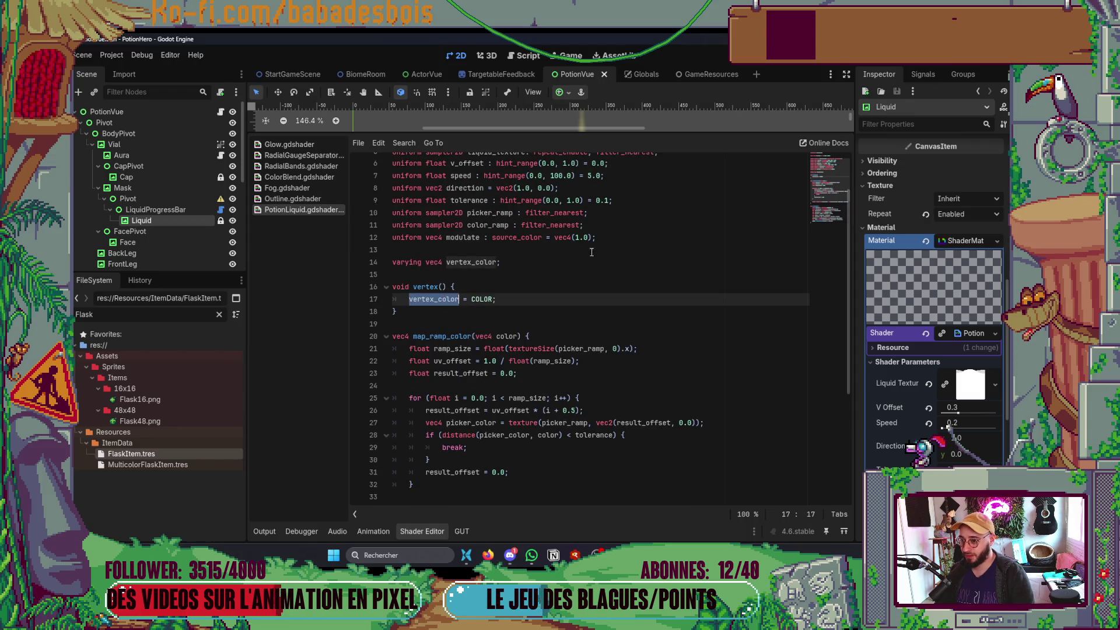
mouse_move(593, 249)
left_mouse_down()
mouse_move(385, 250)
mouse_move(373, 238)
left_mouse_up()
key("BackSpace")
key("BackSpace")
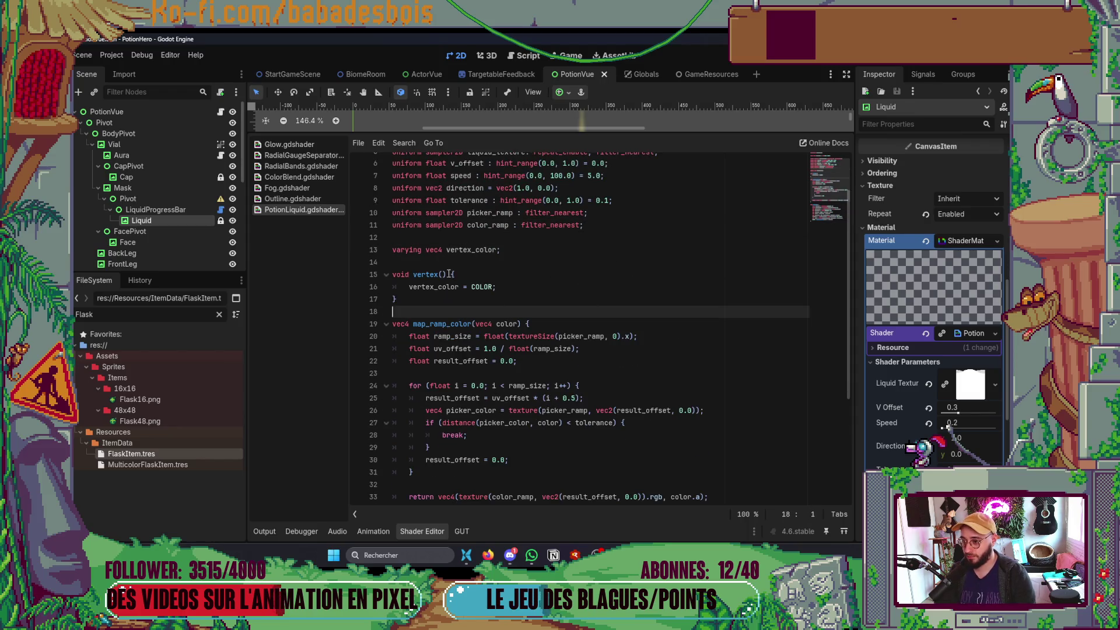
Replace modulate with vertex_color in the final COLOR line of fragment()
double_click(434, 287)
key("ctrl+c")
scroll(596, 346, "down", 5)
double_click(558, 484)
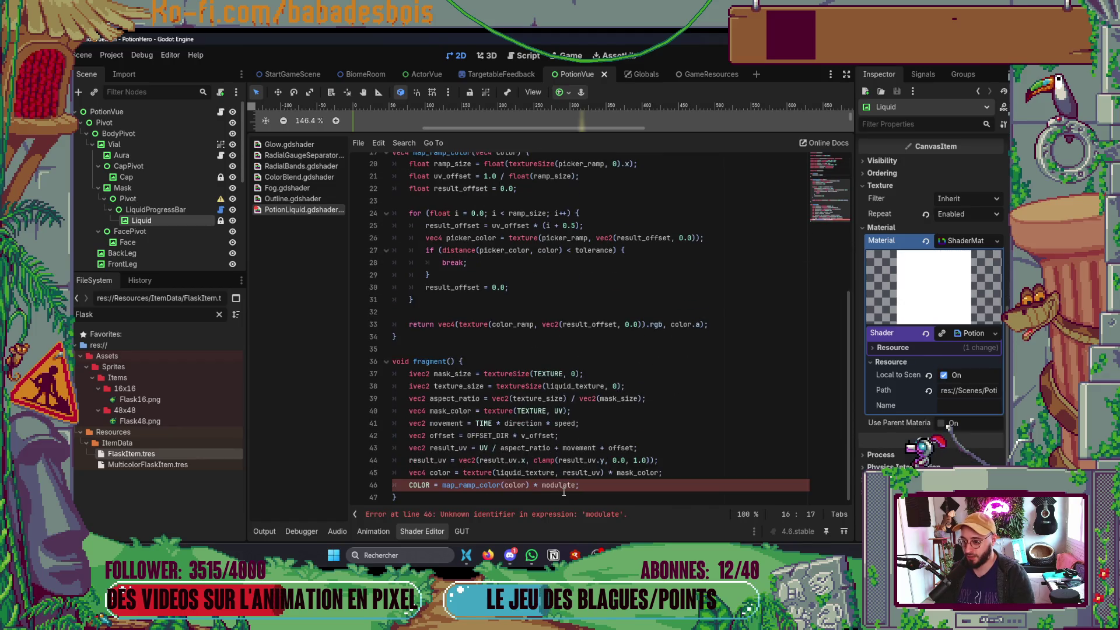
key("ctrl+v")
left_click(704, 463)
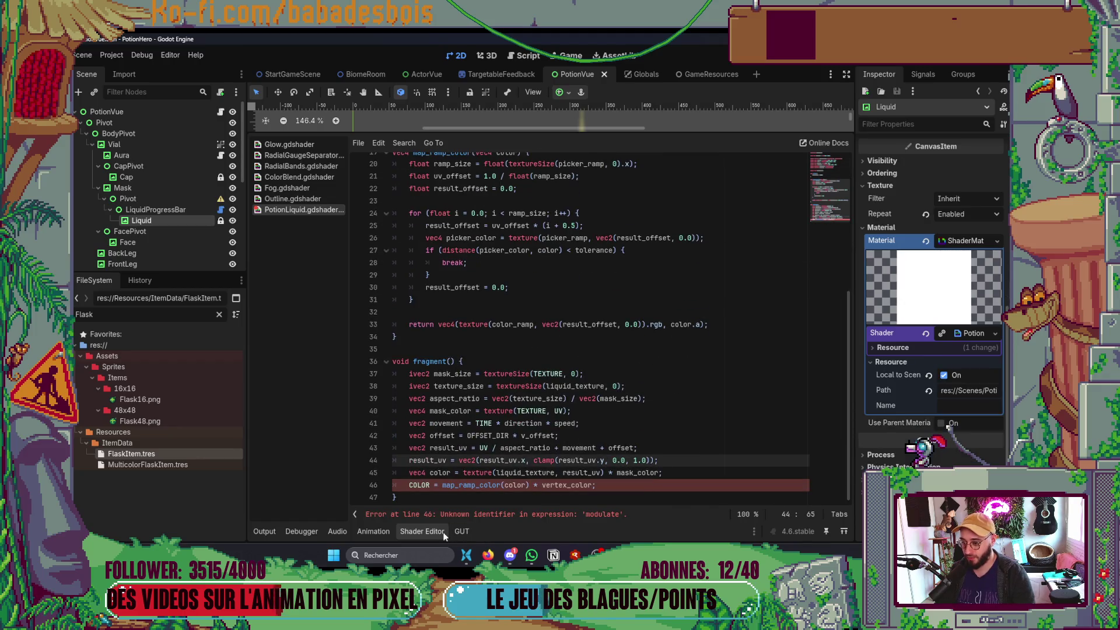
left_click(582, 448)
scroll(582, 447, "up", 5)
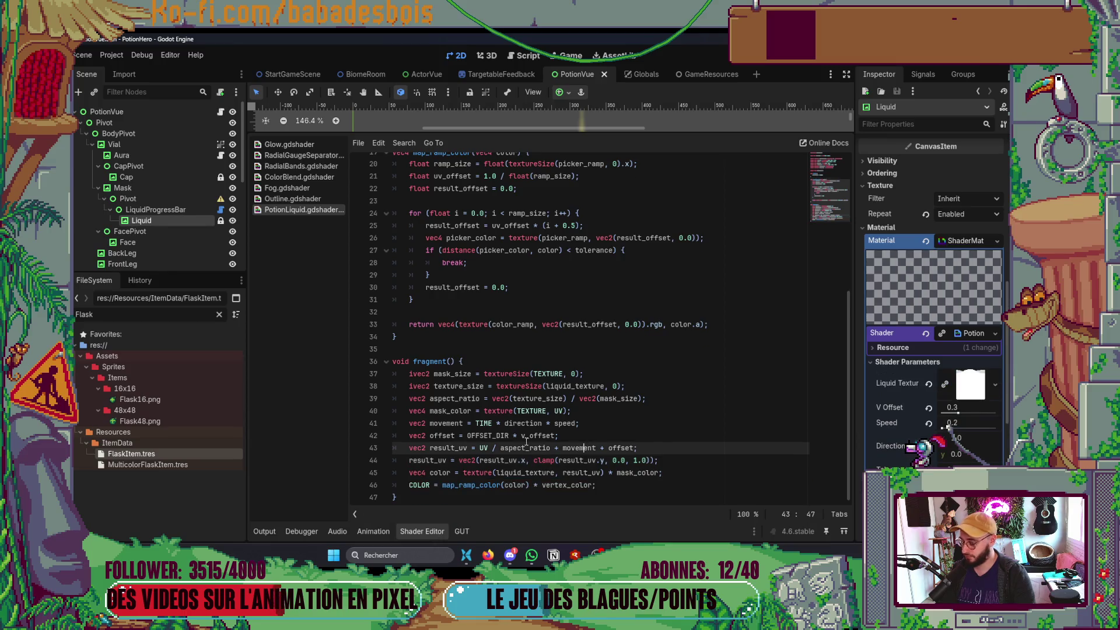
left_click(431, 532)
left_click(432, 531)
left_click(432, 531)
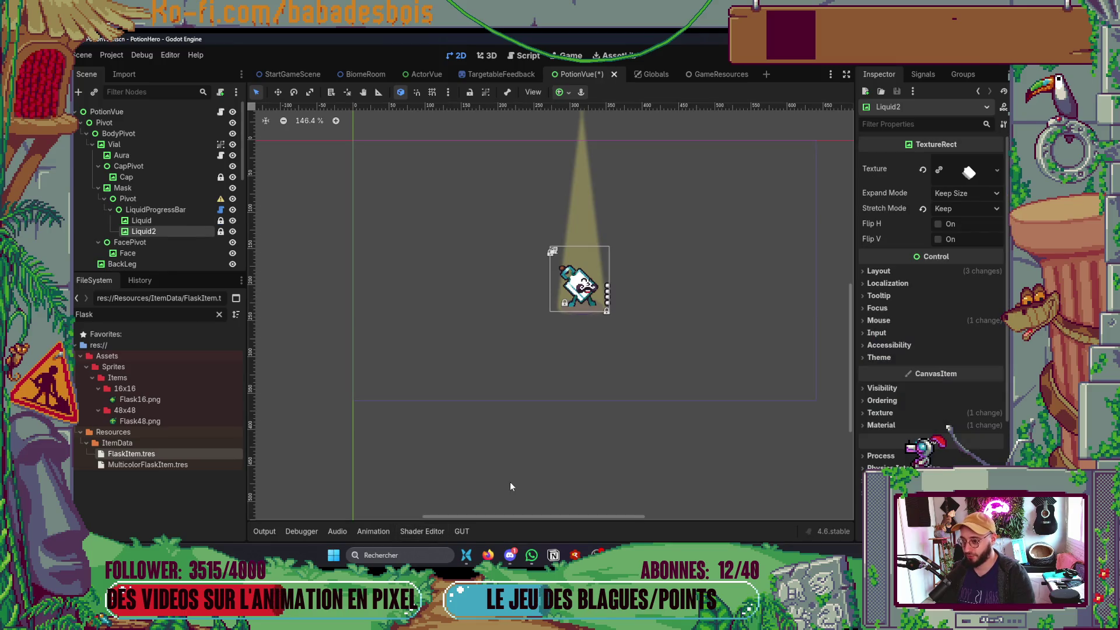
Save the PotionVue scene and switch to the Neovim window
key("ctrl+s")
key("alt+Tab")
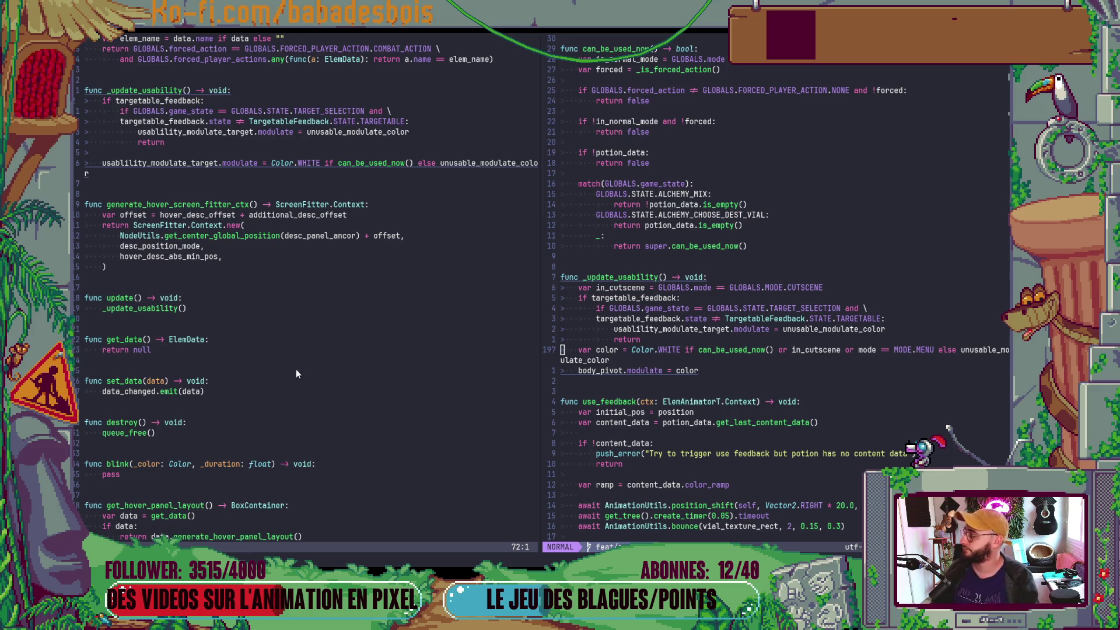
left_click_drag(690, 350, 720, 353)
Back in Godot, delete the Liquid2 node and reselect the Liquid node
key("alt+Tab")
key("alt+Tab")
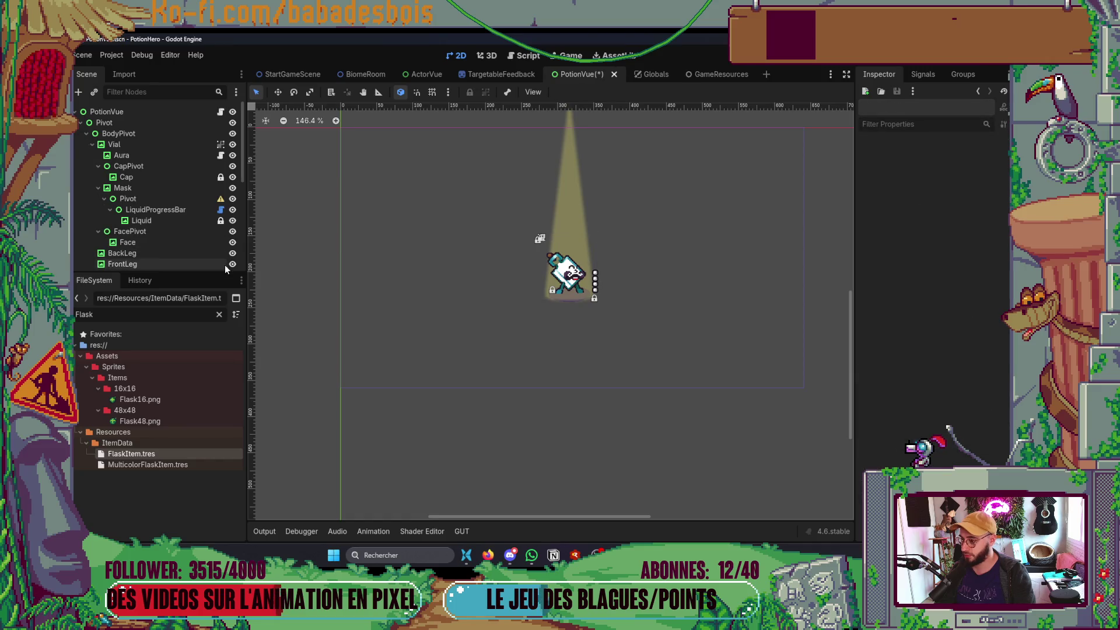
key("Delete")
left_click(168, 222)
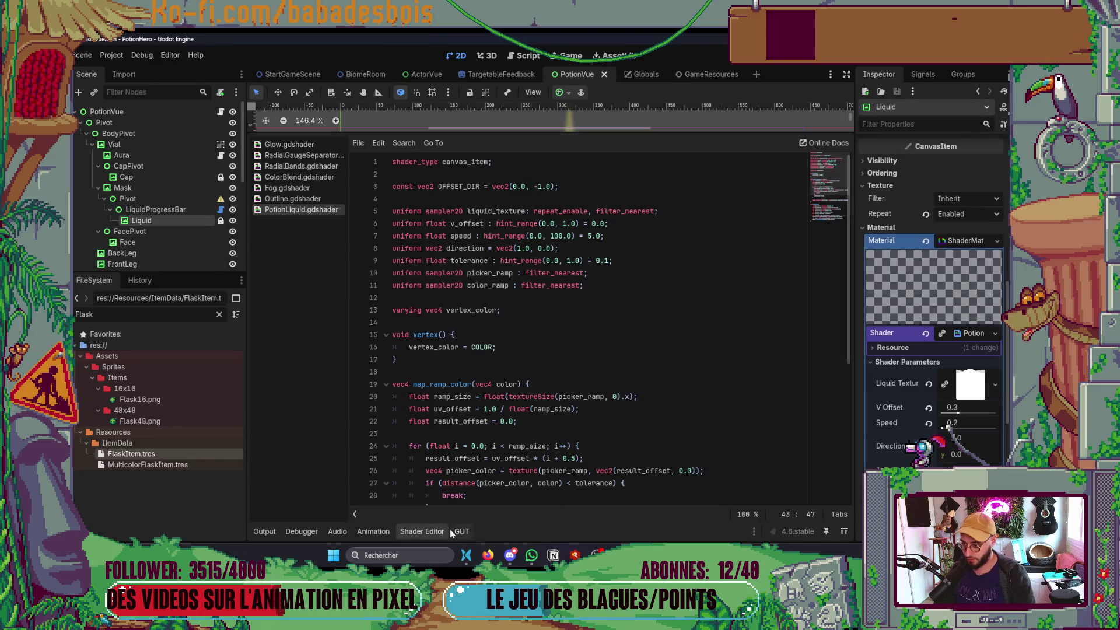
left_click(450, 530)
In Neovim, replace body_pivot with usablility_modulate_target on the modulate line and save
key("alt+Tab")
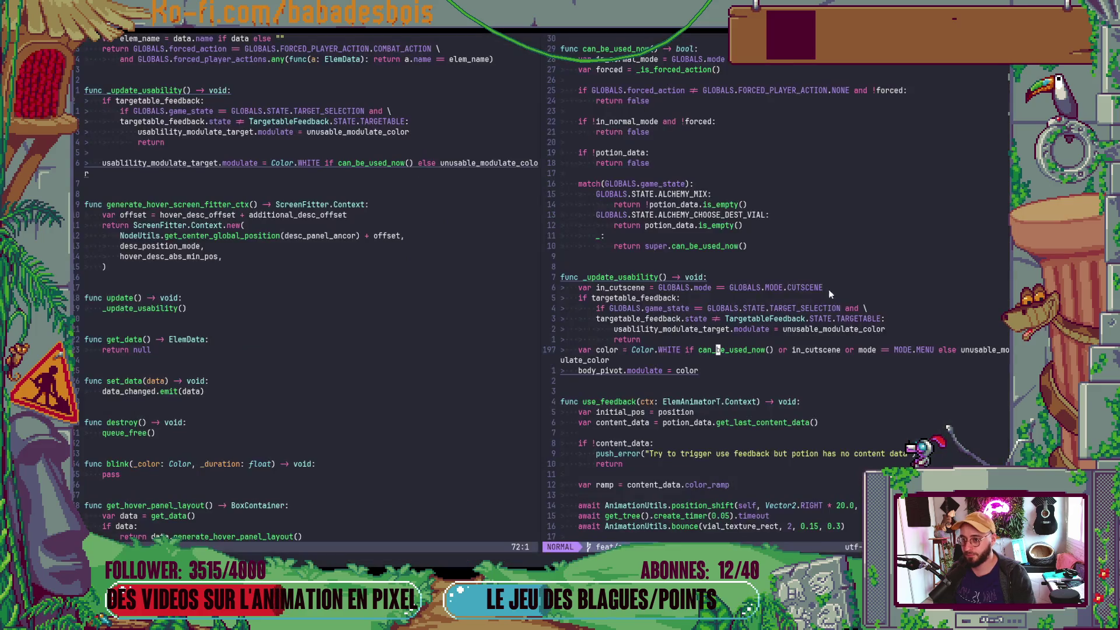
left_click(828, 289)
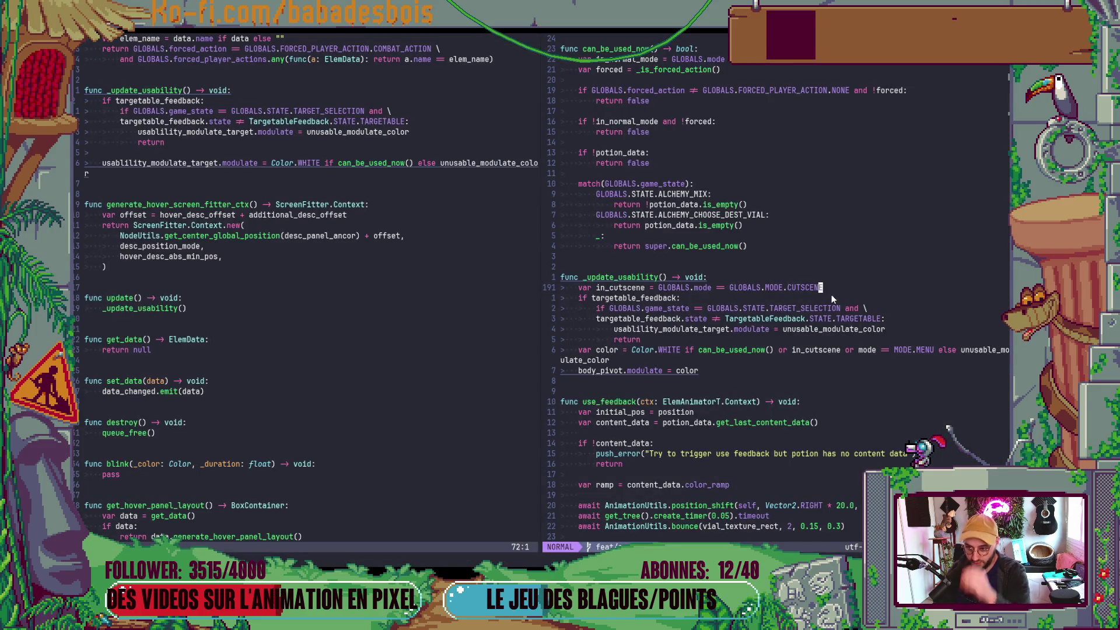
key("j")
key("j")
key("j")
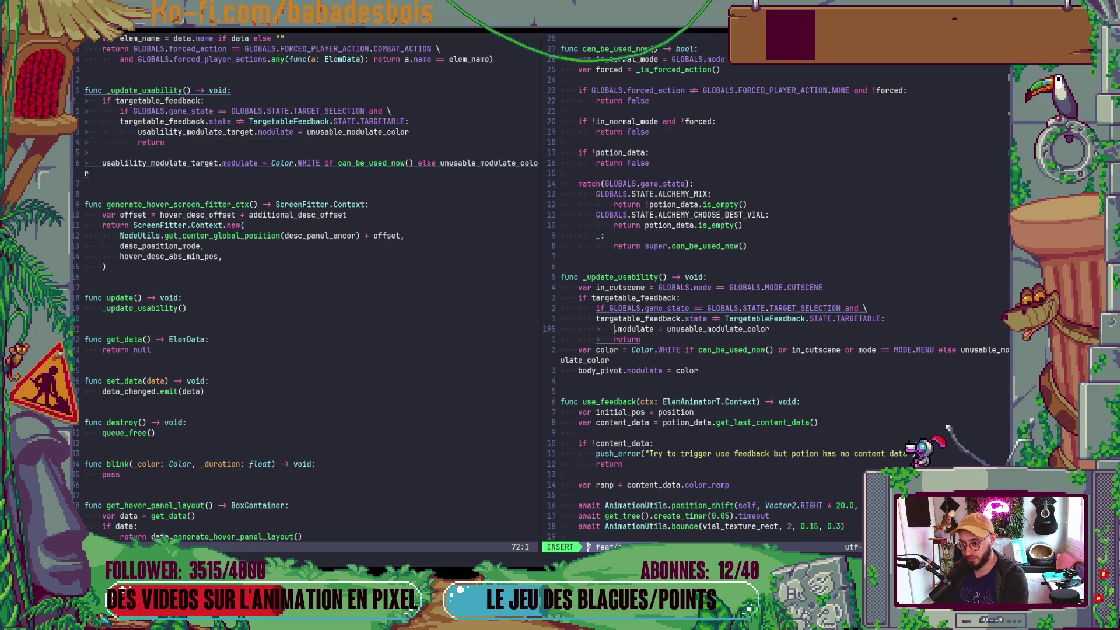
key("d")
key("w")
key("u")
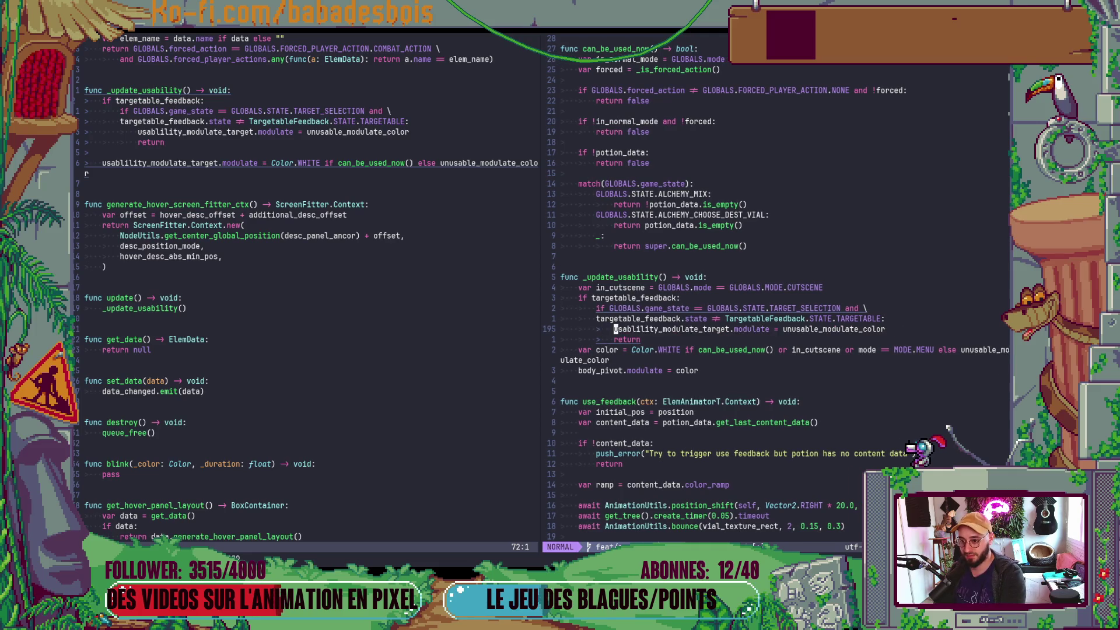
key("j")
key("j")
key("j")
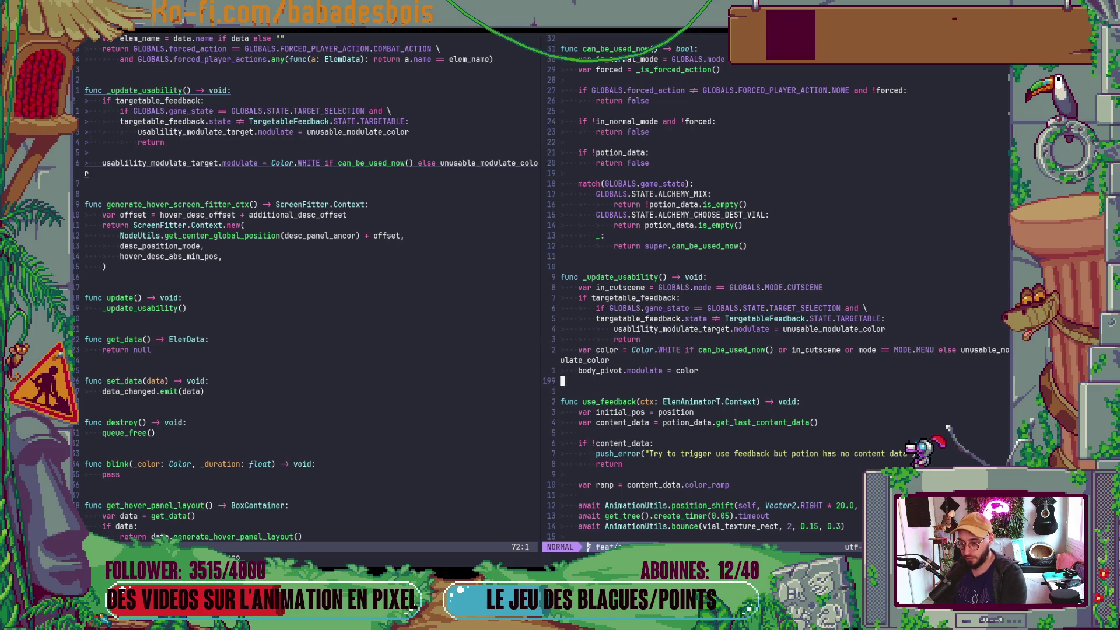
key("b")
key("v")
key("e")
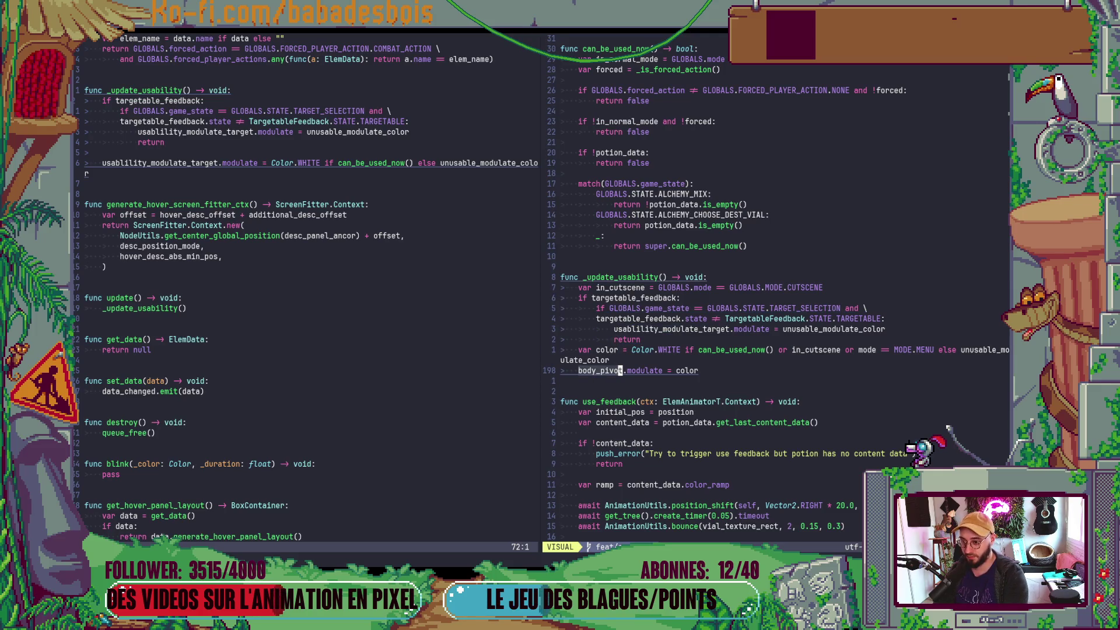
key("p")
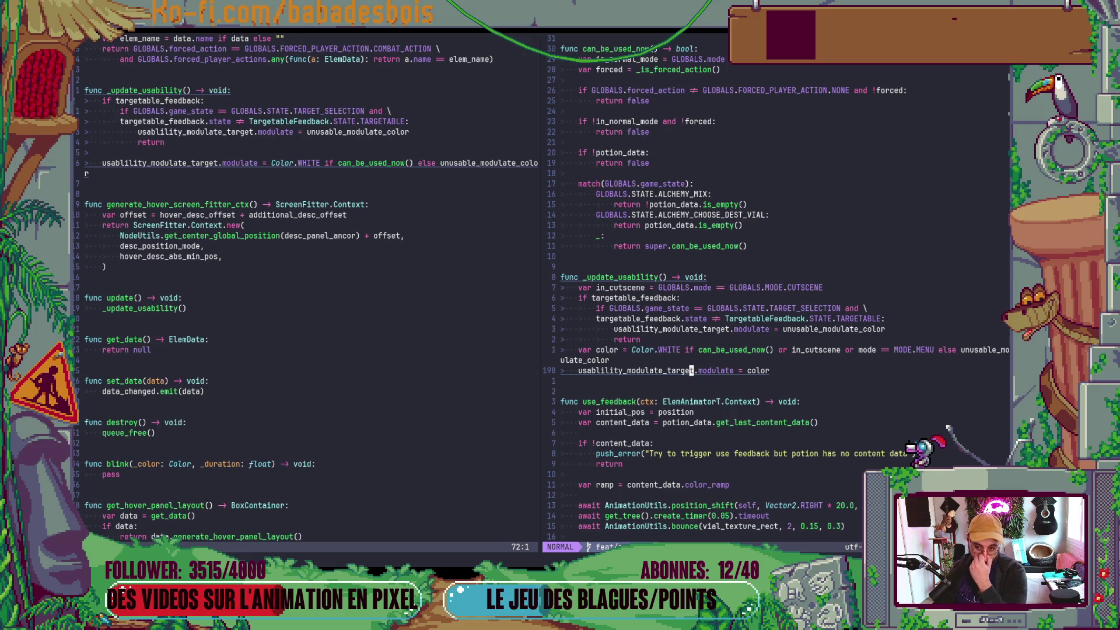
type(":w")
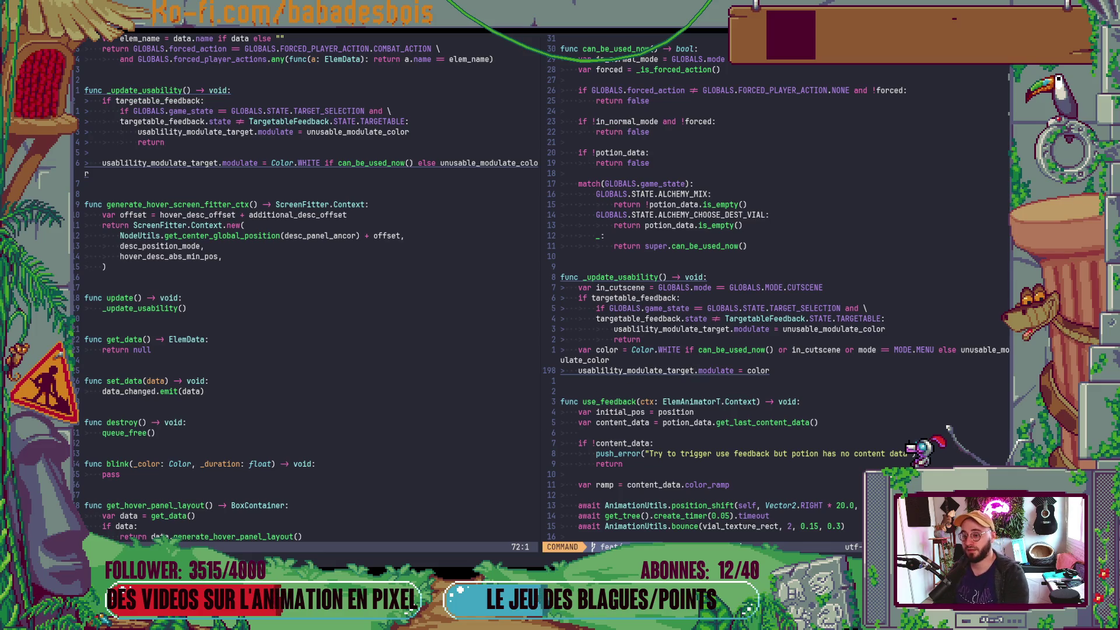
key("Return")
Add a blank line after the return statement, save again, and return to Godot
key("k")
key("k")
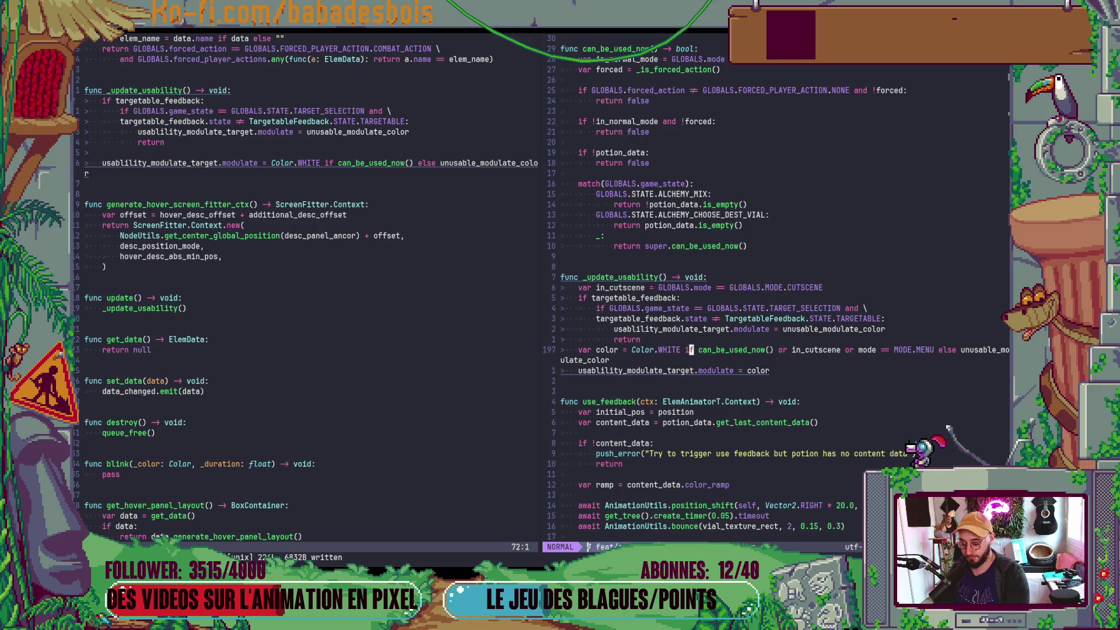
key("o")
key("Escape")
type(":w")
key("Return")
left_click(690, 360)
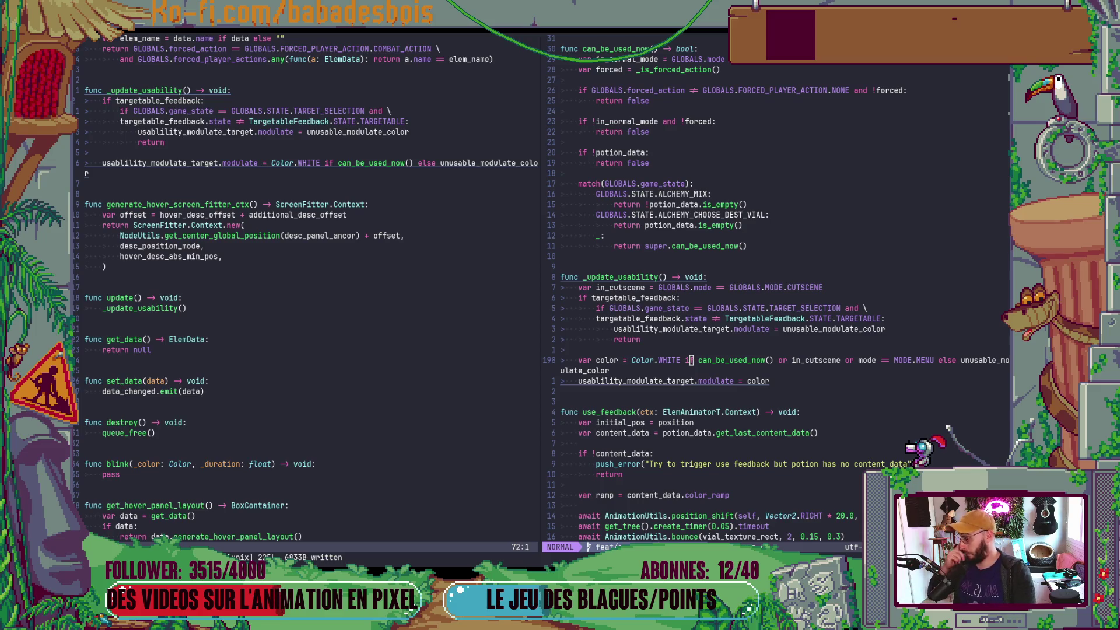
scroll(829, 397, "down", 3)
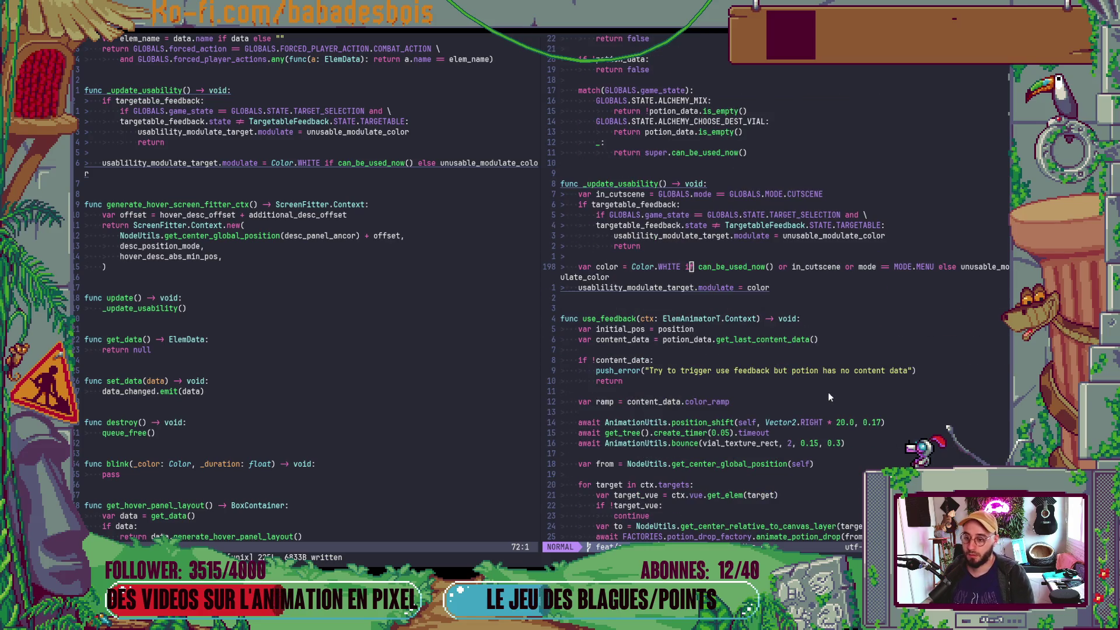
key("alt+Tab")
left_click(285, 144)
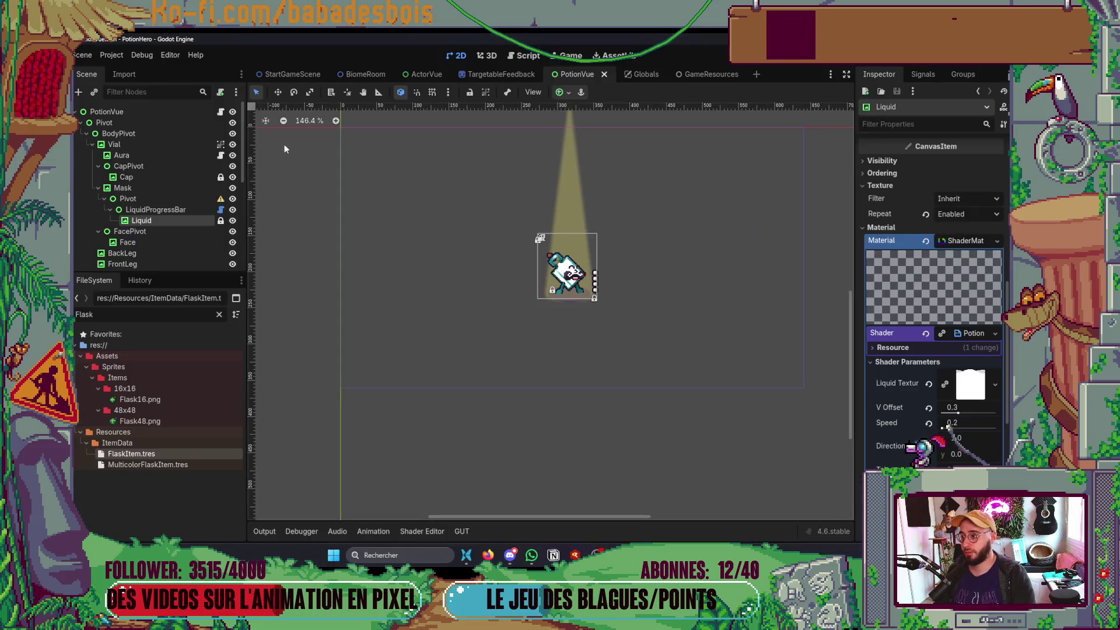
Assign BodyPivot as PotionVue's Usability Modulate target and run the game
left_click(144, 111)
scroll(908, 329, "down", 3)
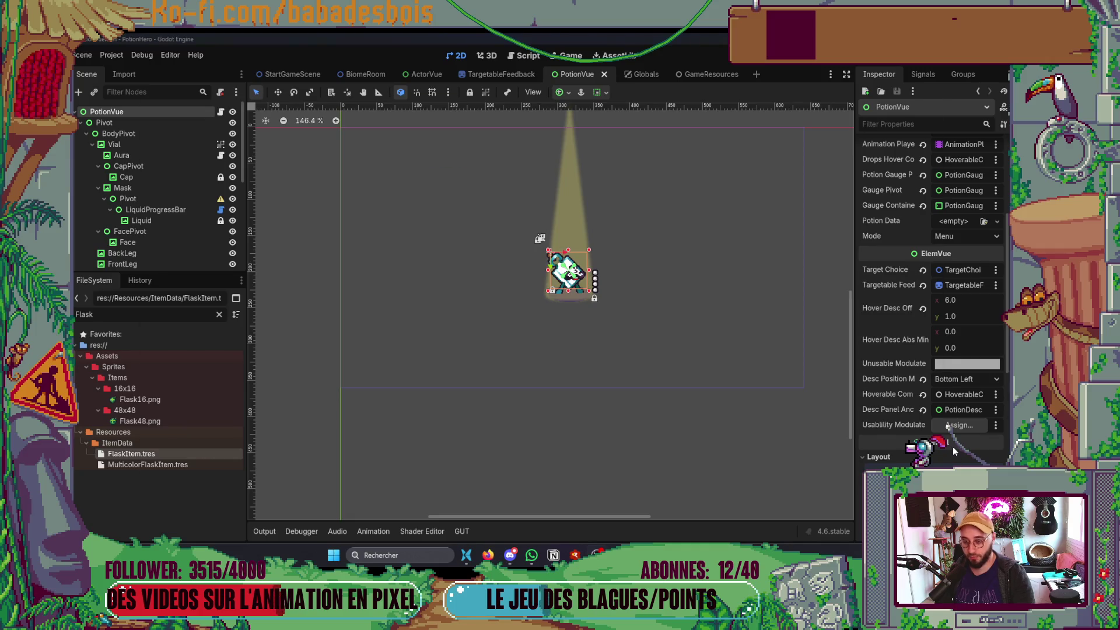
left_click(958, 425)
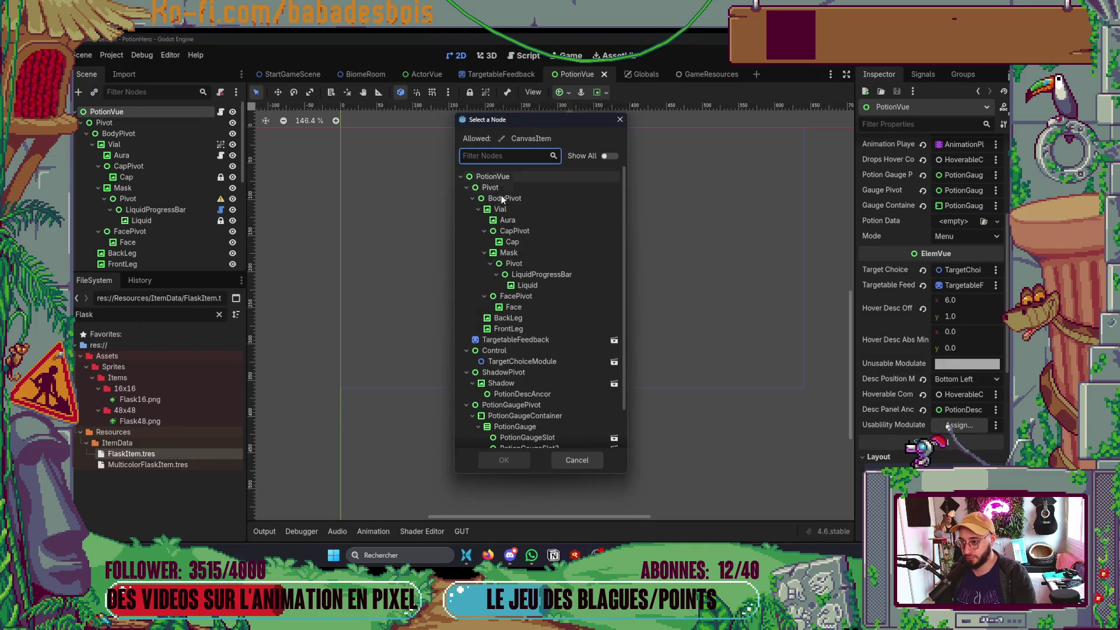
double_click(502, 199)
key("F6")
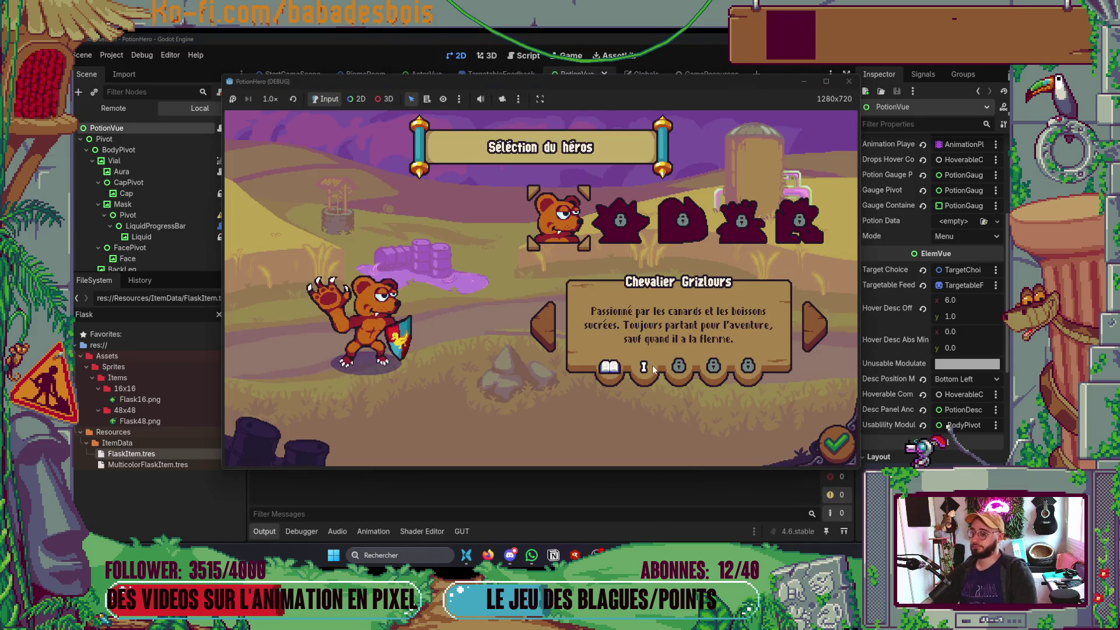
Confirm the bear hero and start the Réveil de l'ours adventure
left_click(835, 443)
mouse_move(439, 342)
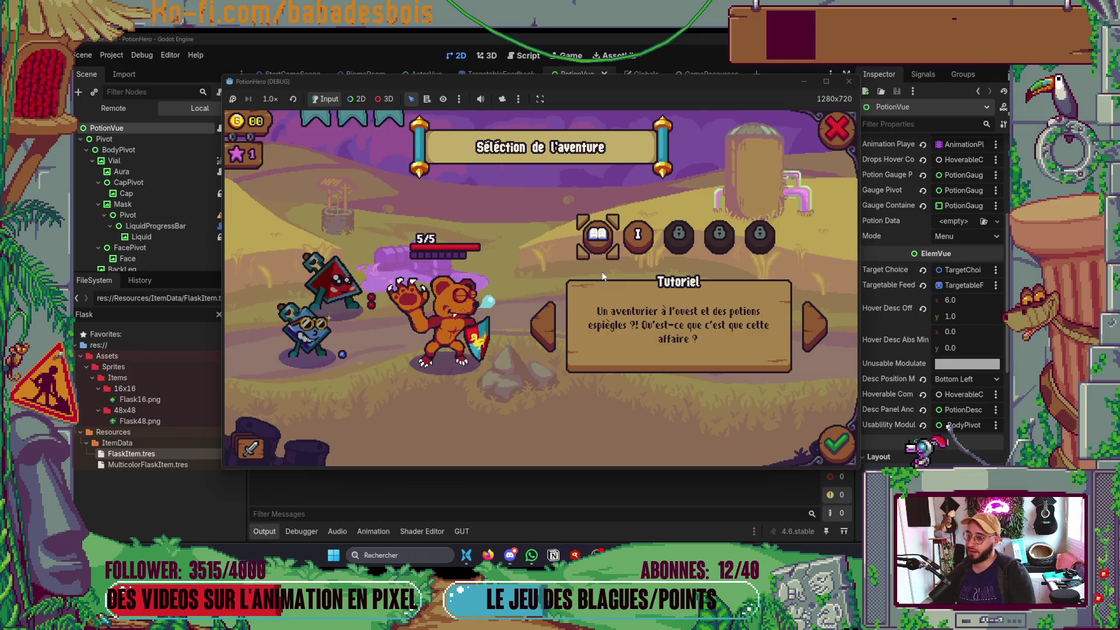
left_click(625, 251)
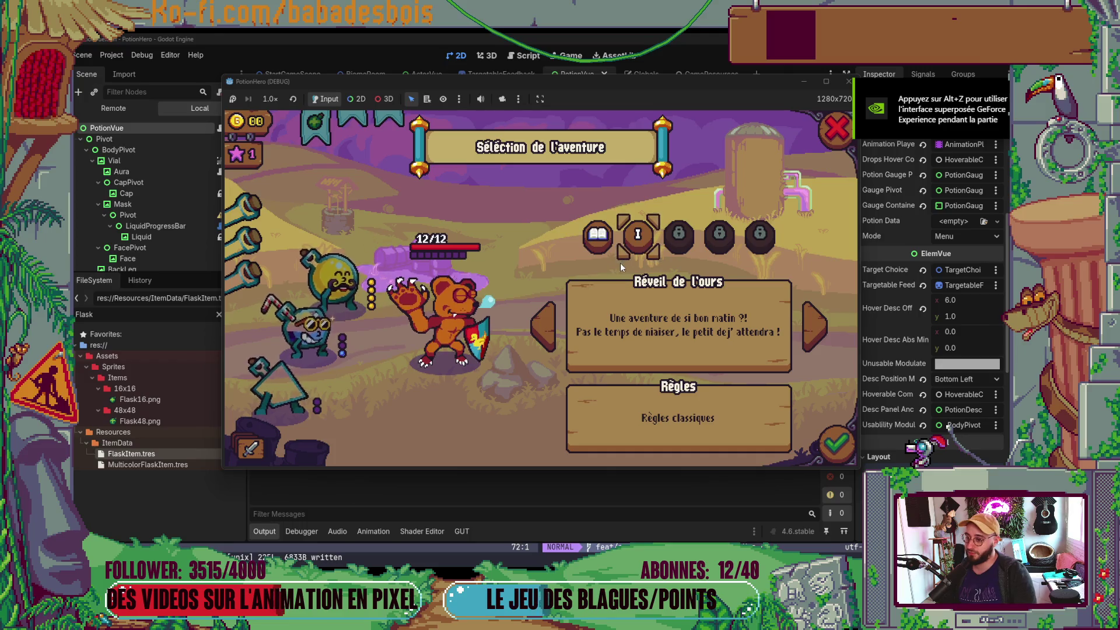
left_click(597, 235)
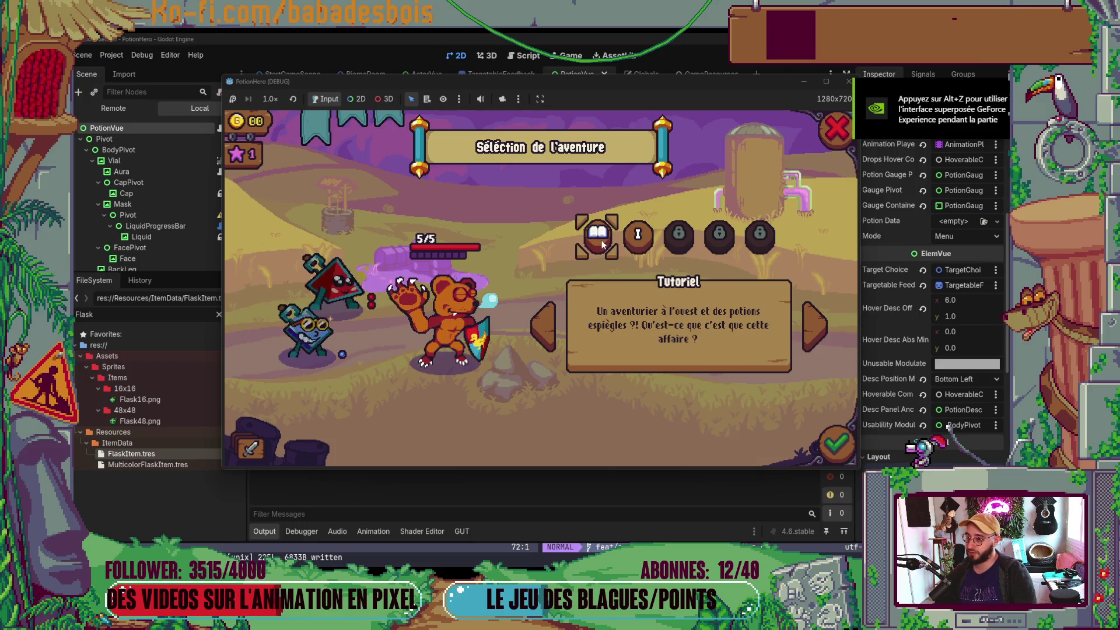
left_click(634, 238)
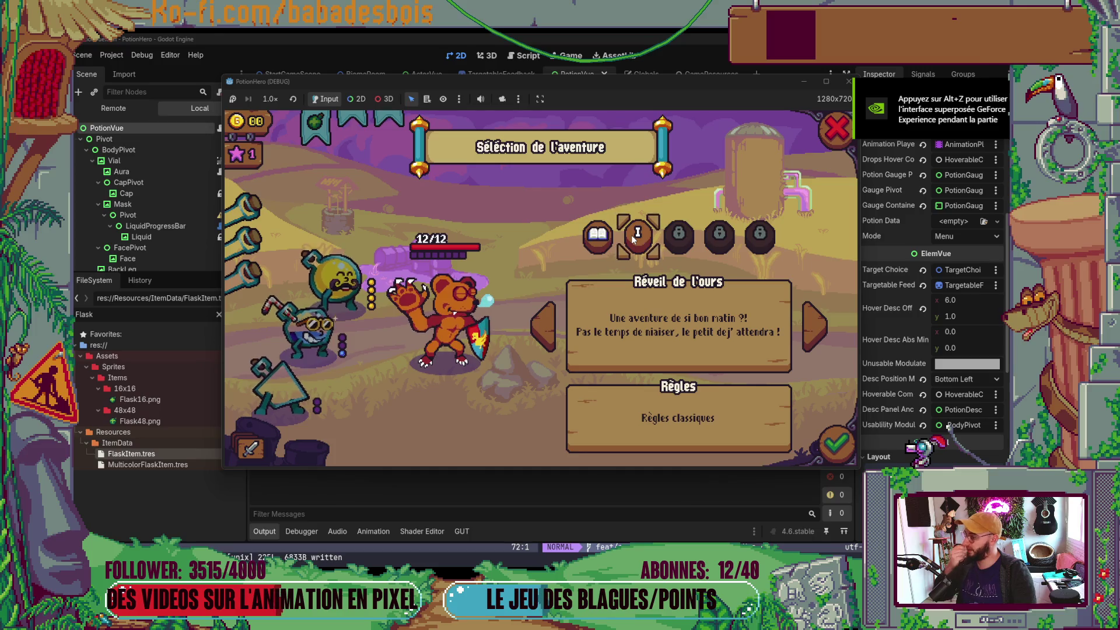
key("Left")
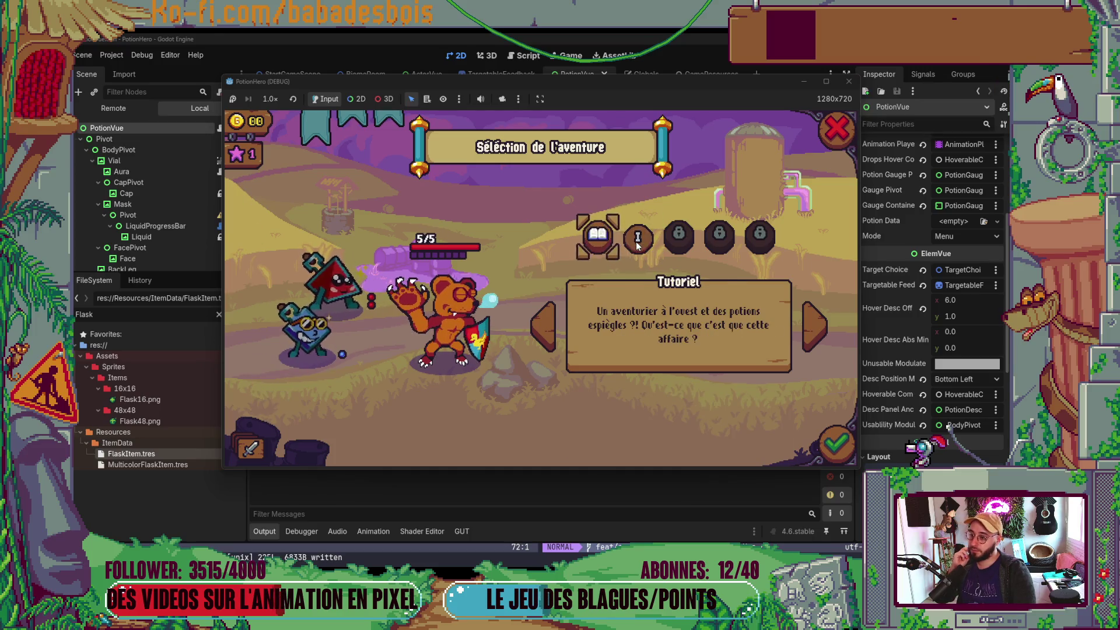
left_click(637, 244)
left_click(835, 444)
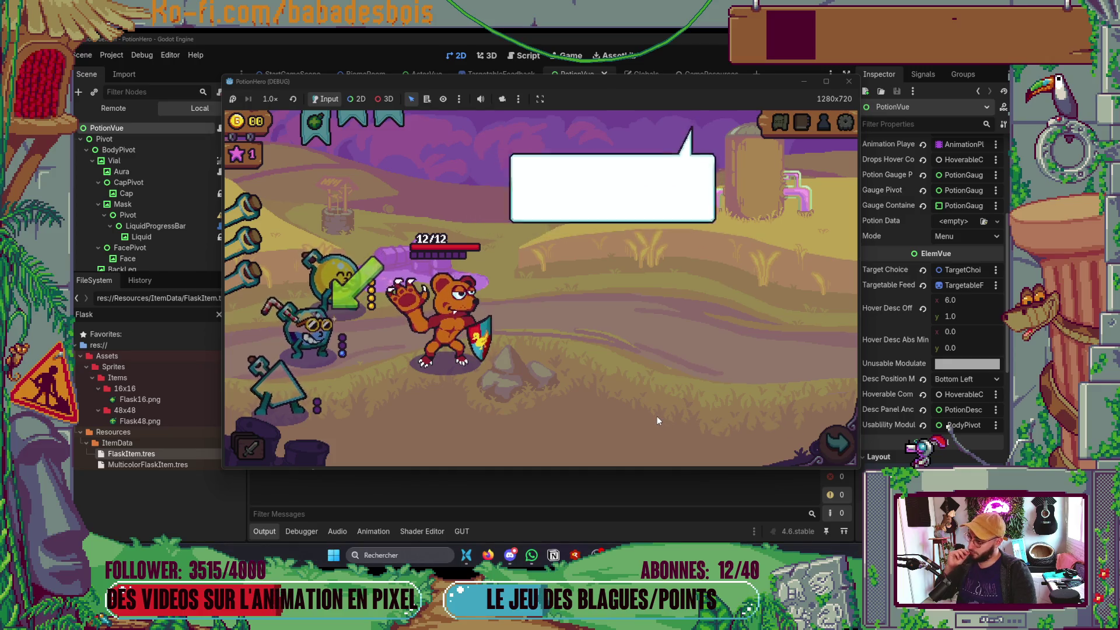
Enter the first combat, test potion target selection dimming, then stop the game
left_click(835, 450)
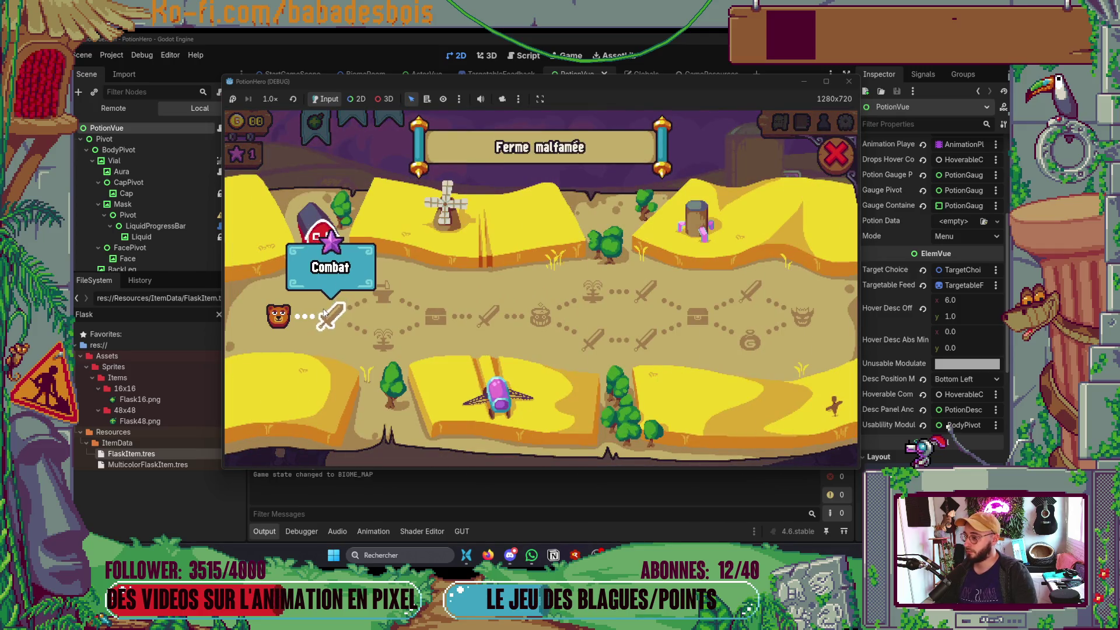
left_click(327, 315)
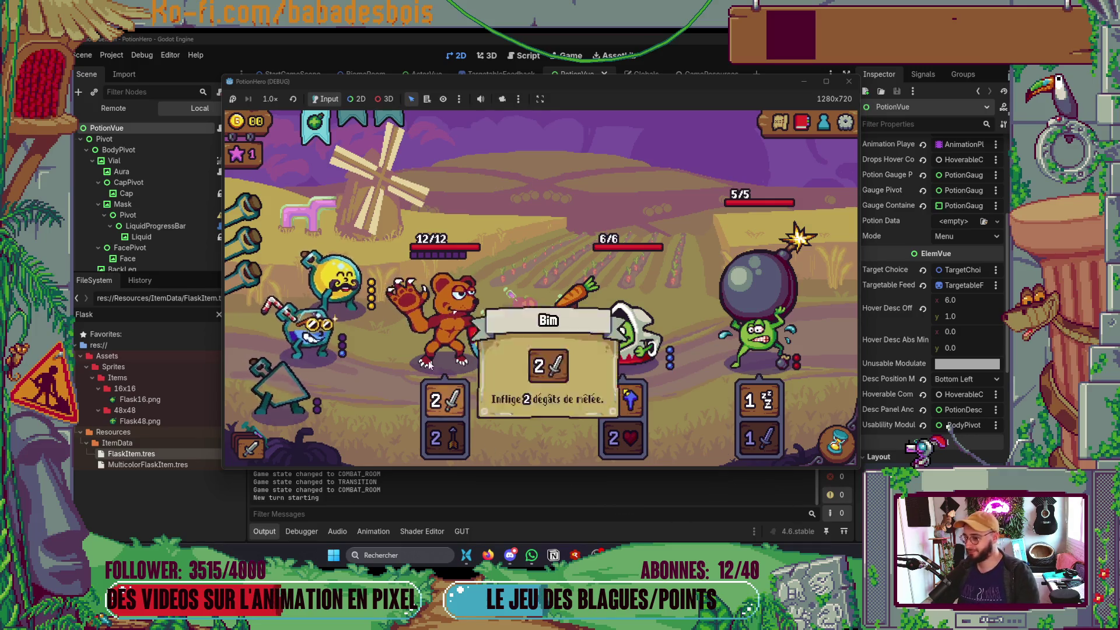
left_click(316, 122)
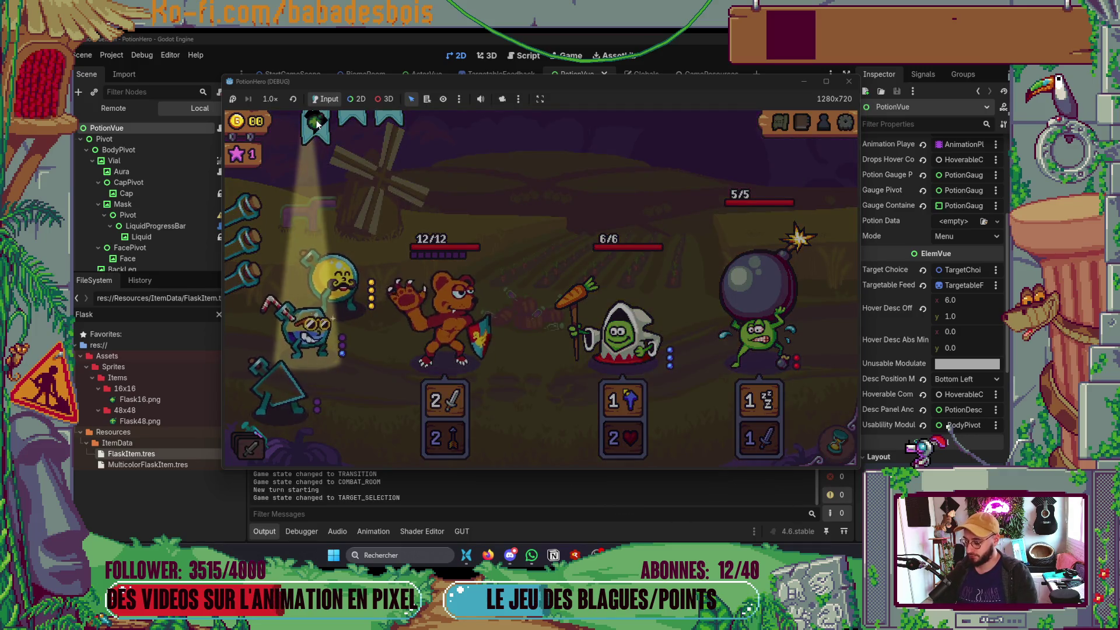
left_click(356, 303)
left_click(320, 325)
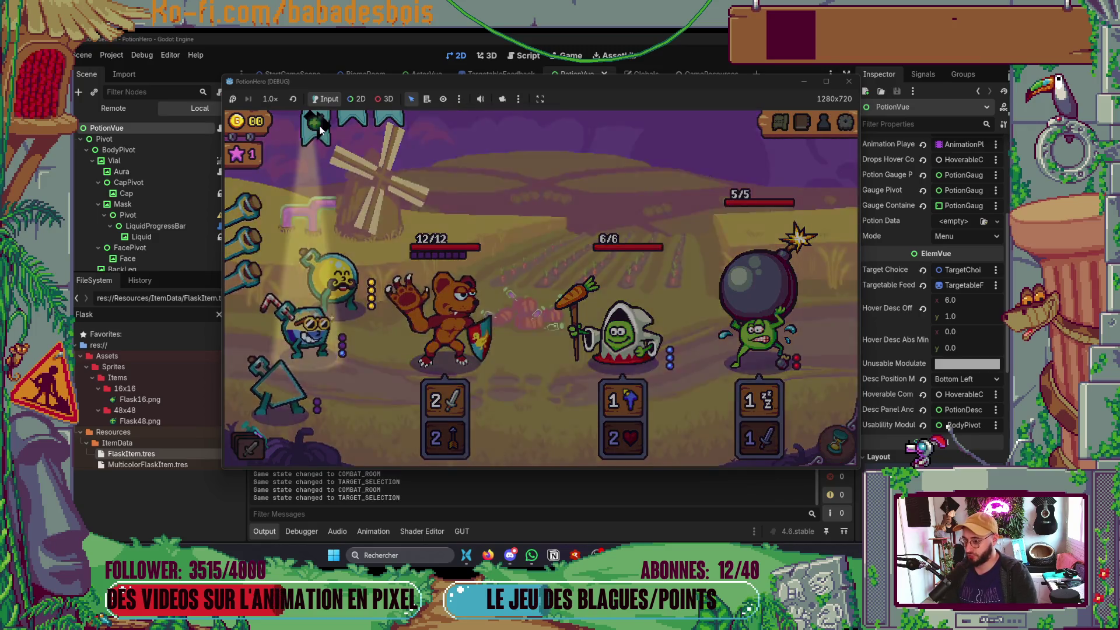
mouse_move(321, 131)
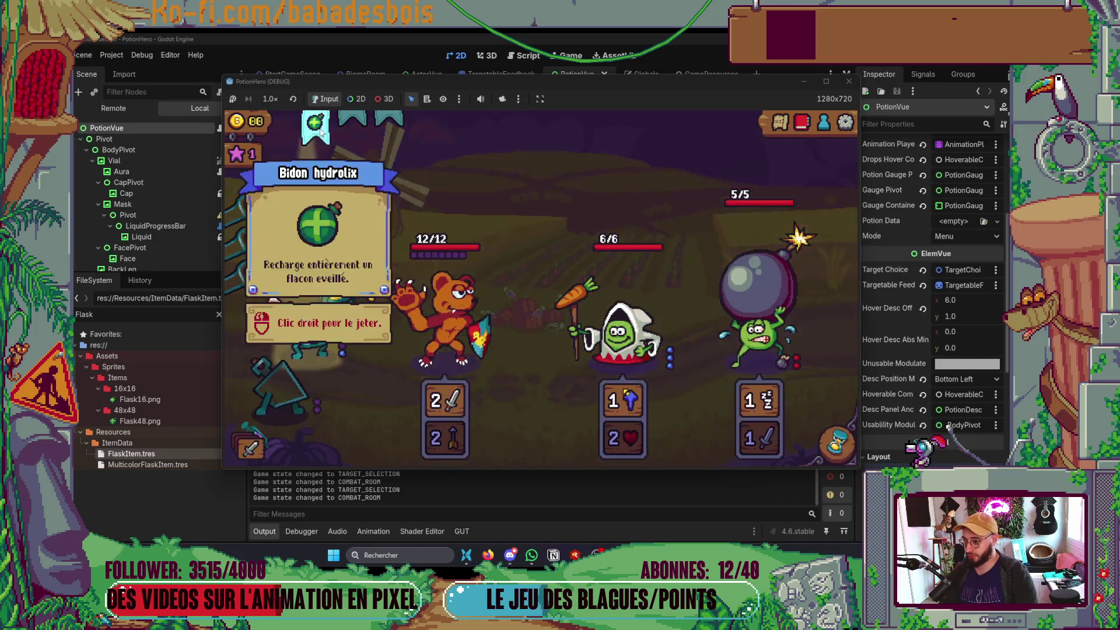
left_click(849, 81)
key("alt+Tab")
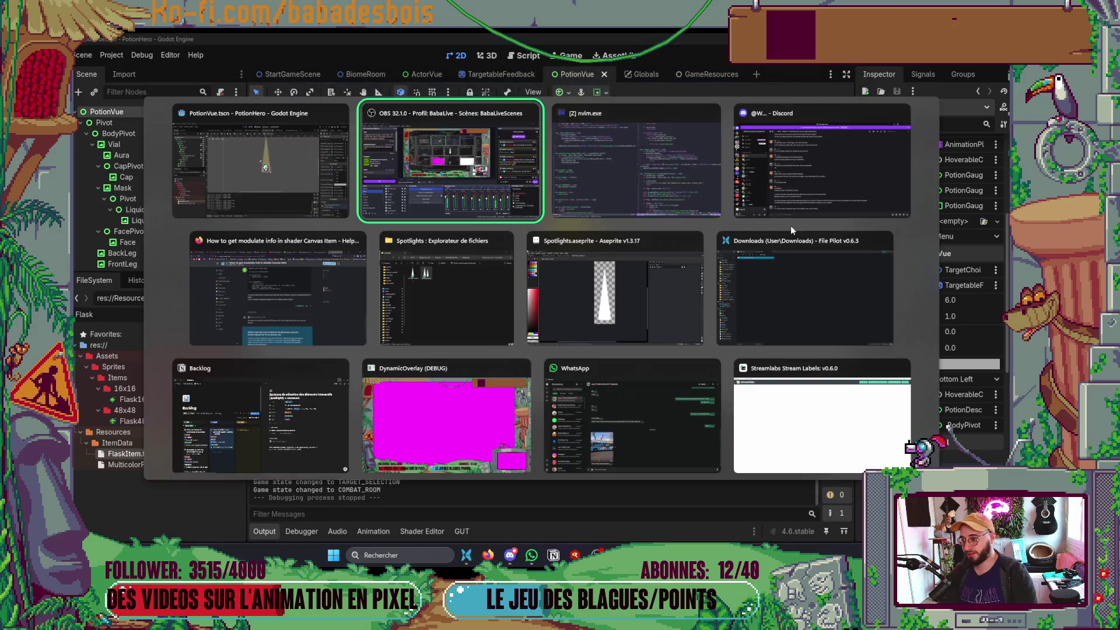
Try a pink Modulate on PotionVue's Visibility settings, then undo it
key("alt+Tab")
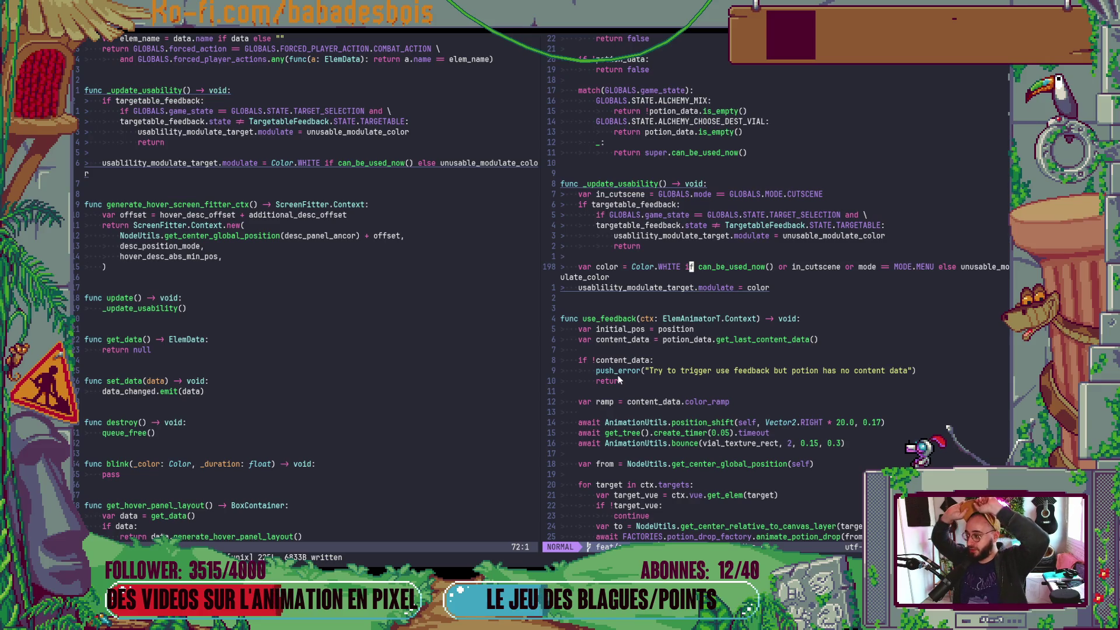
key("alt+Tab")
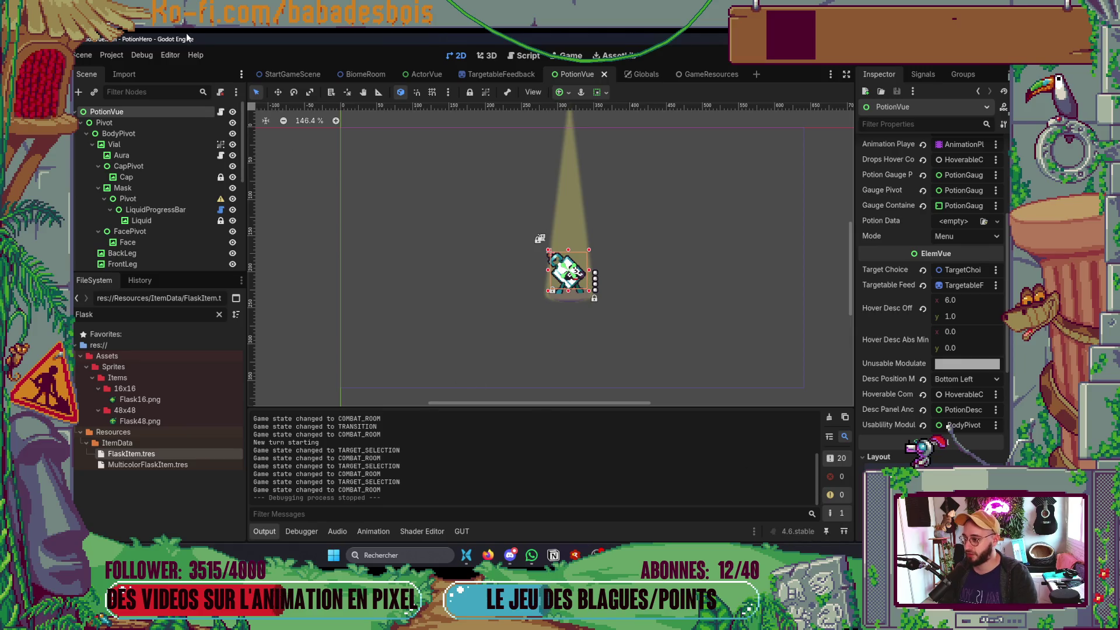
scroll(939, 378, "down", 8)
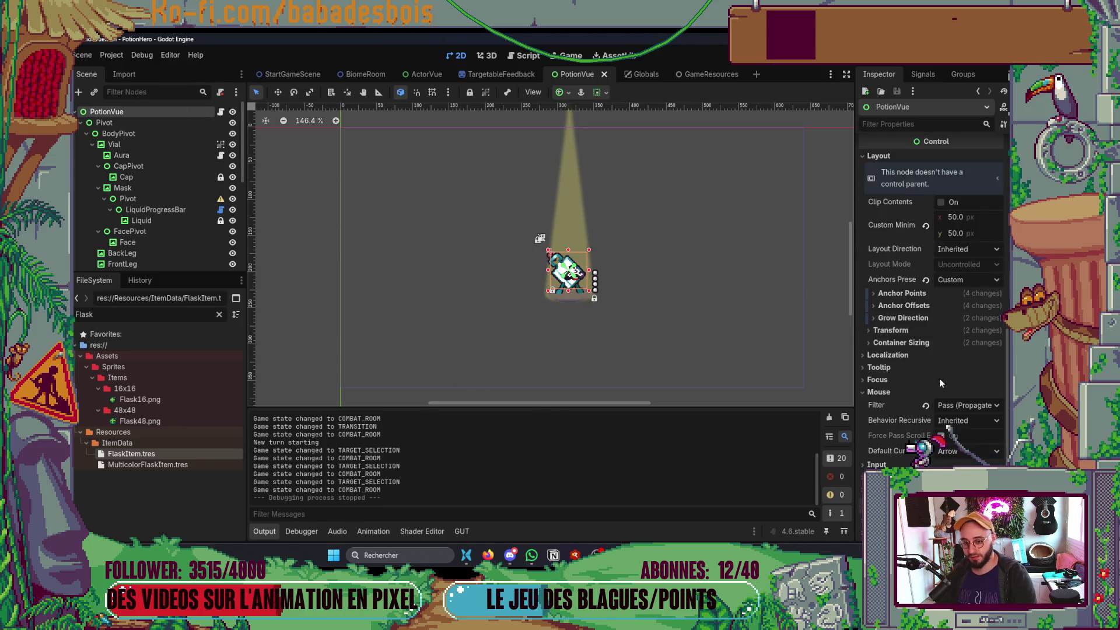
left_click(901, 390)
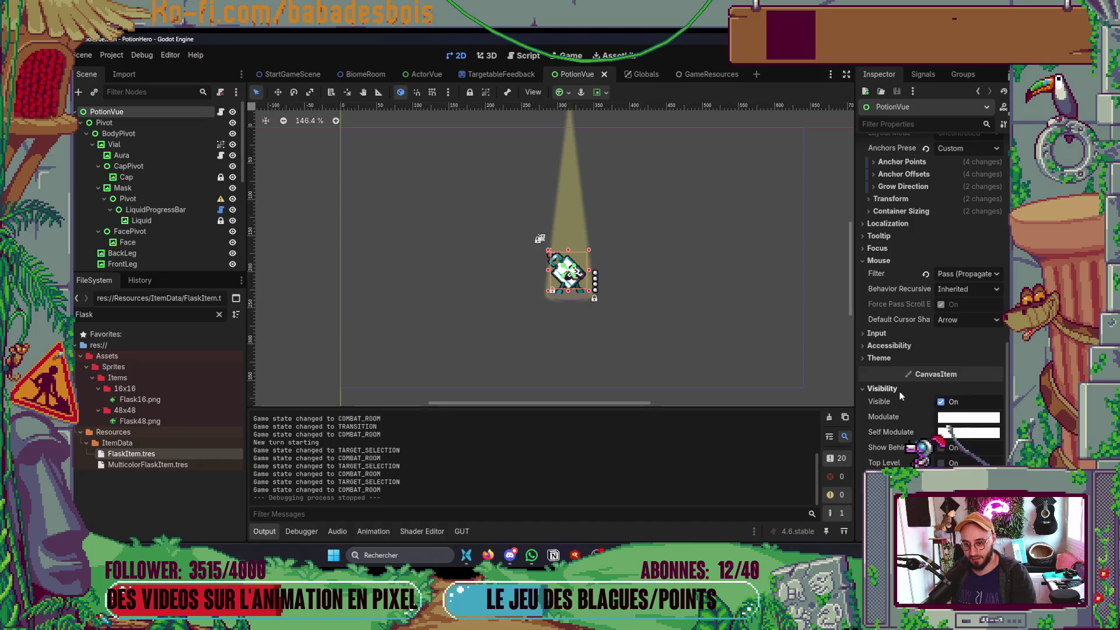
left_click(968, 418)
mouse_move(906, 297)
left_mouse_down()
mouse_move(929, 297)
mouse_move(920, 298)
left_mouse_up()
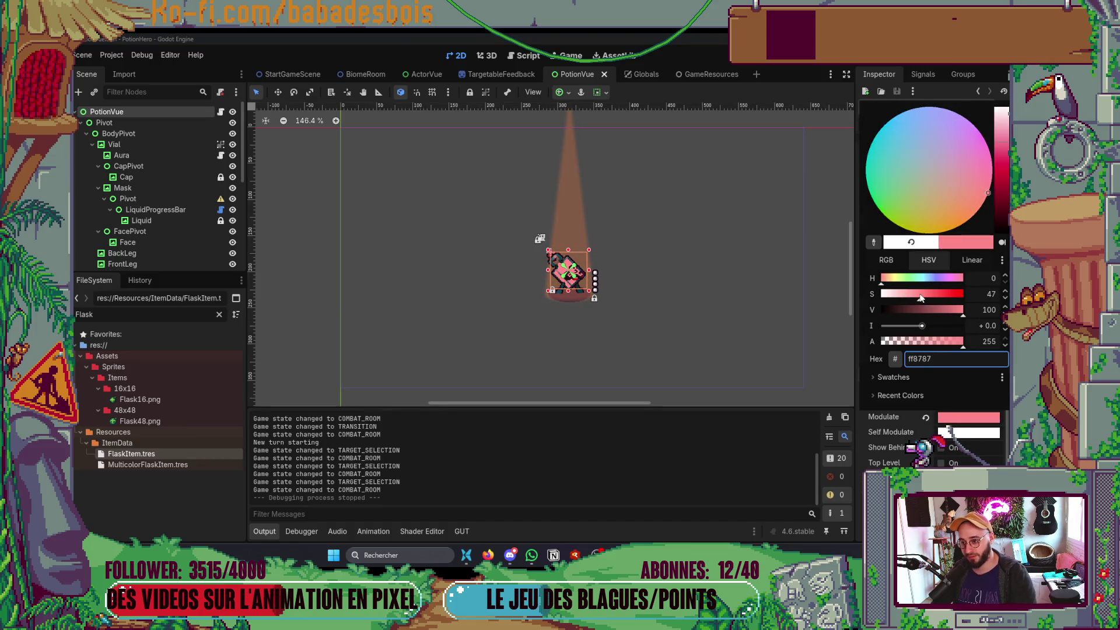
left_click(725, 369)
key("ctrl+z")
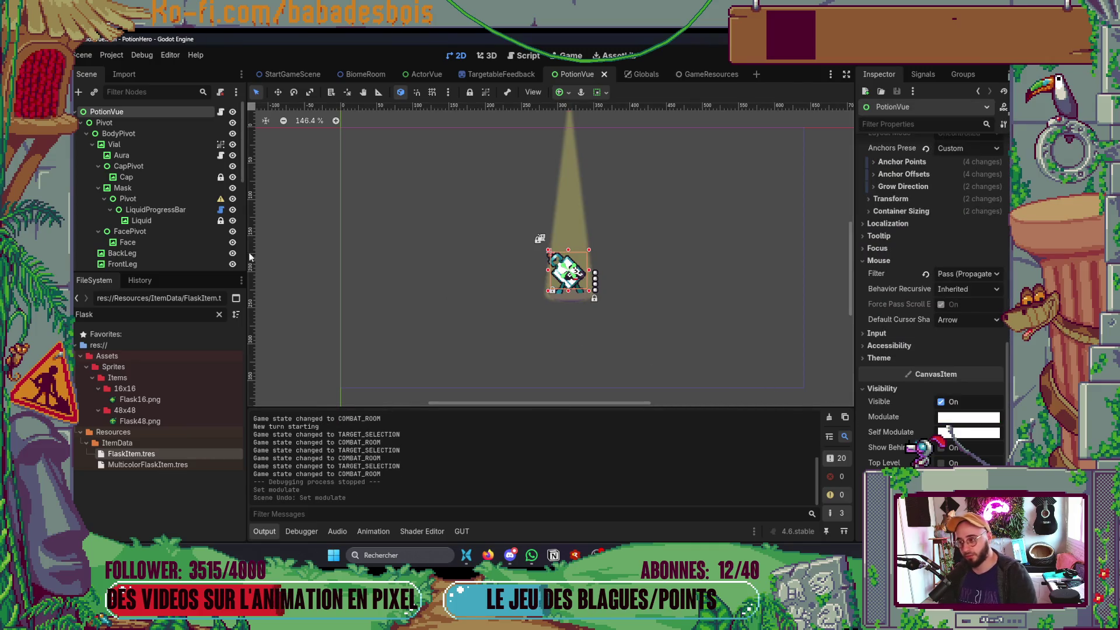
Select the Liquid node under LiquidProgressBar and show its shader code
left_click(165, 210)
scroll(915, 424, "down", 5)
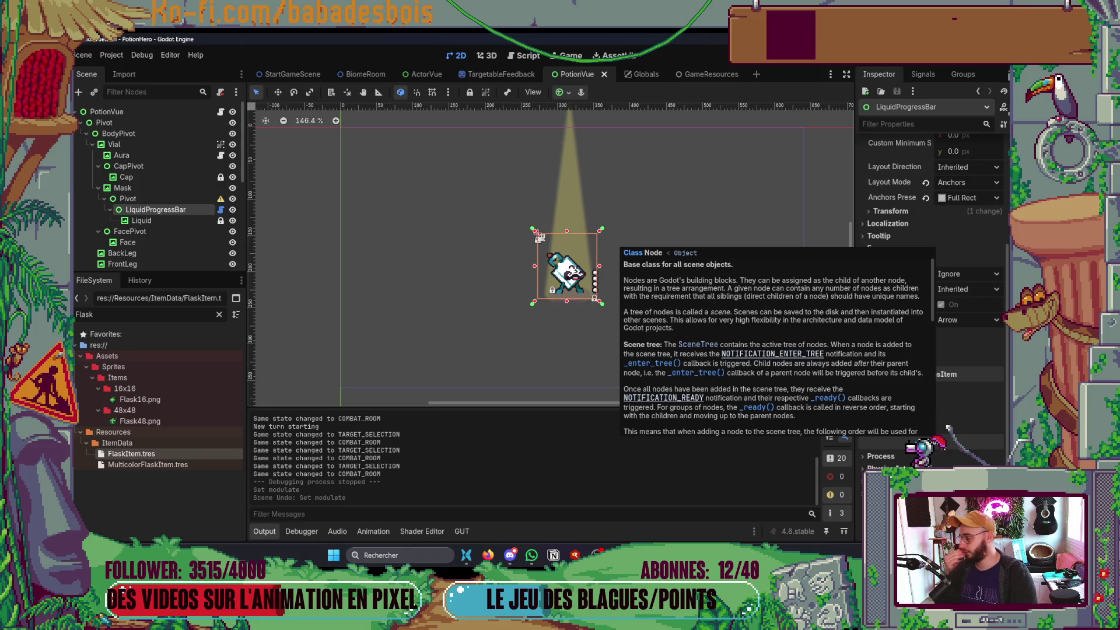
left_click(141, 220)
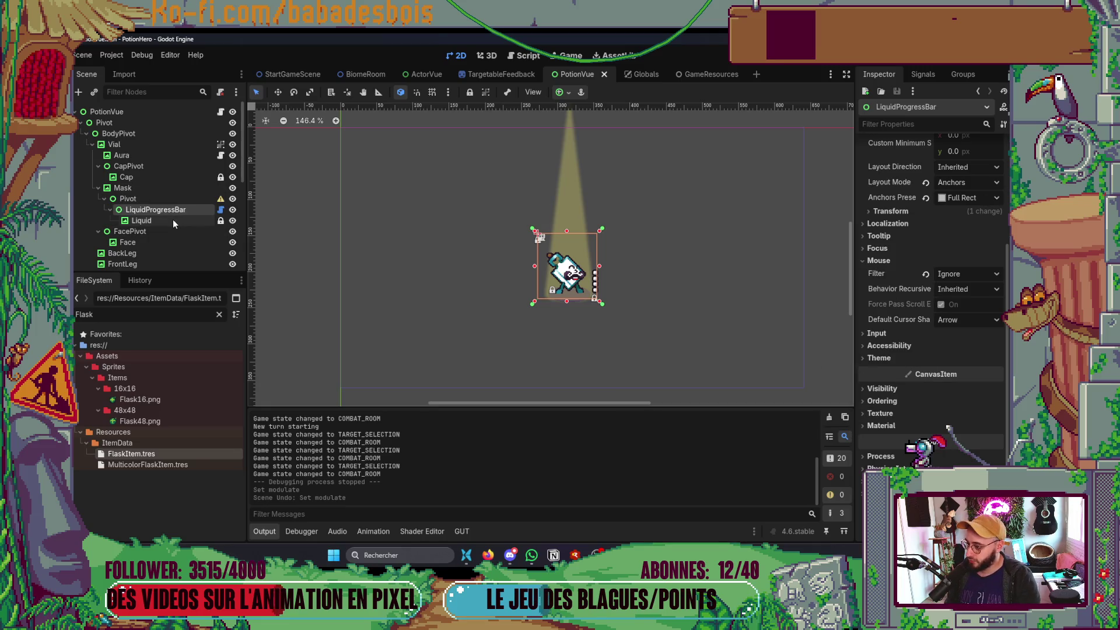
left_click(428, 532)
left_click(428, 532)
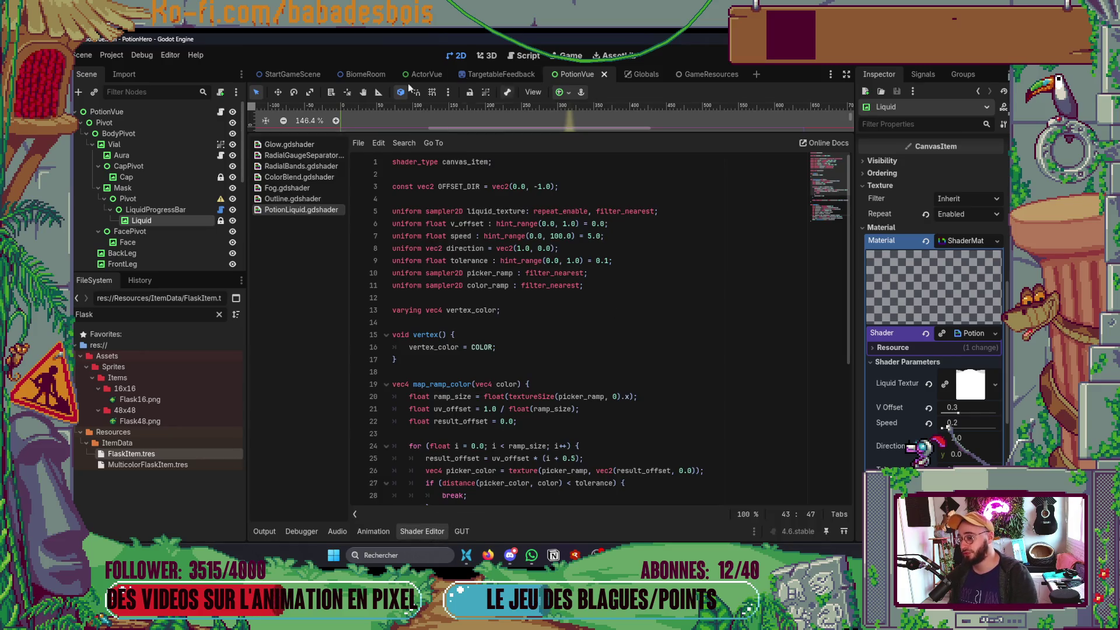
Inspect the vertex_color varying declaration on line 13 of the liquid shader
left_click(598, 296)
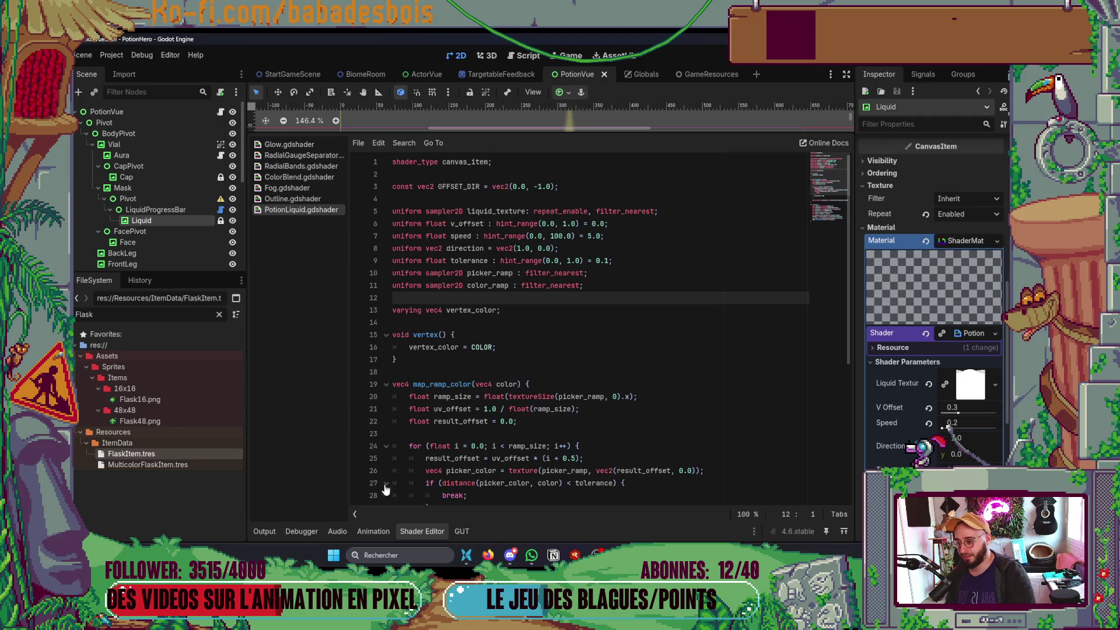
left_click(354, 514)
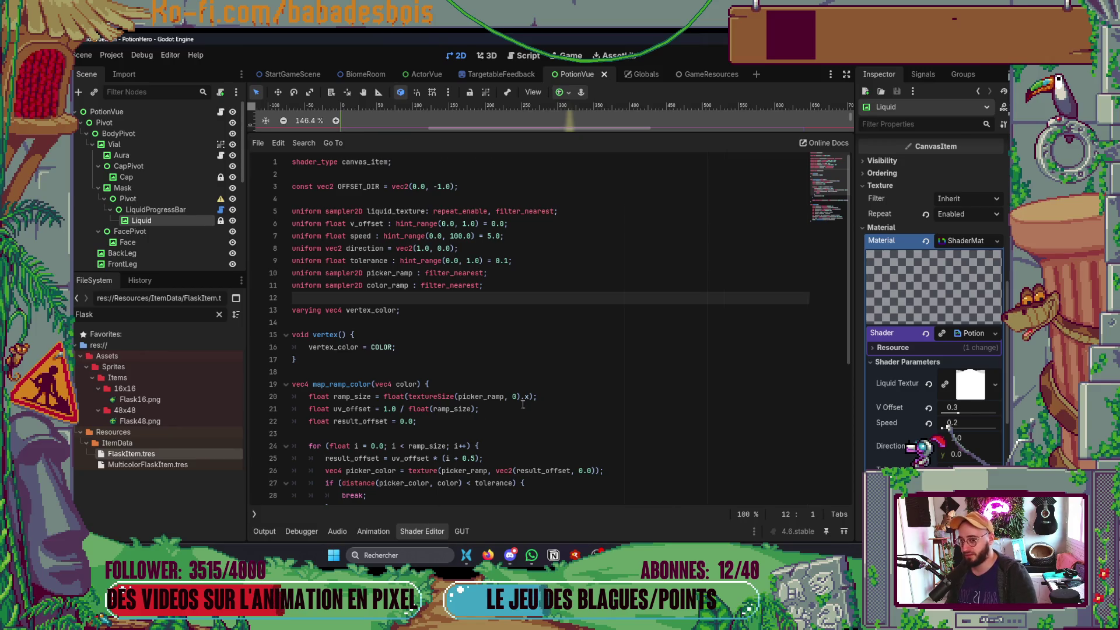
scroll(522, 403, "down", 6)
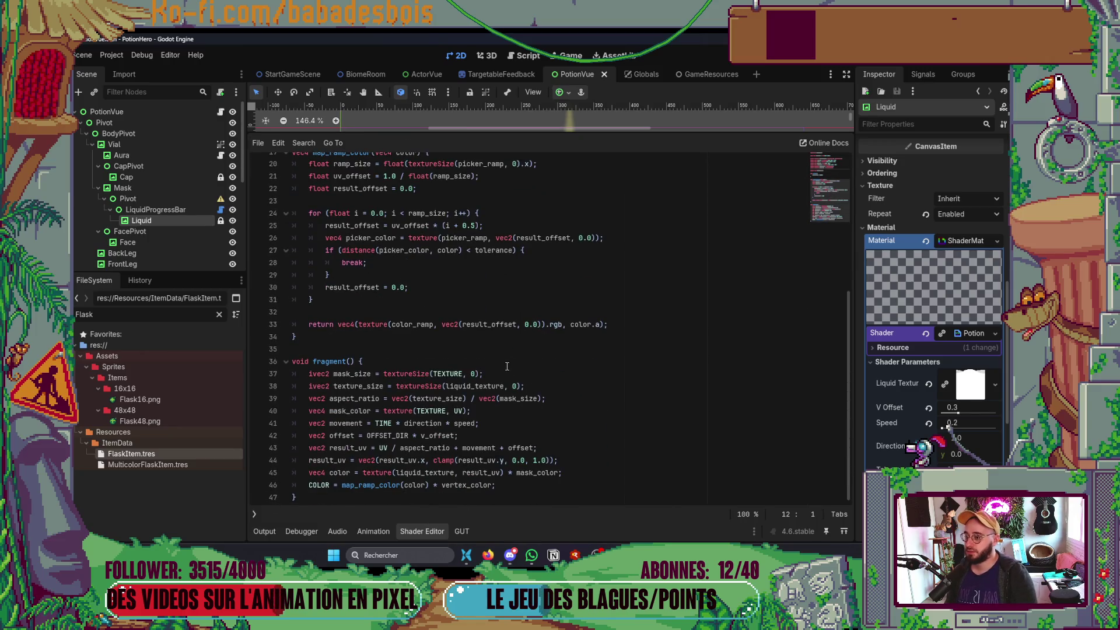
scroll(507, 366, "up", 6)
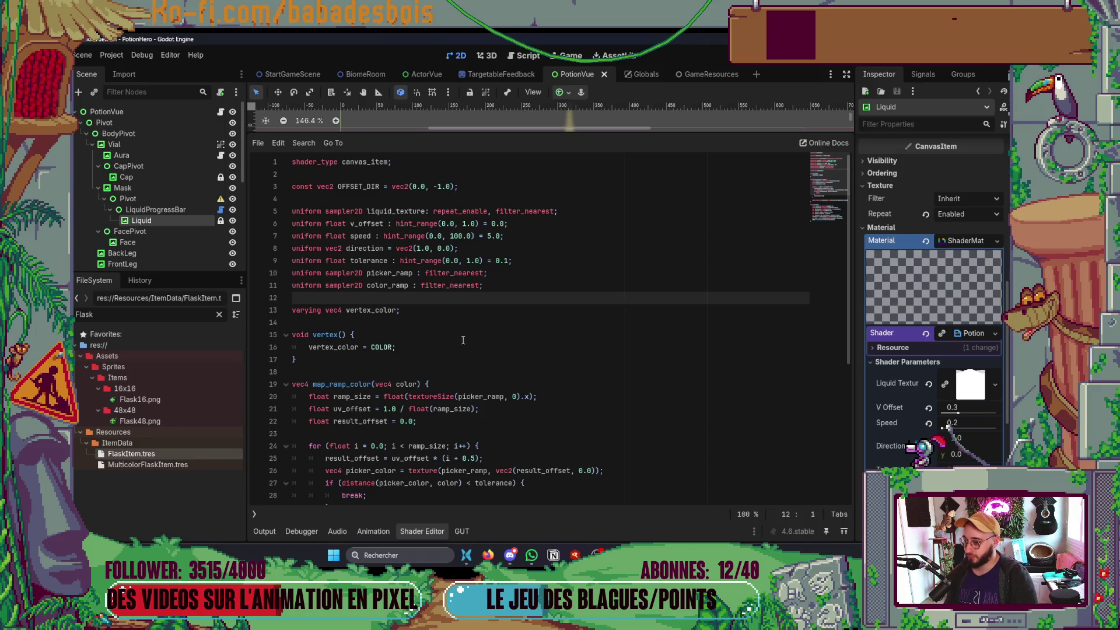
left_click_drag(408, 322, 297, 307)
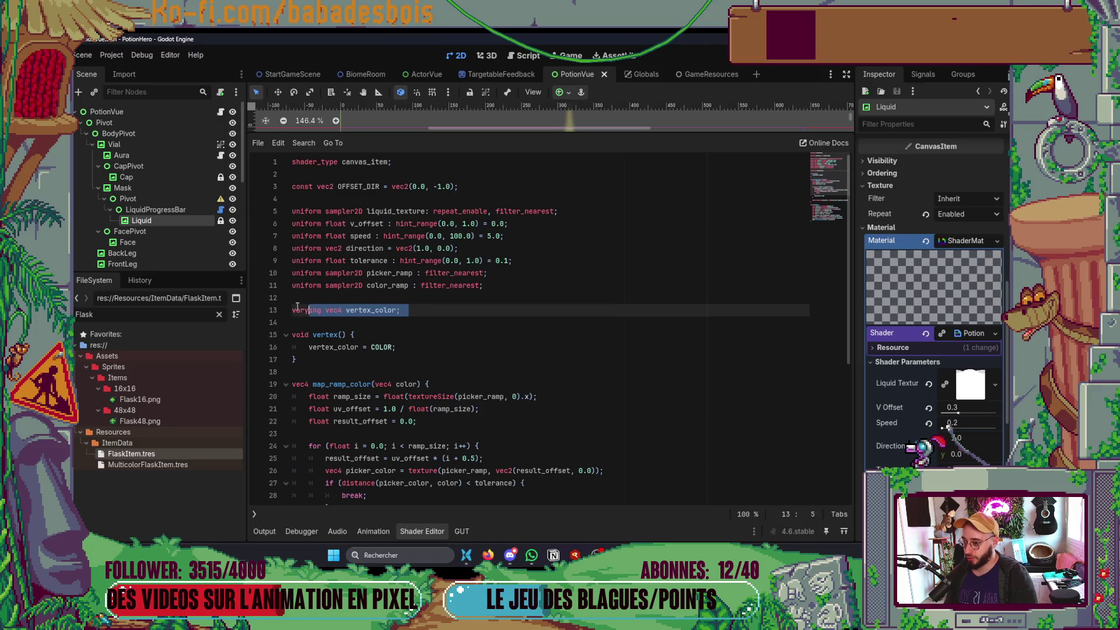
left_click(374, 326)
double_click(371, 310)
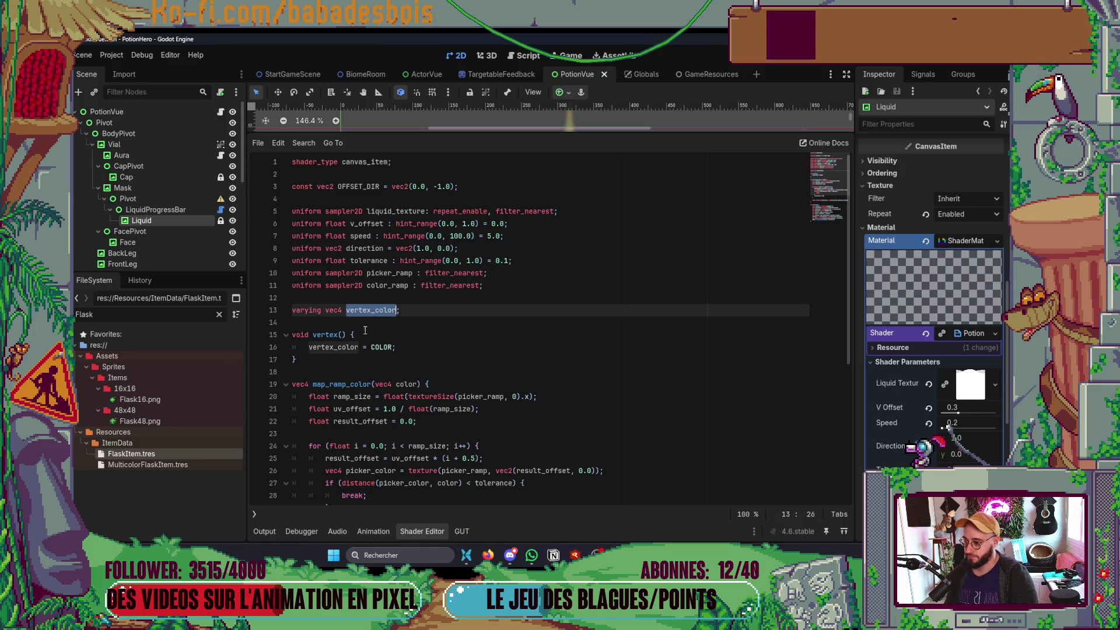
left_click(316, 317)
double_click(348, 311)
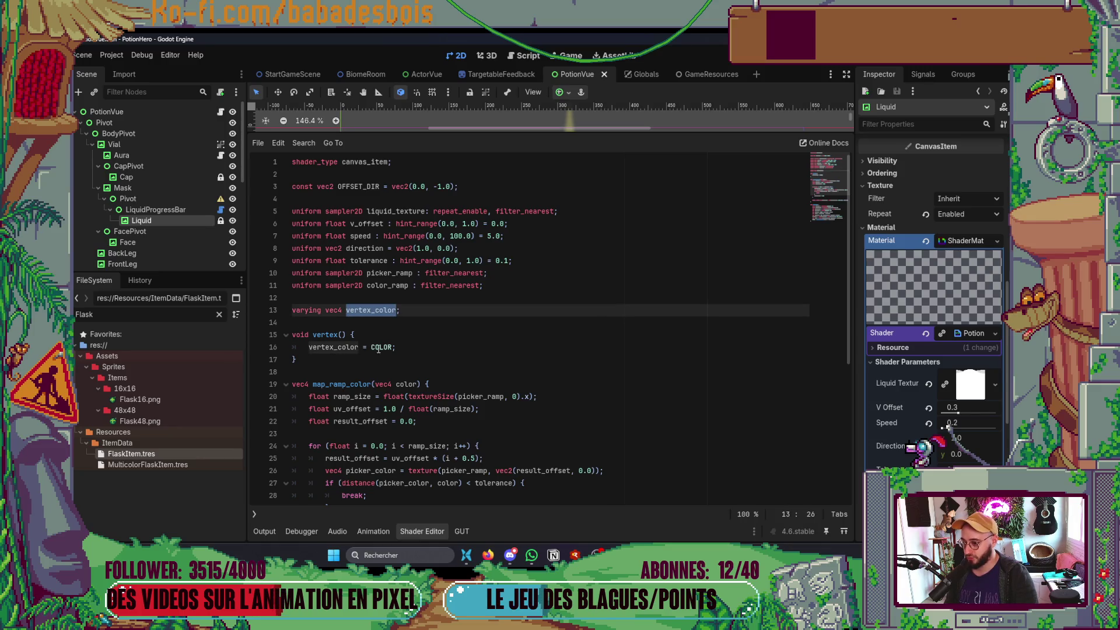
Review the vertex_color = COLOR line and the map_ramp_color code below it
left_click(378, 347)
double_click(335, 346)
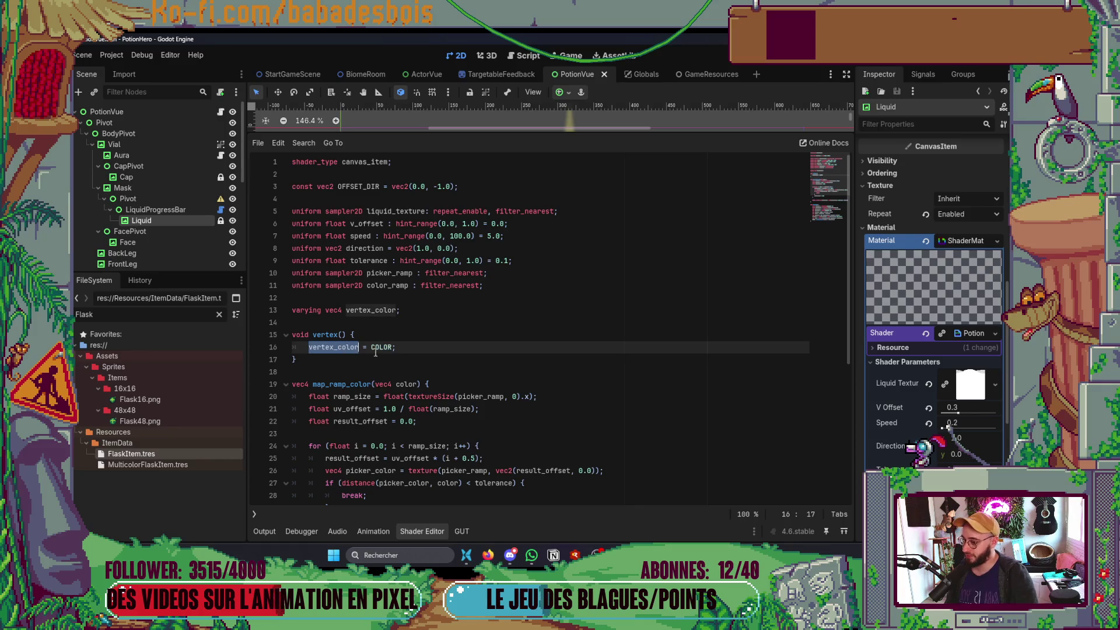
double_click(382, 347)
left_click(403, 408)
scroll(376, 236, "down", 4)
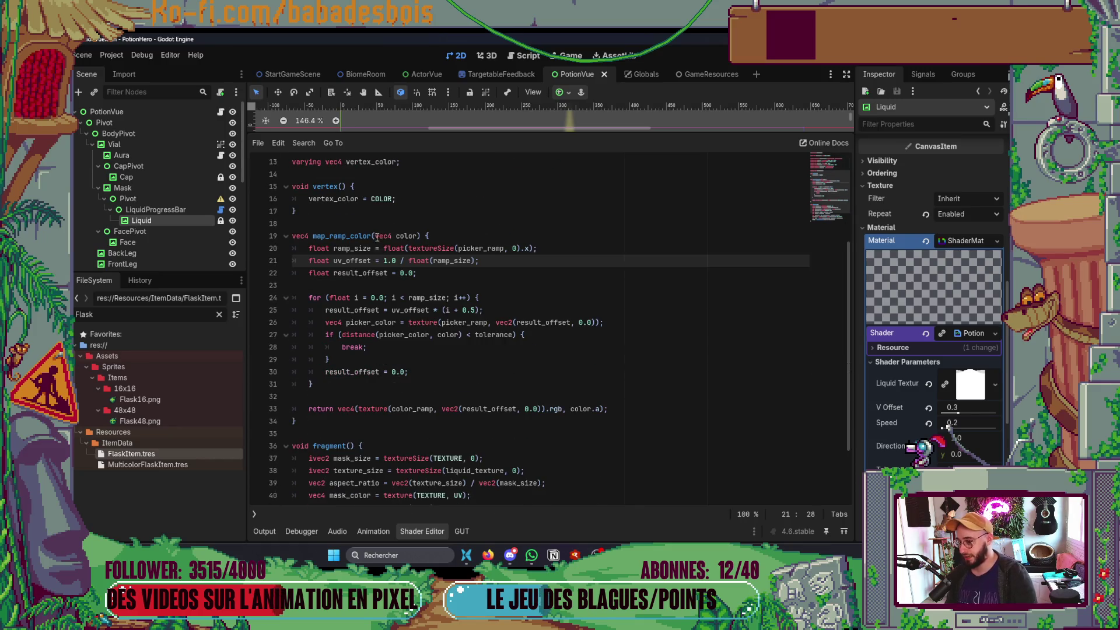
scroll(350, 292, "down", 3)
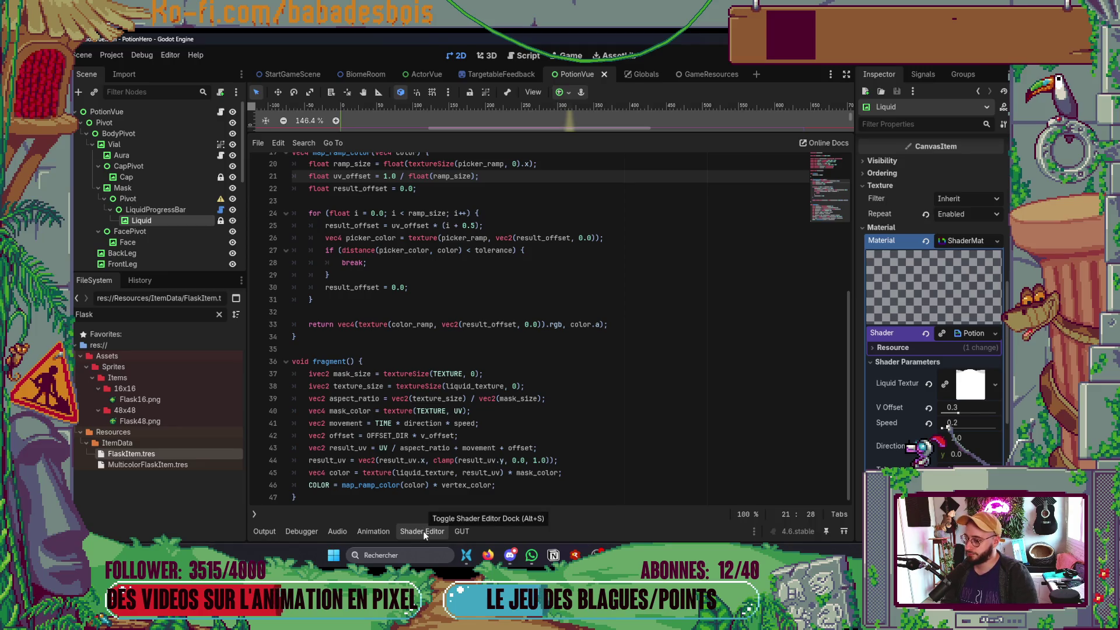
Close the shader panel, collapse the ShaderMaterial, and switch to Neovim
left_click(422, 531)
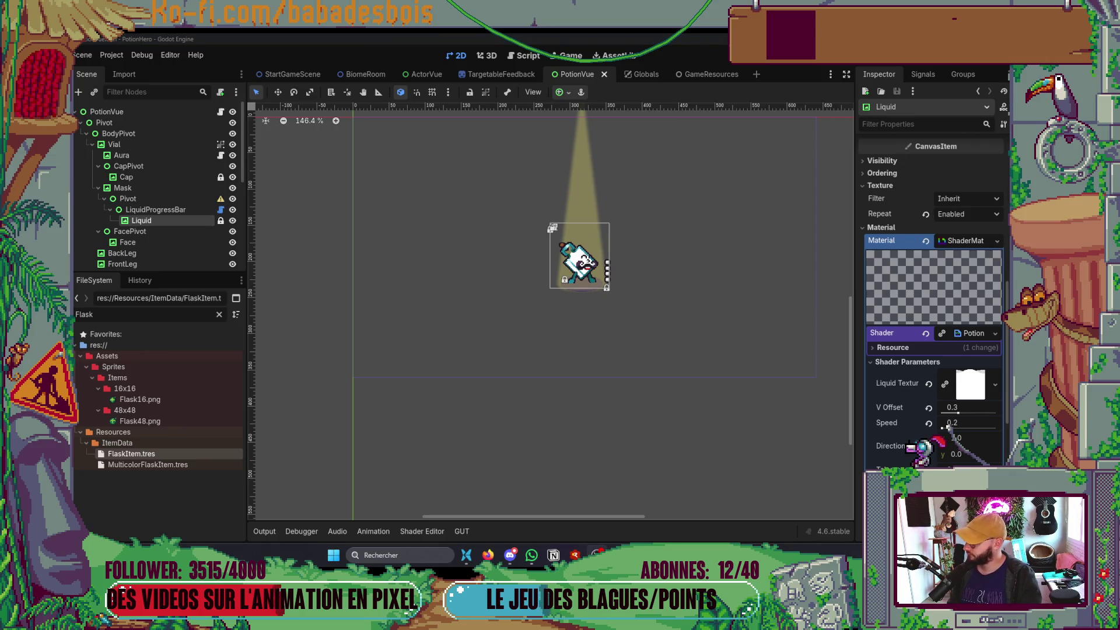
scroll(613, 401, "up", 2)
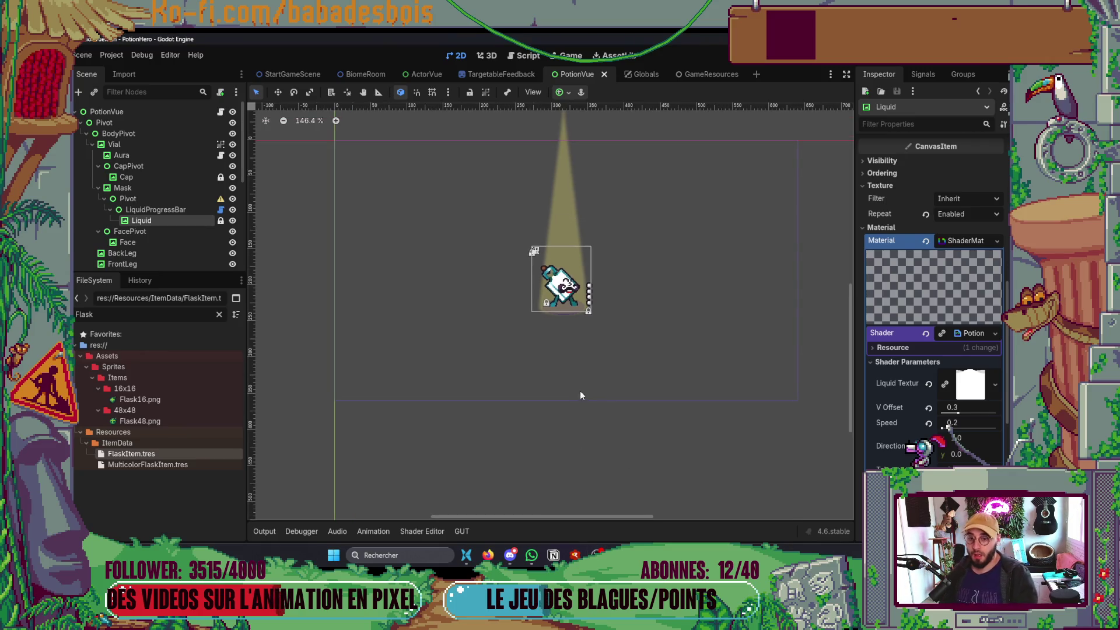
left_click(967, 239)
key("alt+Tab")
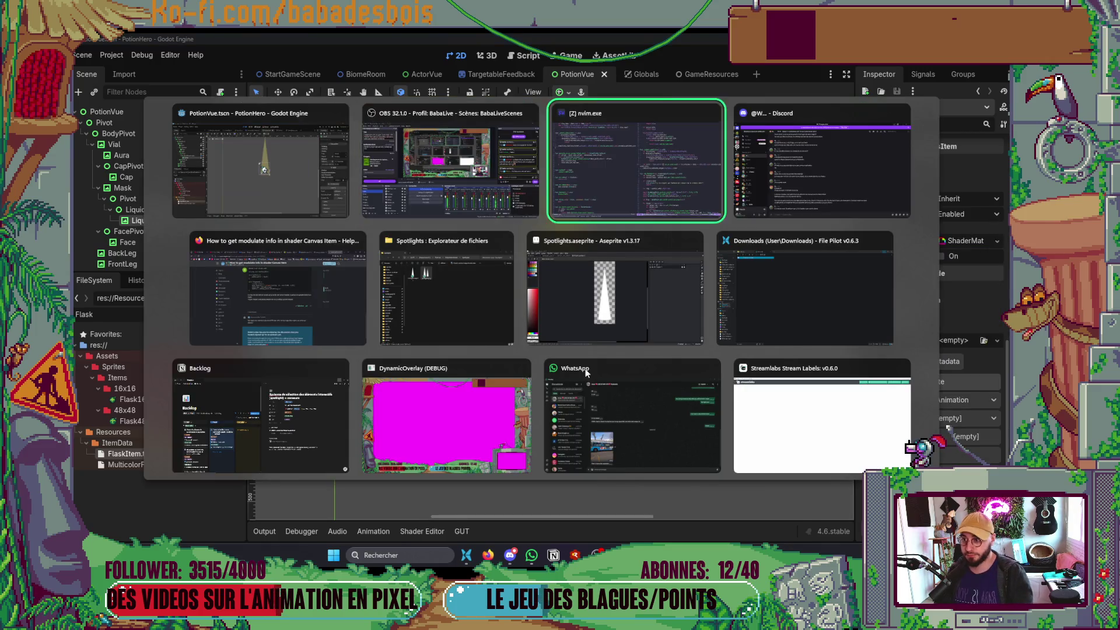
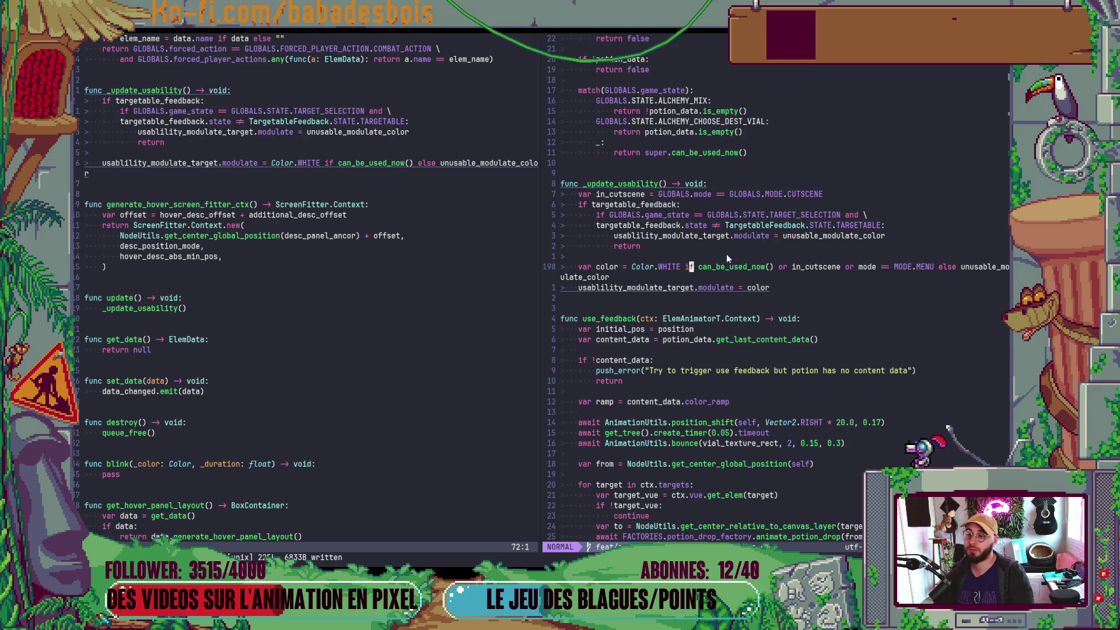
Indent the modulate and return lines in _update_usability one level, save, and relaunch the game
left_click_drag(824, 237, 842, 250)
type(">")
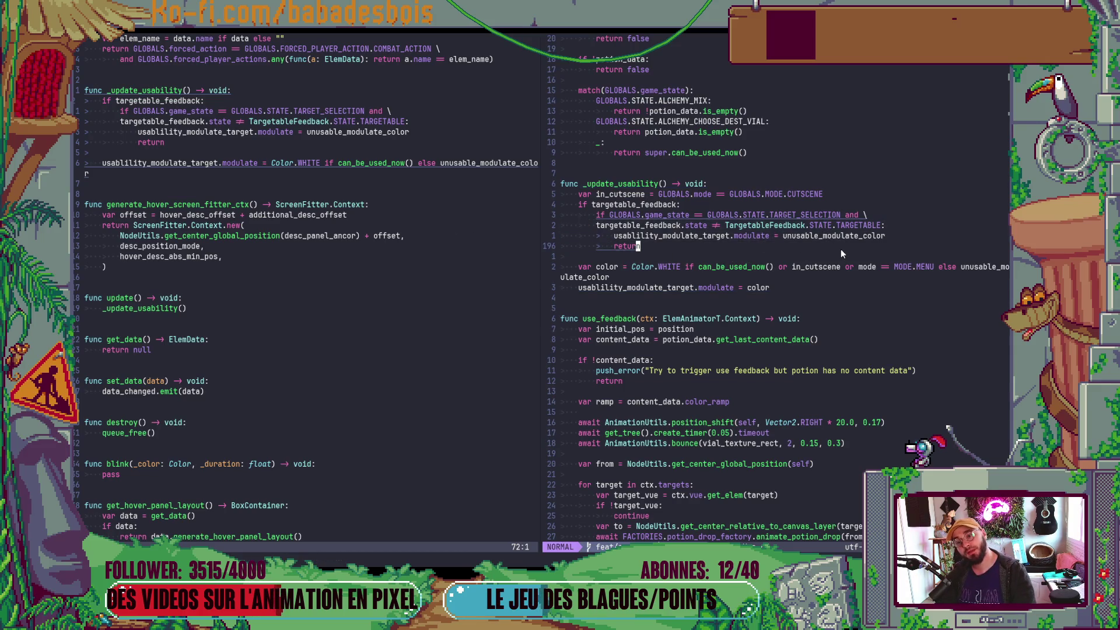
type(":w")
key("Return")
key("alt+Tab")
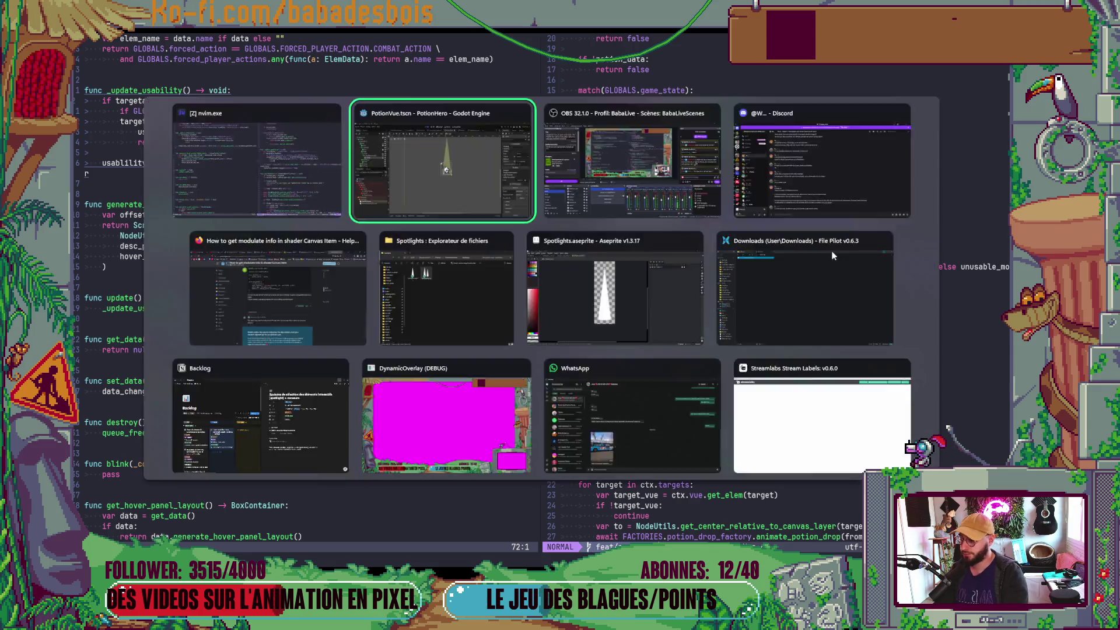
key("F5")
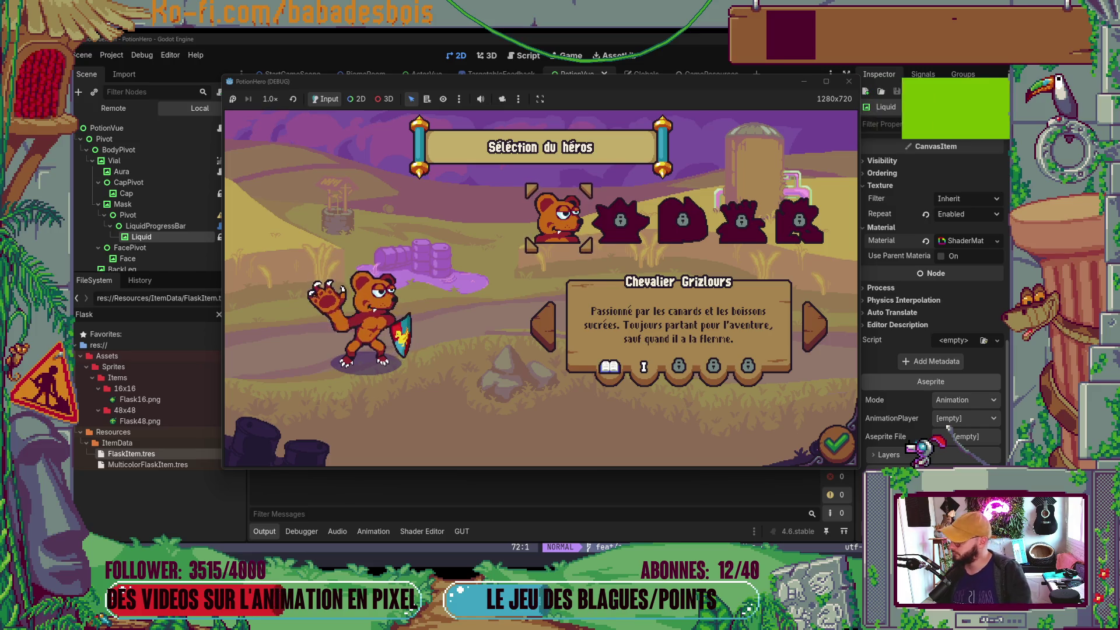
Confirm the hero and start the Réveil de l'ours adventure
left_click(835, 441)
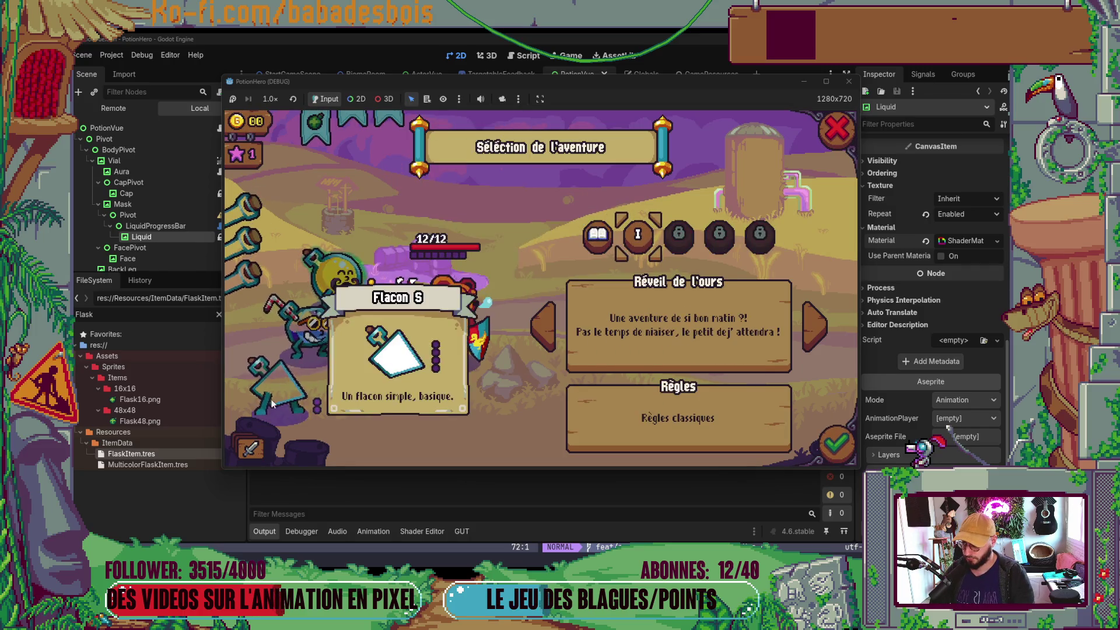
left_click(588, 237)
mouse_move(324, 279)
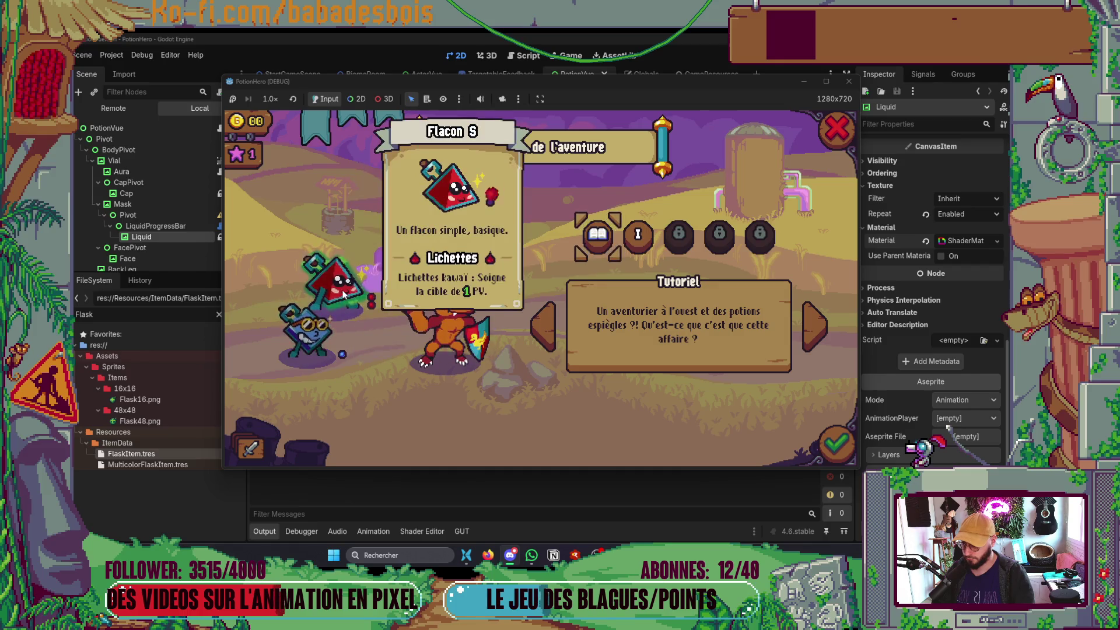
left_click(627, 240)
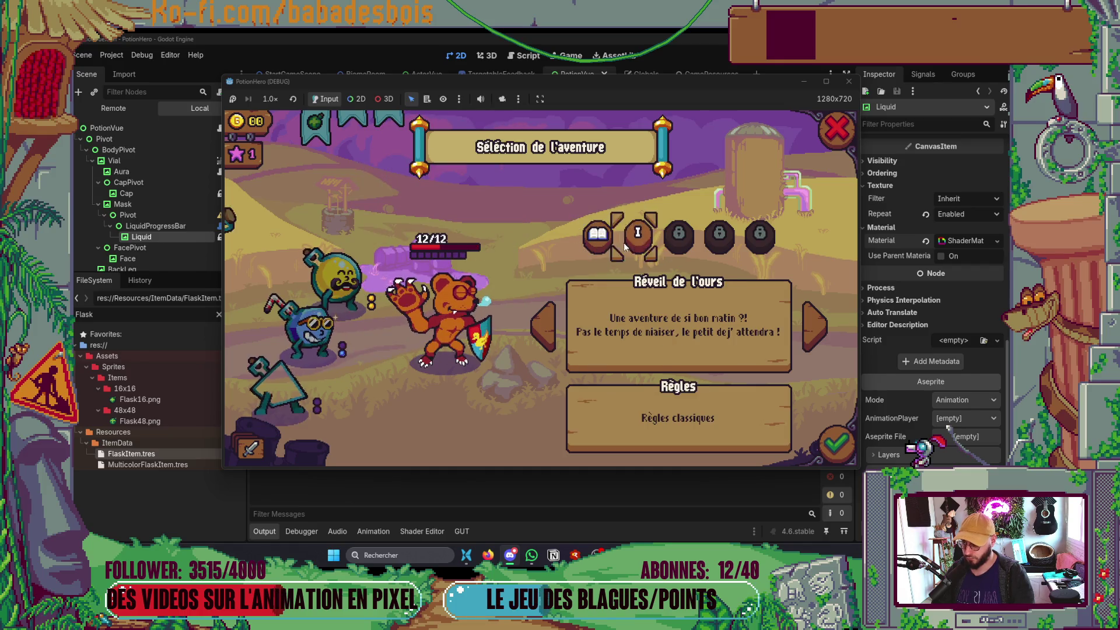
left_click(820, 446)
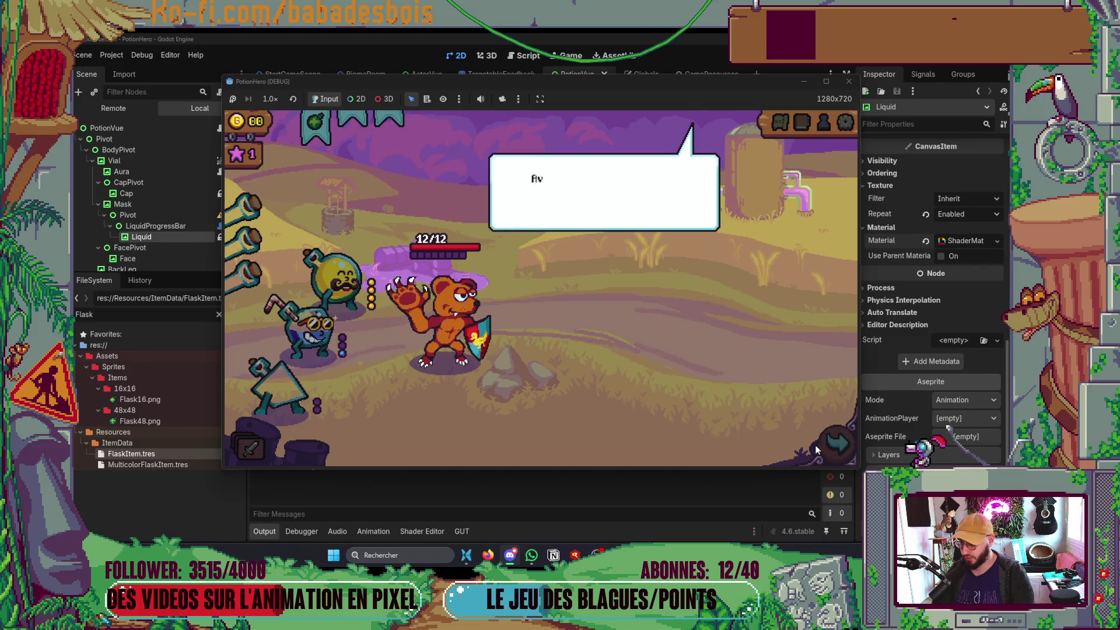
Skip through the tutorial dialogue and enter the combat room on the biome map
left_click(606, 355)
left_click(607, 356)
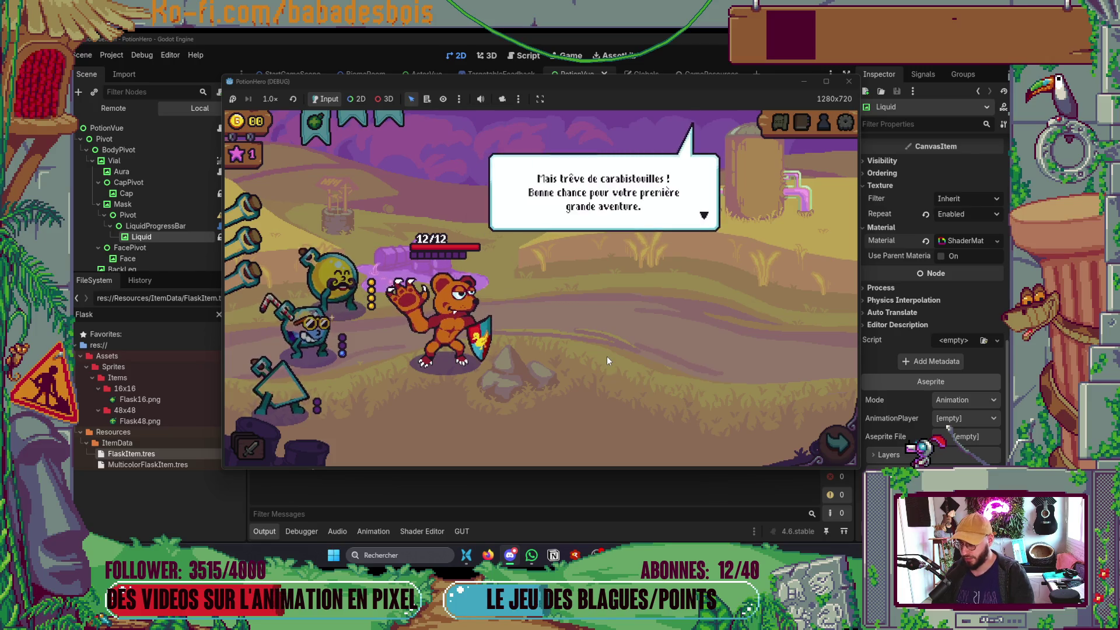
left_click(607, 355)
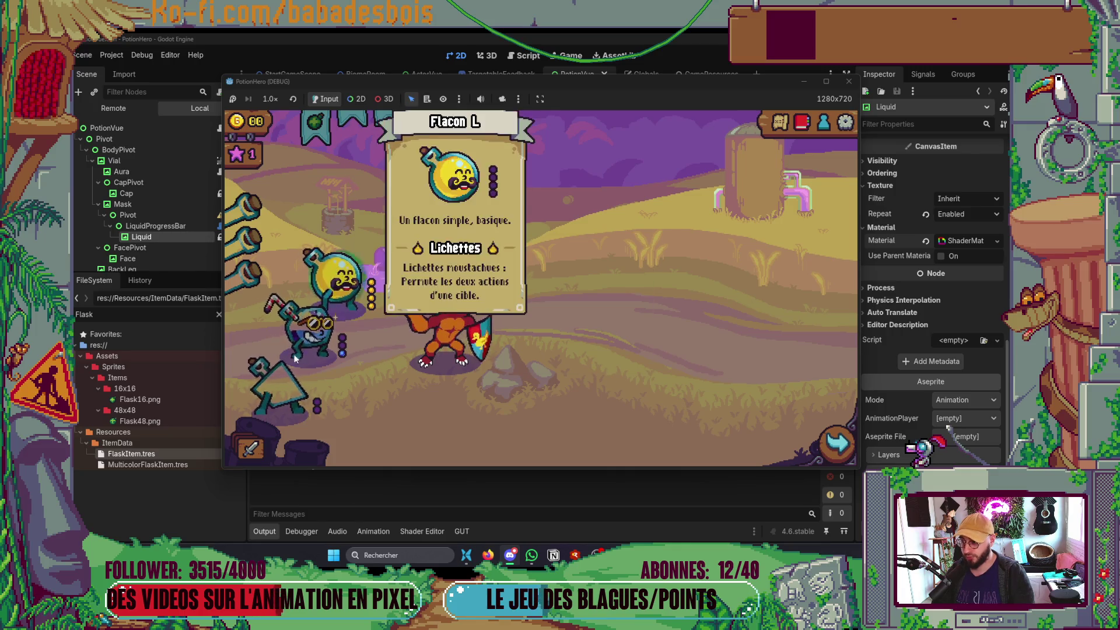
left_click(829, 446)
left_click(329, 324)
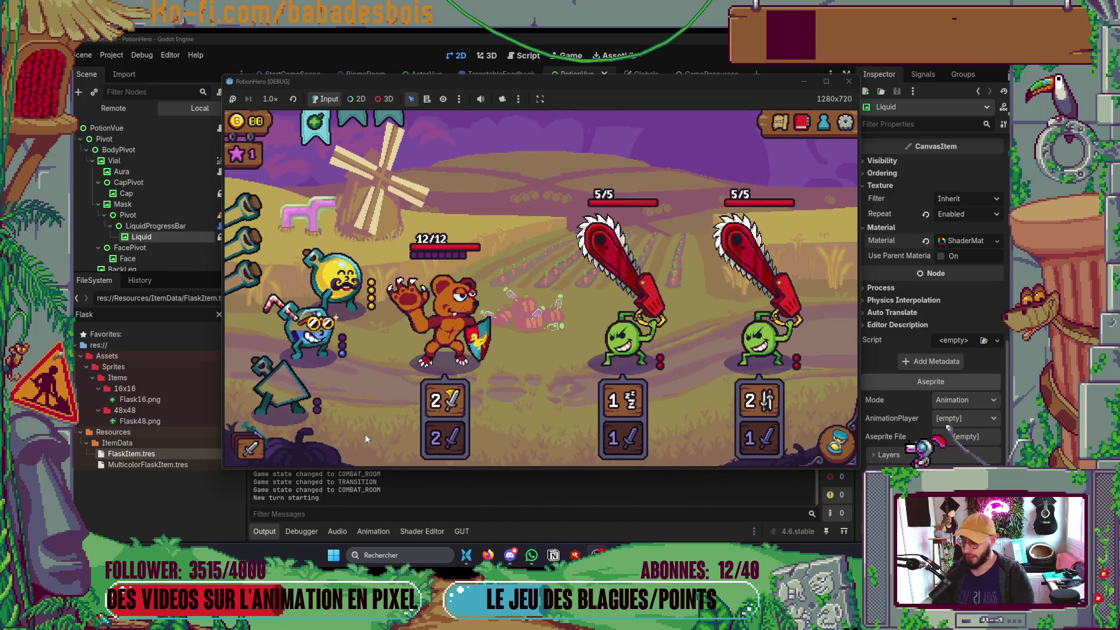
Repeatedly enter and cancel target selection using the blue and yellow flask allies
left_click(303, 333)
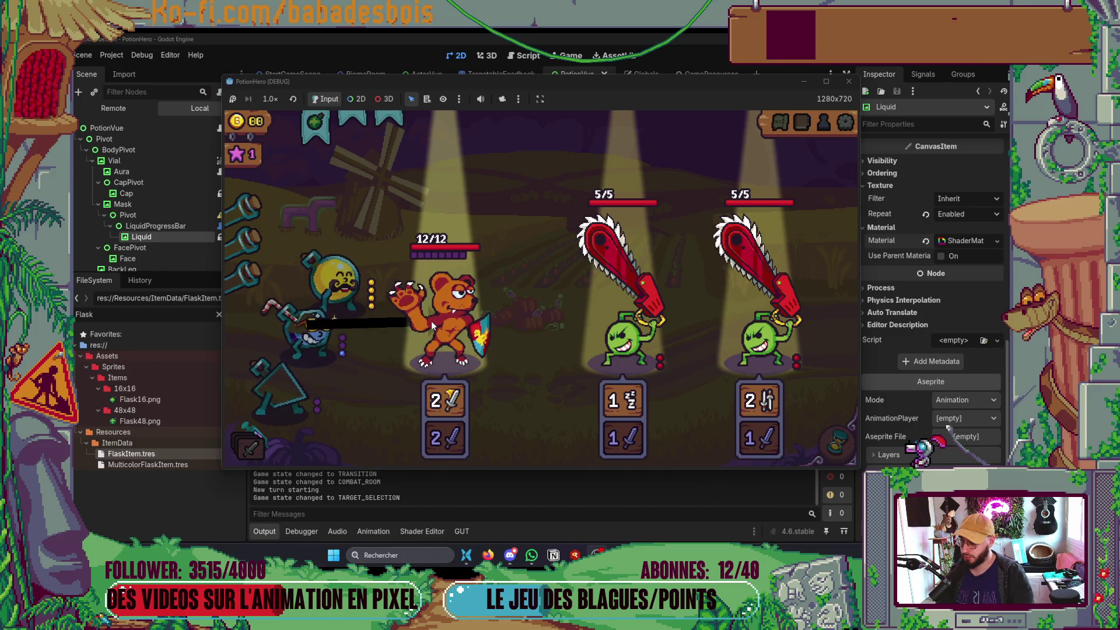
left_click(307, 379)
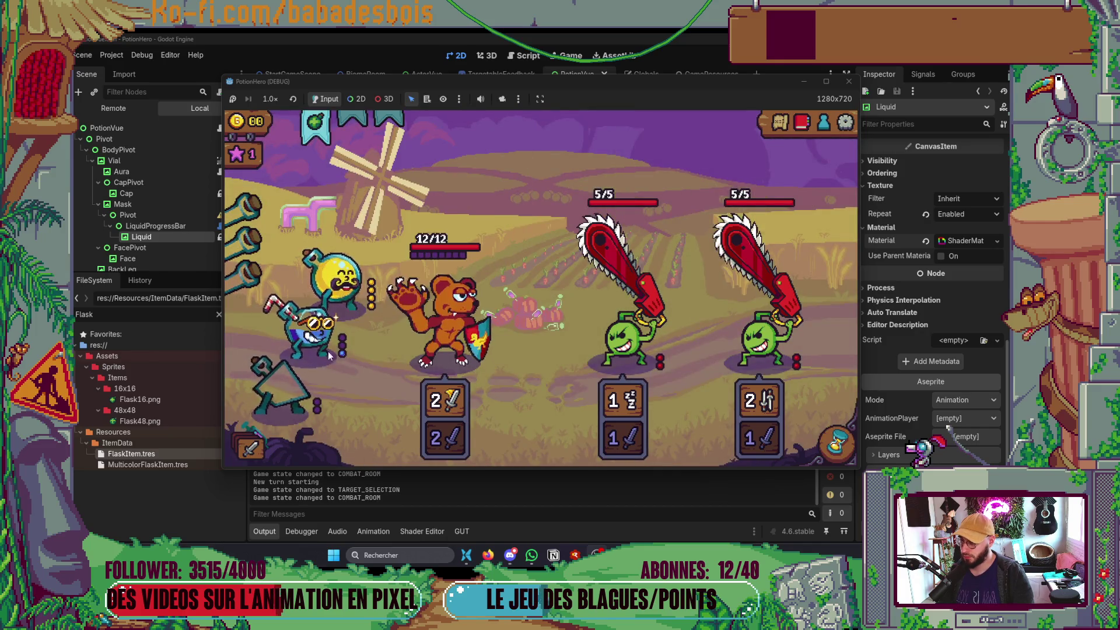
left_click(307, 330)
left_click(307, 330)
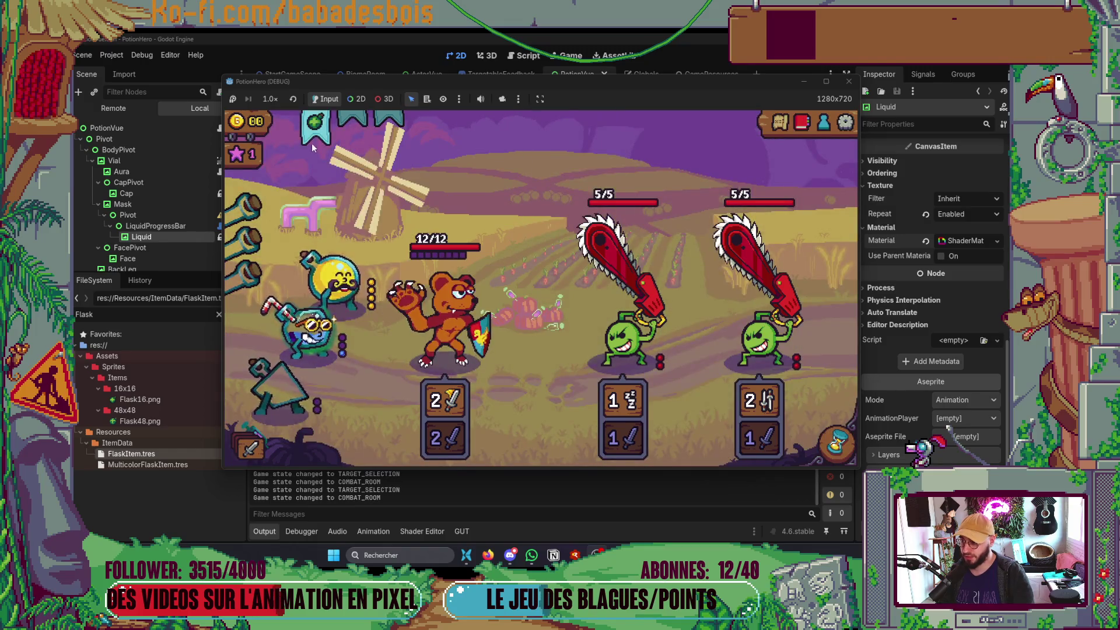
mouse_move(330, 338)
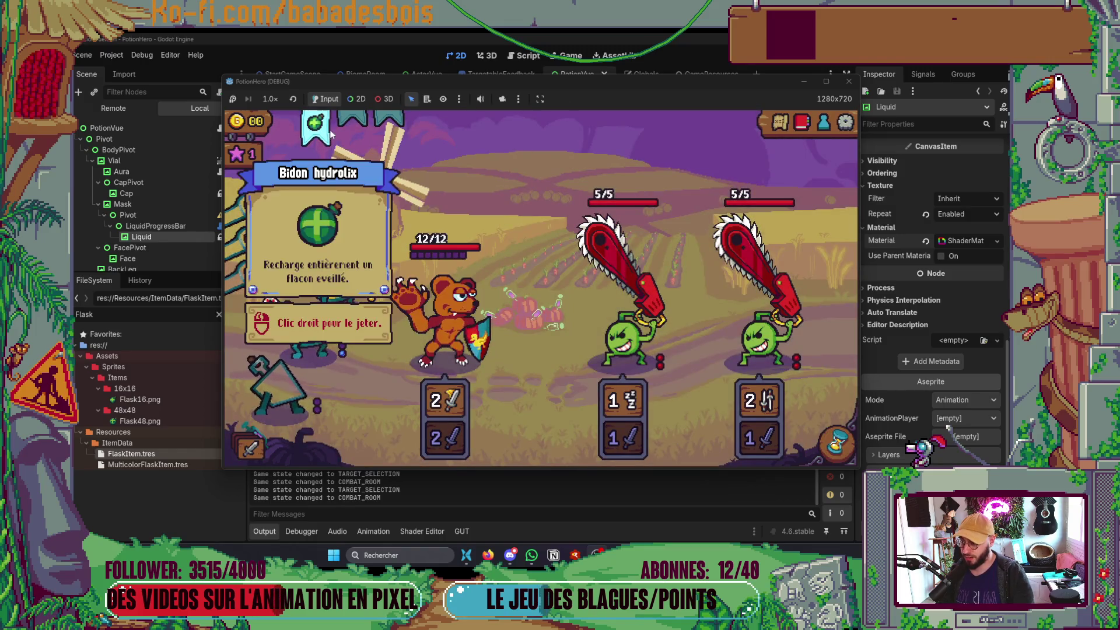
left_click(330, 129)
left_click(330, 130)
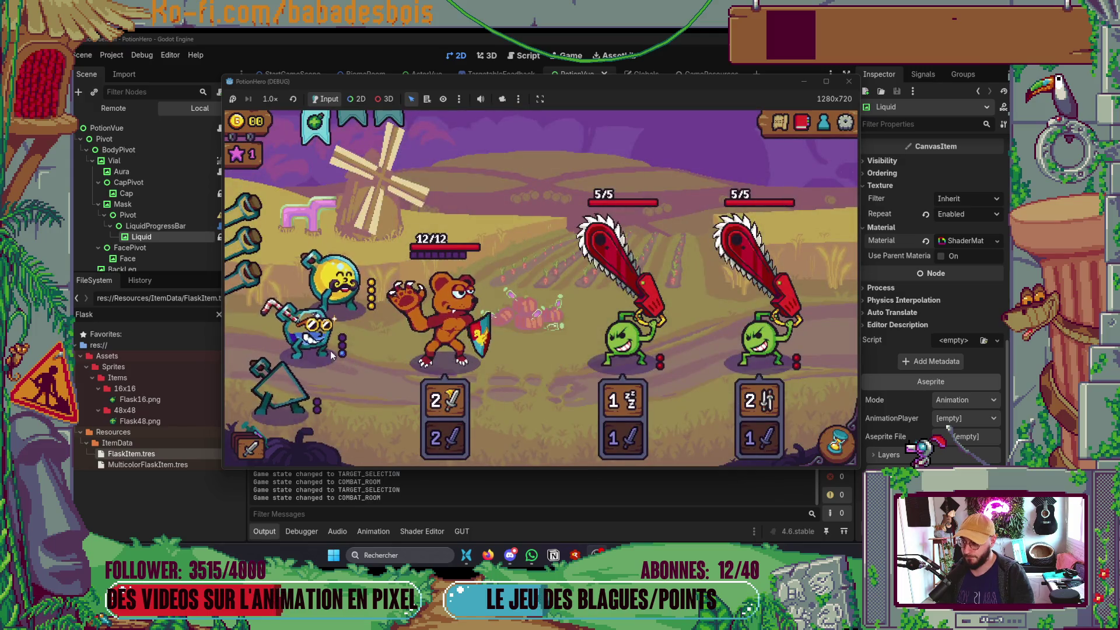
key("alt+Tab")
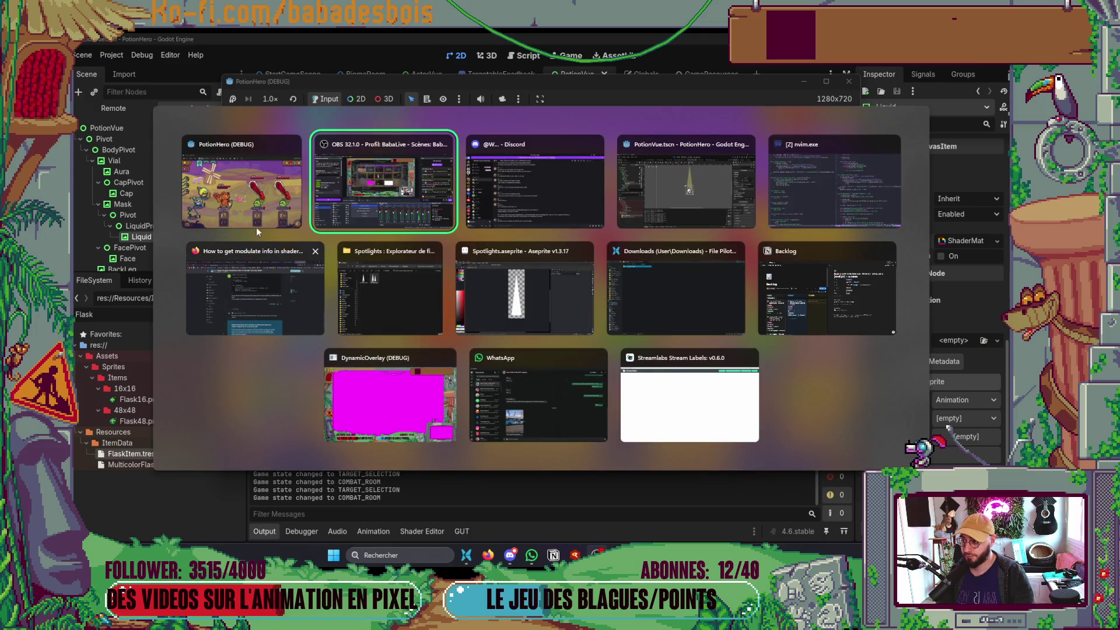
key("Escape")
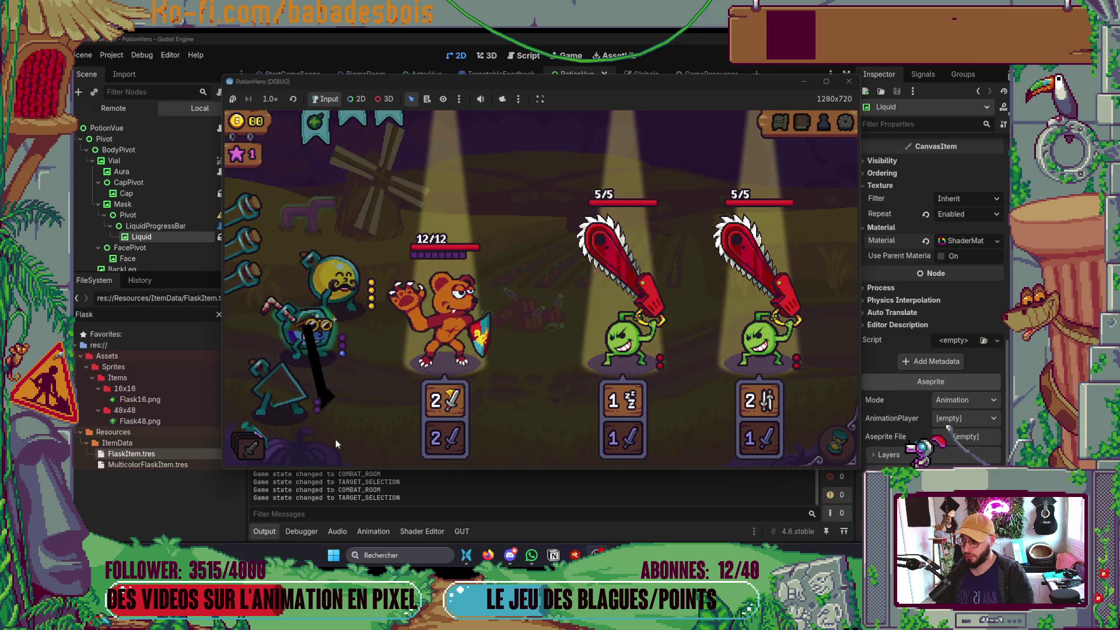
left_click(293, 325)
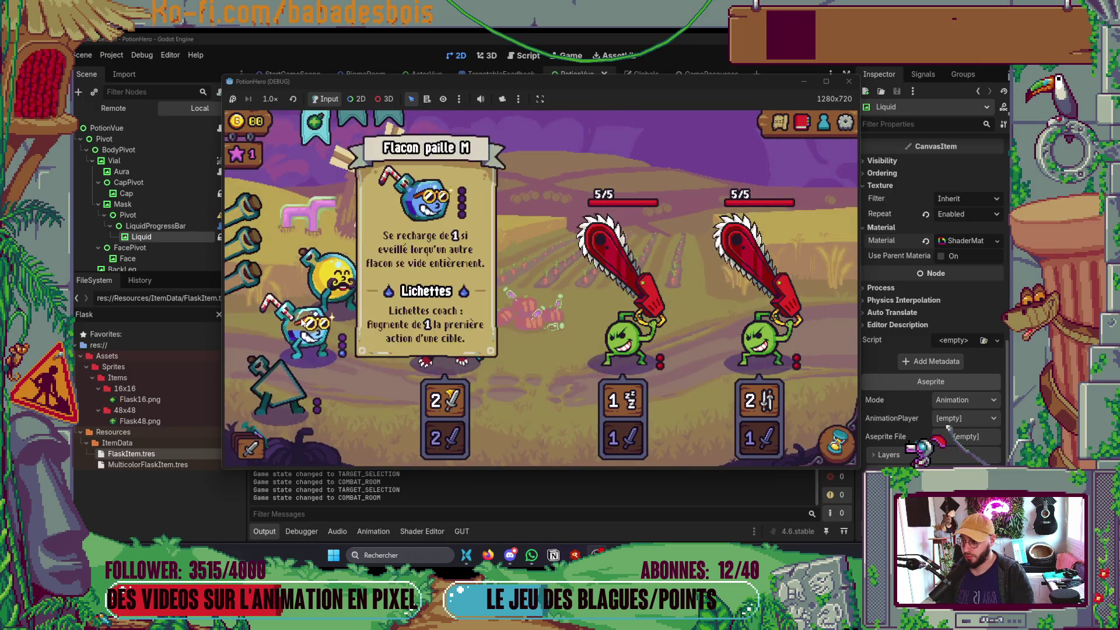
left_click(299, 317)
left_click(300, 317)
Inspect line 197 of the script in Neovim, then head back to Godot
key("alt+Tab")
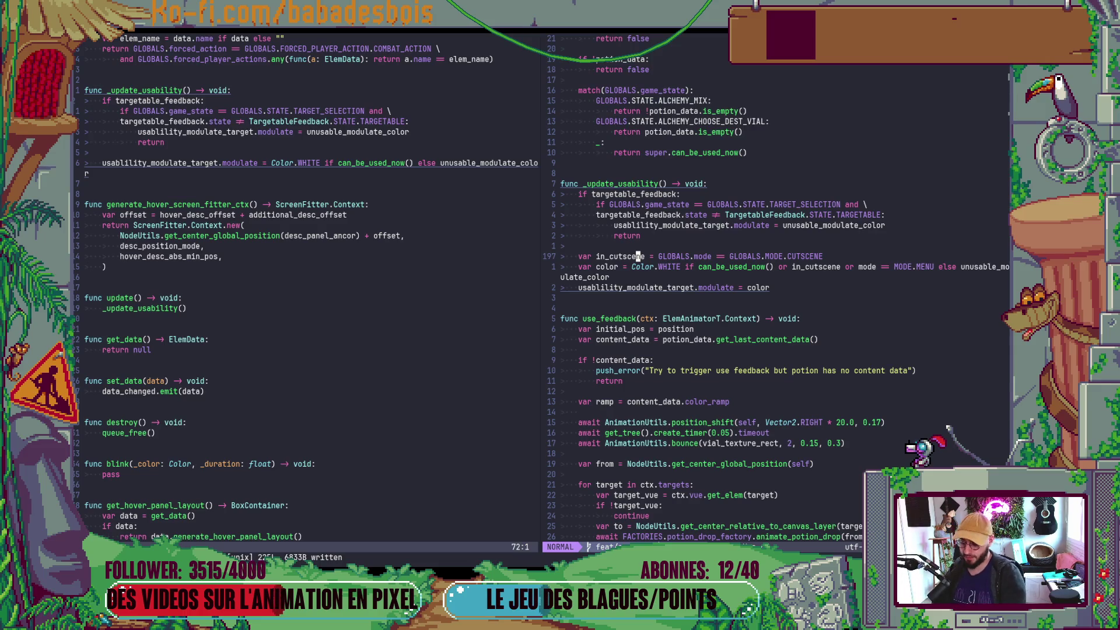
key("w")
key("i")
key("Escape")
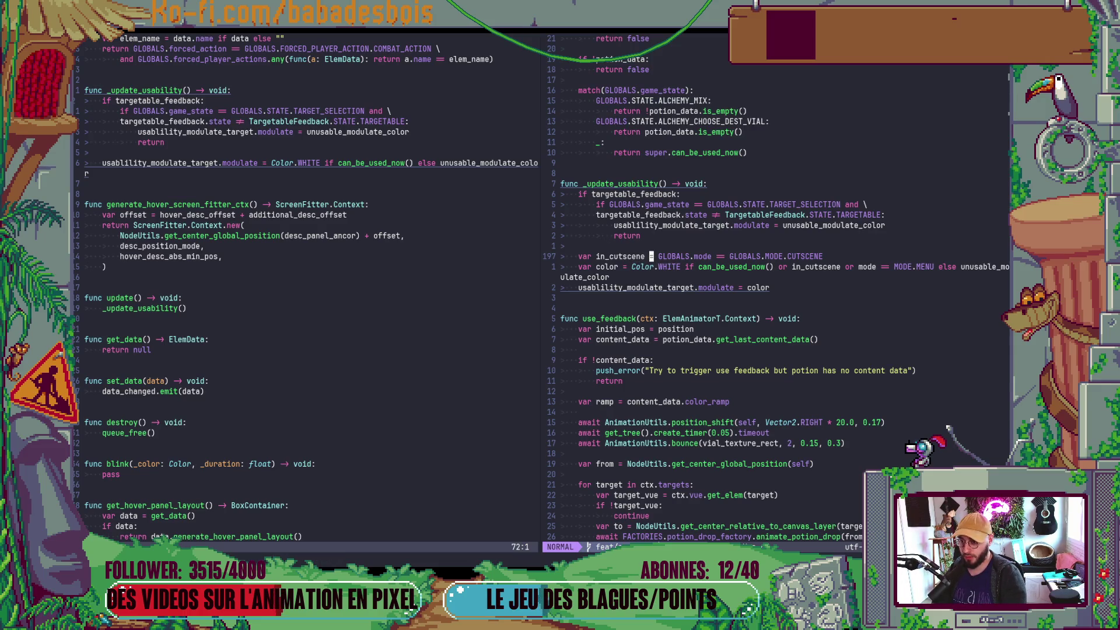
key("alt+Tab")
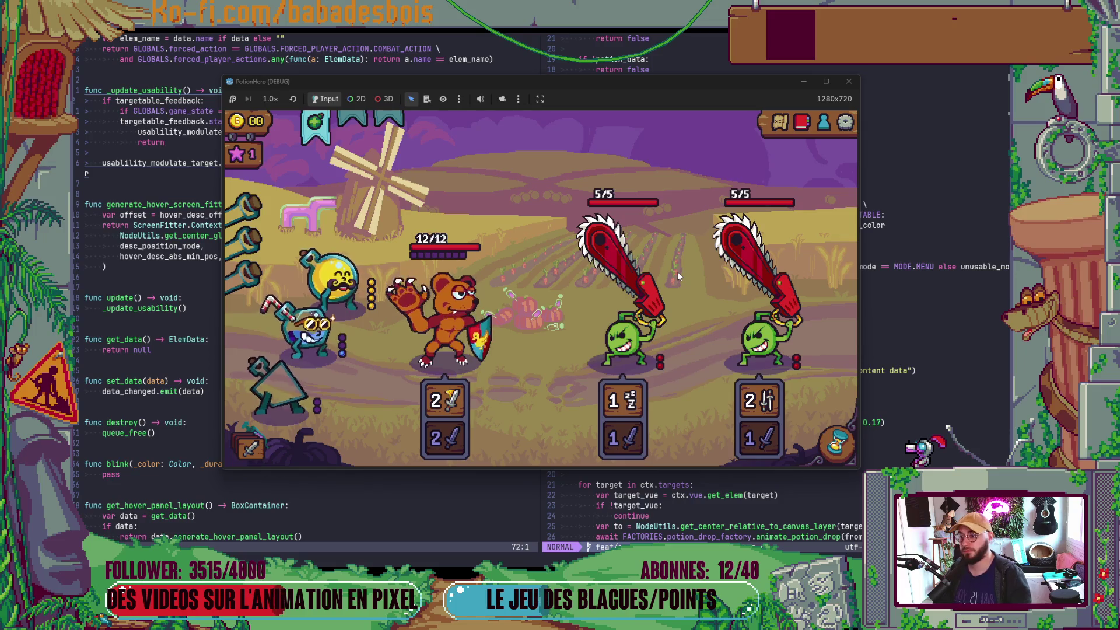
key("alt+Tab")
key("alt+Tab")
key("alt+Tab")
key("alt+Tab")
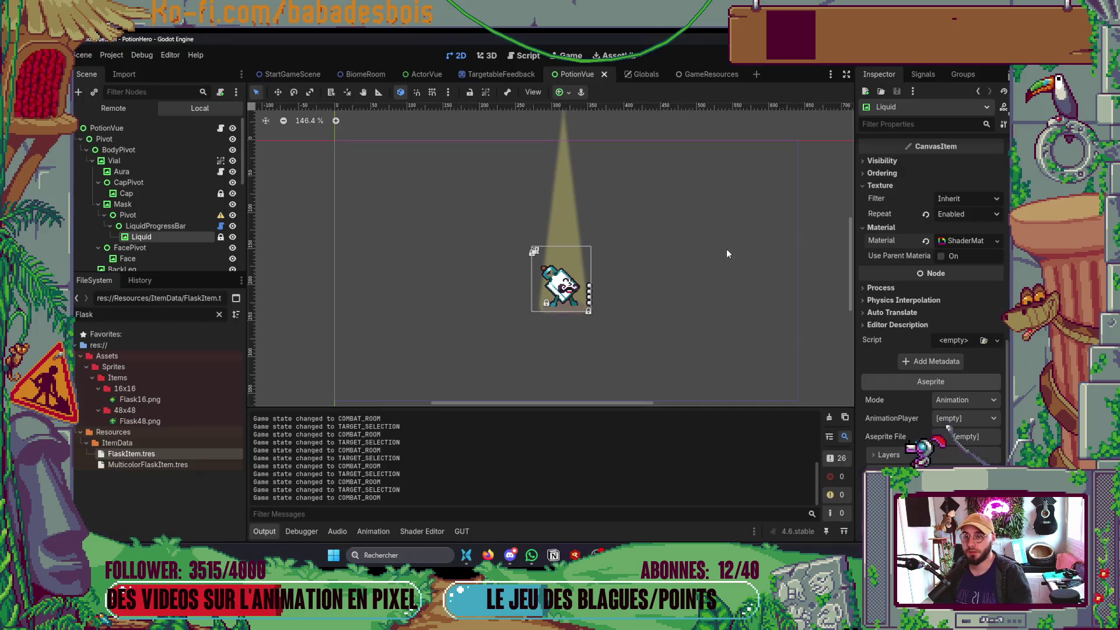
Collapse the output log in Godot and set a breakpoint at line 191 of PotionVue.gd
left_click(221, 127)
scroll(520, 227, "down", 15)
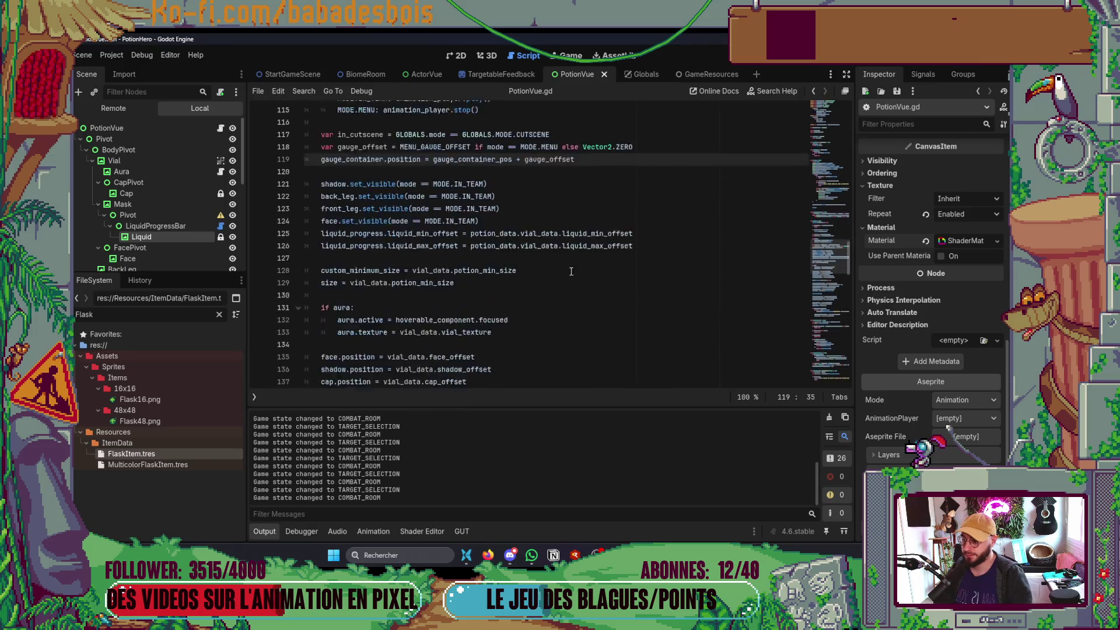
left_click(263, 530)
scroll(835, 392, "down", 11)
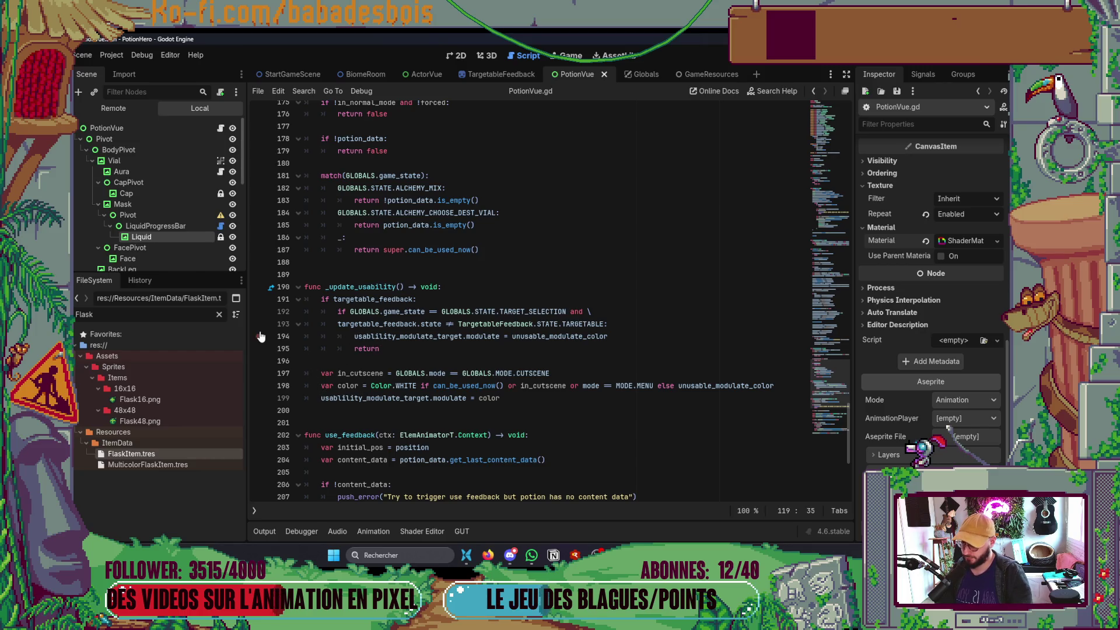
left_click(259, 303)
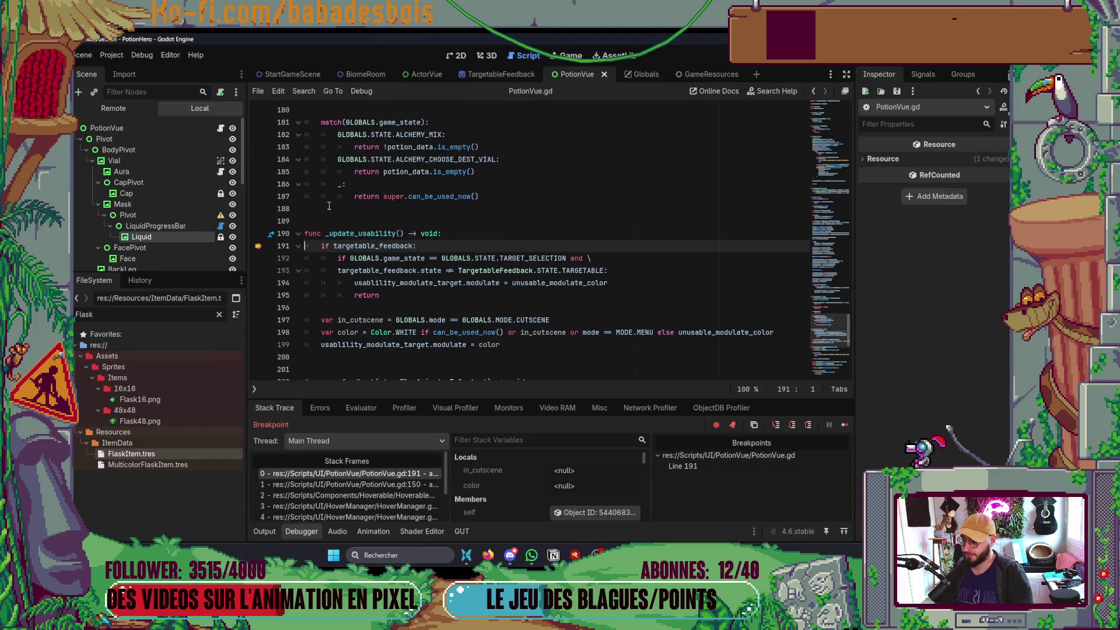
Resume the game, trigger a usability update, and step the debugger to line 194
left_click(844, 425)
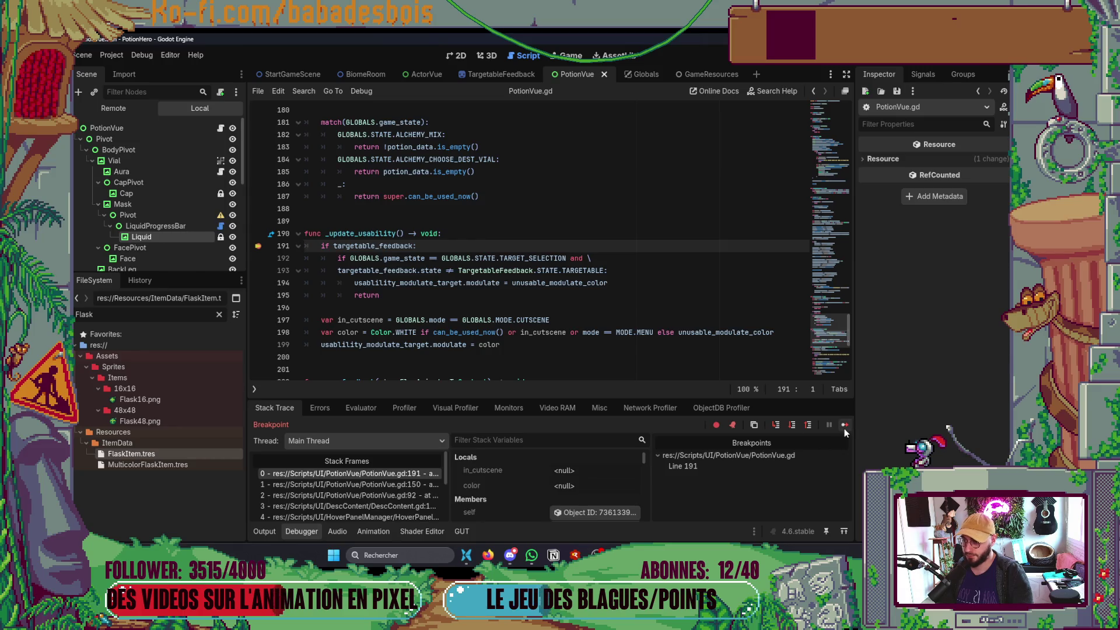
left_click(844, 425)
left_click(845, 425)
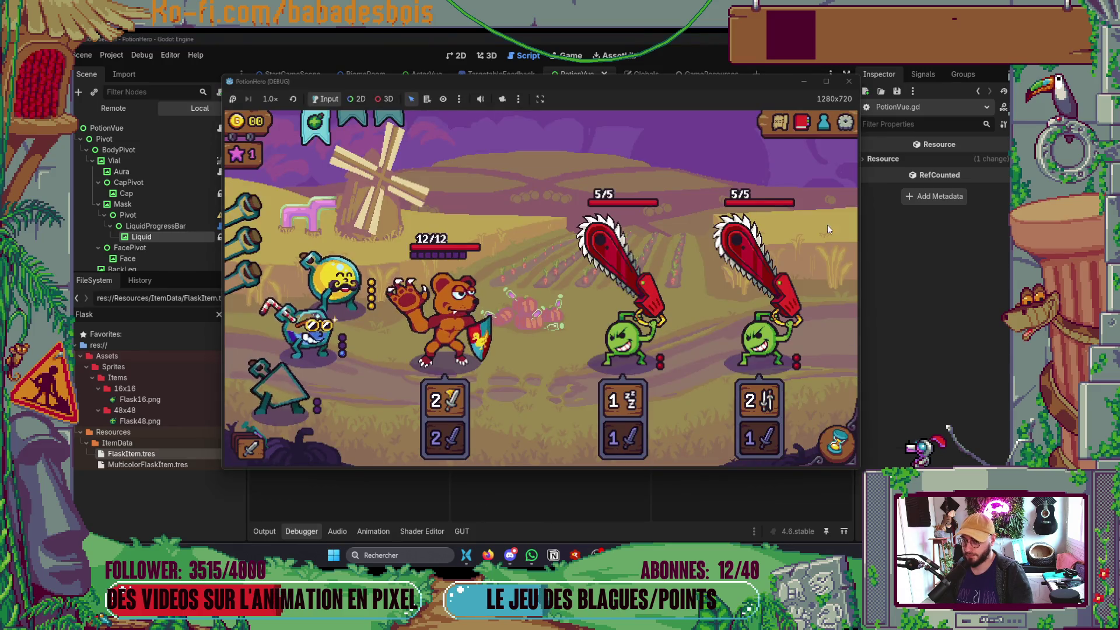
left_click(320, 134)
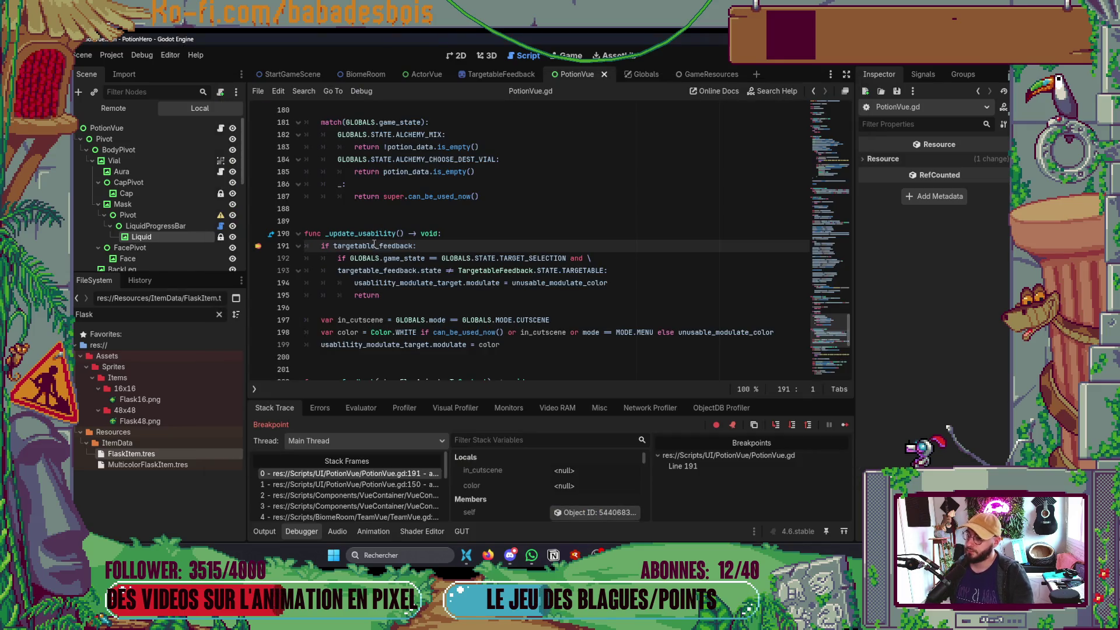
mouse_move(374, 245)
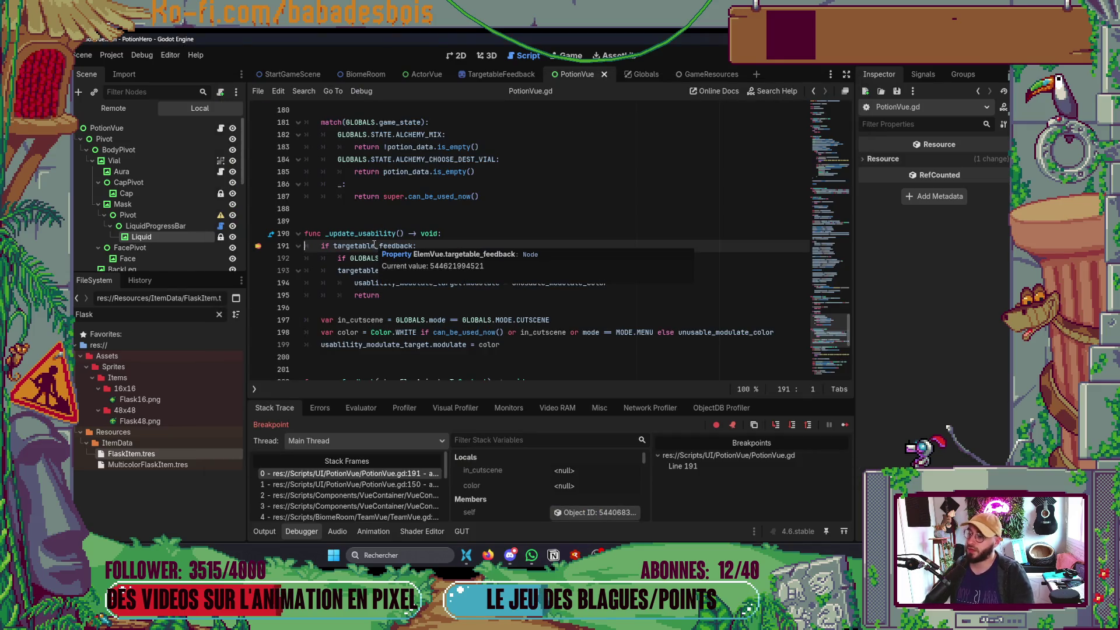
left_click(792, 425)
left_click(792, 425)
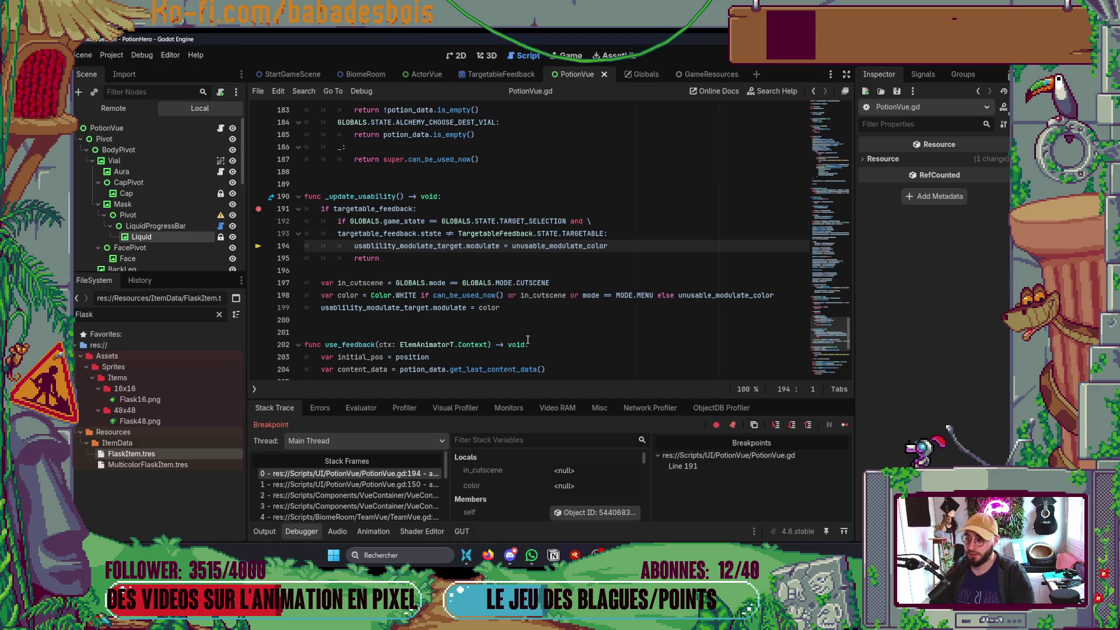
Clear the line 191 breakpoint and jump to the can_be_used_now definition
left_click(259, 209)
left_click(477, 297, "ctrl")
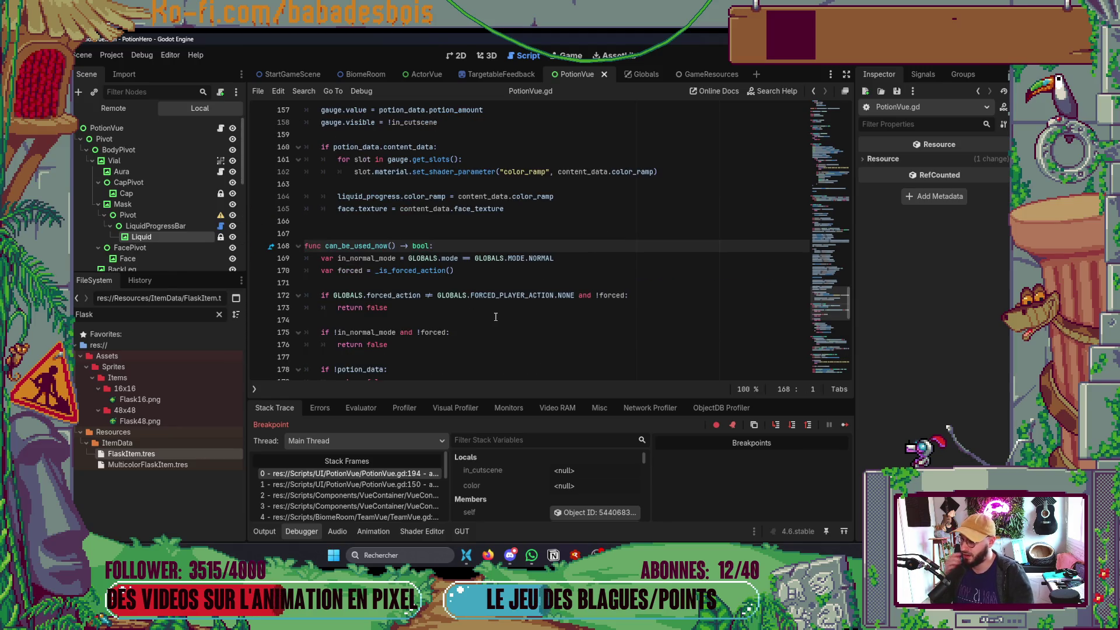
scroll(495, 317, "down", 5)
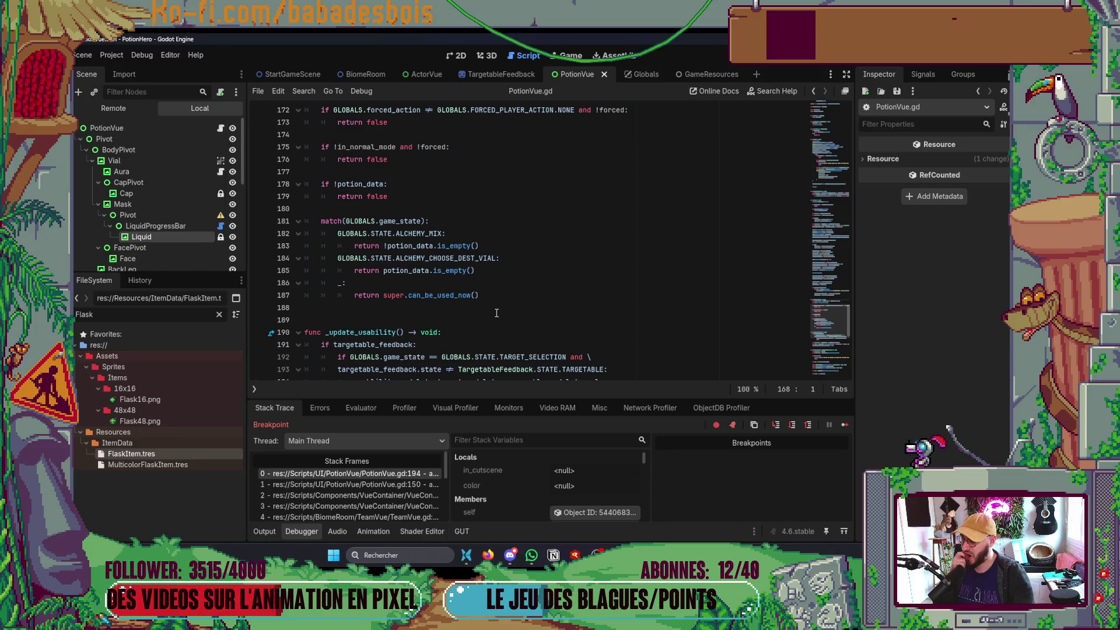
scroll(496, 313, "up", 2)
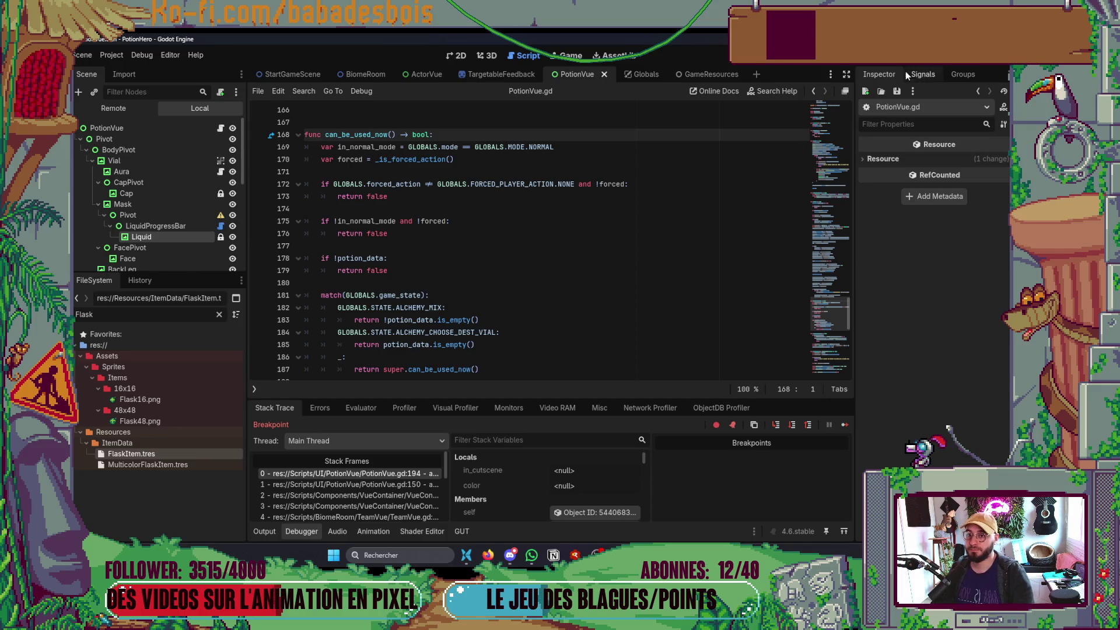
Cut the and-continuation off the TARGET_SELECTION condition and make it a nested if
key("alt+Tab")
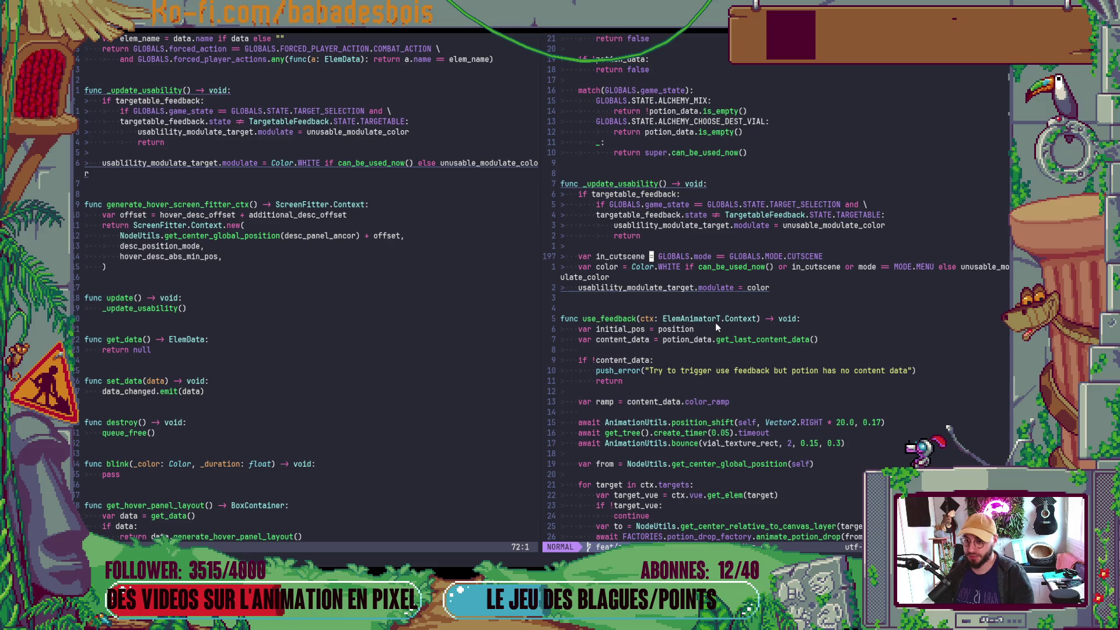
left_click(841, 204)
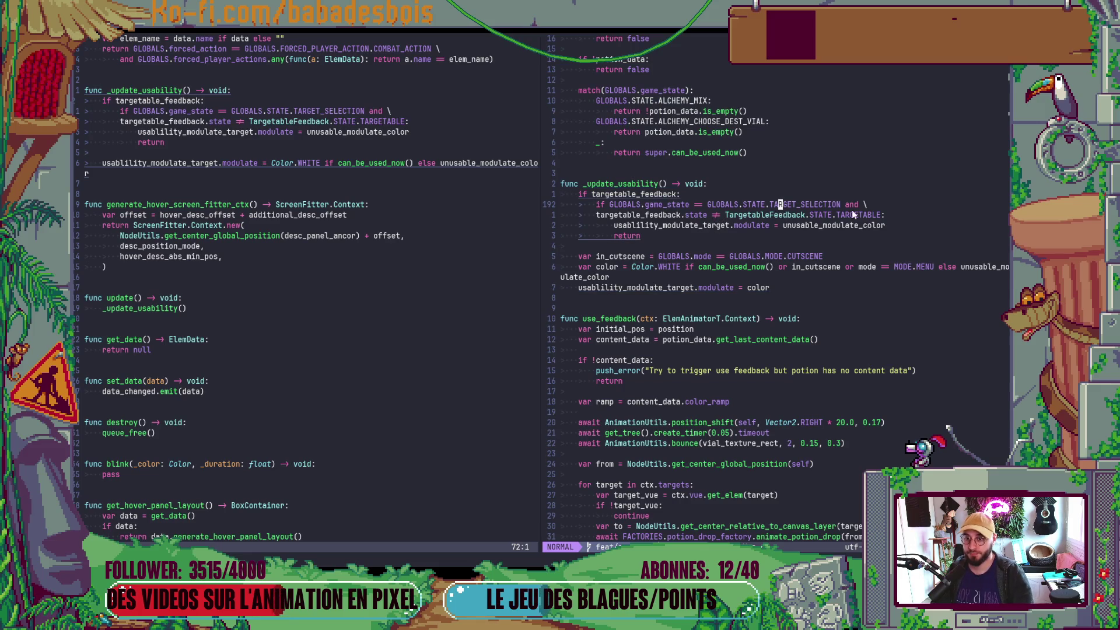
key("shift+c")
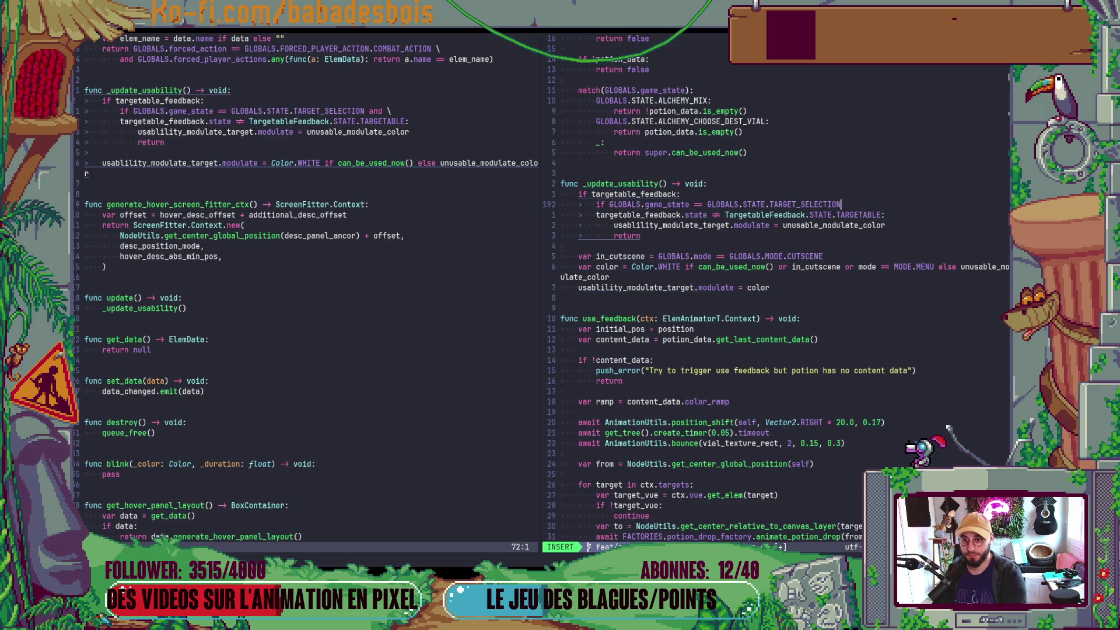
key("Escape")
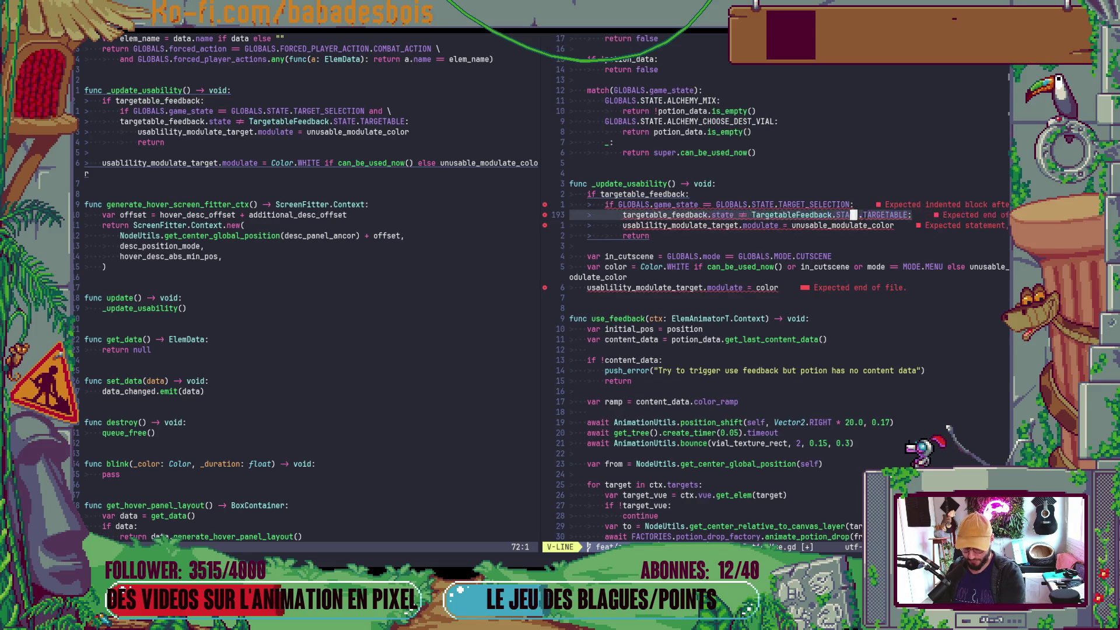
key("alt+Tab")
key("alt+Tab")
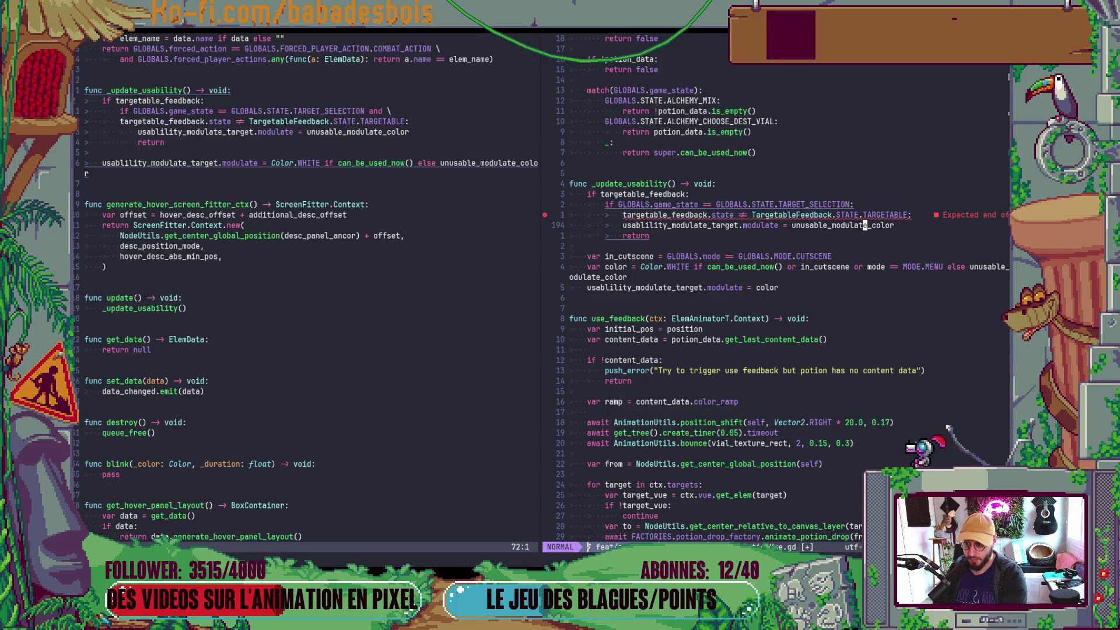
type("Iif")
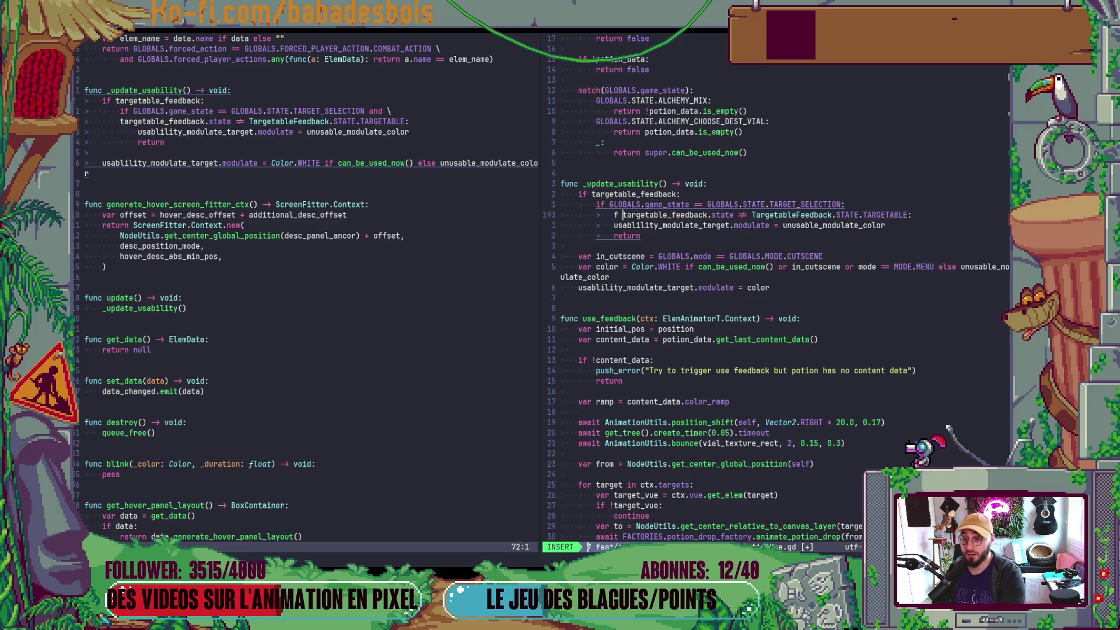
key("Escape")
Indent the colour assignment under the nested if, add an else: branch, and delete the leftover return
key("j")
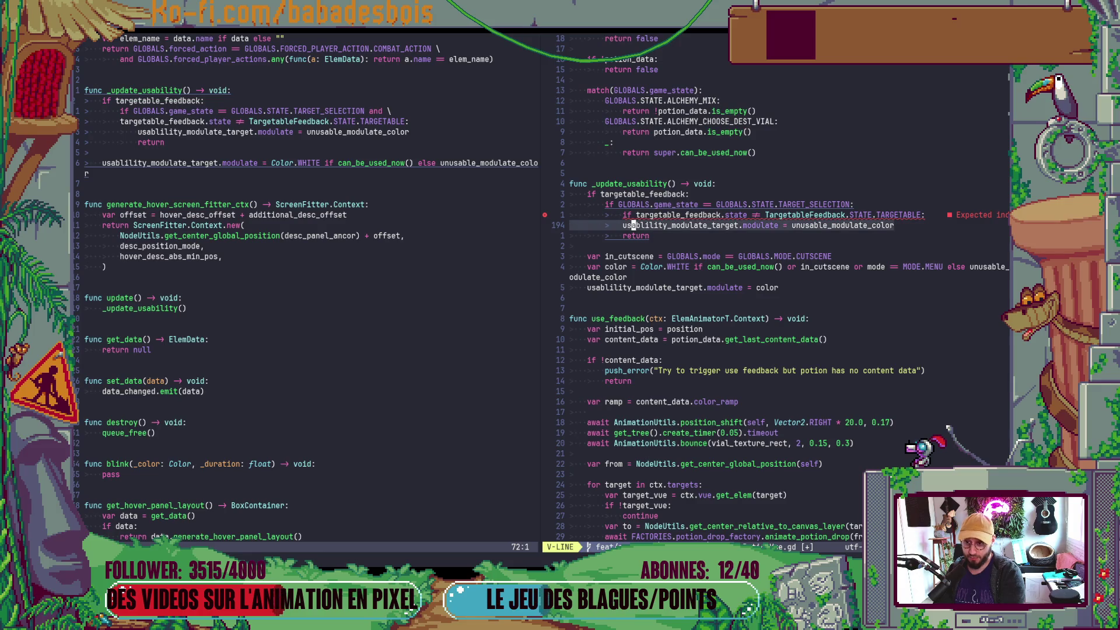
key("greater")
key("greater")
key("b")
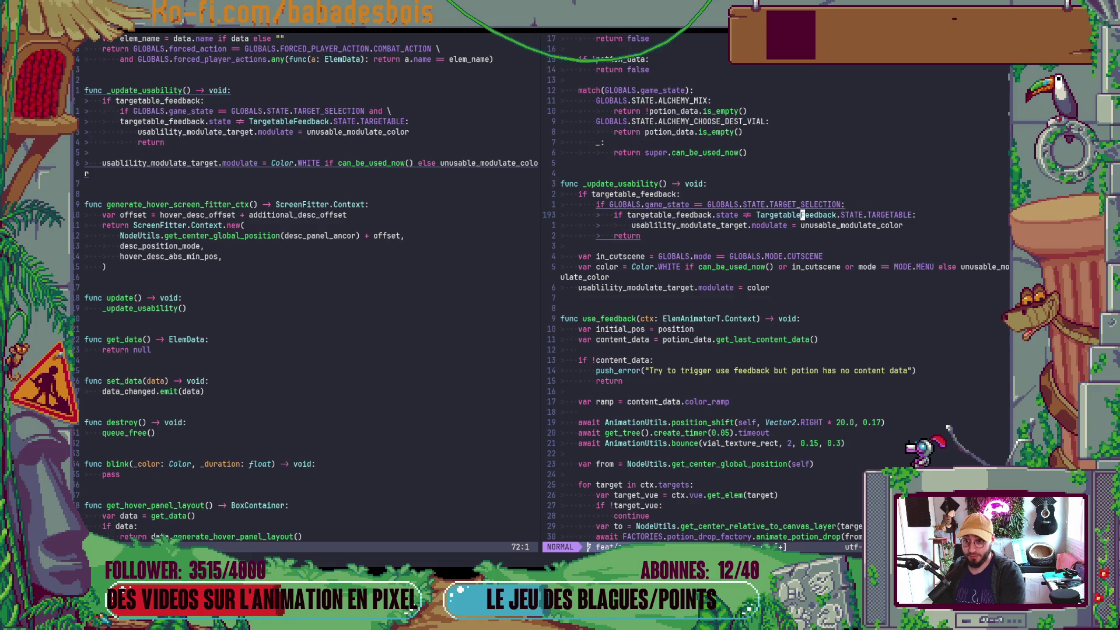
key("shift+o")
type("else:")
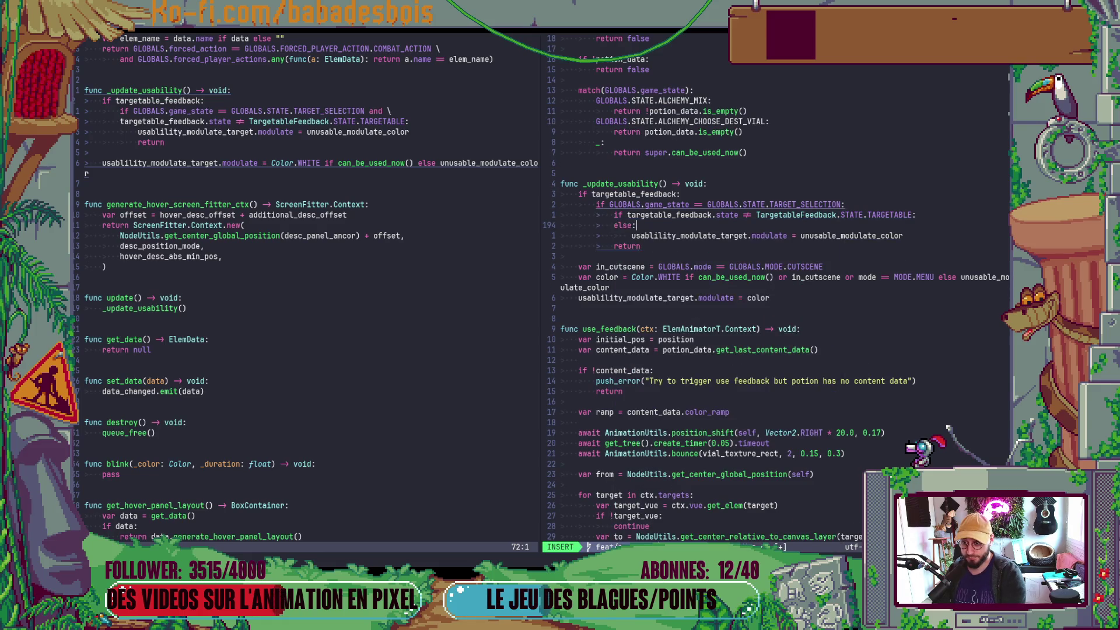
key("Escape")
key("j")
key("j")
key("d")
key("d")
Duplicate the modulate assignment line and place the copy above the else branch
key("k")
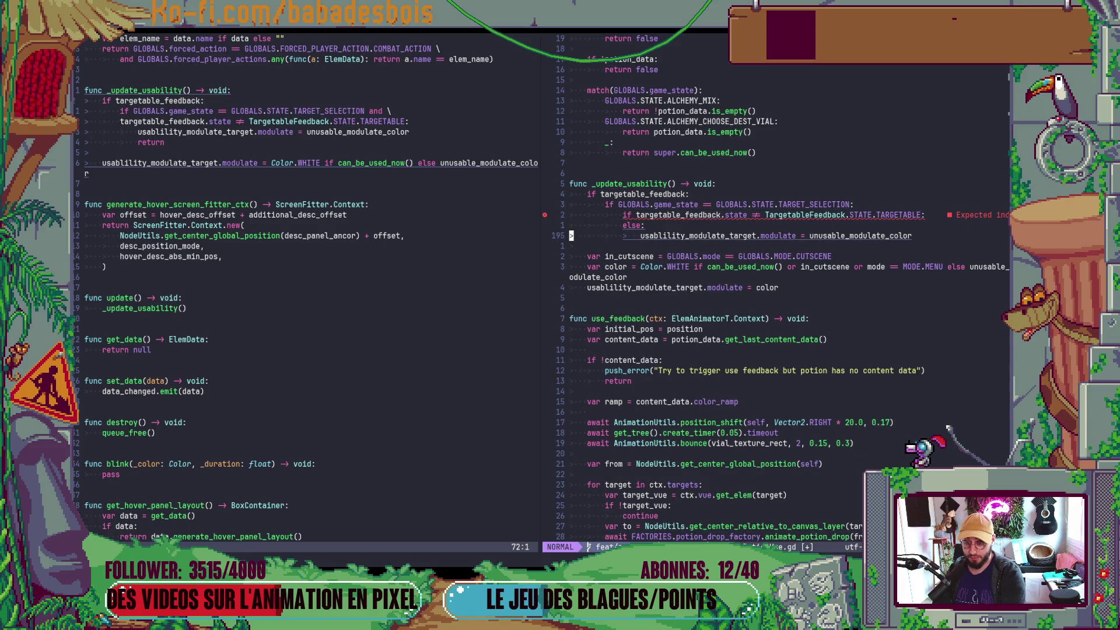
key("y")
key("y")
key("p")
key("d")
key("d")
key("k")
key("k")
key("P")
Change the copied assignment's colour to Color.WHITE
key("shift+c")
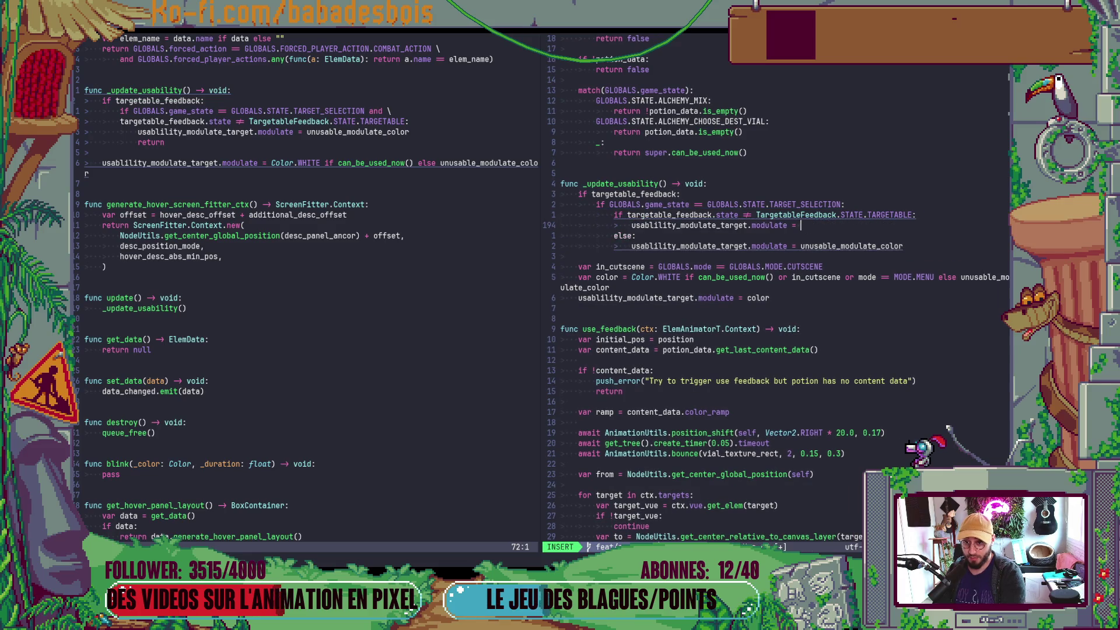
type("L")
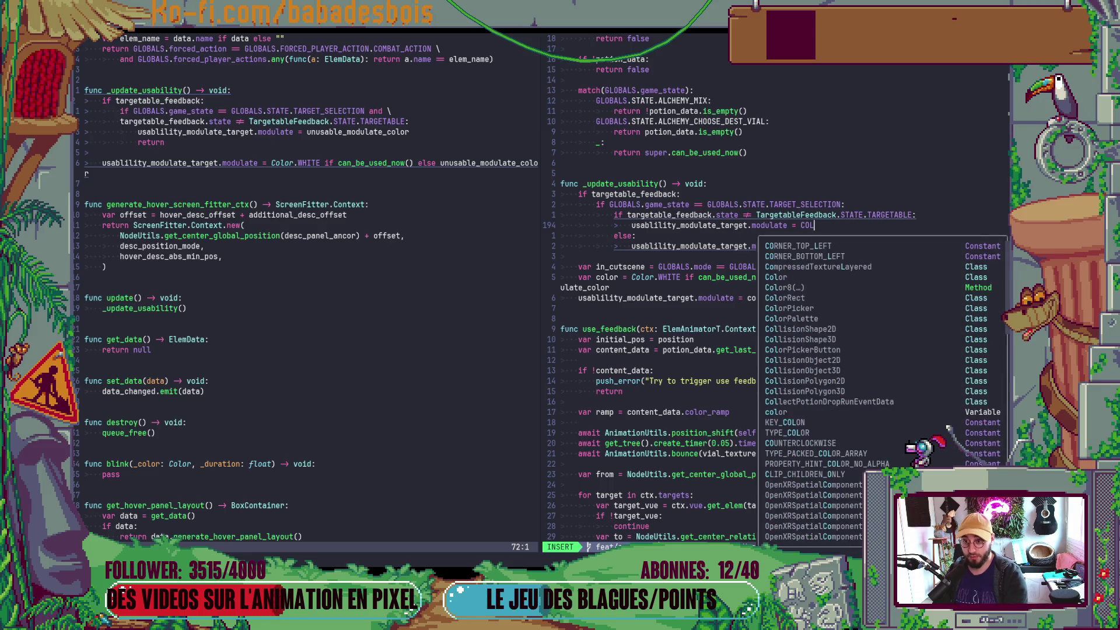
key("Tab")
key("Tab")
key("Tab")
type(".")
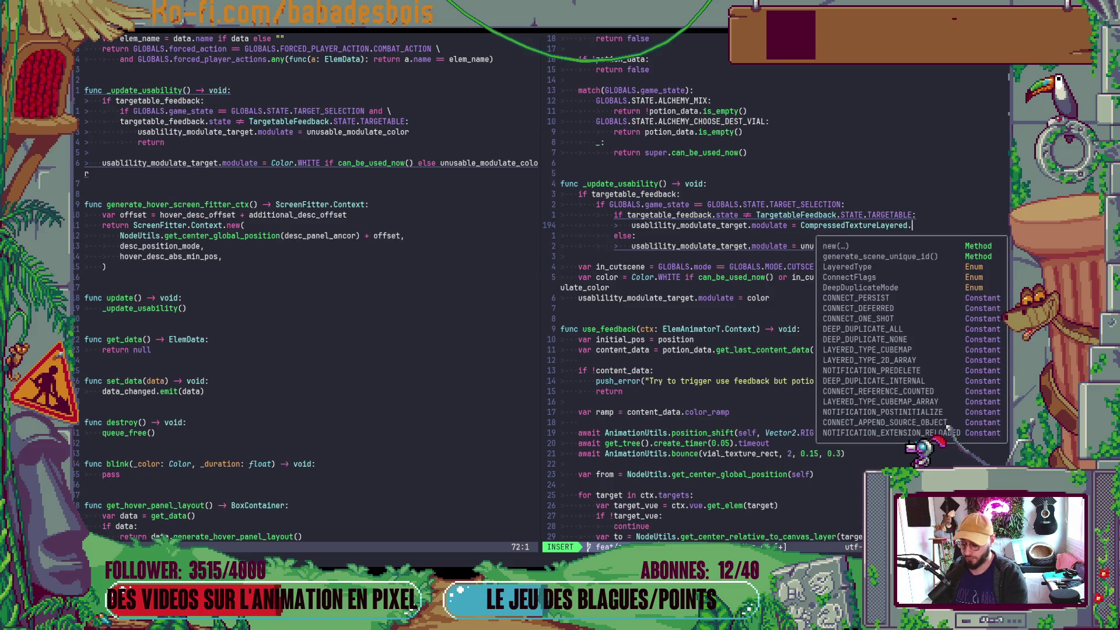
key("ctrl+w")
key("ctrl+w")
type("olor.")
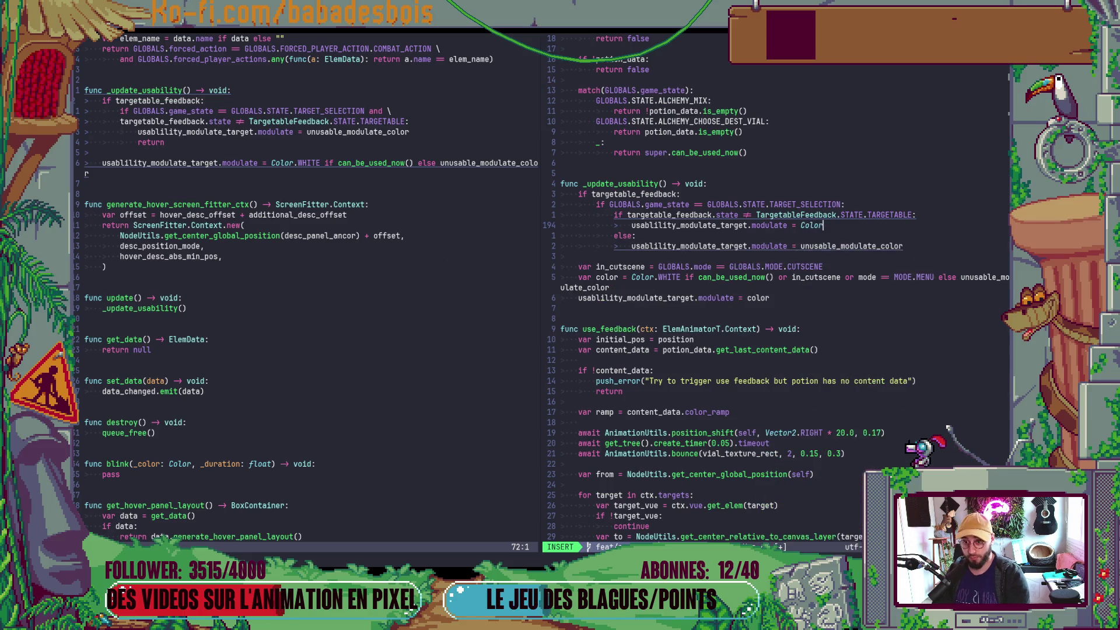
key("Return")
key("Escape")
Save PotionVue.gd and copy the reworked usability block
type(":w")
key("Return")
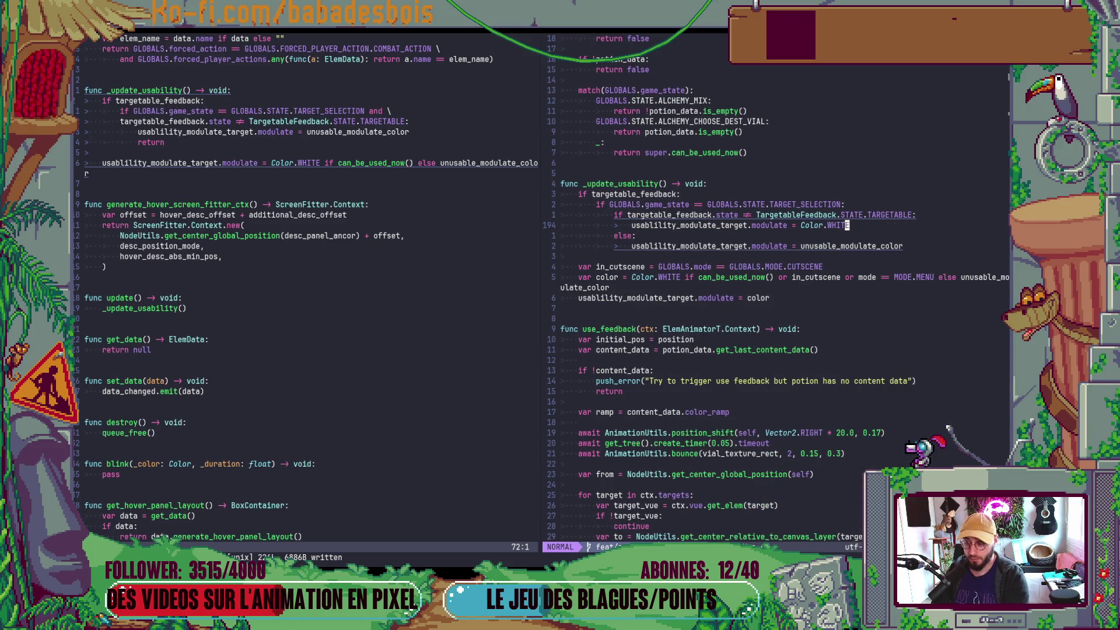
key("k")
key("k")
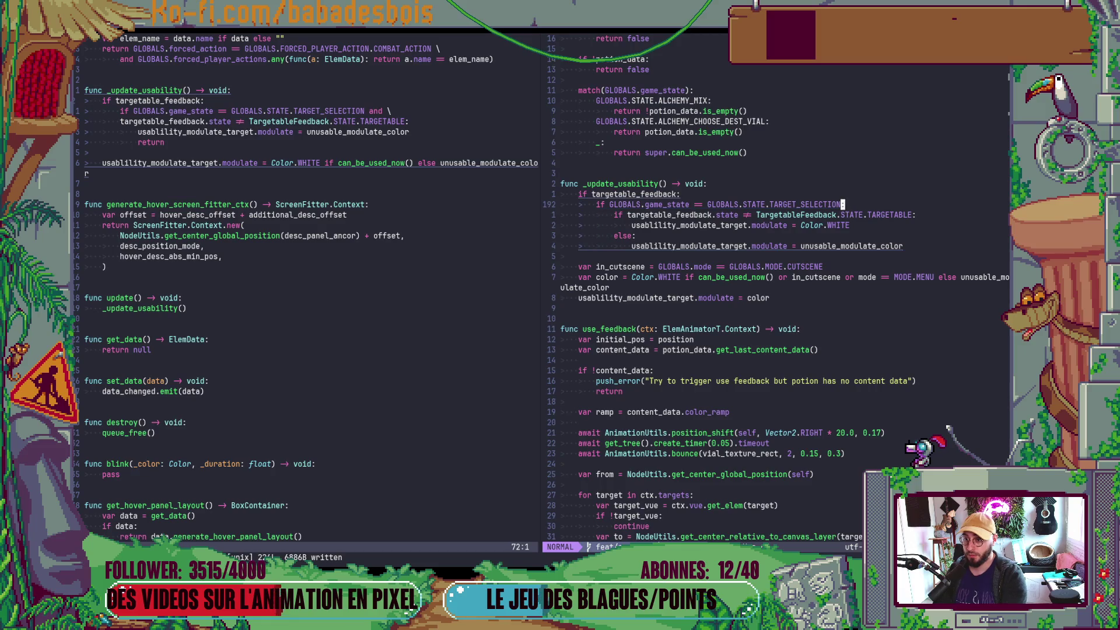
key("k")
key("V")
key("j")
key("j")
key("j")
key("y")
key("ctrl+w")
Replace ElemVue.gd's old if block with the copied block, remove the duplicate line, and copy it
key("h")
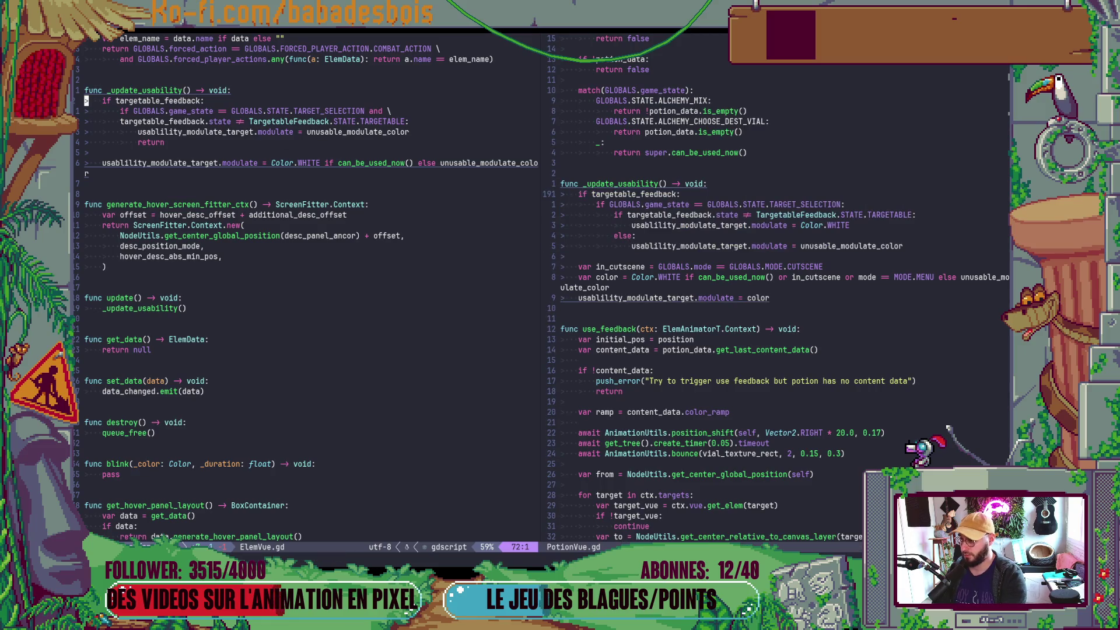
key("j")
key("V")
key("j")
key("j")
key("j")
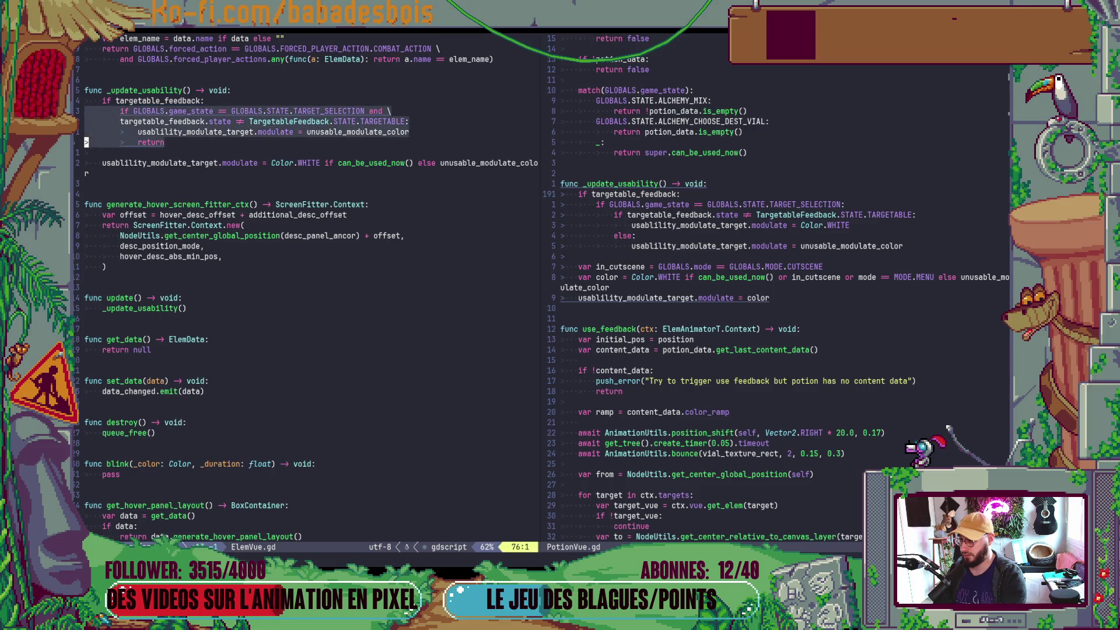
key("p")
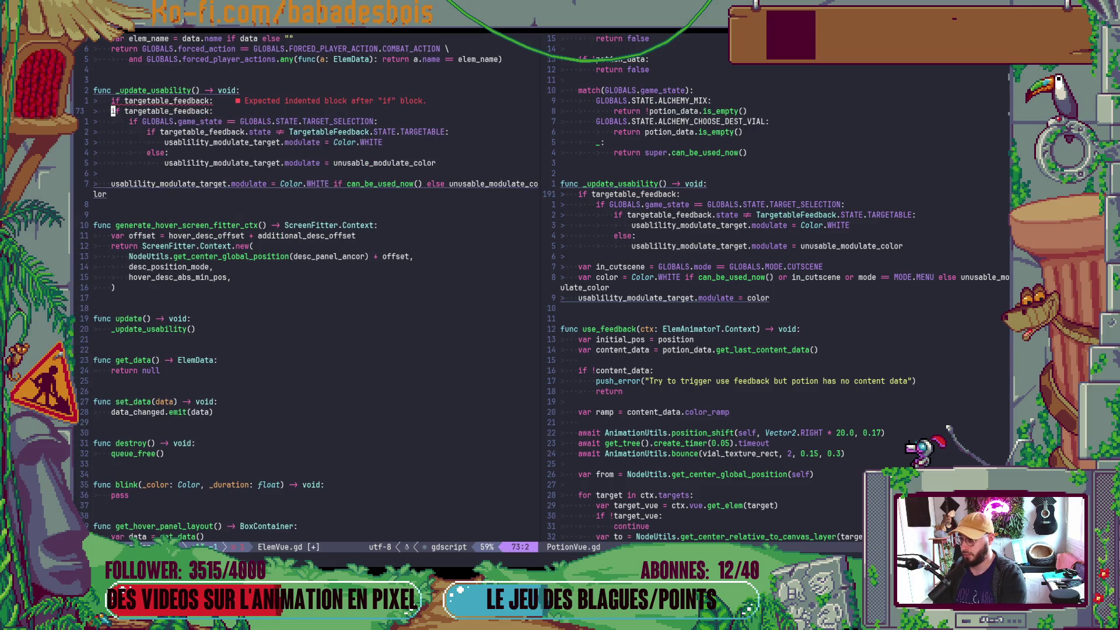
key("d")
key("d")
key("k")
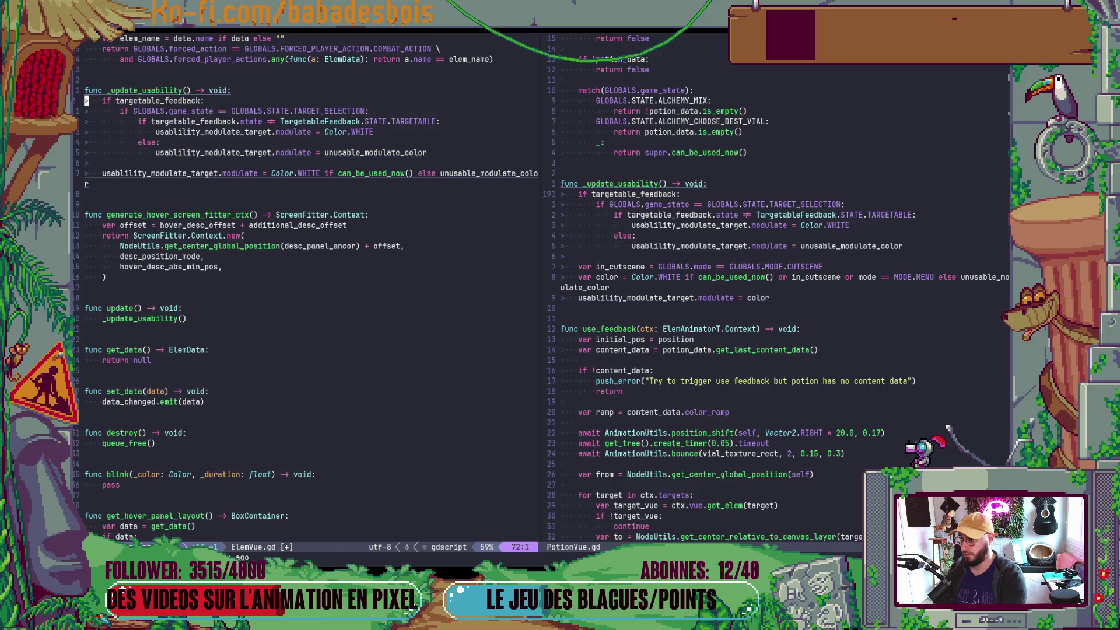
key("V")
key("j")
key("j")
key("j")
key("y")
Open CombatActorVue.gd and jump to its _update_usability function
key("space")
key("f")
key("f")
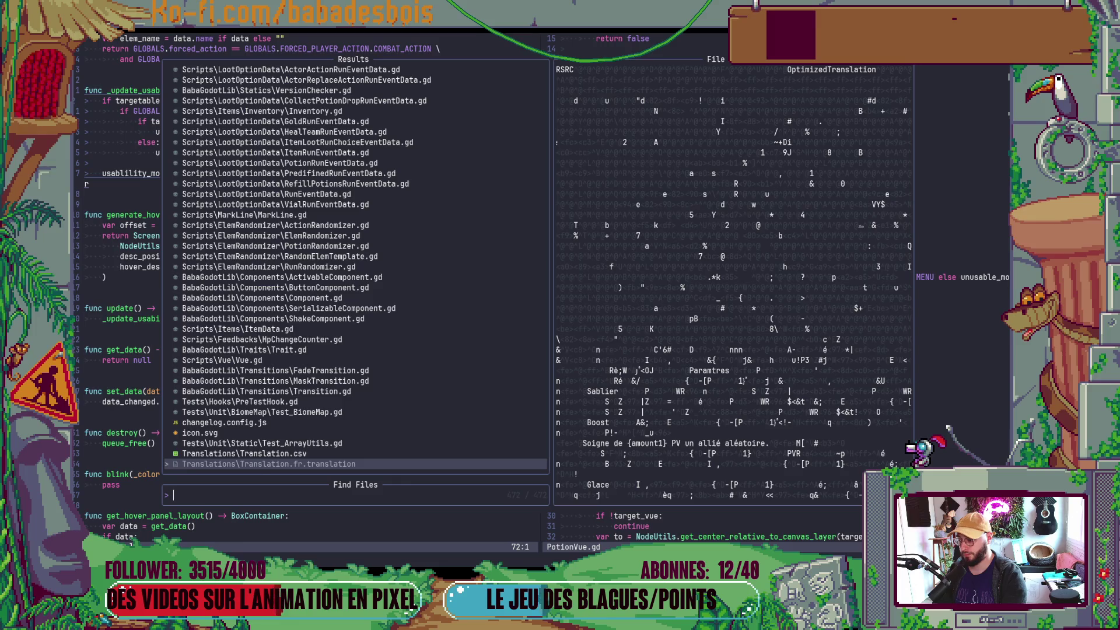
type("Combat")
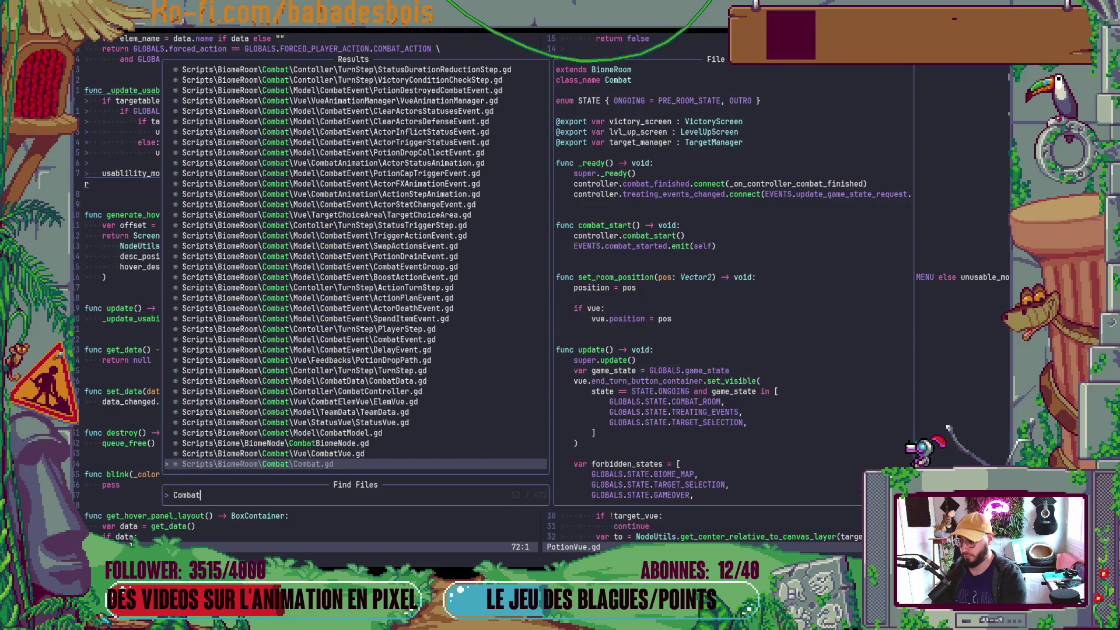
type("ActorVue")
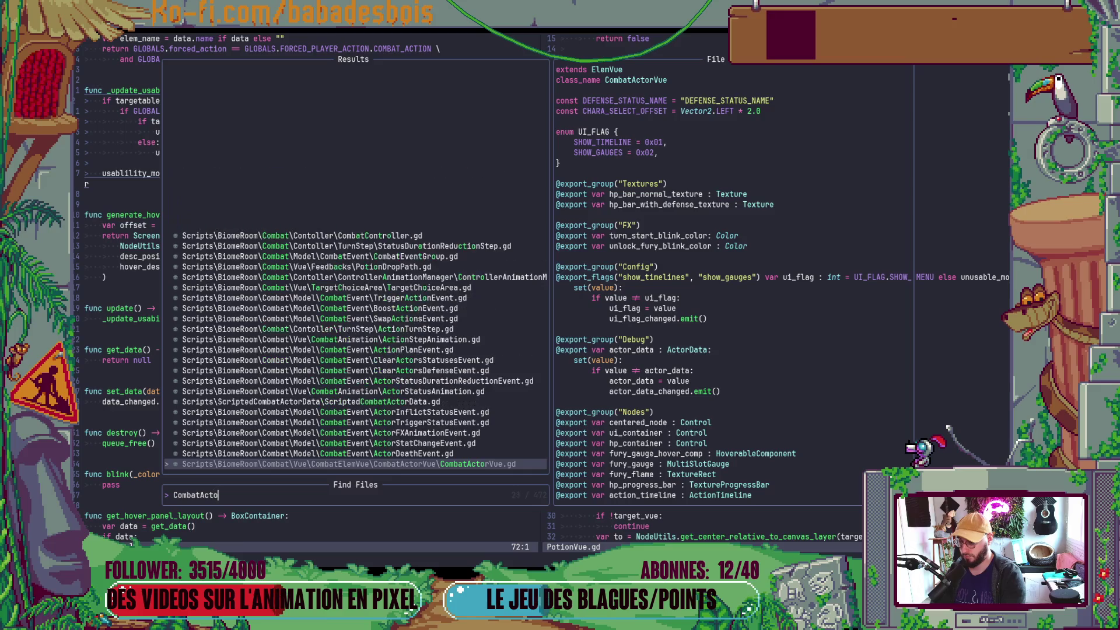
key("Return")
key("j")
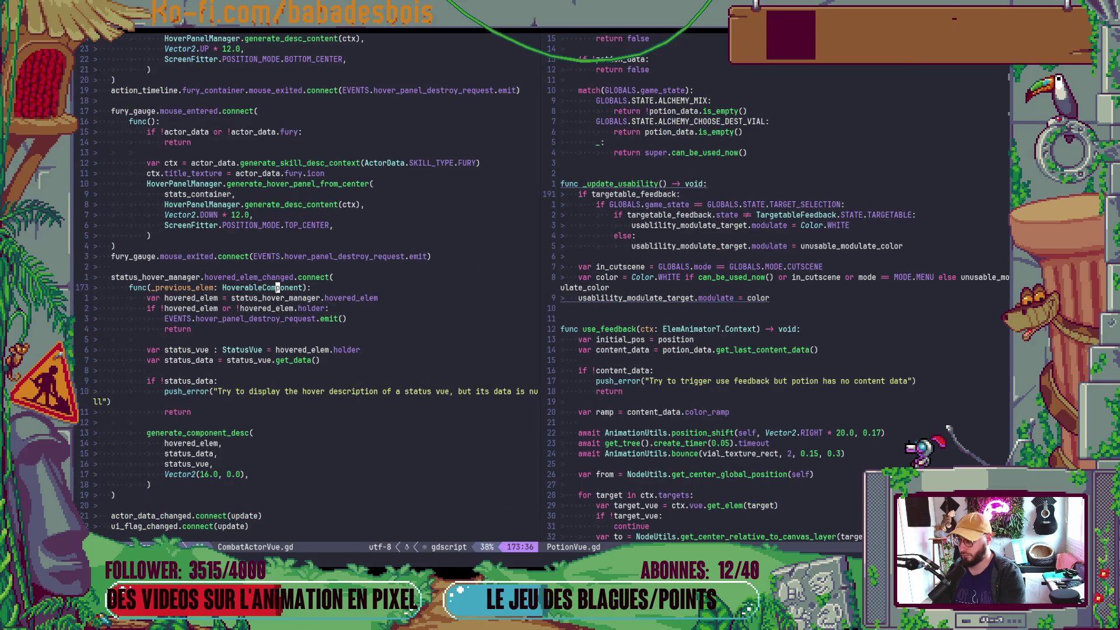
key("space")
type("fsupdate")
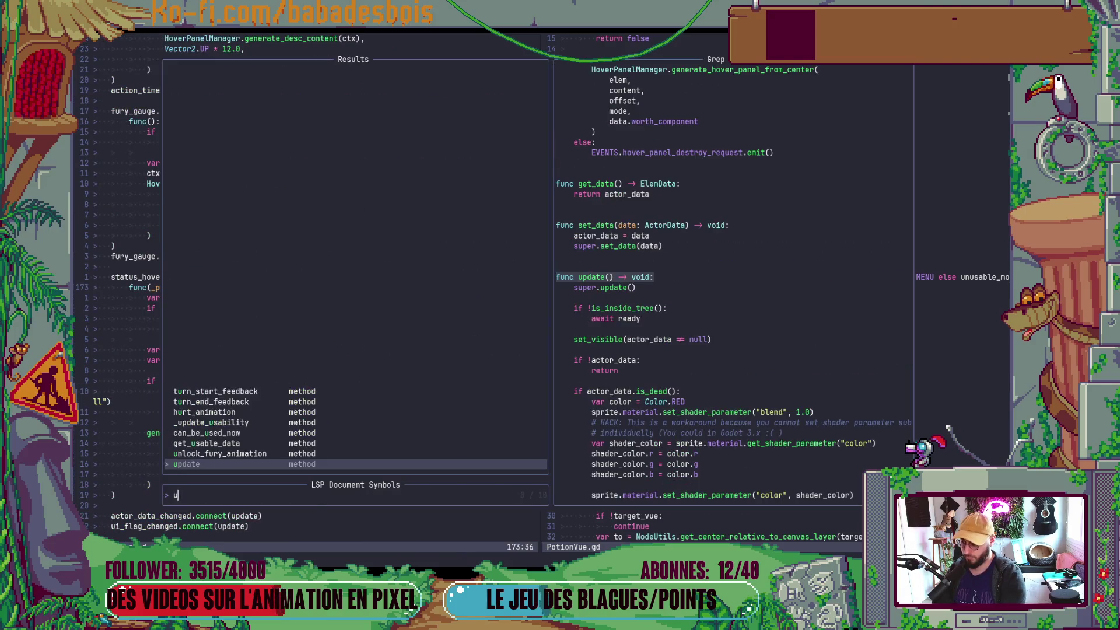
key("Return")
key("space")
type("fs")
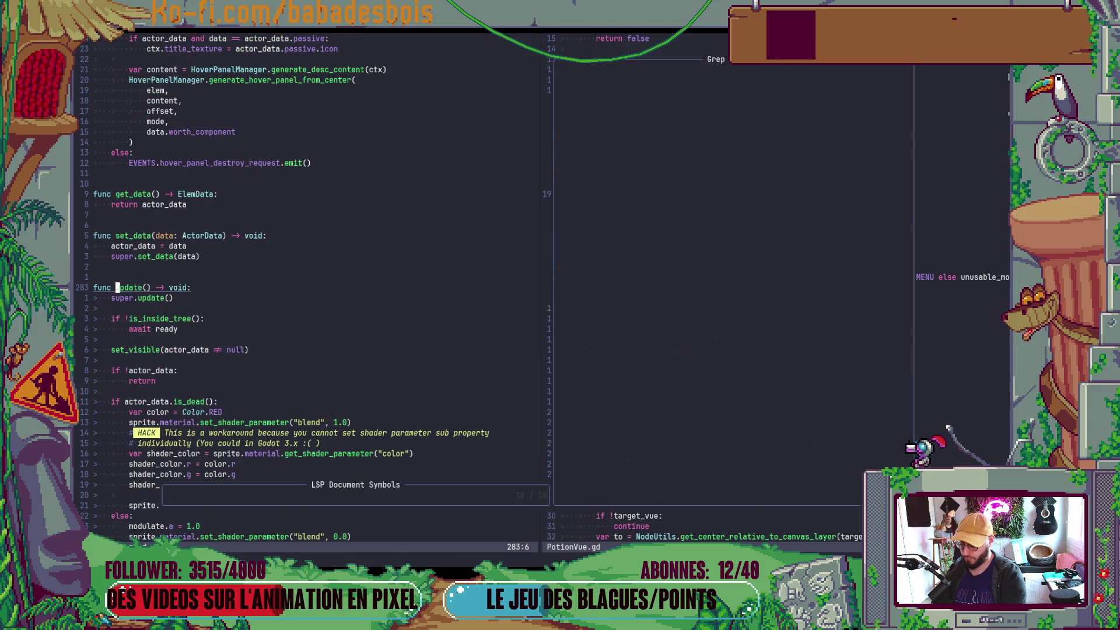
type("u")
type("_u")
key("Return")
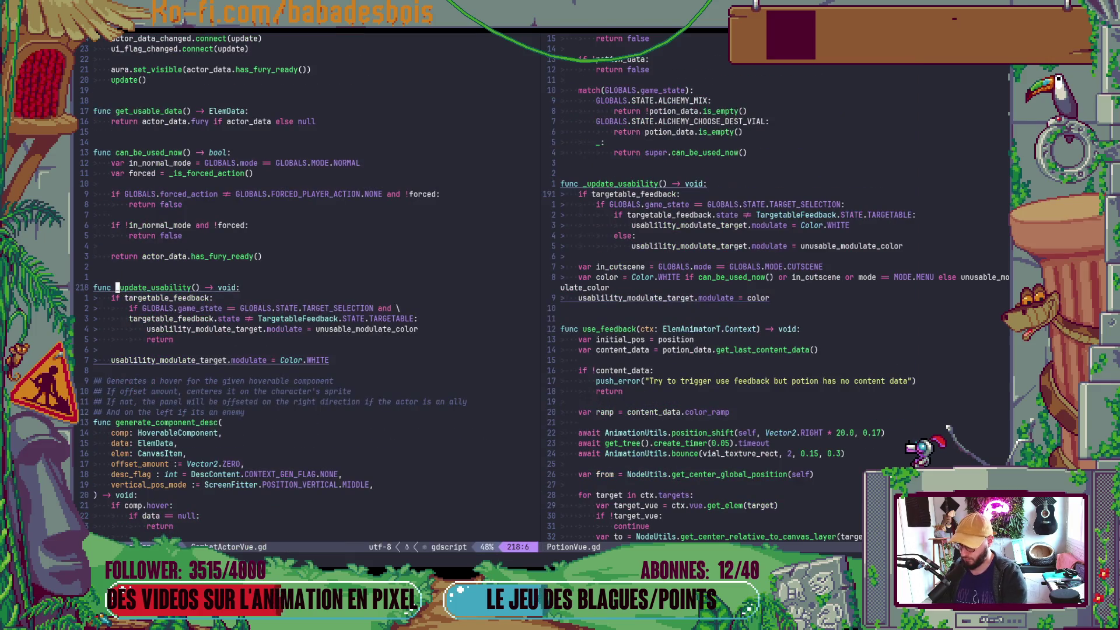
Replace CombatActorVue.gd's old if block with the copied block and save it
key("j")
key("v")
key("j")
key("j")
key("j")
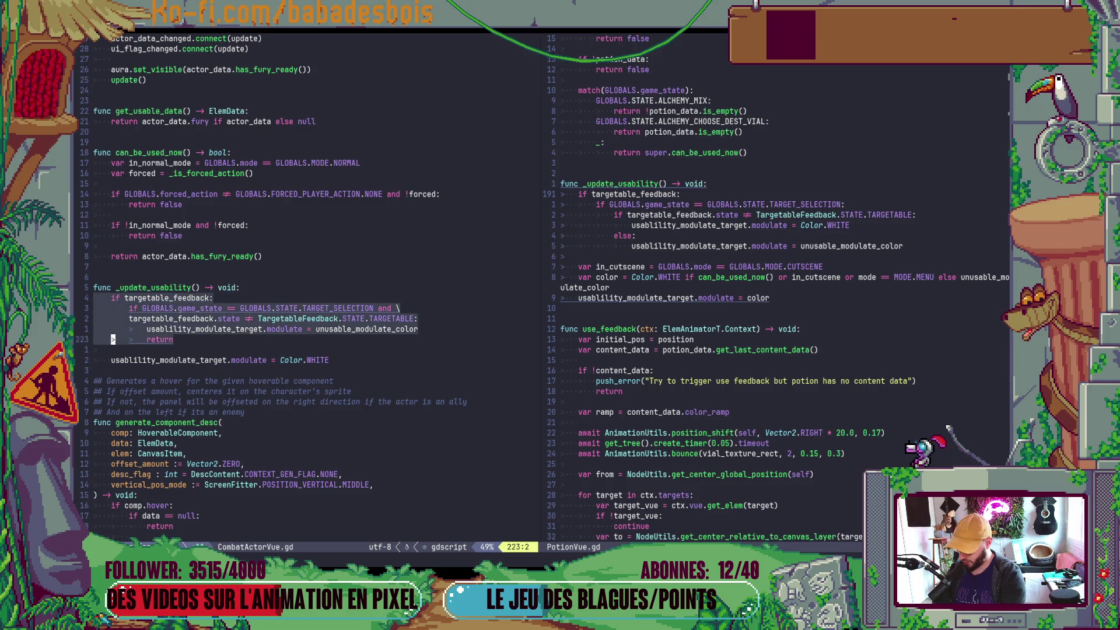
key("p")
key("ctrl+s")
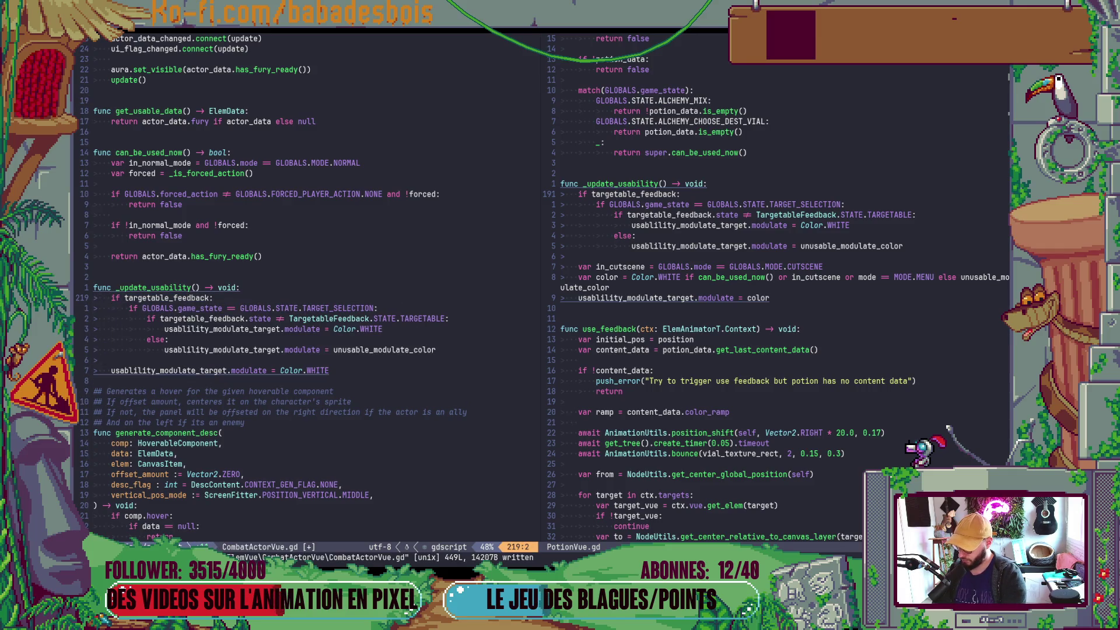
key("alt+Tab")
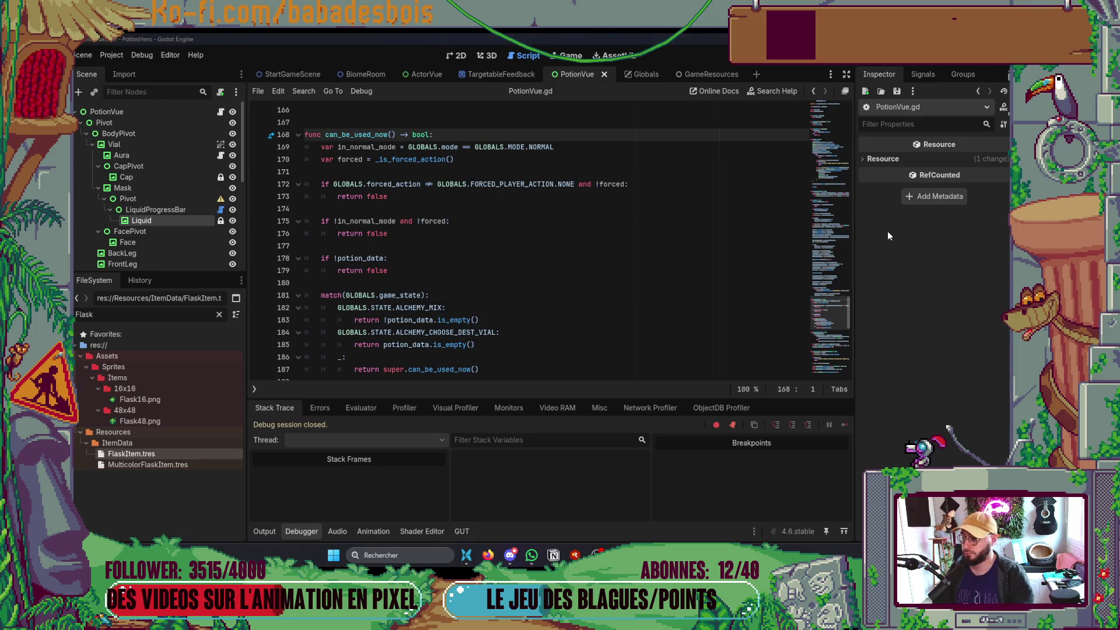
Add a return line after the else branch in PotionVue.gd
key("alt+Tab")
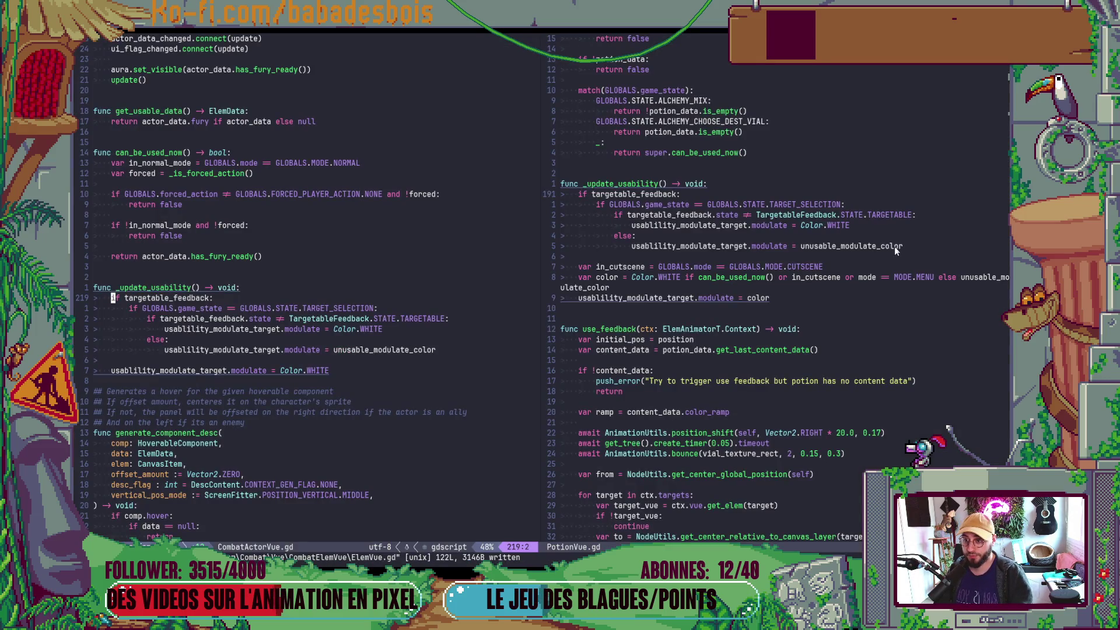
left_click(894, 246)
type("o")
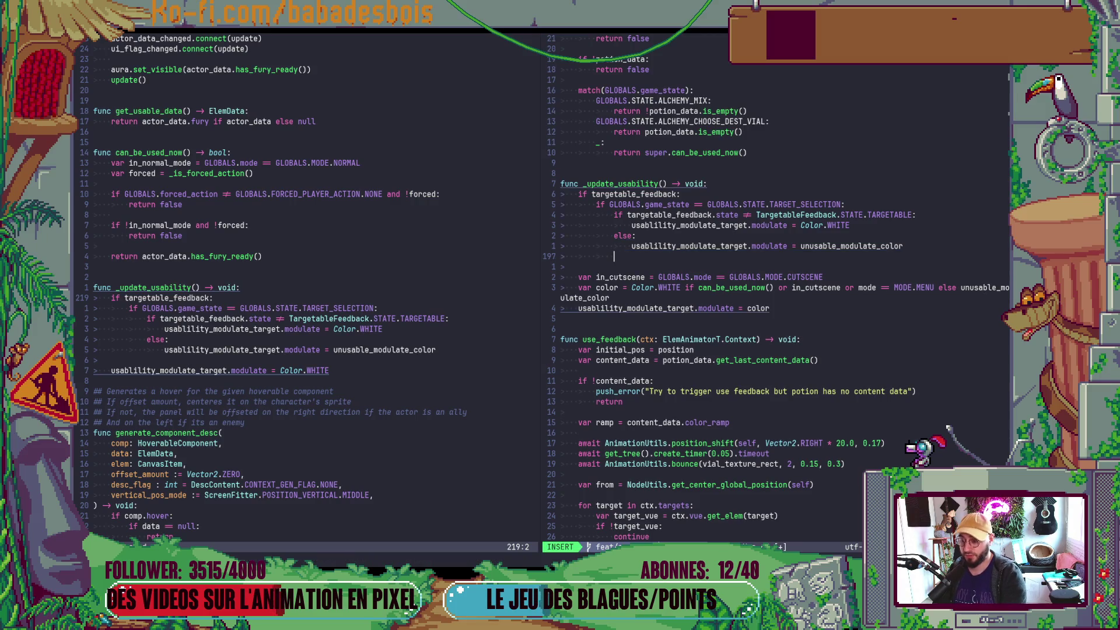
type("et")
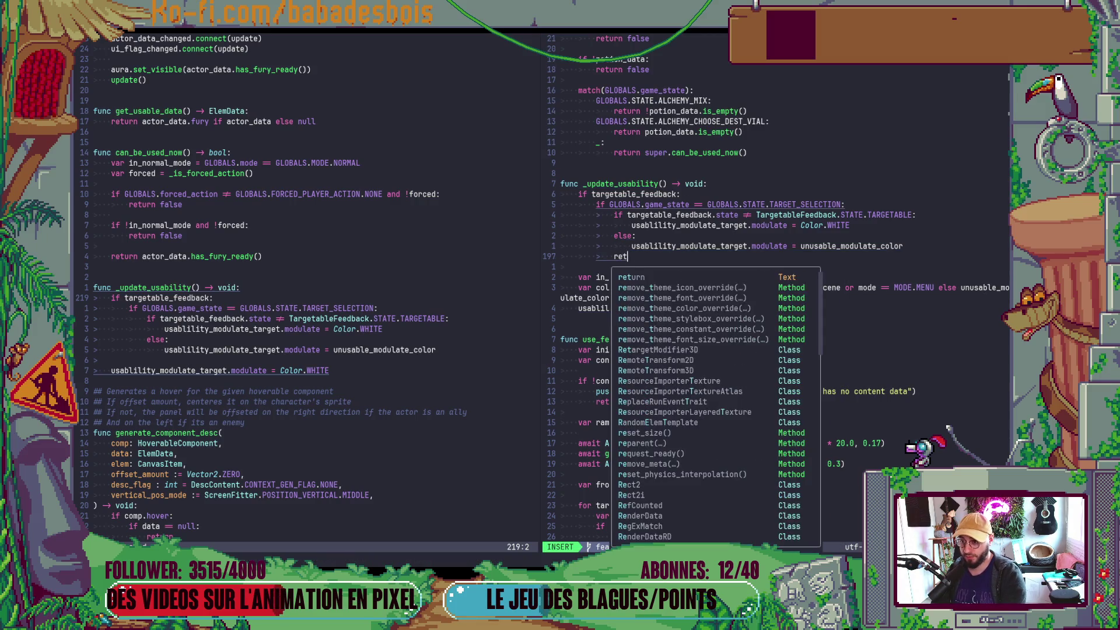
key("Return")
key("Escape")
Paste the return under the else branch in CombatActorVue.gd and dedent it one level
left_click(113, 319)
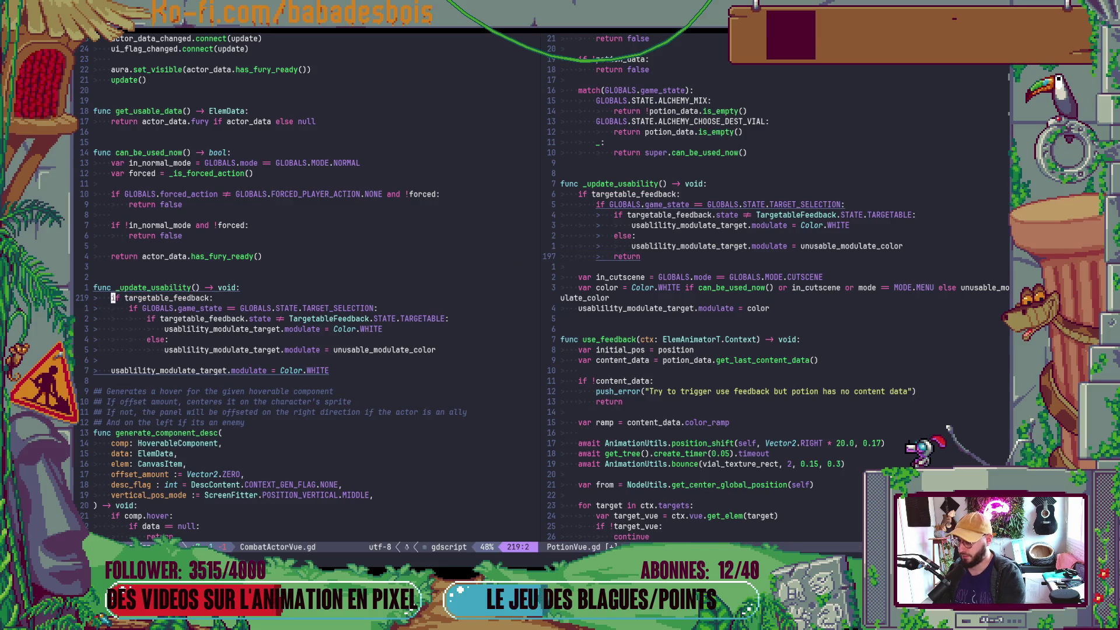
key("j")
key("j")
key("j")
key("p")
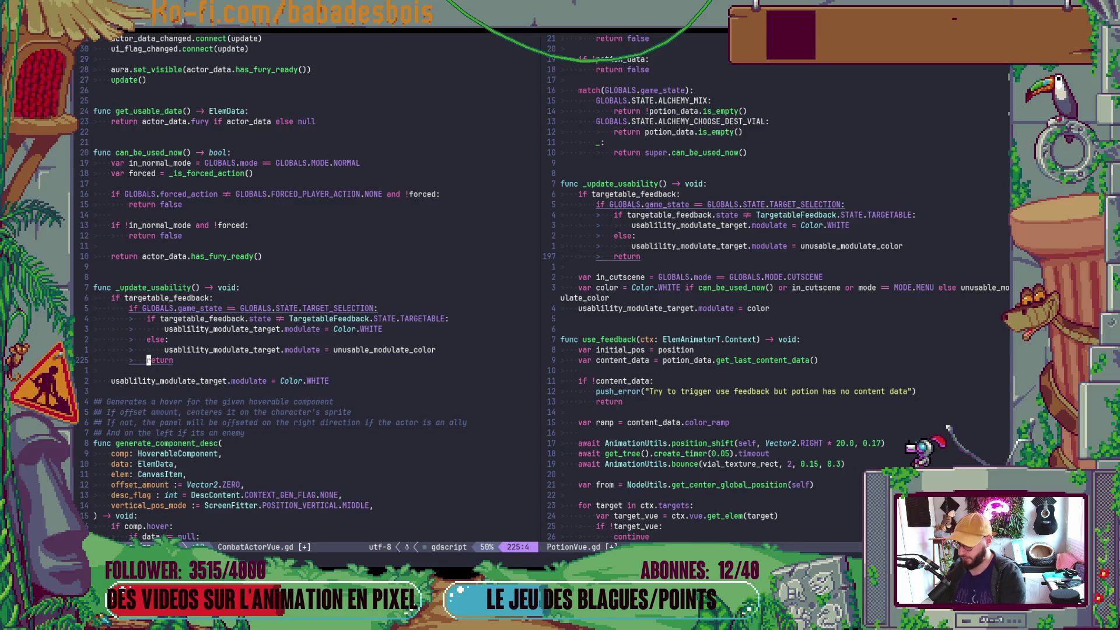
key("less")
key("less")
Open ElemData.gd in the left split and briefly search its symbols
key("space")
key("f")
key("f")
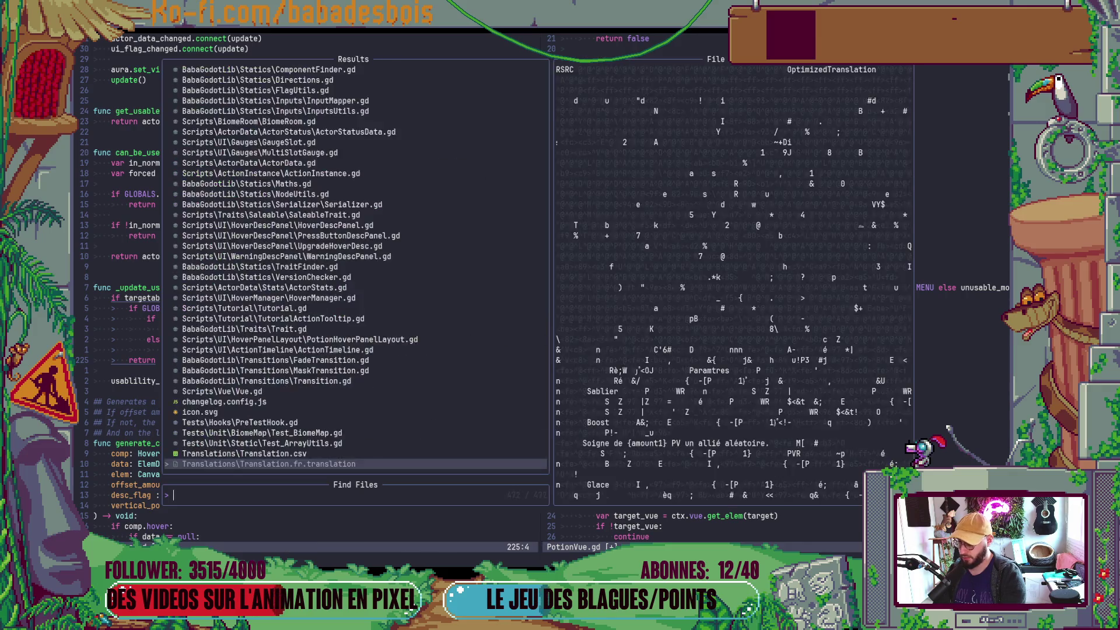
type("elemdata")
key("Return")
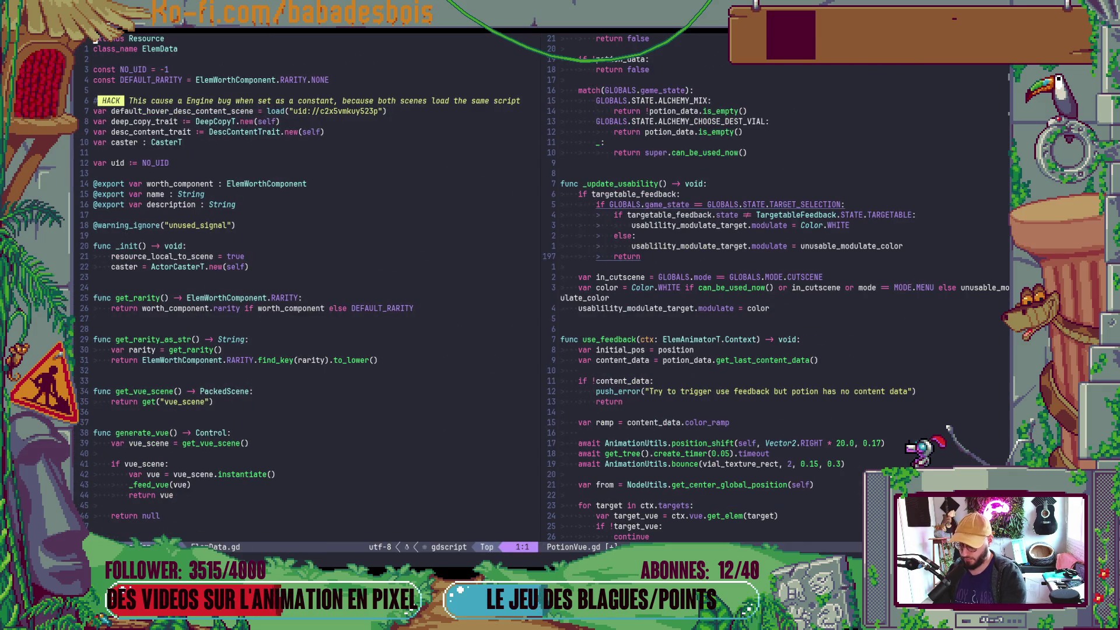
key("space")
type("sup")
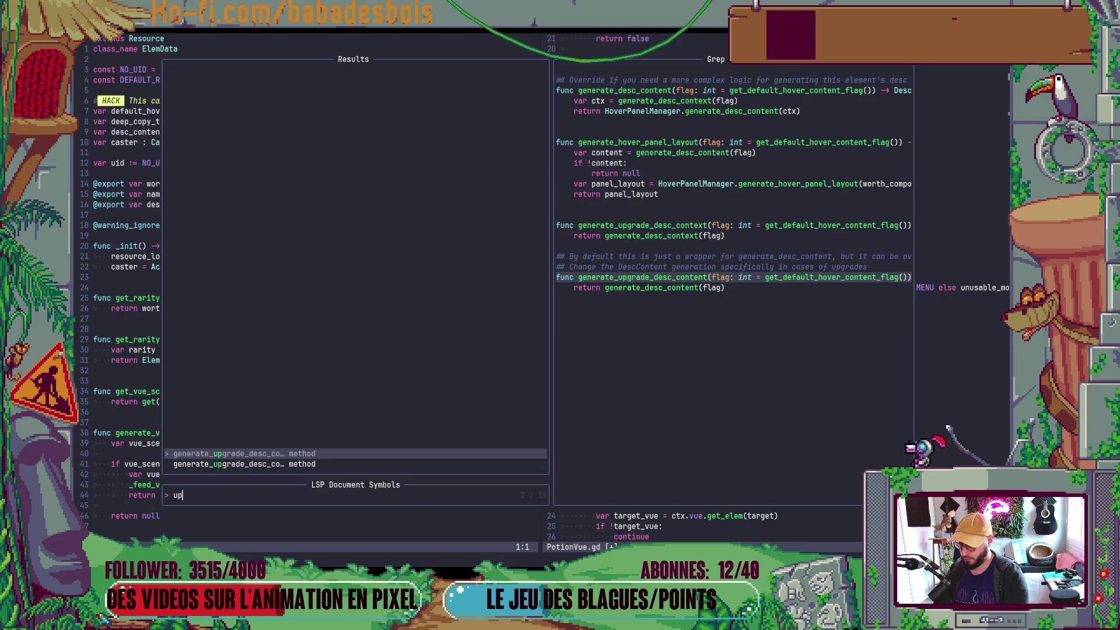
key("BackSpace")
key("BackSpace")
key("Escape")
Open ElemVue.gd and start a new line below the unusable colour line for the return
key("space")
type("f")
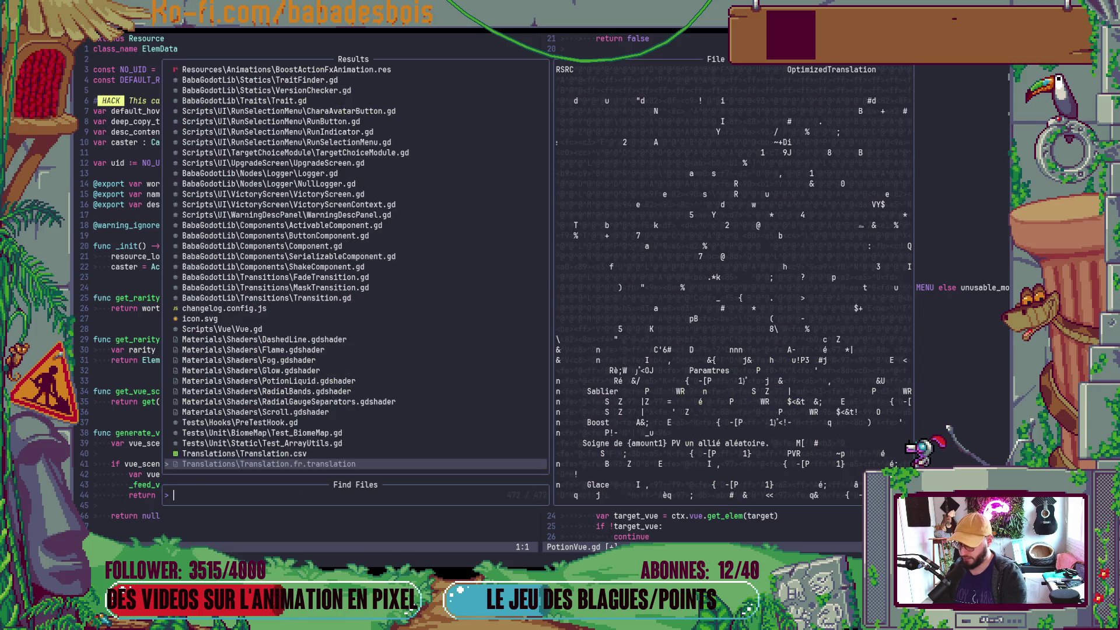
type("elemvue")
key("Return")
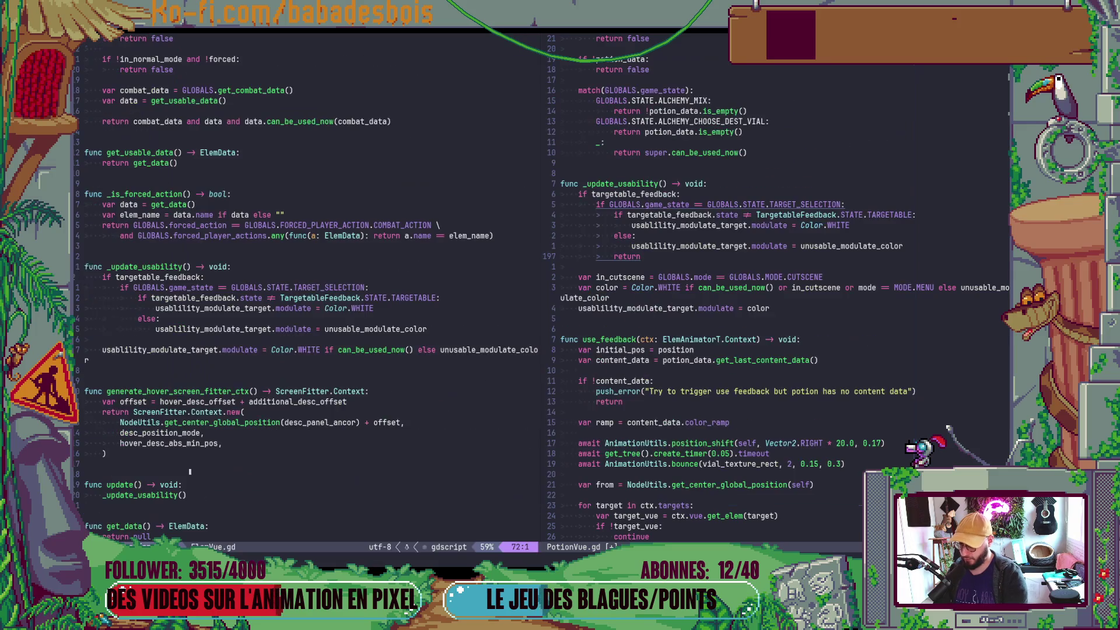
key("j")
key("j")
key("j")
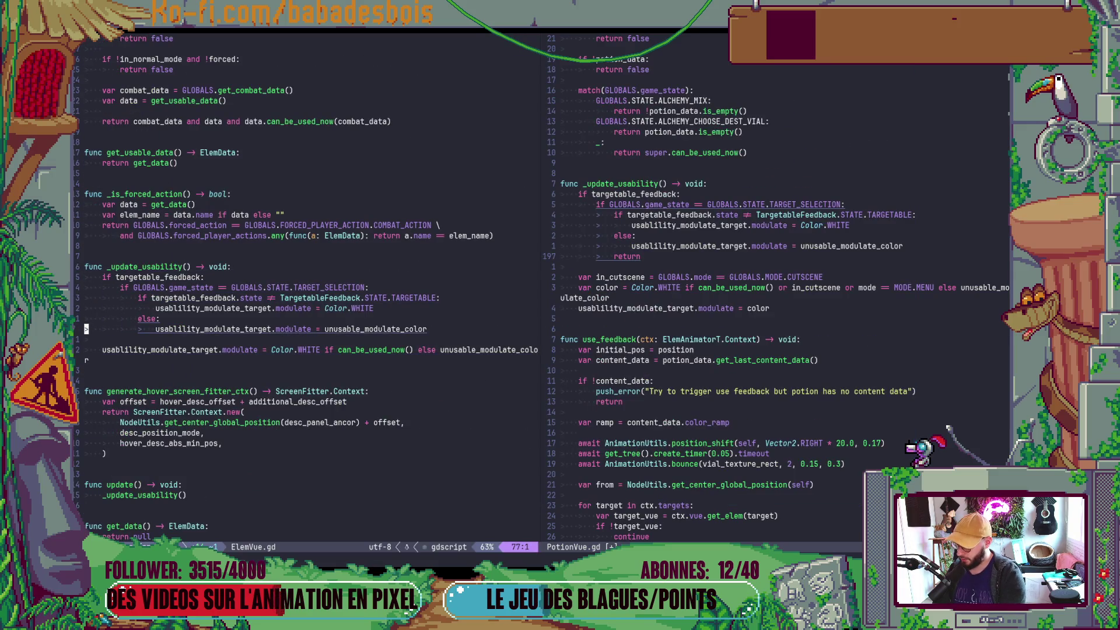
key("o")
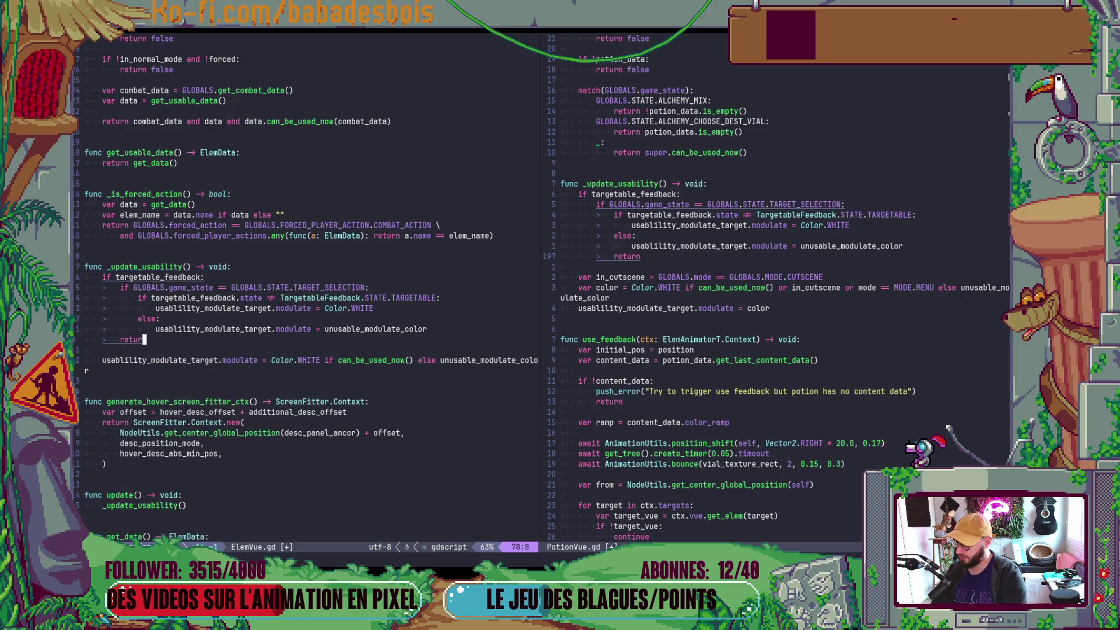
key("alt+Tab")
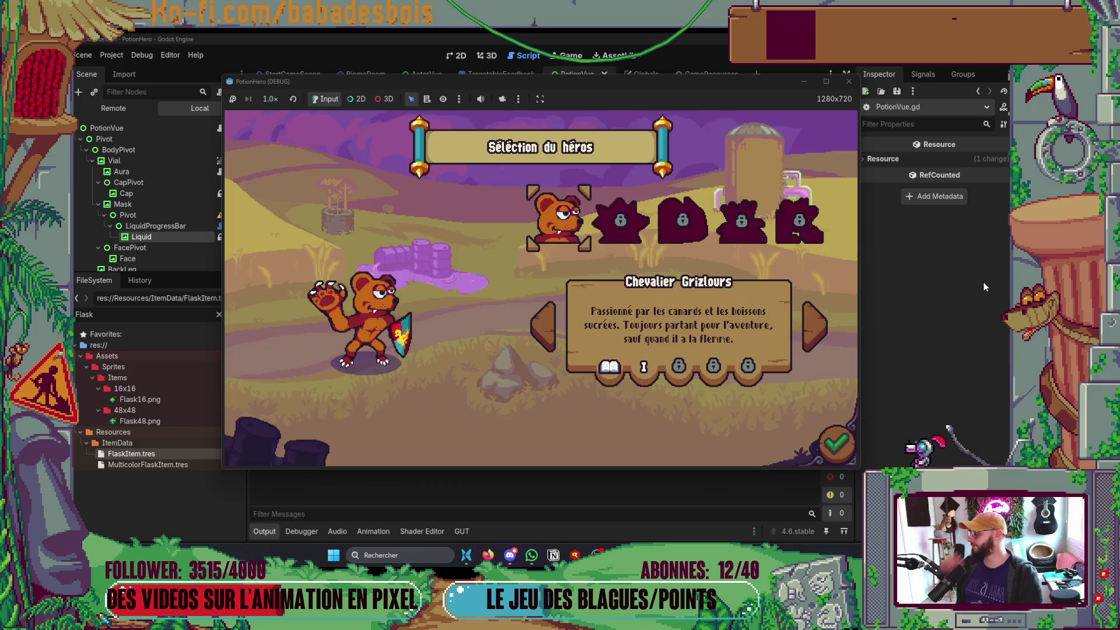
Start a run with Chevalier Grizlours on the Réveil de l'ours adventure and reach the first combat
left_click(838, 445)
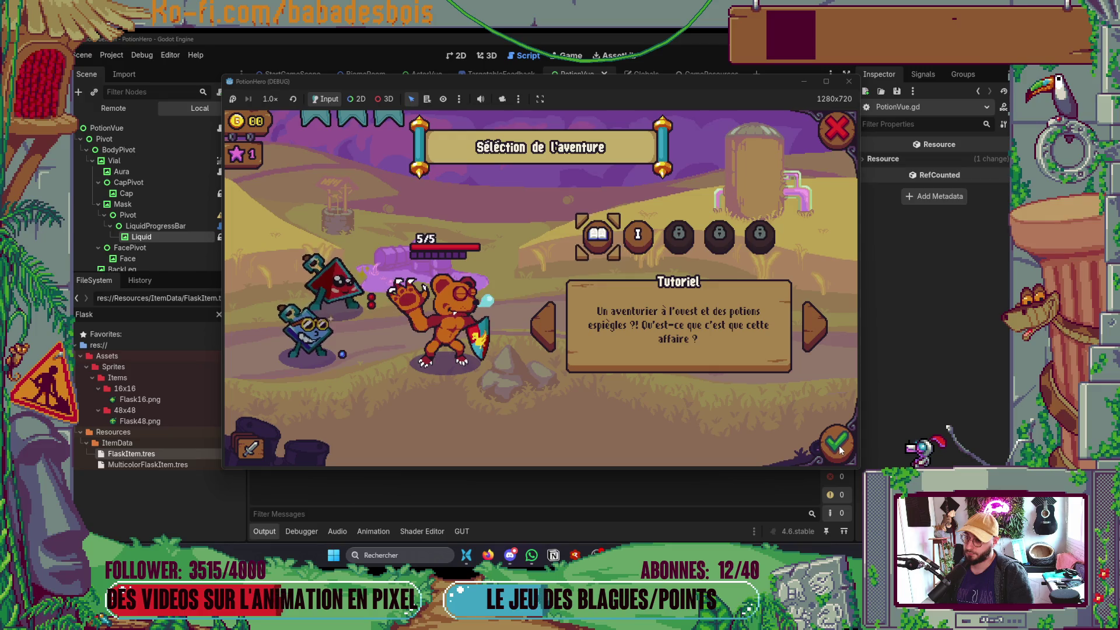
key("Right")
left_click(832, 444)
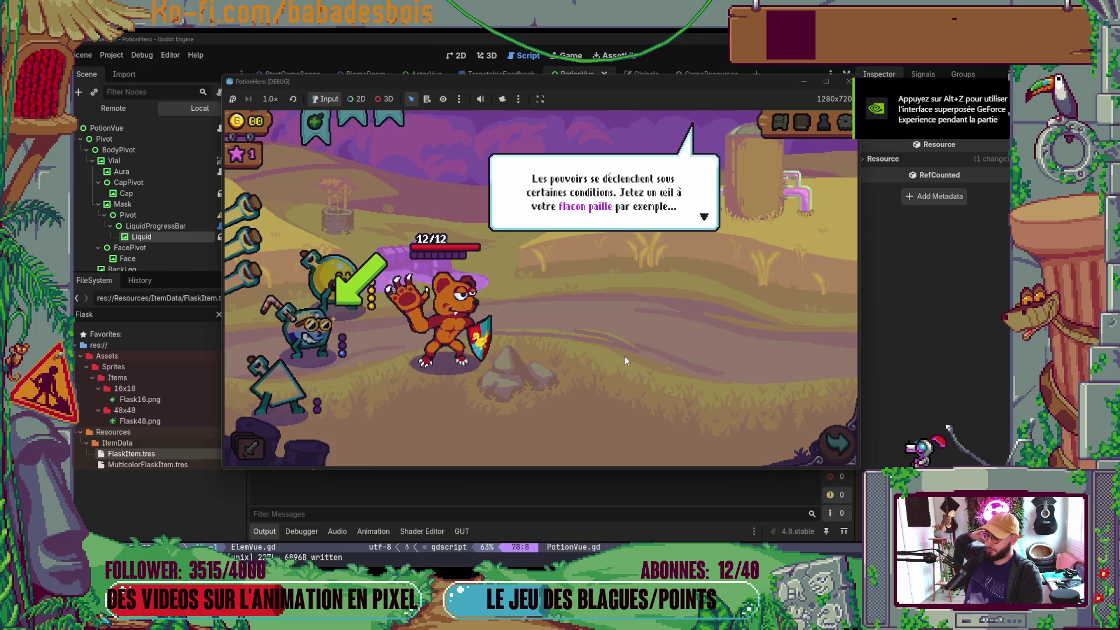
left_click(624, 356)
left_click(623, 358)
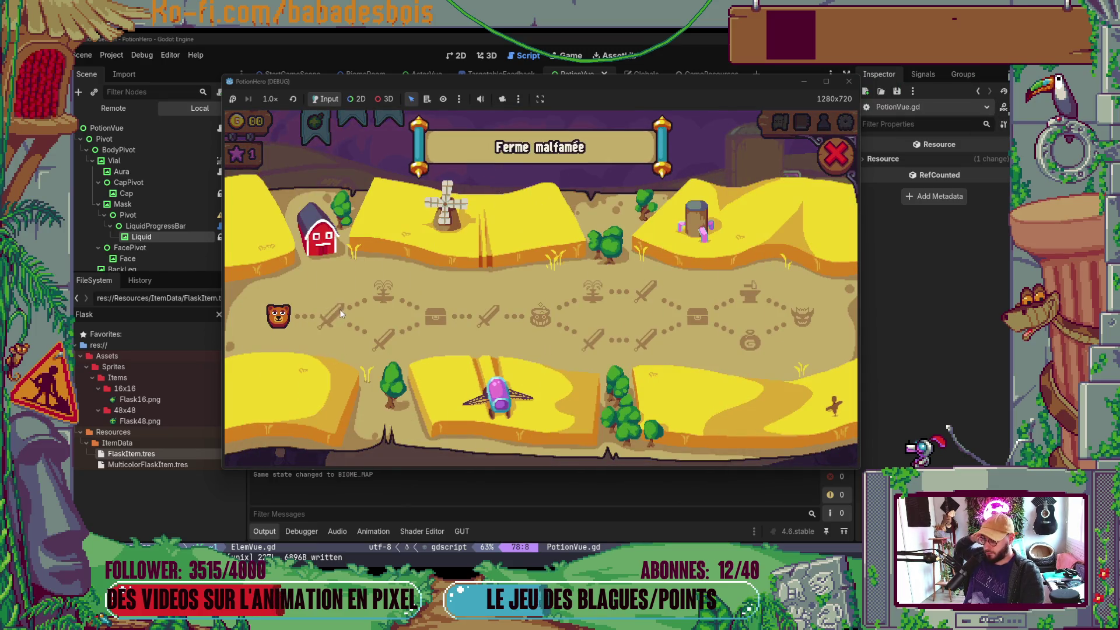
left_click(330, 316)
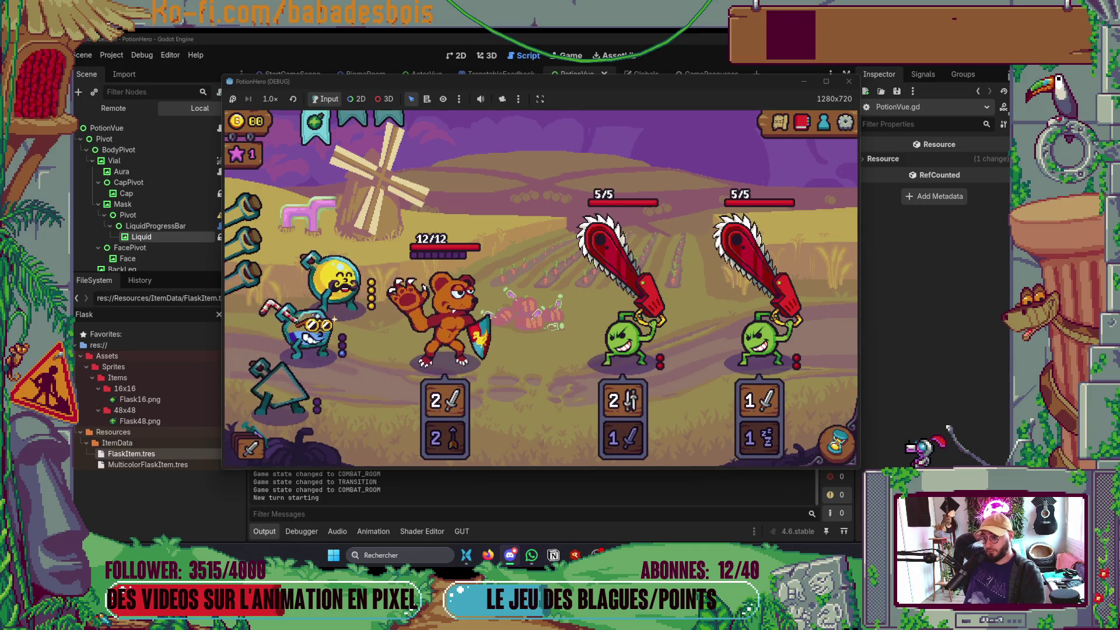
Use the flask's action to target the bear, then stop the game and return to the code
mouse_move(329, 282)
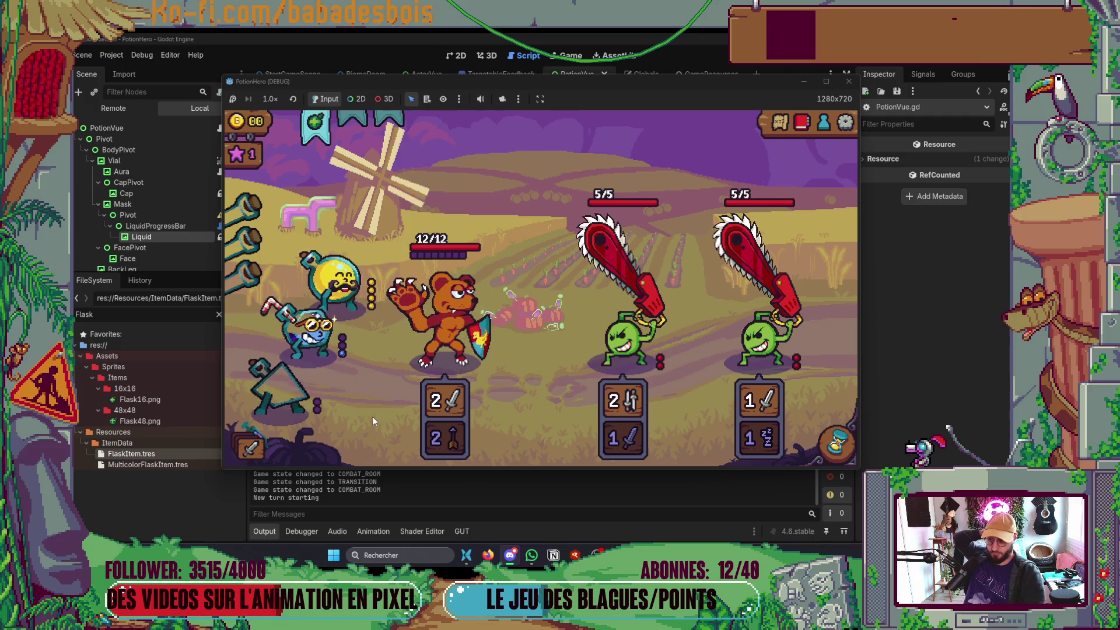
left_click(316, 128)
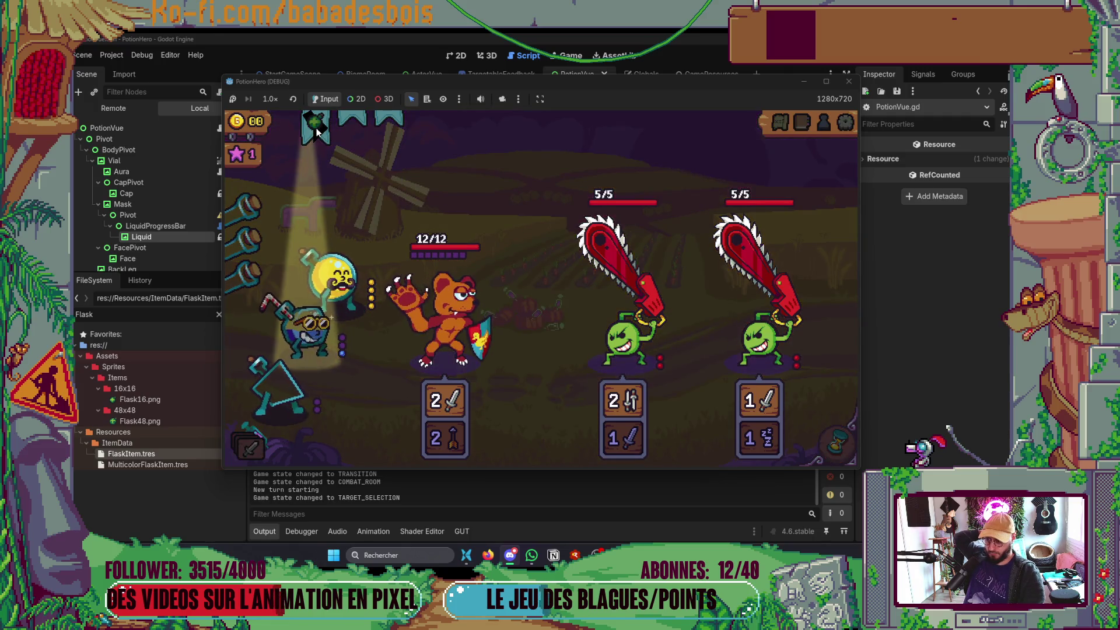
left_click(472, 309)
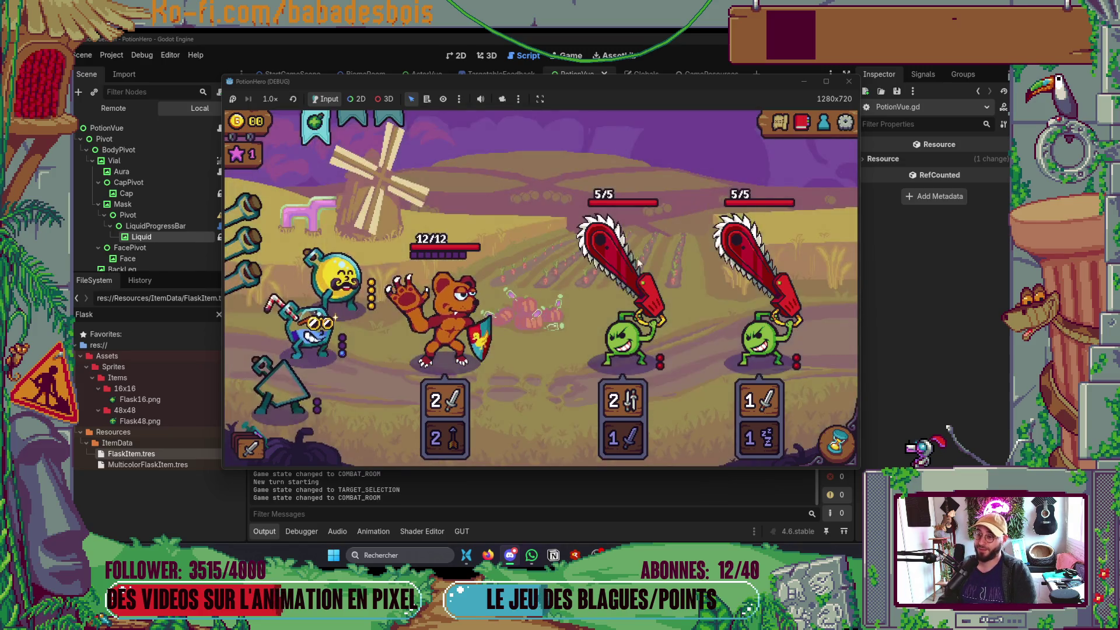
key("alt+F4")
key("alt+Tab")
key("alt+Tab")
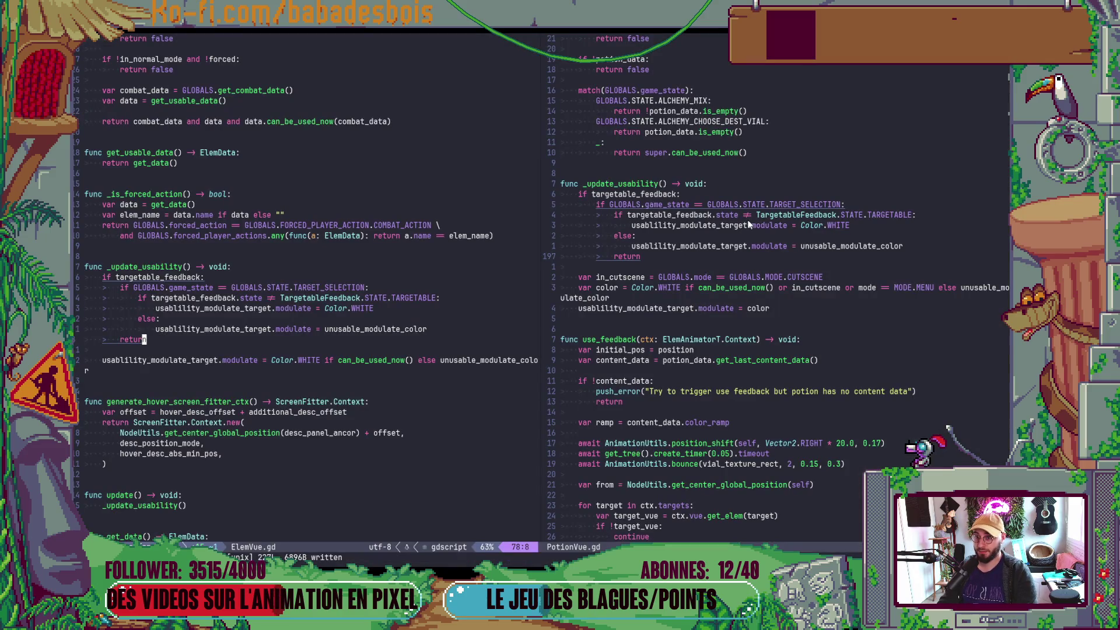
Compare PotionVue.gd's targetable check and white colour assignment with ElemVue.gd's else branch
left_click(744, 215)
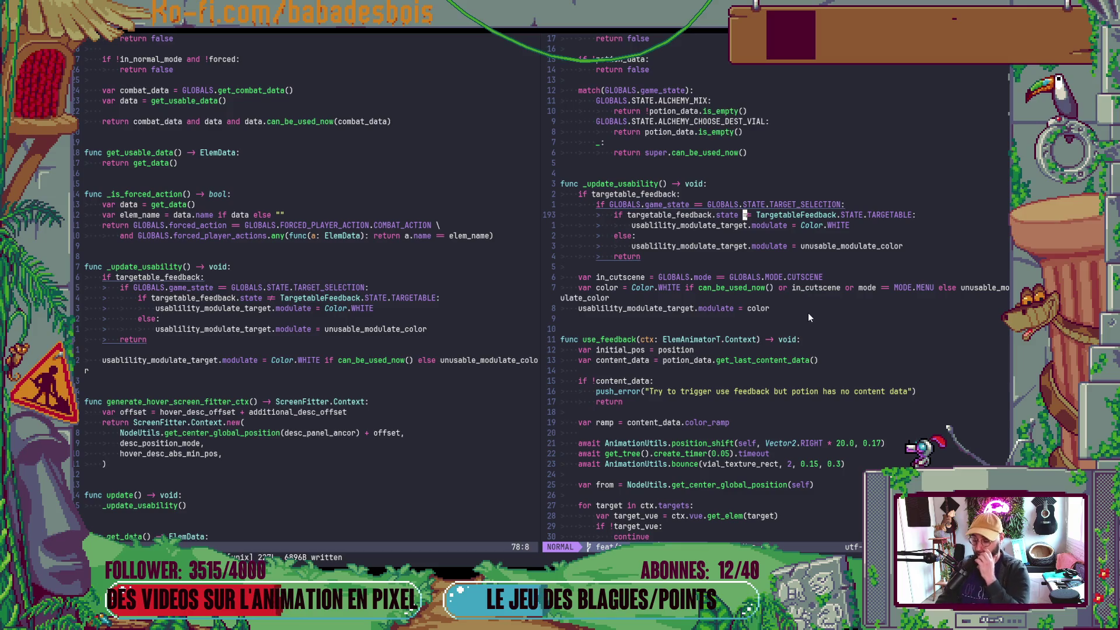
left_click(142, 319)
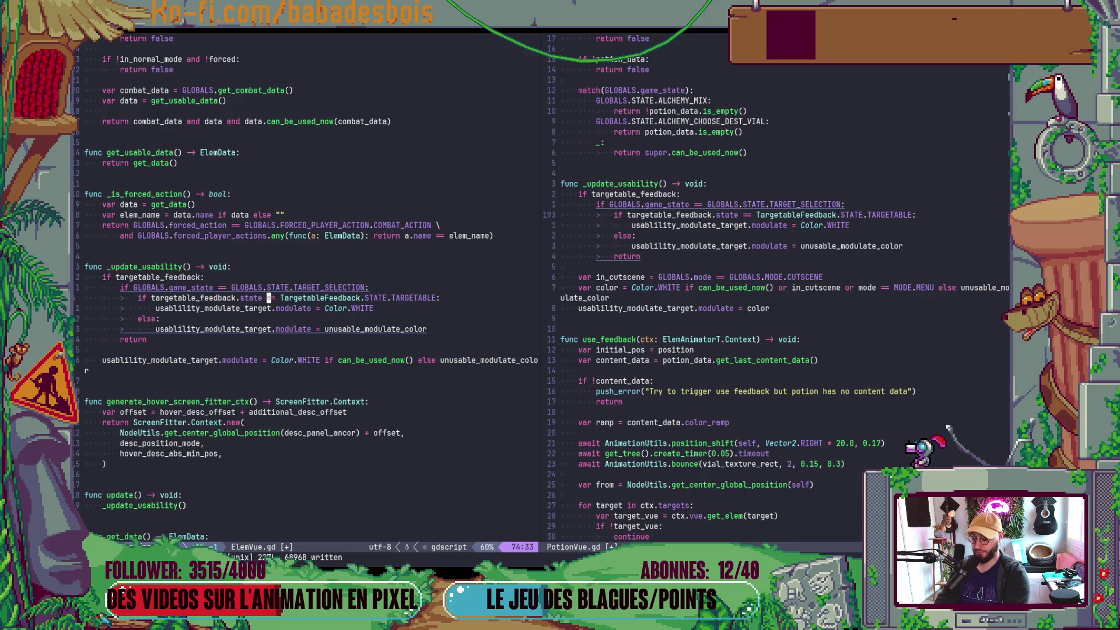
key("space")
key("f")
key("f")
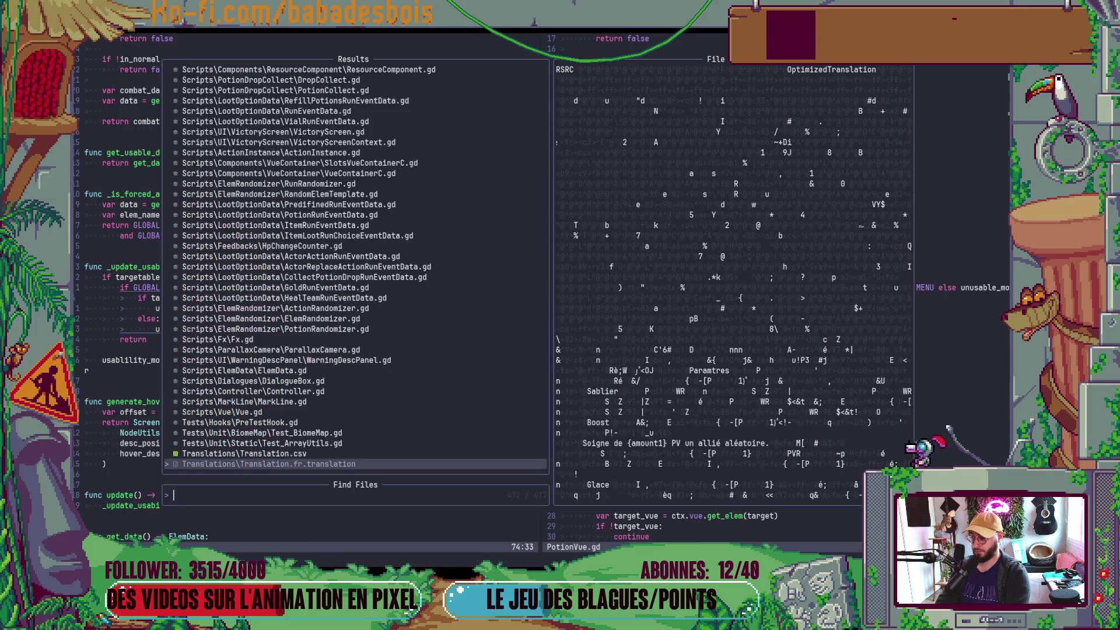
type("potionvue")
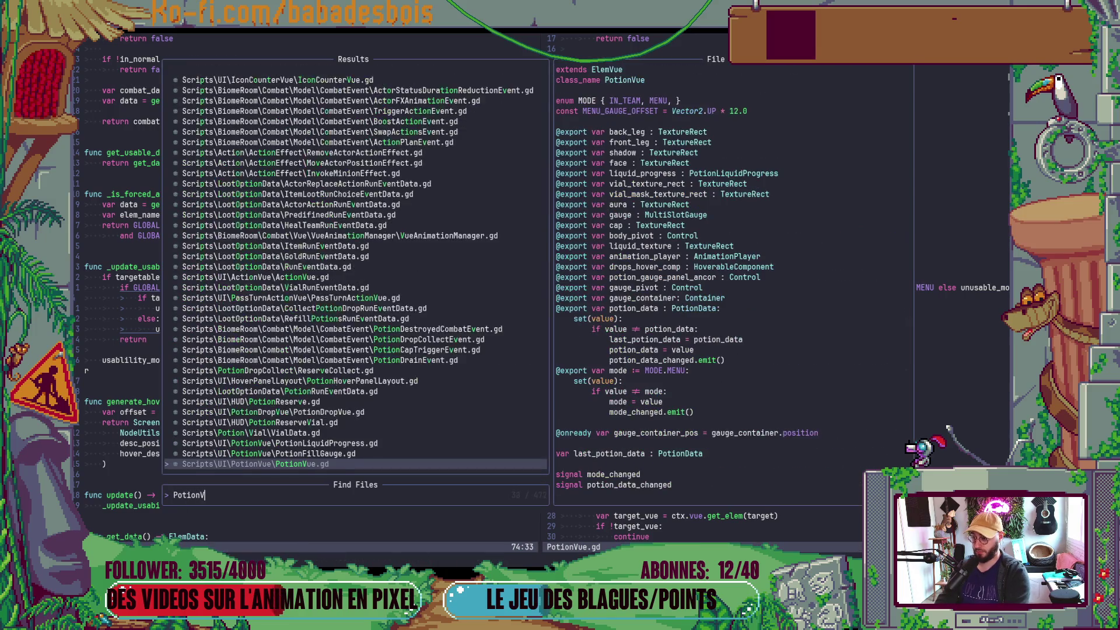
key("Return")
left_click(156, 246)
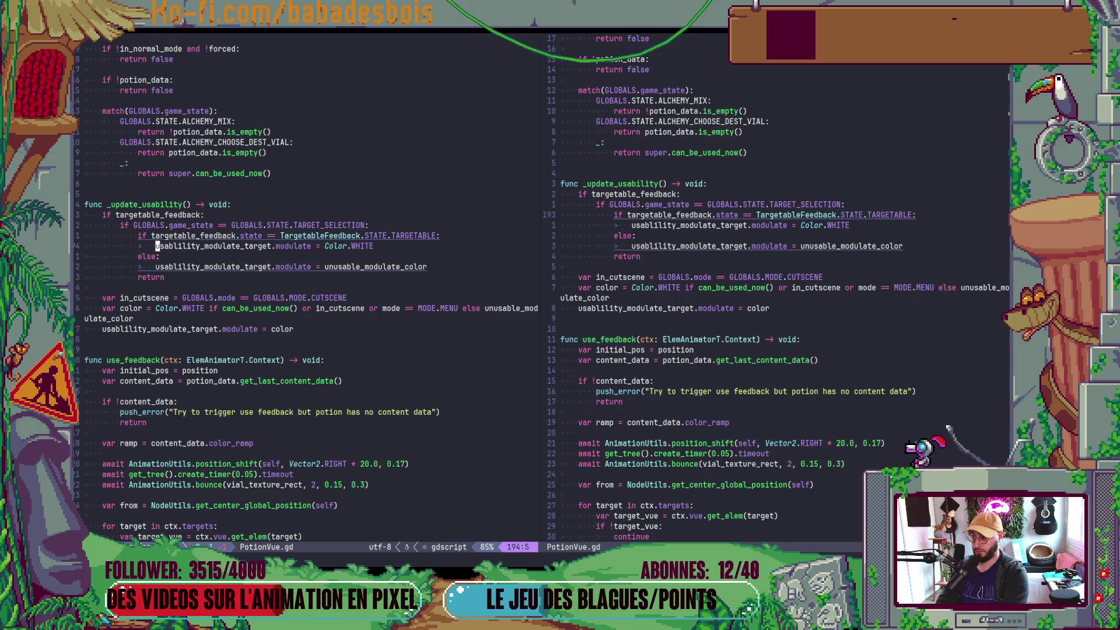
left_click(155, 235)
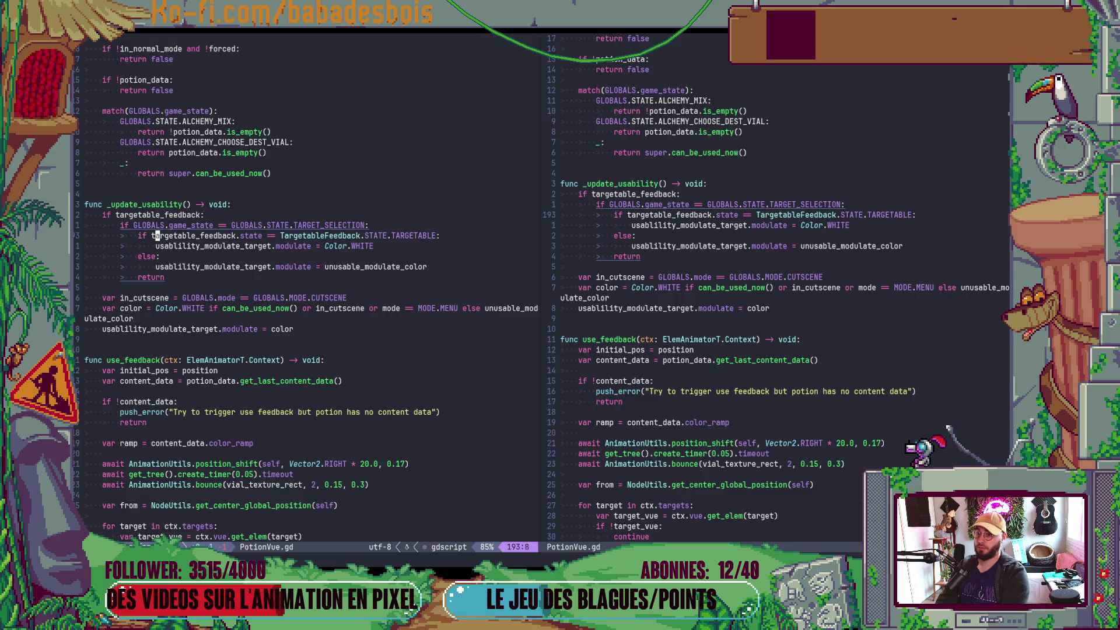
Save ElemVue.gd with the early return in its else branch and relaunch the game in Godot
key("ctrl+o")
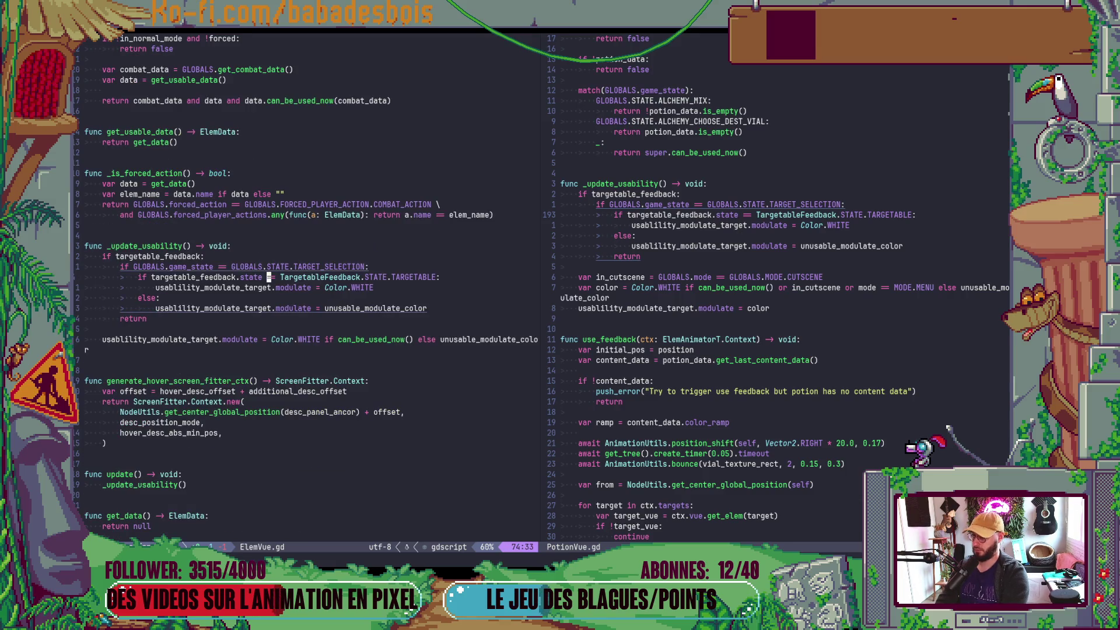
key("j")
key("j")
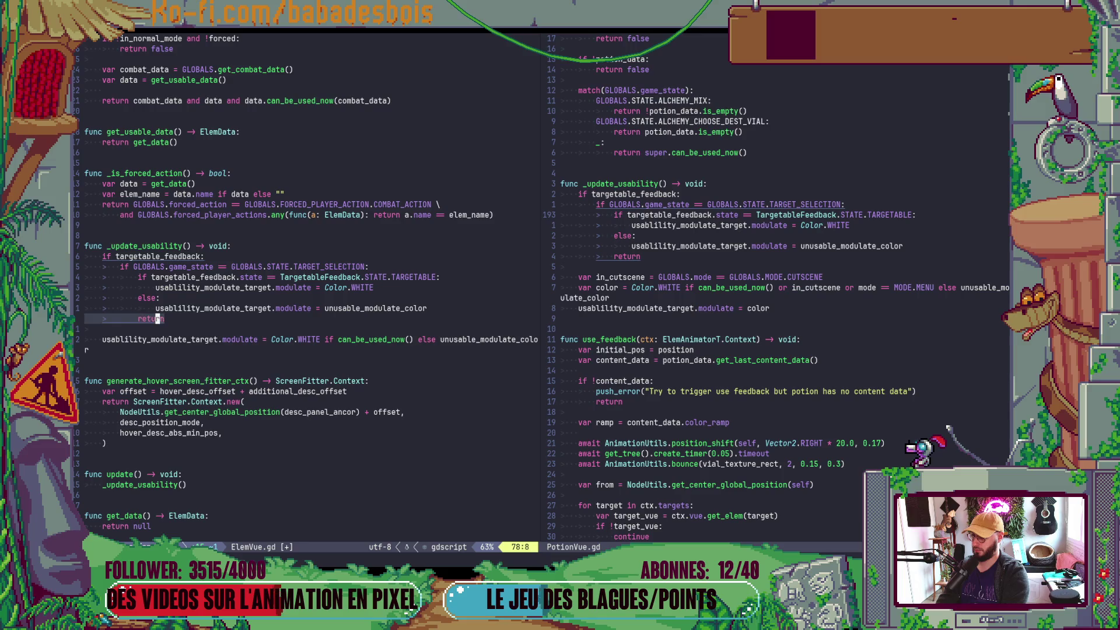
key("ctrl+s")
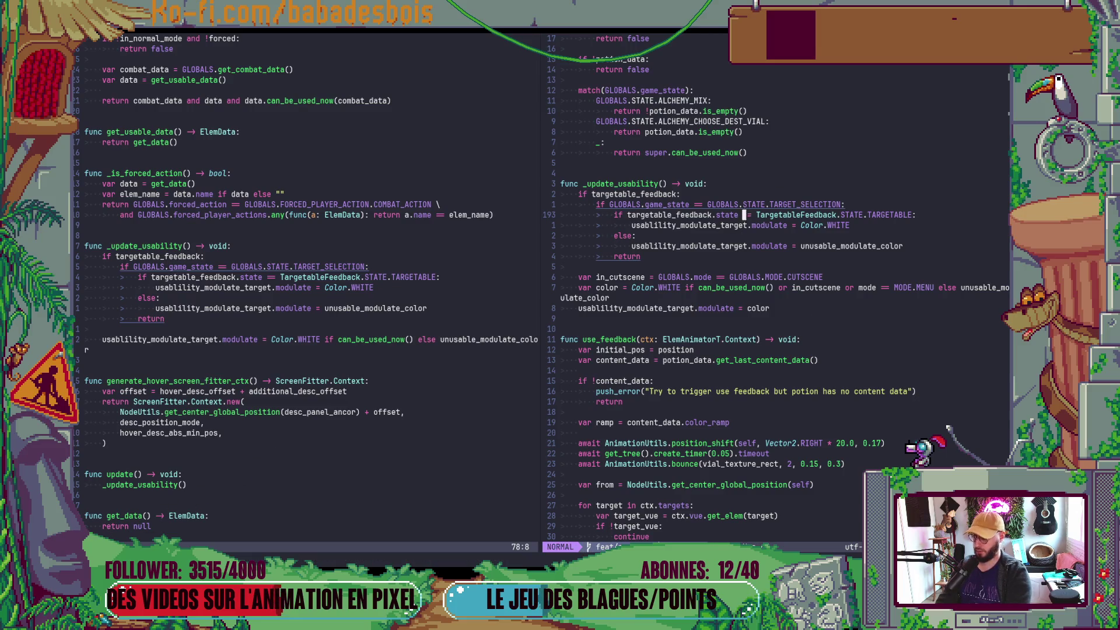
key("alt+Tab")
key("F5")
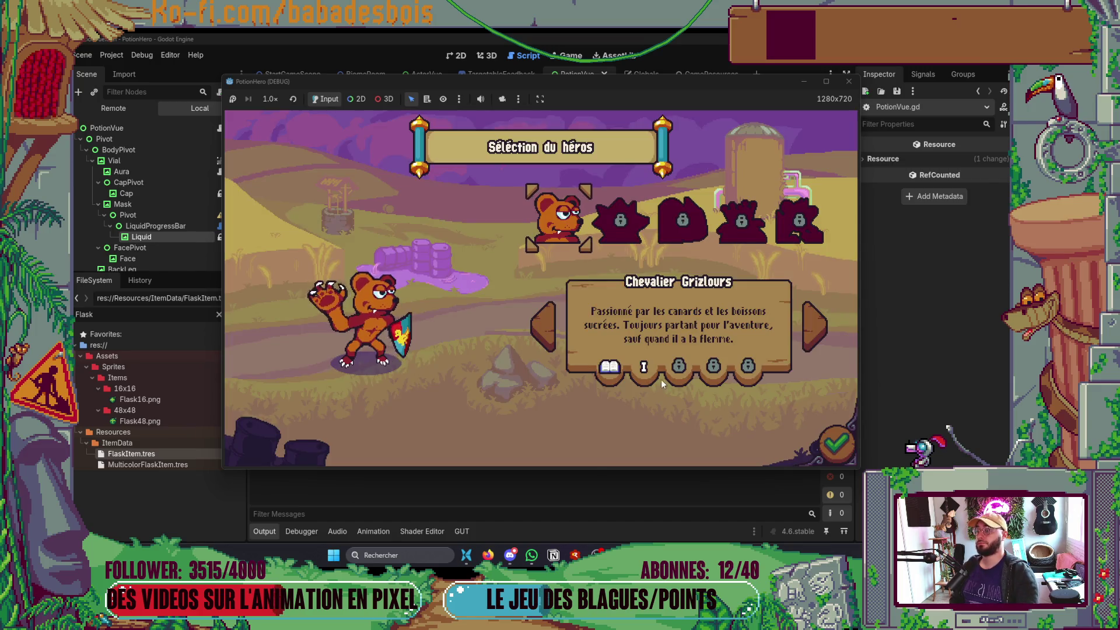
Confirm the hero, start adventure I, skip the tutorial bubbles and enter the farm combat node
key("Return")
left_click(637, 235)
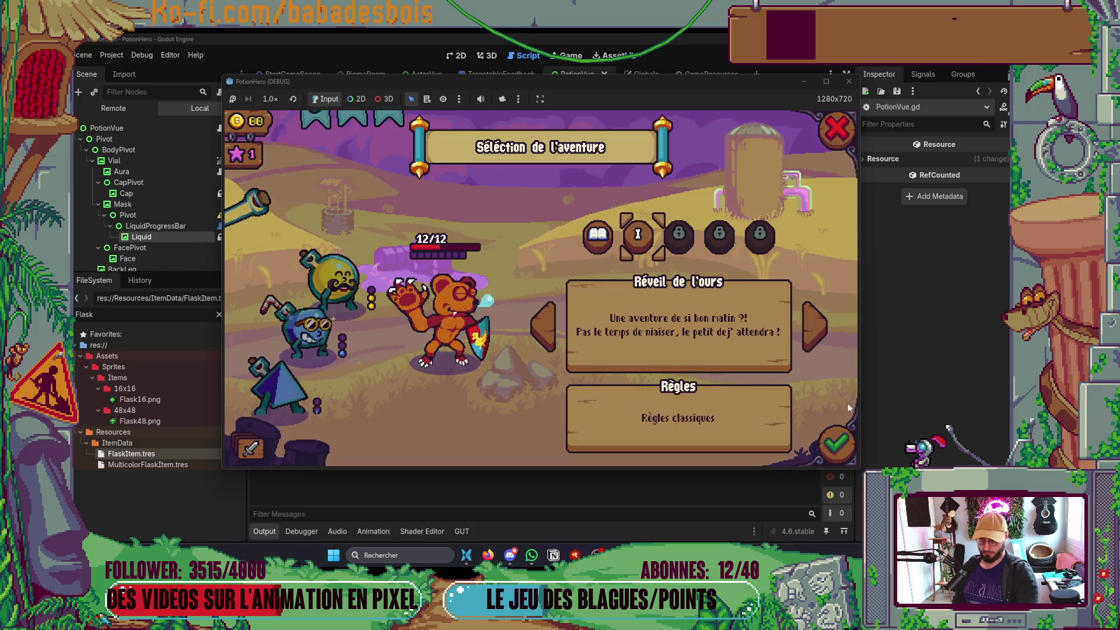
left_click(837, 444)
left_click(730, 354)
left_click(730, 353)
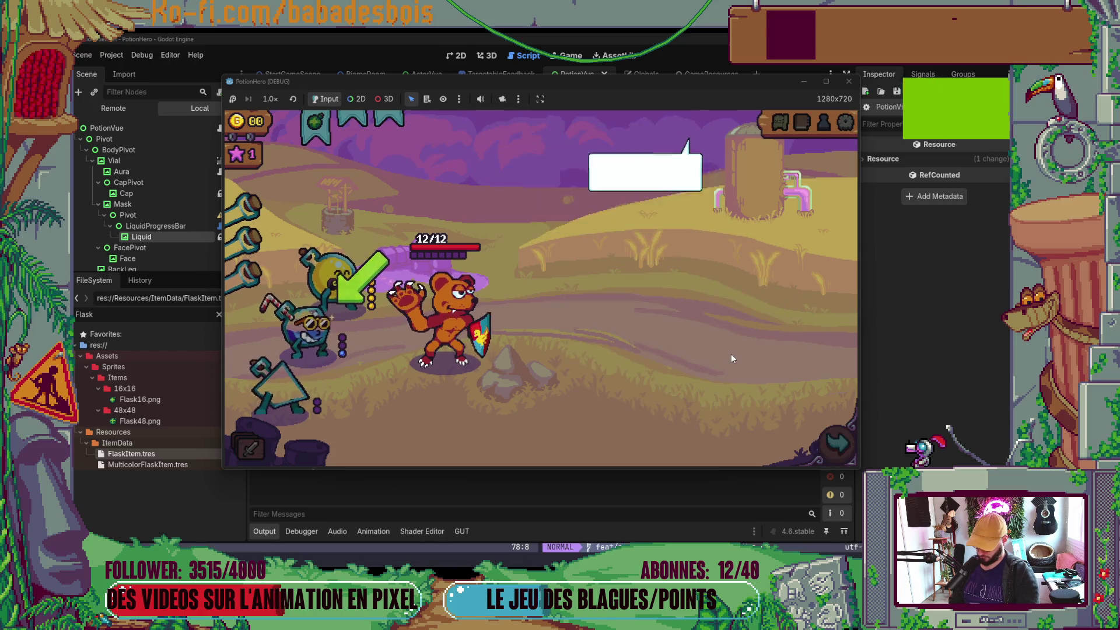
left_click(733, 353)
left_click(733, 354)
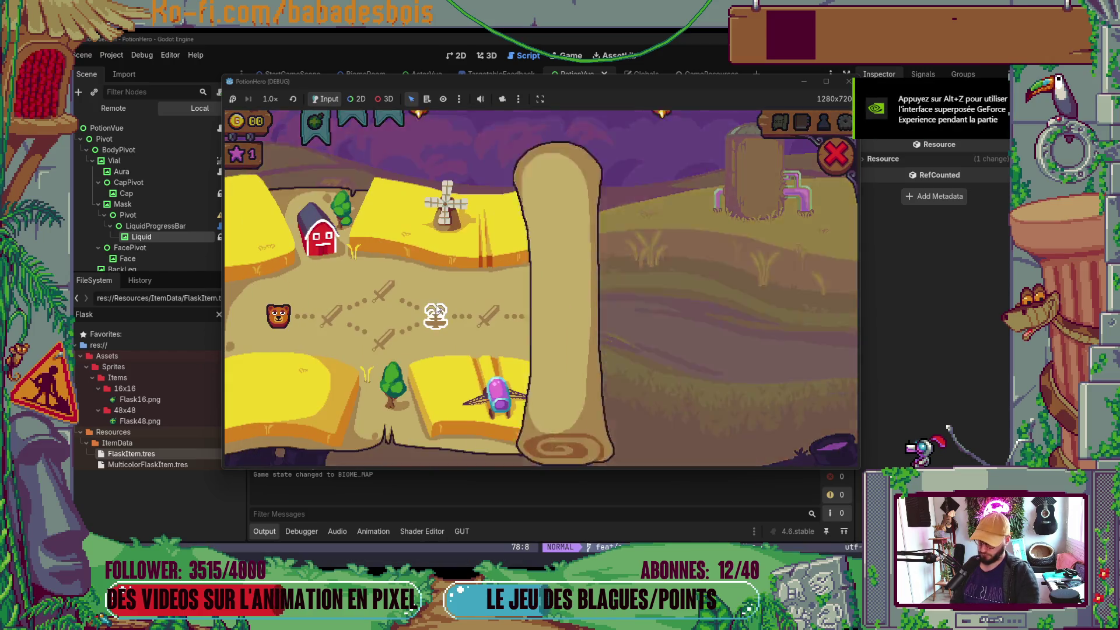
left_click(338, 324)
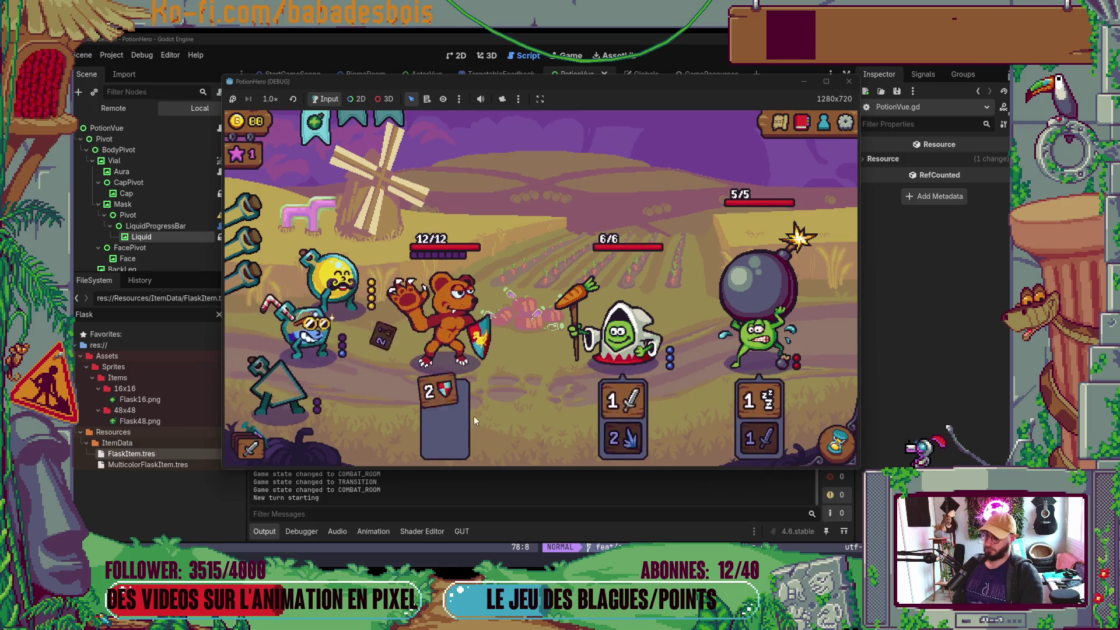
Try target selection with the hanging flask and a potion, then bring Neovim to the front
left_click(313, 120)
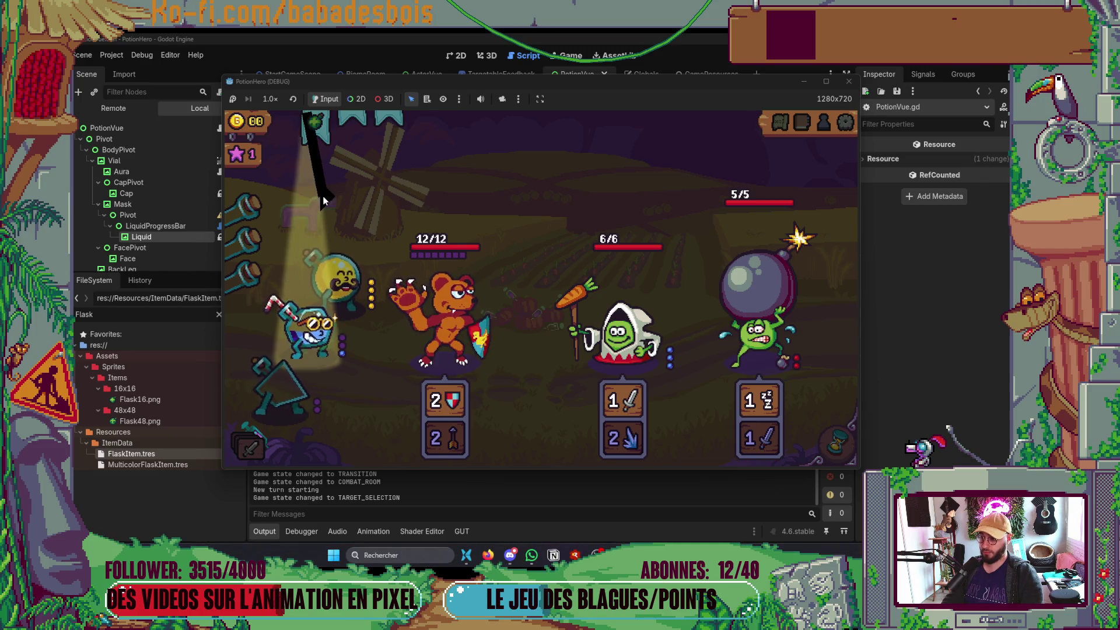
left_click(309, 327)
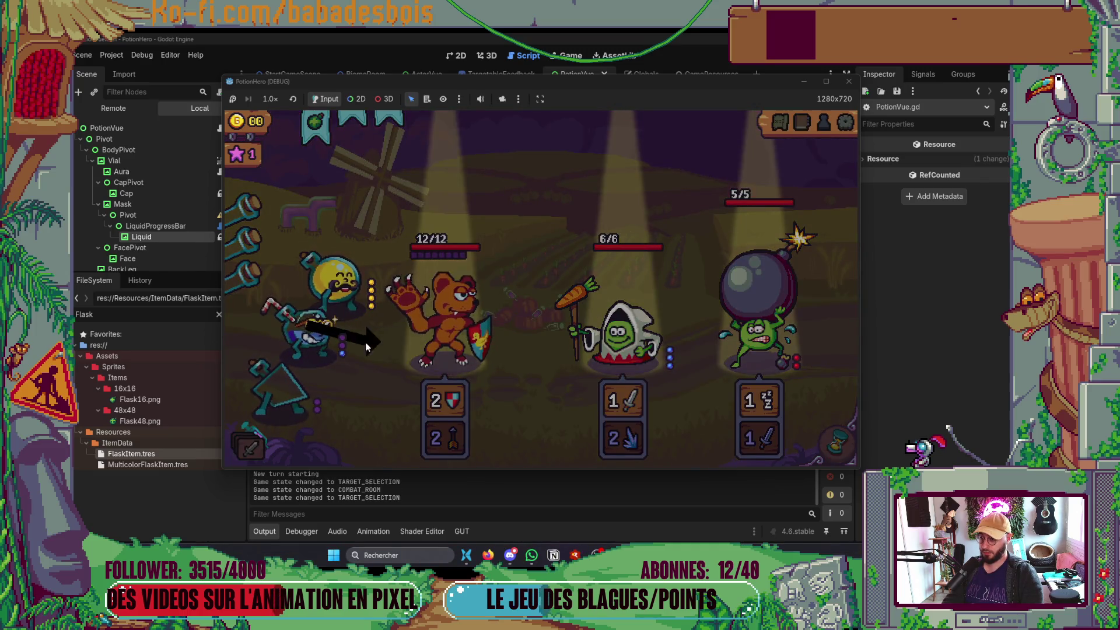
key("alt+Tab")
key("Tab")
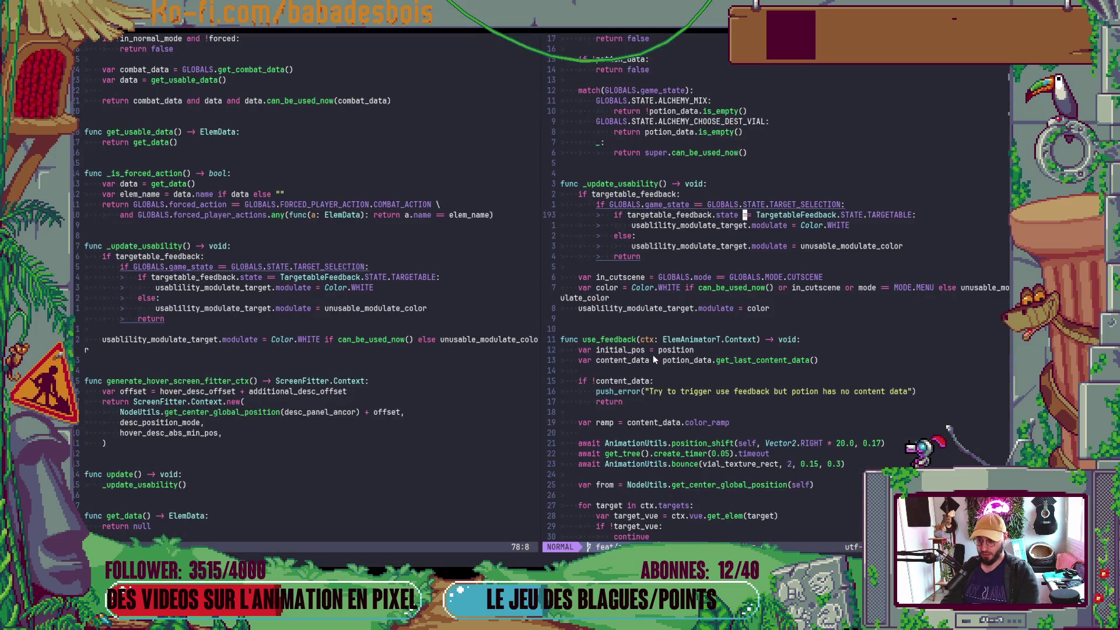
Open CombatActorVue.gd in the right pane, adjust its TARGETABLE check in _update_usability, and save
key("space")
key("f")
key("f")
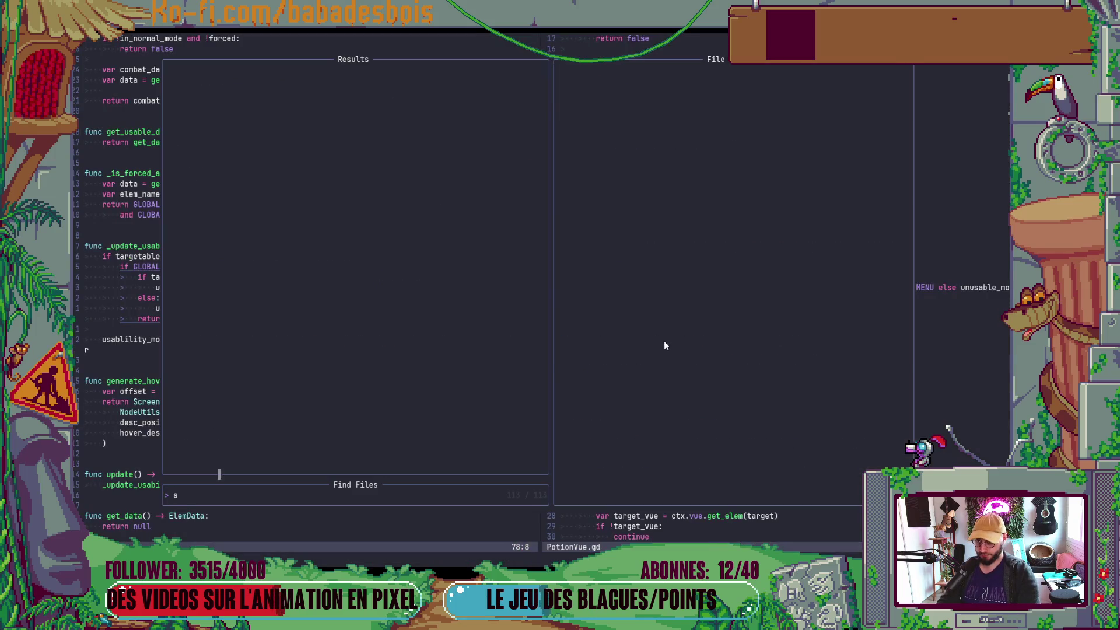
type("Ac")
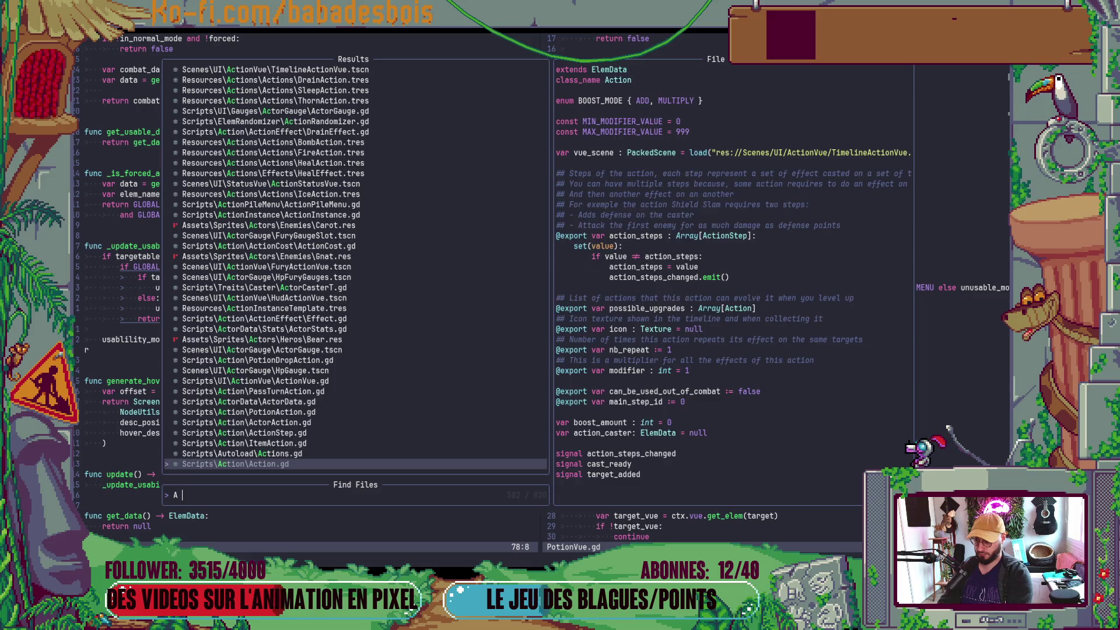
key("BackSpace")
key("BackSpace")
type("COmbatAc")
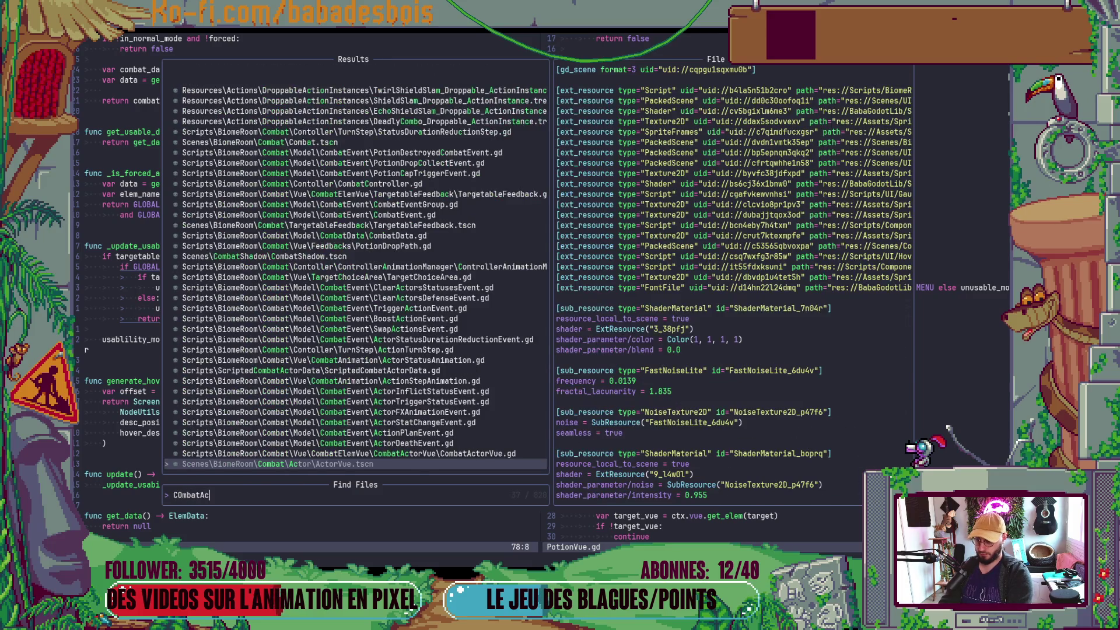
key("Return")
key("space")
key("f")
key("f")
type("CombatAc")
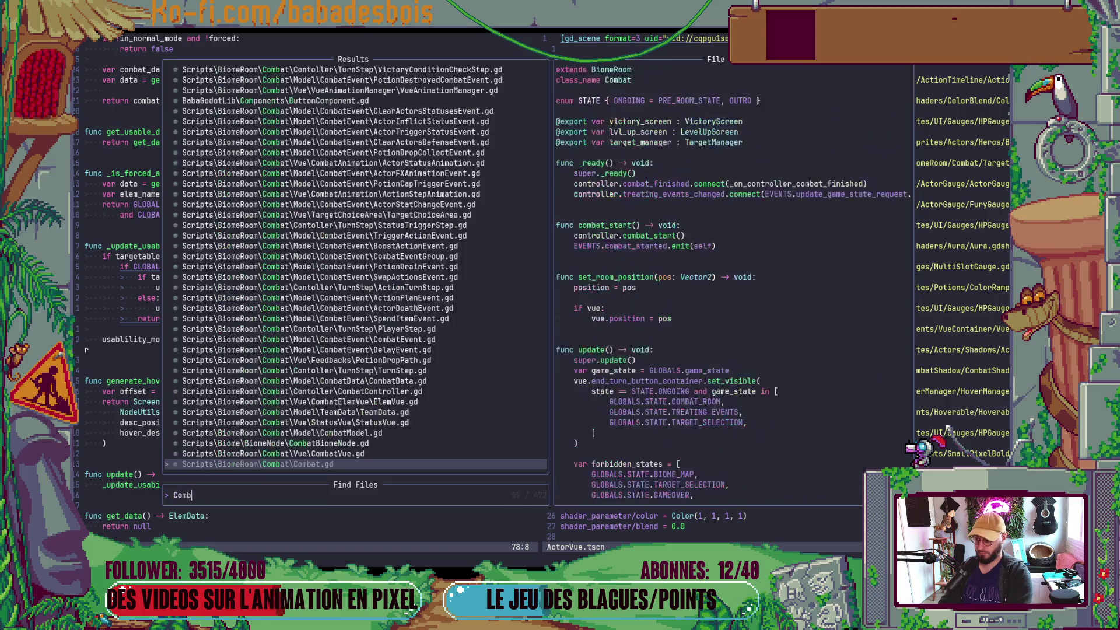
key("Return")
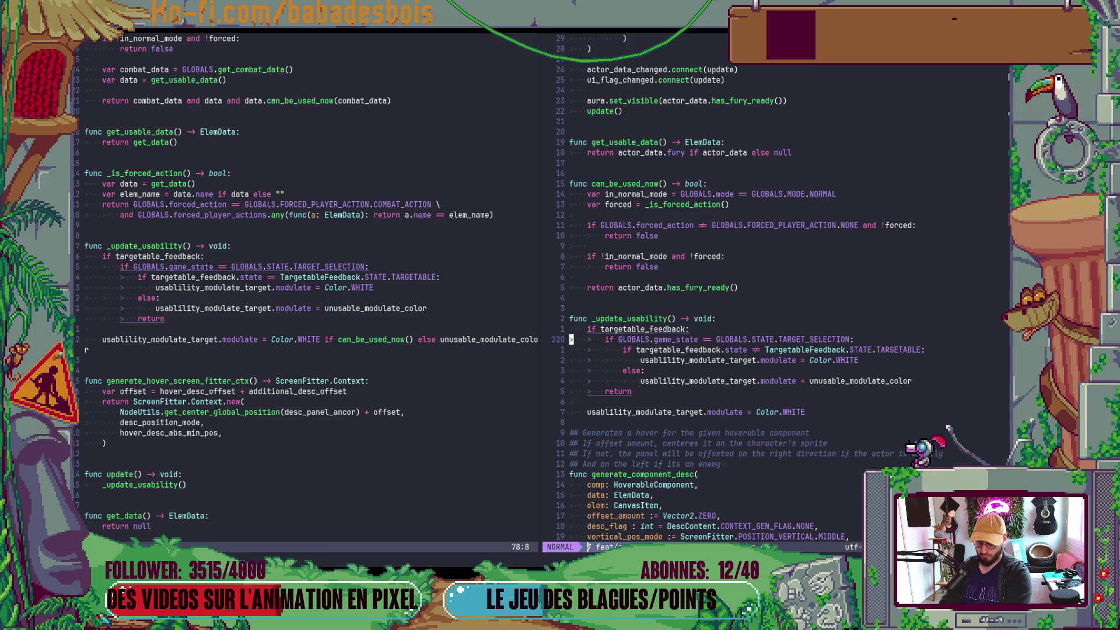
left_click(896, 350)
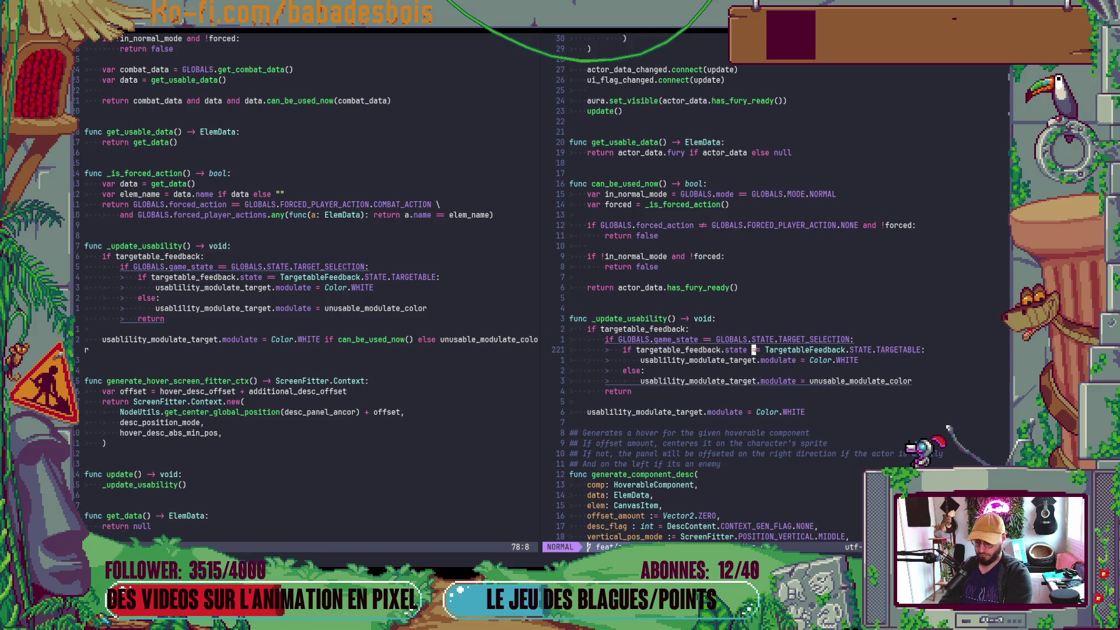
key("Return")
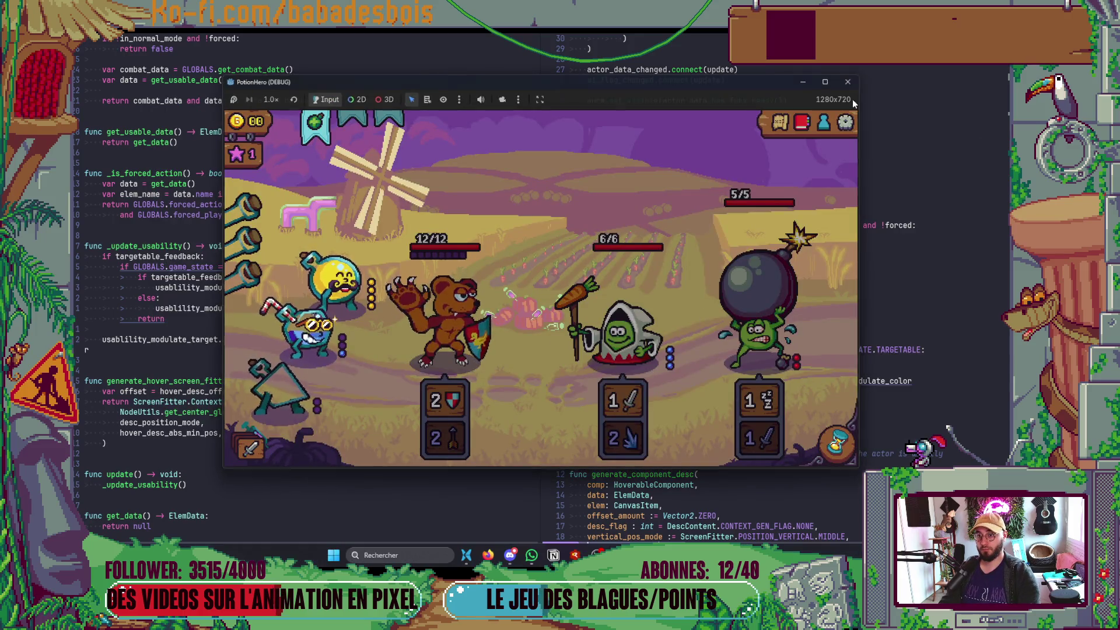
Close the game, relaunch it, start the second adventure and enter the farm combat node
left_click(848, 81)
key("alt+Tab")
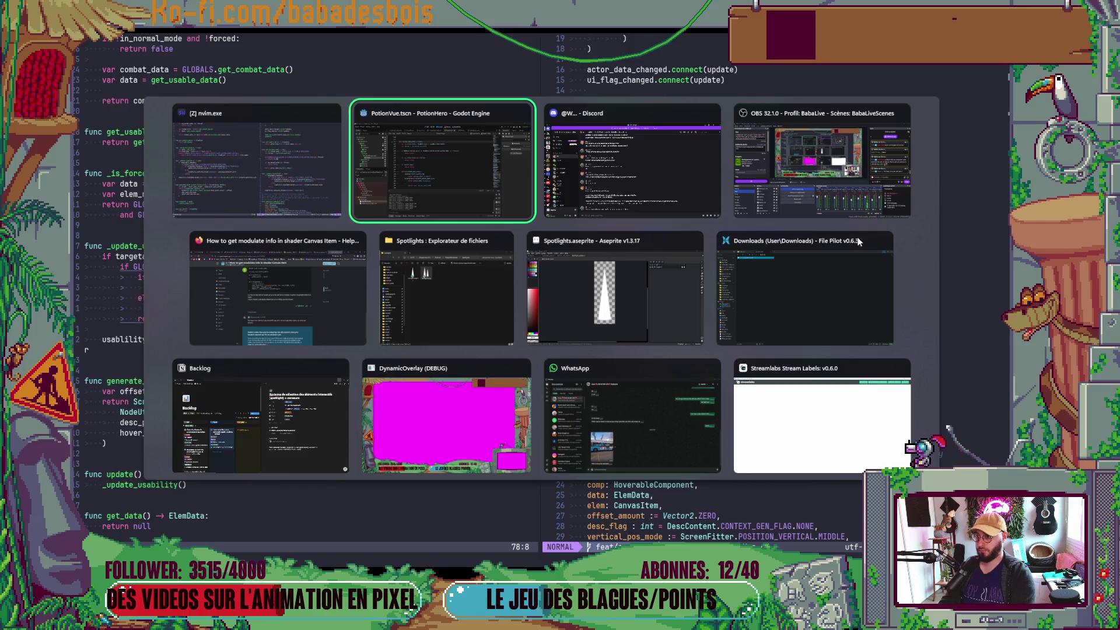
key("F5")
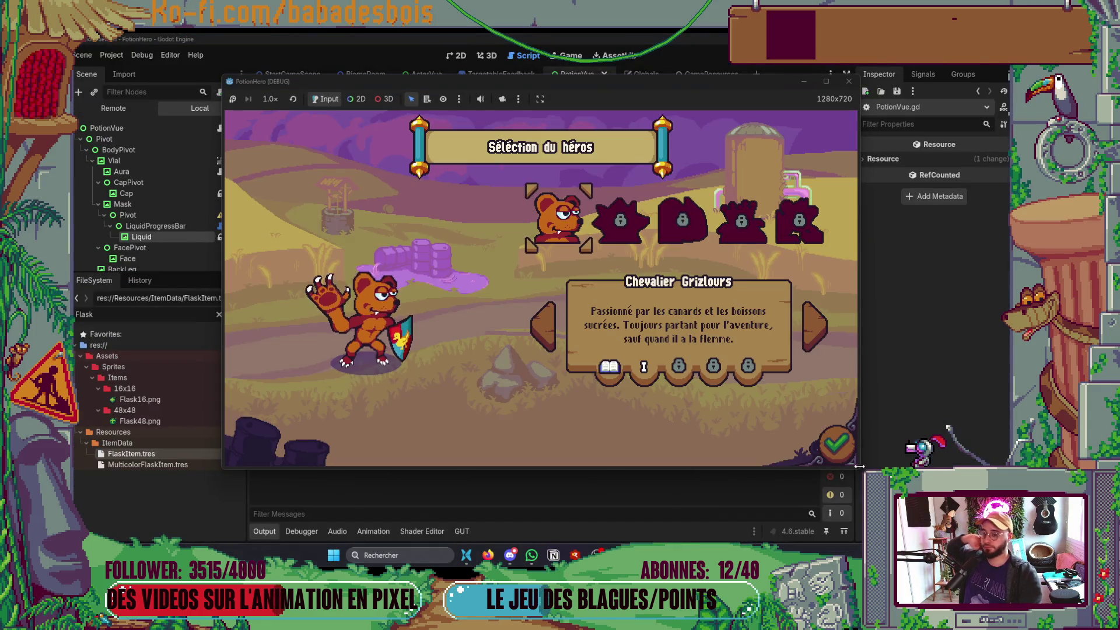
left_click(835, 443)
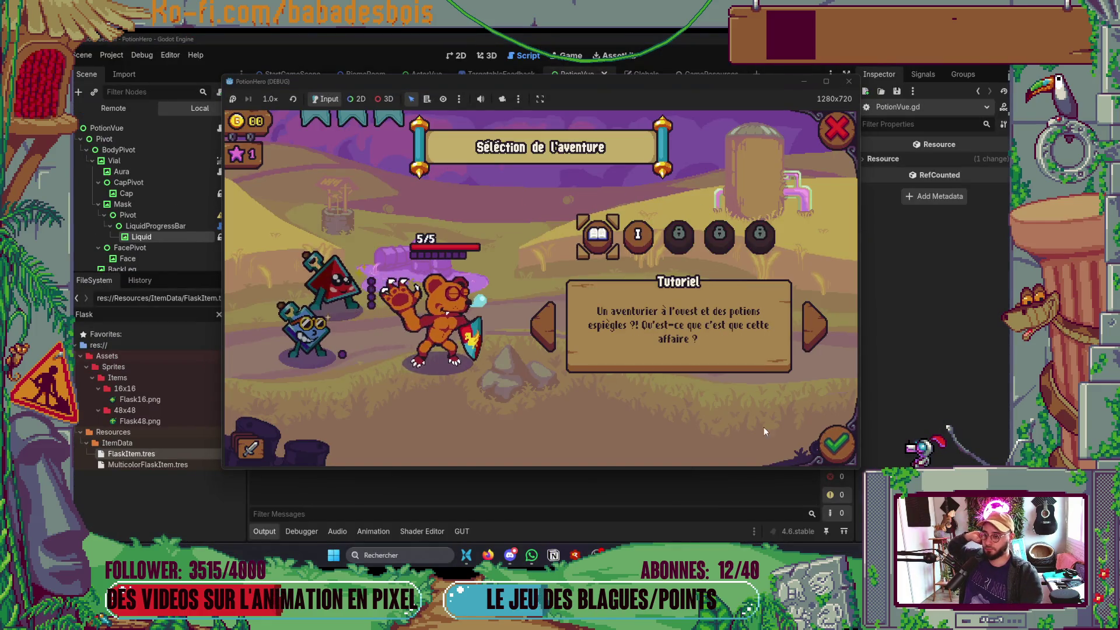
left_click(638, 234)
left_click(848, 436)
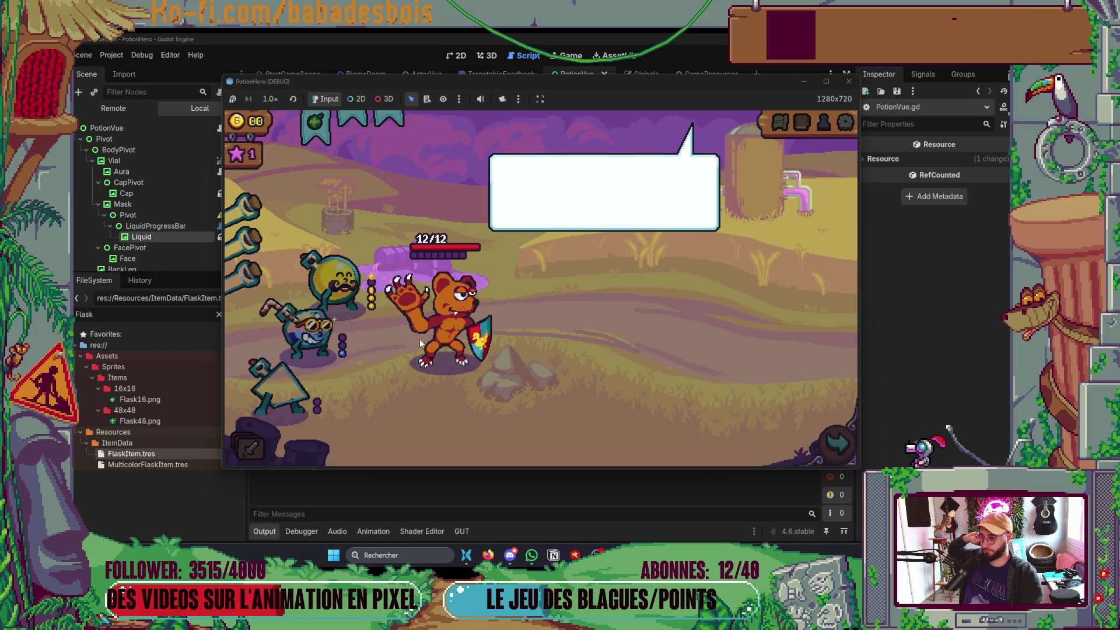
left_click(663, 286)
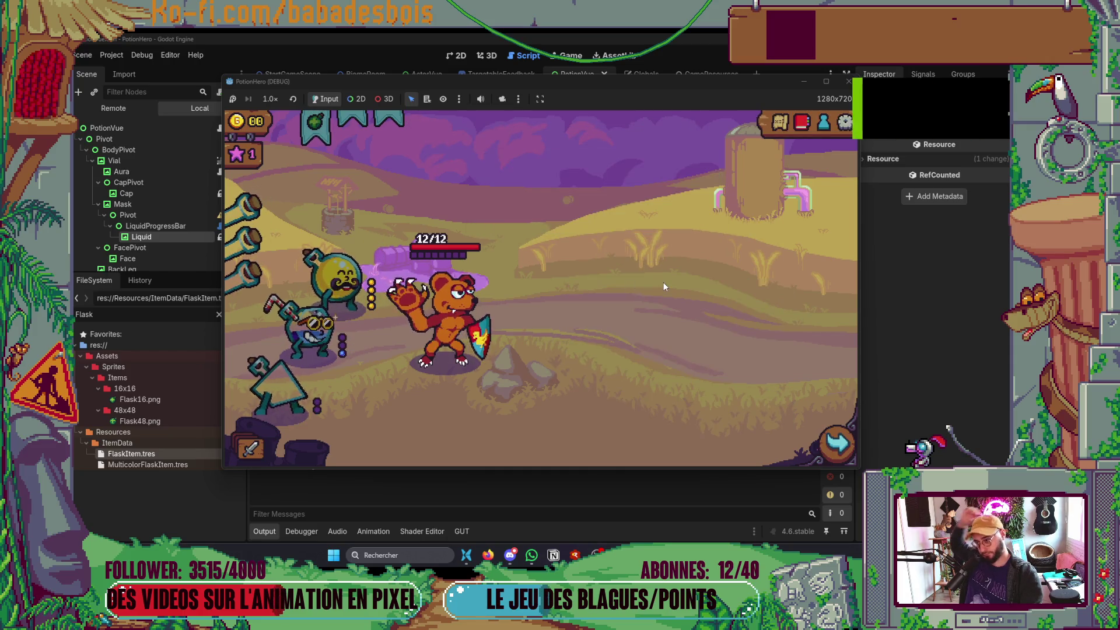
left_click(837, 444)
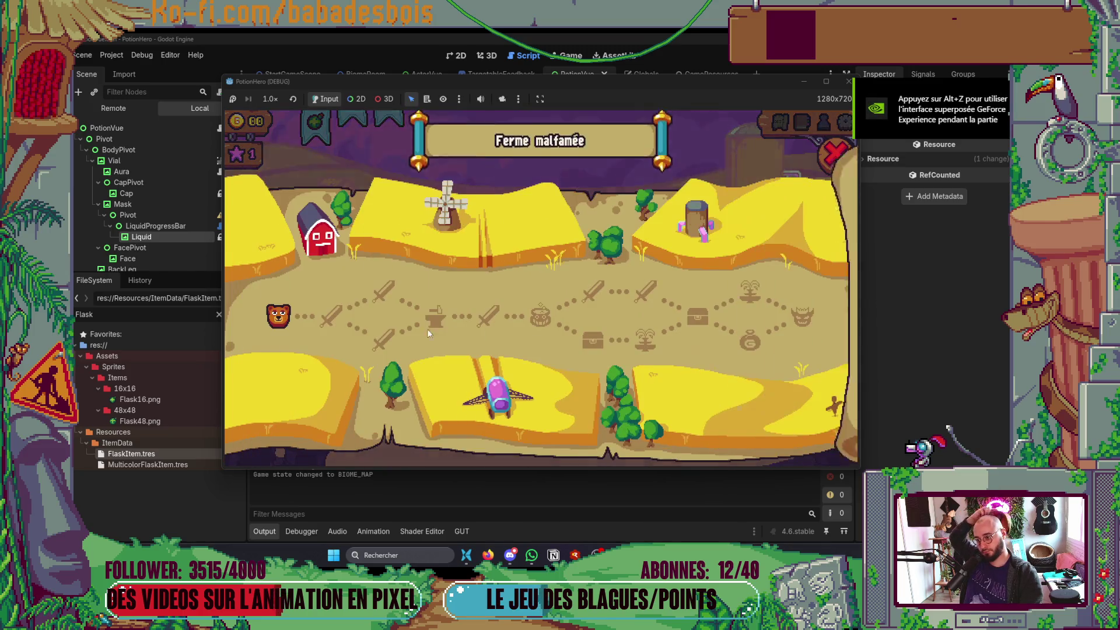
left_click(329, 319)
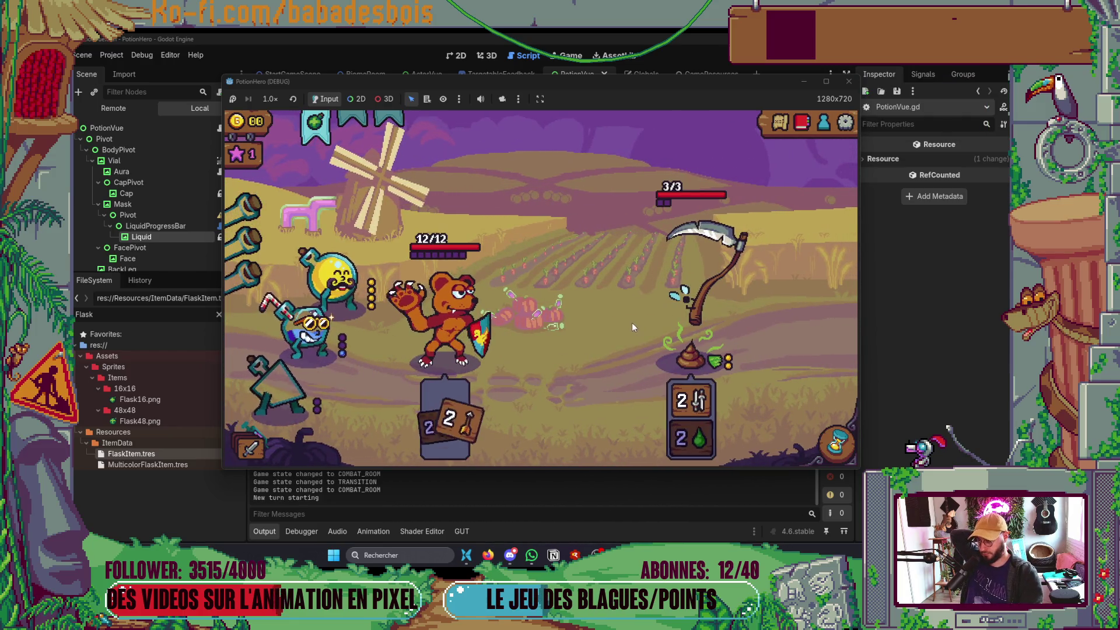
Test targeting with the flask, the yellow potion and the blue goggled potion, then stop the game
left_click(316, 122)
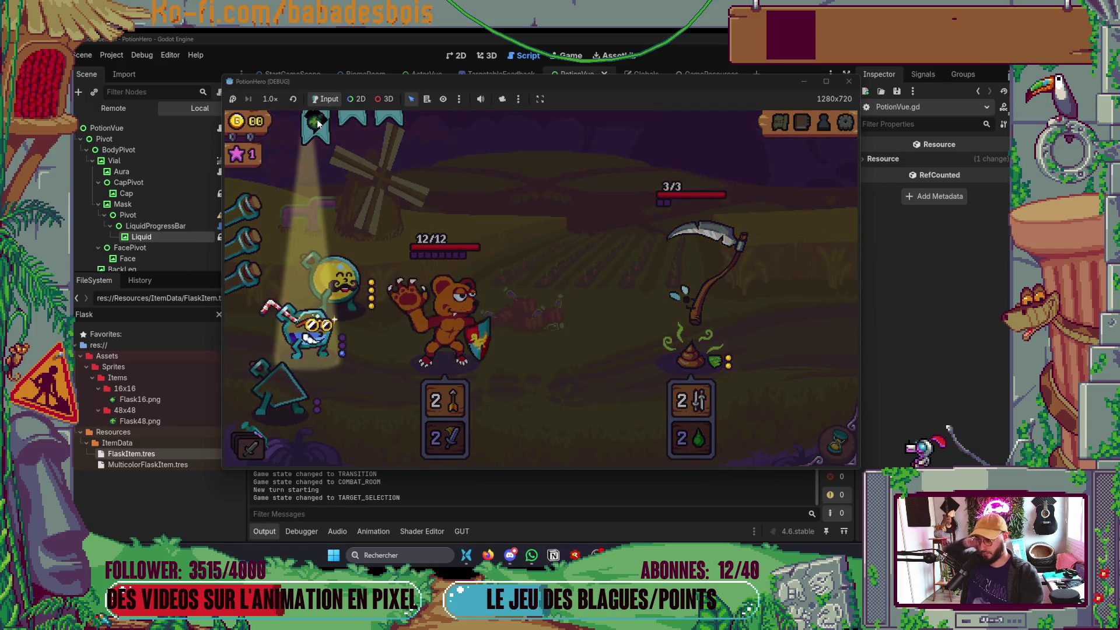
left_click(318, 124)
left_click(358, 277)
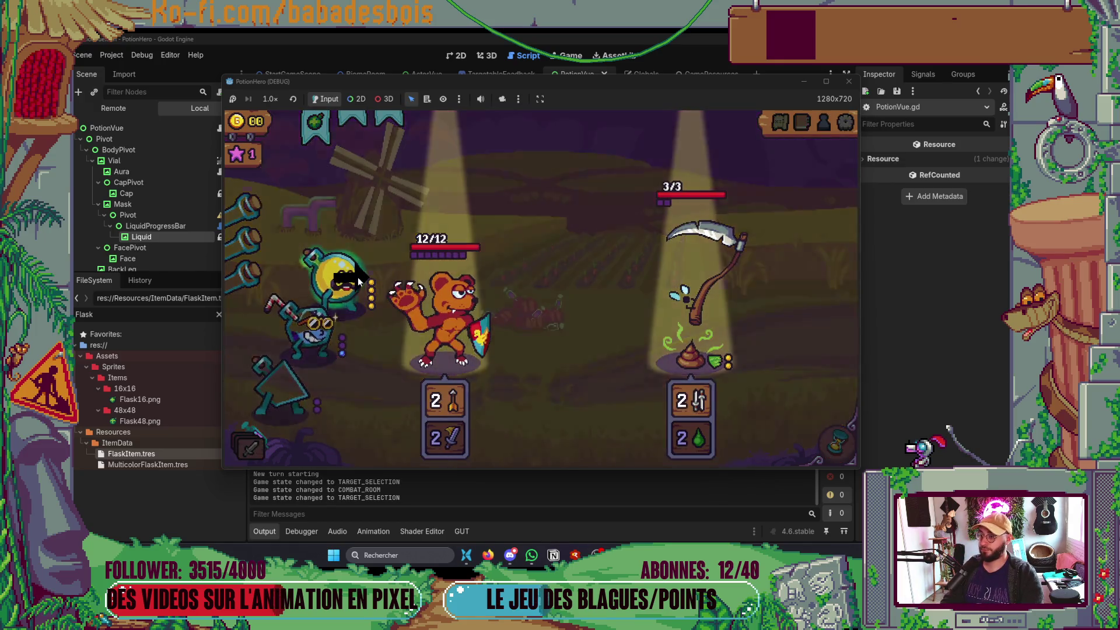
left_click(311, 323)
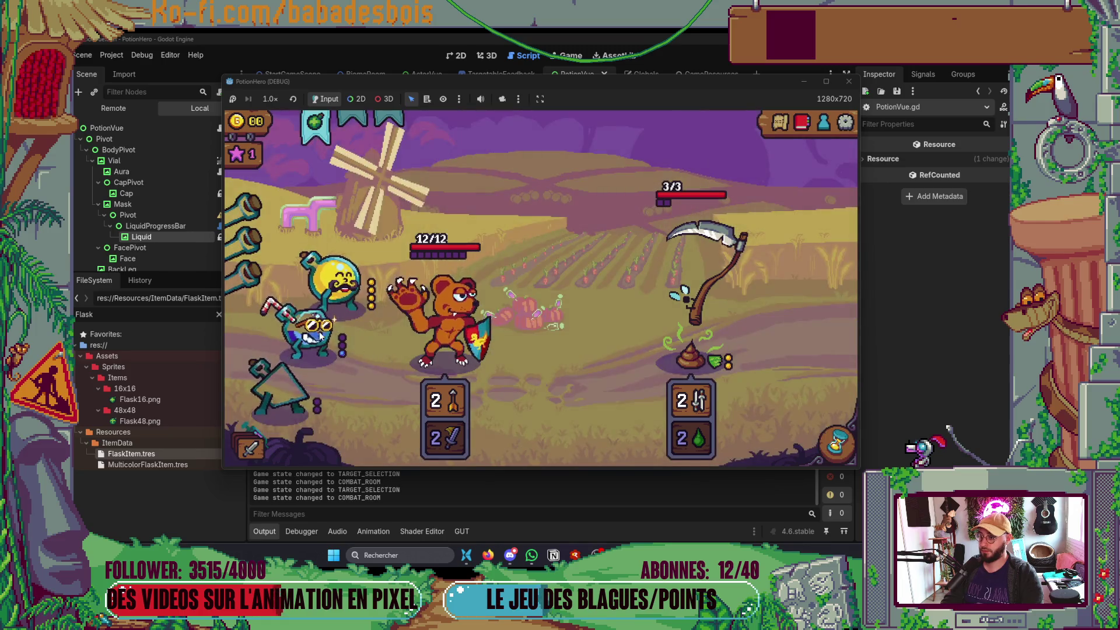
left_click(312, 324)
left_click(323, 128)
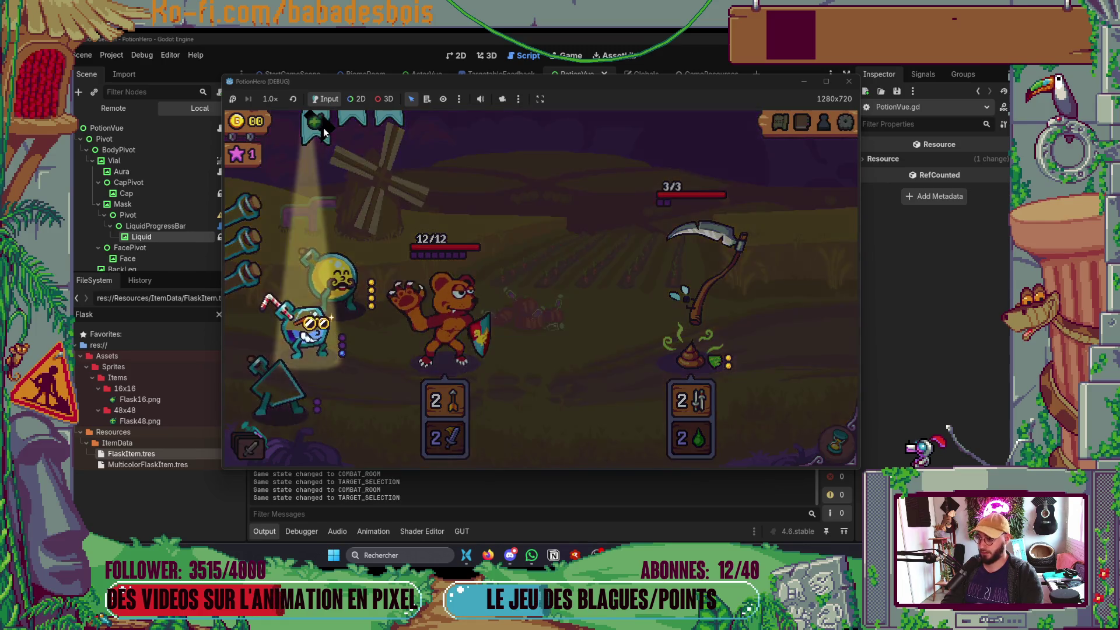
left_click(323, 127)
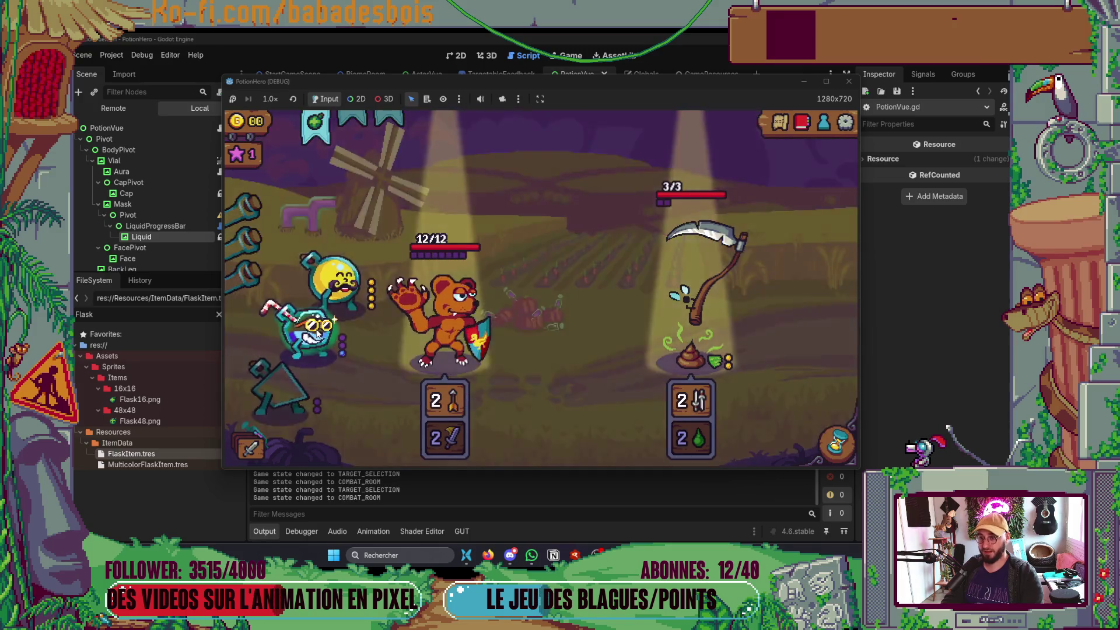
mouse_move(498, 350)
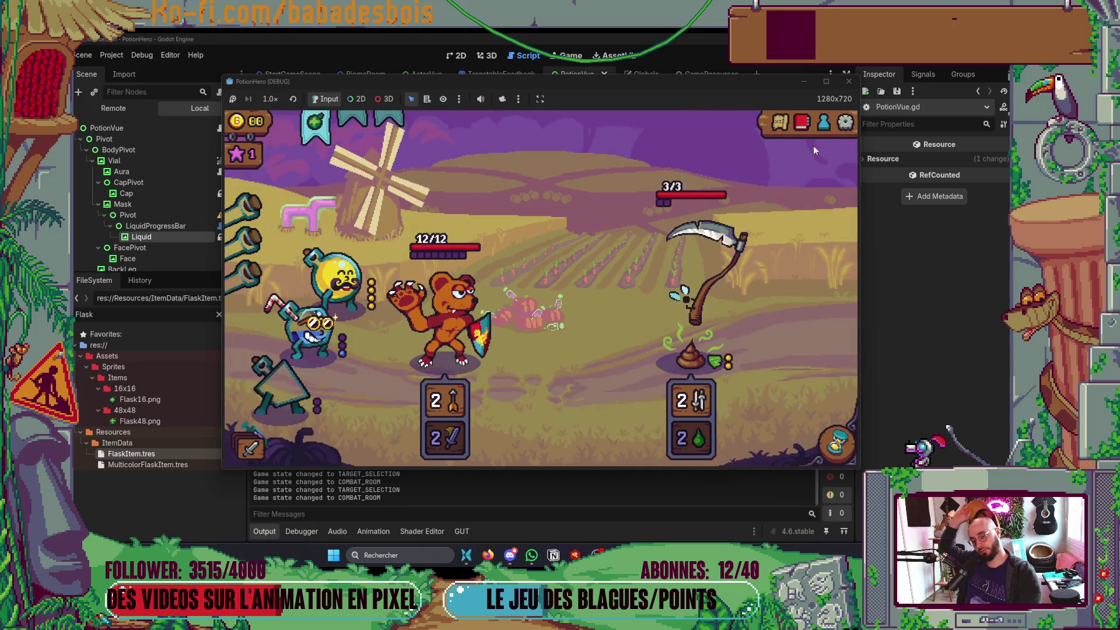
left_click(850, 81)
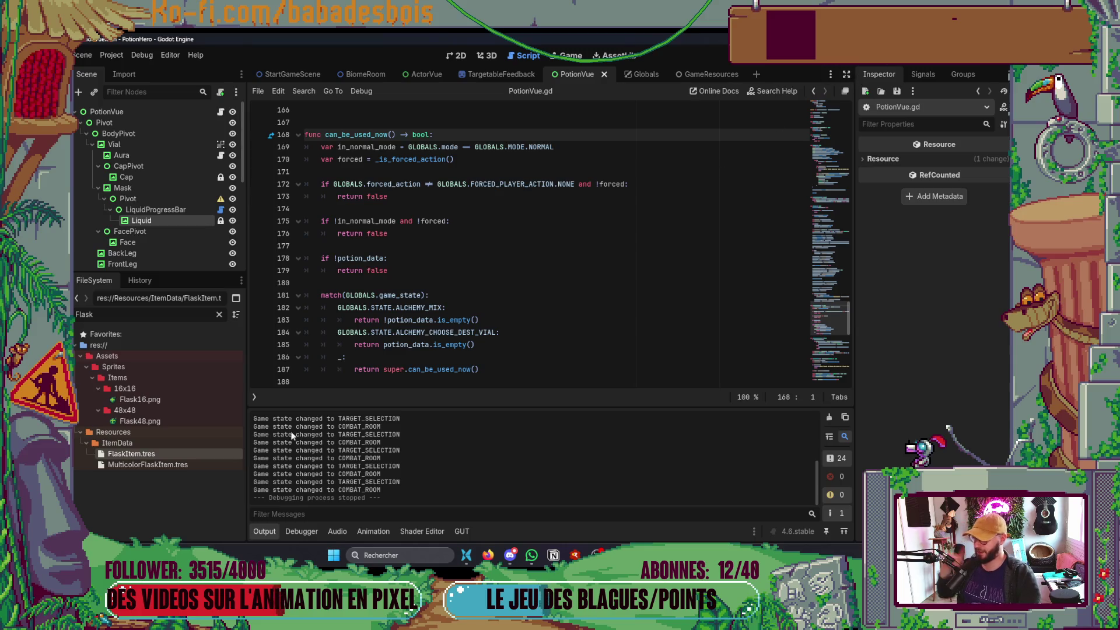
Collapse the Output panel and bring the Neovim window with CombatActorVue.gd to the front
left_click(265, 531)
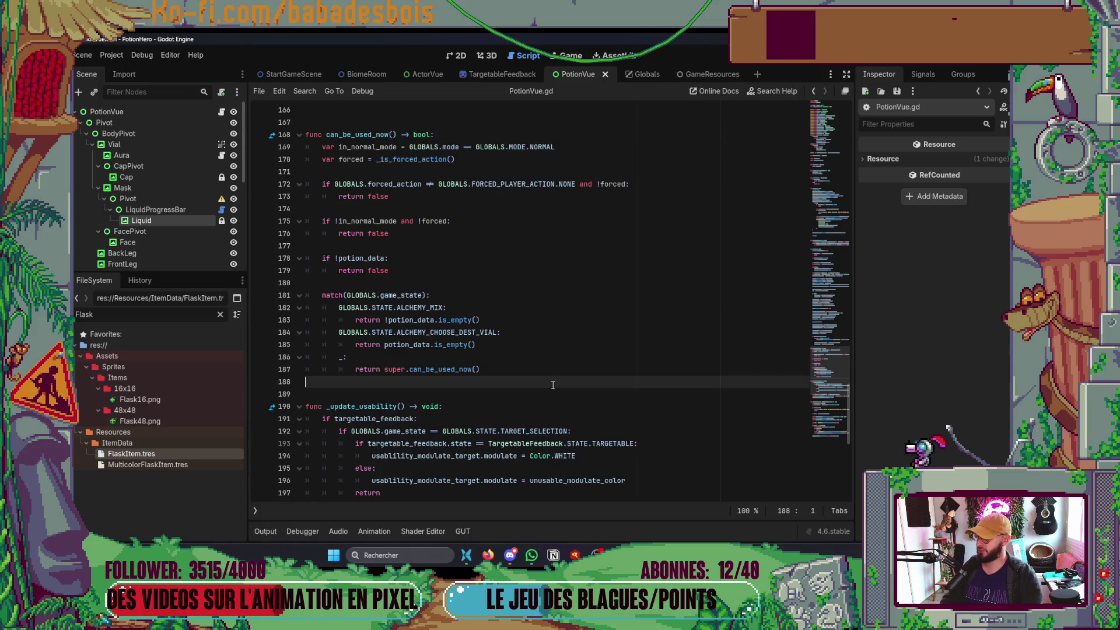
key("alt+Tab")
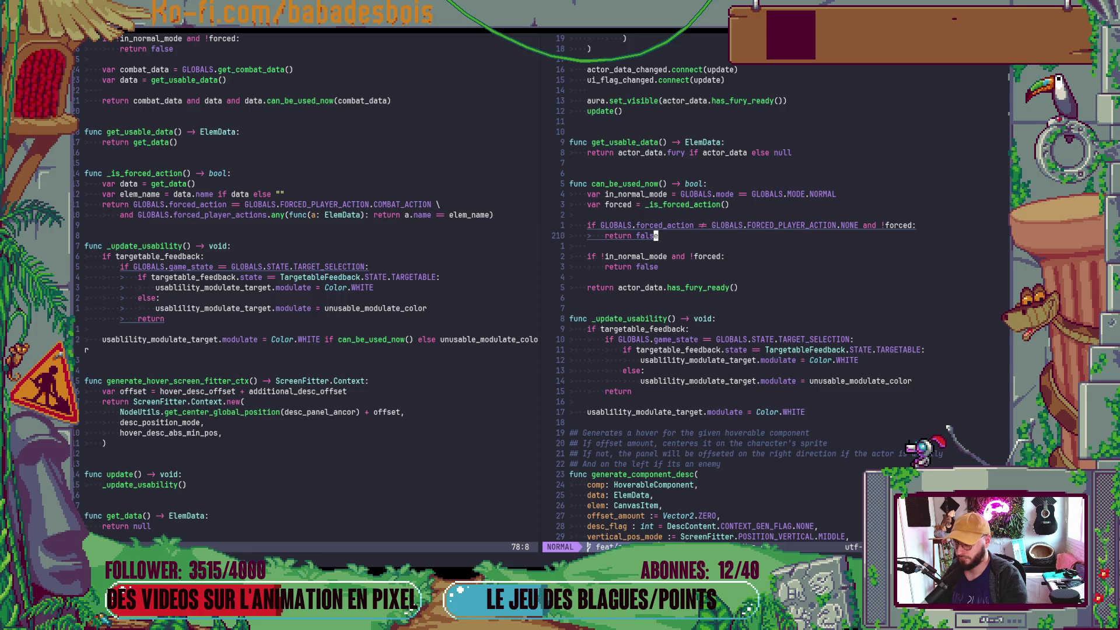
Open TargetableFeedback.gd, add CASTING after ALREADY_TARGETED in the STATE enum, and save
key("space")
key("f")
key("f")
type("Targe")
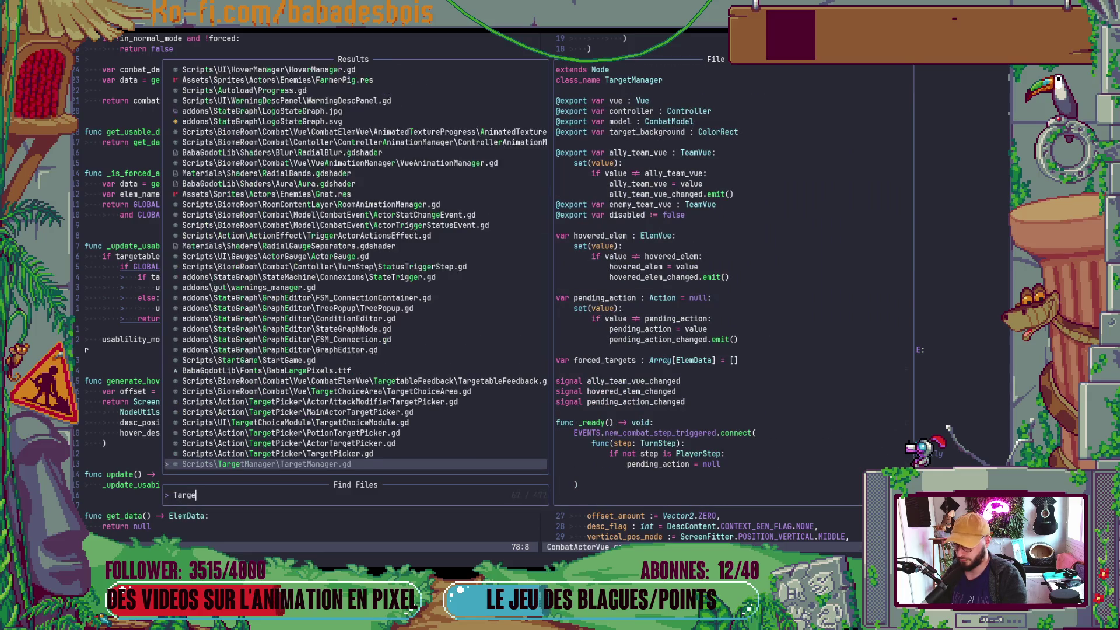
type("t")
key("Up")
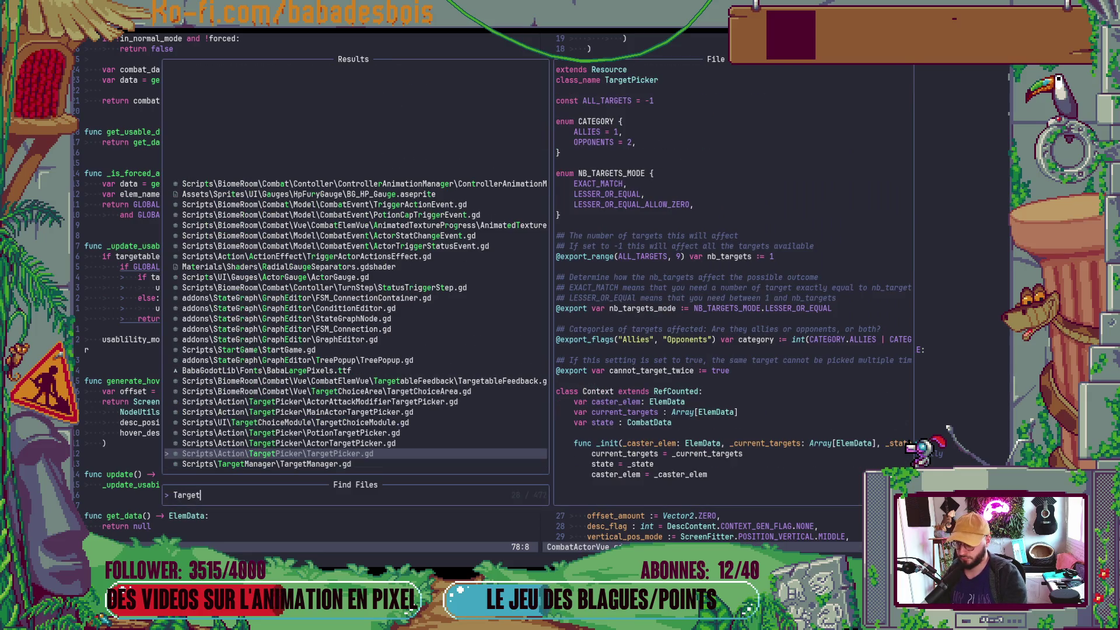
type("abl")
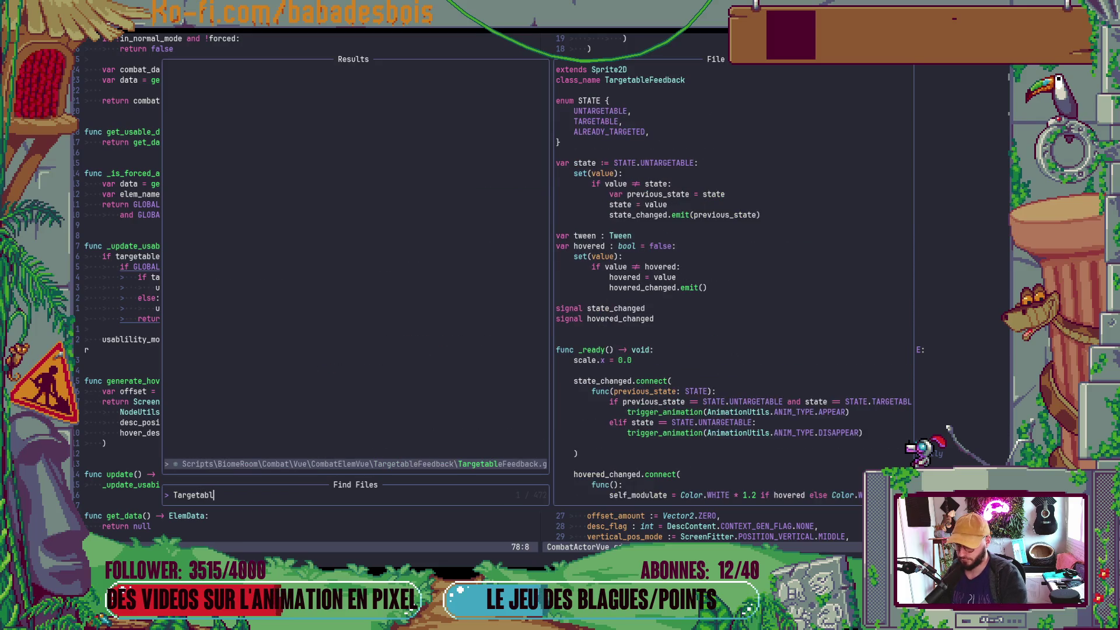
key("Return")
scroll(731, 287, "up", 1)
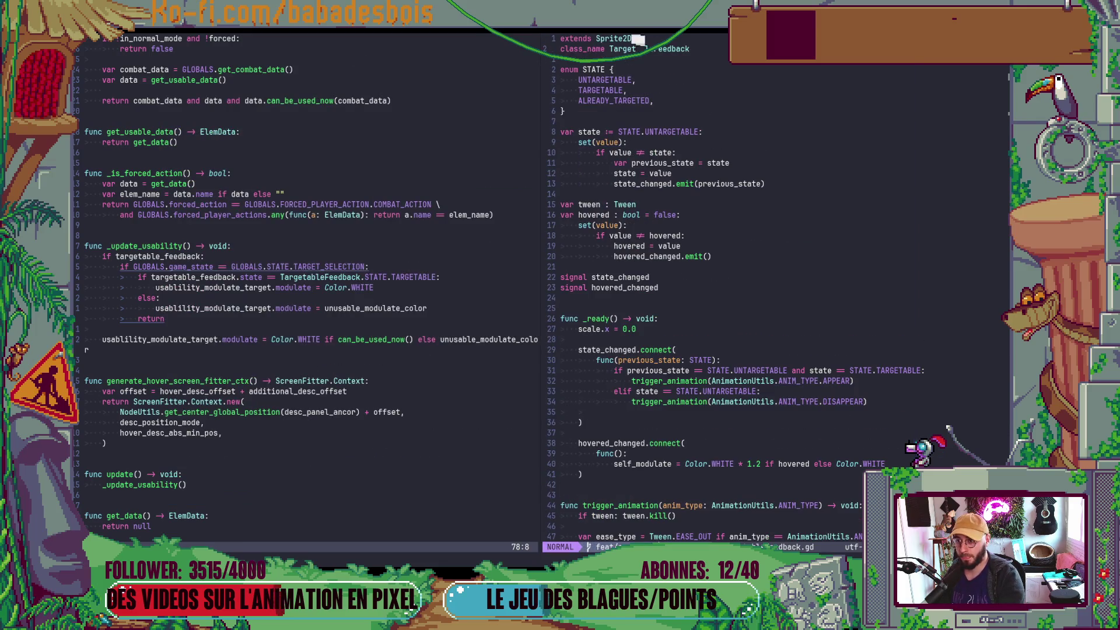
key("o")
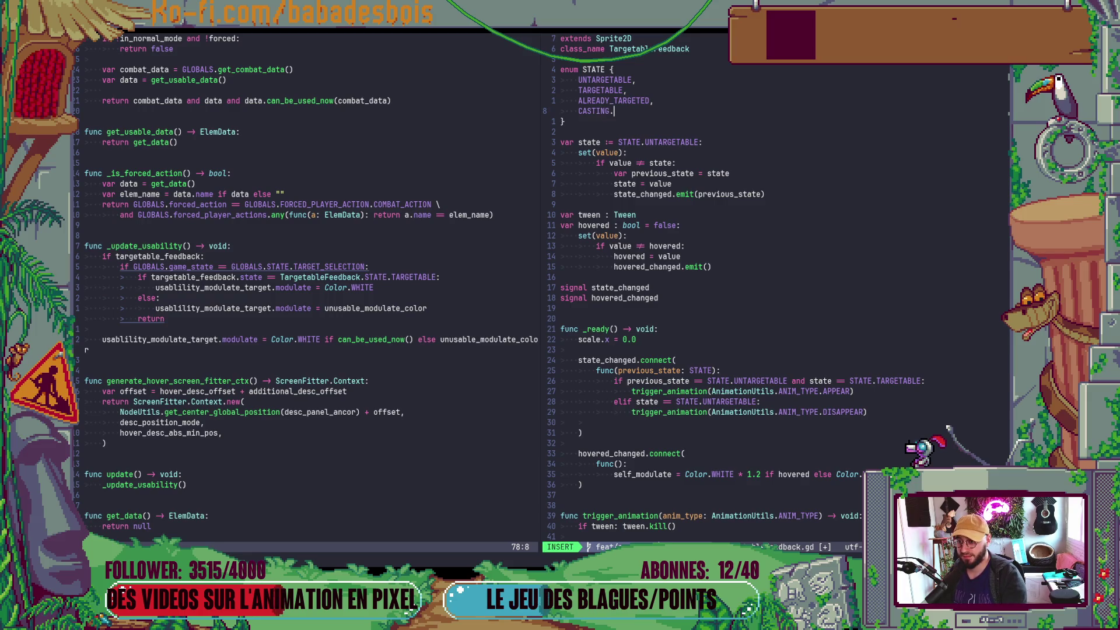
type(":w")
key("Return")
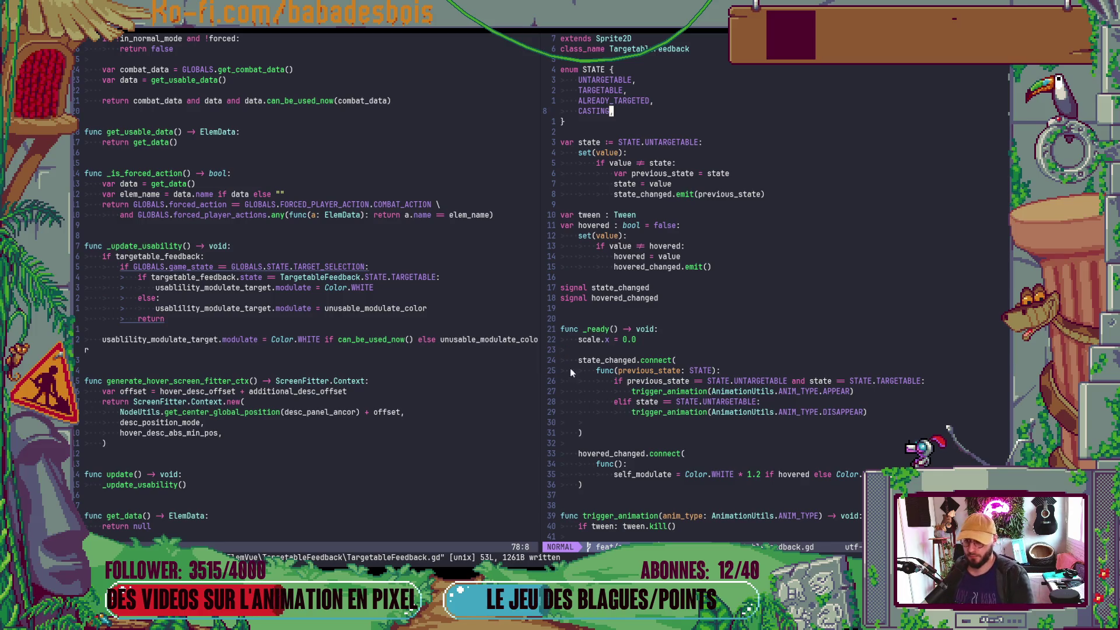
Delete the stray blank line 30 in TargetableFeedback.gd and save again
left_click(590, 422)
key("d")
key("d")
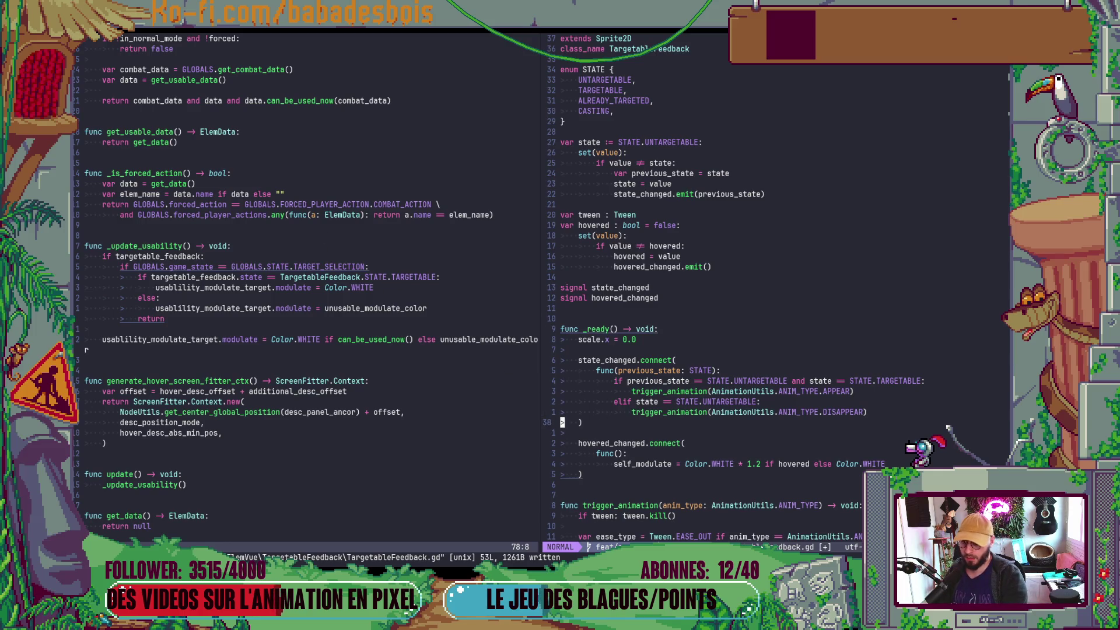
type(":w")
key("Return")
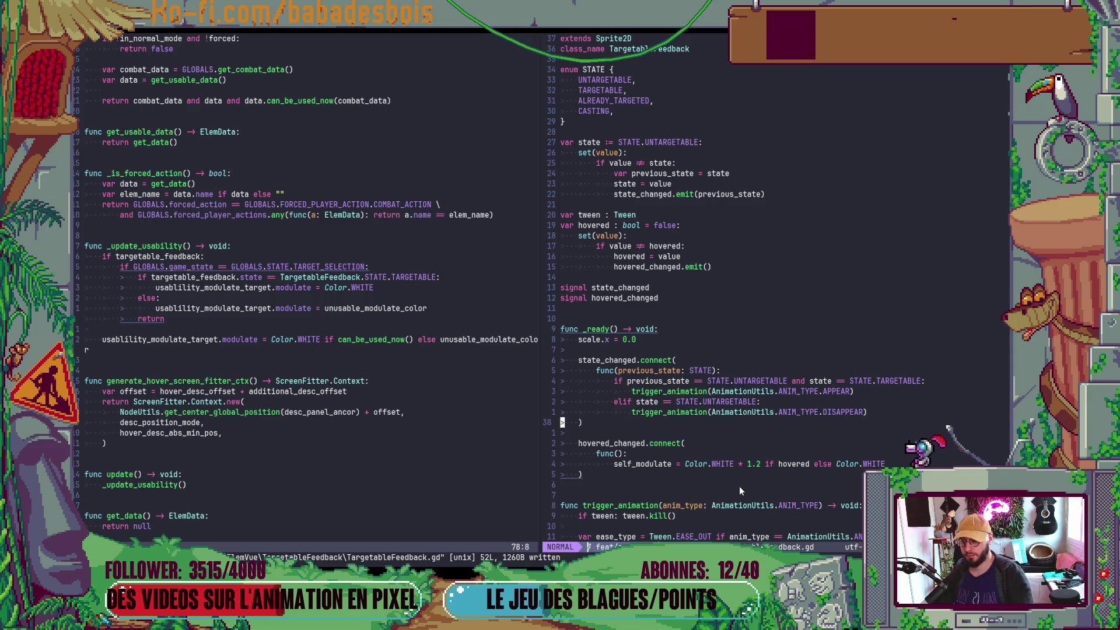
scroll(739, 490, "down", 4)
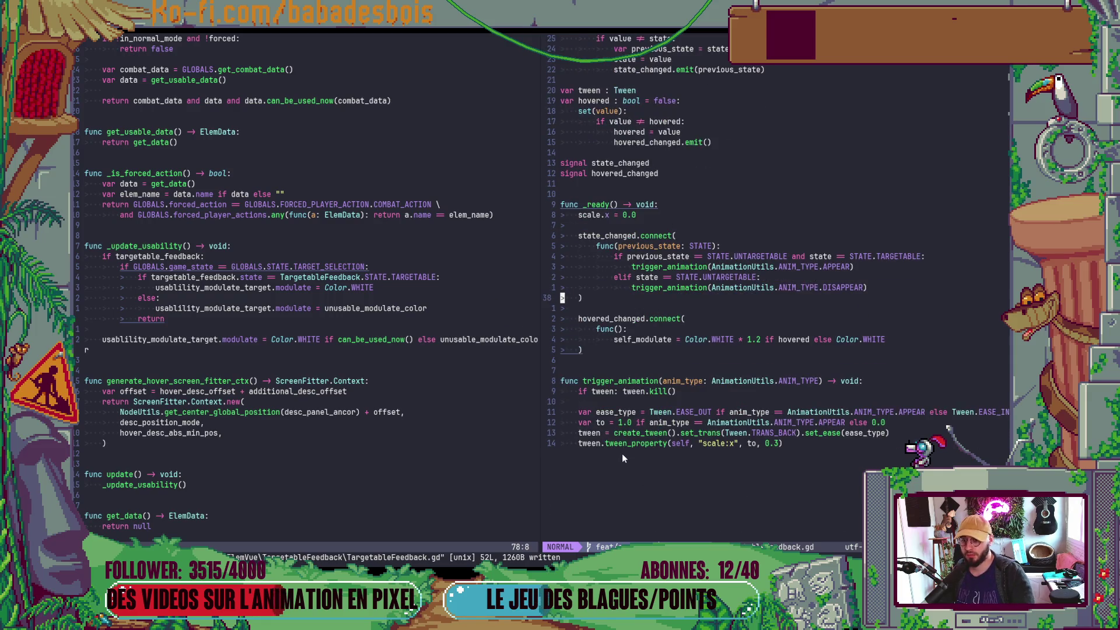
scroll(623, 458, "up", 4)
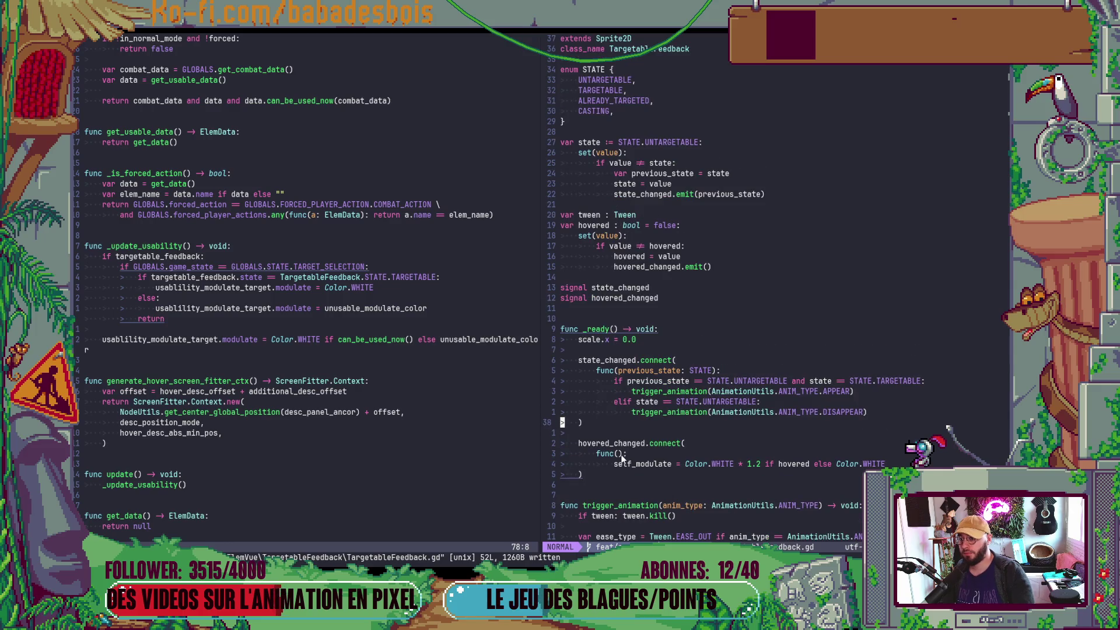
left_click(406, 383)
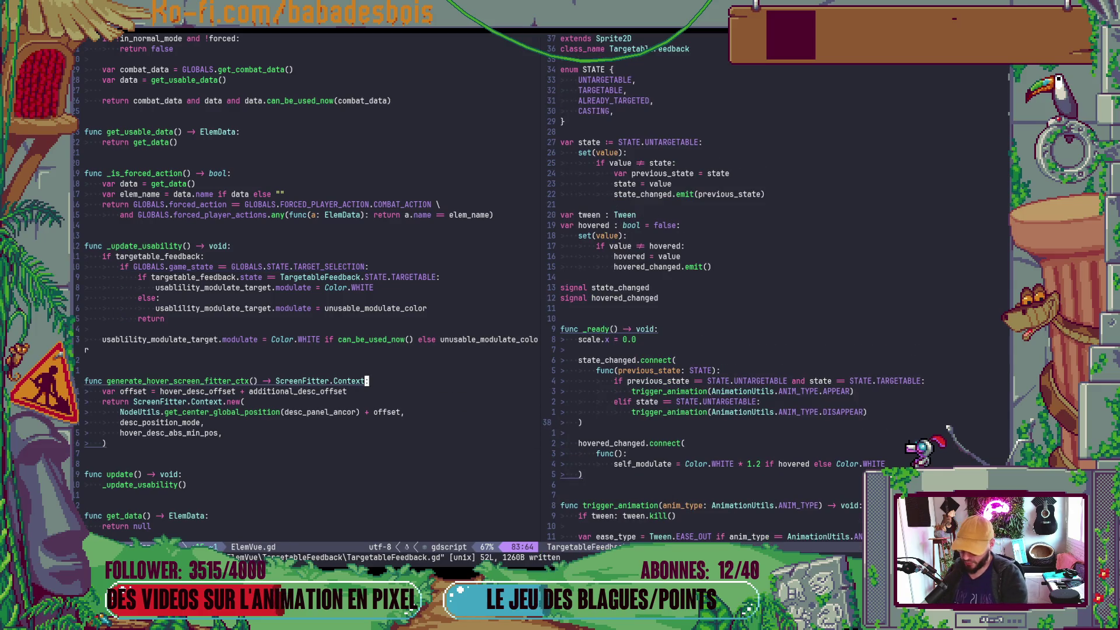
key("space")
Open TargetManager.gd and move to the per-element loop in _update_targetable_feedbacks
key("f")
key("f")
type("TargetMan")
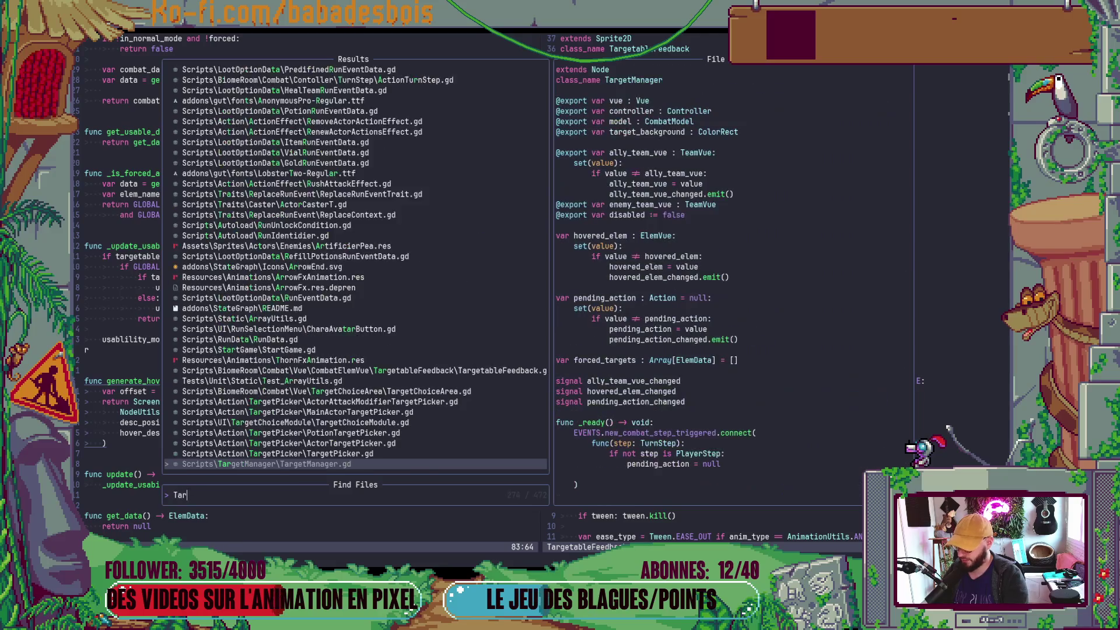
key("Return")
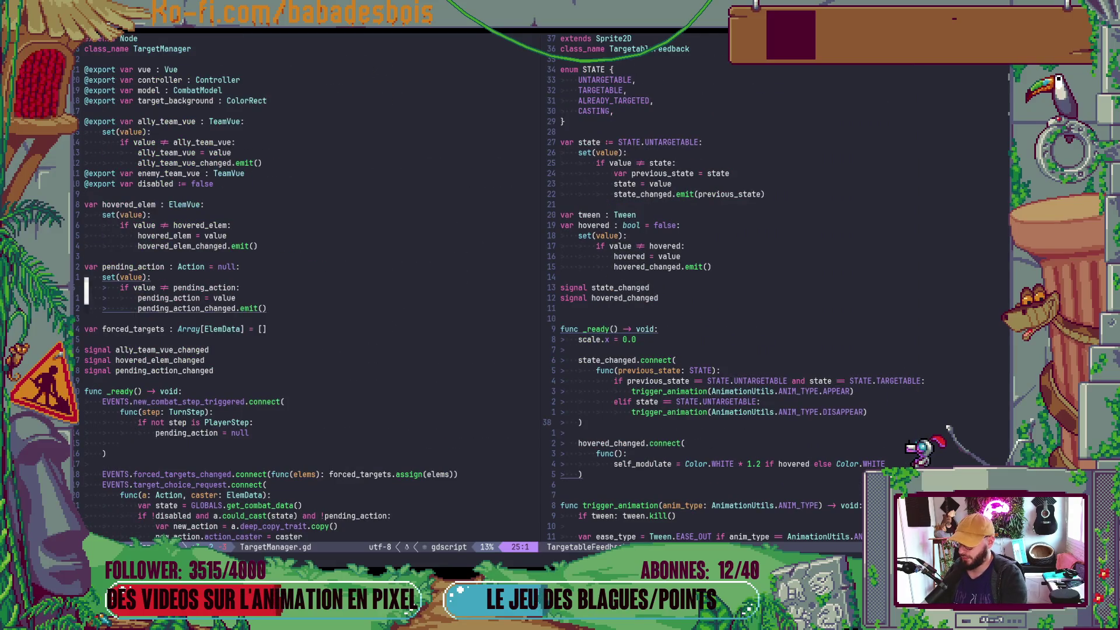
key("ctrl+d")
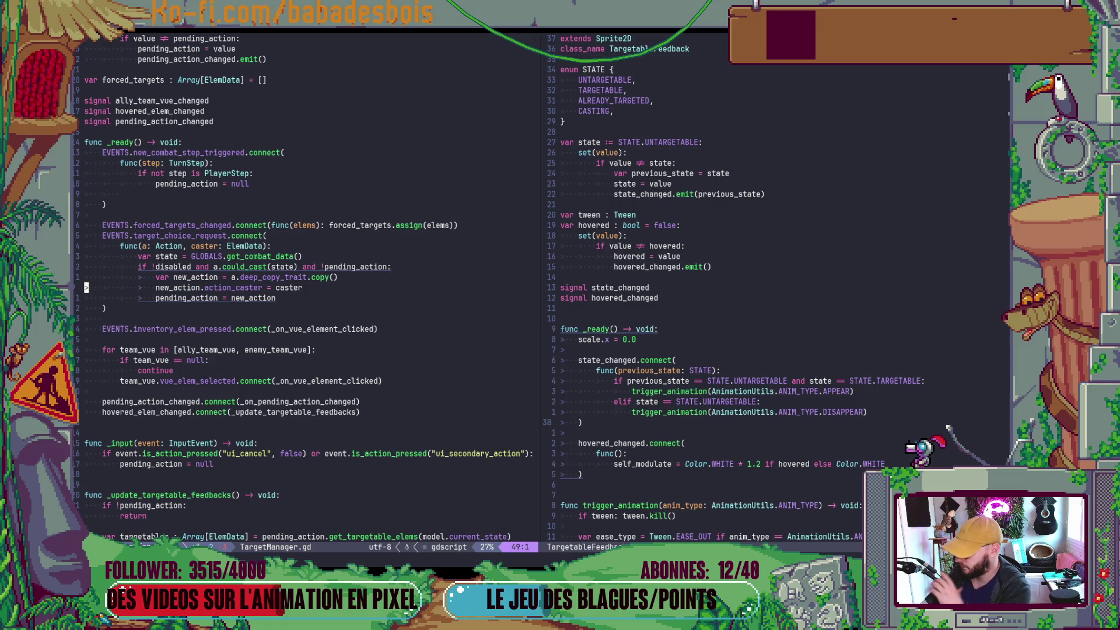
key("ctrl+d")
key("ctrl+d")
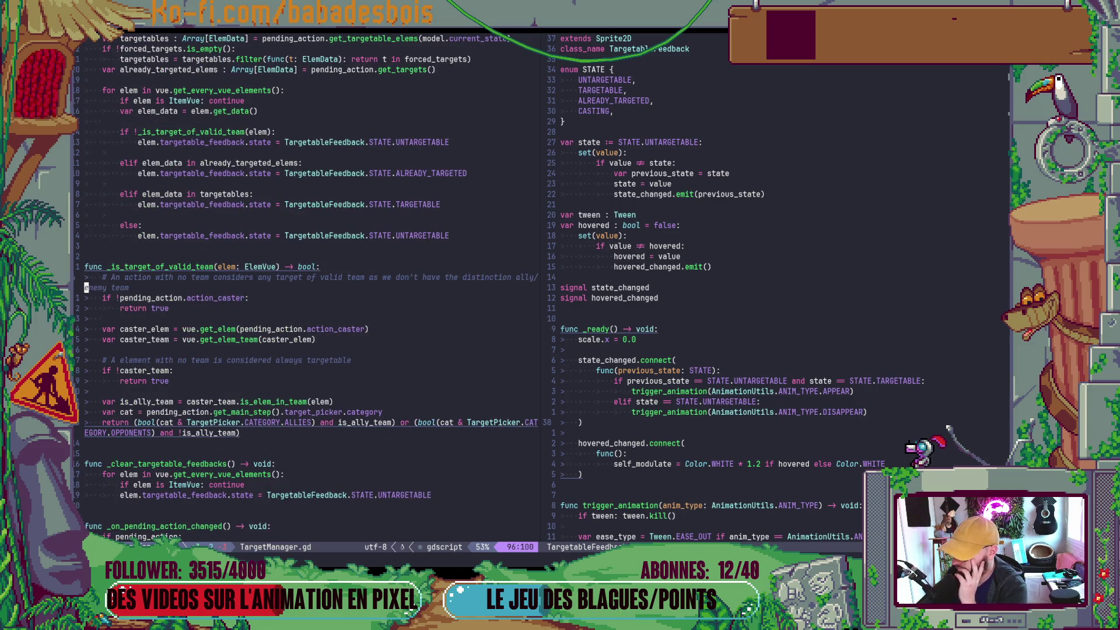
key("ctrl+u")
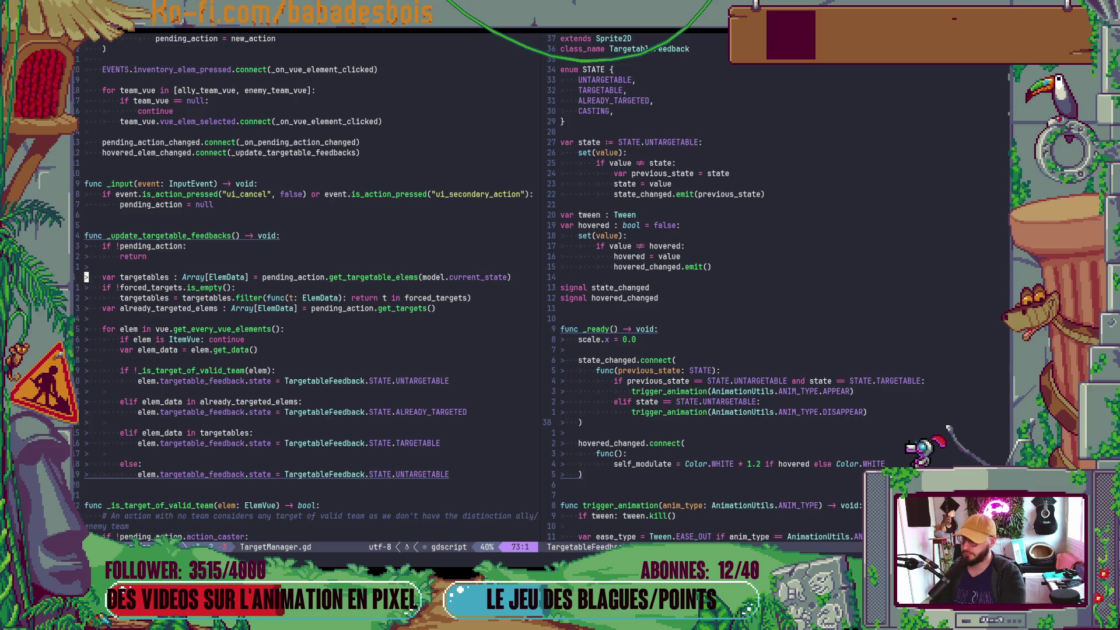
type("Ovar")
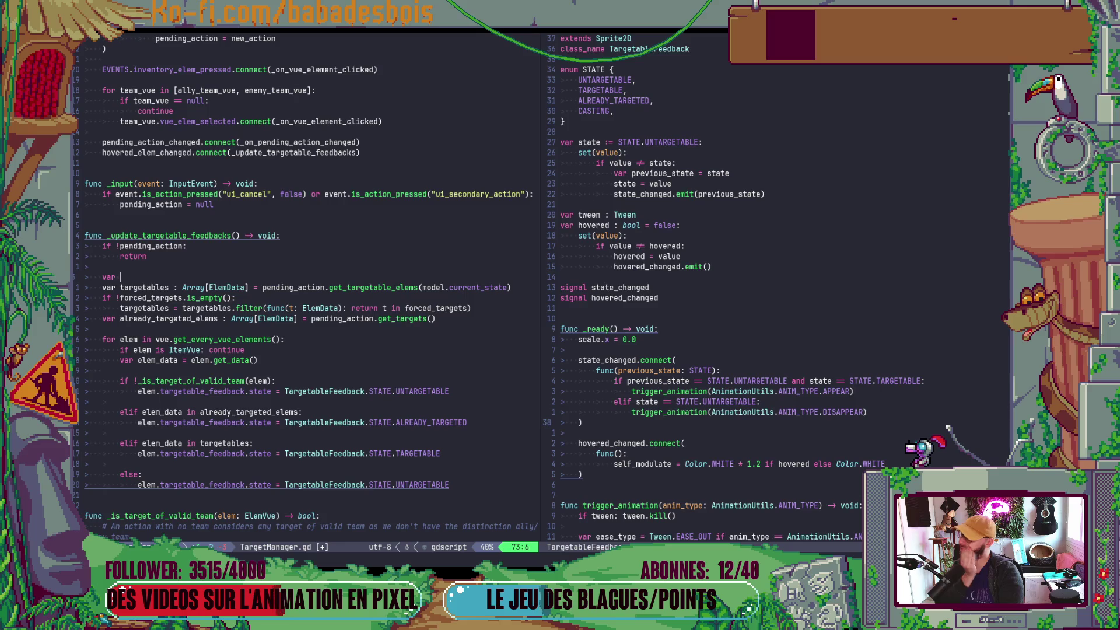
key("BackSpace")
key("BackSpace")
key("BackSpace")
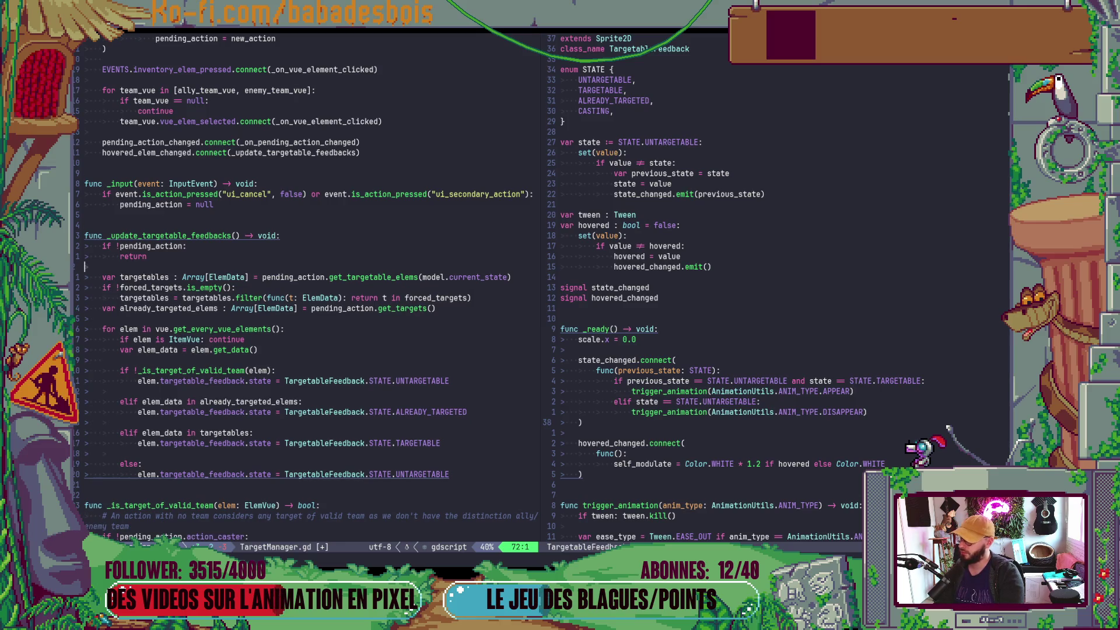
key("j")
key("j")
key("j")
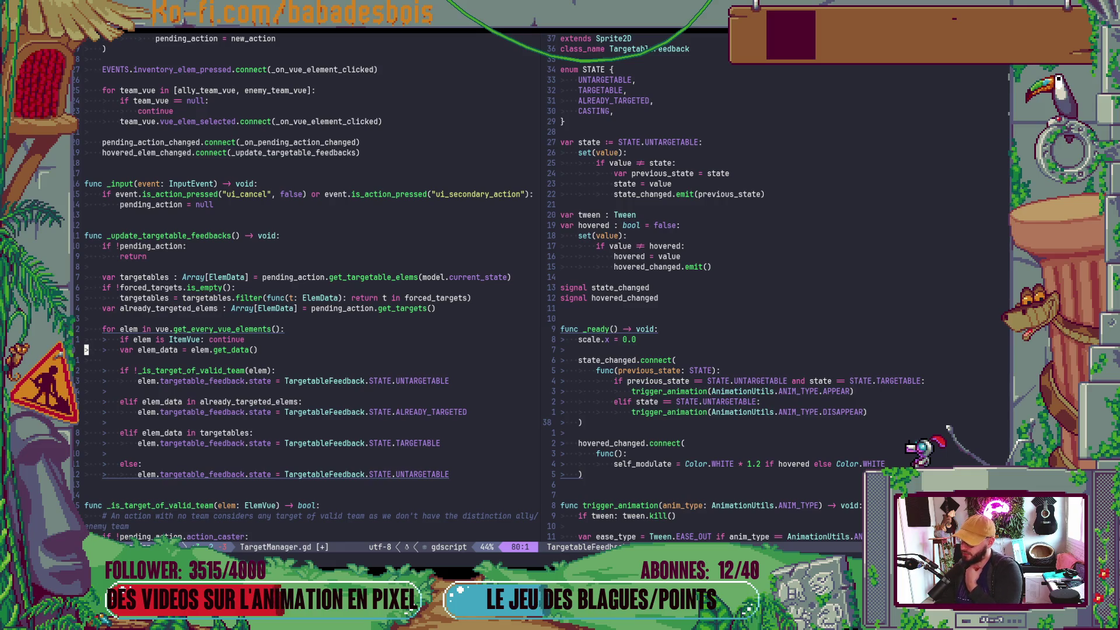
Insert a new if above the valid-team check, turning the existing if into elif
key("j")
key("j")
key("j")
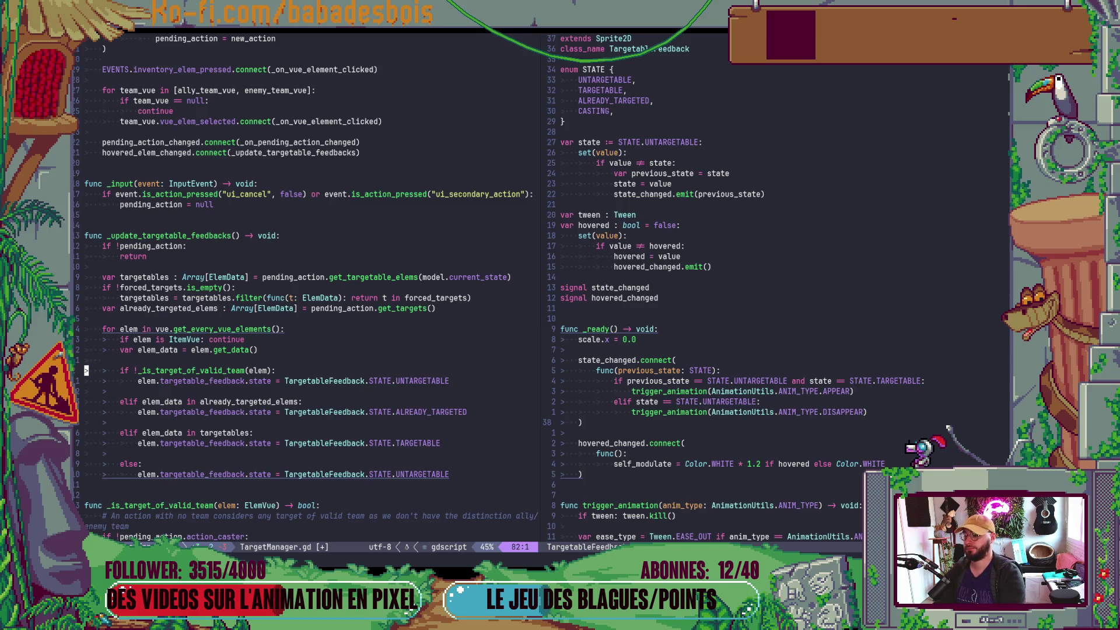
type("o")
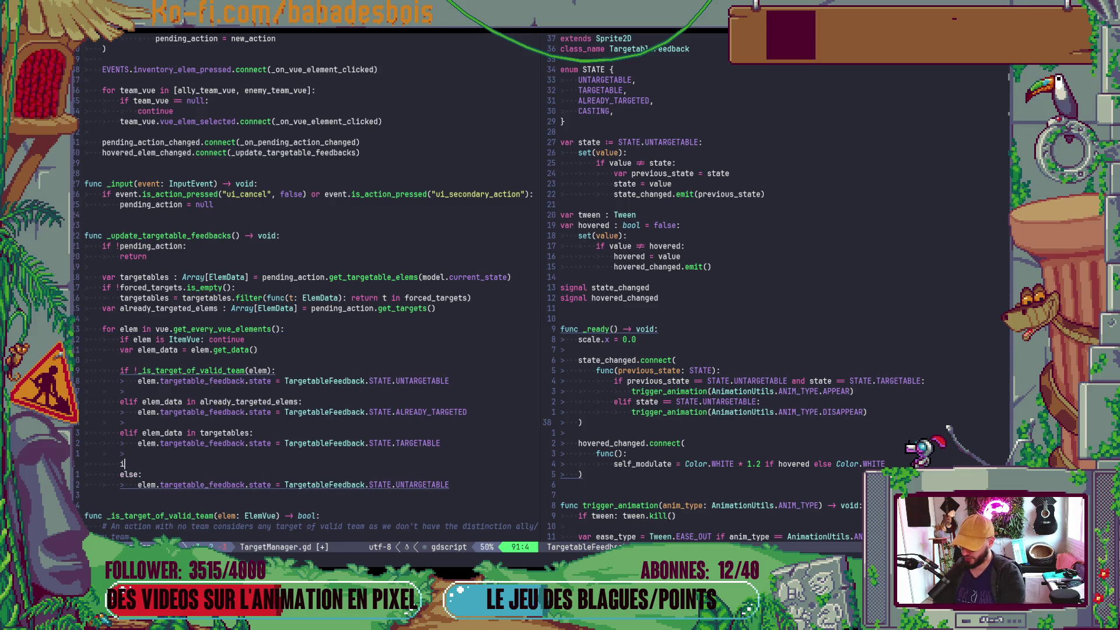
type("_is")
key("BackSpace")
key("BackSpace")
key("BackSpace")
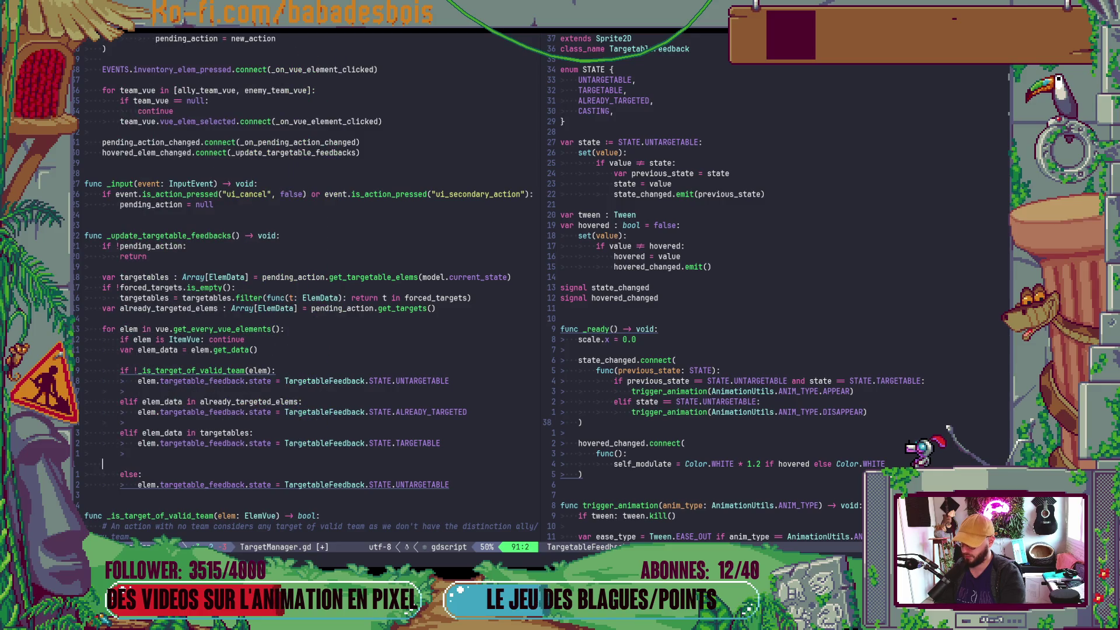
key("Escape")
key("u")
key("k")
key("k")
key("k")
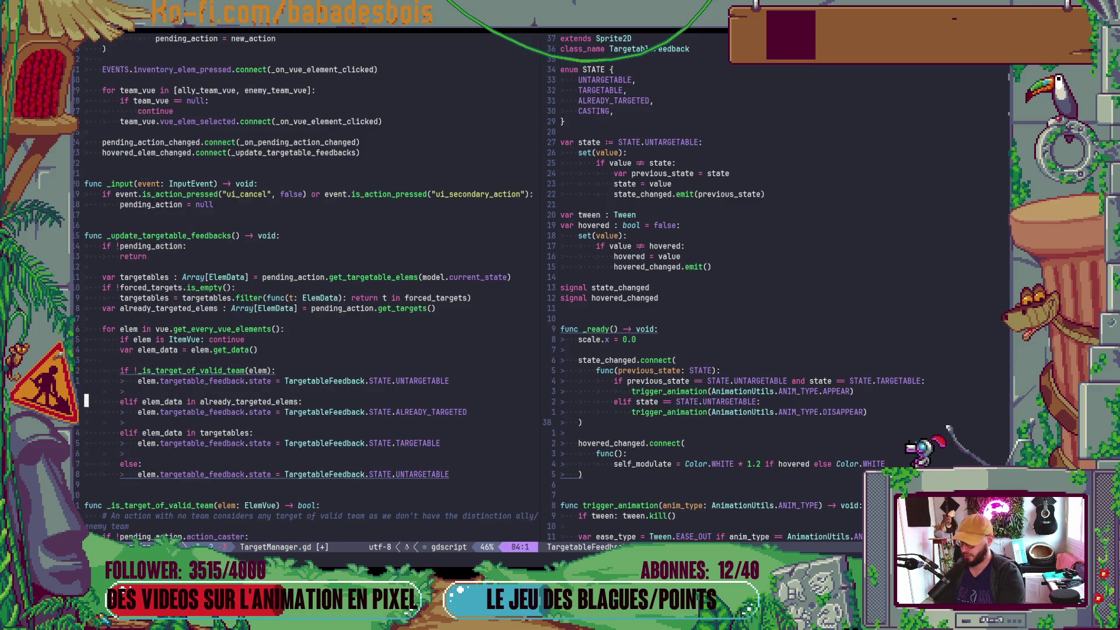
key("k")
key("k")
key("shift+o")
type("if")
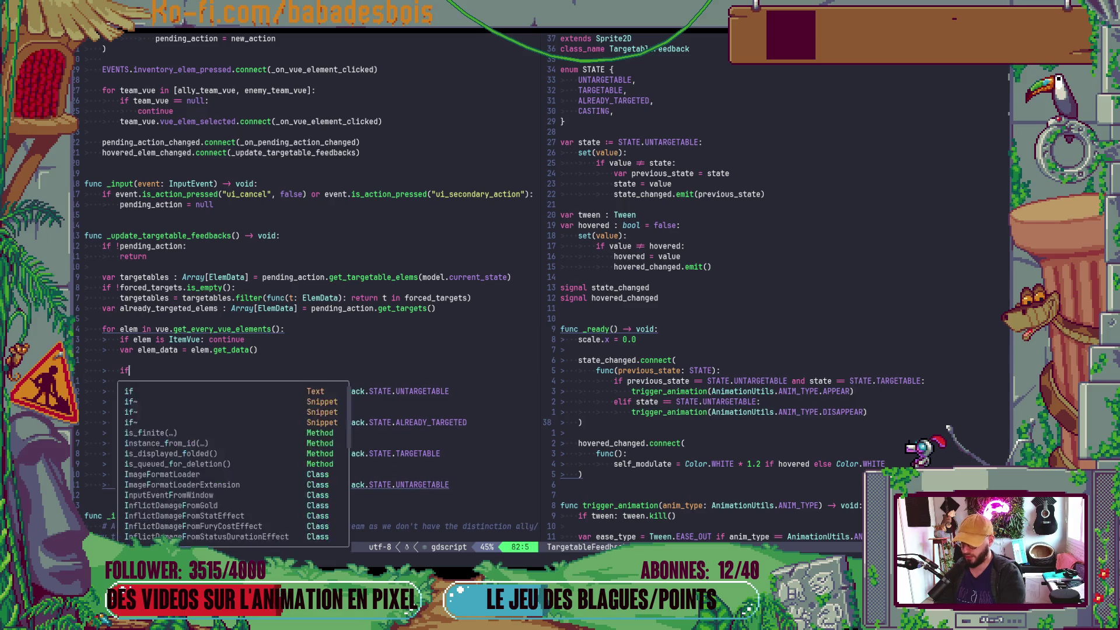
key("Escape")
type("j")
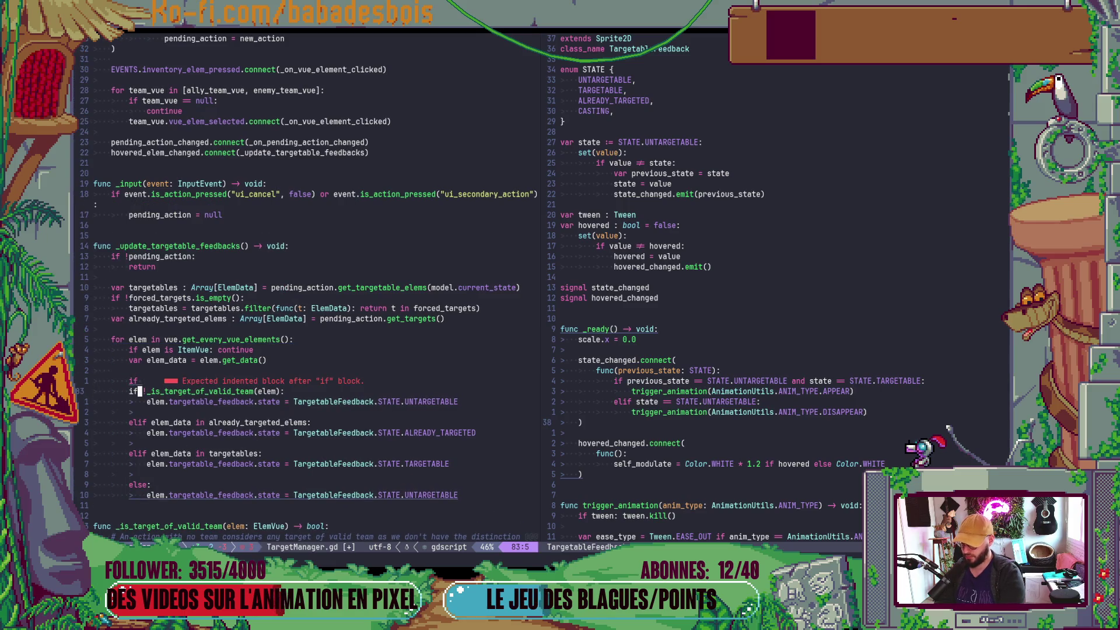
type("Iel")
key("Escape")
Give the new if the condition 'pending_action.caster.holder == elem_data:'
type("kA")
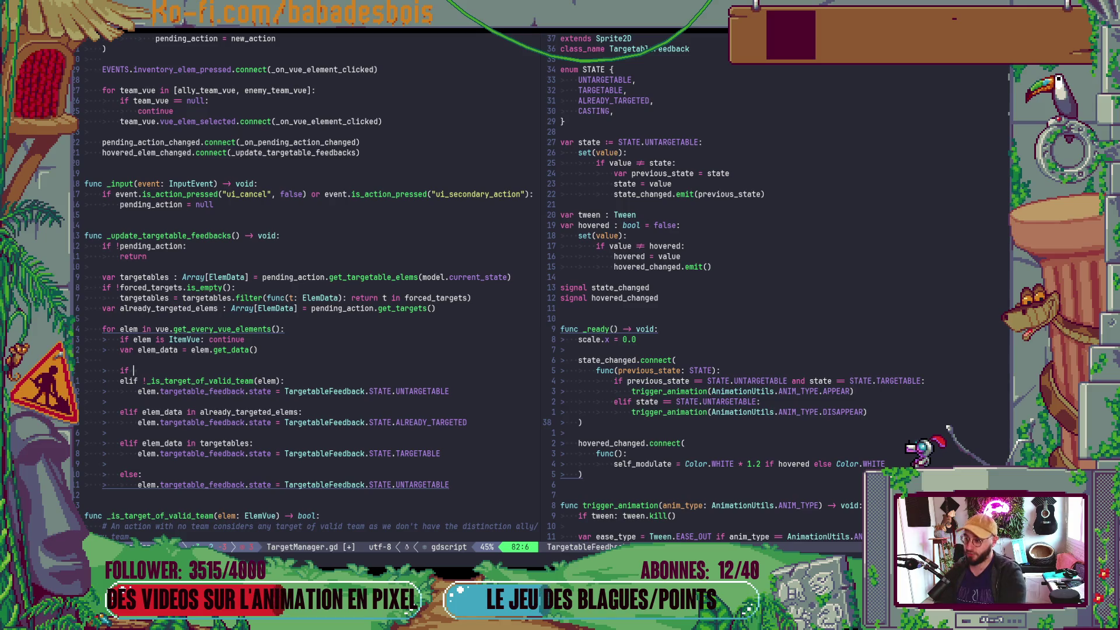
type(" pending_action.ca")
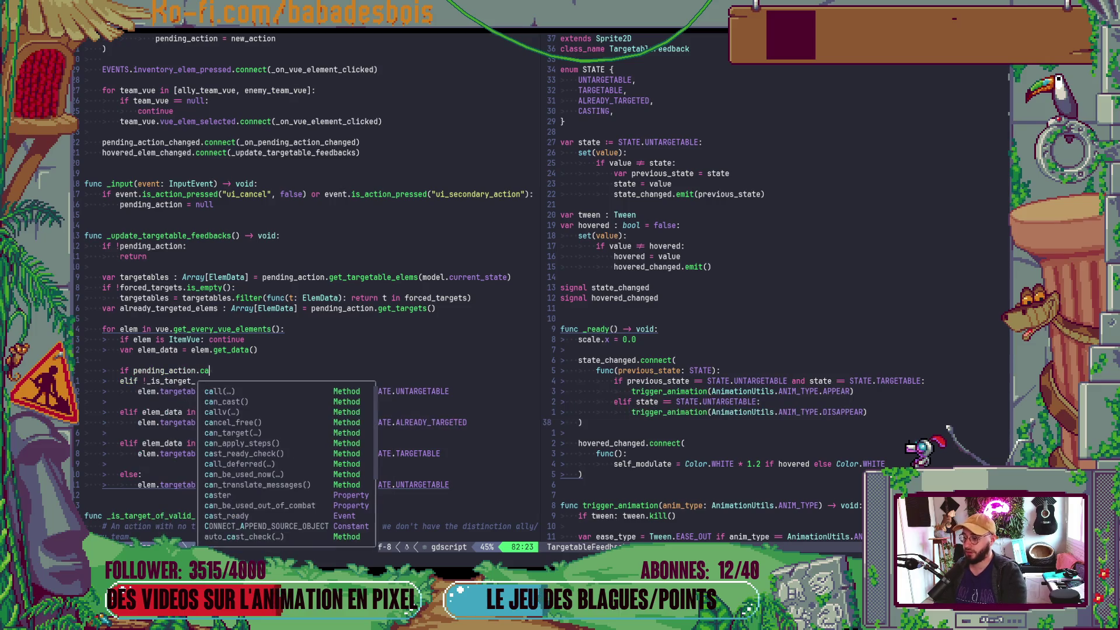
type("s")
key("Tab")
key("Tab")
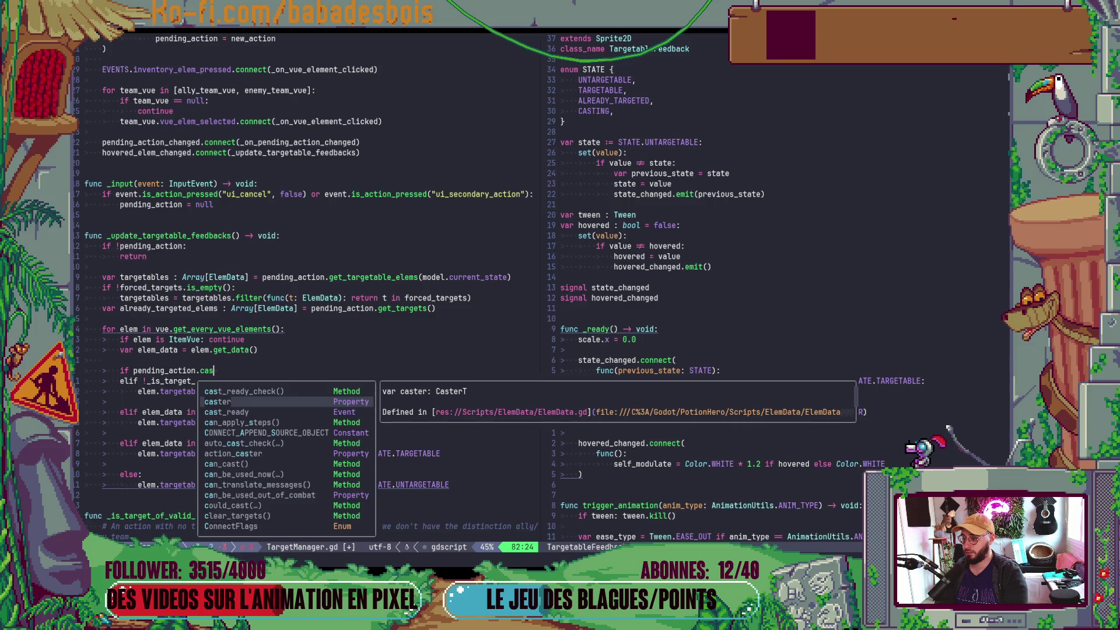
key("Return")
type(".")
type("holde ")
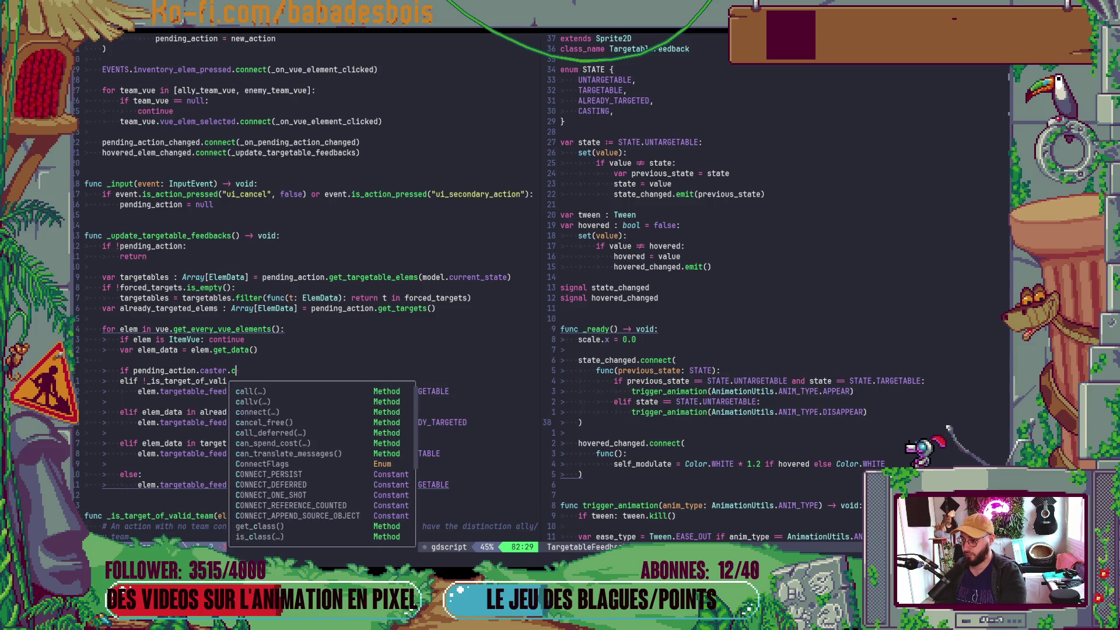
type("r")
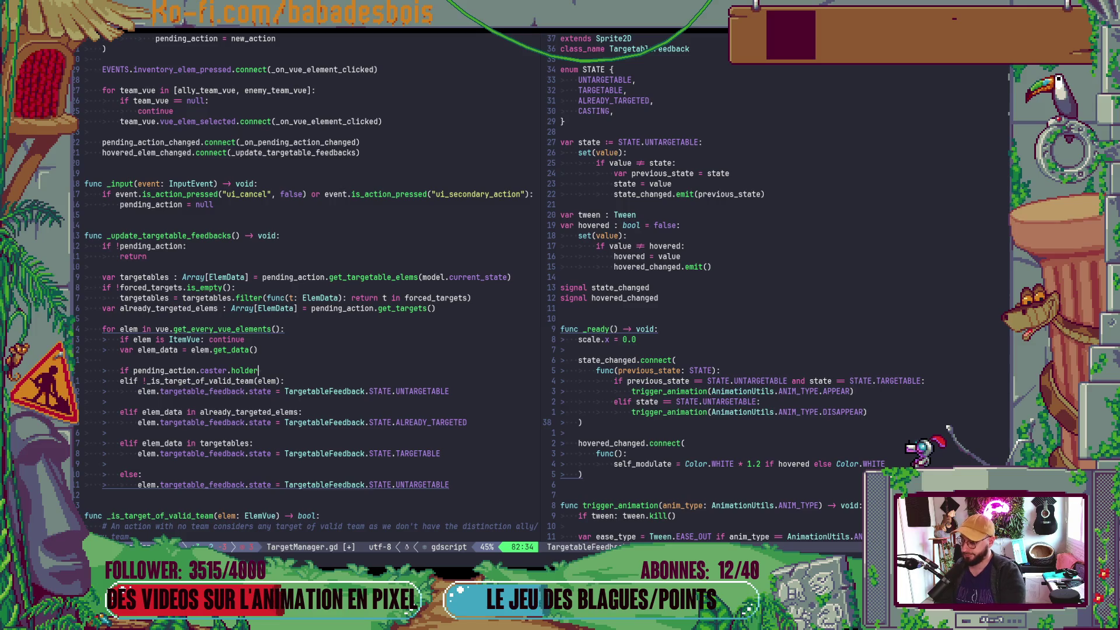
type(" == ")
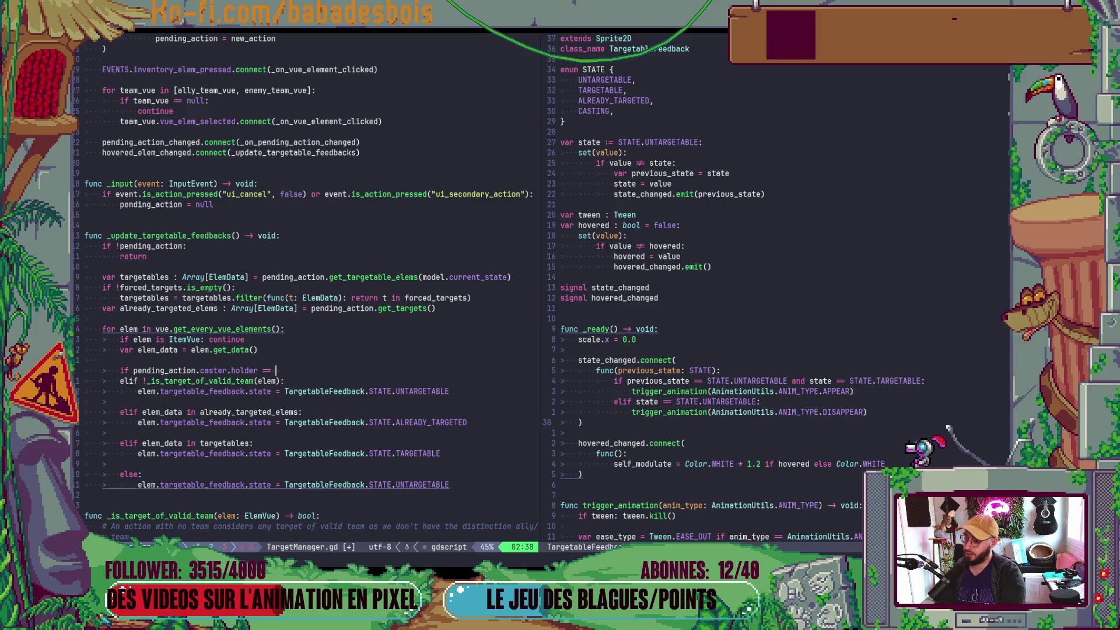
type("elem_data:")
key("Return")
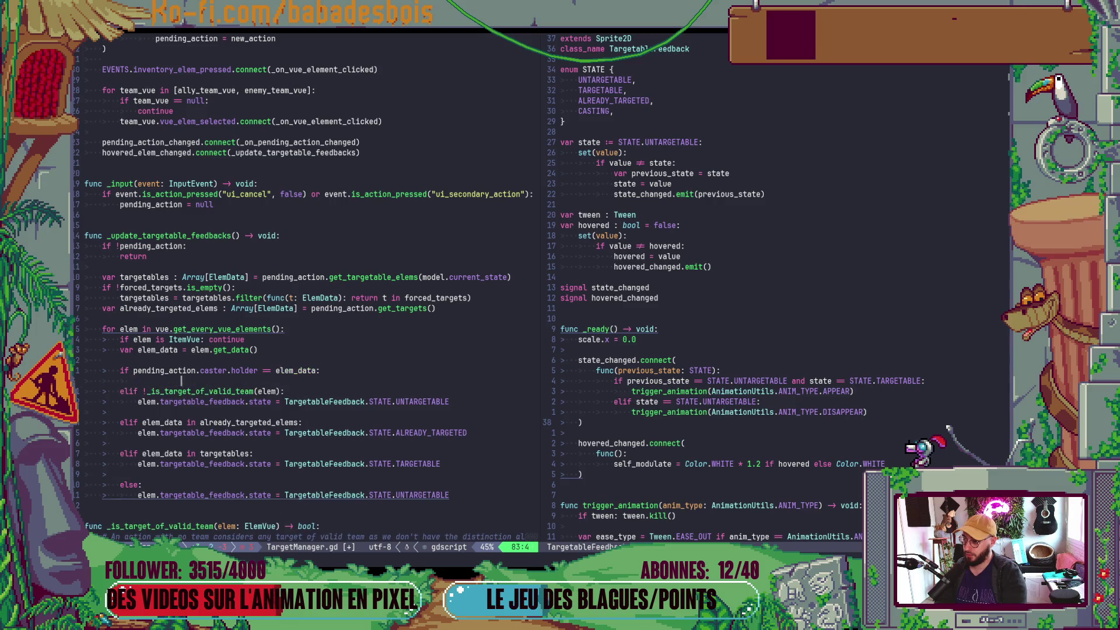
key("Escape")
key("j")
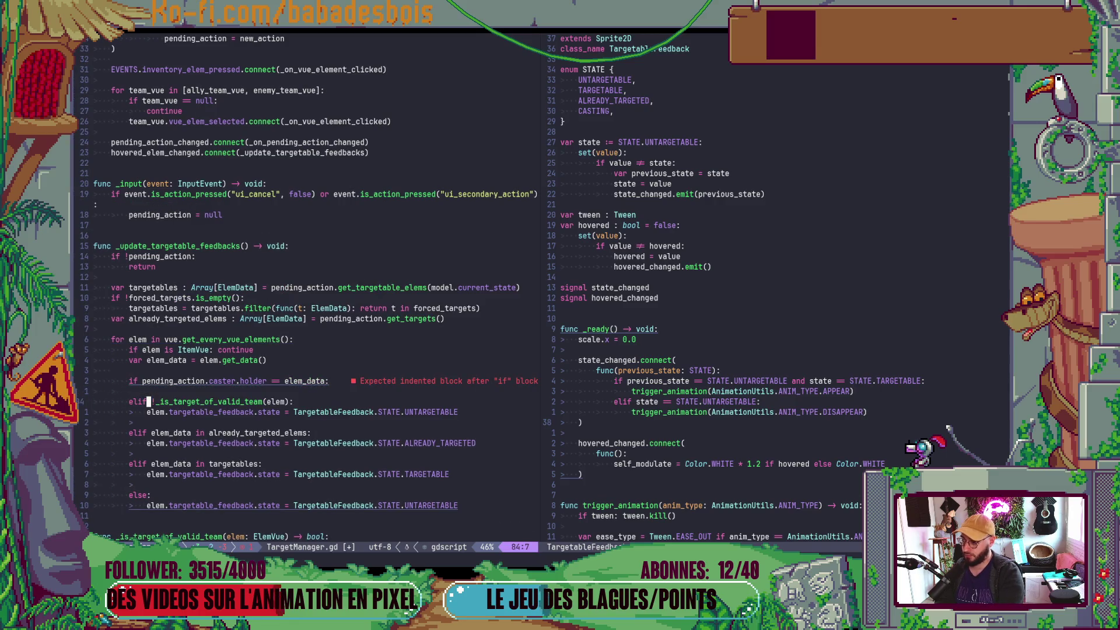
Set the caster branch's feedback state to STATE.CASTING and save TargetManager.gd
key("j")
key("y")
key("y")
key("k")
key("shift+p")
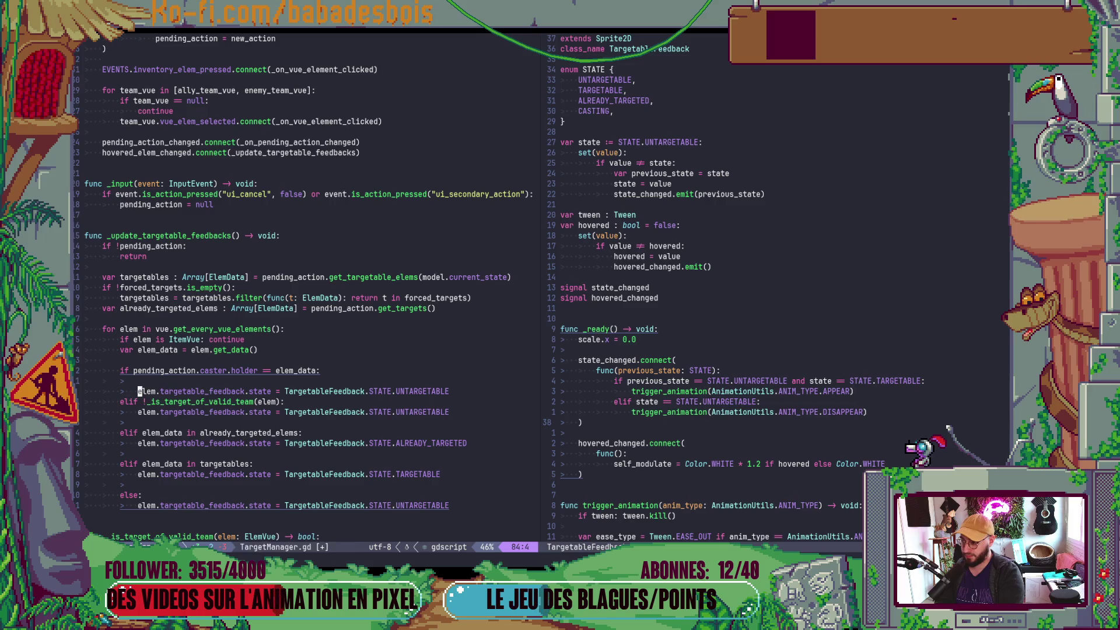
key("k")
key("d")
key("d")
key("p")
key("dollar")
type("bciw")
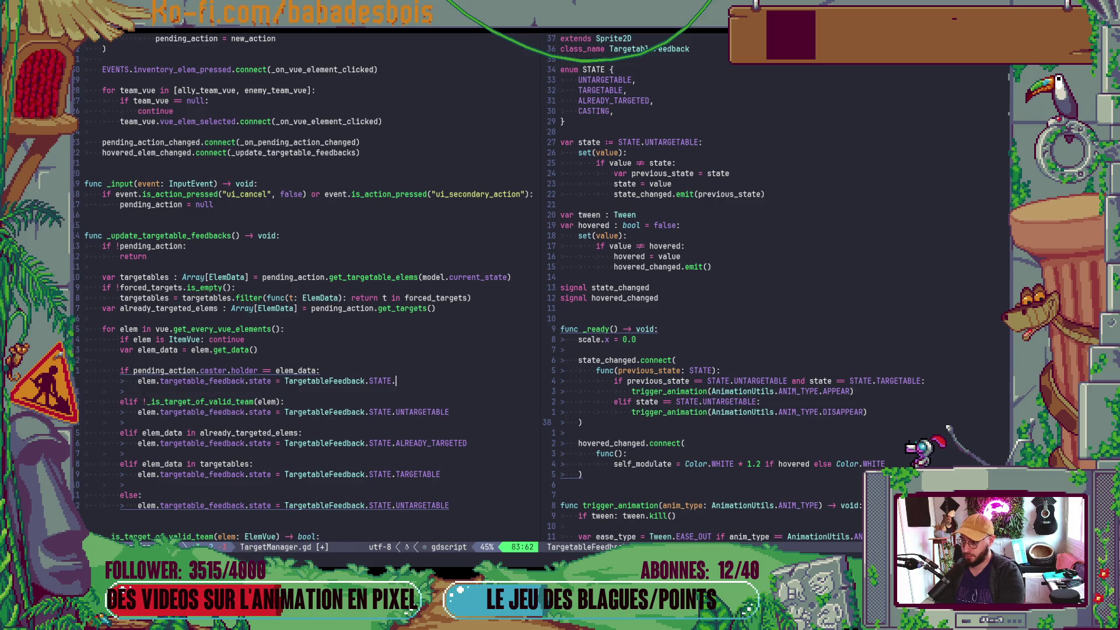
type("CASTING")
key("Escape")
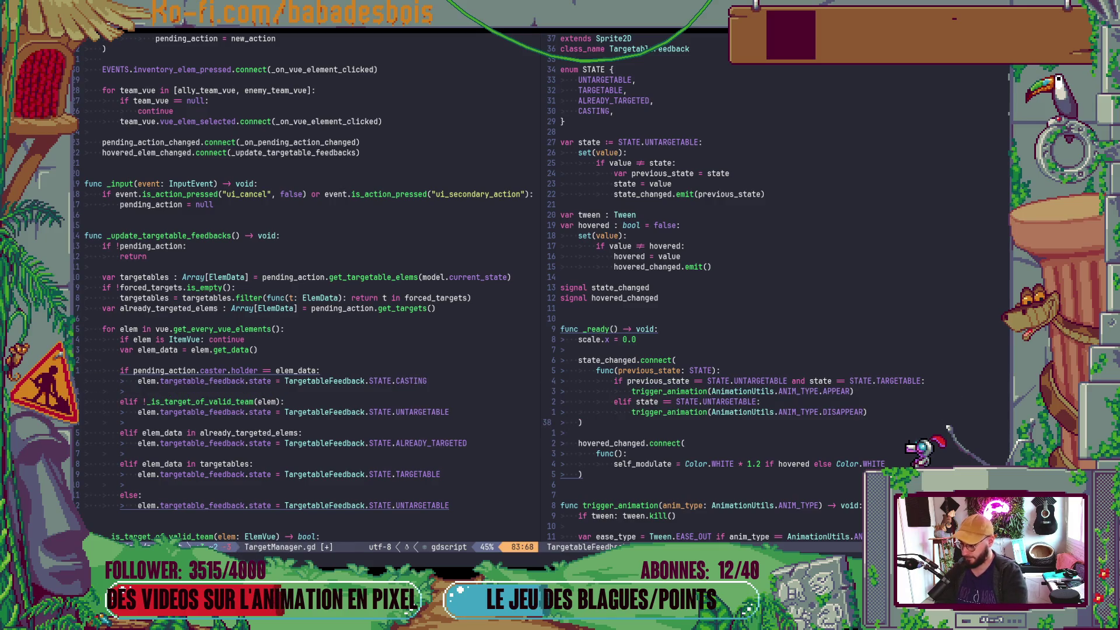
key("Return")
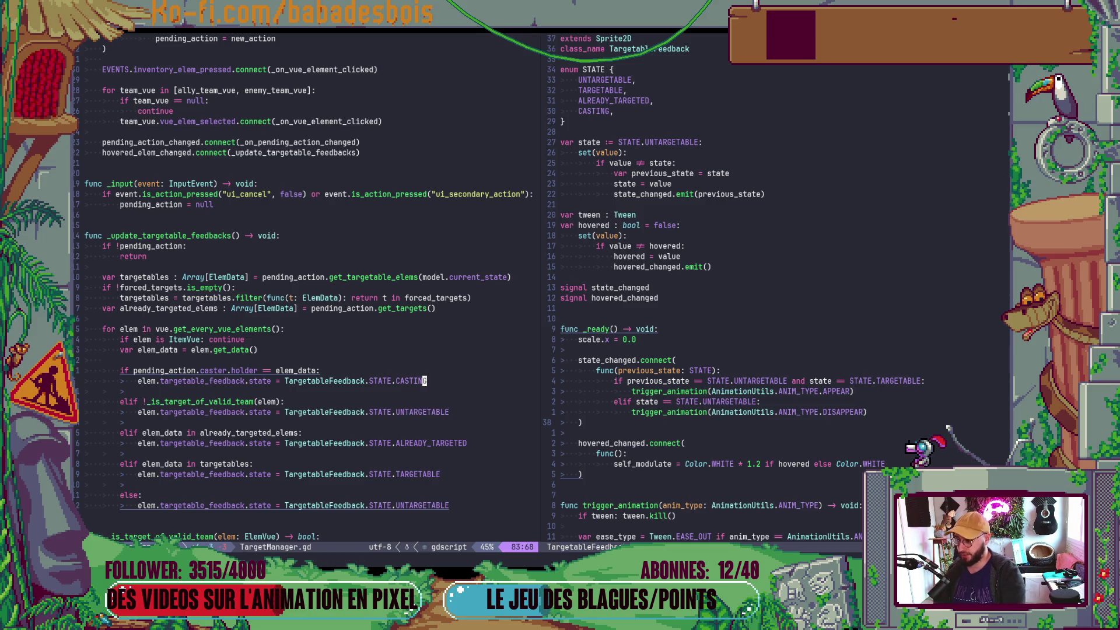
Move to the right split and bring up the project file finder
key("ctrl+l")
key("space")
key("f")
key("f")
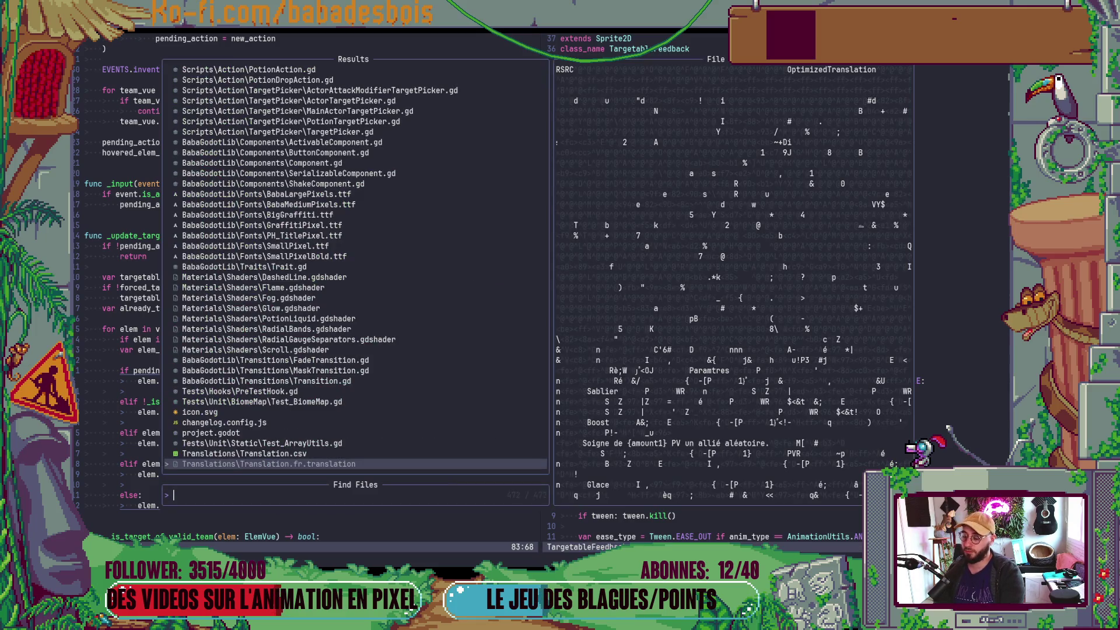
Open TargetableFeedback.gd and add a should_be_grayed_out() -> bool function at its end
type("targ")
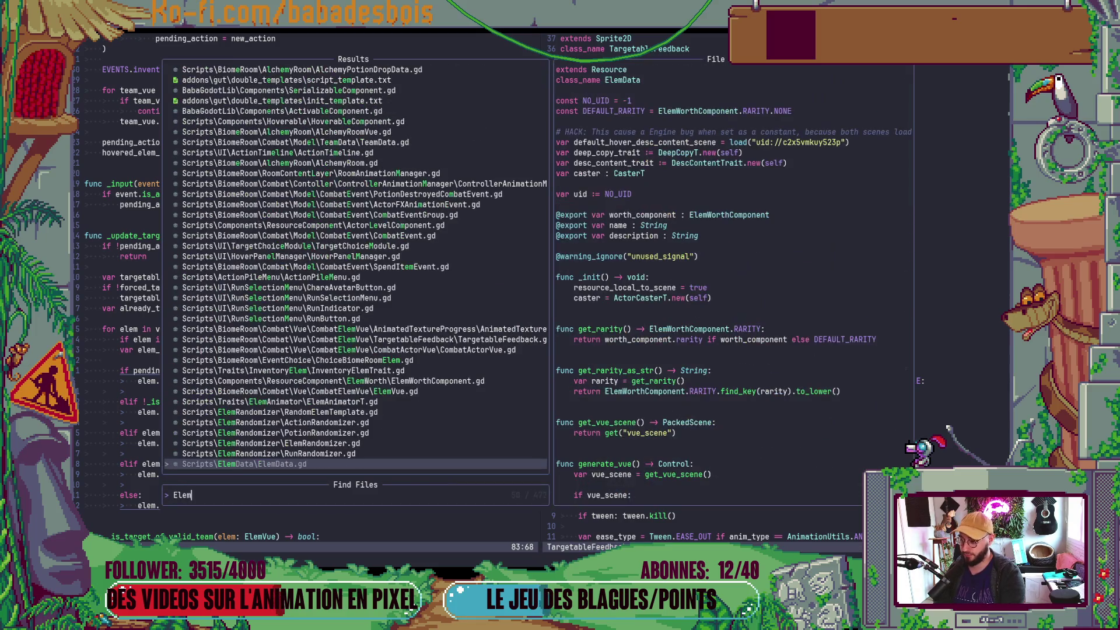
key("Return")
key("shift+g")
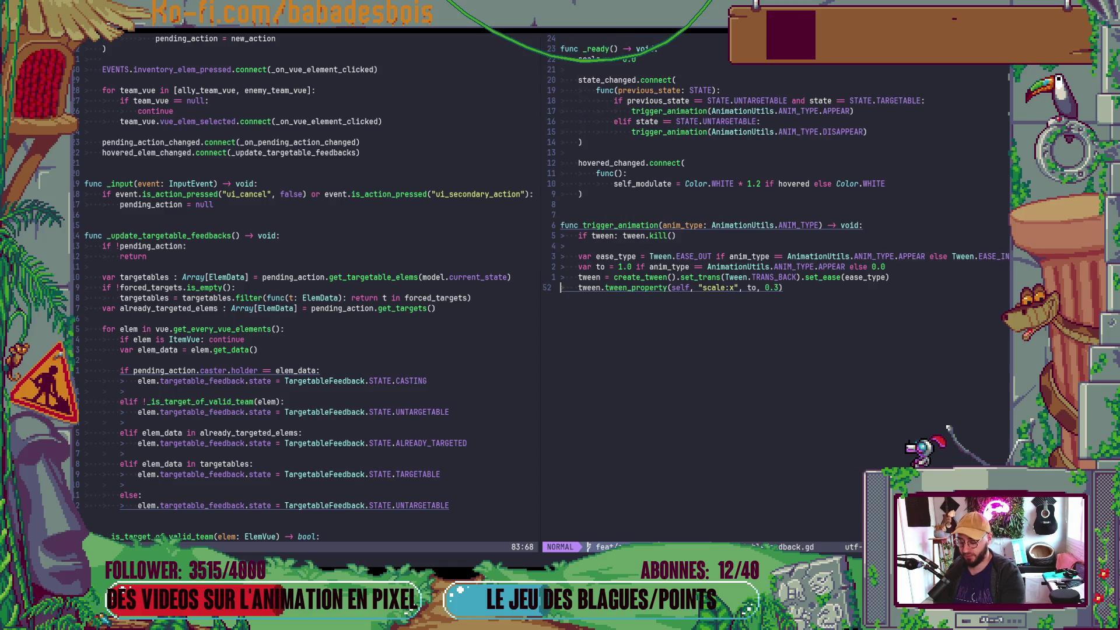
key("o")
key("Return")
key("Return")
type("func can")
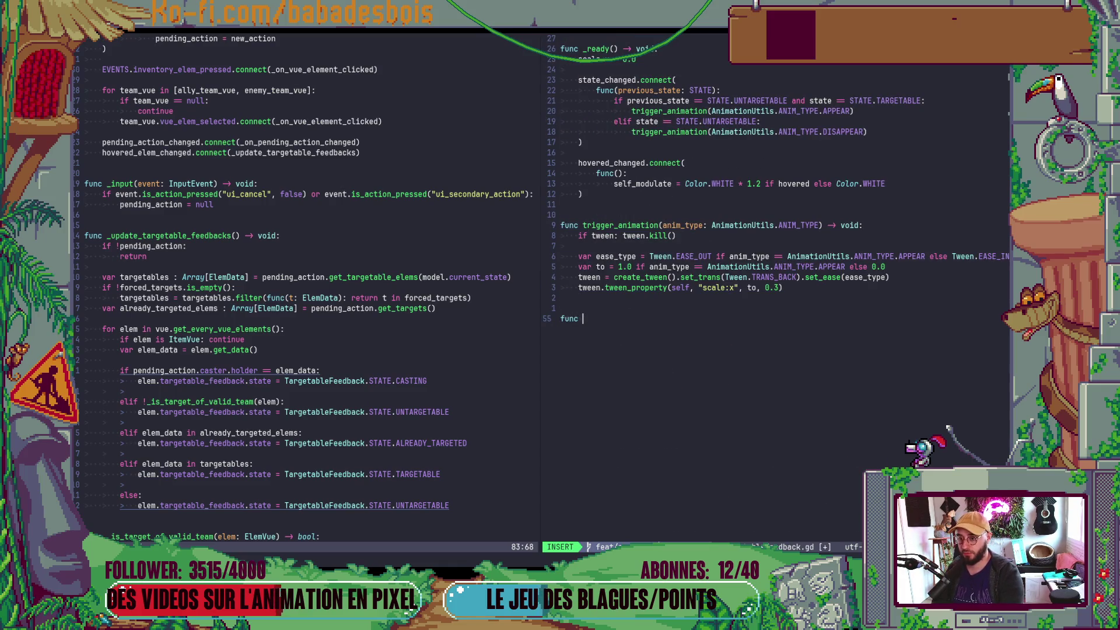
type("_")
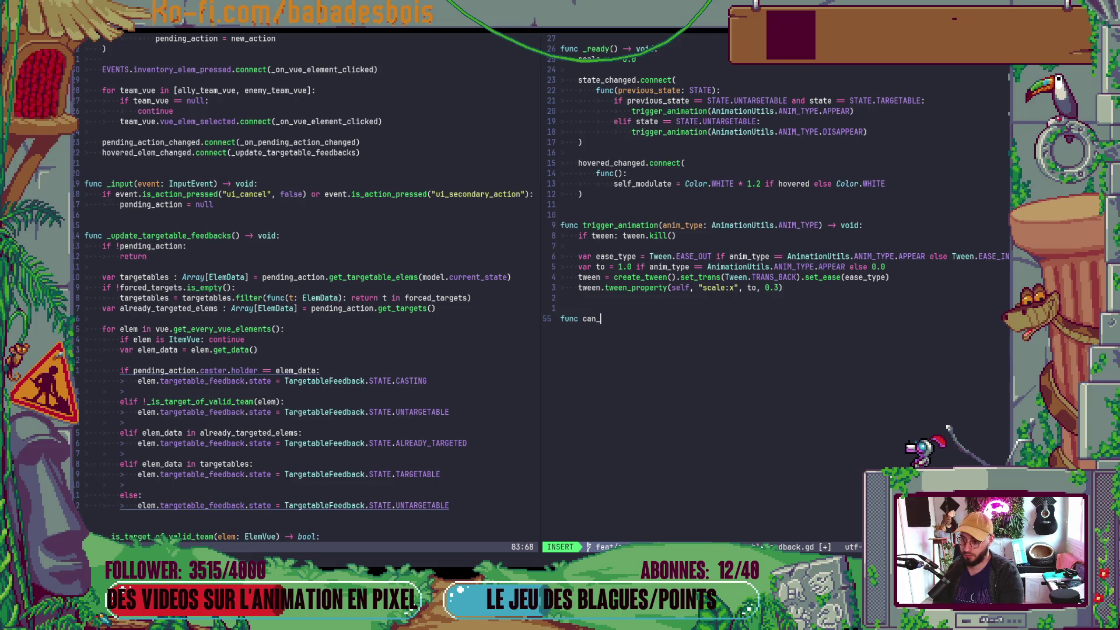
key("BackSpace")
key("BackSpace")
key("BackSpace")
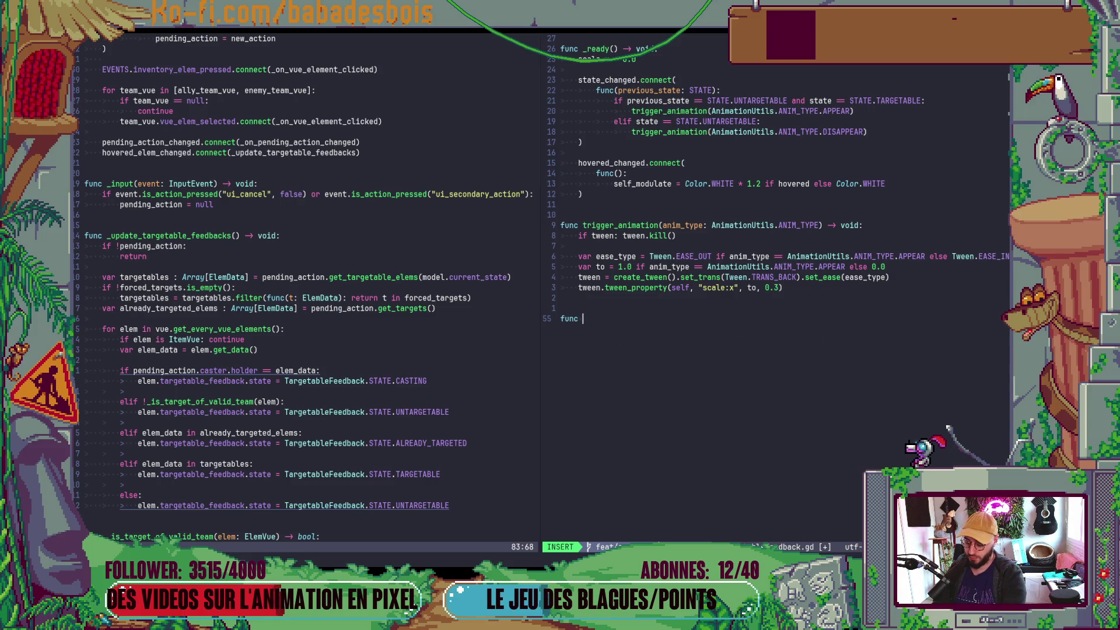
type("should_be")
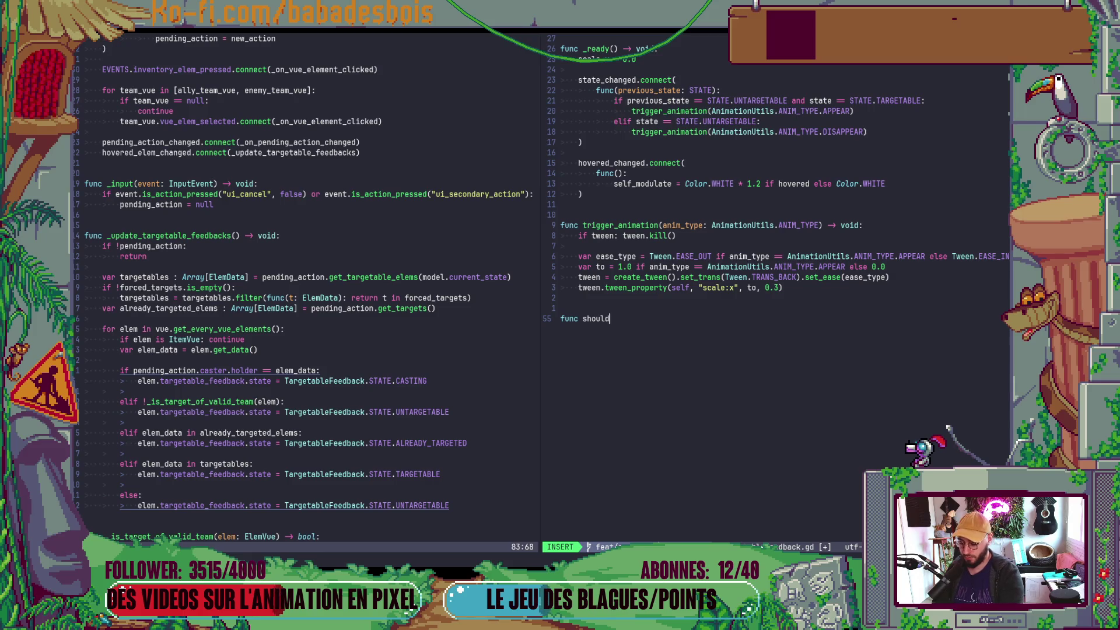
type("_")
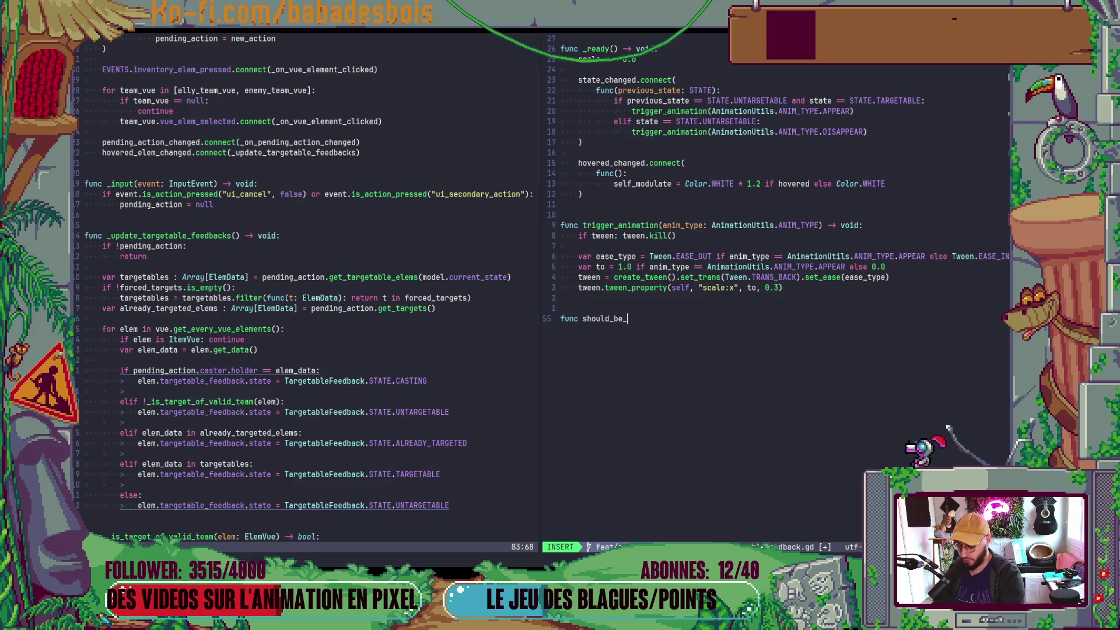
type("grayed")
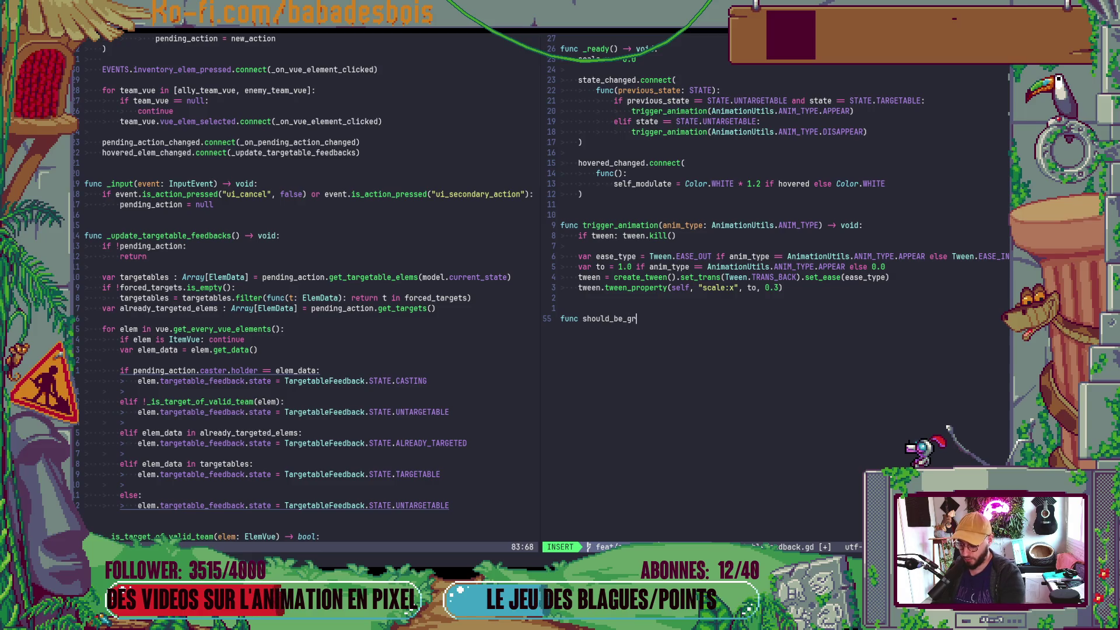
type("_out")
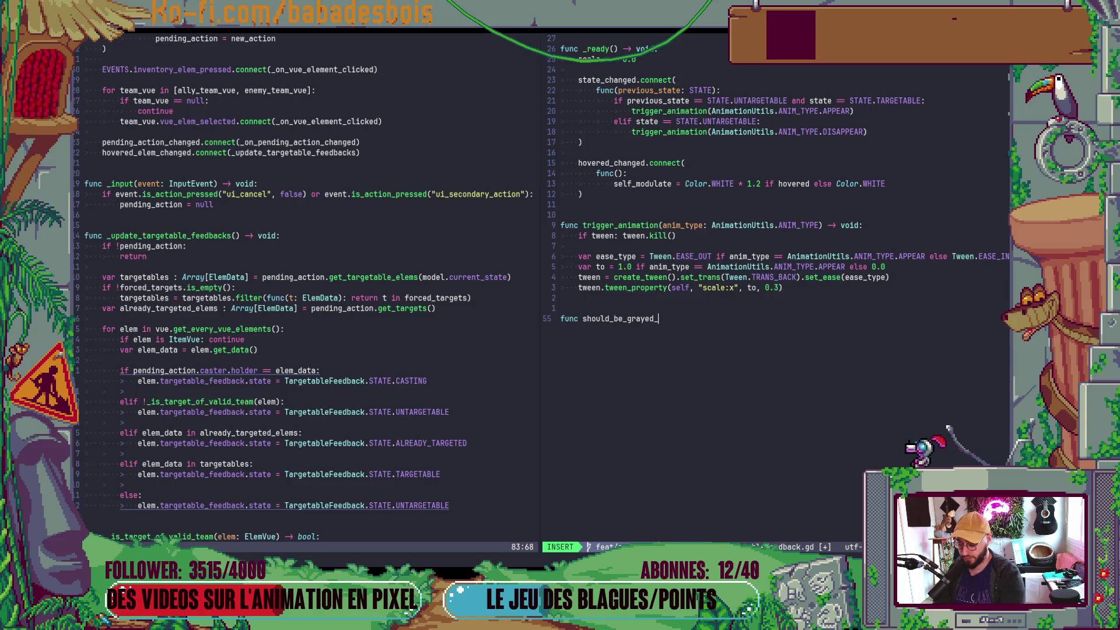
type("() ->")
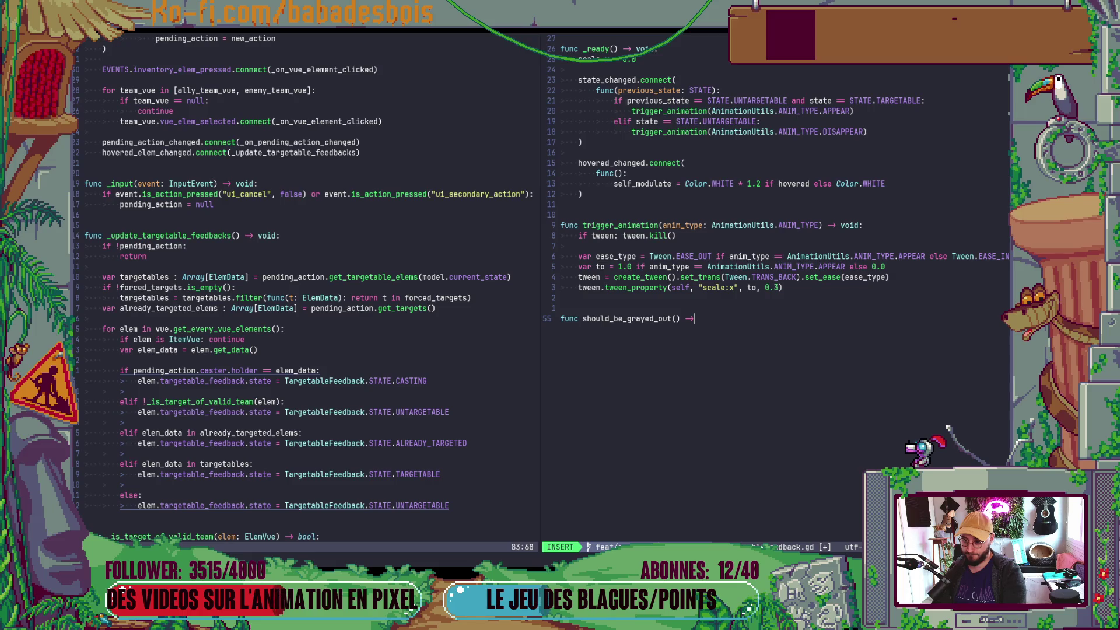
type(" bool:")
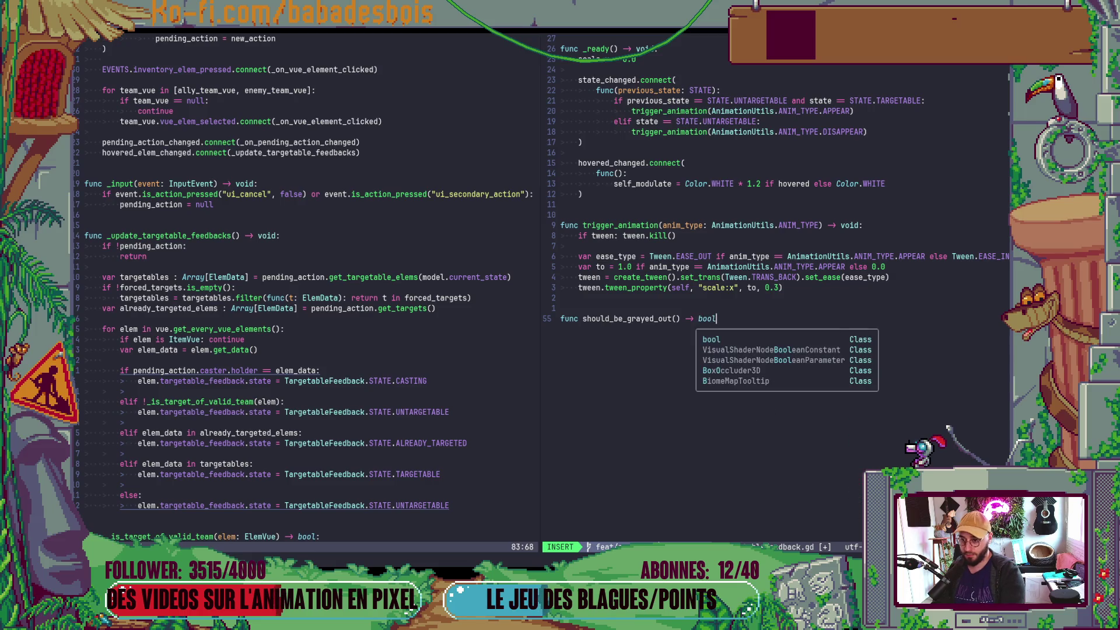
key("Return")
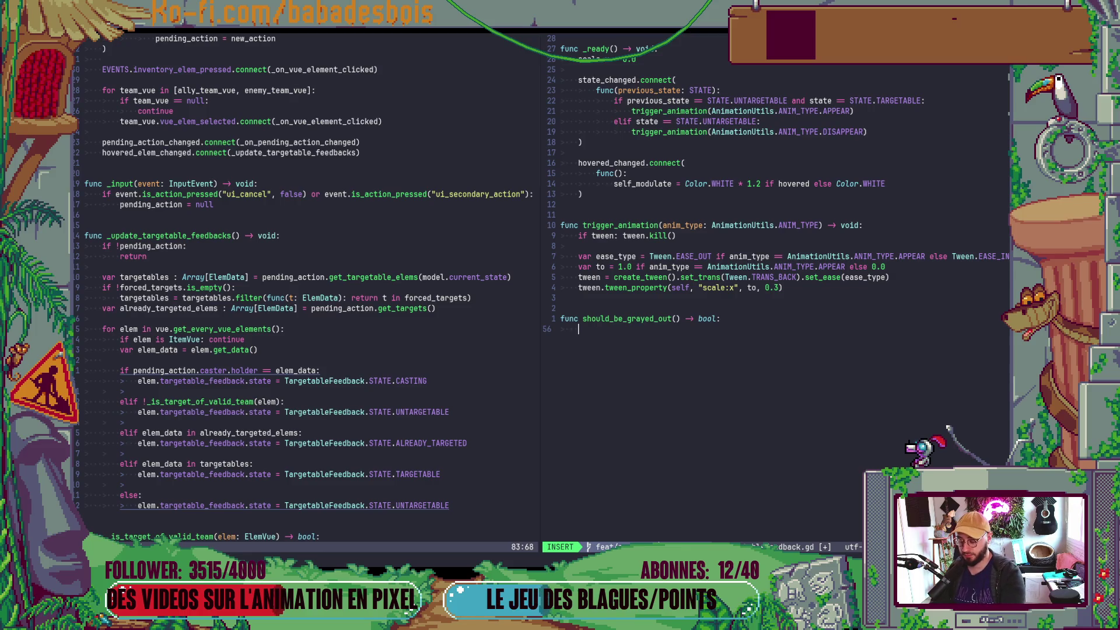
Make the function return not state in [STATE.CASTING, STATE.TARGETABLE]
type("rerun")
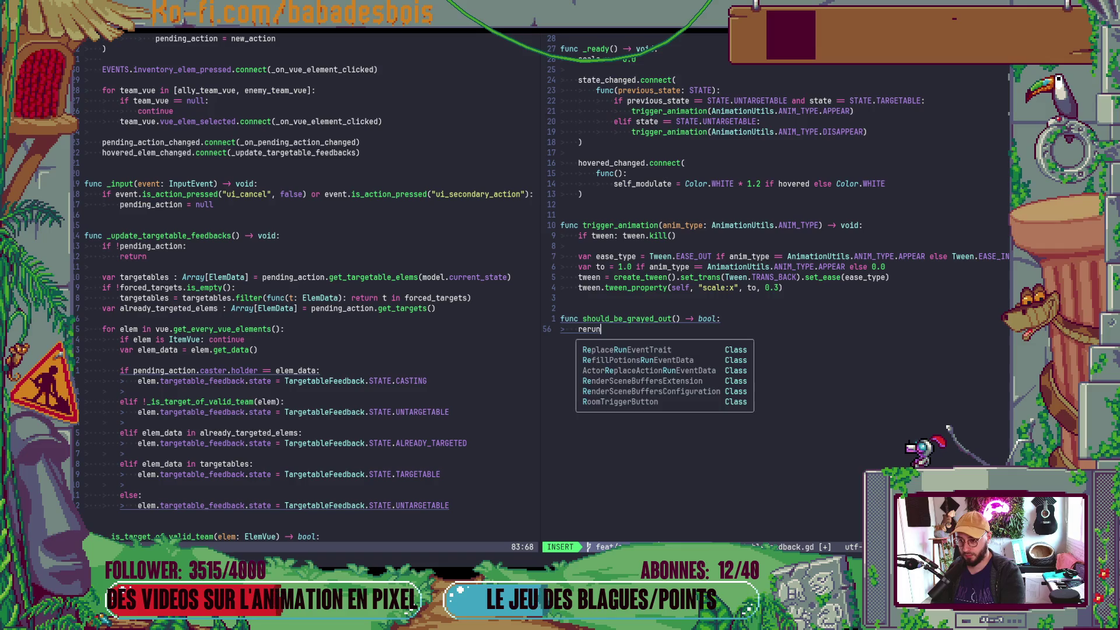
key("BackSpace")
key("BackSpace")
key("BackSpace")
type("turn nm")
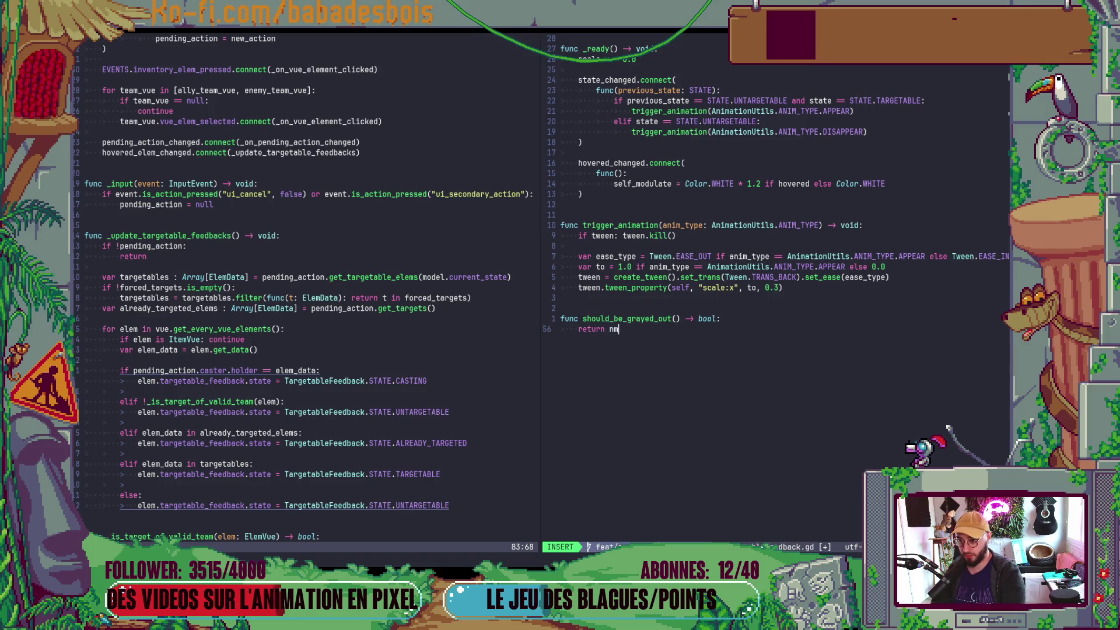
key("BackSpace")
type("ot state i")
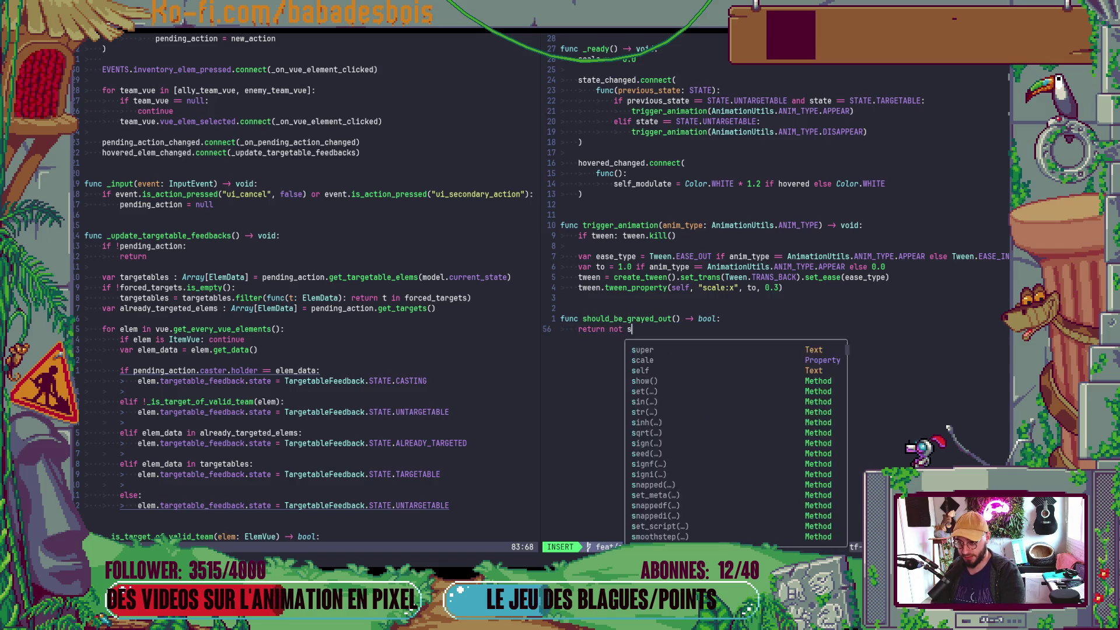
type("n STATE.")
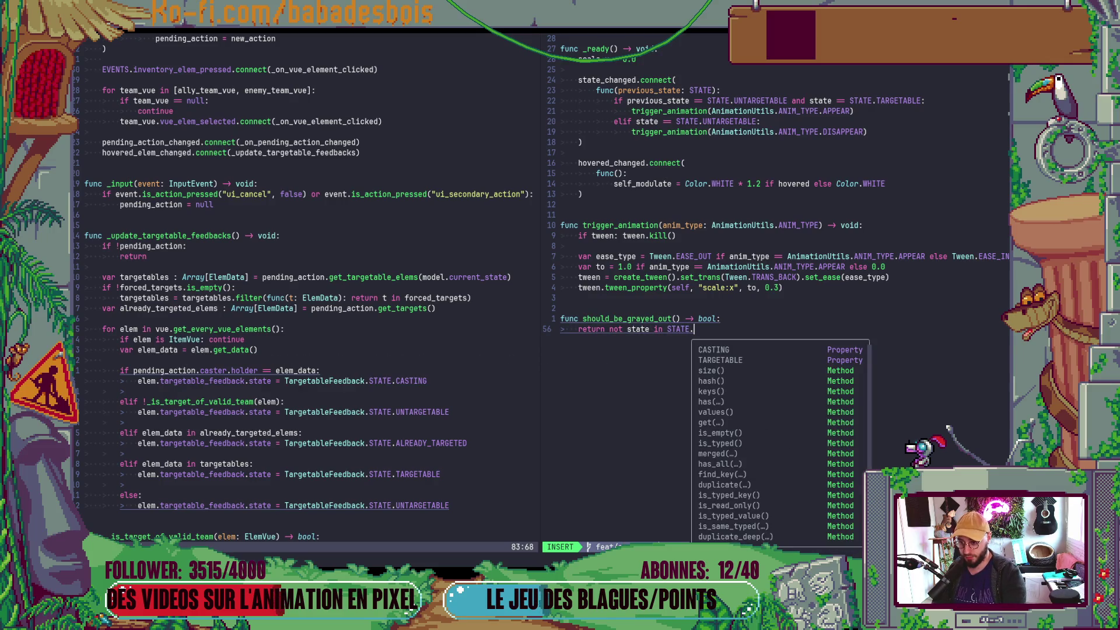
key("BackSpace")
key("BackSpace")
key("Escape")
type("b")
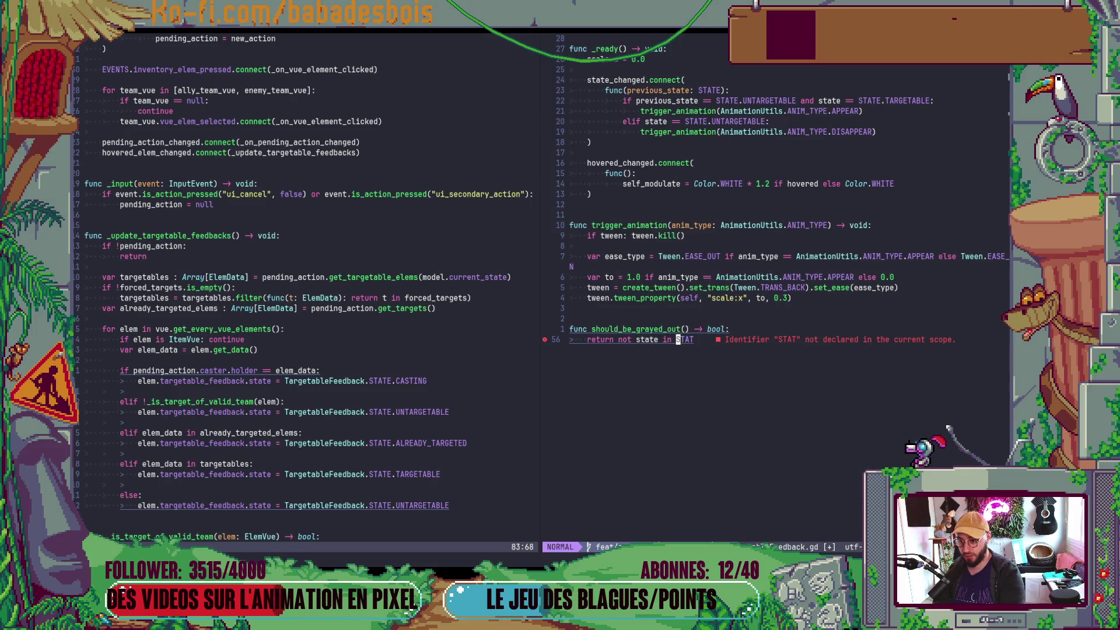
type("i[")
key("Escape")
type("AT")
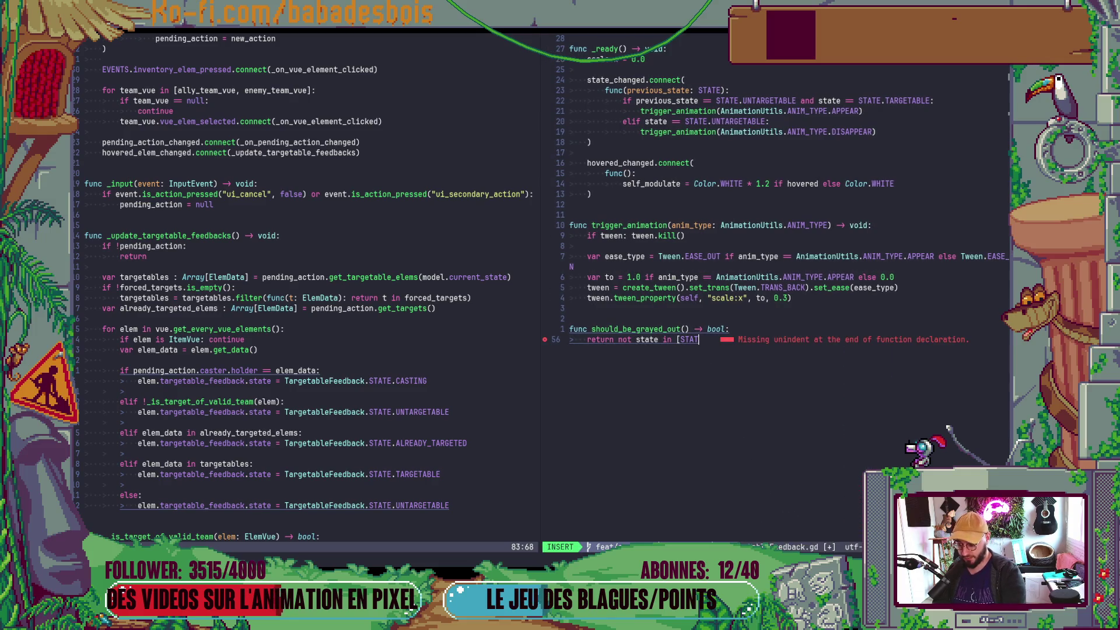
type("E.CASTING")
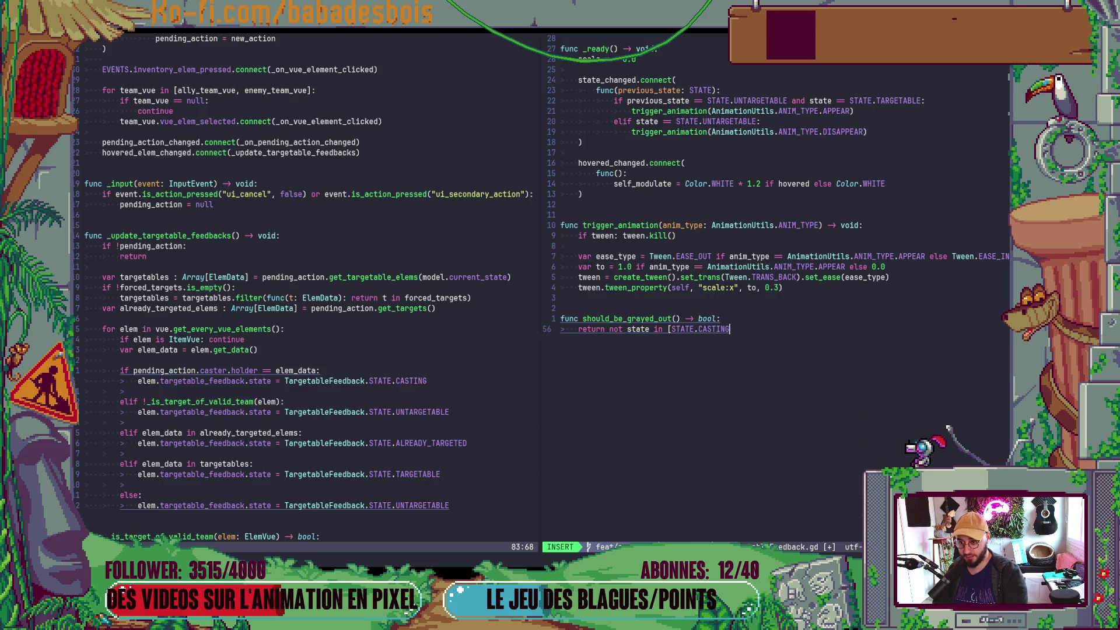
type(", STATE.")
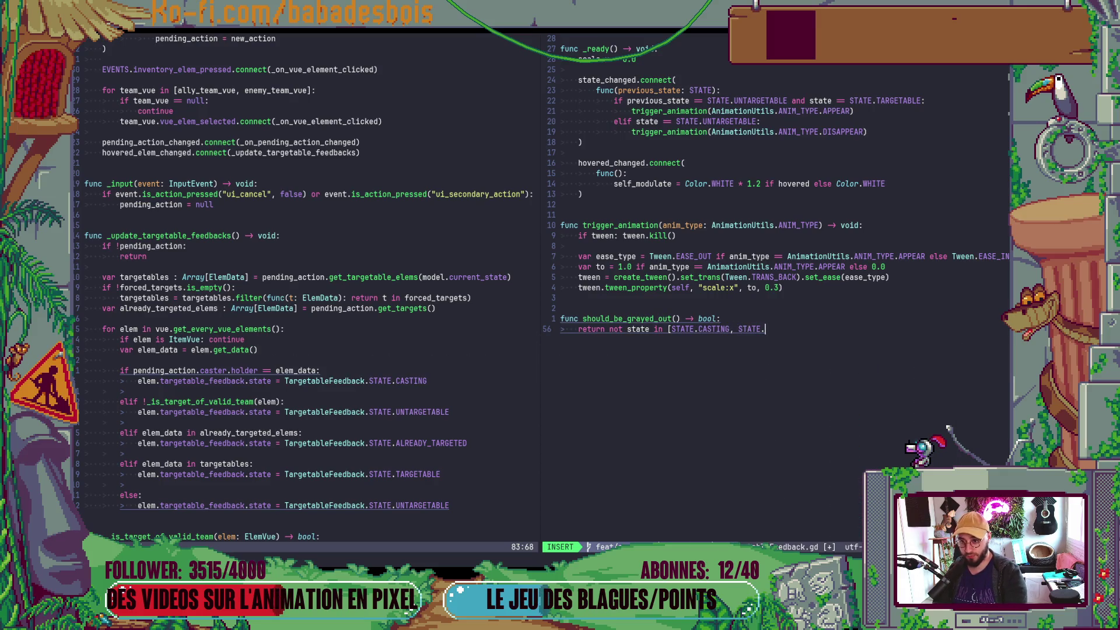
type("TARGETABLE")
key("Escape")
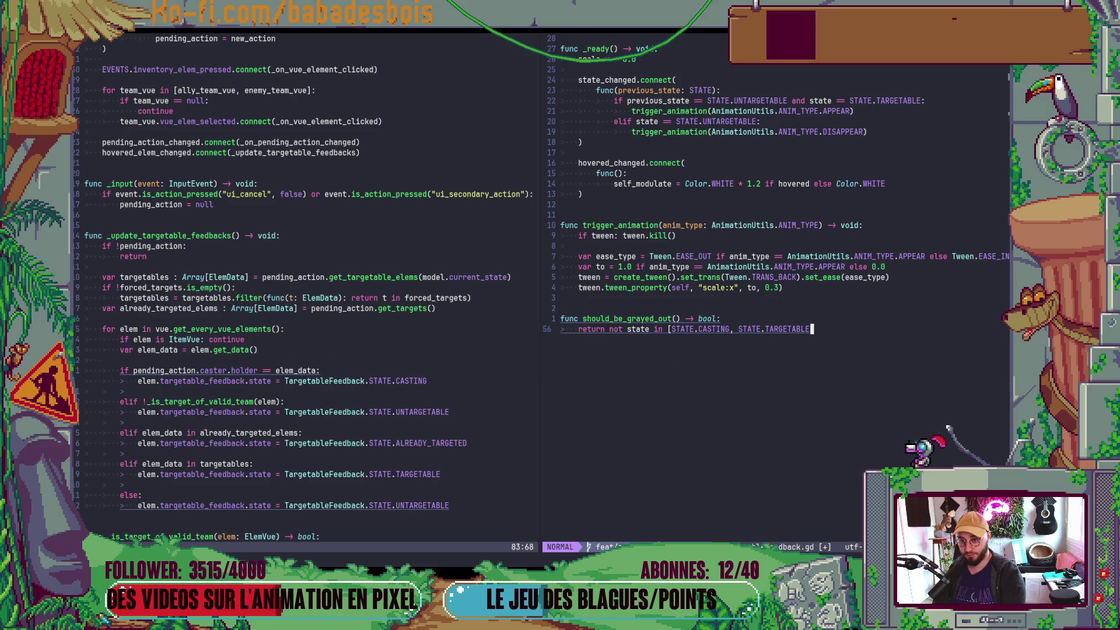
Save TargetableFeedback.gd and close the TargetManager.gd split
type(":w")
key("Return")
key("k")
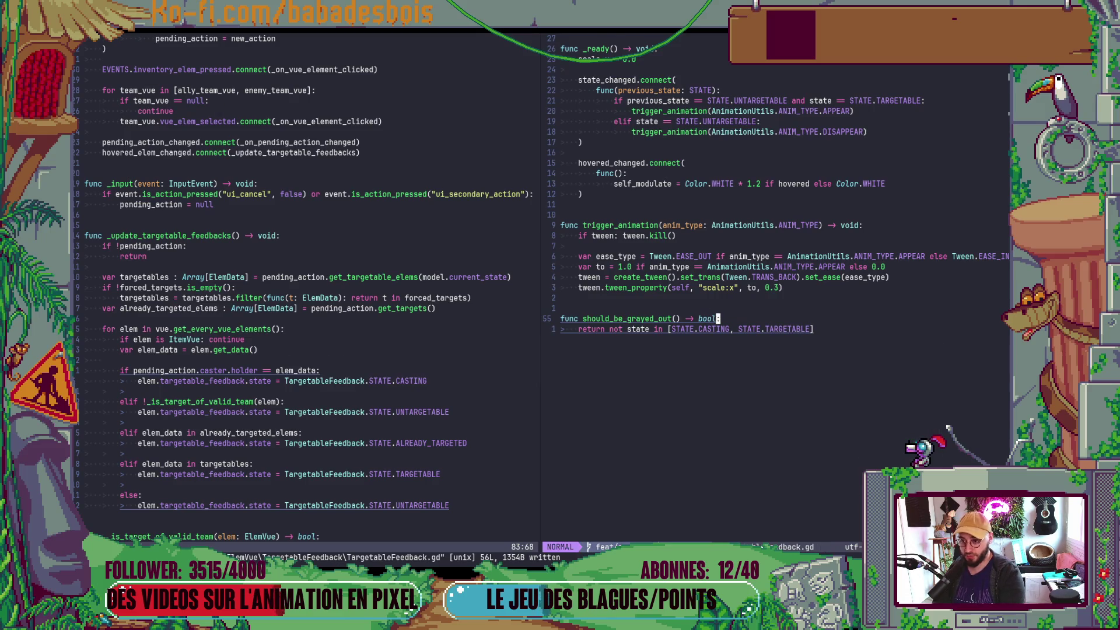
key("ctrl+b")
key("ctrl+w")
key("o")
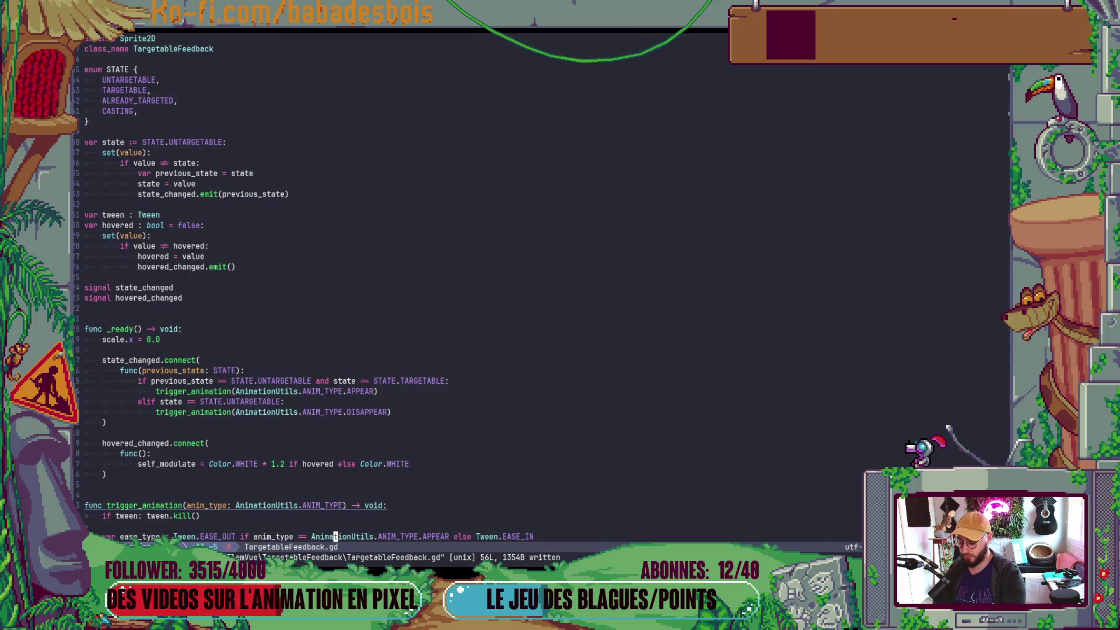
Open ElemVue.gd and bring the _update_usability code into view
key("space")
key("f")
key("f")
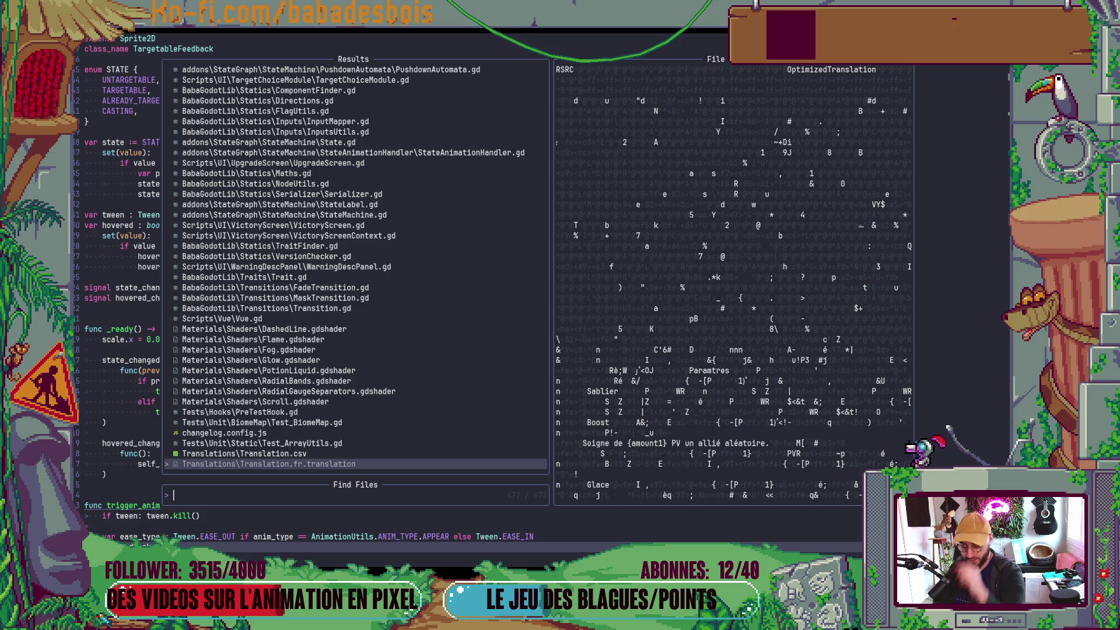
type("Elem")
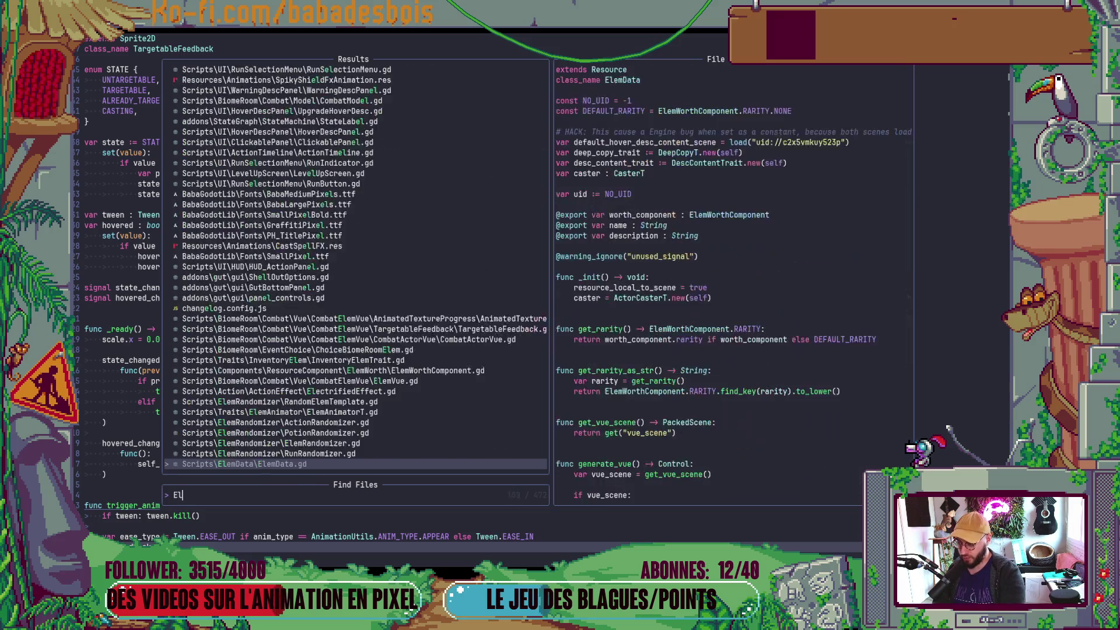
type("CVU")
key("BackSpace")
key("BackSpace")
key("BackSpace")
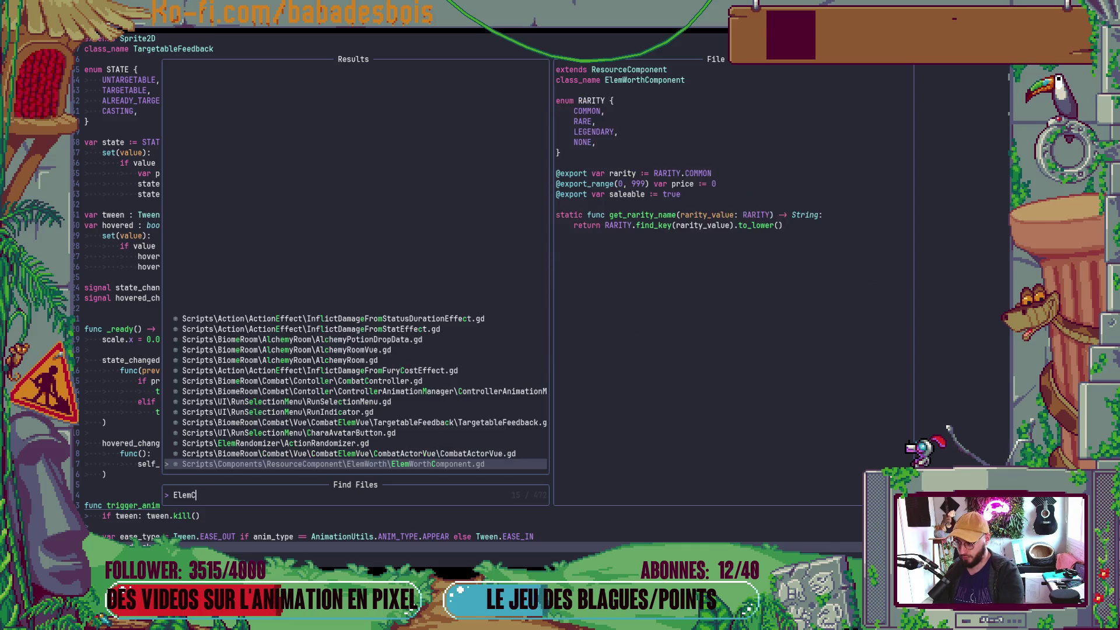
type("Vue")
key("Return")
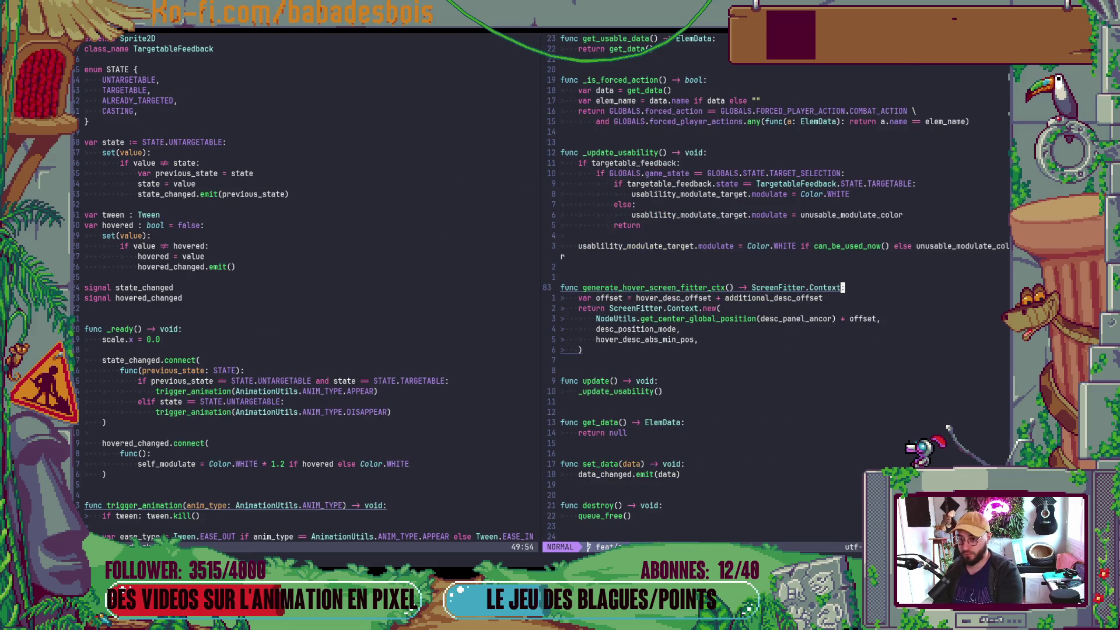
key("ctrl+u")
key("j")
key("j")
key("j")
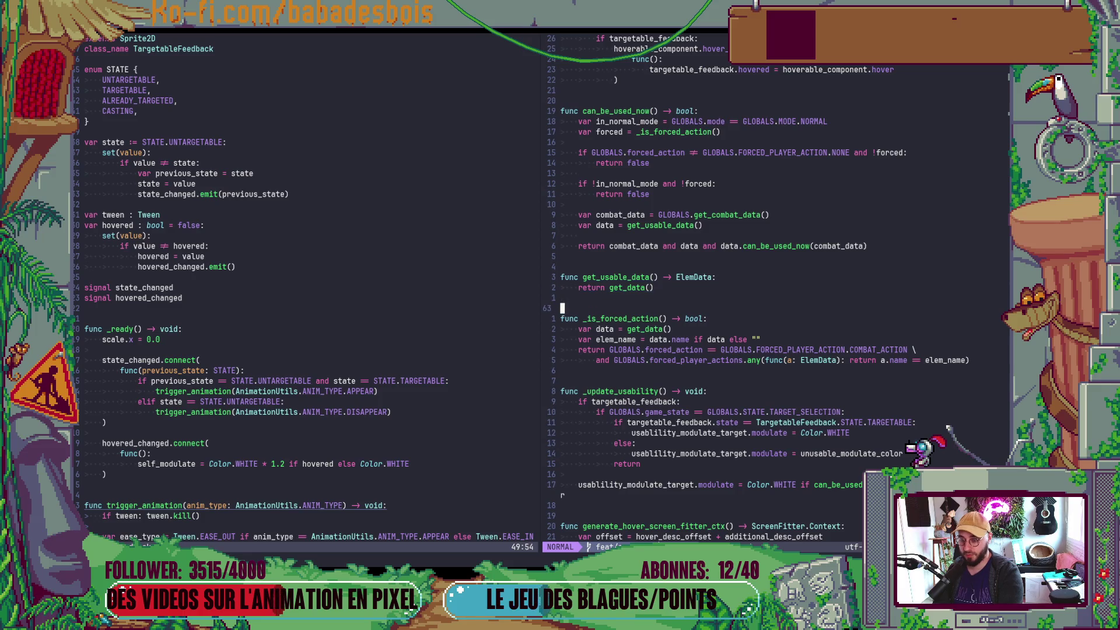
Replace the targetable-state comparison with the start of a 'shou' call
key("k")
key("k")
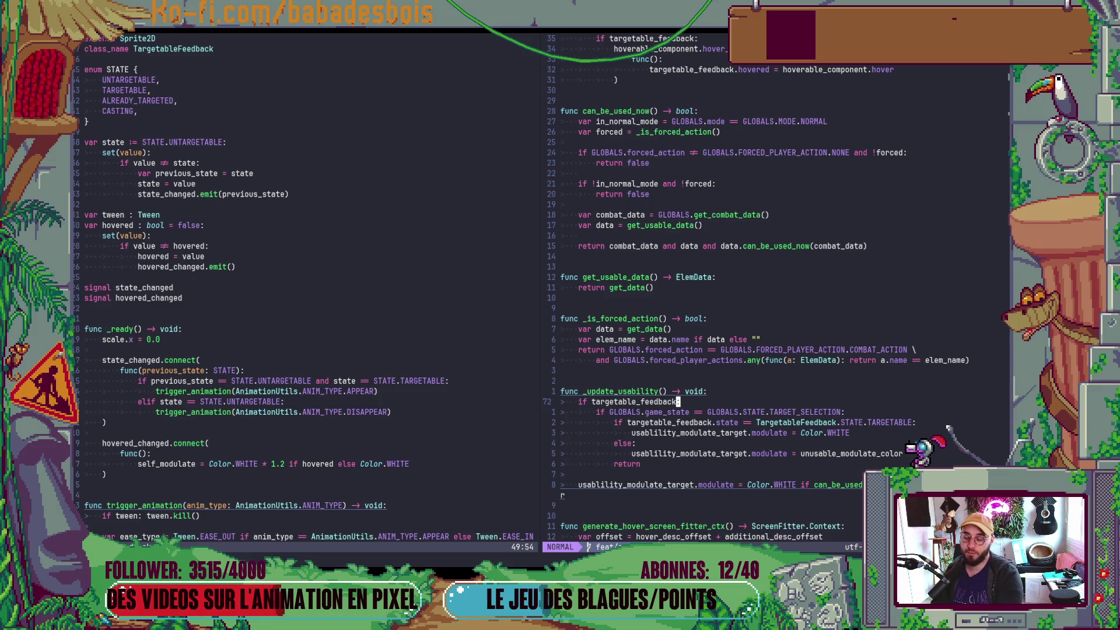
key("j")
key("j")
key("k")
key("k")
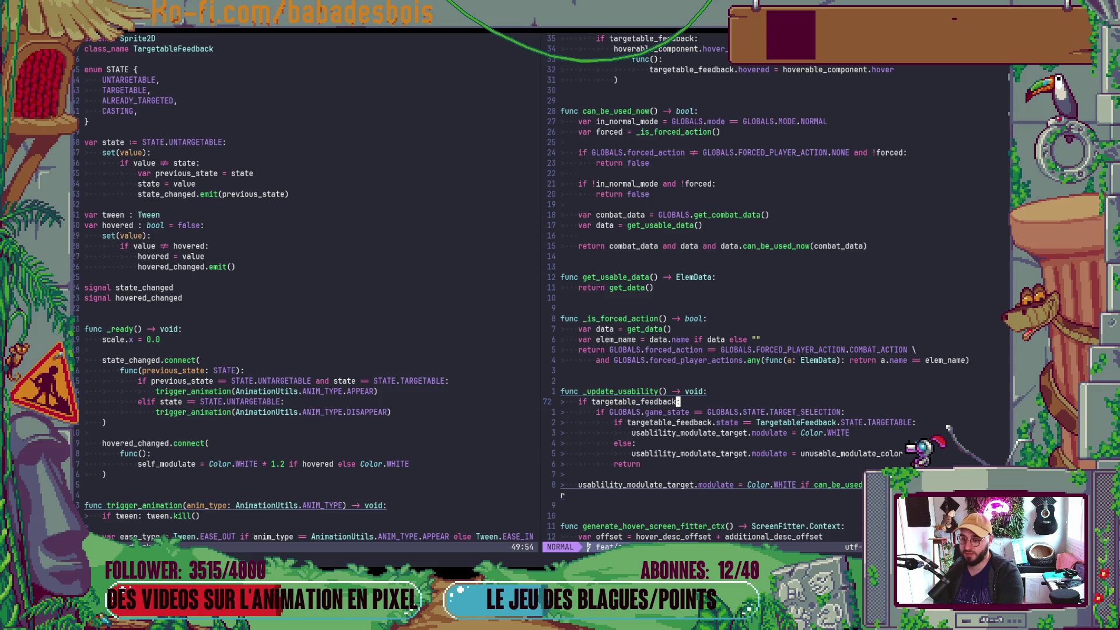
key("j")
key("j")
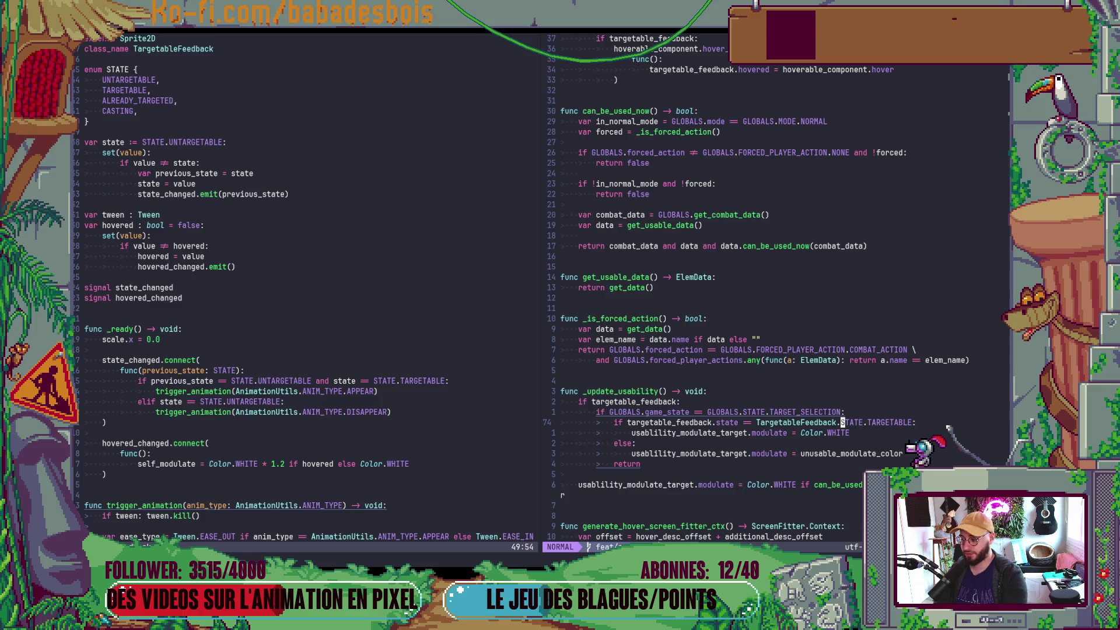
key("j")
key("j")
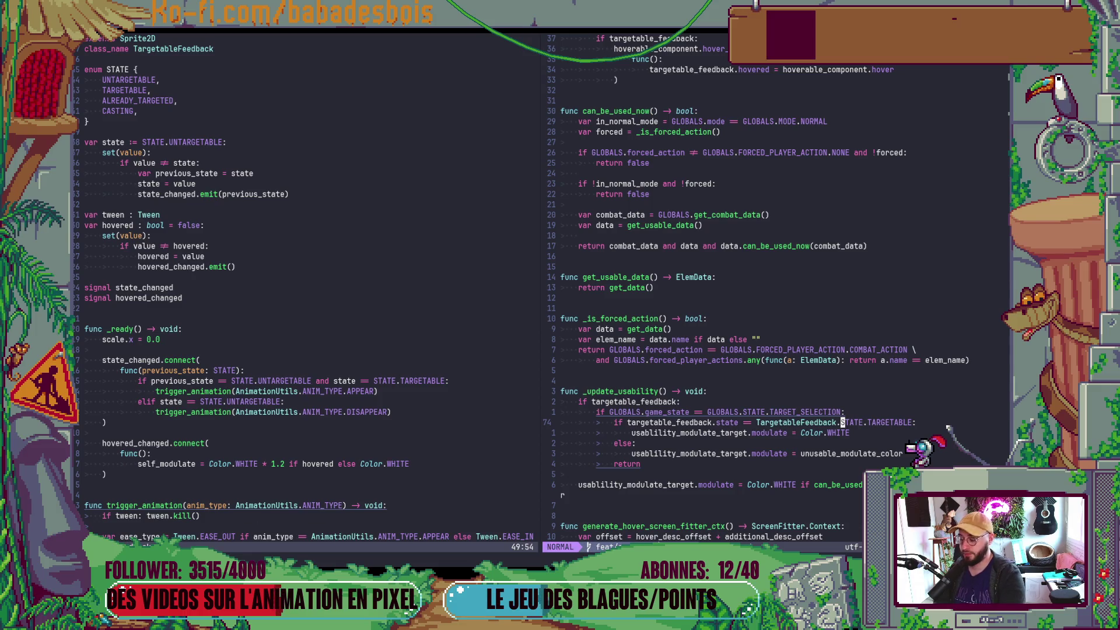
key("k")
key("k")
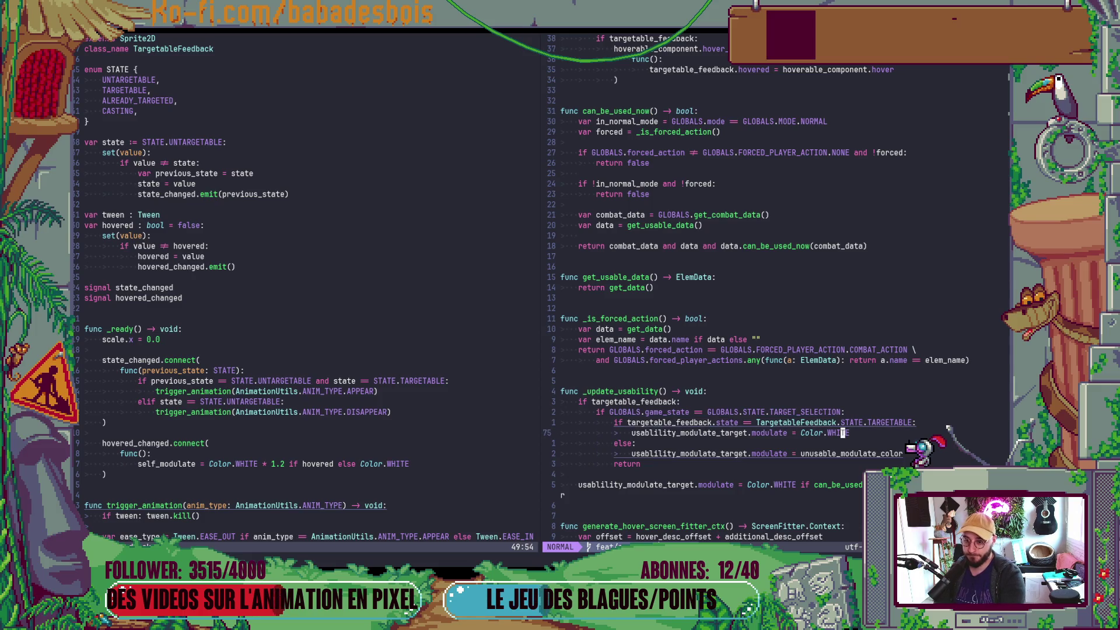
key("k")
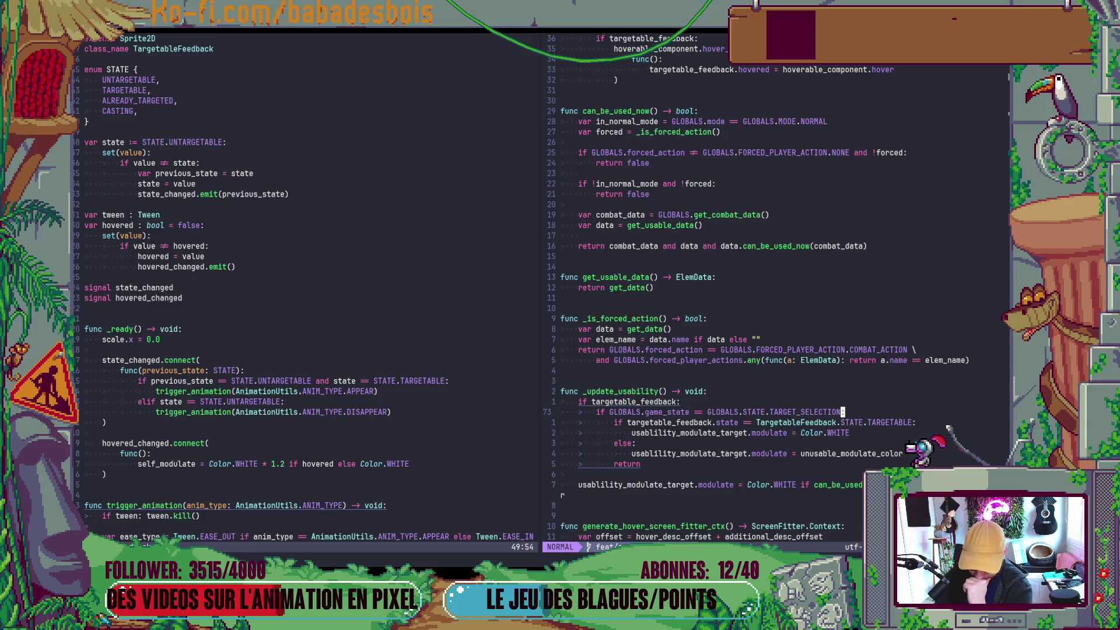
key("j")
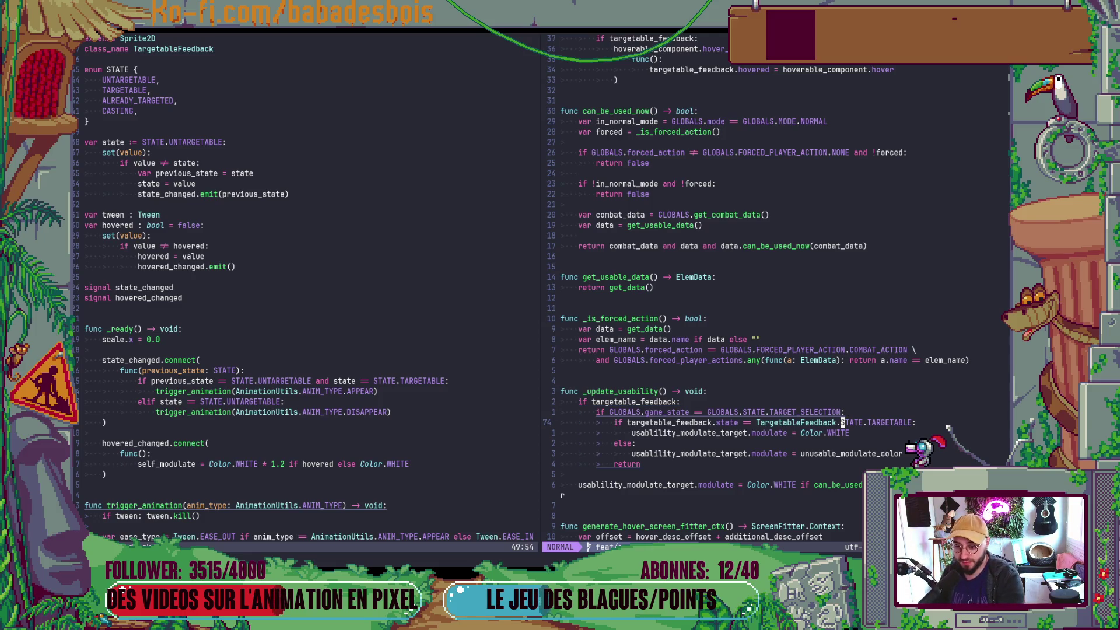
key("B")
key("b")
key("b")
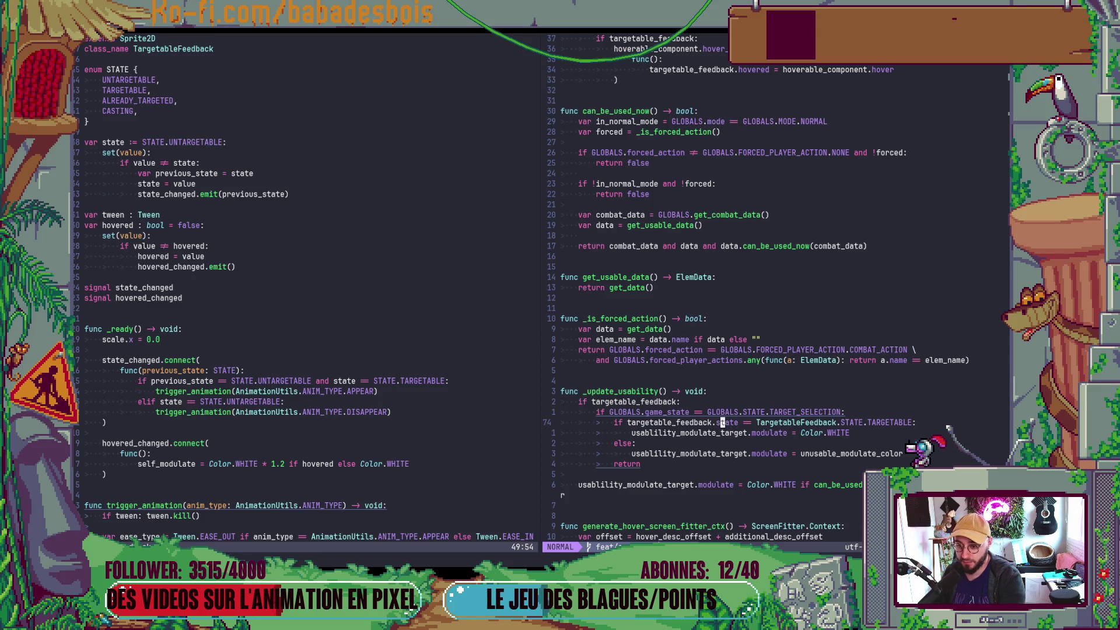
type("Csh")
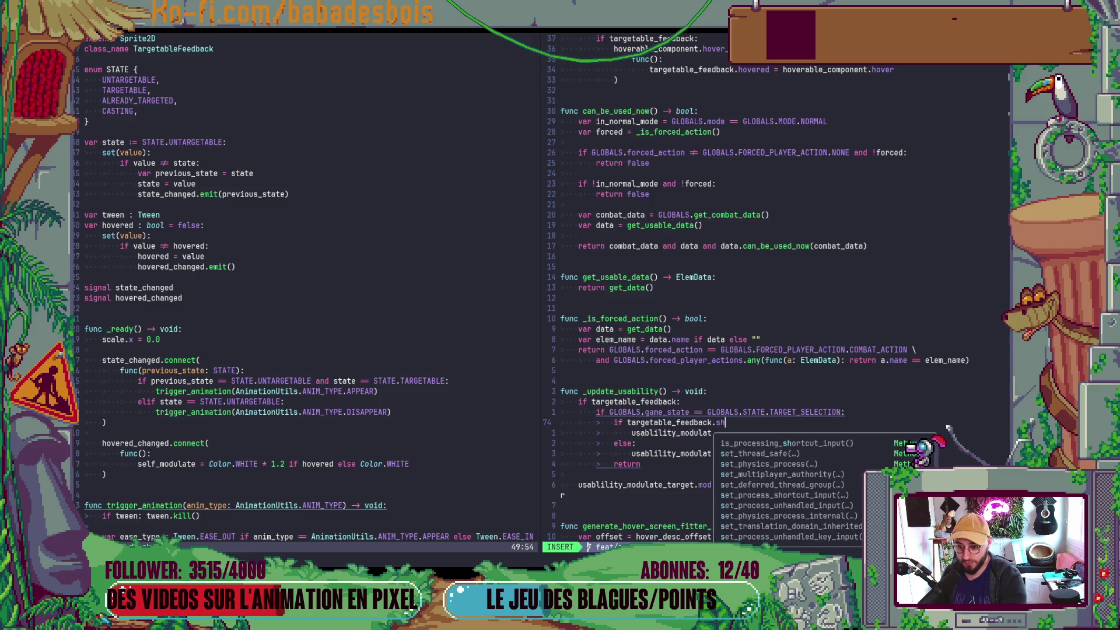
type("ou")
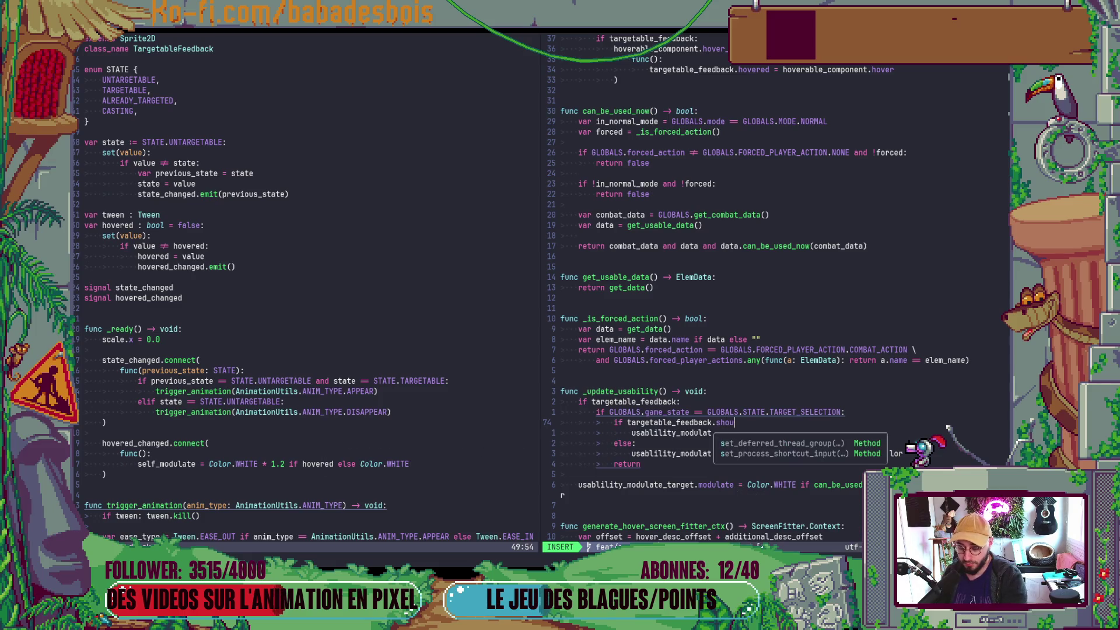
key("Escape")
Search the project files for 'targetable'
key("space")
key("f")
key("f")
type("target")
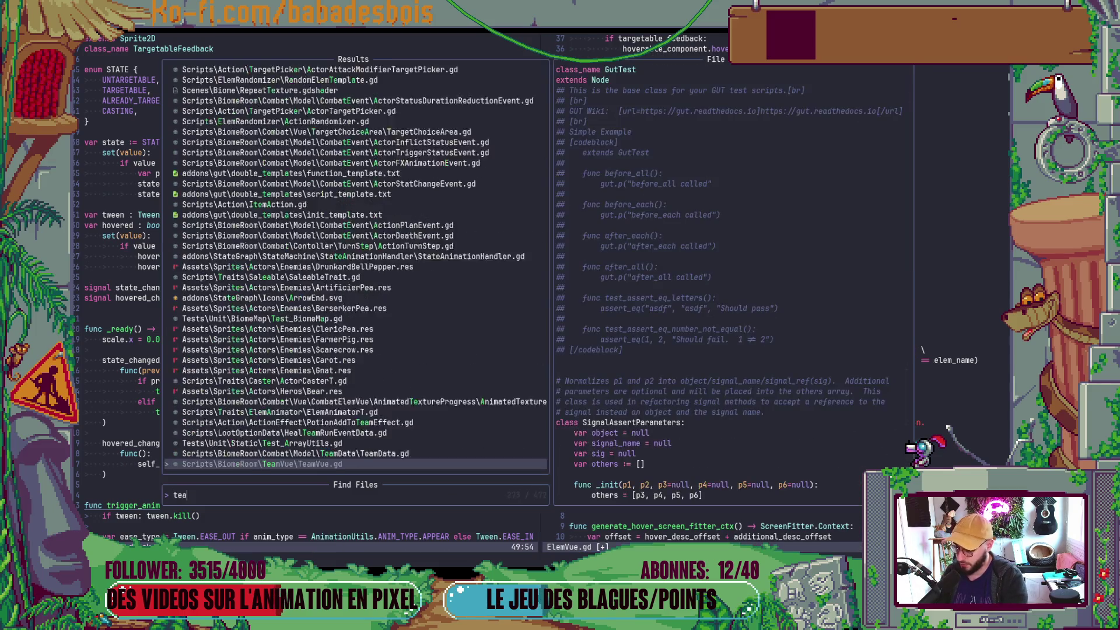
type("able")
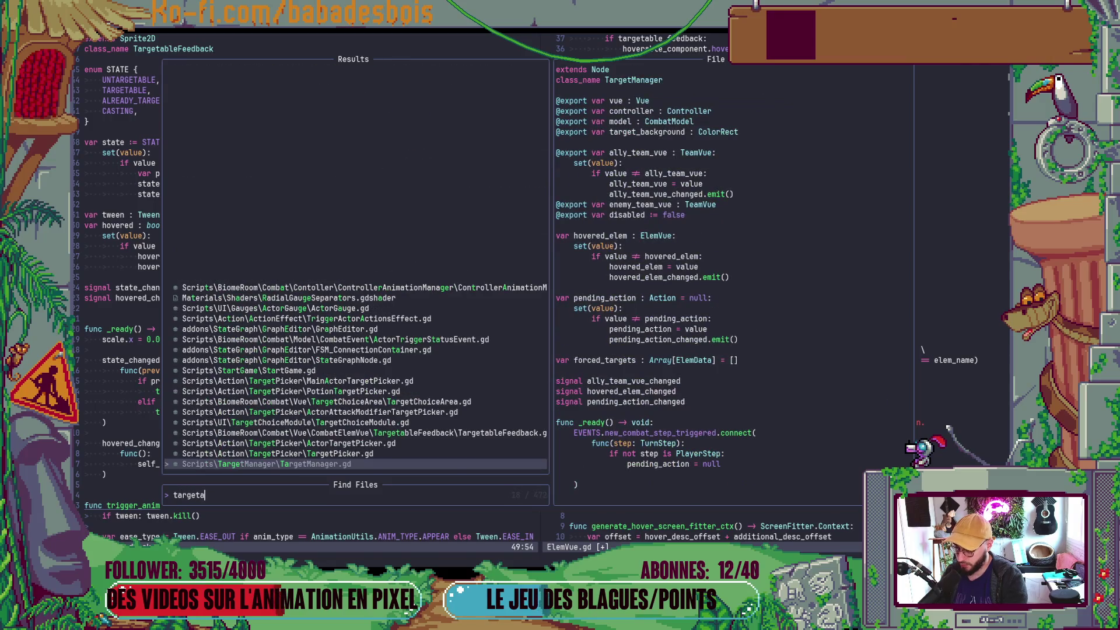
Check the should_be_grayed_out function at the end of TargetableFeedback.gd
key("Return")
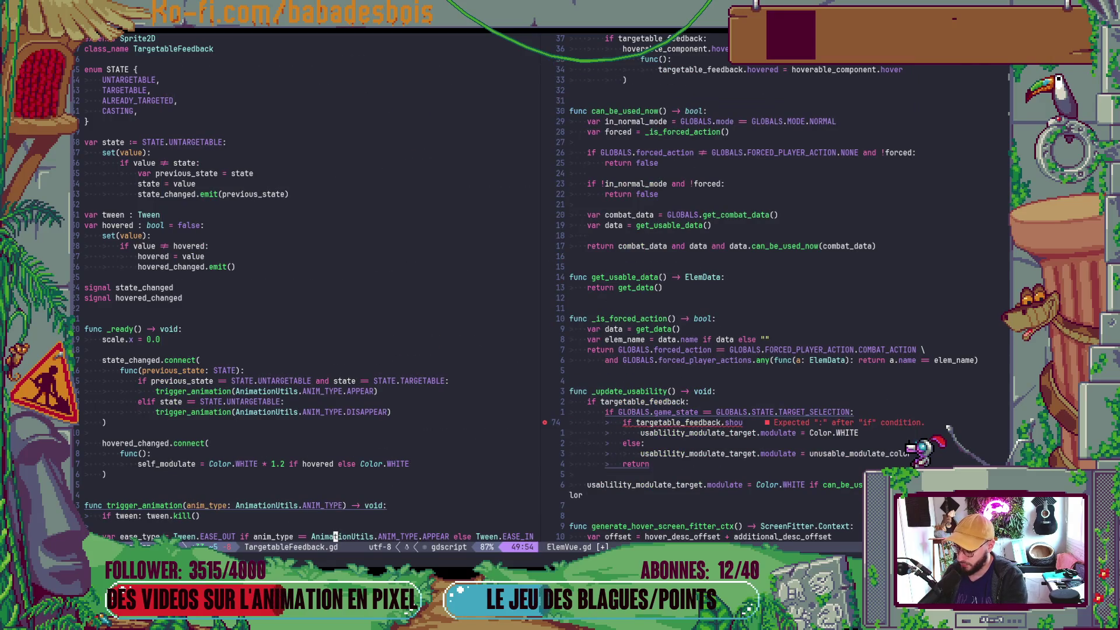
key("G")
key("k")
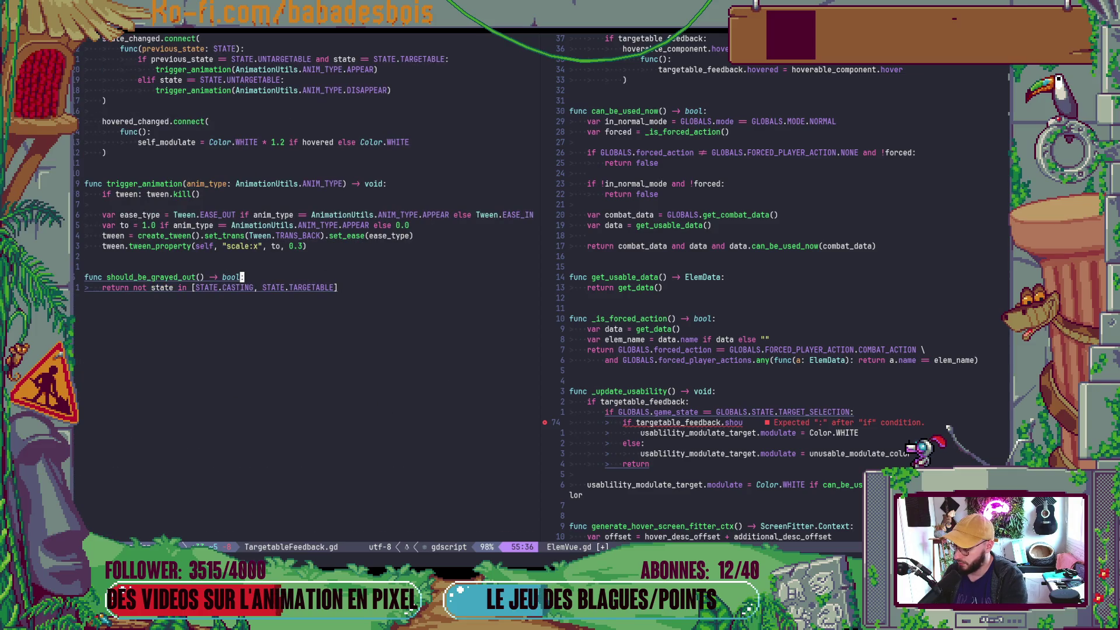
key("b")
key("b")
key("b")
key("b")
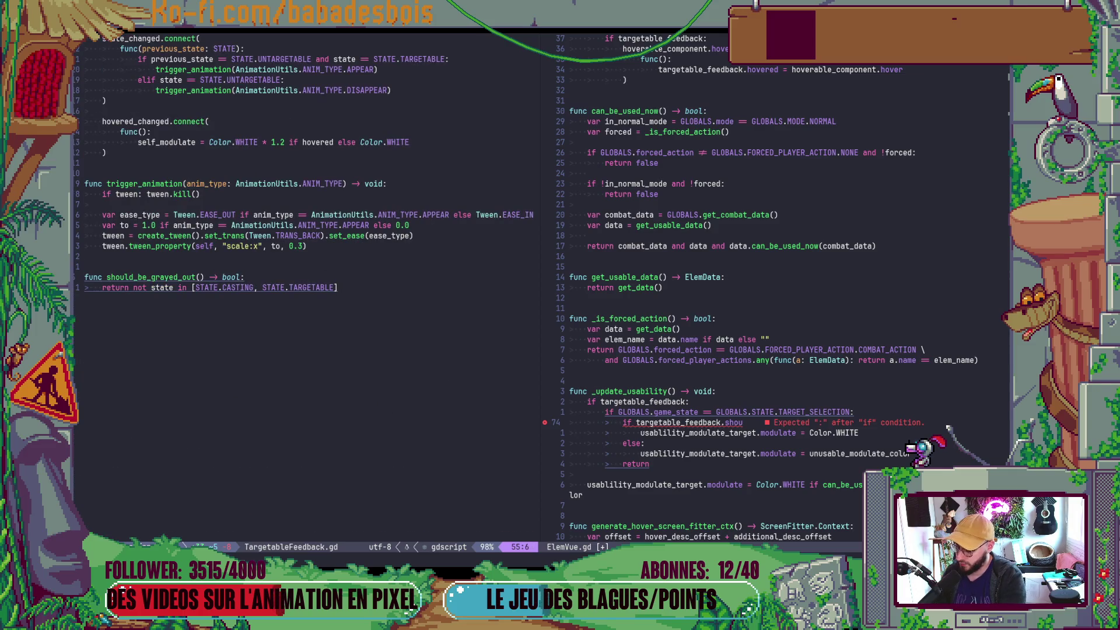
Complete the ElemVue.gd condition as should_be_grayed_out()
key("ctrl+l")
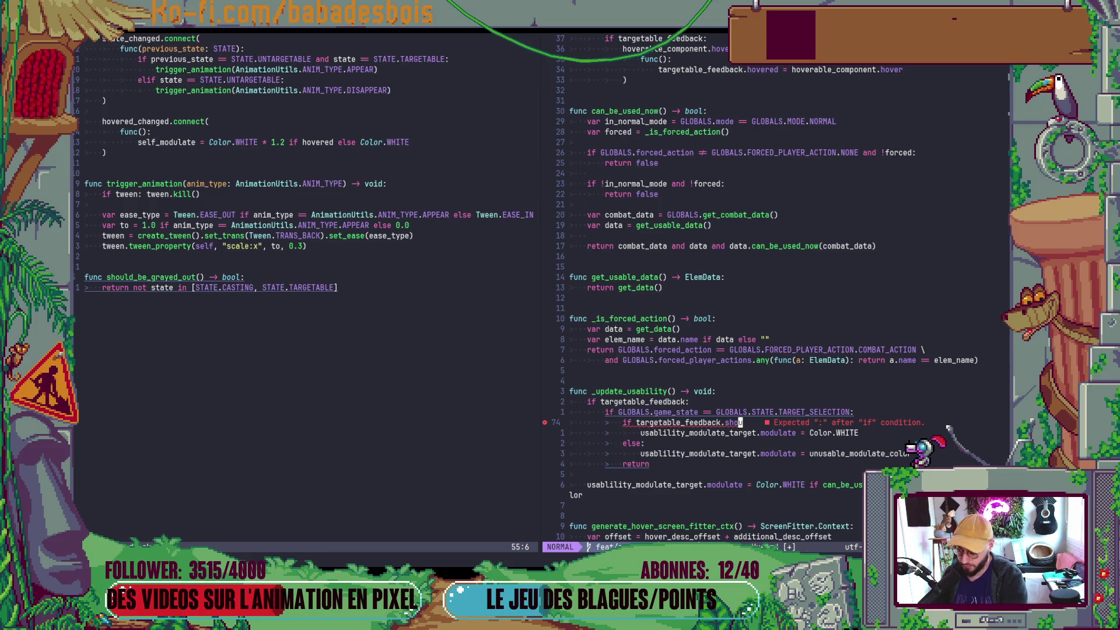
key("a")
key("Tab")
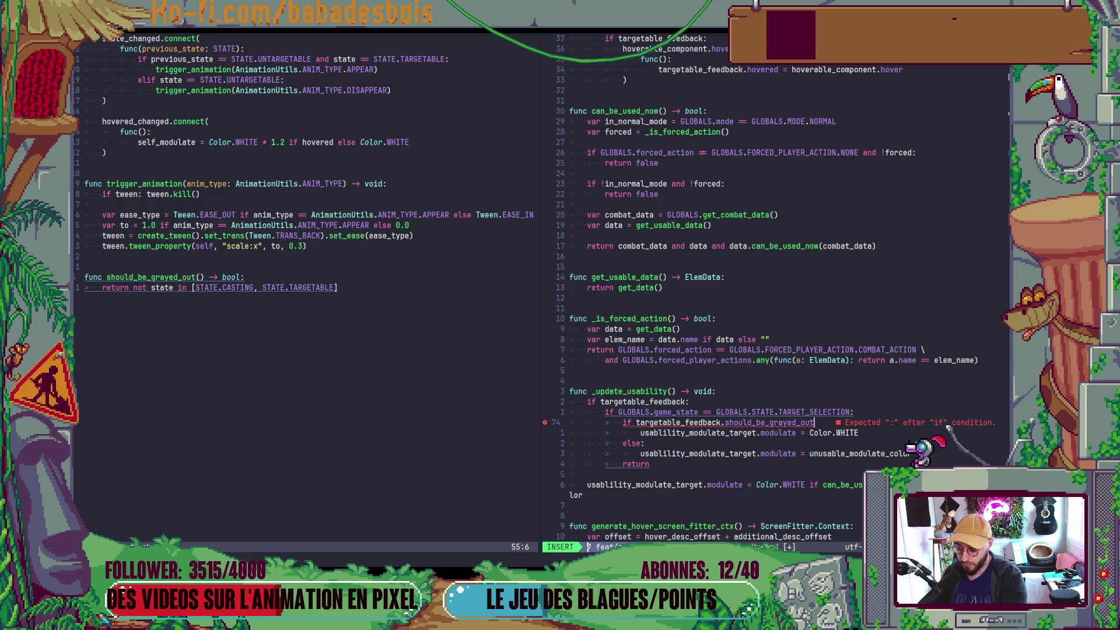
type("()")
key("Escape")
Put unusable_modulate_color under the if and Color.WHITE under else, add the colon, and save
key("j")
key("d")
key("d")
key("p")
key("alt+k")
key("alt+k")
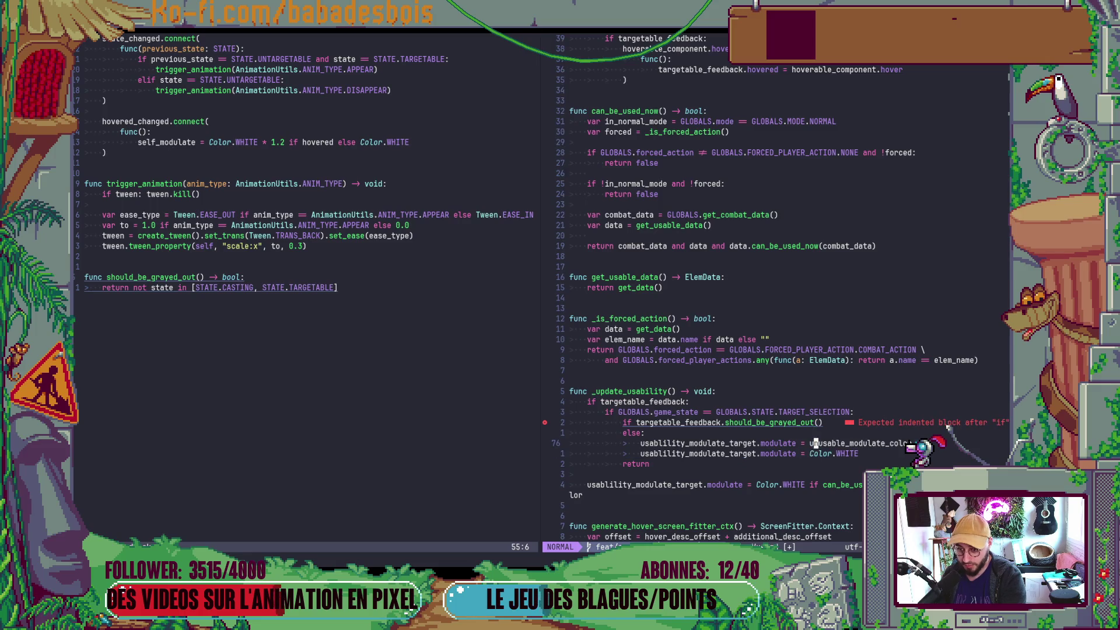
type(":w")
key("Return")
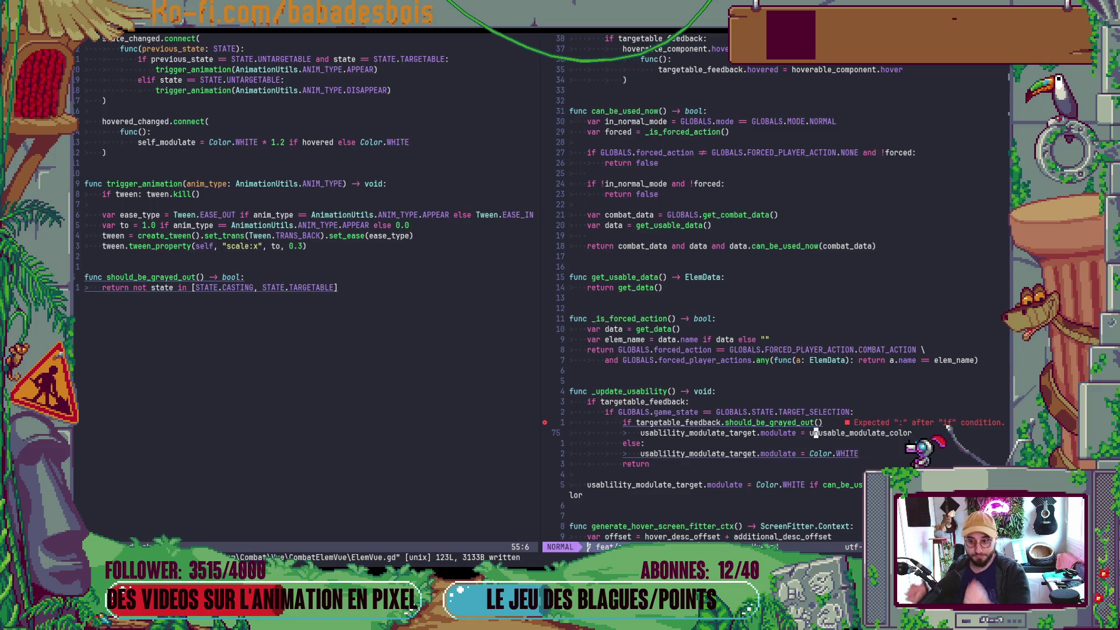
type("kA:")
key("Escape")
type(":w")
key("Return")
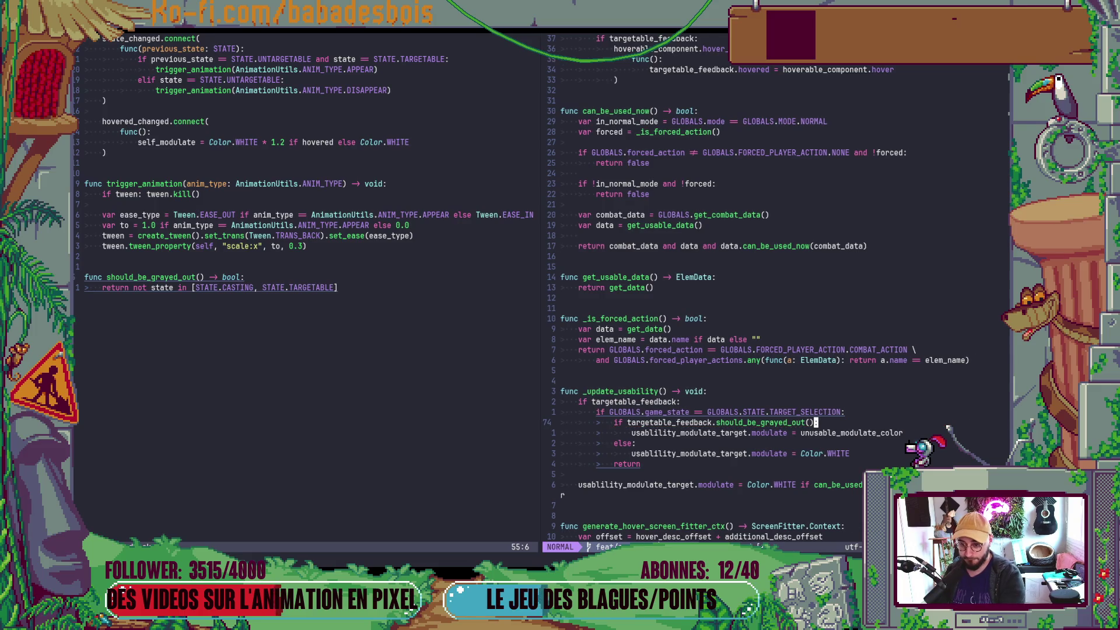
key("space")
key("f")
key("f")
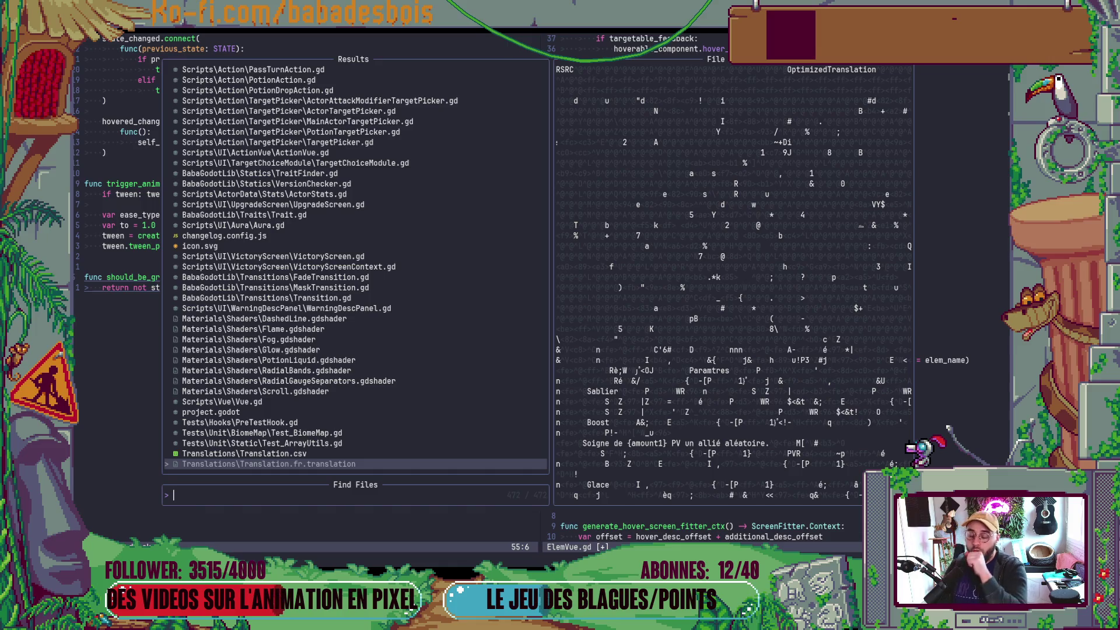
Open CombatActorVue.gd and replace its condition line with the should_be_grayed_out() check
type("Actor")
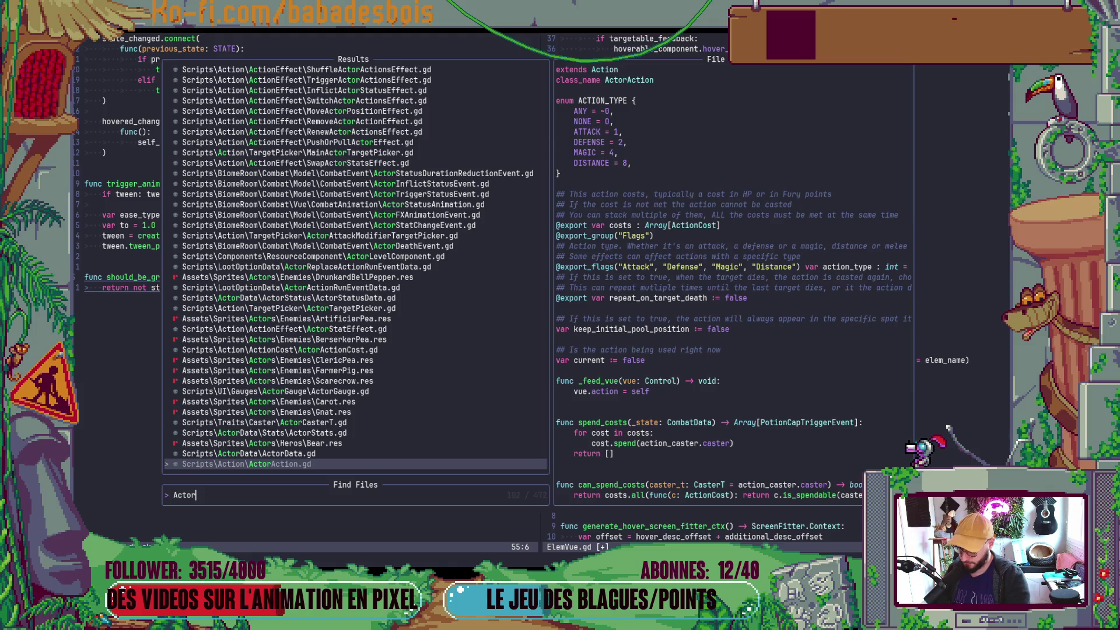
type("Vue")
key("Return")
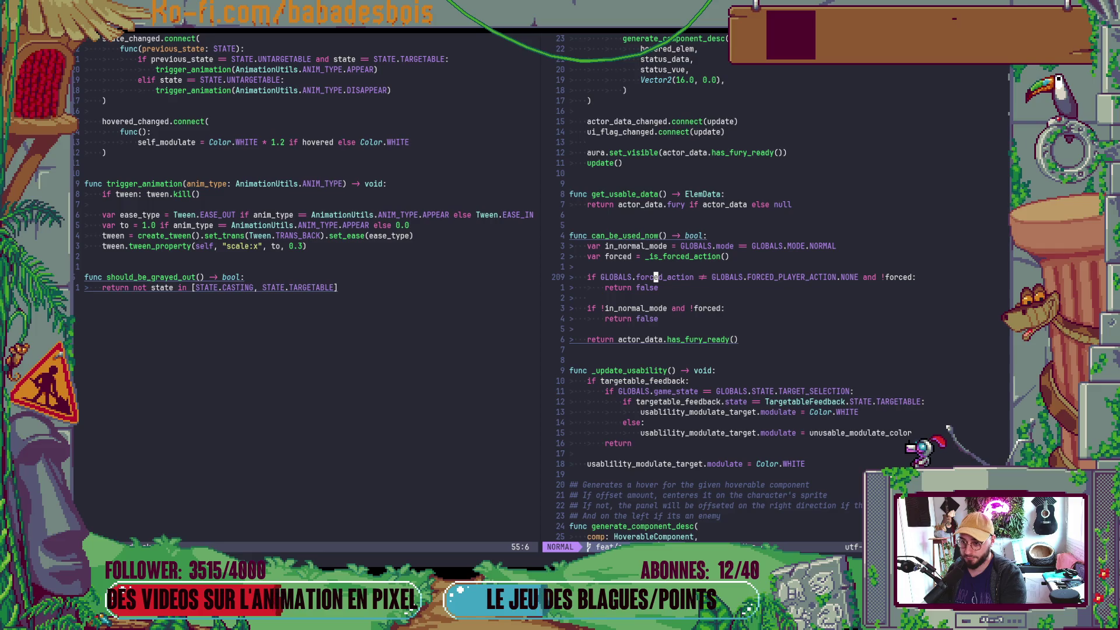
key("j")
key("j")
key("j")
key("shift+v")
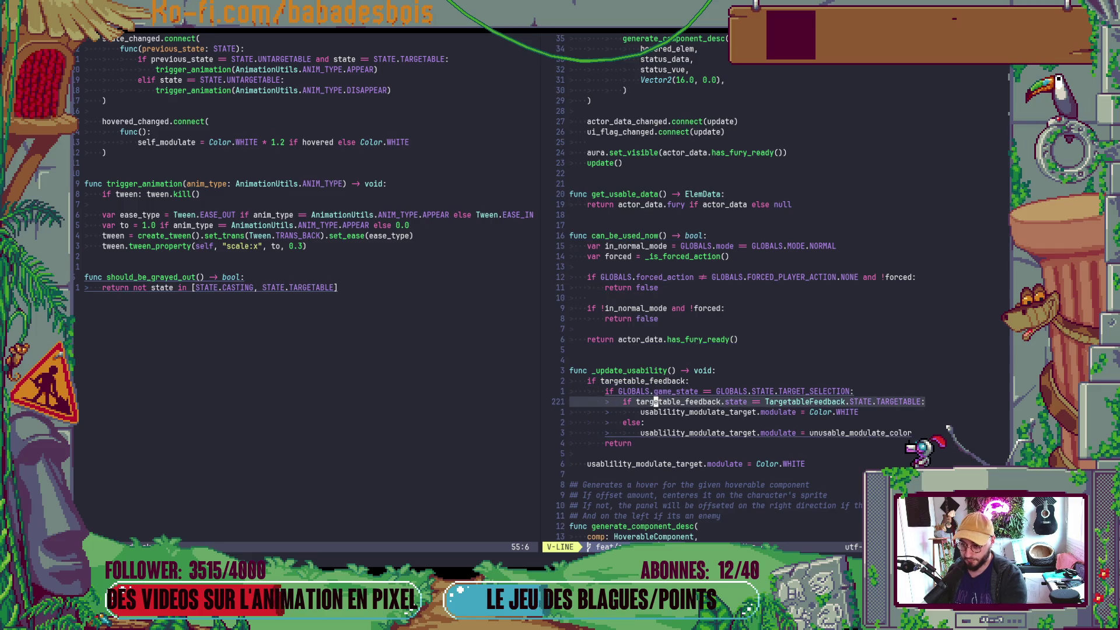
key("p")
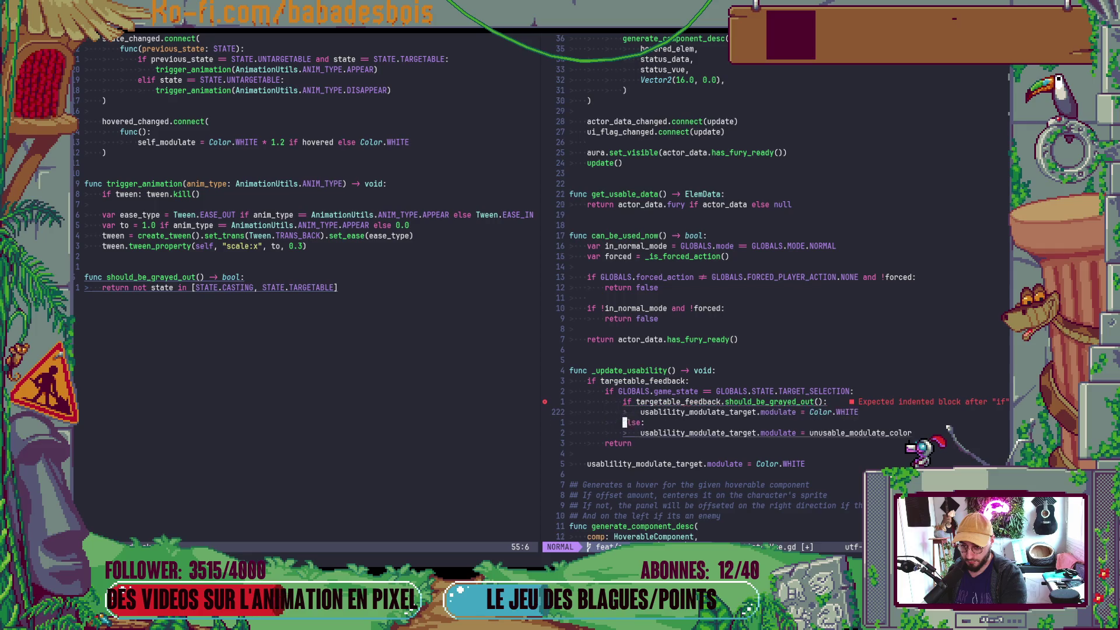
Put unusable_modulate_color under the if, Color.WHITE under else, and save
key("d")
key("d")
key("p")
key("d")
key("d")
key("p")
key("k")
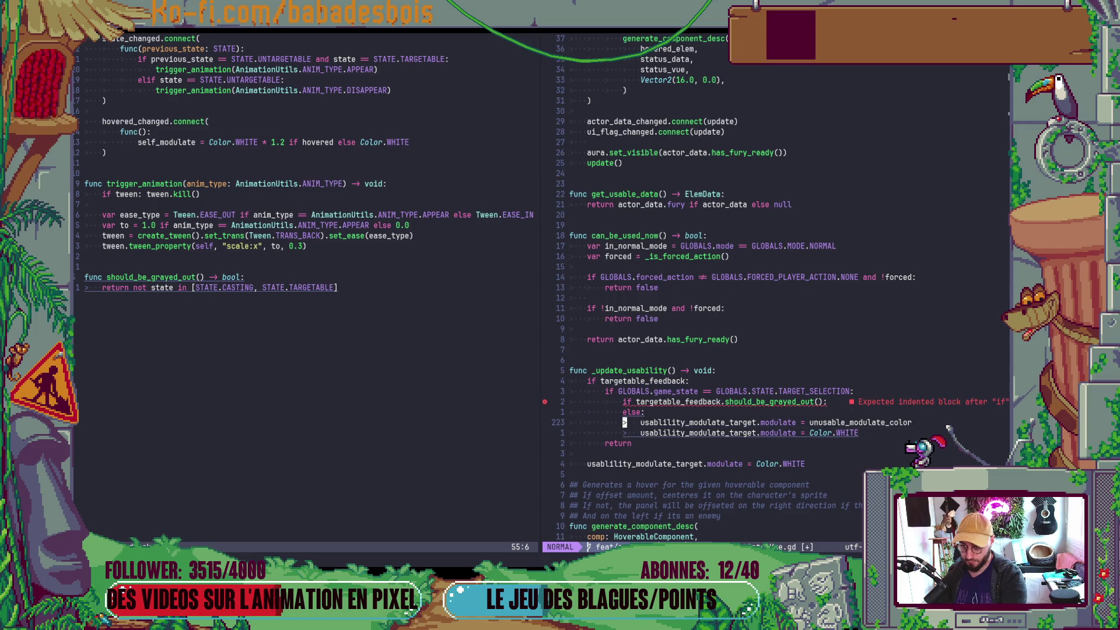
key("d")
key("d")
type("kP:w")
key("Return")
key("ctrl+w")
key("h")
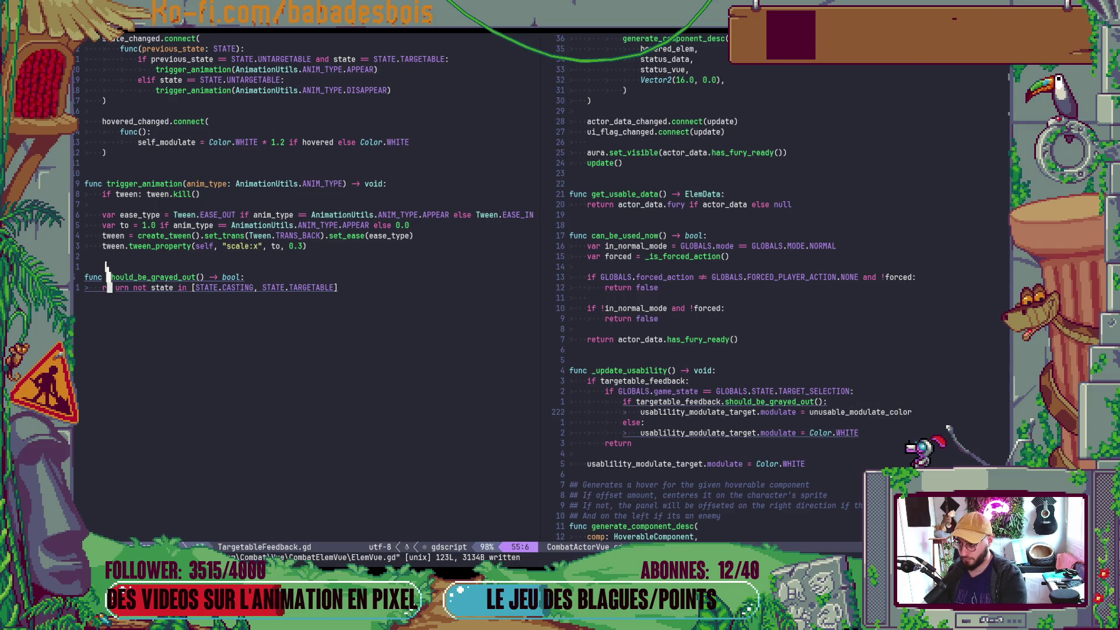
key("space")
Open PotionVue.gd from the project file search
type("fElemV")
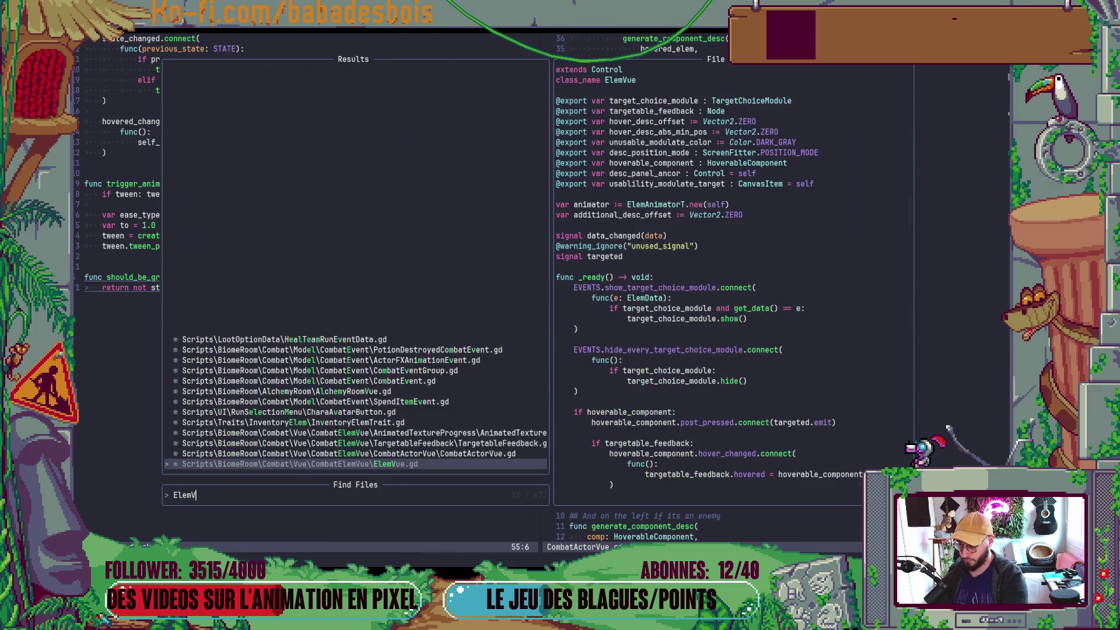
key("BackSpace")
key("BackSpace")
key("BackSpace")
type("P")
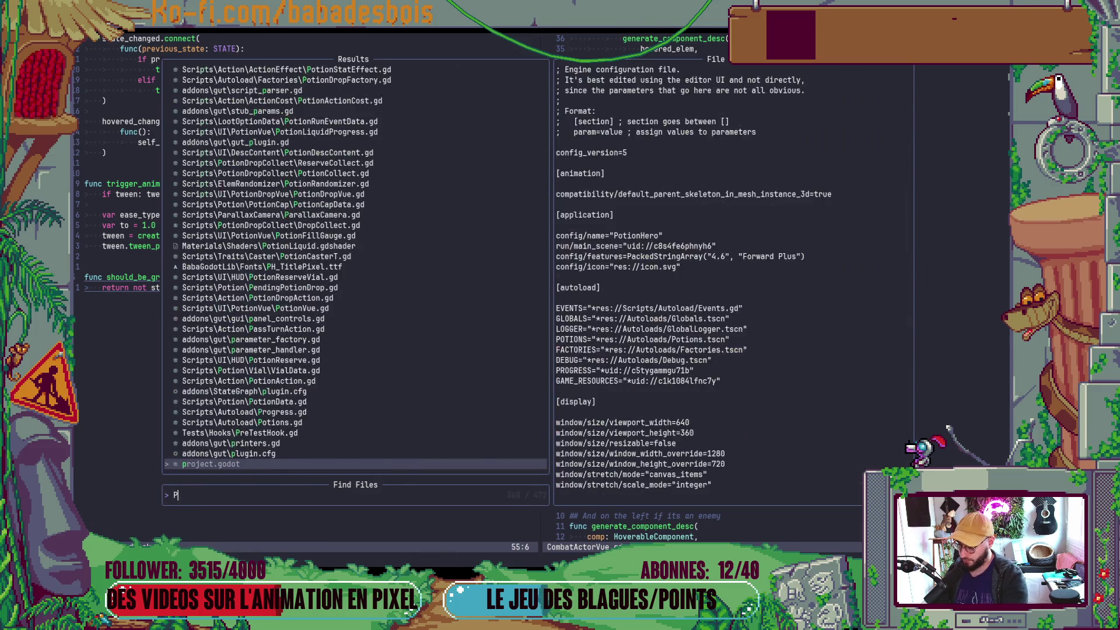
type("otionVb")
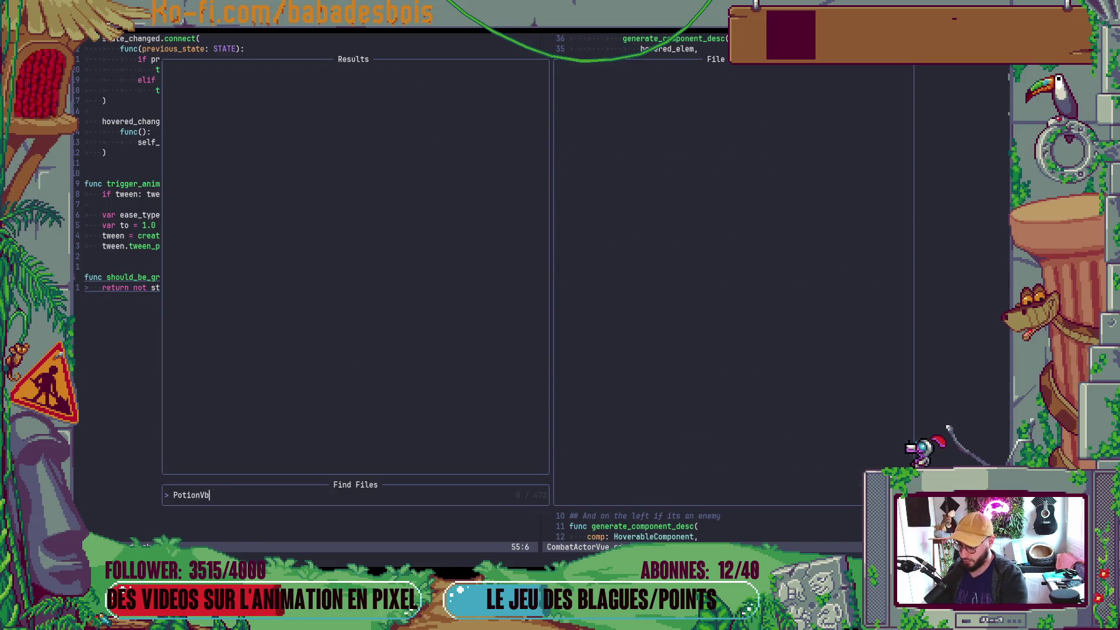
key("BackSpace")
key("Return")
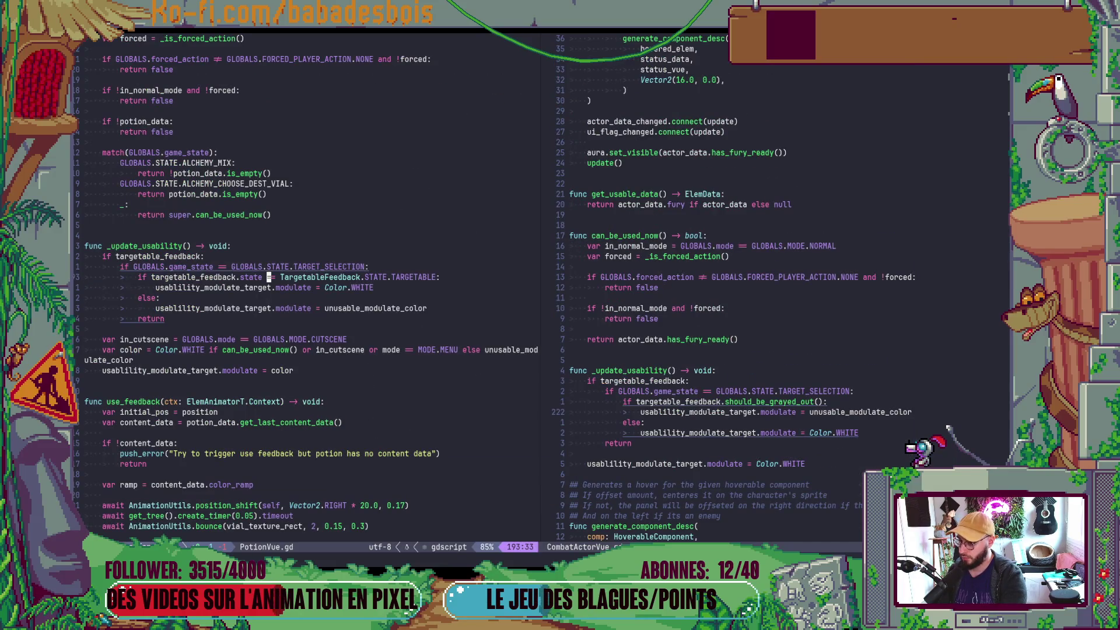
Paste the should_be_grayed_out() condition, move the unusable colour line under the if, and save
key("p")
key("alt+k")
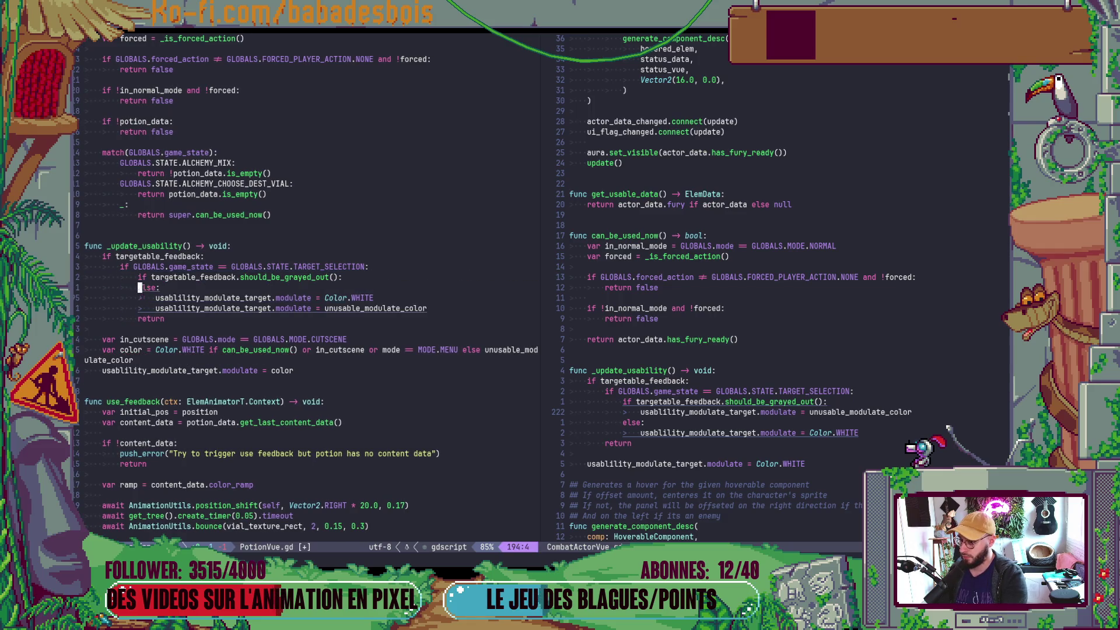
key("j")
key("j")
key("alt+k")
key("alt+k")
type(":w")
key("Return")
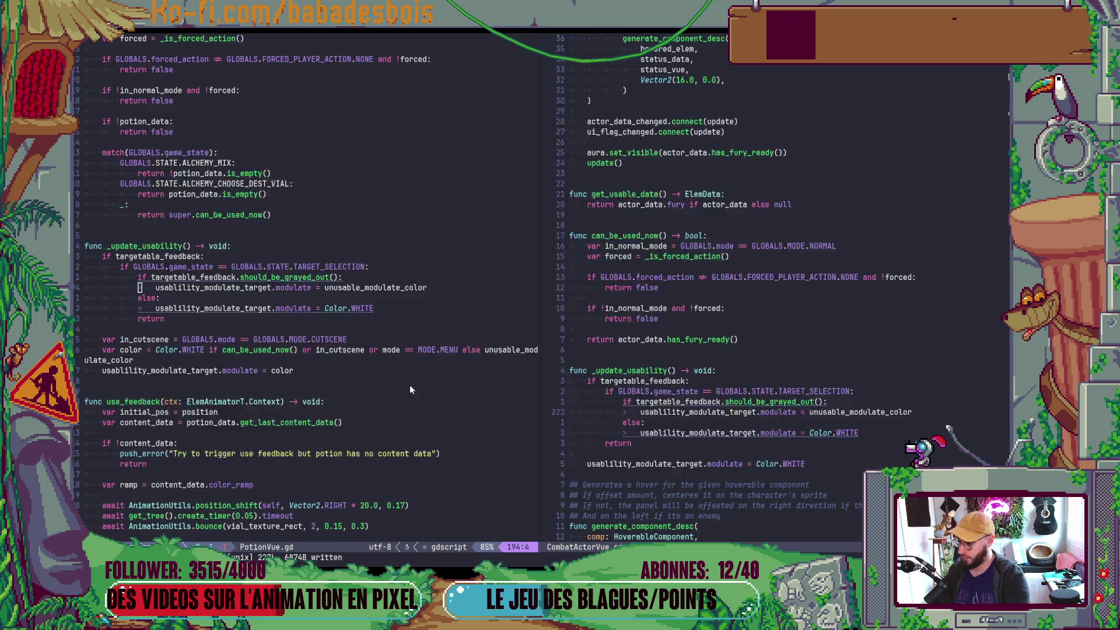
key("alt+Tab")
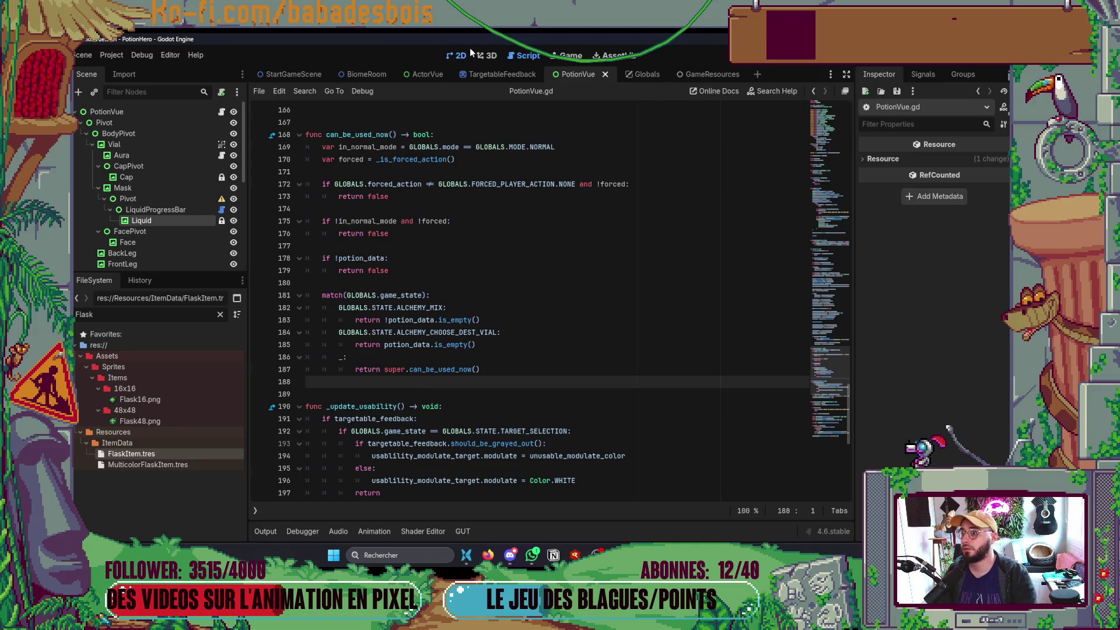
Run the game with Chevalier Grizlours on Réveil de l'ours and enter the combat room
key("F5")
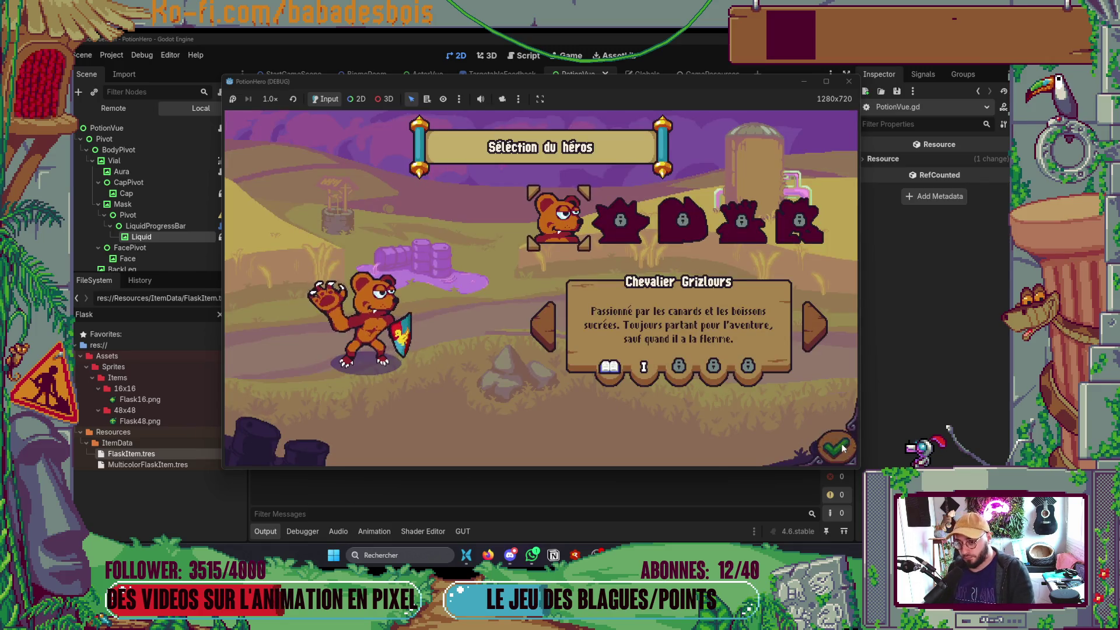
left_click(841, 448)
left_click(639, 237)
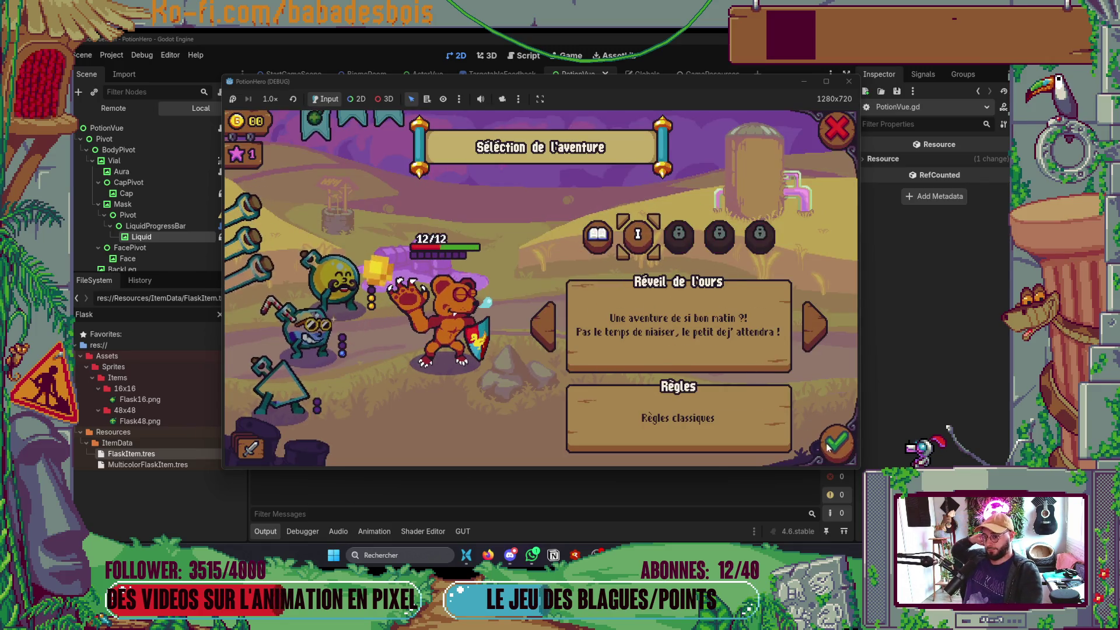
left_click(831, 445)
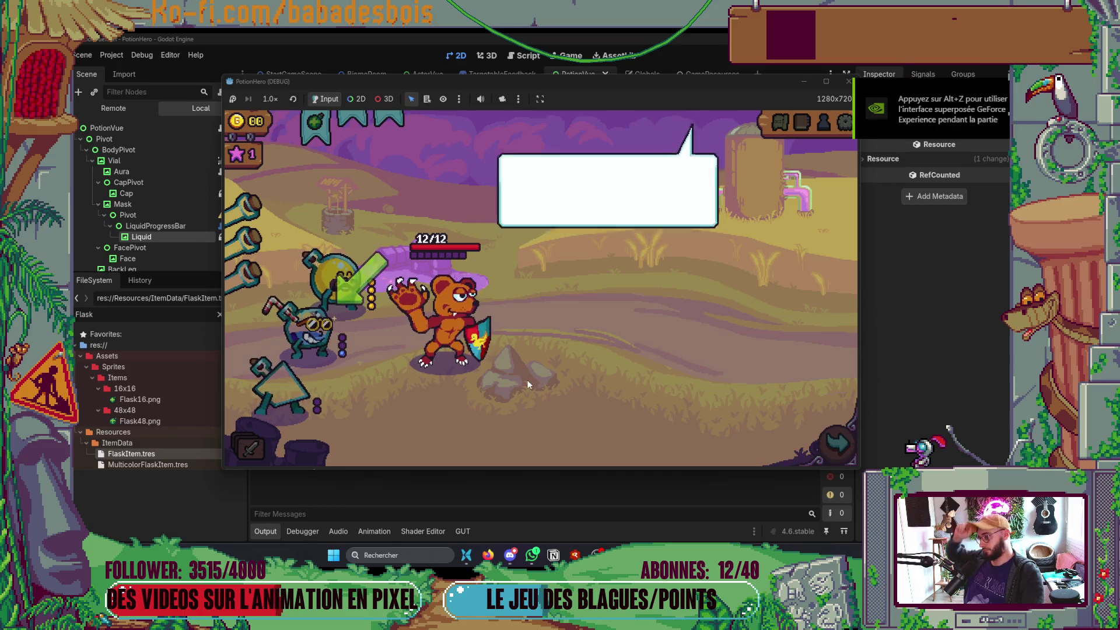
left_click(839, 439)
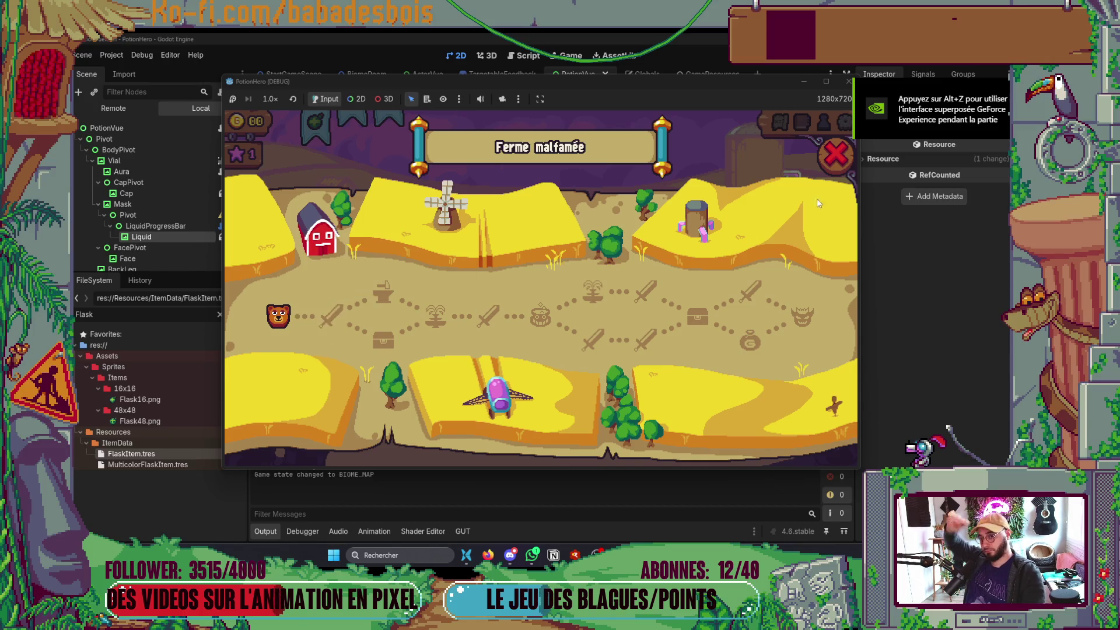
left_click(342, 316)
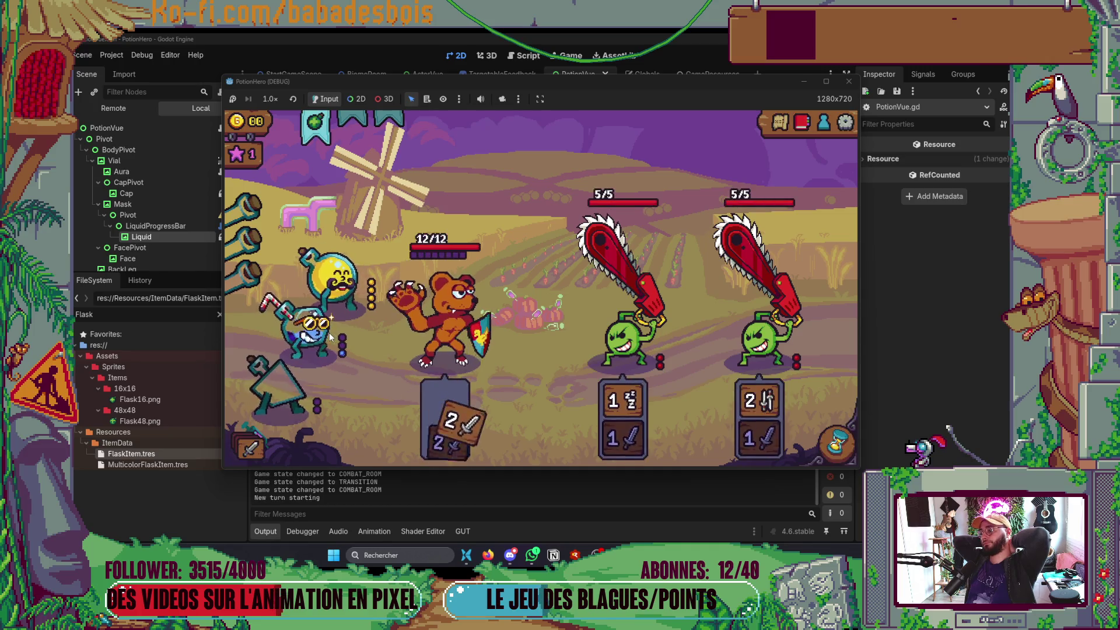
Repeatedly enter target selection with Flacon paille M to check the dimming, then quit the game
left_click(312, 341)
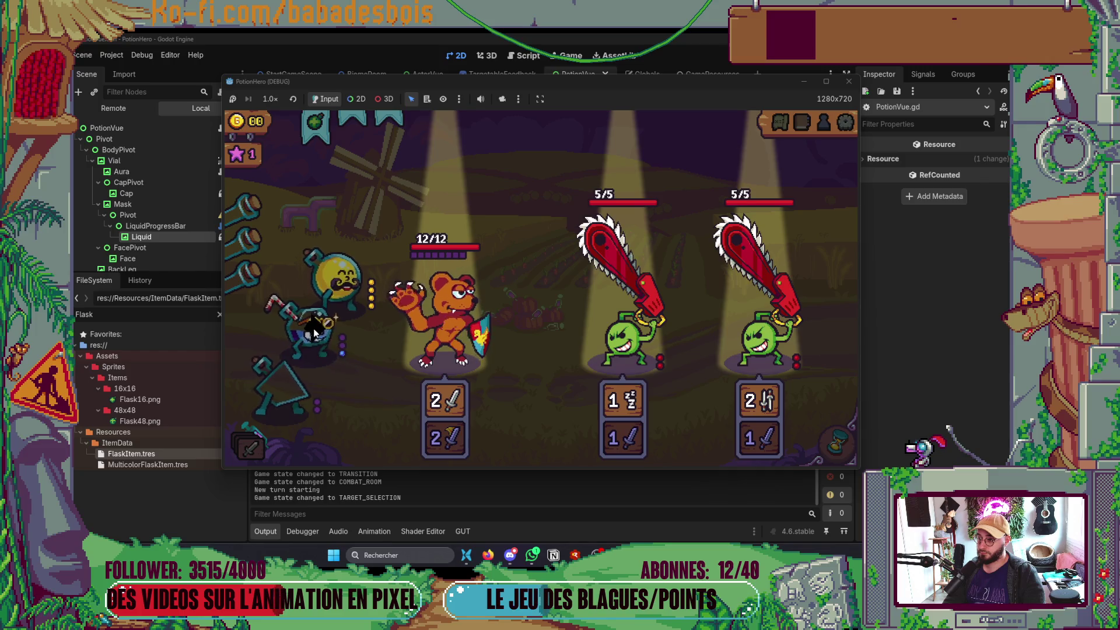
left_click(313, 332)
left_click(302, 320)
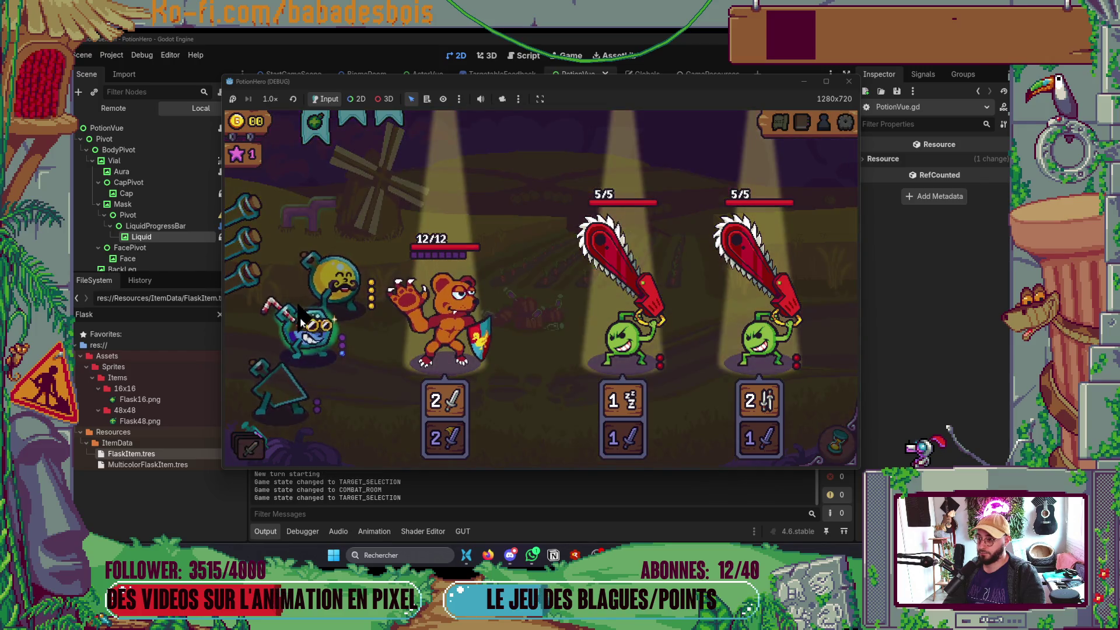
left_click(299, 309)
left_click(291, 330)
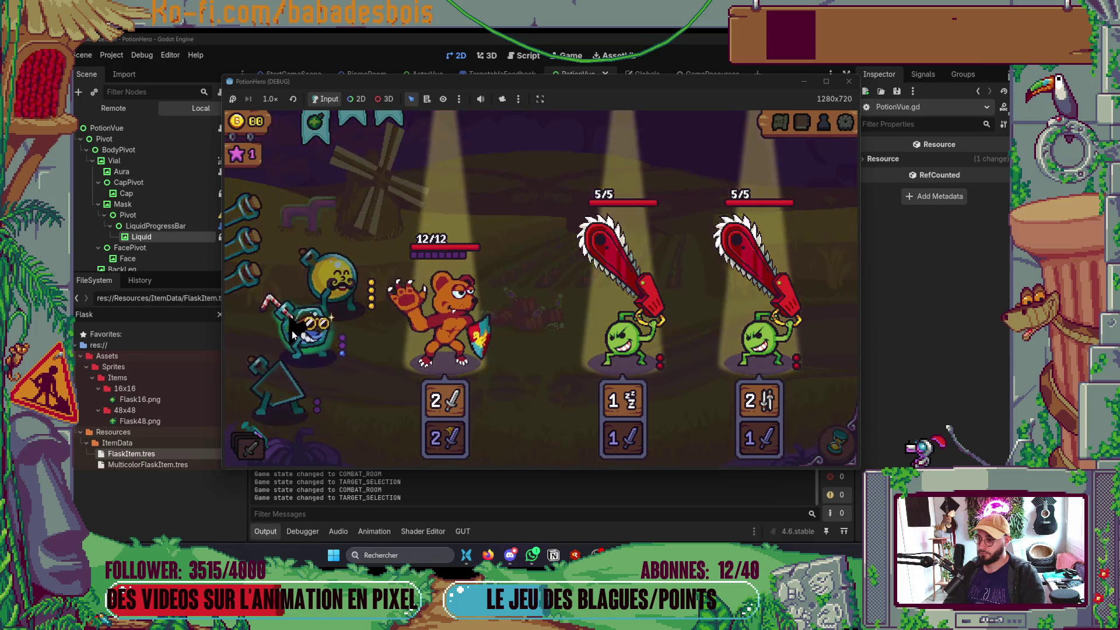
left_click(294, 334)
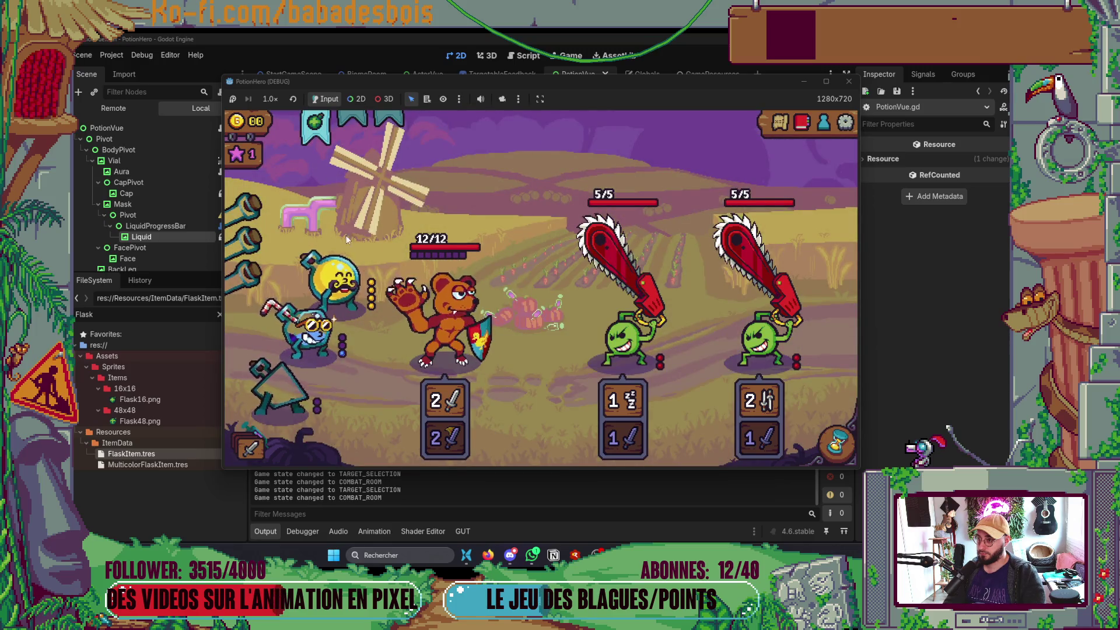
left_click(304, 324)
left_click(311, 320)
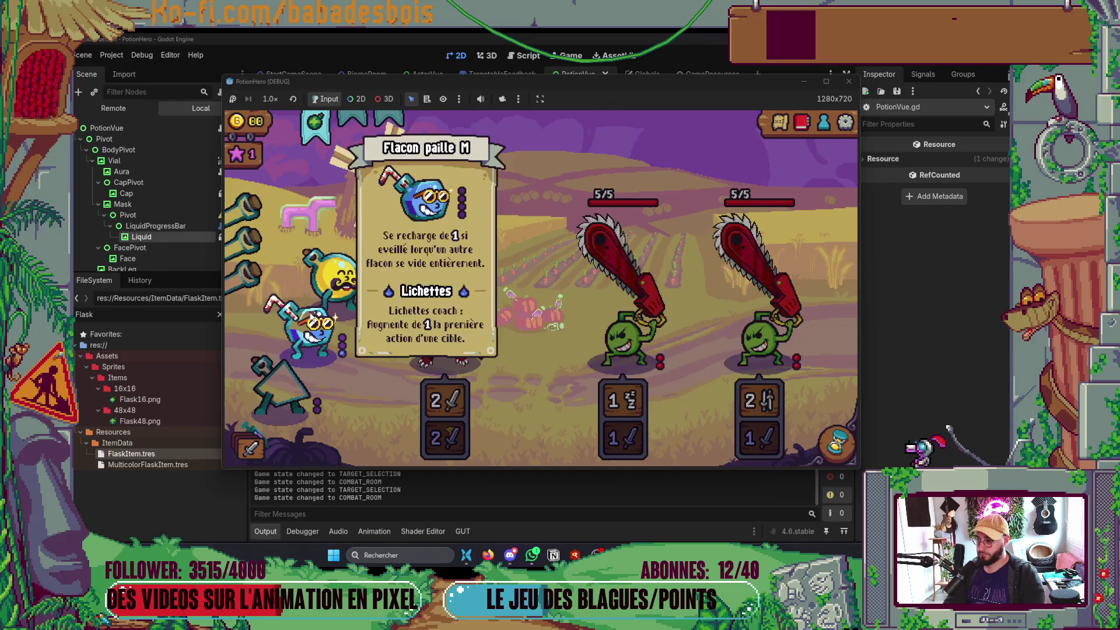
left_click(312, 320)
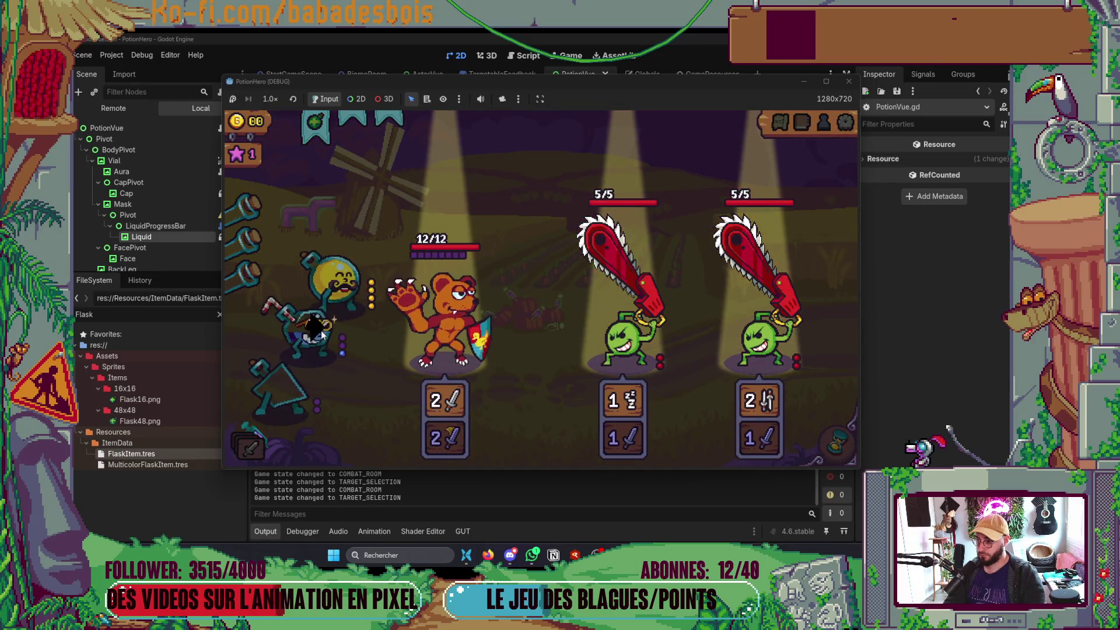
key("alt+F4")
key("alt+Tab")
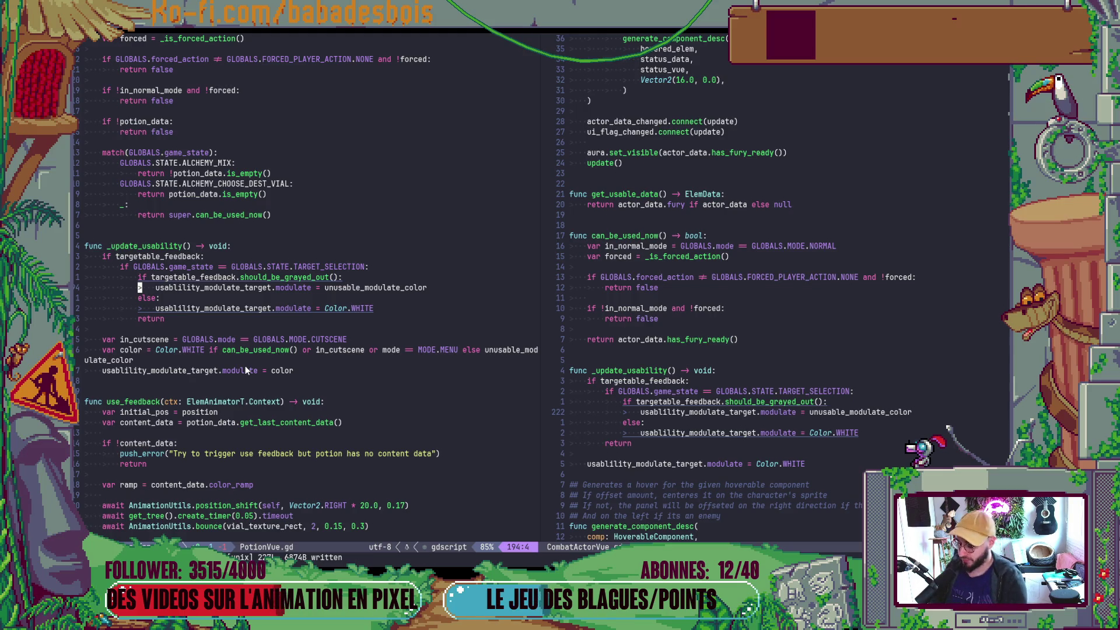
Open TargetManager.gd from the project file finder
key("space")
key("f")
key("f")
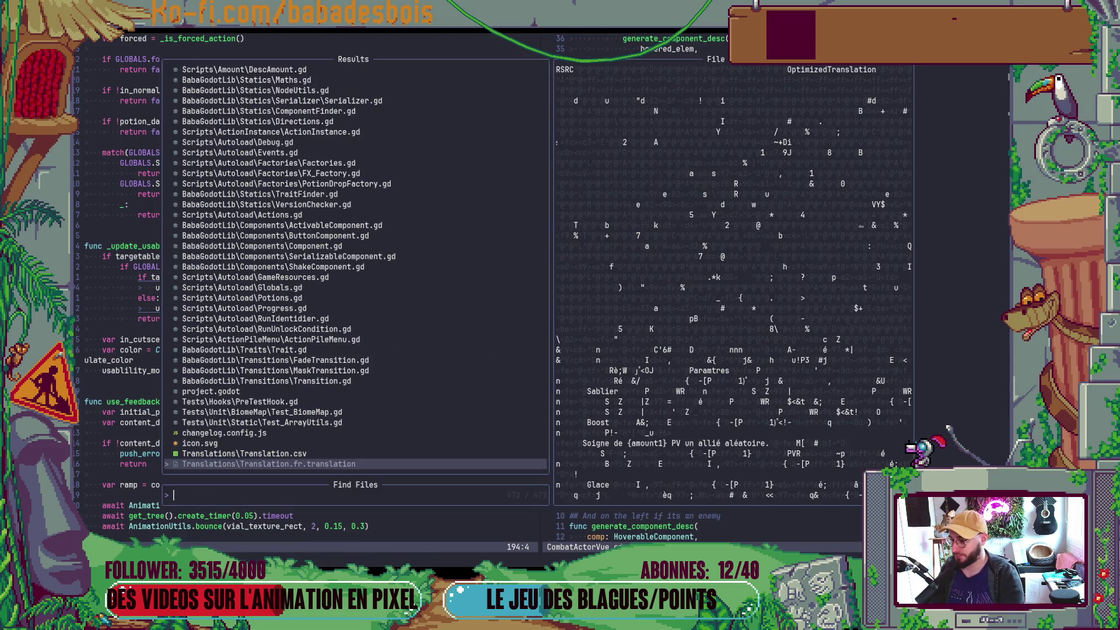
type("TargetMan")
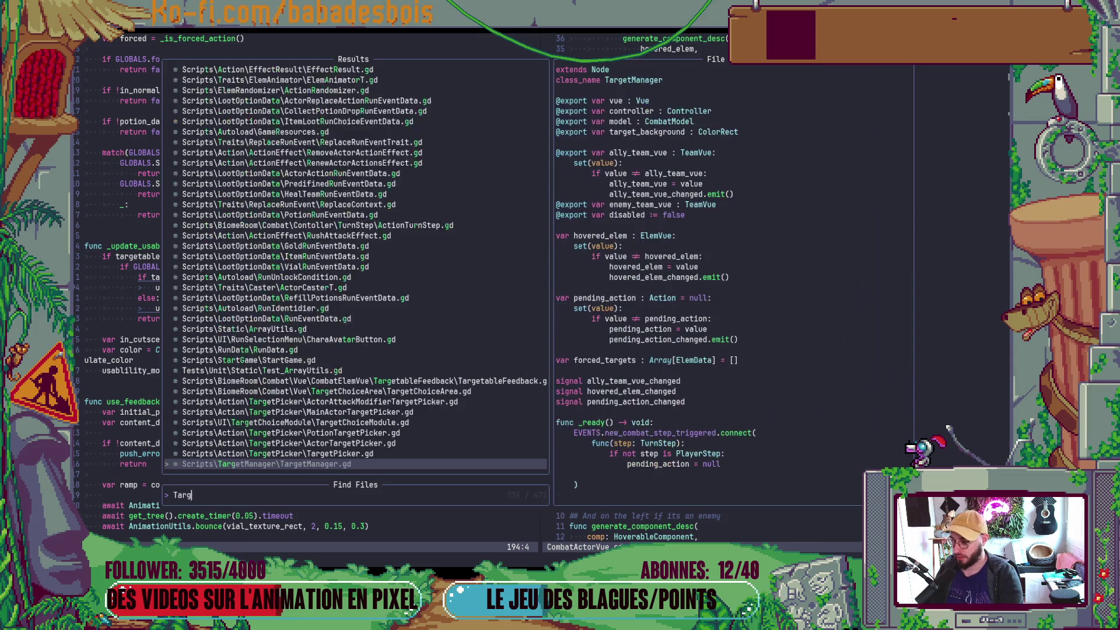
key("Return")
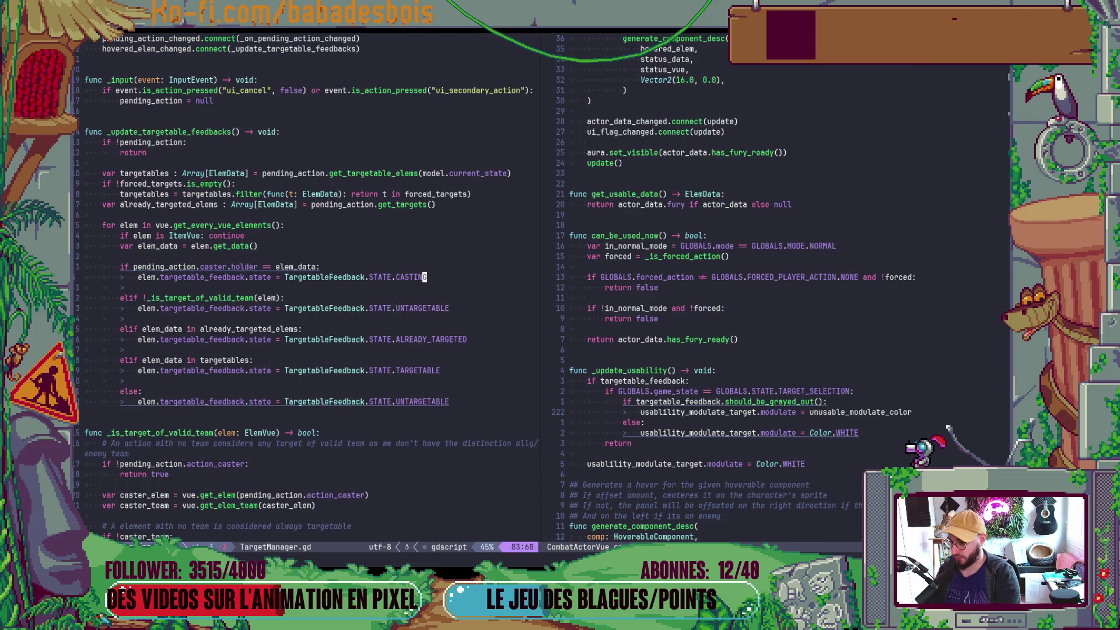
Add print("Elem casting") above the CASTING line, save, and run the game again
type("Oprt")
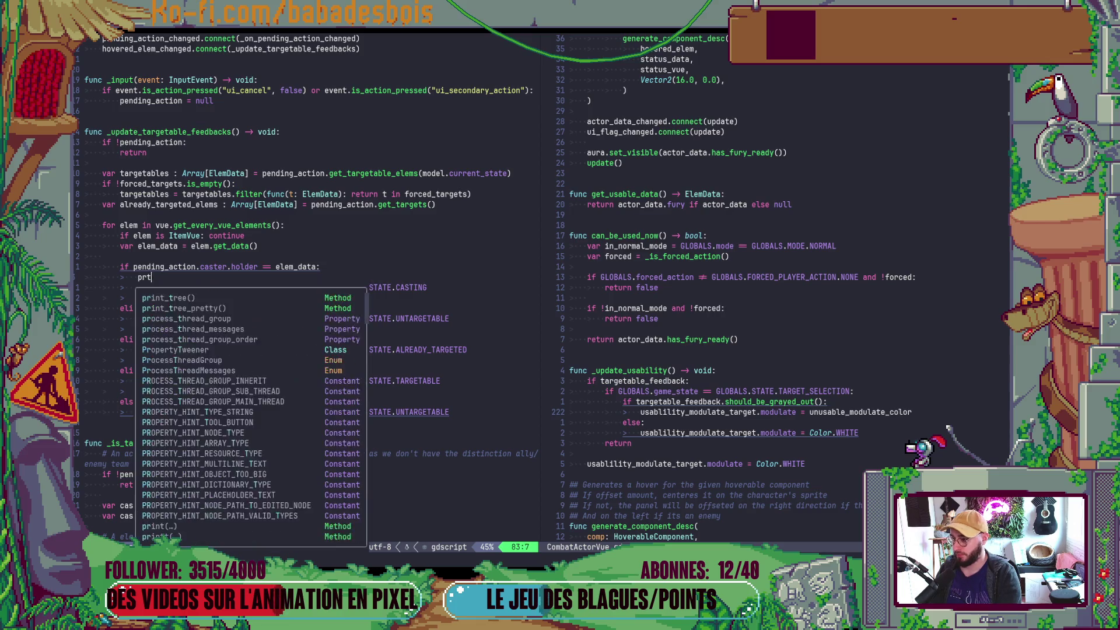
key("BackSpace")
type("int")
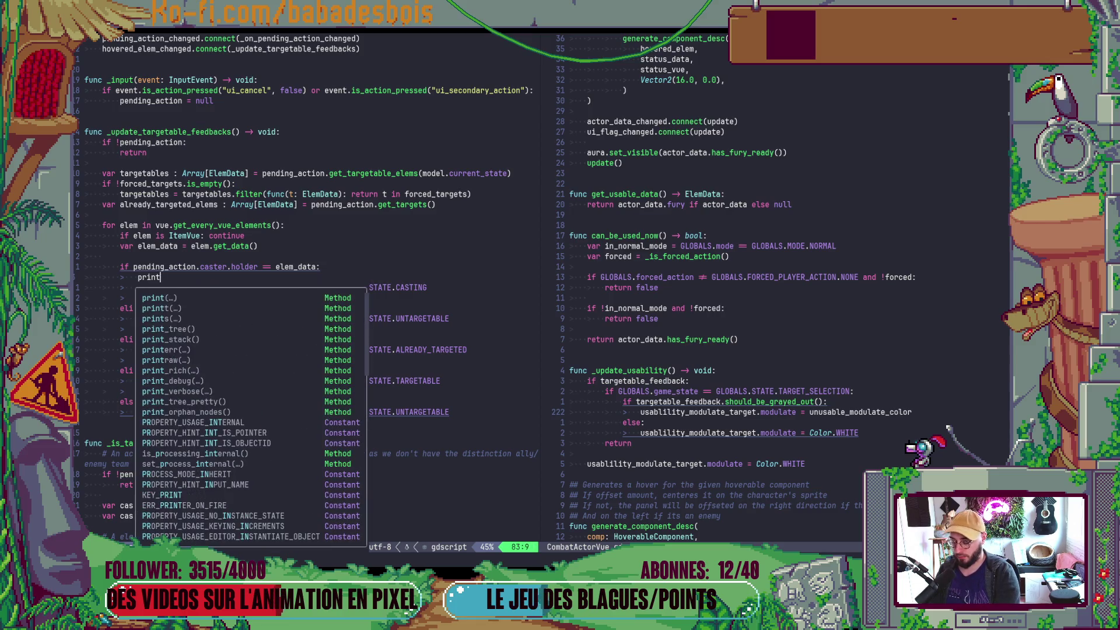
type("(\"Ta")
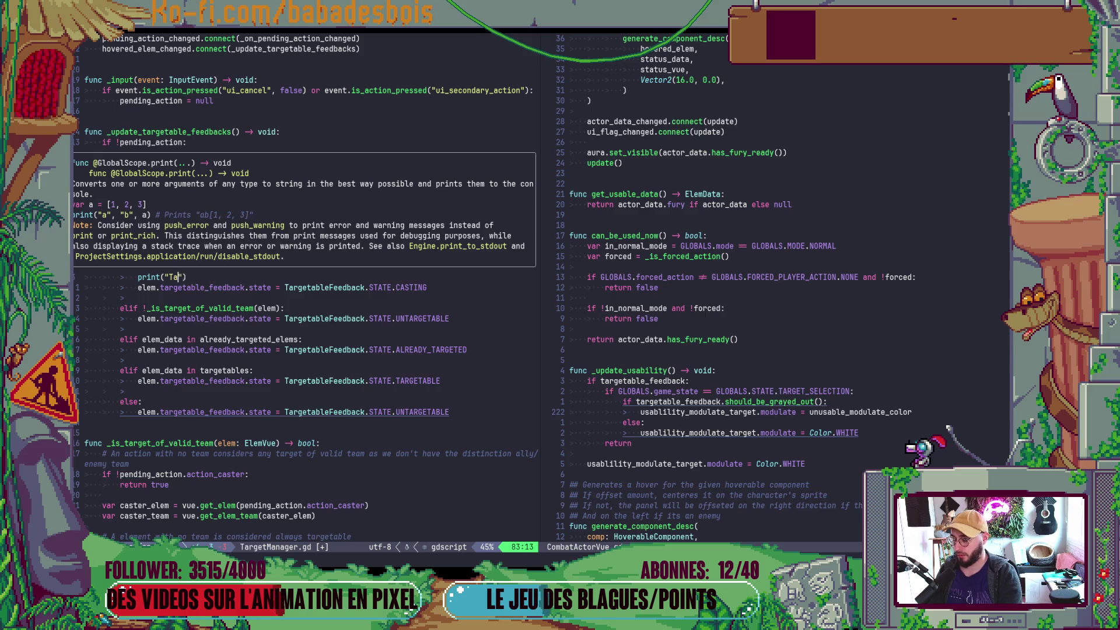
key("BackSpace")
key("BackSpace")
type("Elem ")
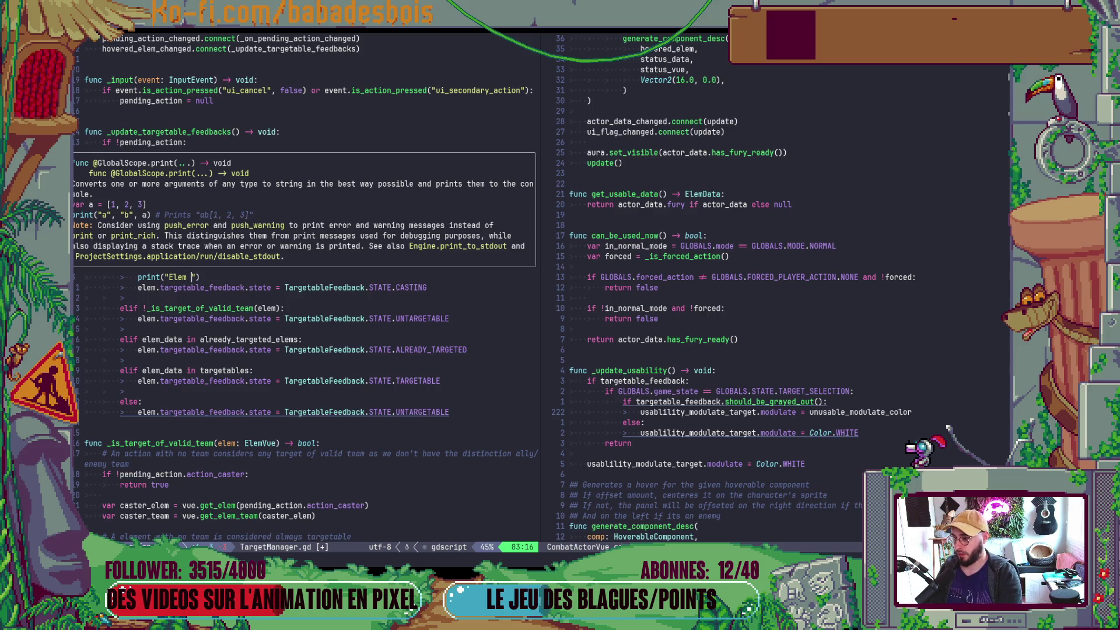
type("casting")
key("Escape")
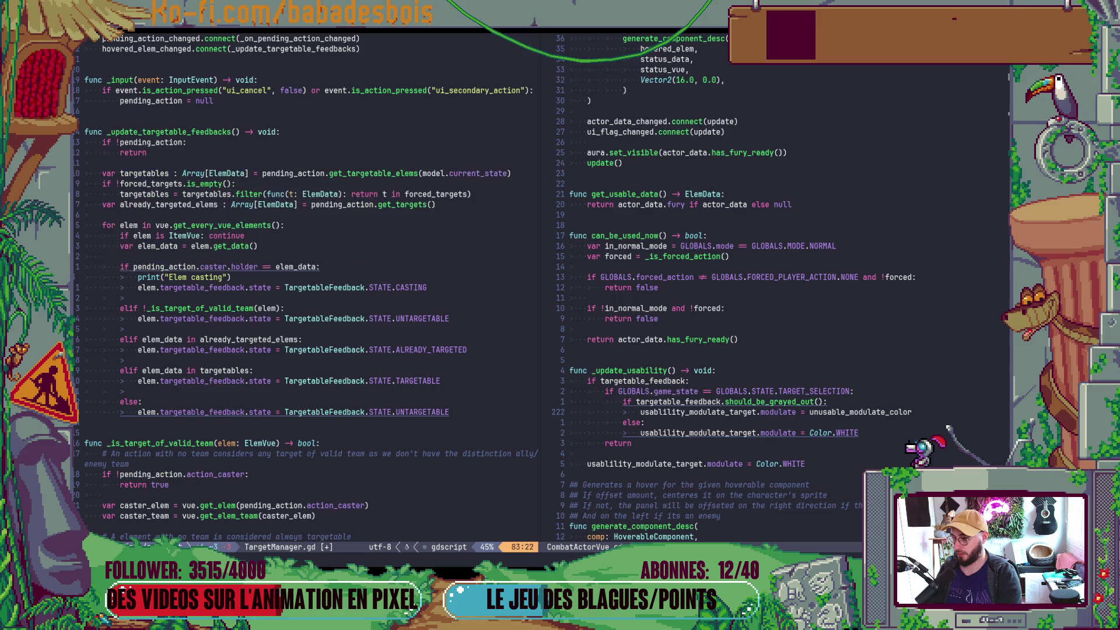
key("ctrl+s")
key("alt+Tab")
key("F5")
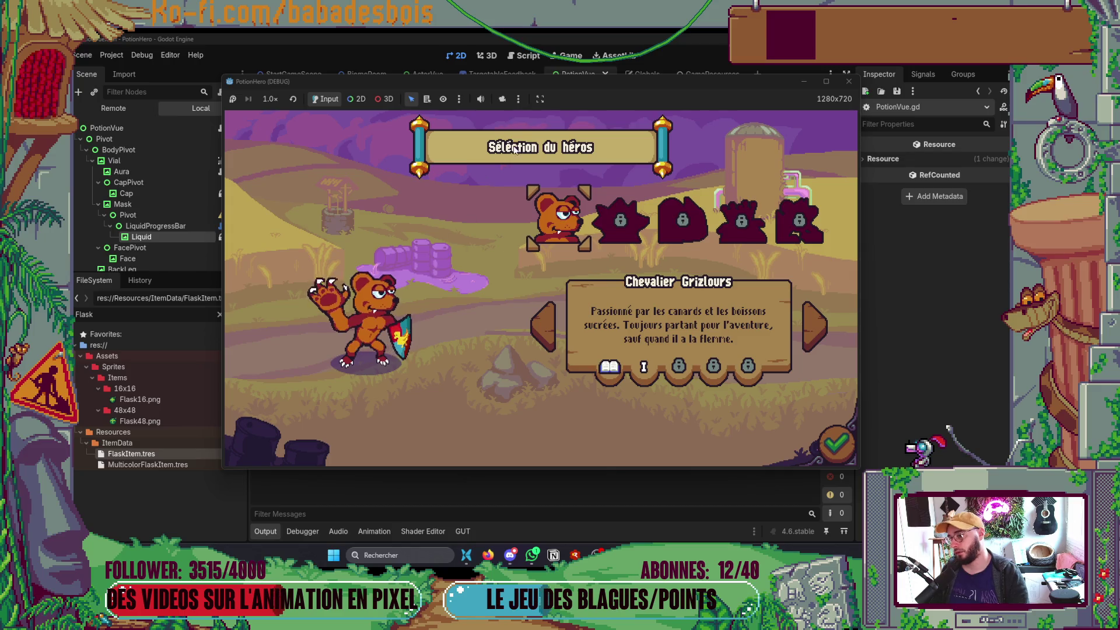
Confirm the hero, start an adventure, and skip through the intro into the first combat room
left_click(842, 446)
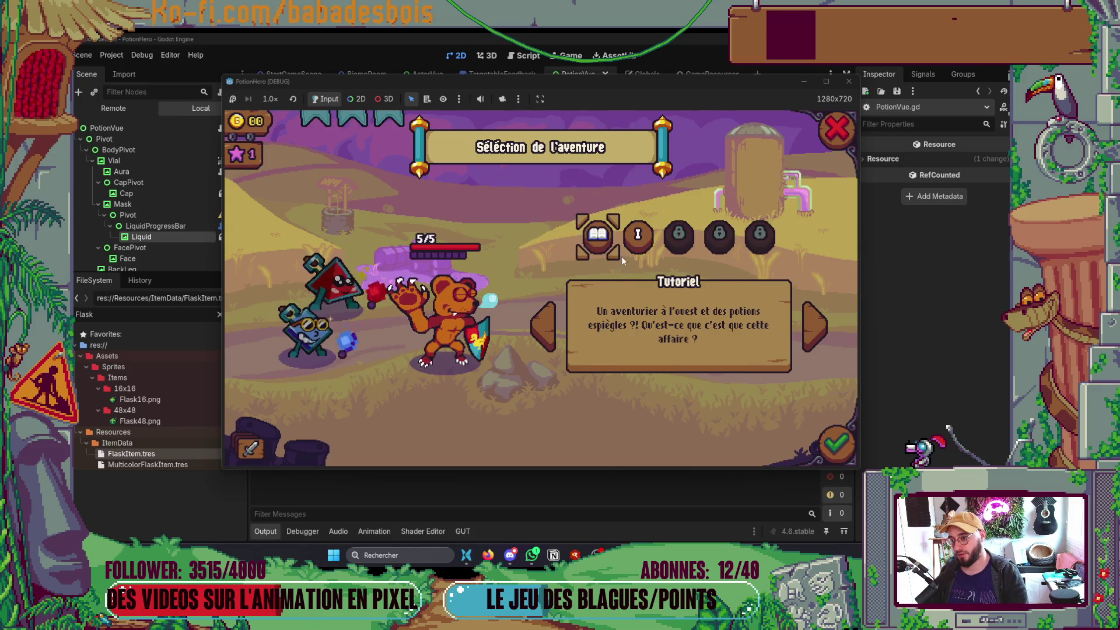
left_click(639, 234)
left_click(622, 448)
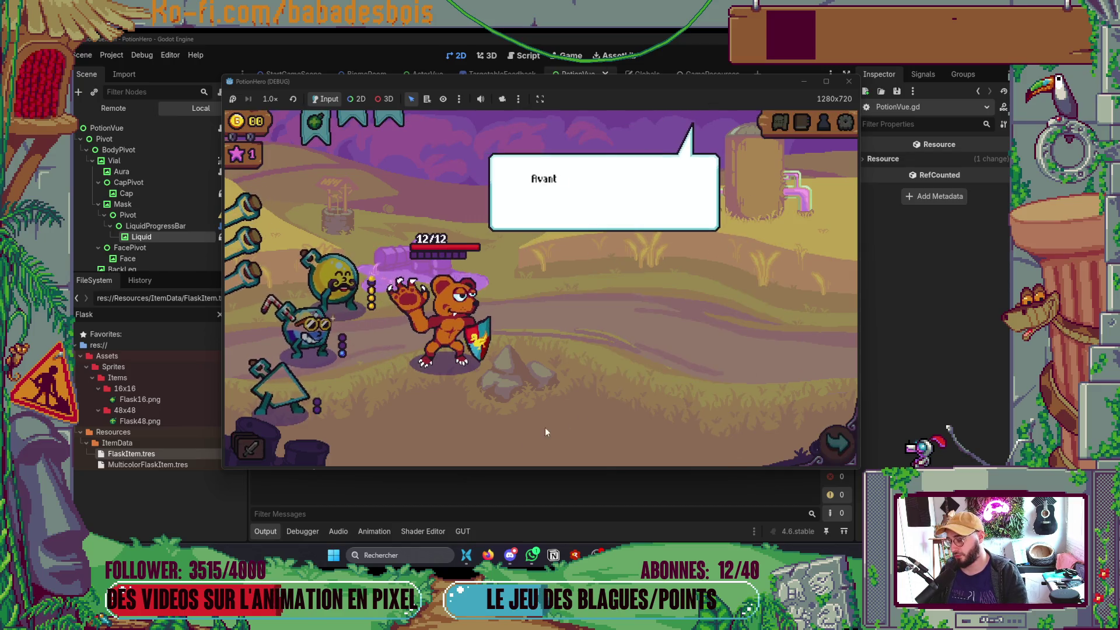
left_click(582, 411)
left_click(584, 411)
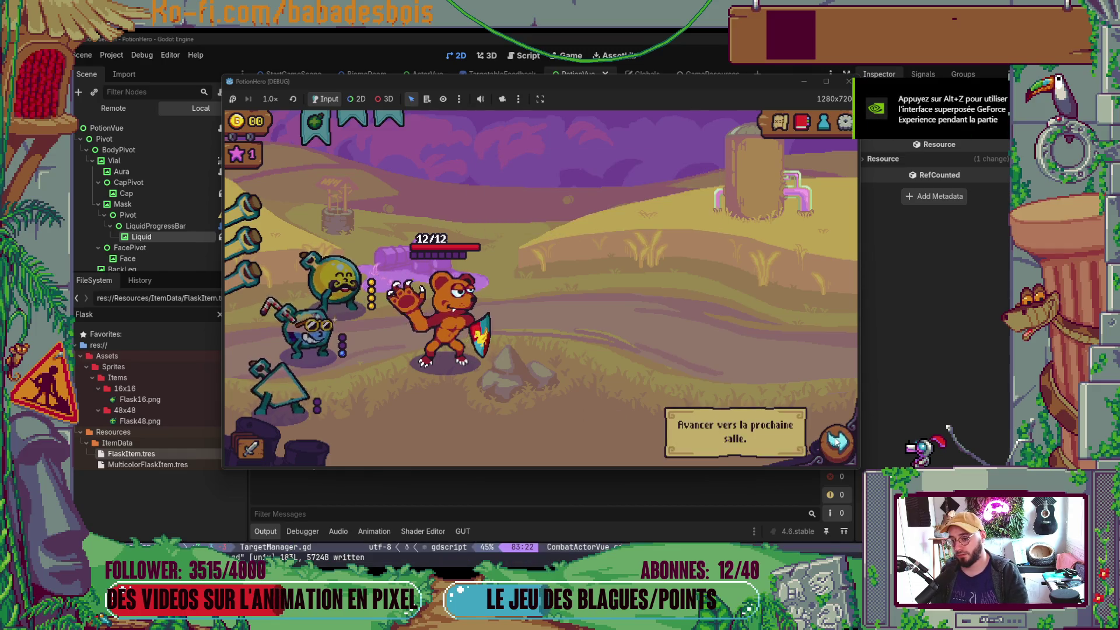
left_click(586, 411)
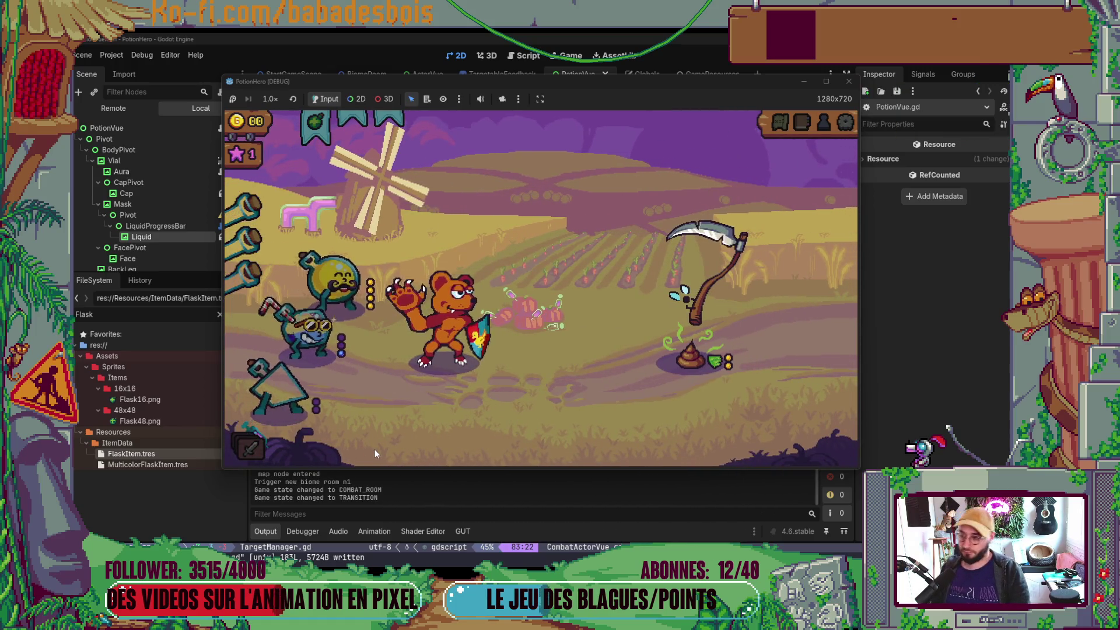
Begin target selection with an action, then filter the Output log for 'cast'
key("alt+Tab")
key("alt+Tab")
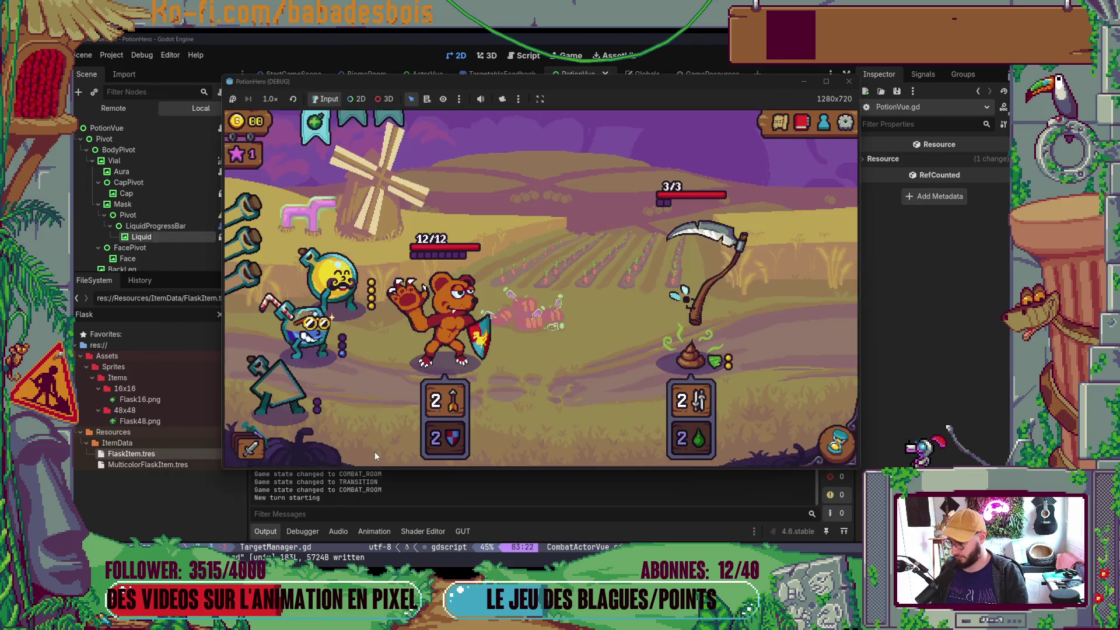
left_click(322, 337)
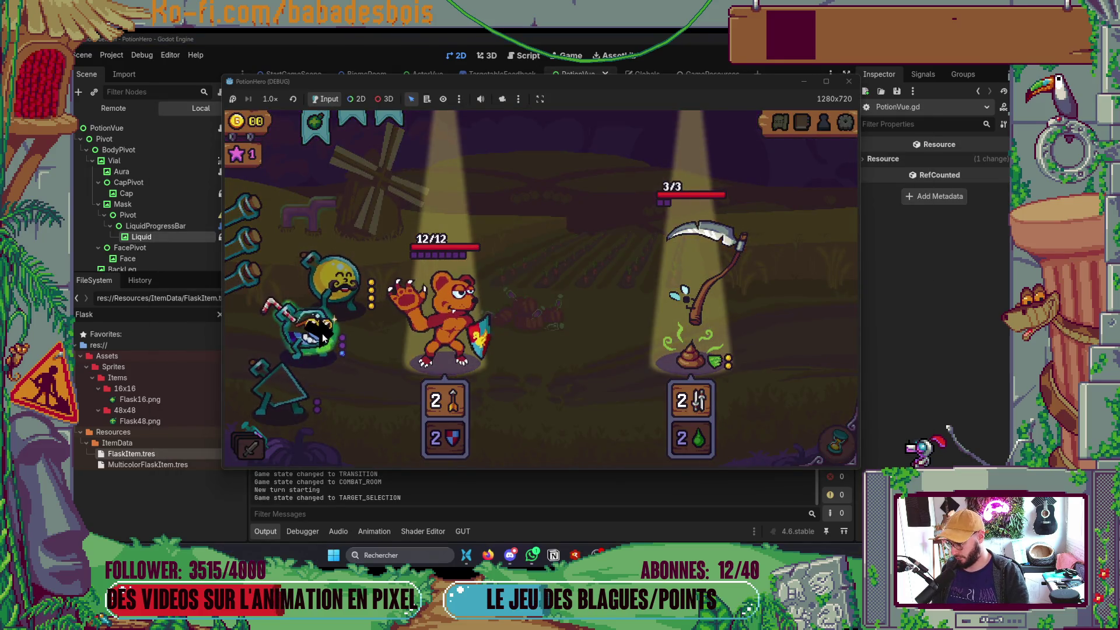
key("alt+Tab")
left_click(286, 513)
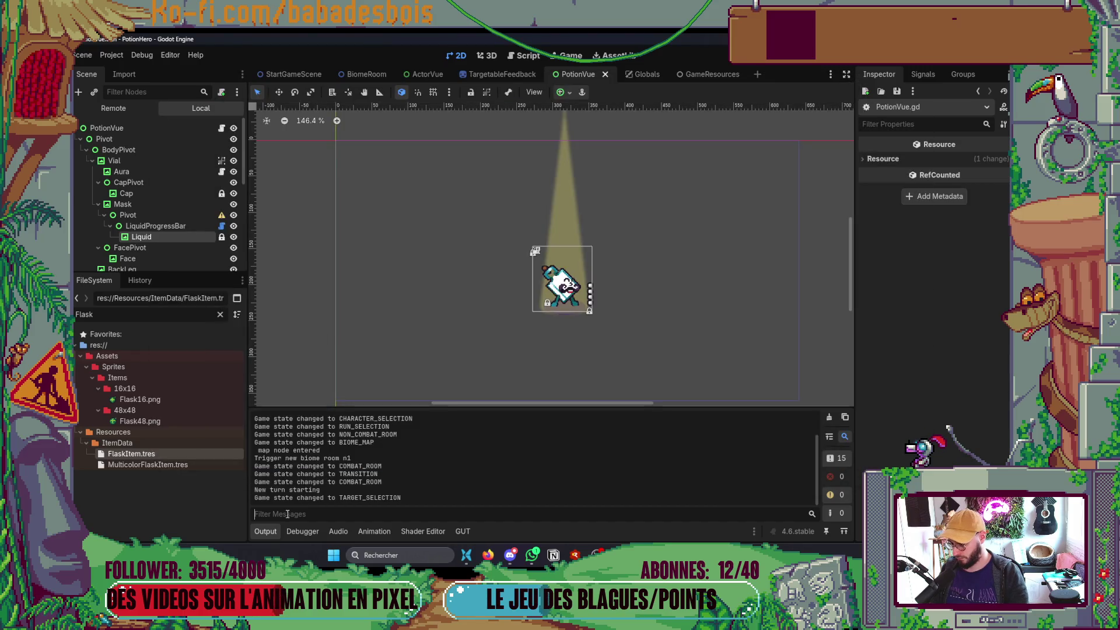
type("cast")
Bring the TargetManager.gd code in nvim back to the front
key("alt+Tab")
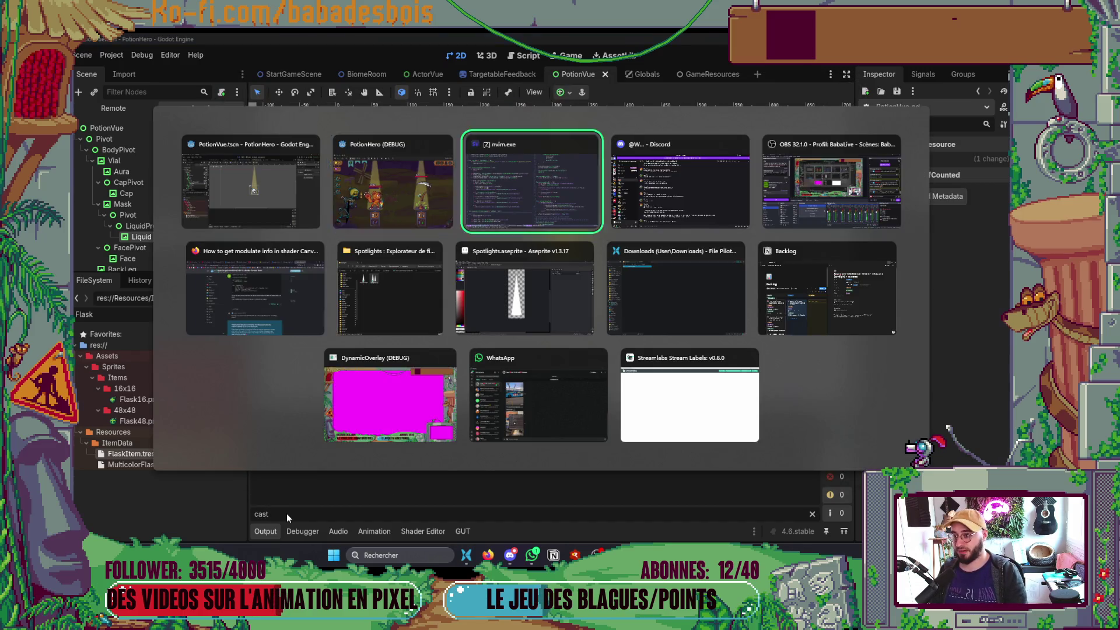
key("alt+Tab")
key("alt+Tab")
key("alt+Tab")
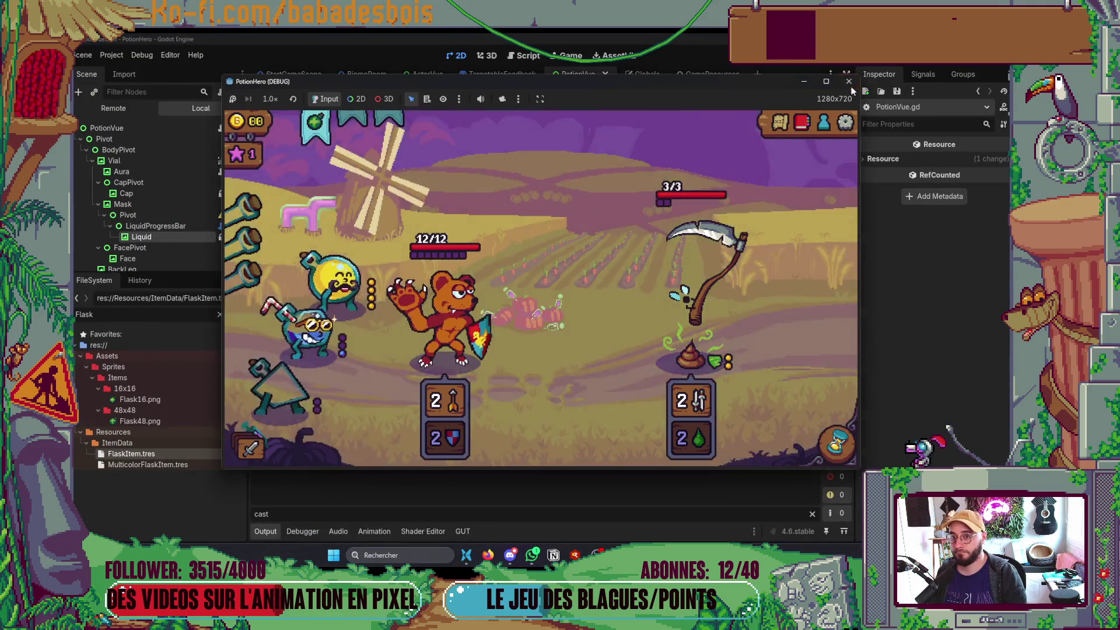
key("alt+Tab")
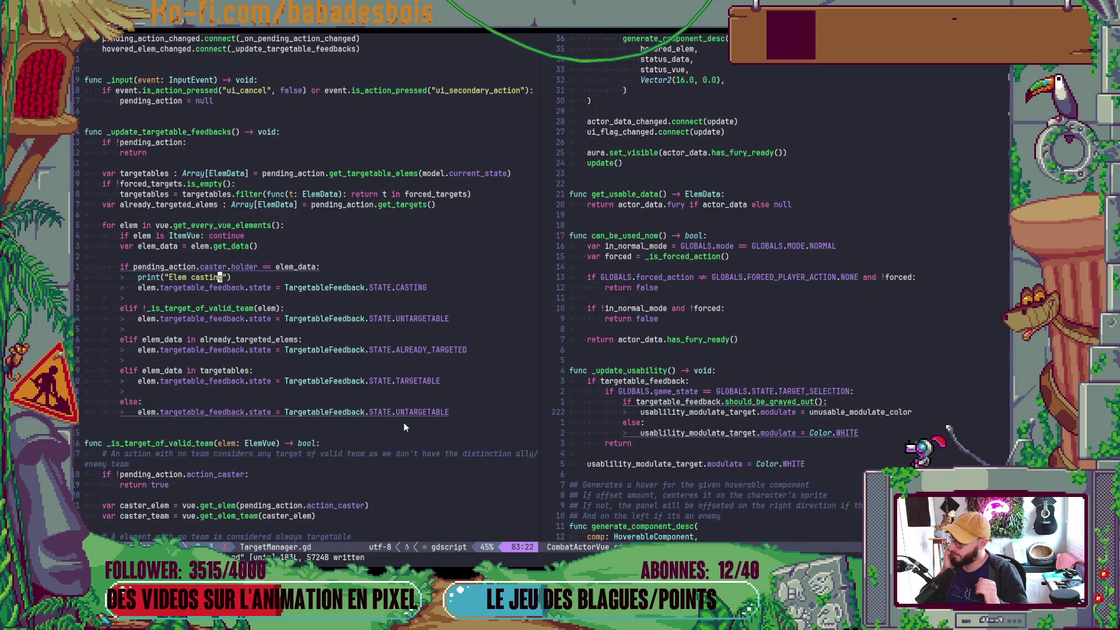
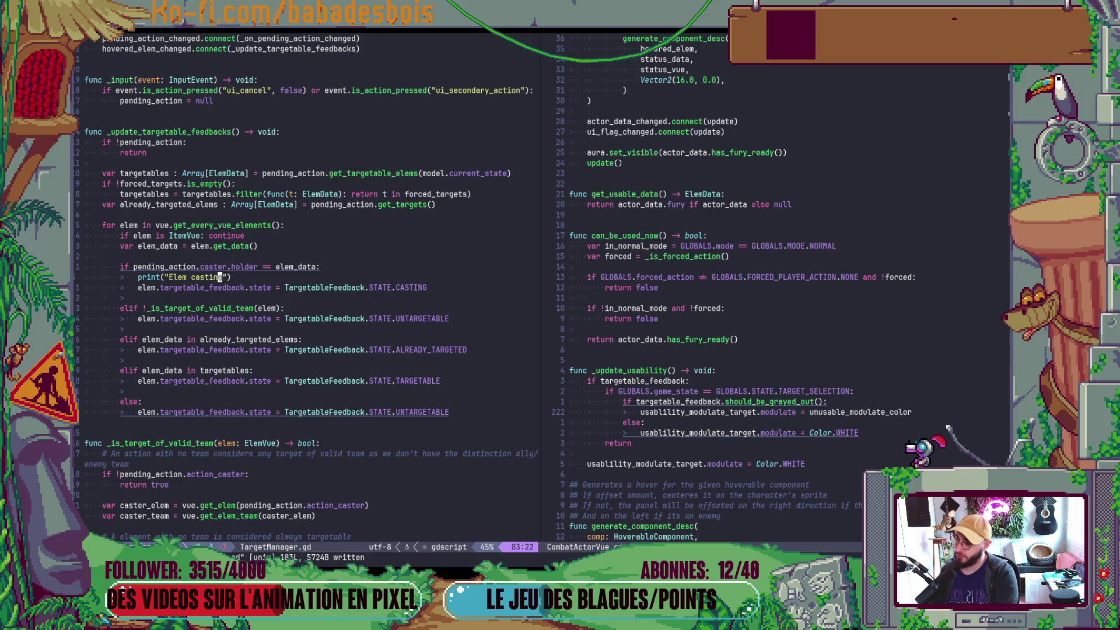
Delete the print("Elem casting") debug line and save TargetManager.gd with :w
key("d")
key("d")
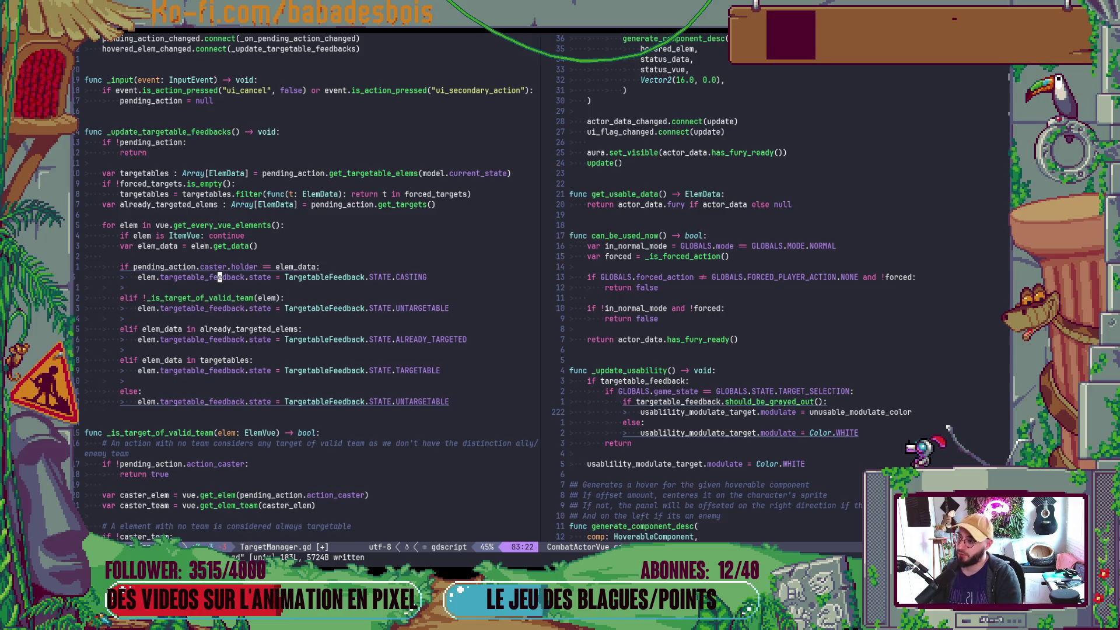
type(":w")
key("Return")
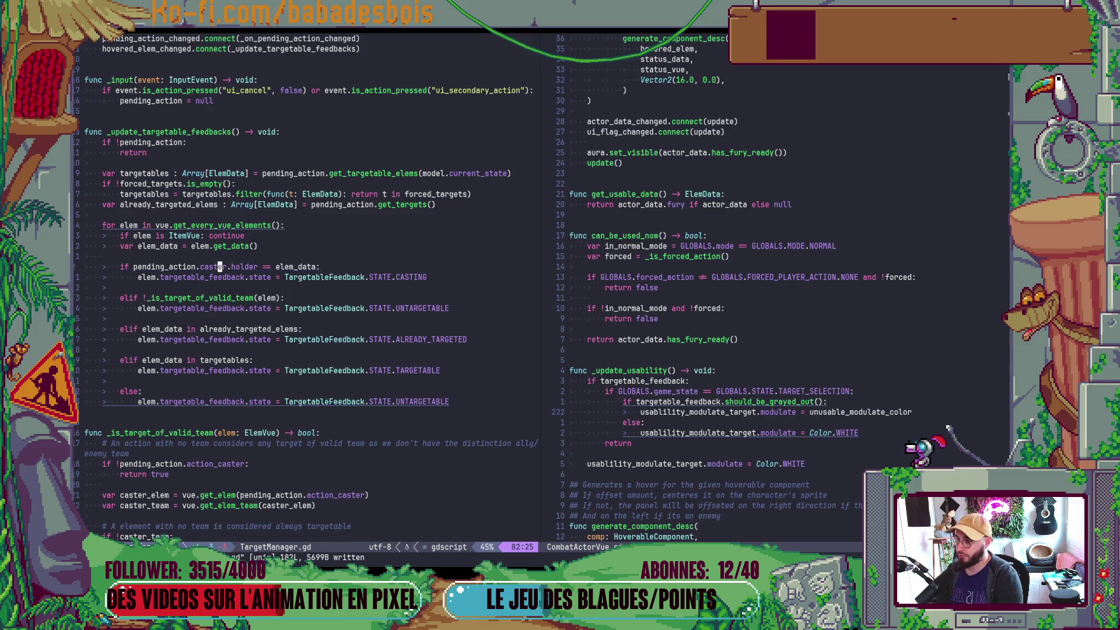
Go to the pending_action setter's value comparison line and start a project search
left_click(220, 184)
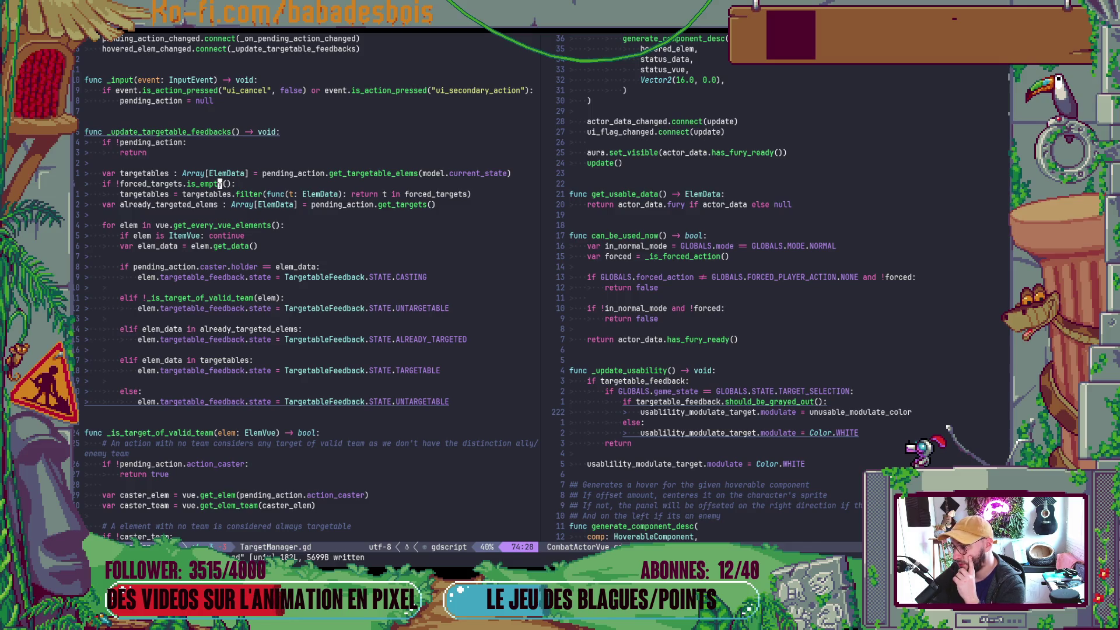
key("ctrl+o")
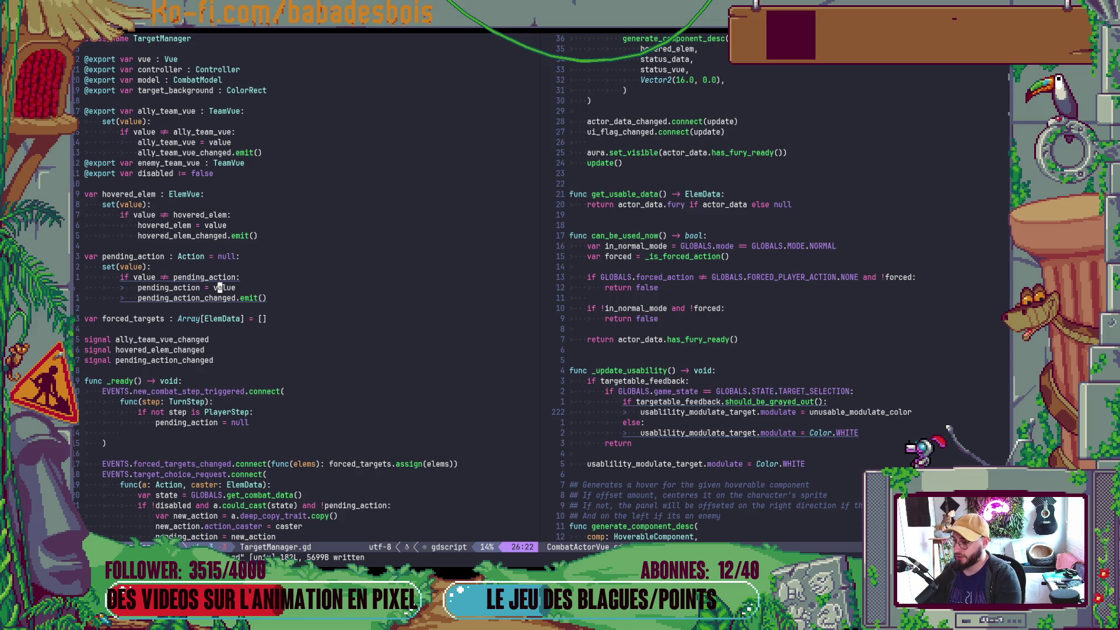
key("h")
key("h")
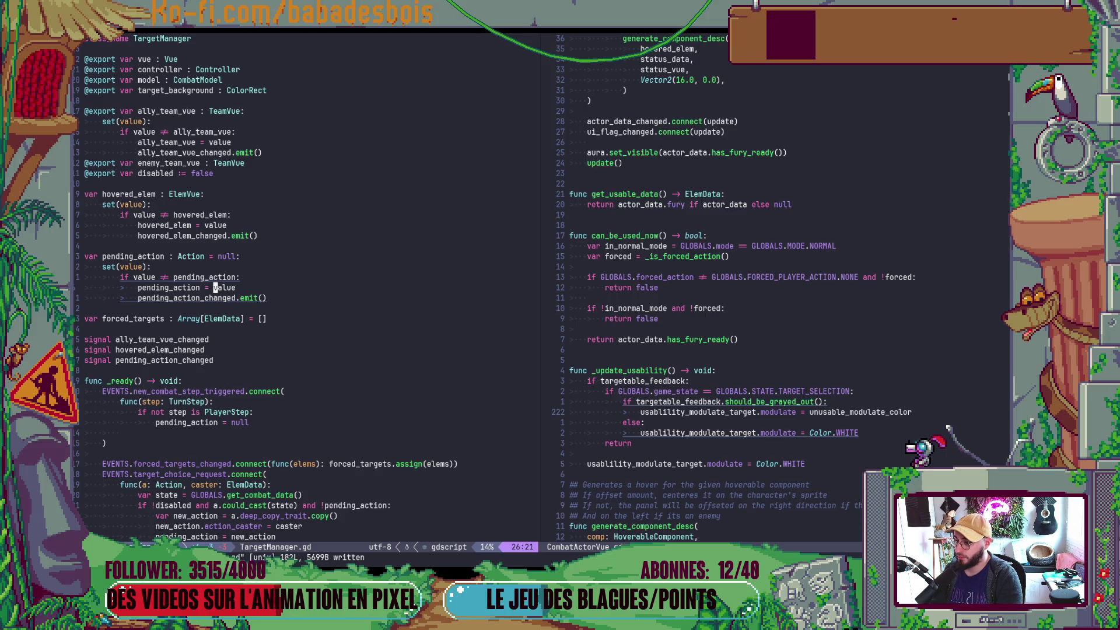
key("asciicircum")
key("k")
key("k")
key("k")
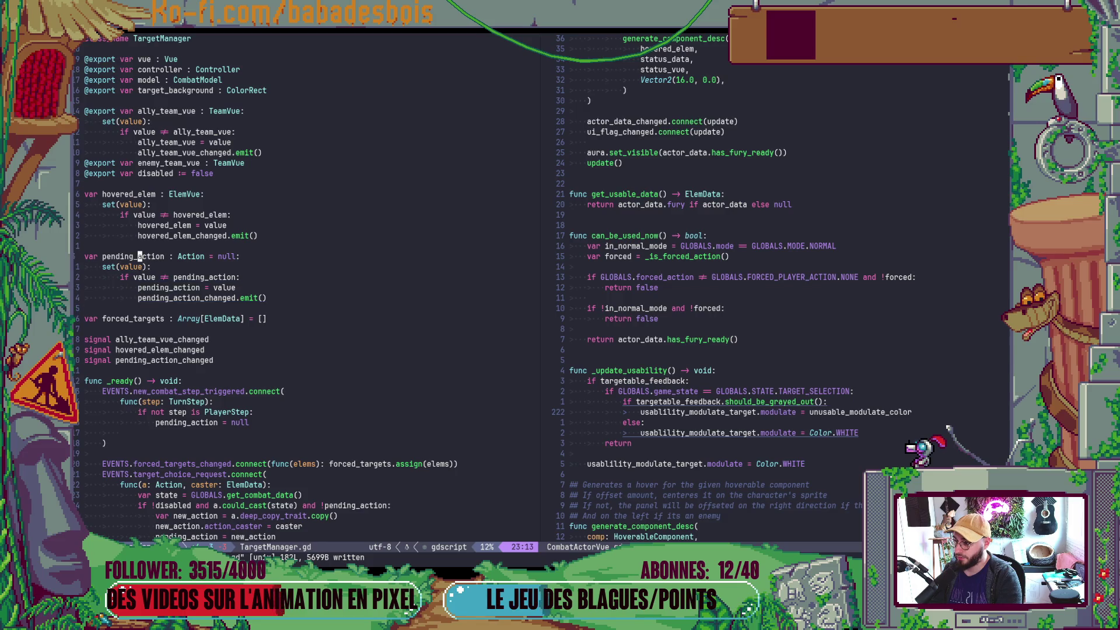
key("space")
Cancel the live grep and run a project-wide word search for pending_action
key("f")
key("g")
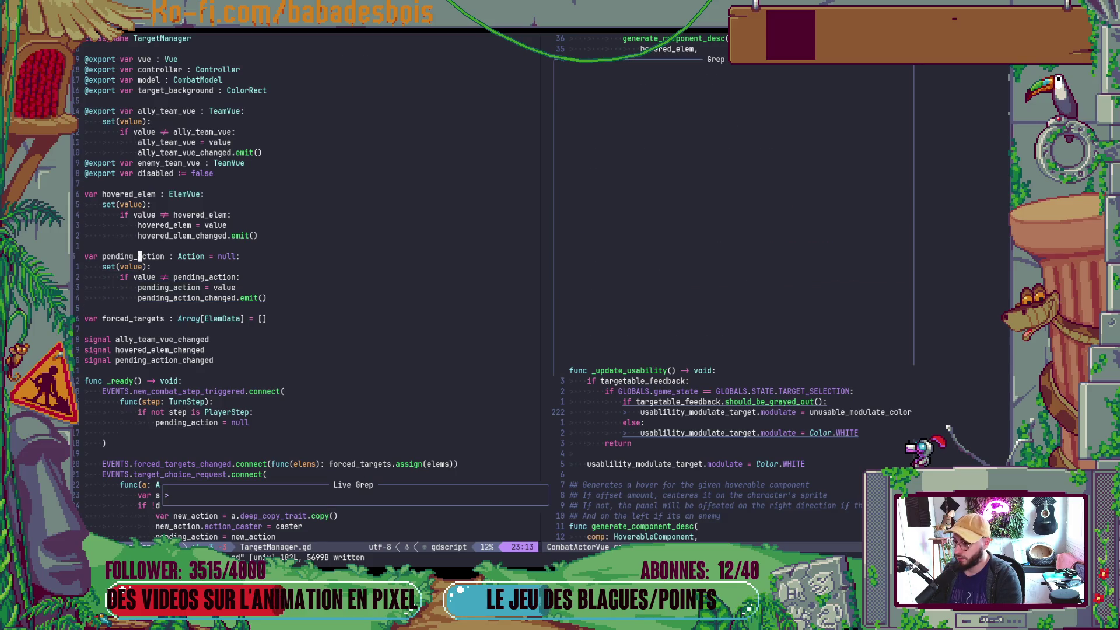
key("Escape")
key("space")
key("f")
key("w")
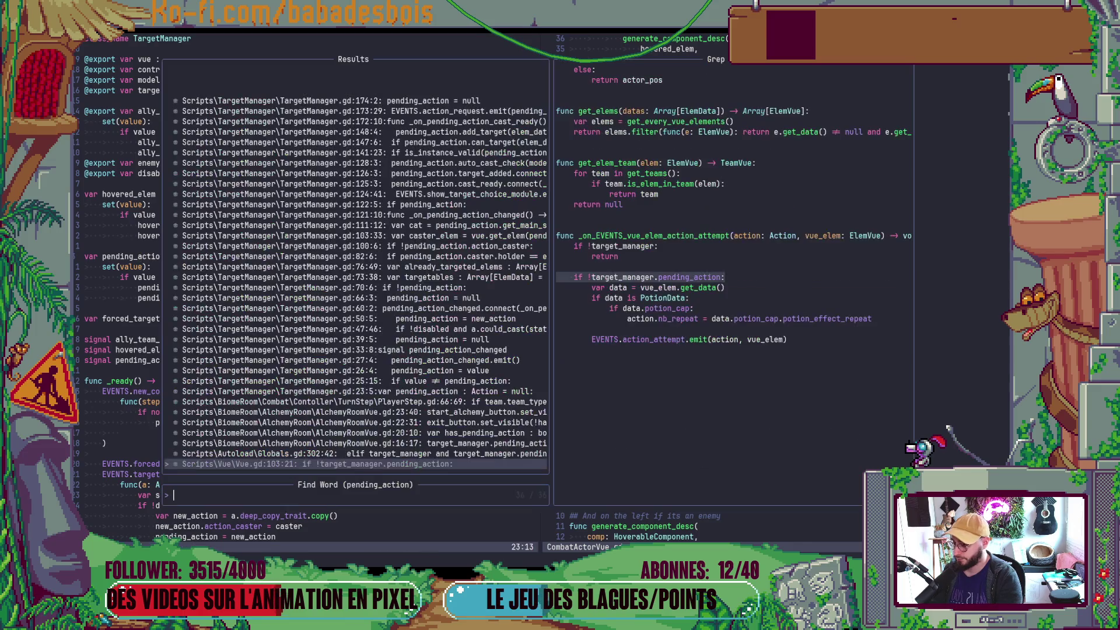
Review each pending_action usage, then open TargetManager.gd at the new_action assignment
key("Up")
key("Up")
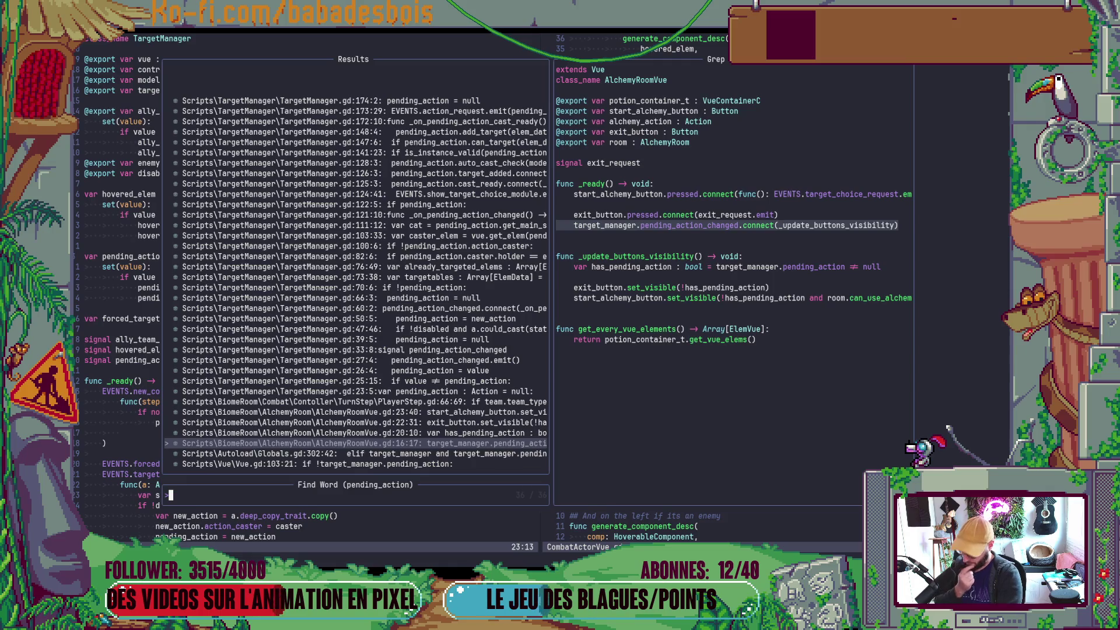
key("Up")
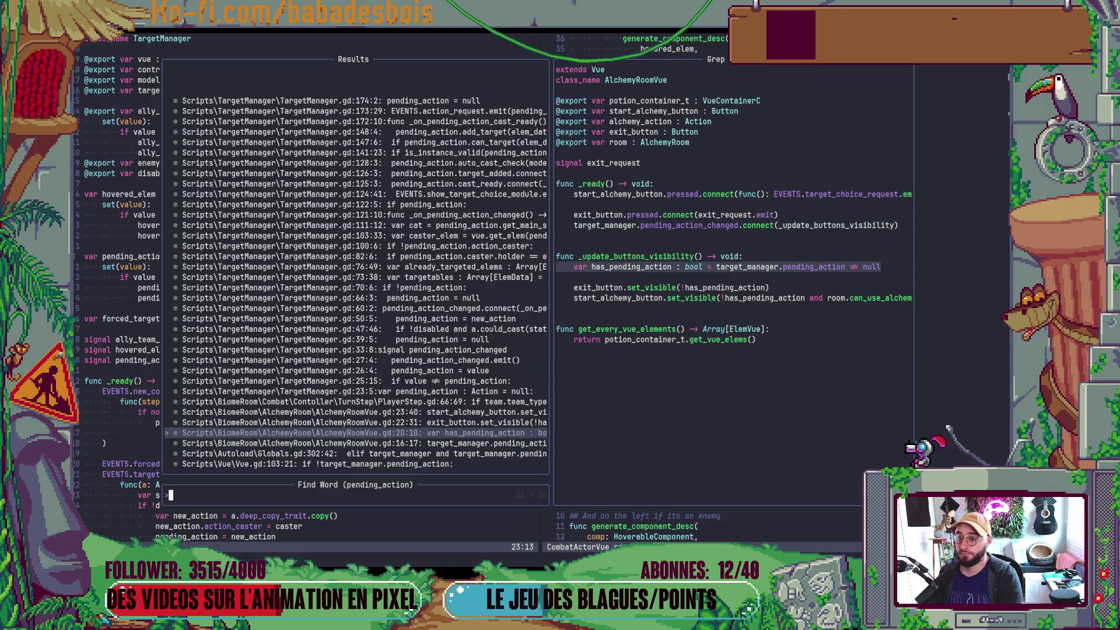
key("Up")
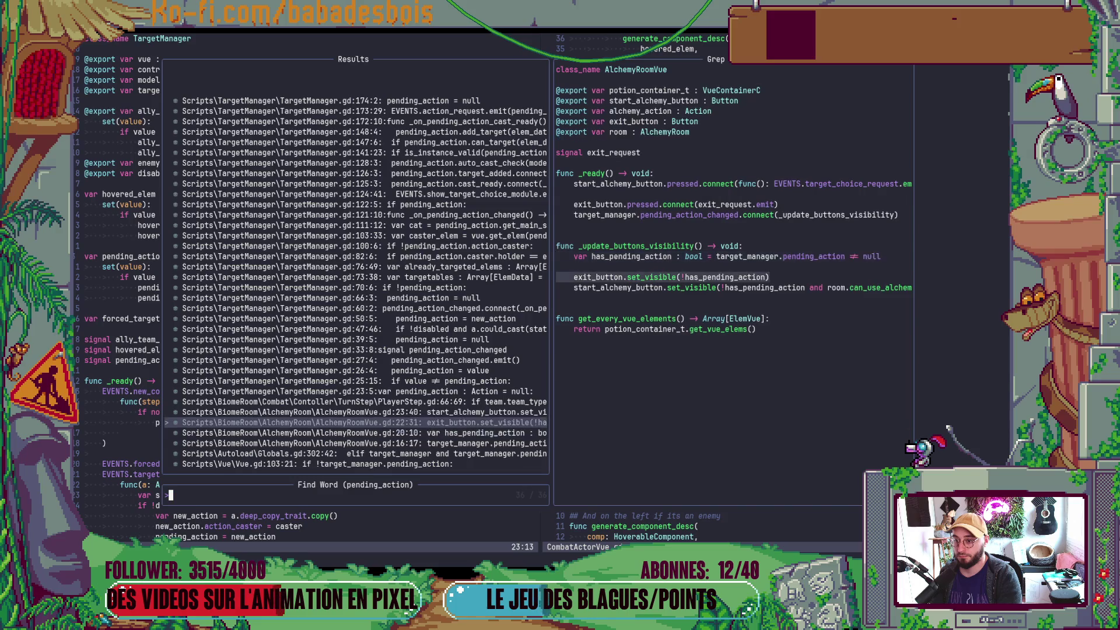
key("Up")
key("Up")
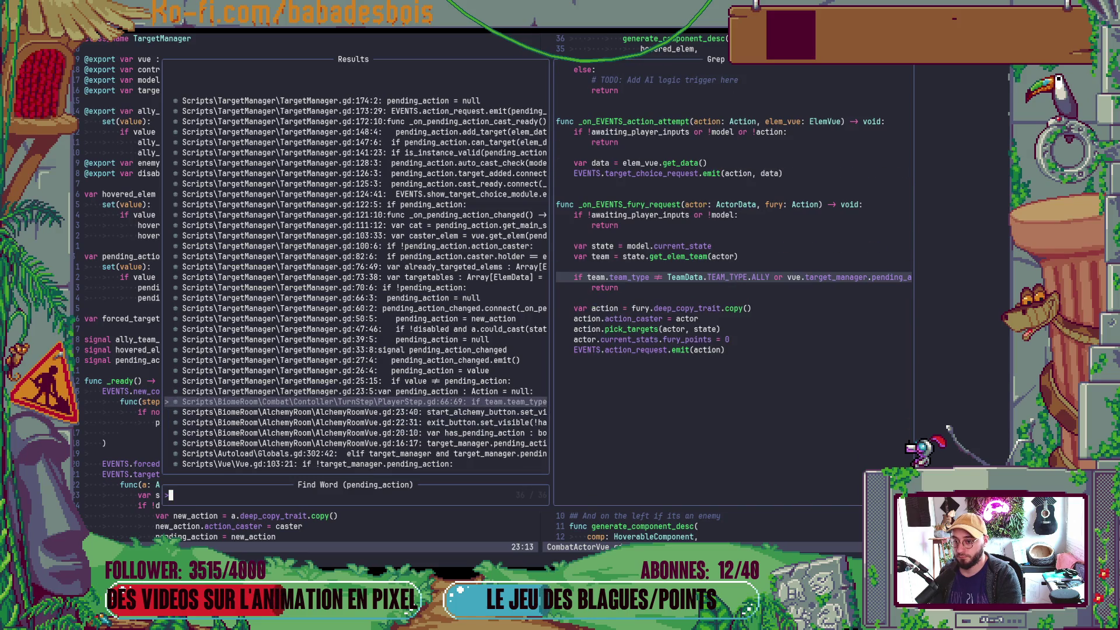
key("Up")
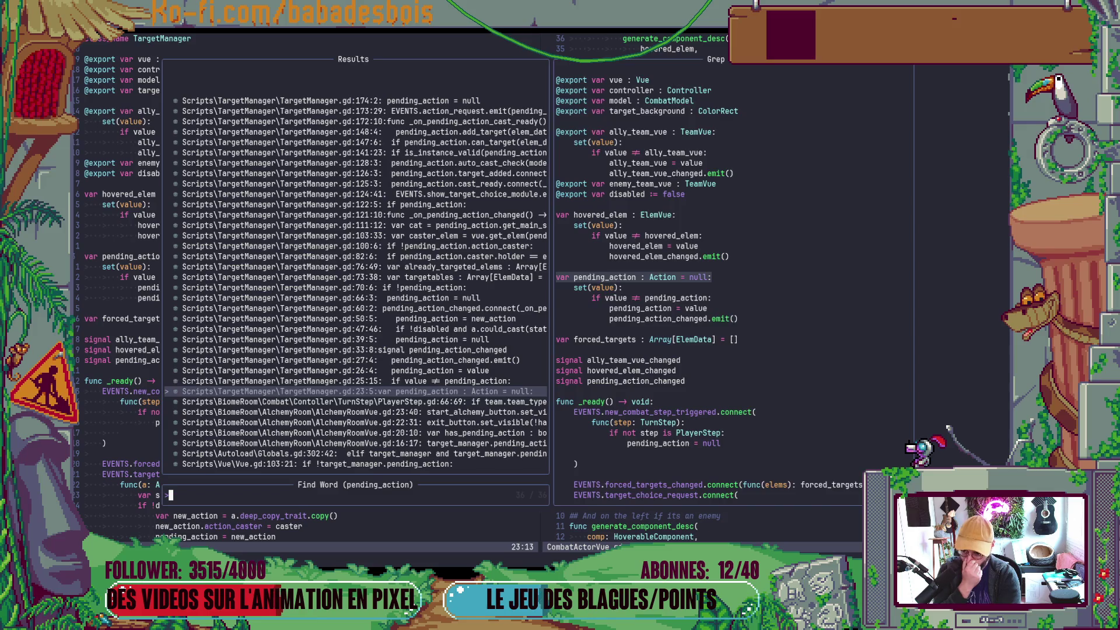
key("Up")
key("Up")
key("Up")
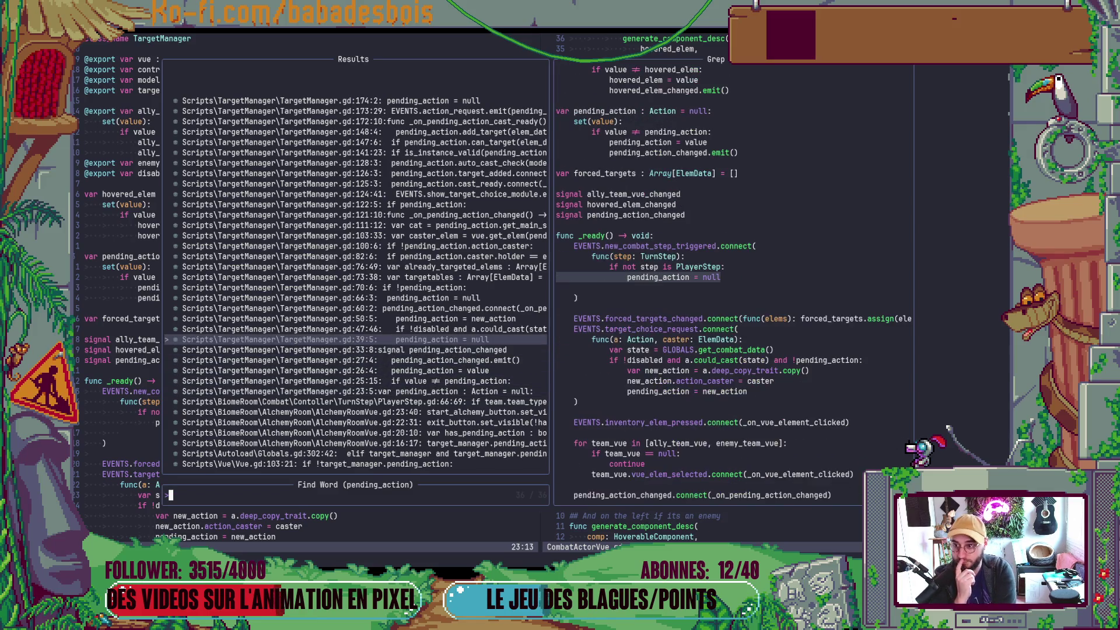
key("Up")
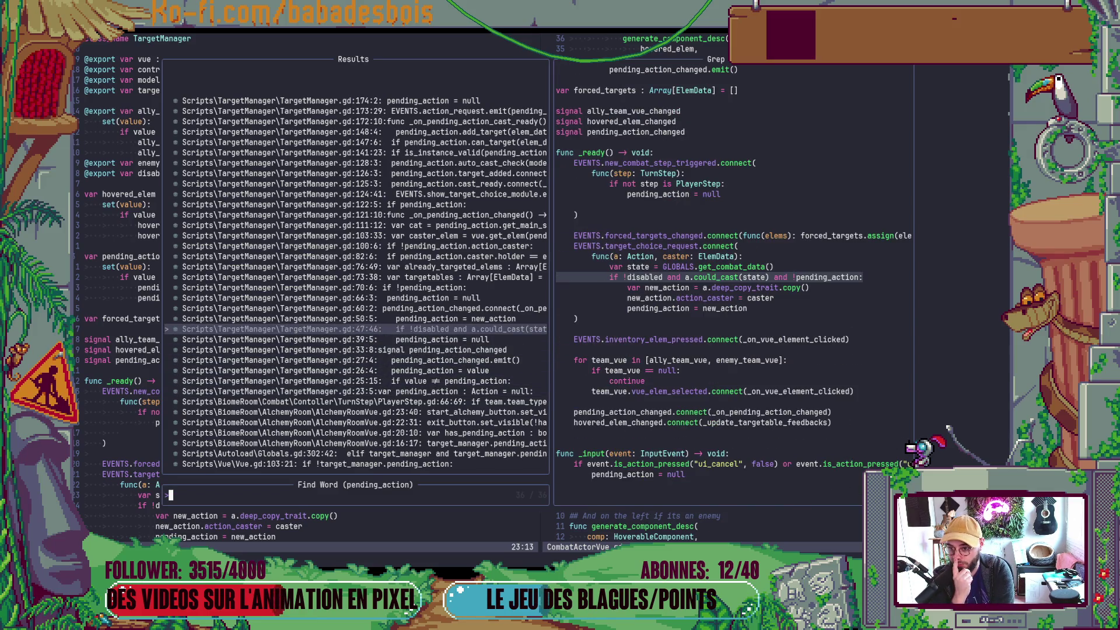
key("Up")
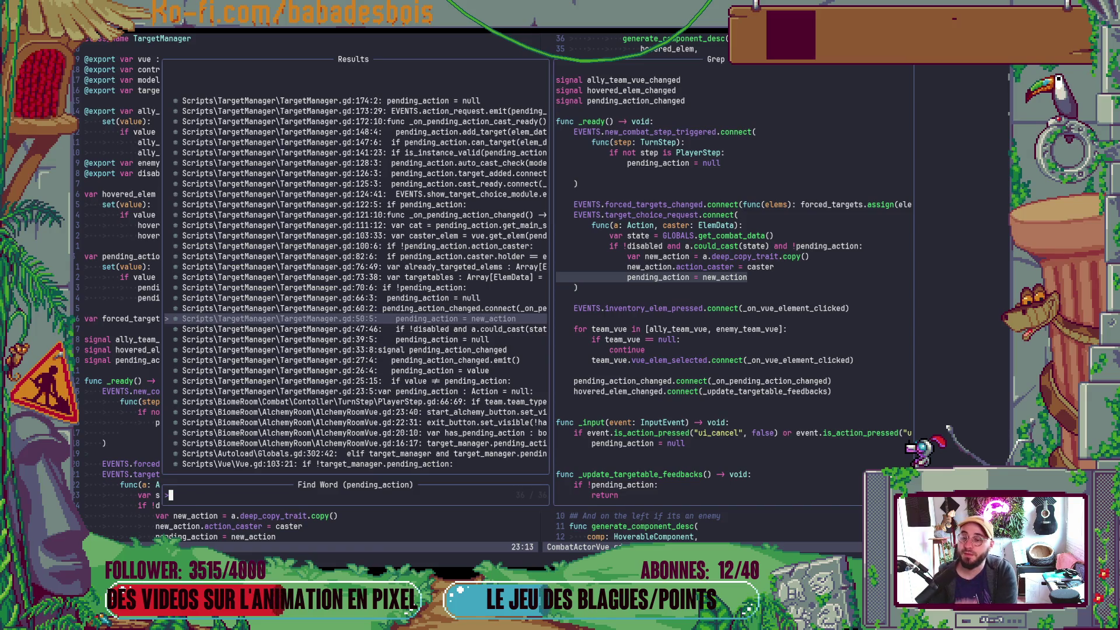
key("Return")
scroll(309, 291, "down", 5)
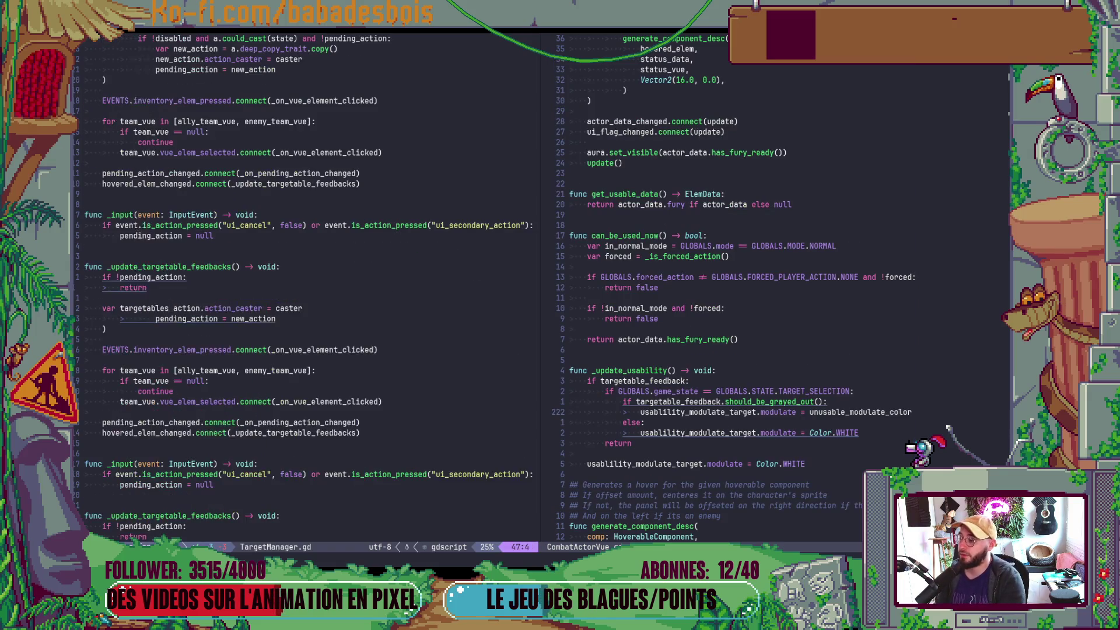
left_click(140, 287)
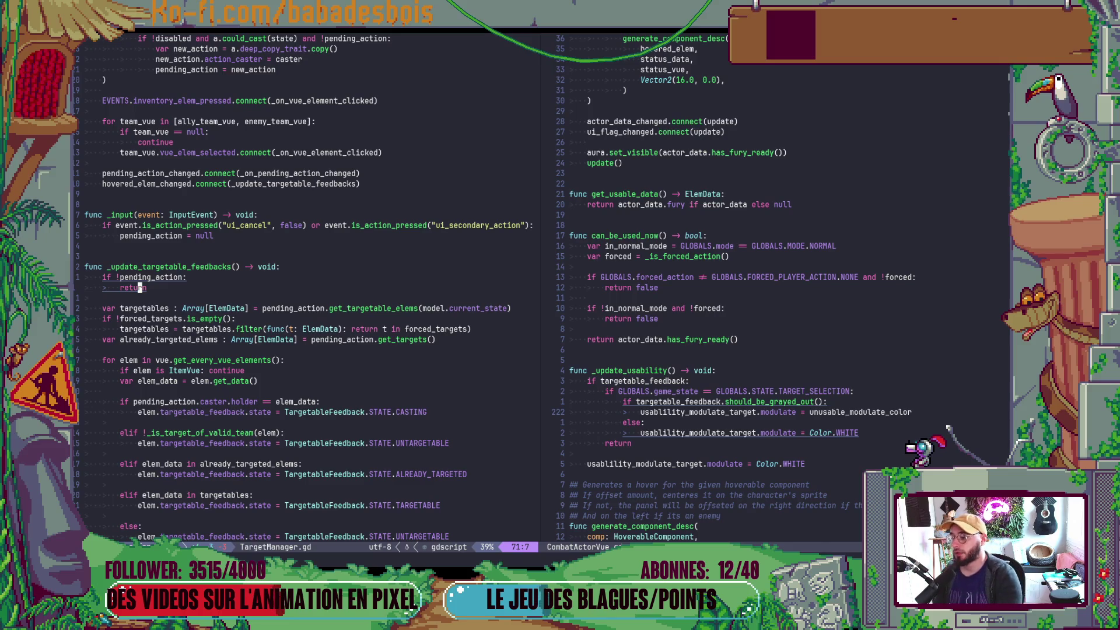
key("j")
key("j")
key("j")
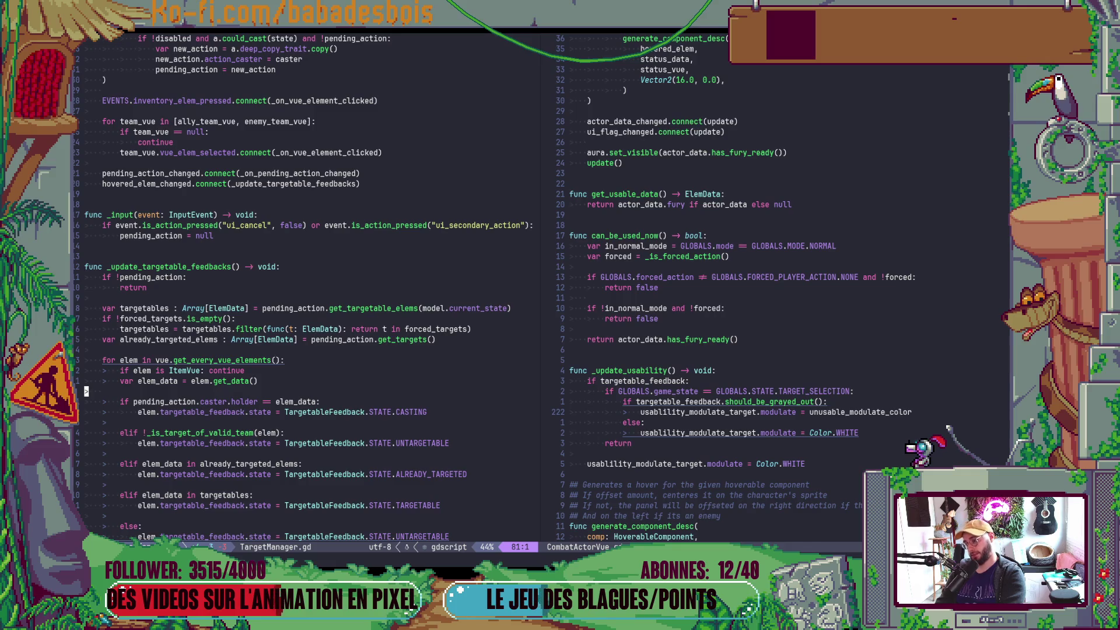
key("ctrl+o")
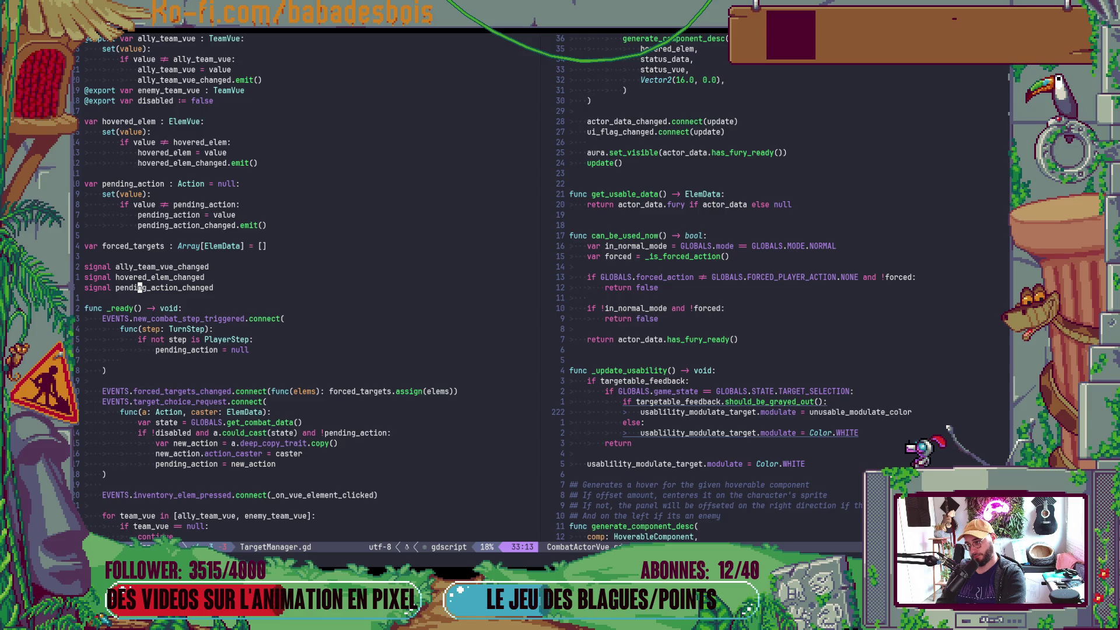
key("space")
key("f")
key("f")
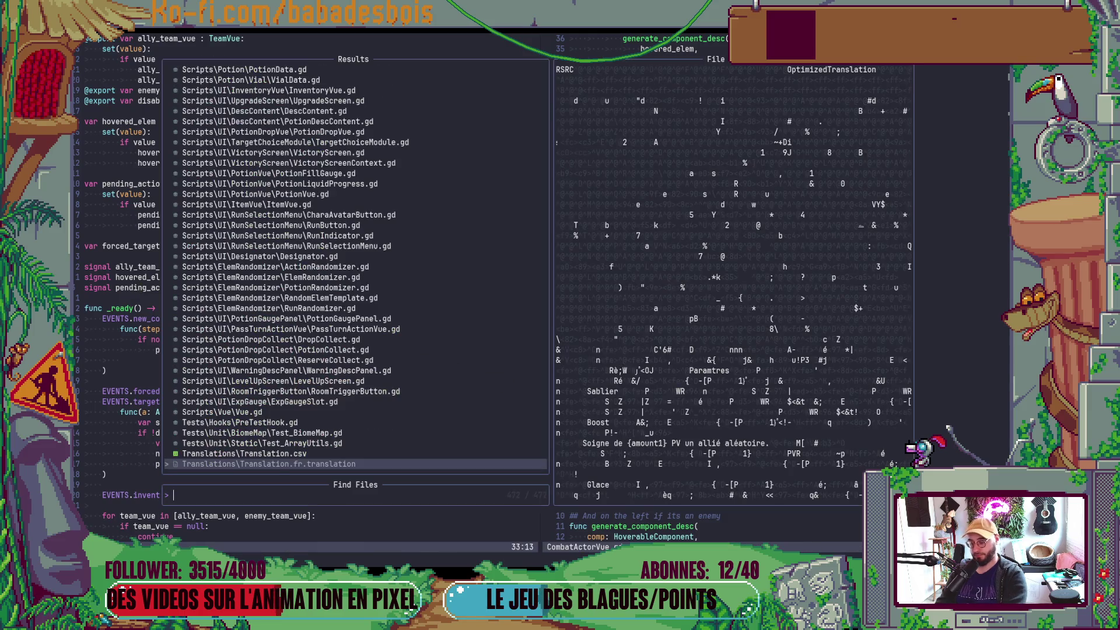
type("pend")
key("Escape")
key("Escape")
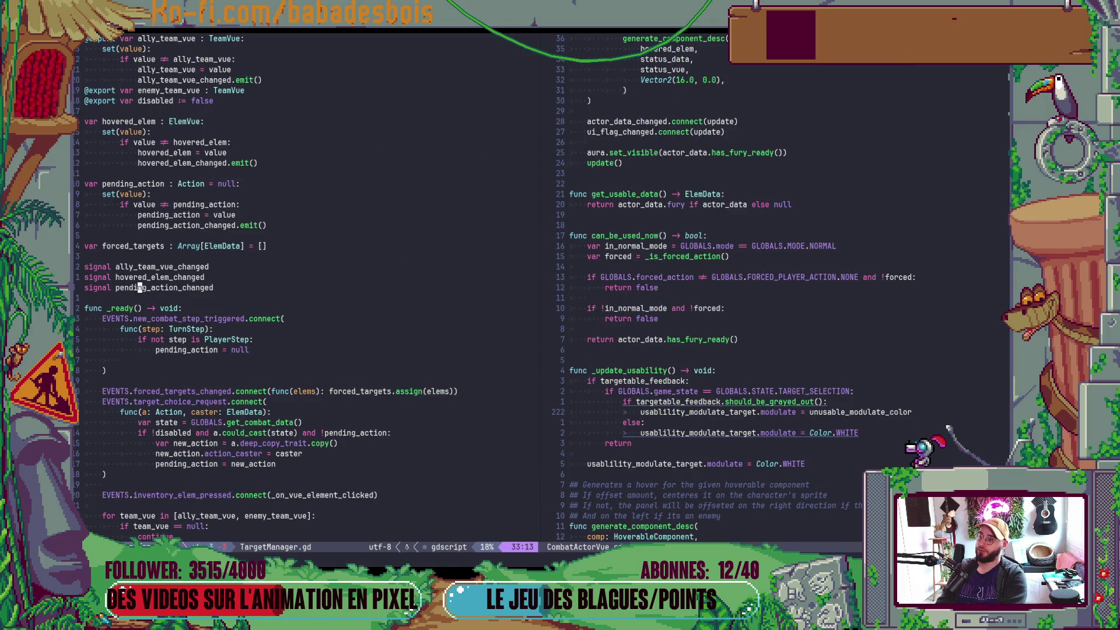
key("k")
key("k")
key("k")
key("ctrl+d")
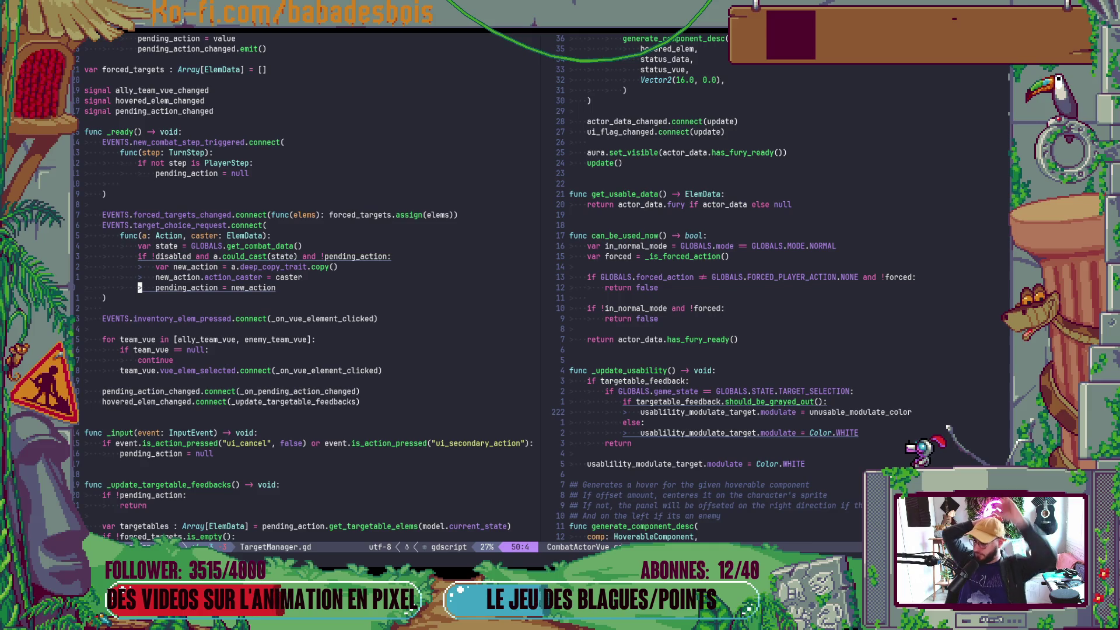
scroll(233, 388, "down", 10)
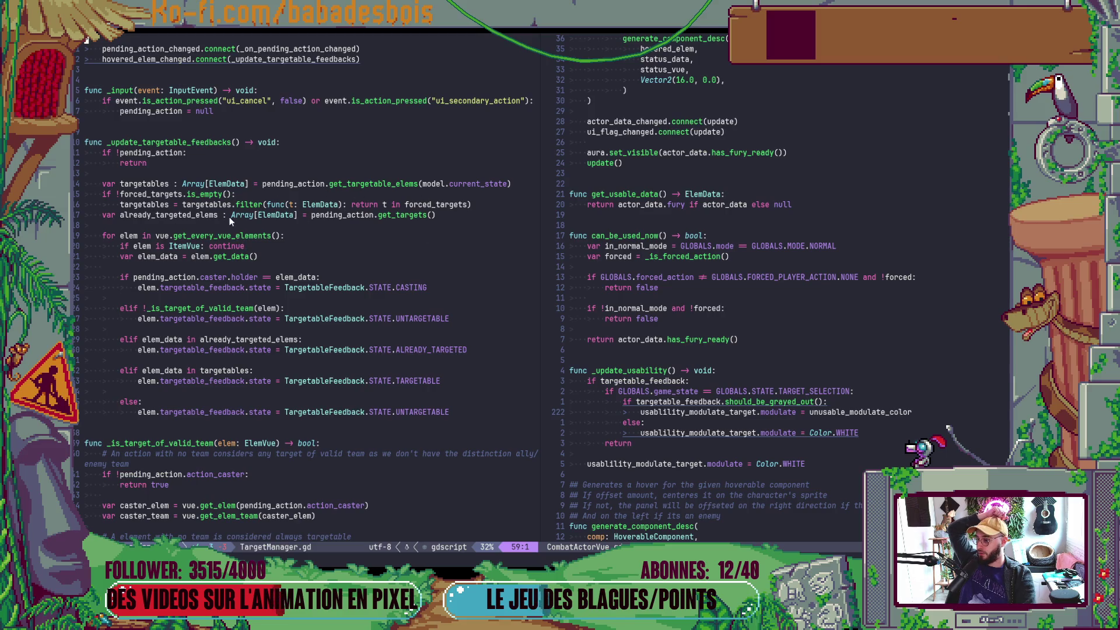
scroll(280, 215, "up", 14)
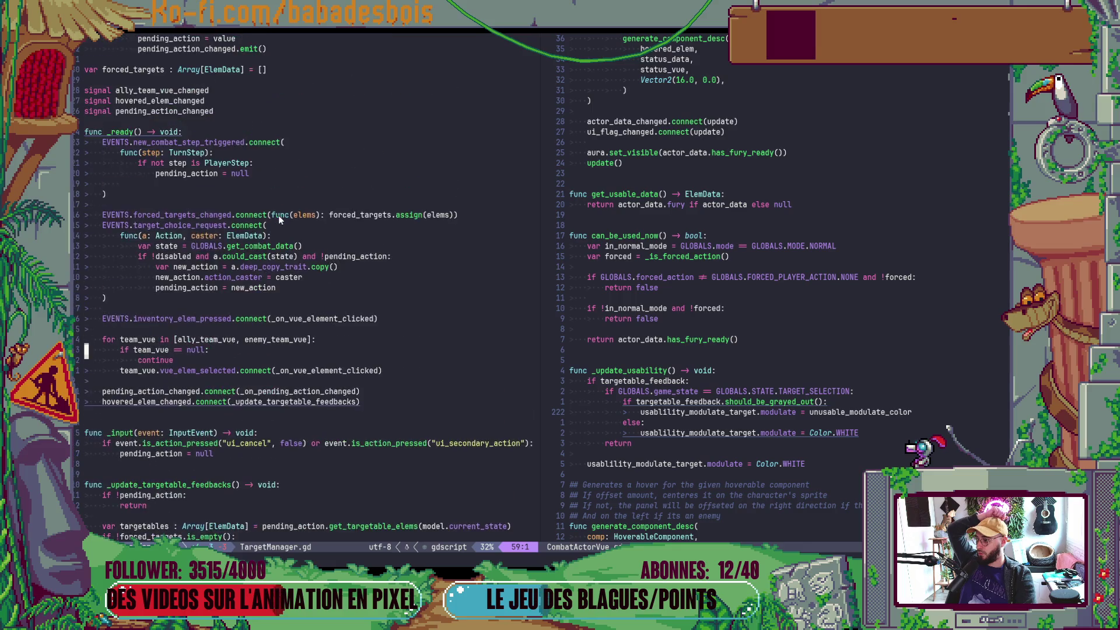
scroll(269, 226, "up", 4)
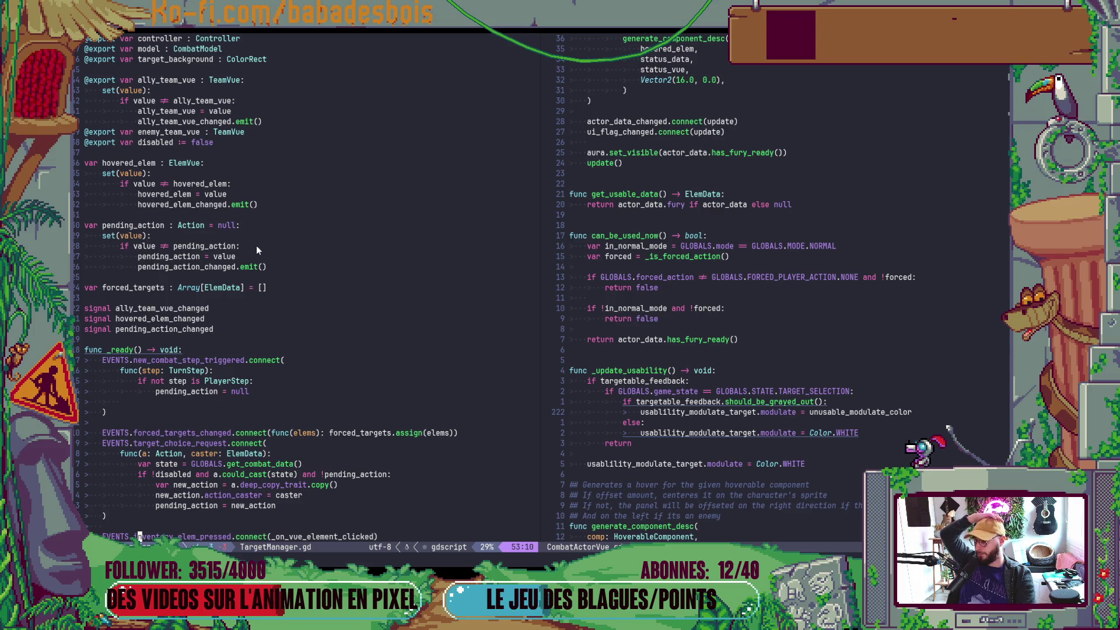
scroll(257, 250, "up", 1)
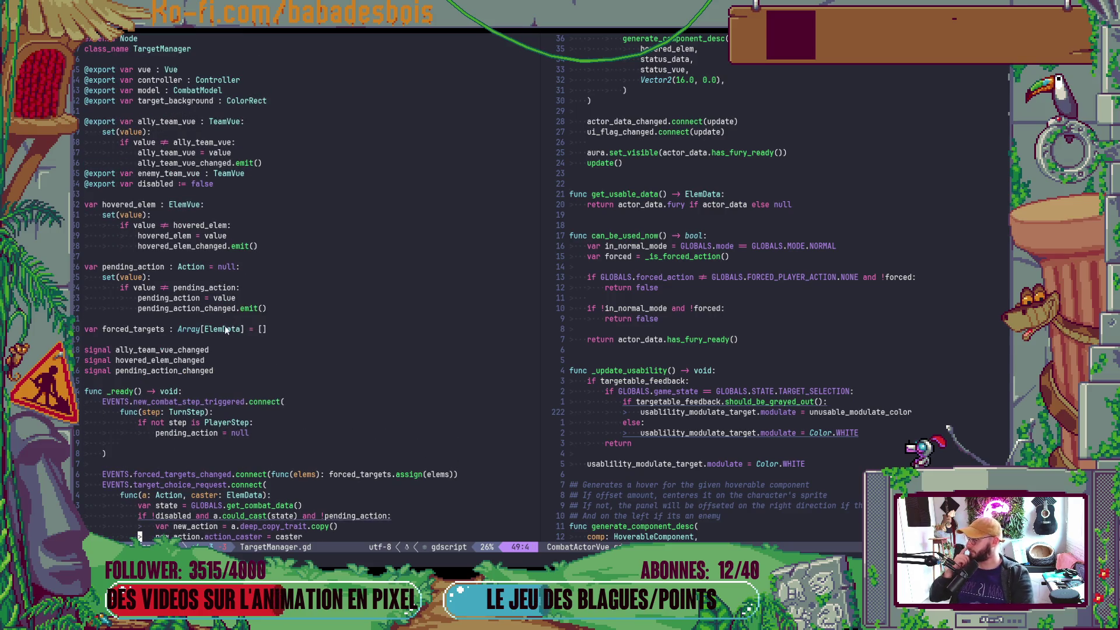
left_click(215, 337)
Declare a new 'action_caster : ElemData' variable below forced_targets
key("shift+o")
type("va")
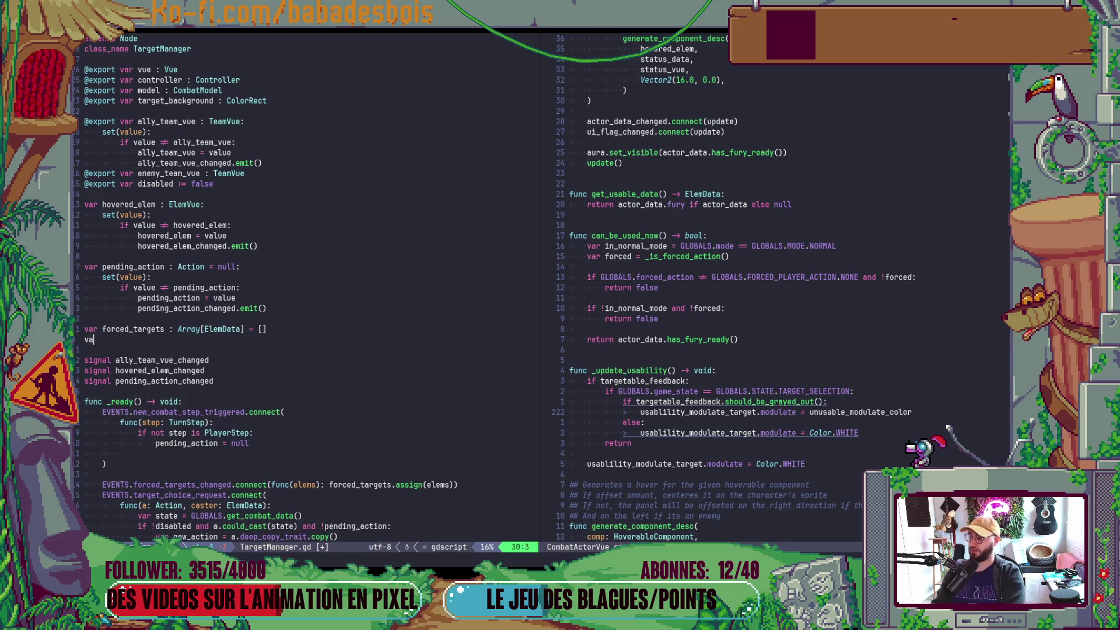
type("r c")
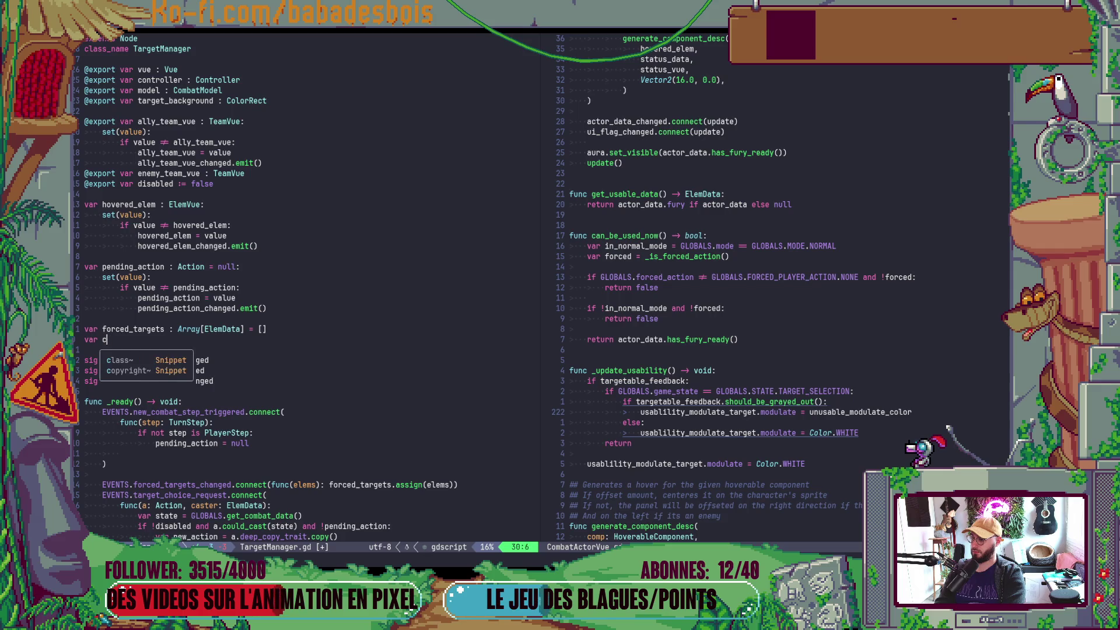
key("BackSpace")
type("actiron")
key("BackSpace")
type("on_caste :")
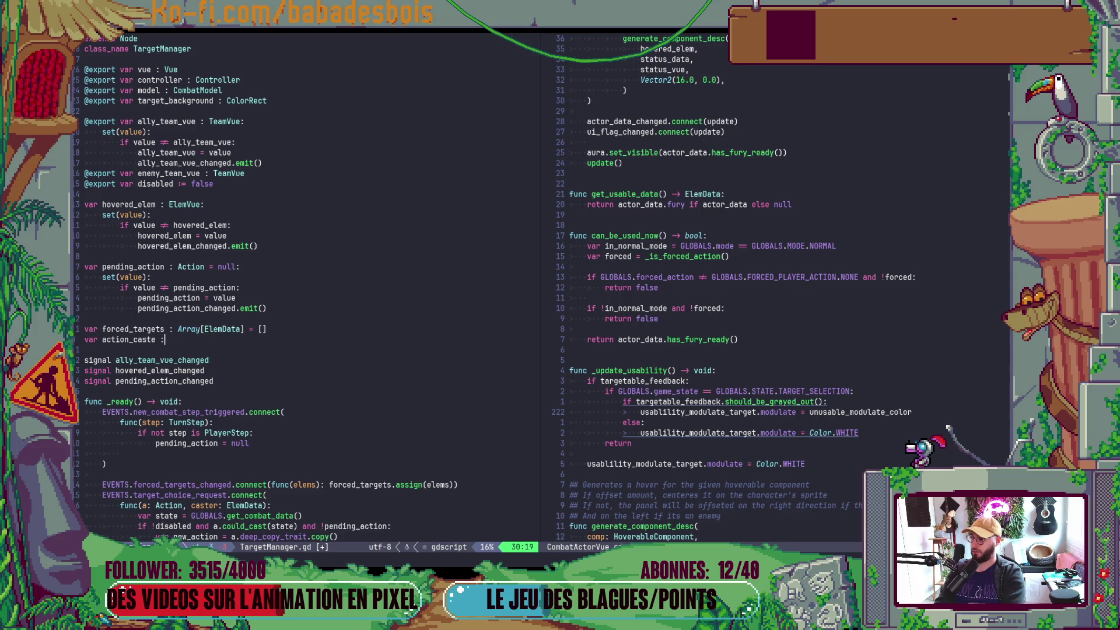
key("BackSpace")
key("BackSpace")
type("r : ElemData")
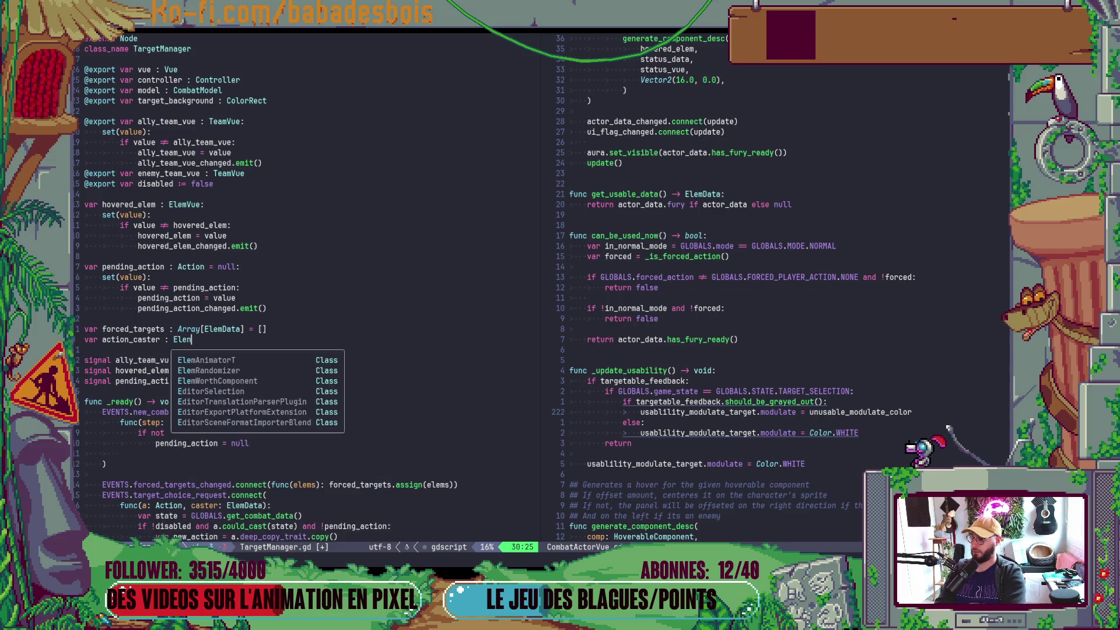
key("Escape")
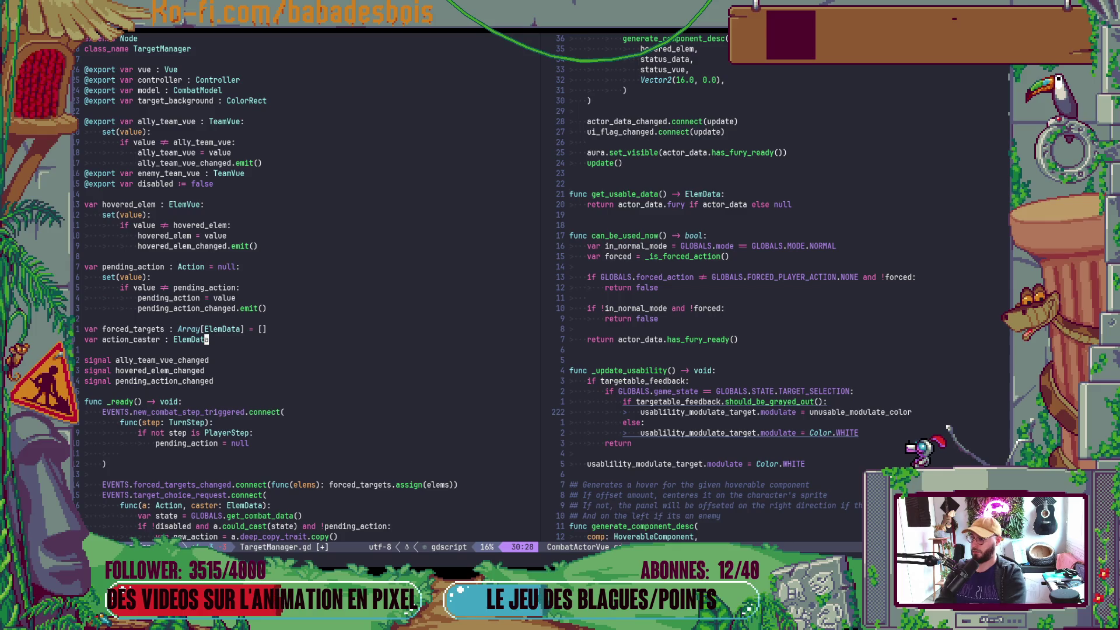
Add 'action_caster = a.caster.holder' under the pending_action assignment
scroll(215, 376, "down", 6)
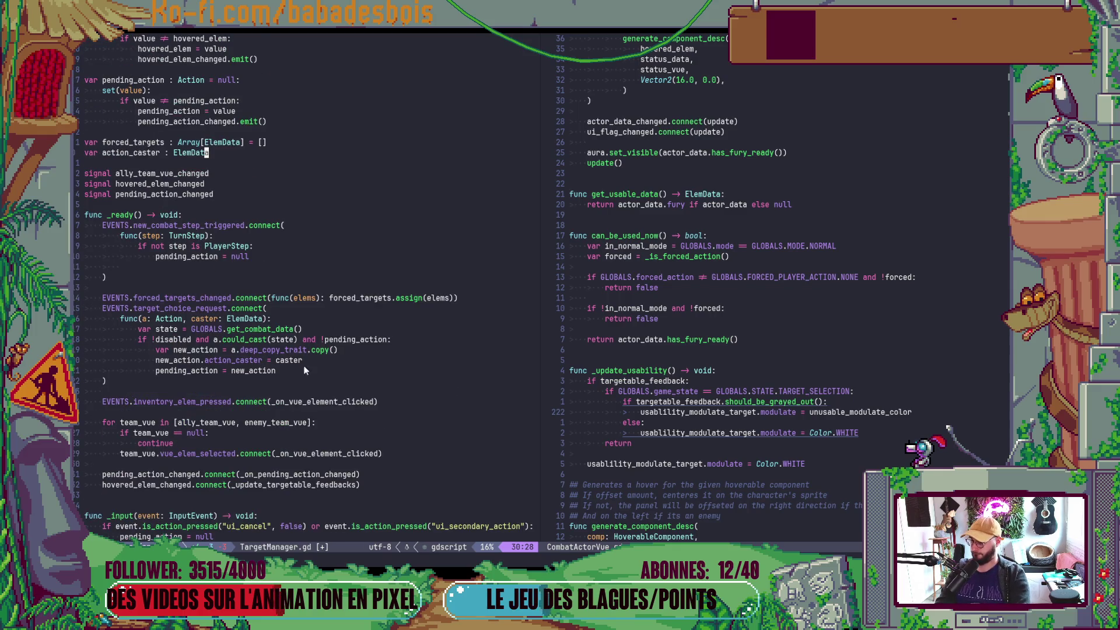
left_click(335, 350)
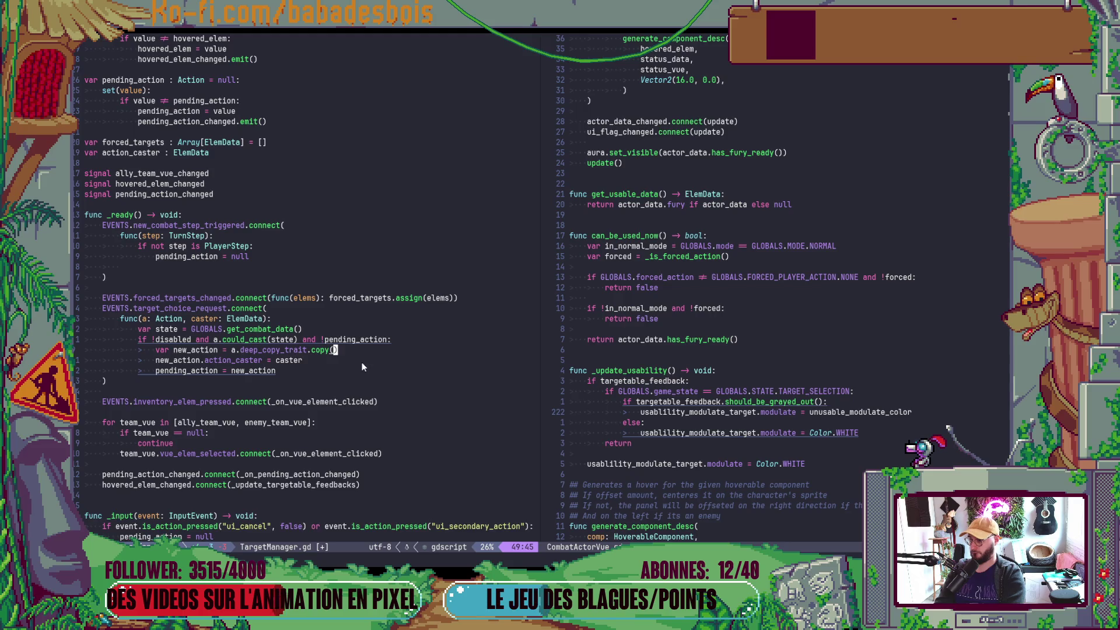
key("shift+o")
key("Escape")
key("d")
key("d")
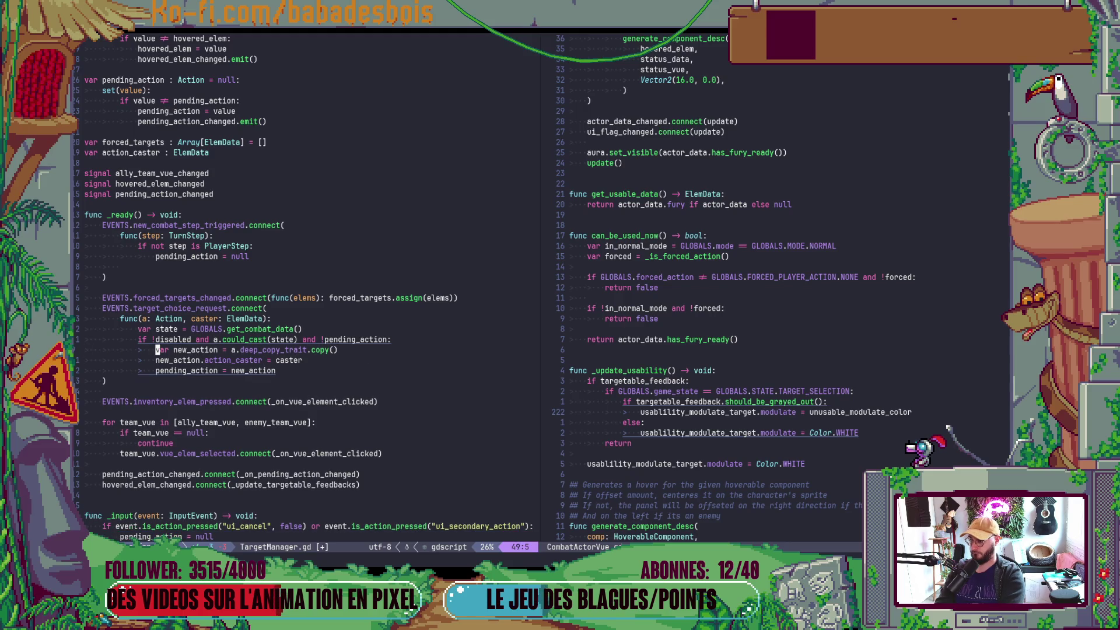
key("j")
key("j")
type("oaction_caster = a")
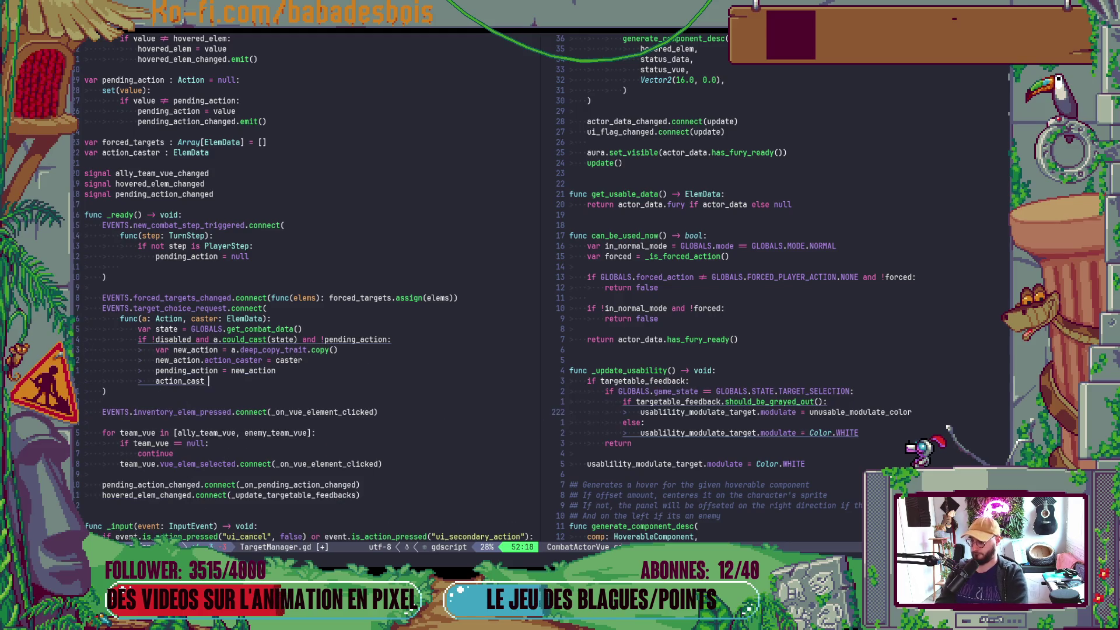
type(".caster.")
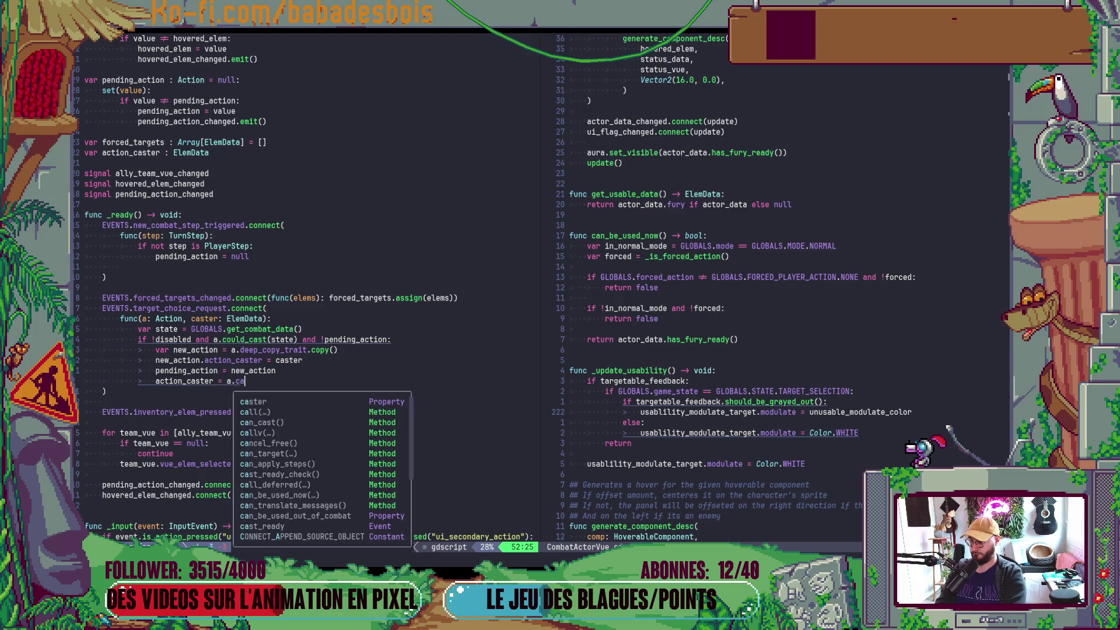
type("ho")
key("Return")
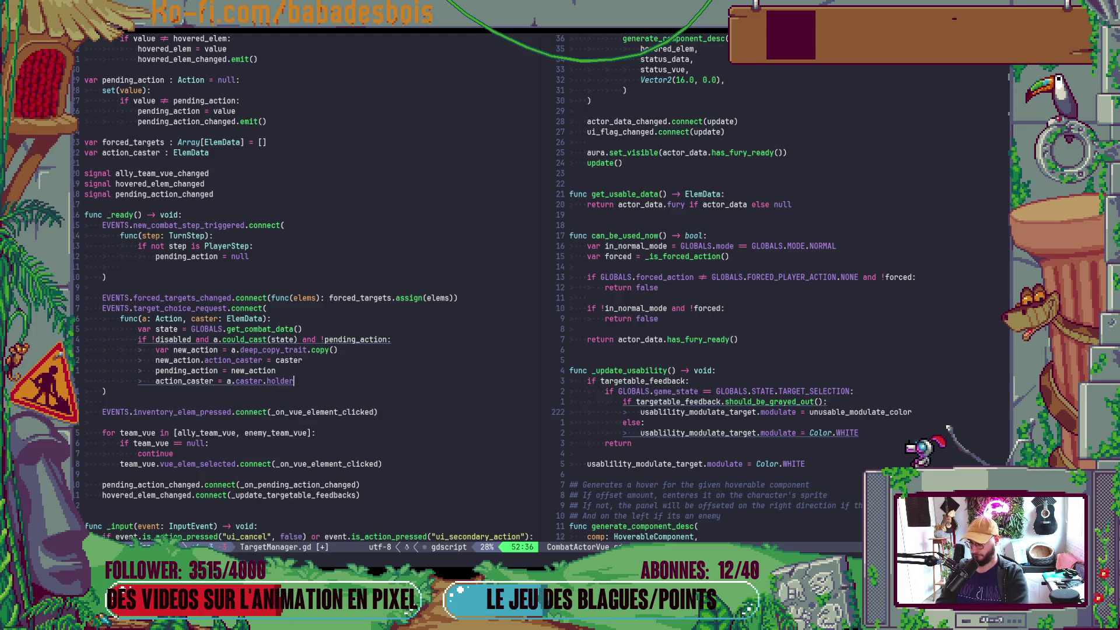
Trim the caster part of the CASTING condition and switch to Godot to run the game
scroll(348, 383, "down", 7)
scroll(349, 383, "down", 7)
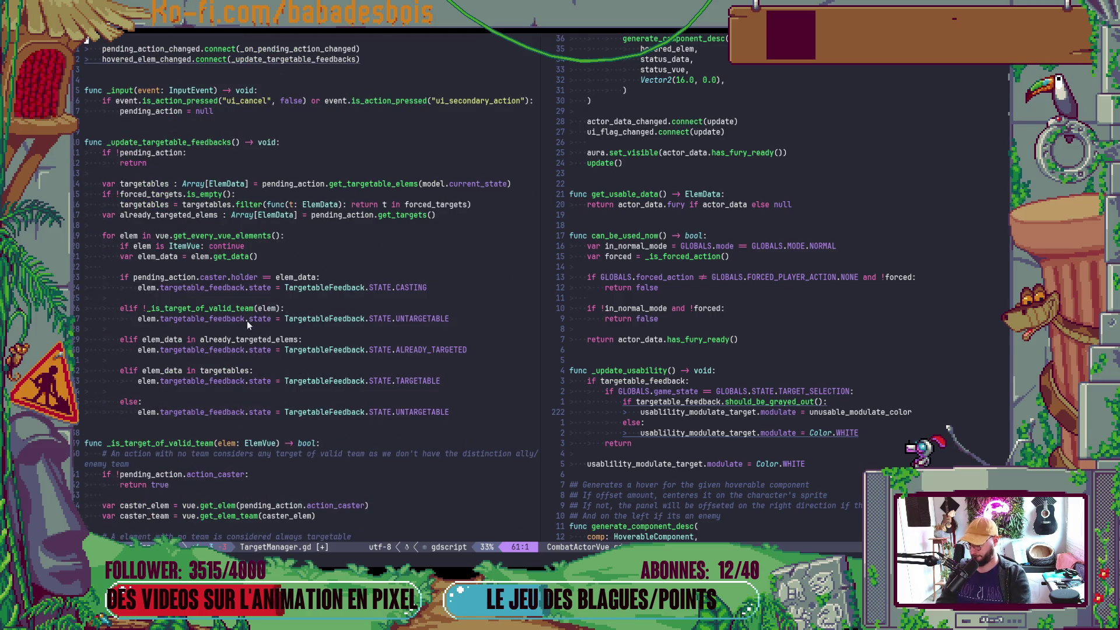
left_click(201, 279)
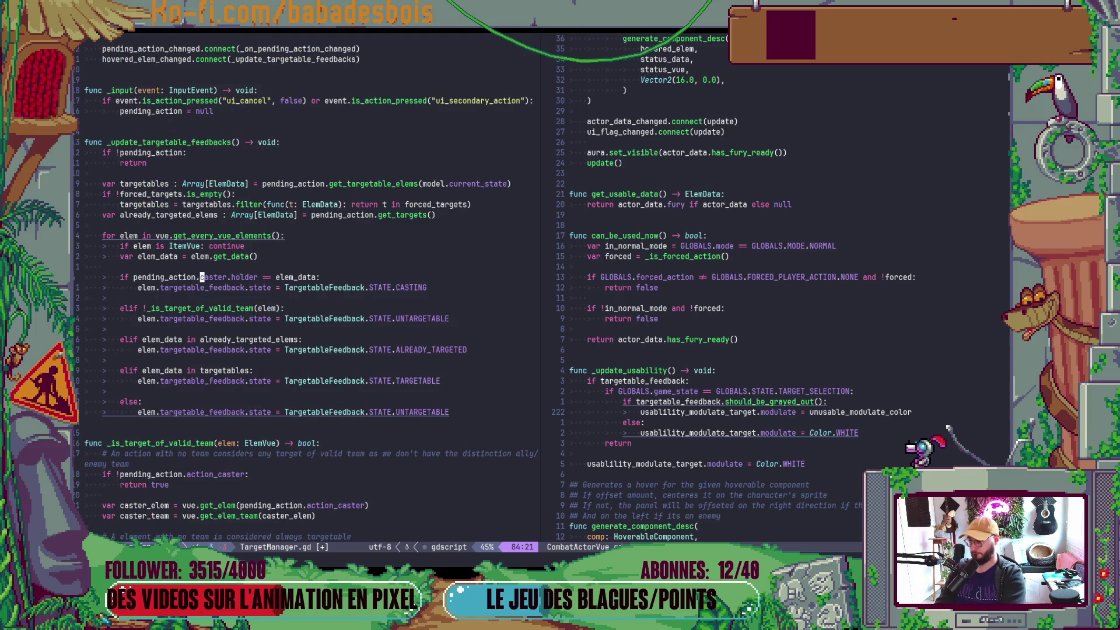
key("v")
key("g")
key("l")
key("c")
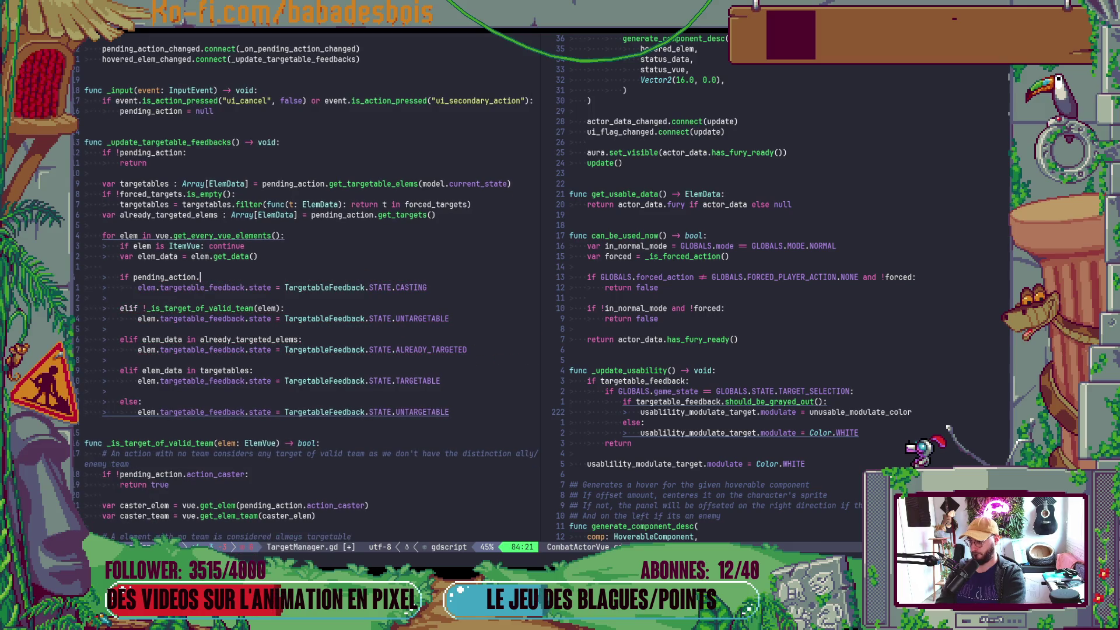
key("Escape")
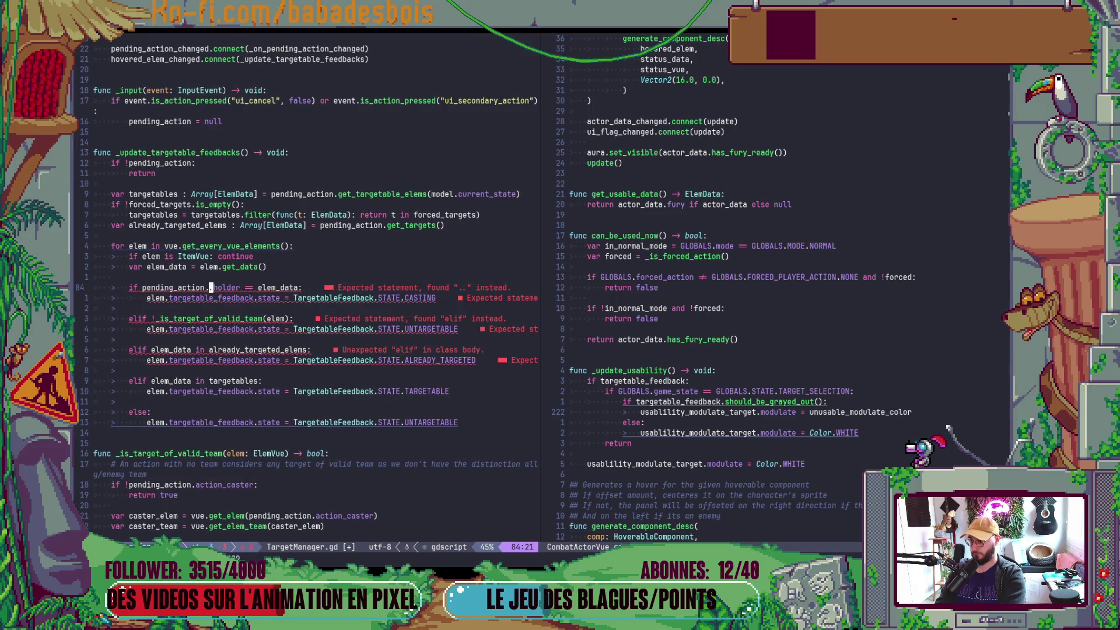
key("alt+Tab")
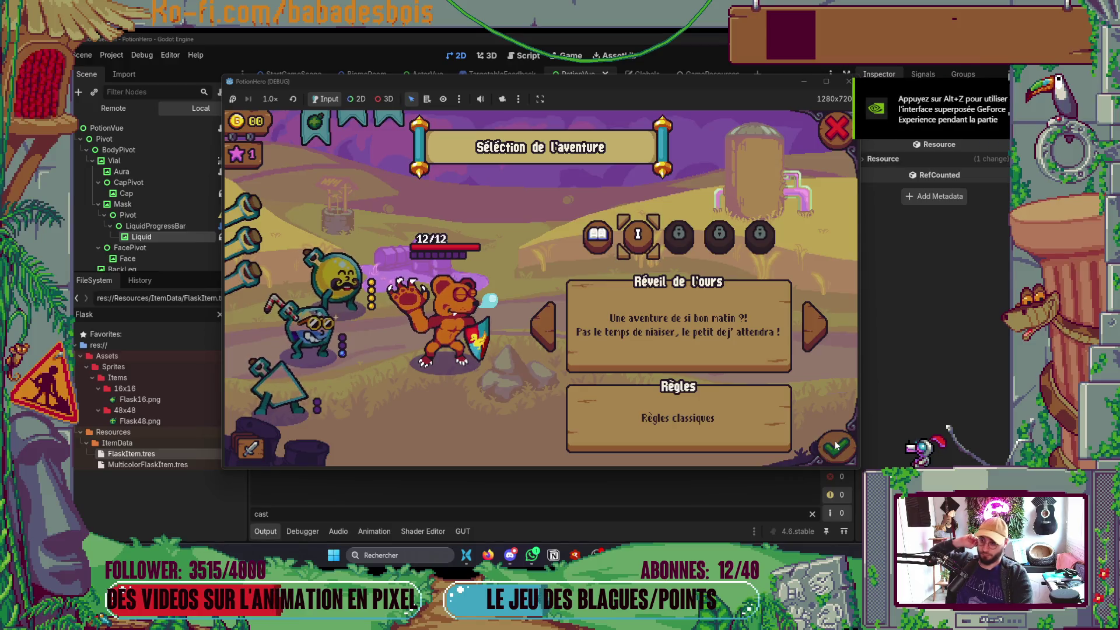
Start the adventure, get past the tutorial dialogue and enter the combat room
left_click(835, 445)
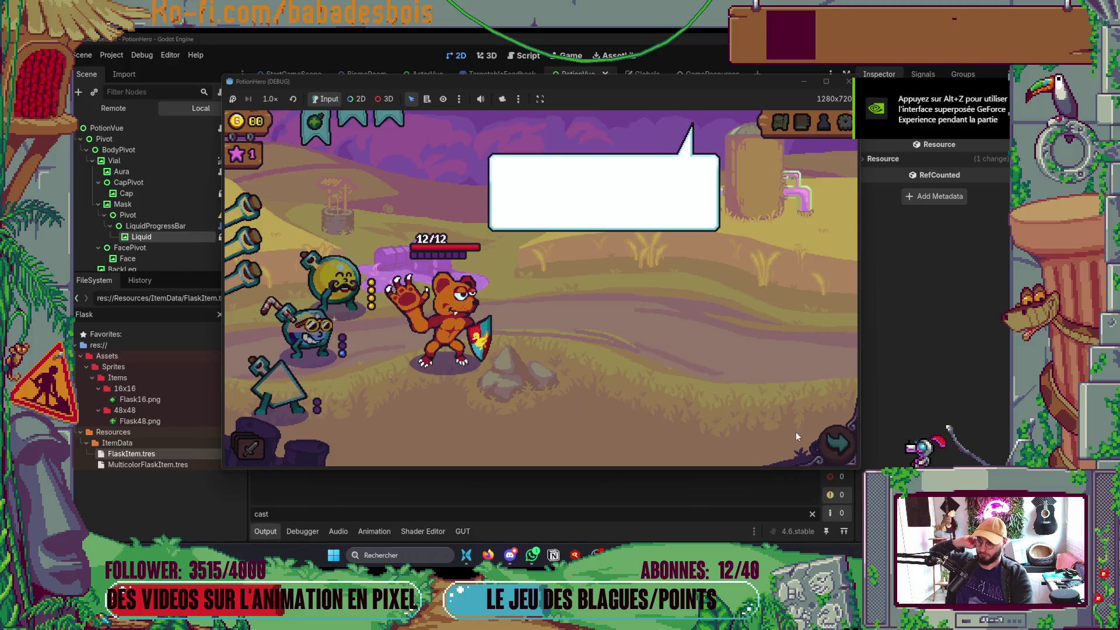
left_click(698, 404)
left_click(699, 411)
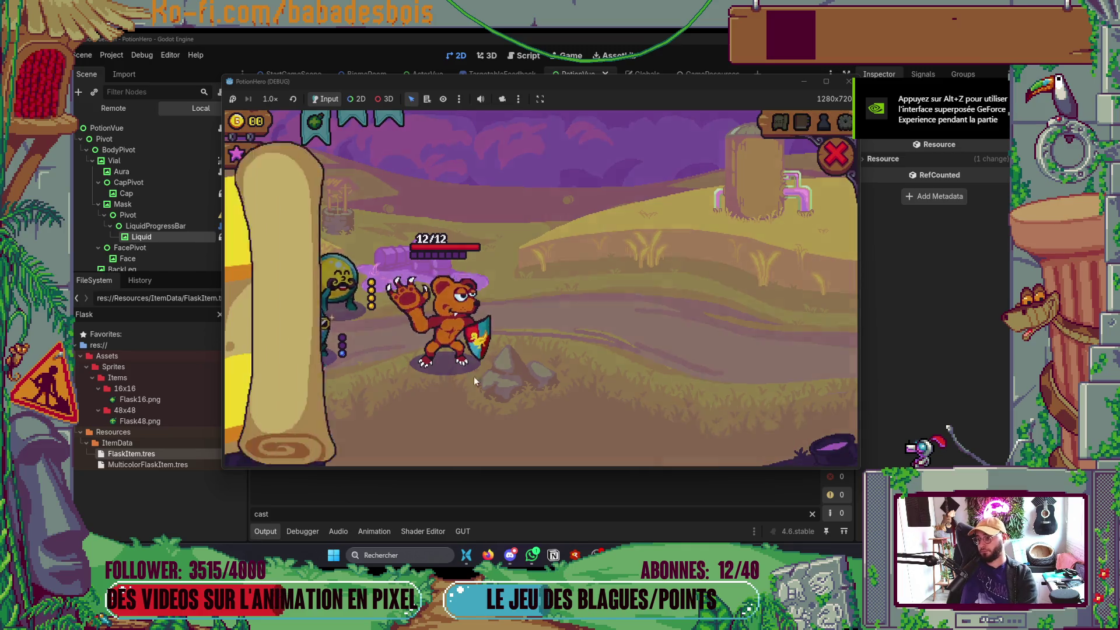
left_click(321, 314)
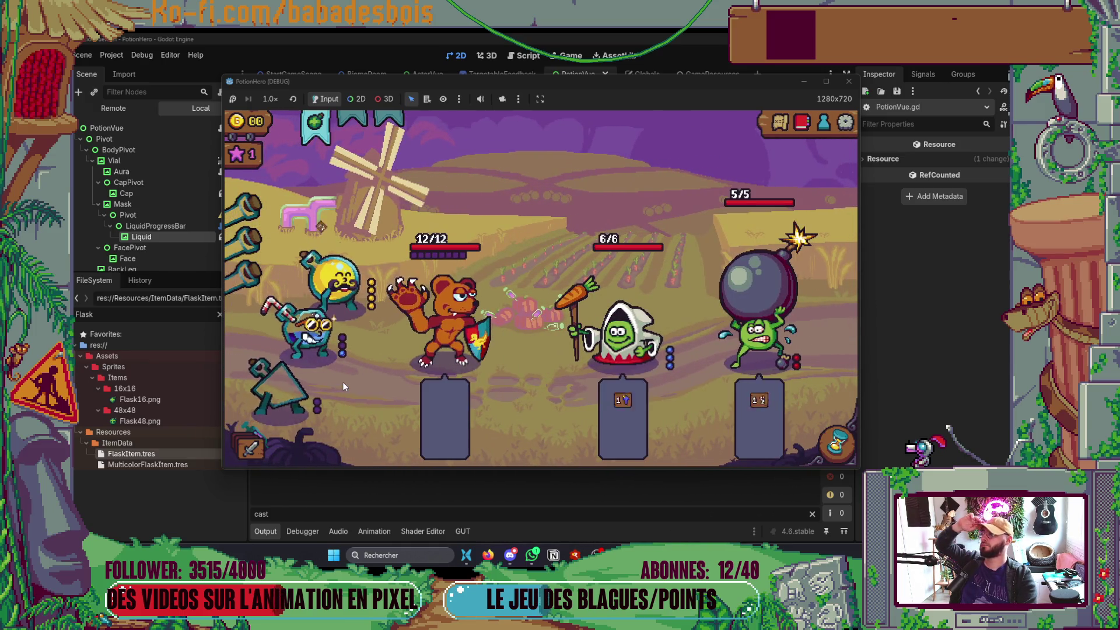
Try targeting with the blue flask ally, view the Flacon paille M card, and return to Neovim
left_click(307, 337)
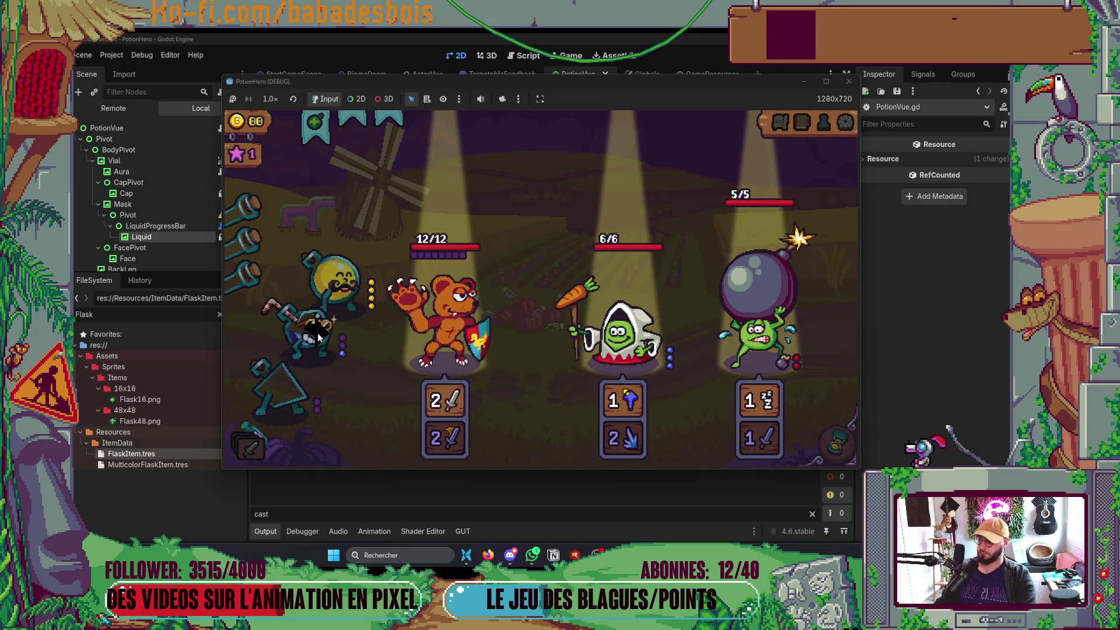
left_click(318, 336)
key("alt+Tab")
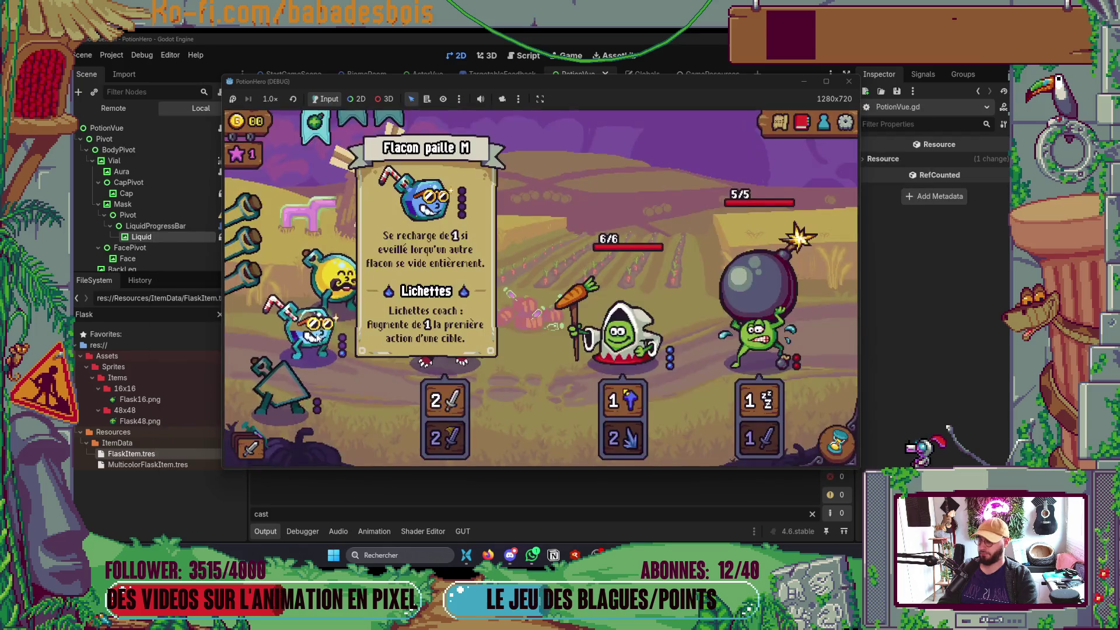
key("alt+Tab")
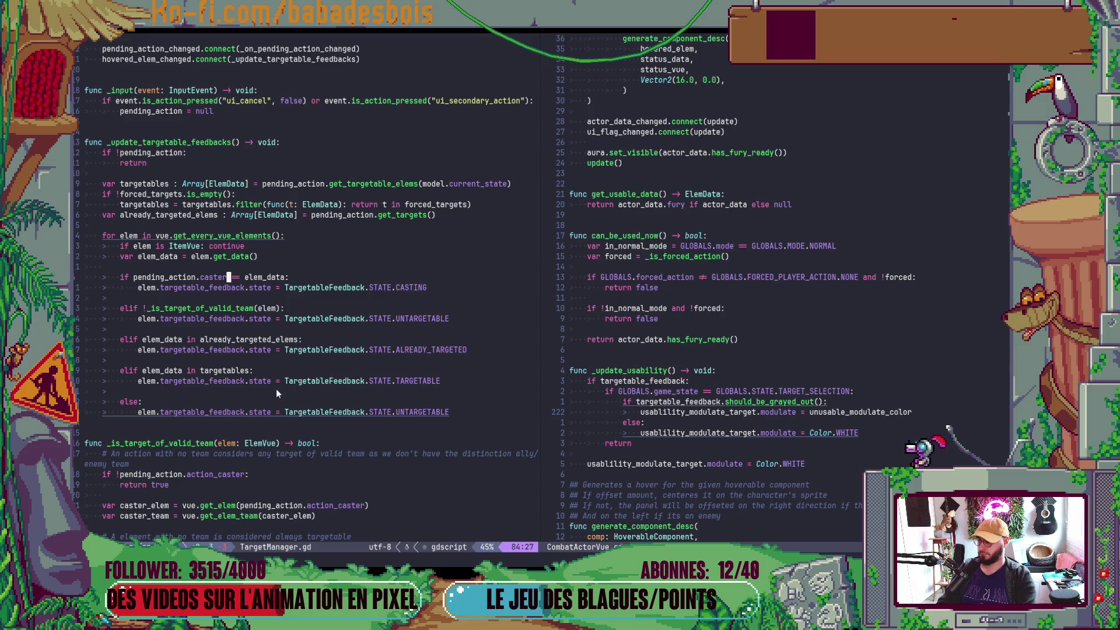
Replace pending_action.caster with action_caster on line 84, save, and close the running game
key("b")
key("b")
key("b")
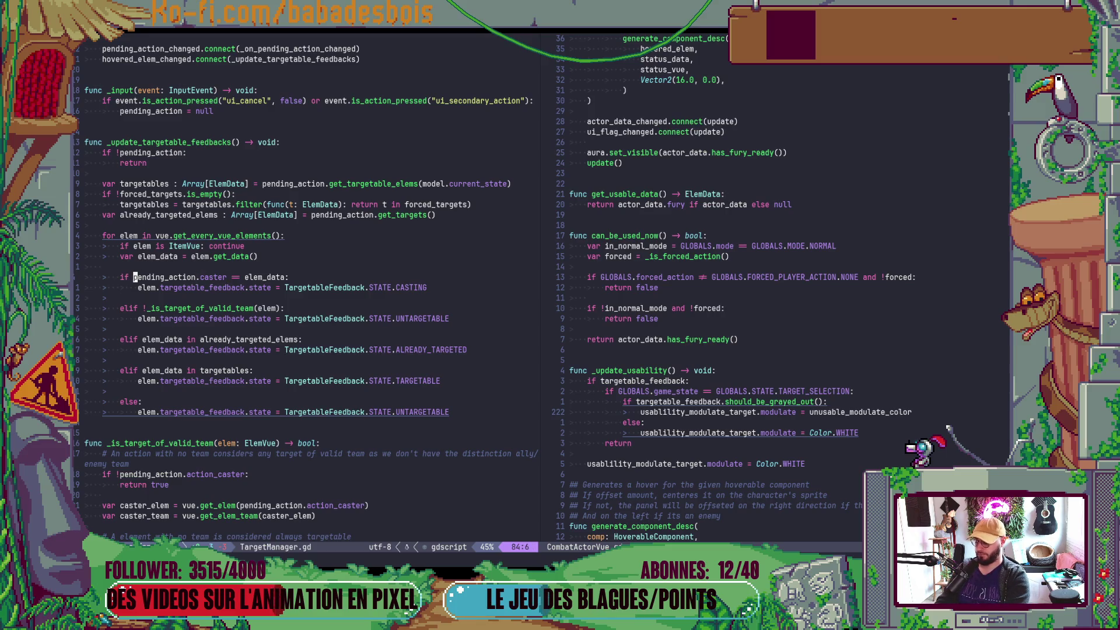
type("cE")
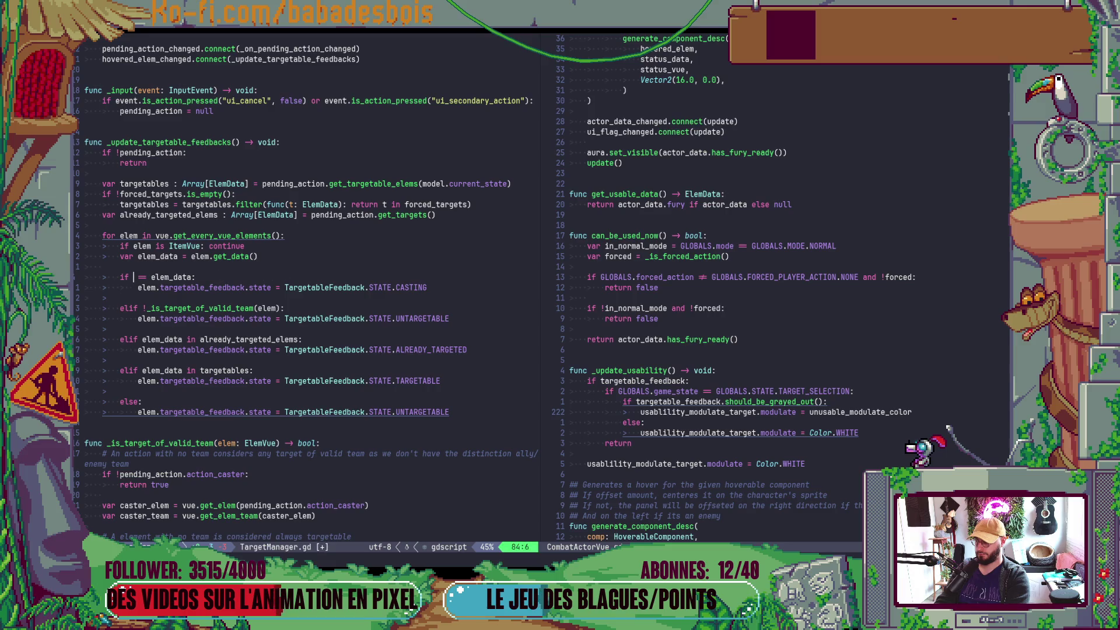
type("action_caster")
key("Escape")
key("ctrl+s")
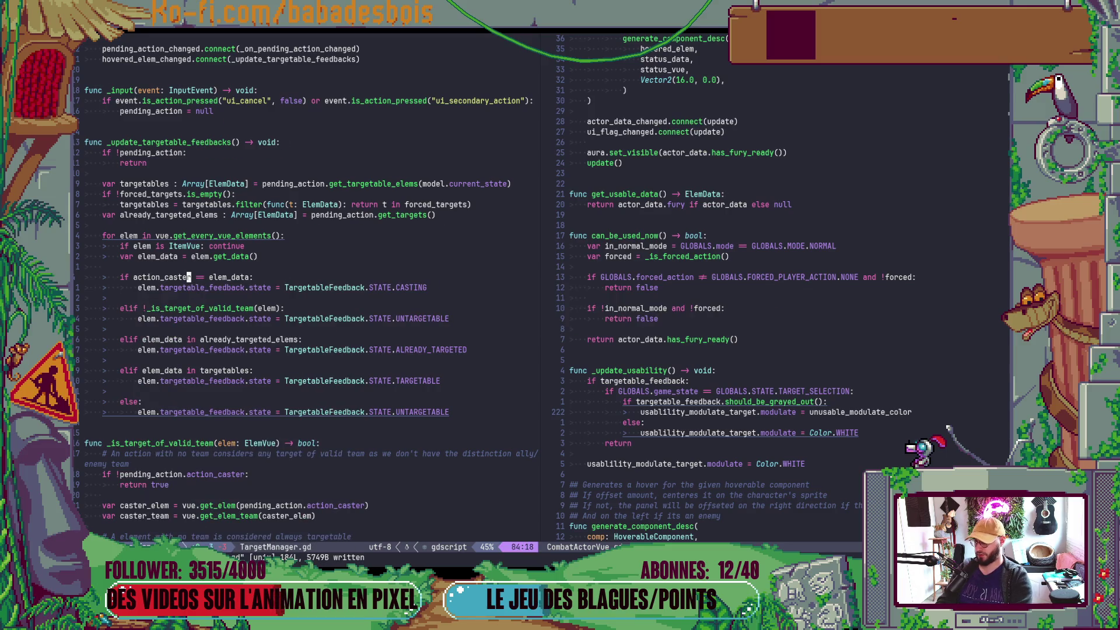
left_click(850, 81)
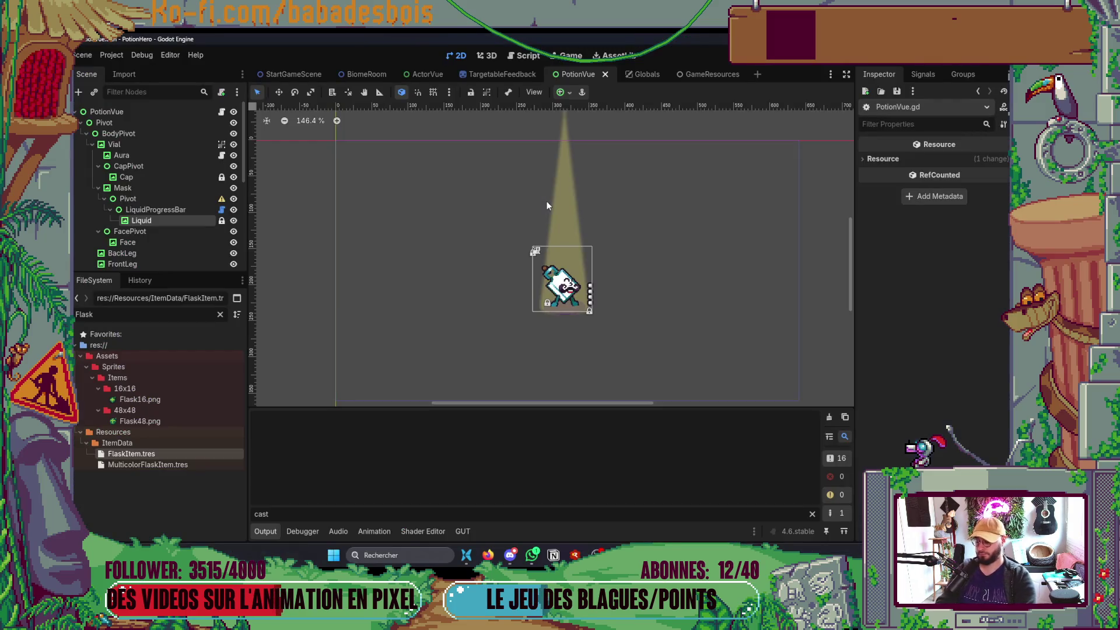
Relaunch the game and start the Réveil de l'ours adventure through to the next room
key("F5")
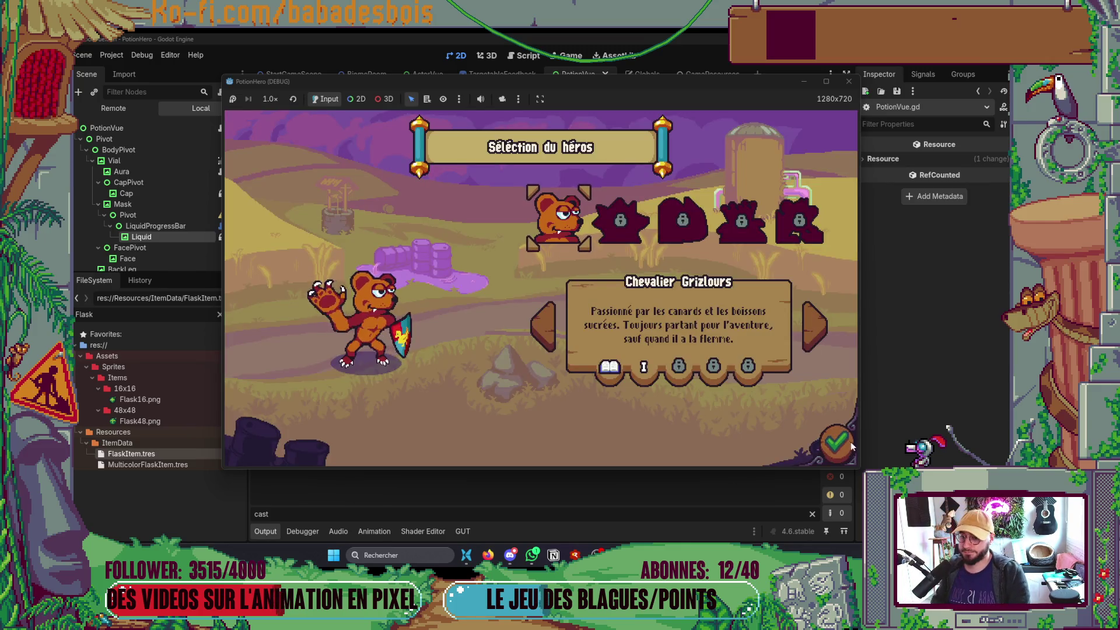
left_click(850, 446)
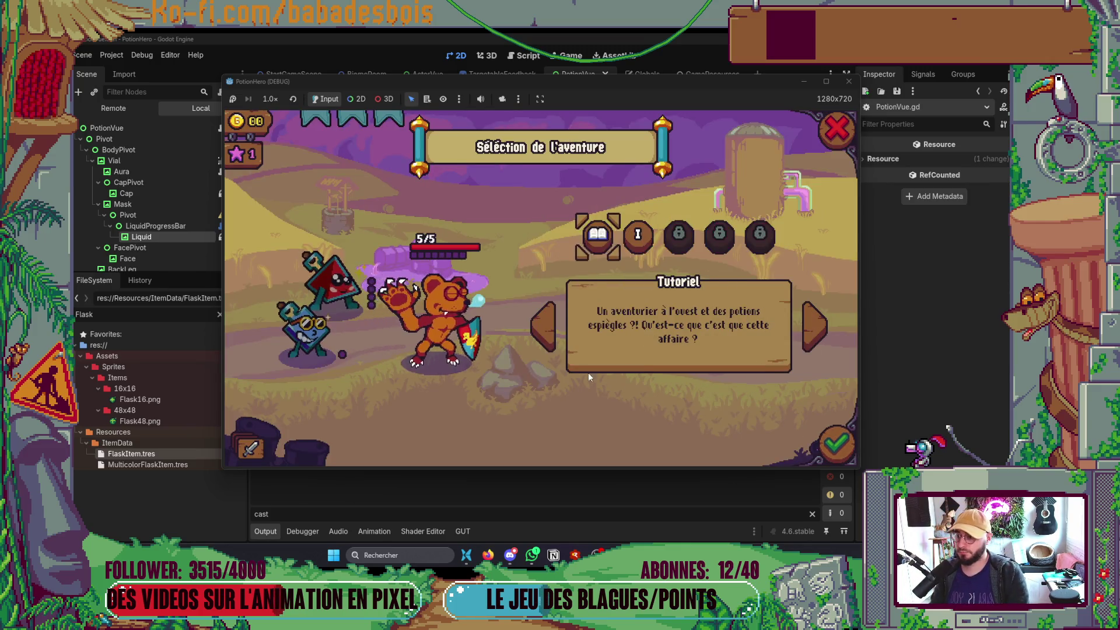
left_click(631, 243)
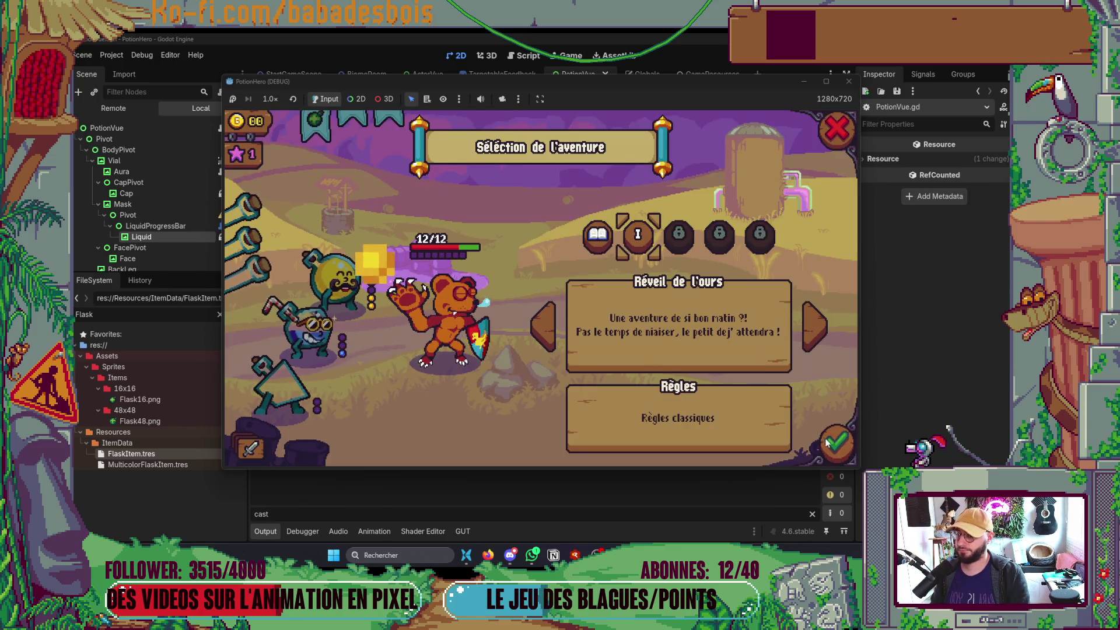
left_click(837, 444)
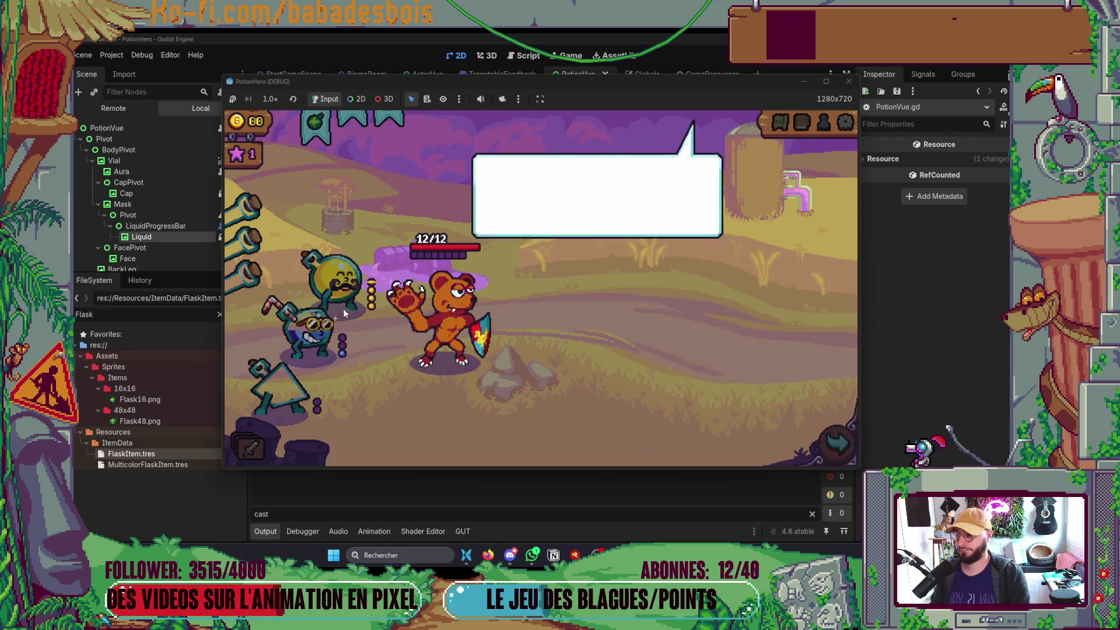
left_click(642, 292)
left_click(856, 445)
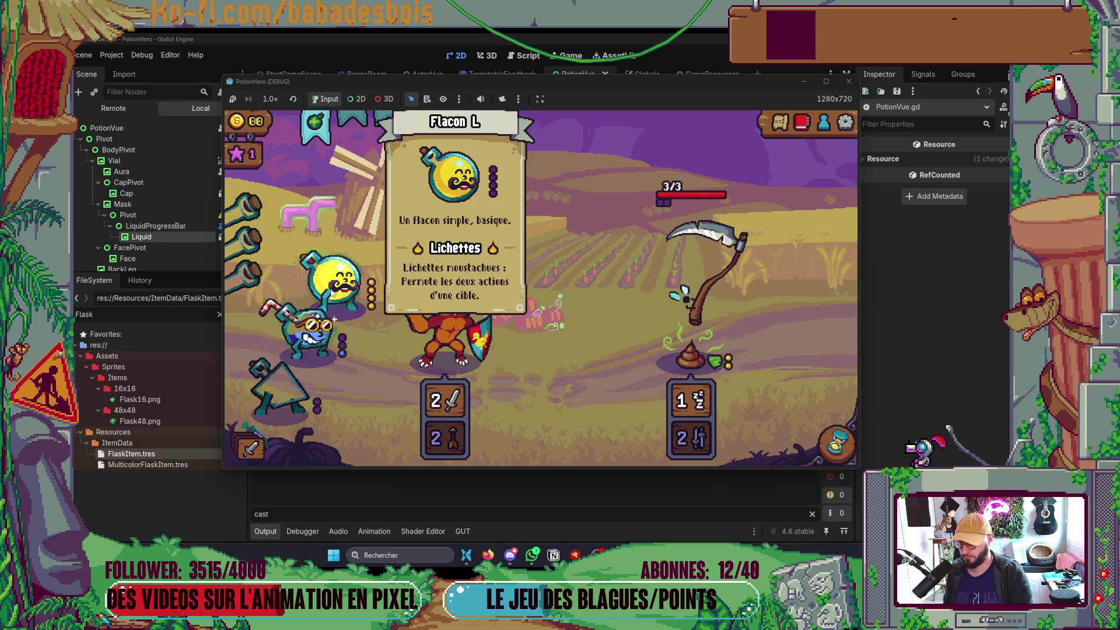
Aim the blue and yellow flask allies' actions to test targeting, then return to Neovim
mouse_move(327, 344)
left_mouse_down()
mouse_move(431, 328)
mouse_move(330, 343)
left_mouse_up()
left_click(330, 343)
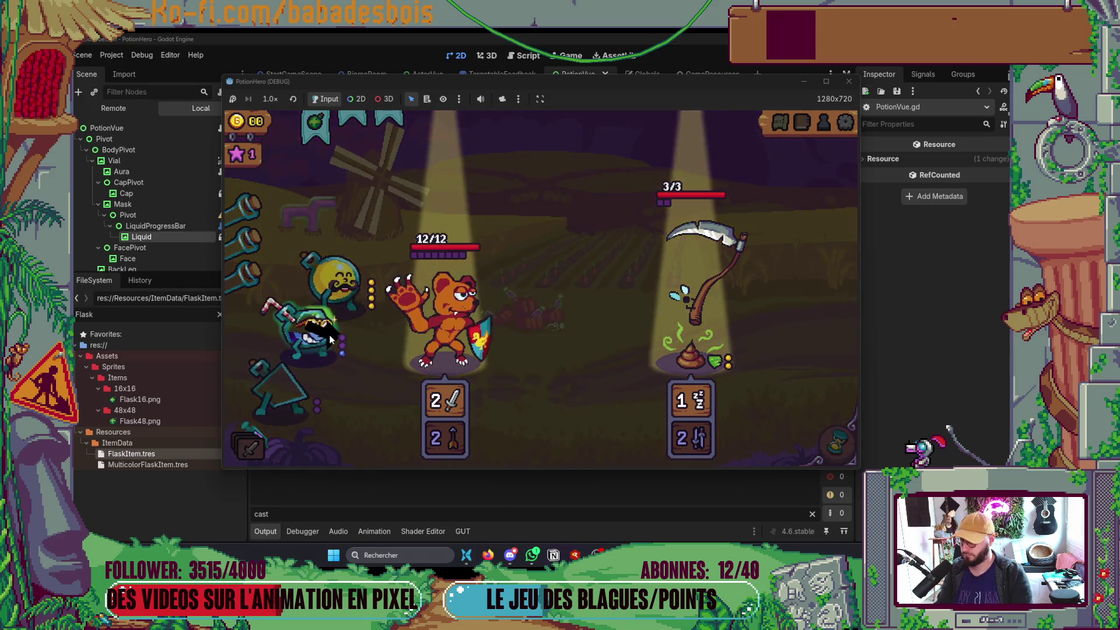
left_click_drag(342, 296, 401, 387)
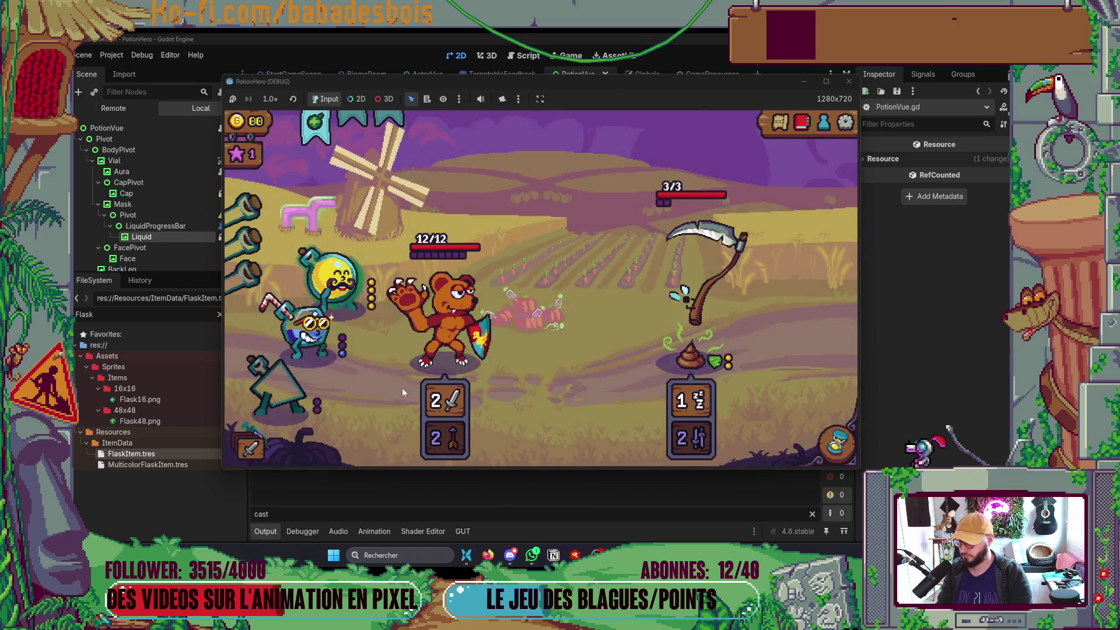
key("alt+Tab")
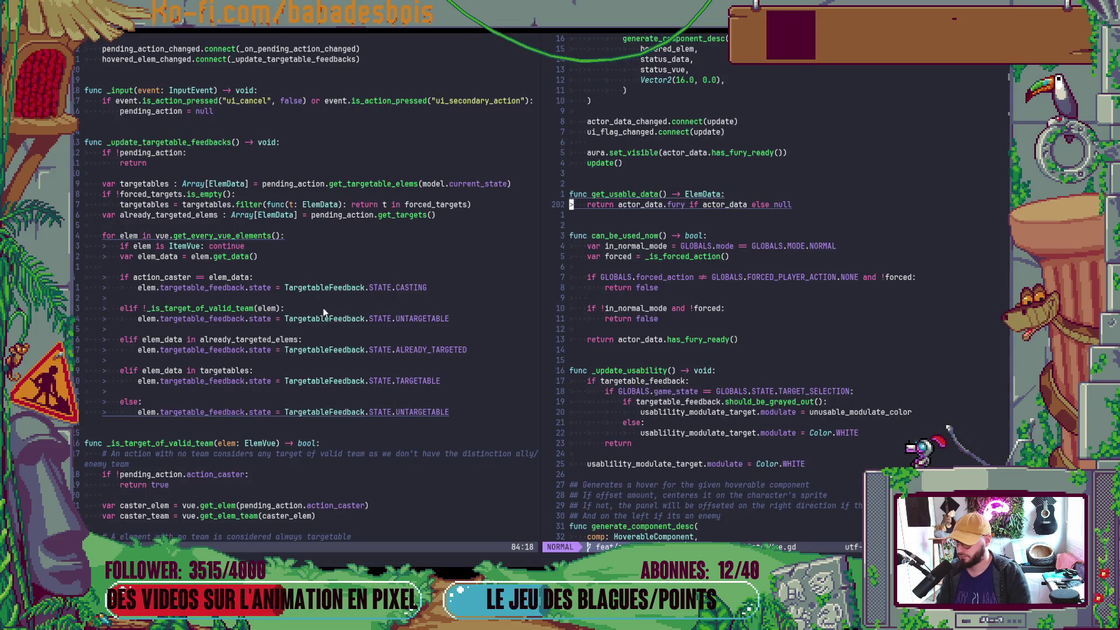
Add a print("Casting") line at the CASTING check, save with :w, and relaunch the game
left_click(300, 288)
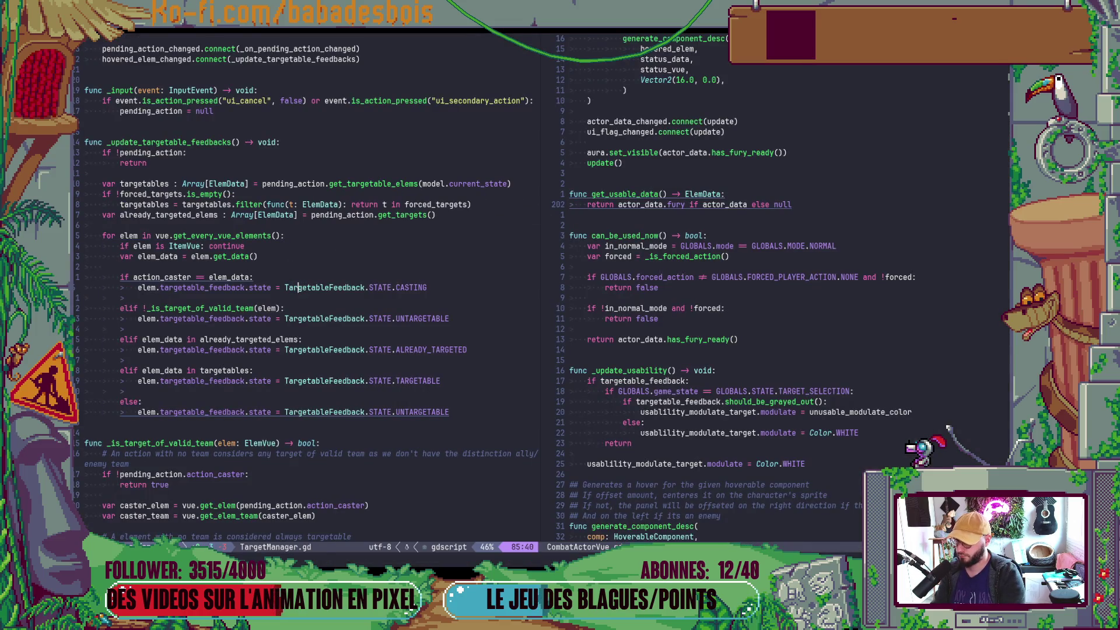
key("shift+o")
type("actio")
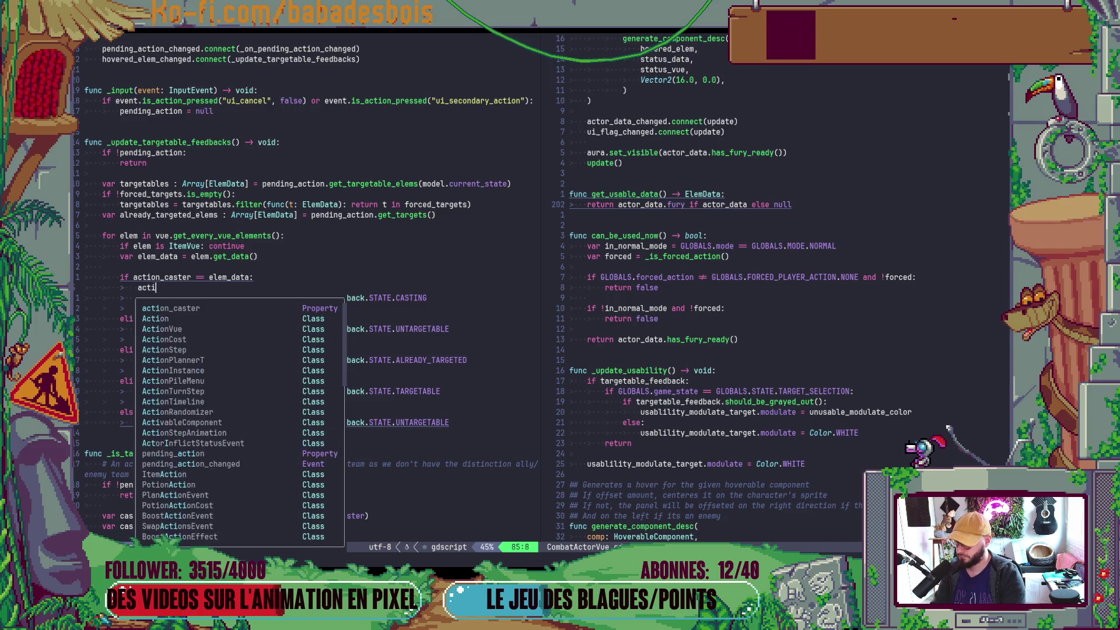
key("BackSpace")
key("BackSpace")
key("BackSpace")
type("print")
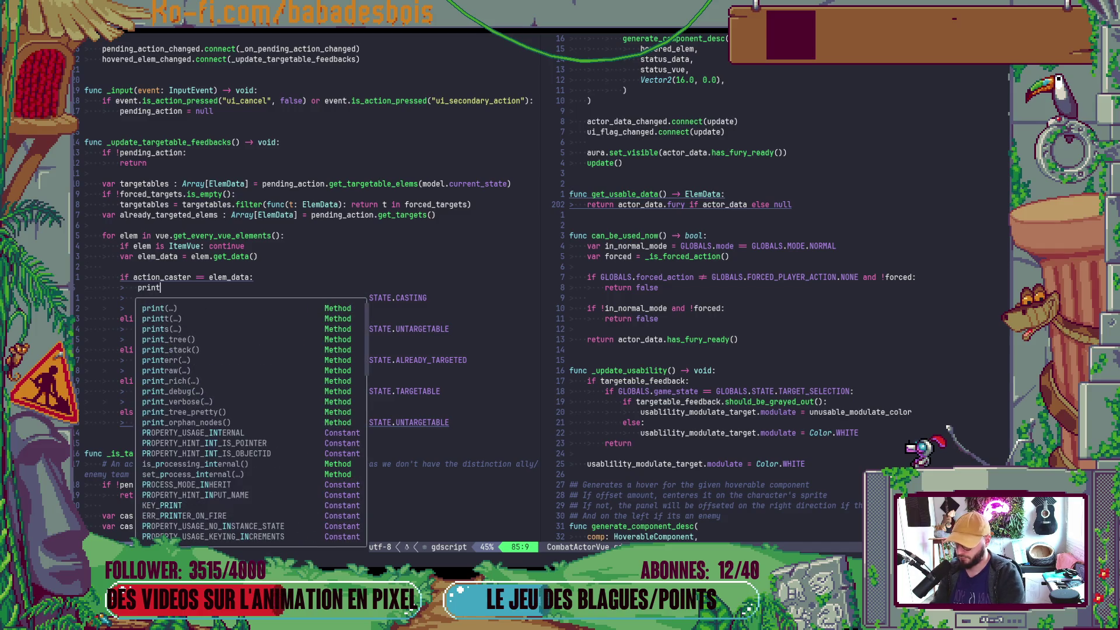
type("(\"Castin")
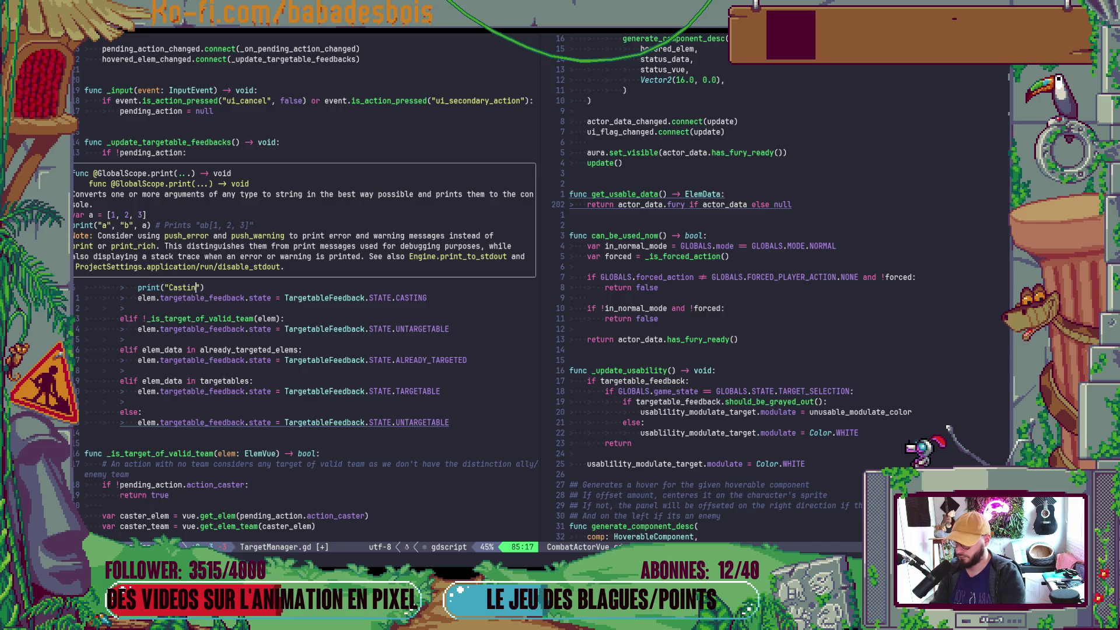
type("g")
key("Escape")
type(":w")
key("Return")
key("F5")
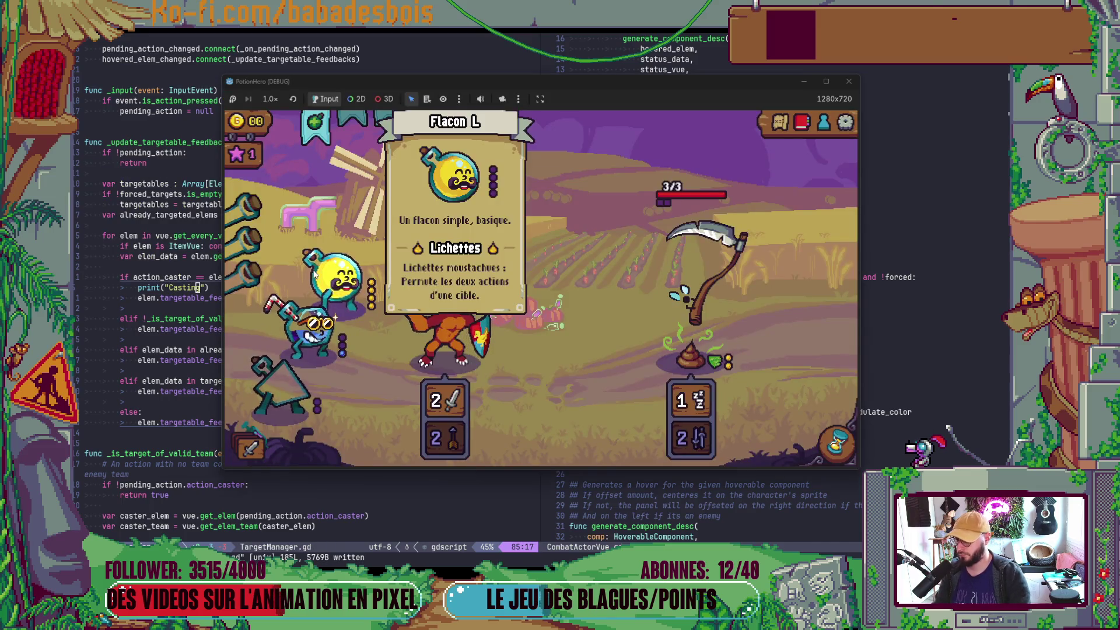
key("alt+Tab")
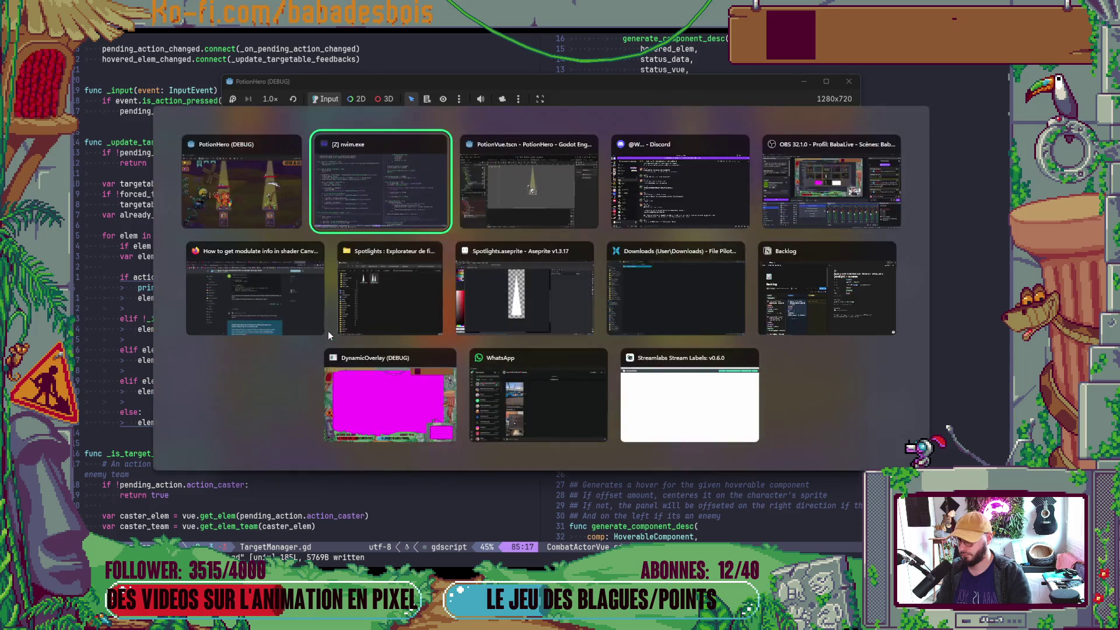
Clear the Output filter, rerun the game, then delete the Casting print line in Neovim
key("alt+Tab")
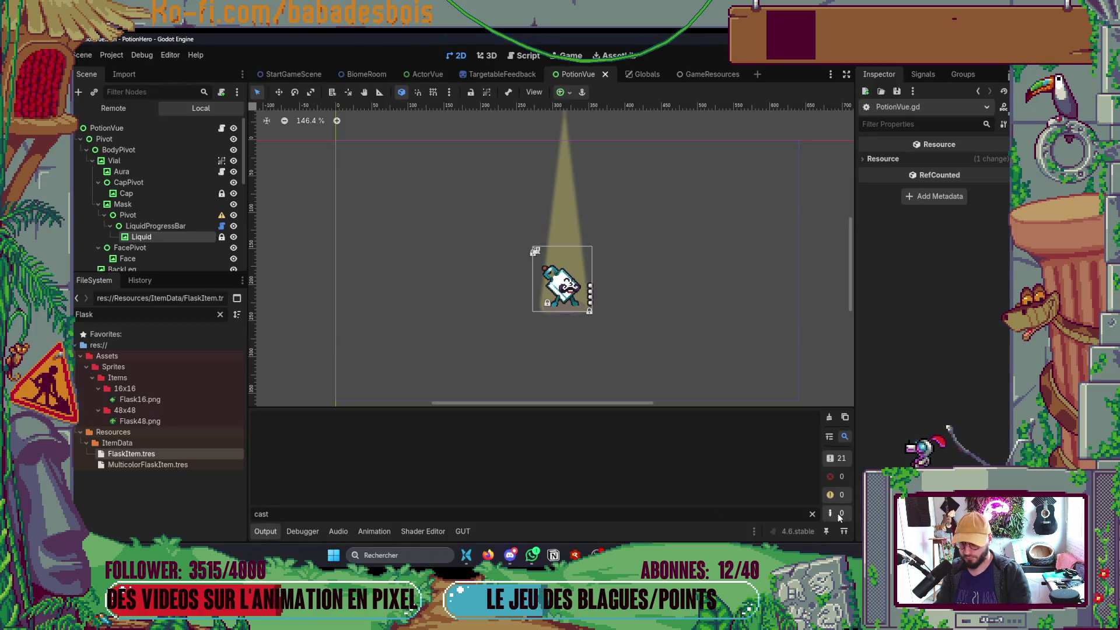
left_click(812, 513)
key("F5")
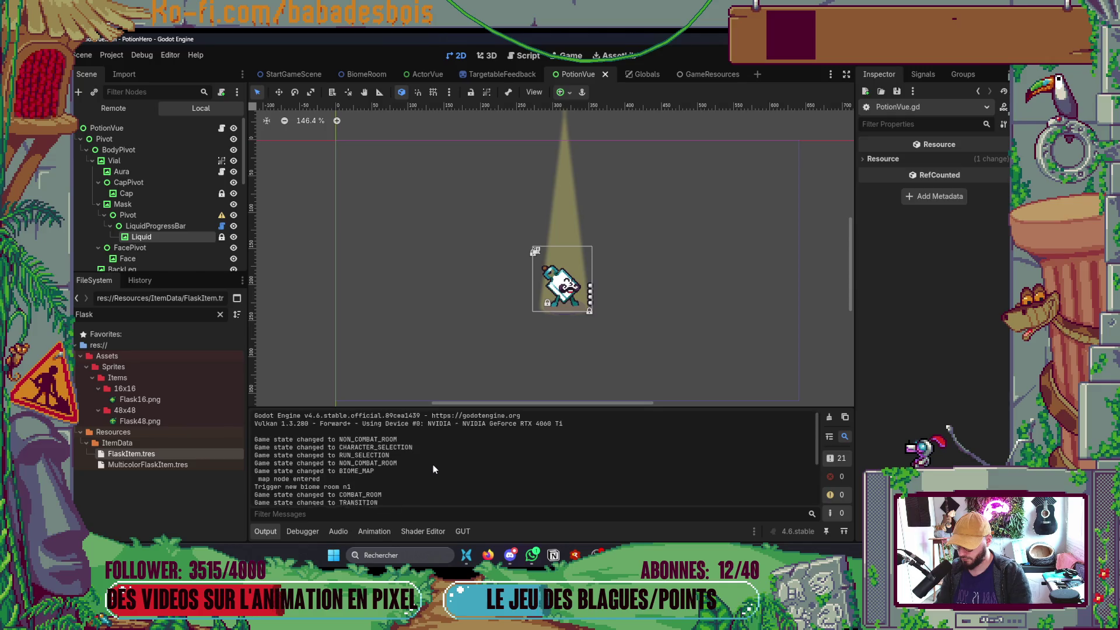
key("alt+Tab")
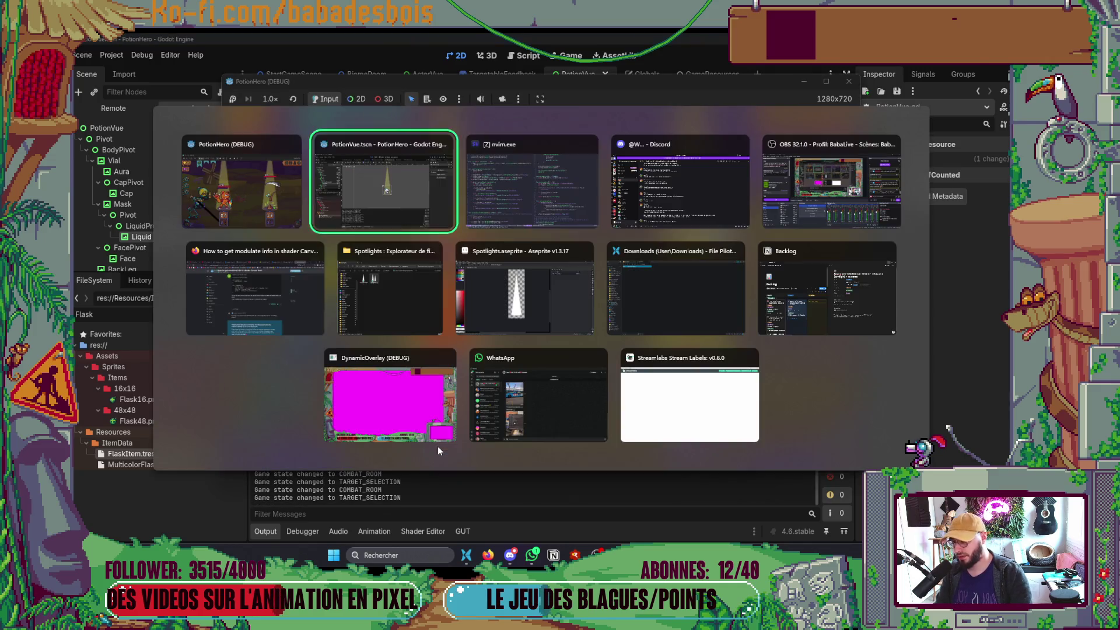
key("d")
key("d")
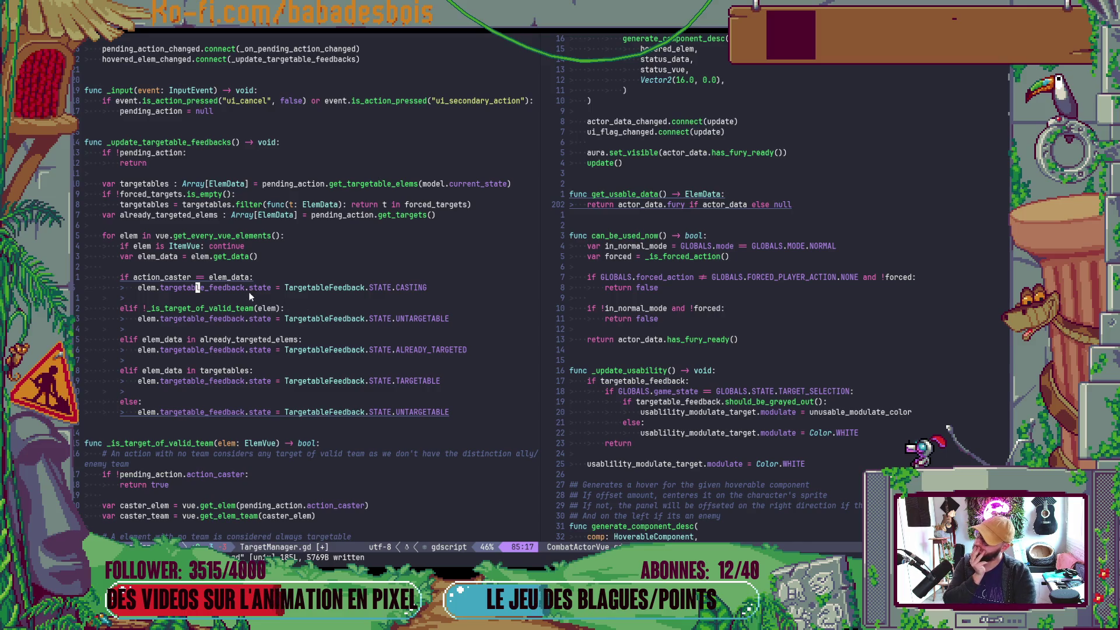
Scroll up to _ready and grep the project for the word target_choice_request
scroll(250, 295, "up", 11)
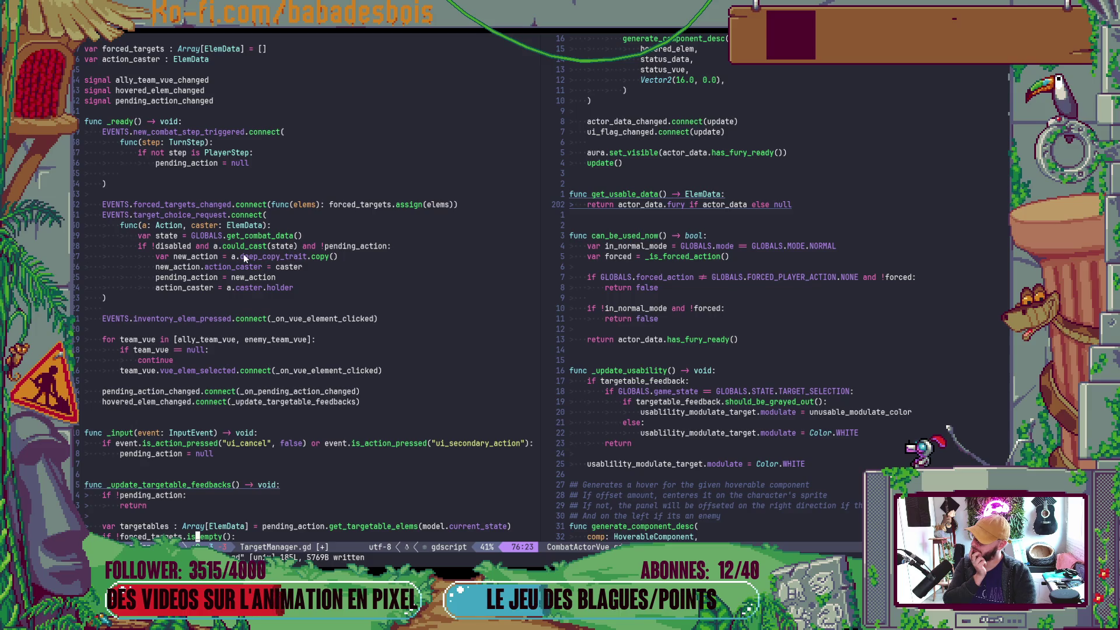
left_click(197, 215)
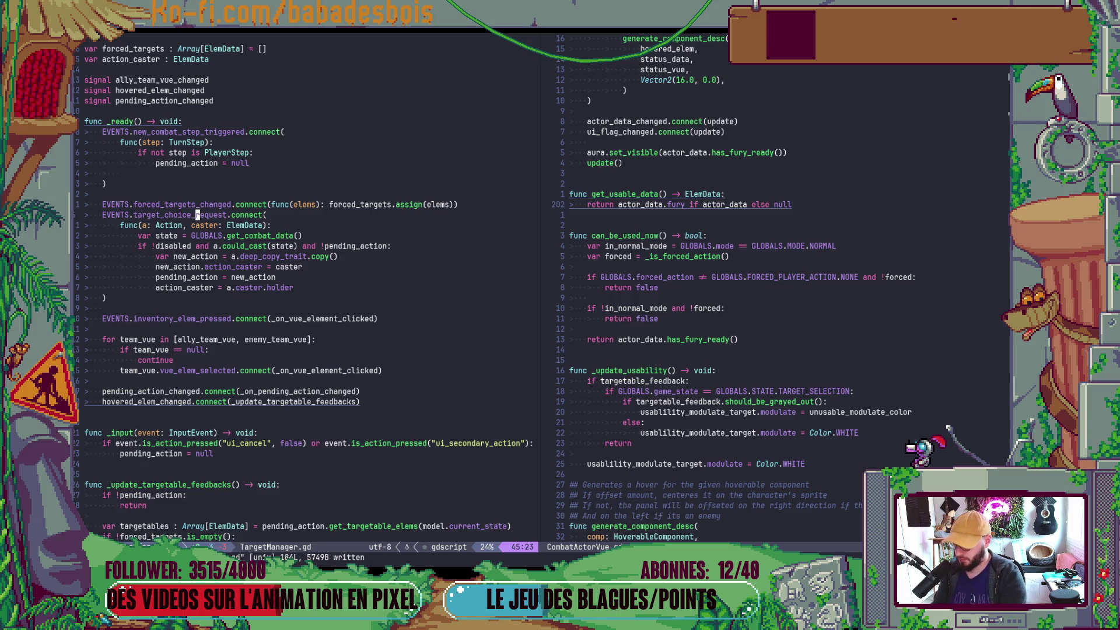
key("space")
key("f")
key("w")
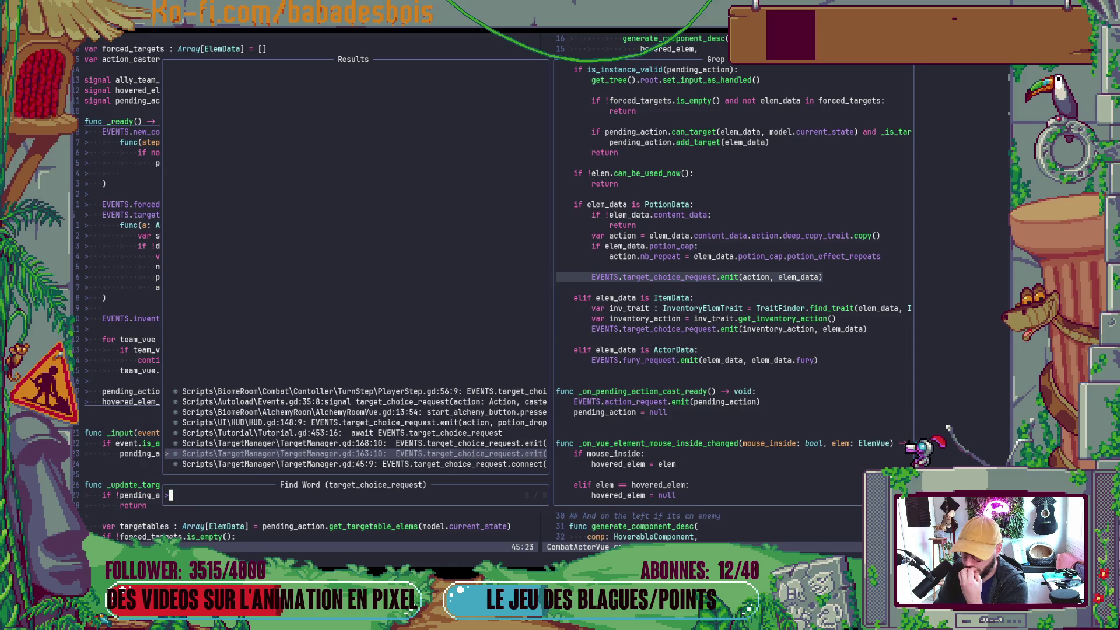
Preview the target_choice_request matches in TargetManager.gd and Tutorial.gd
key("Up")
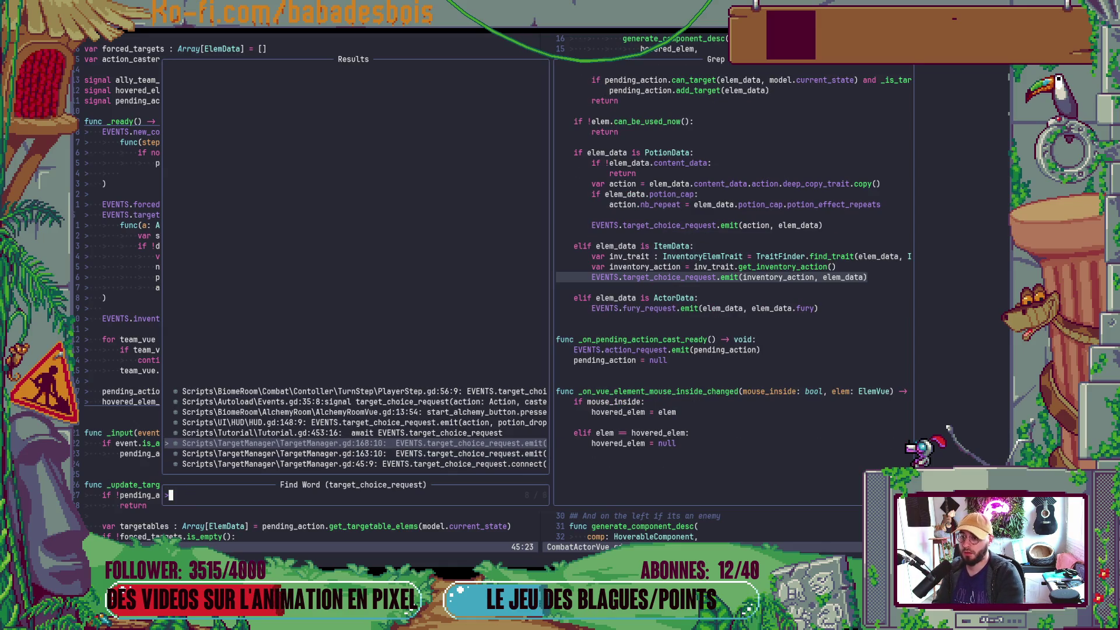
key("Down")
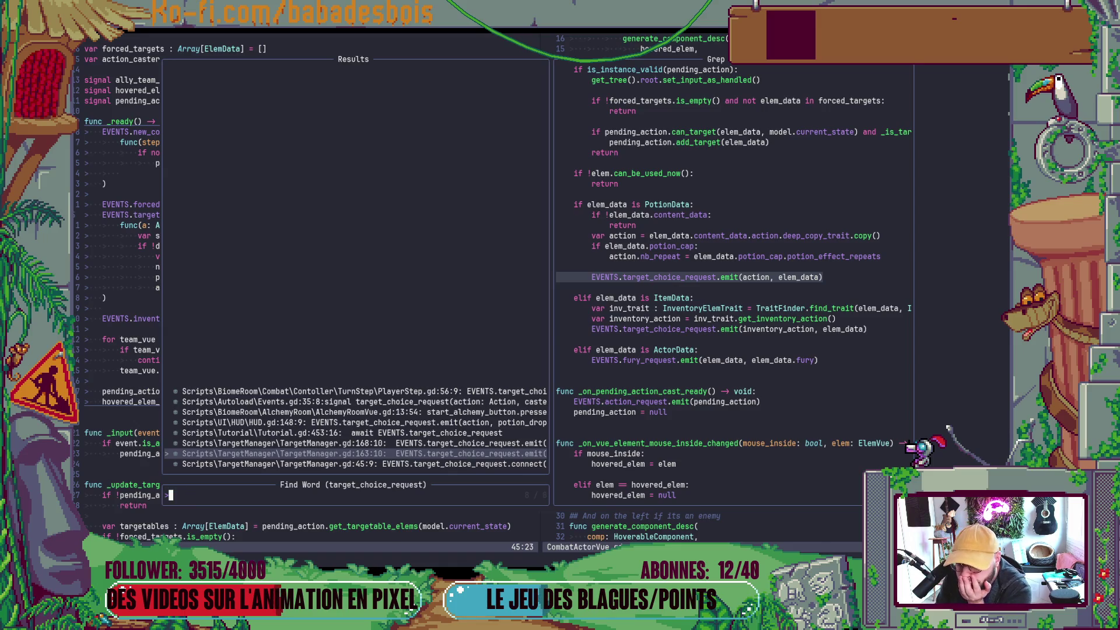
key("Up")
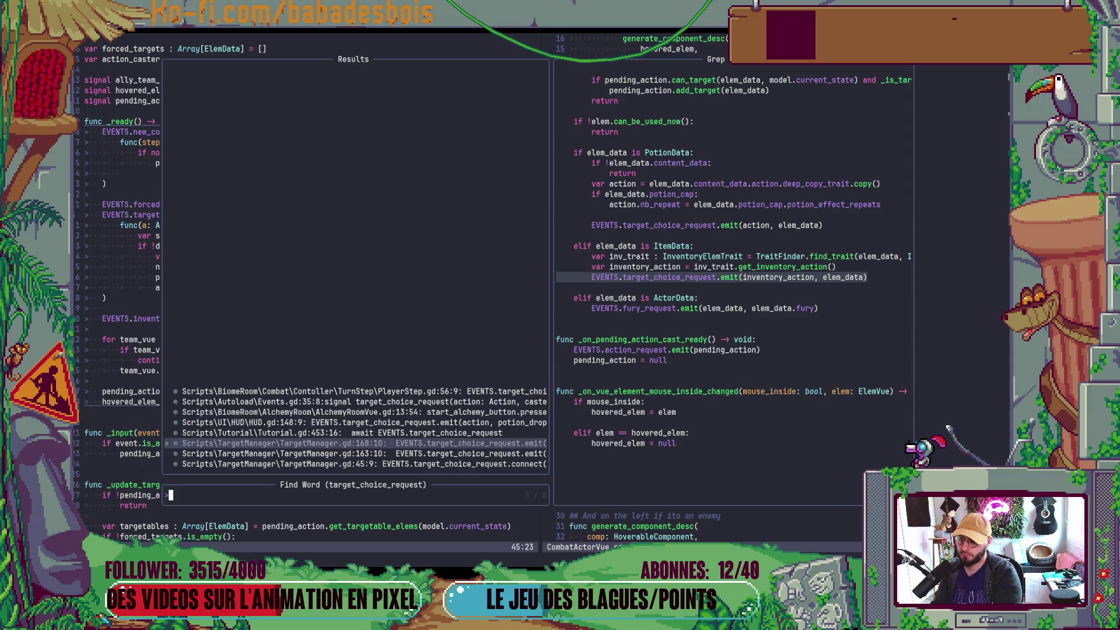
key("Up")
key("Down")
key("Down")
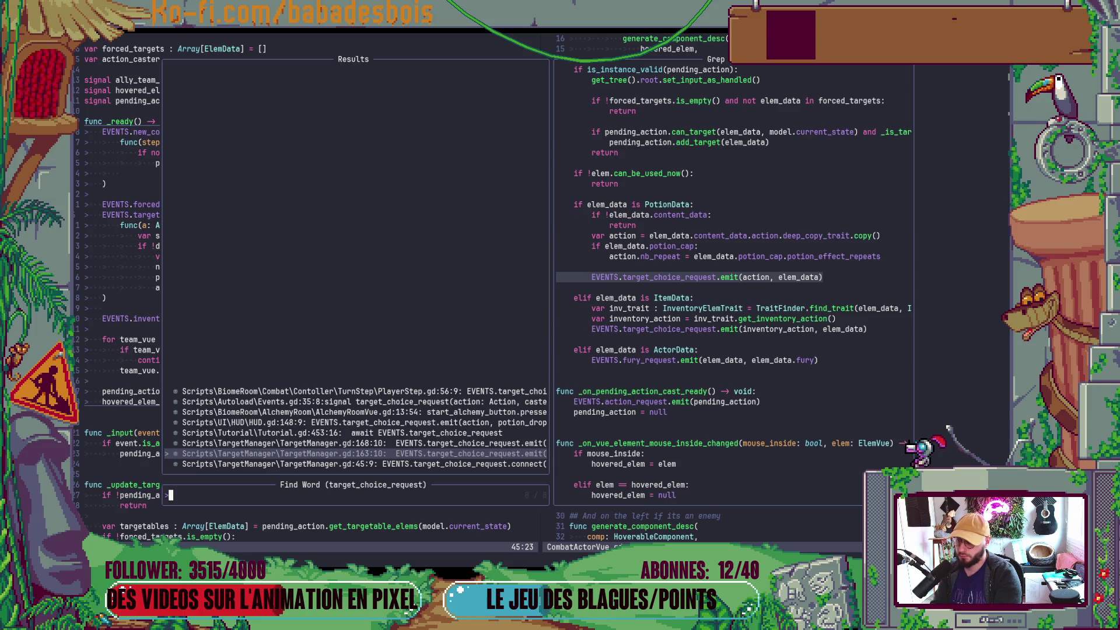
key("Down")
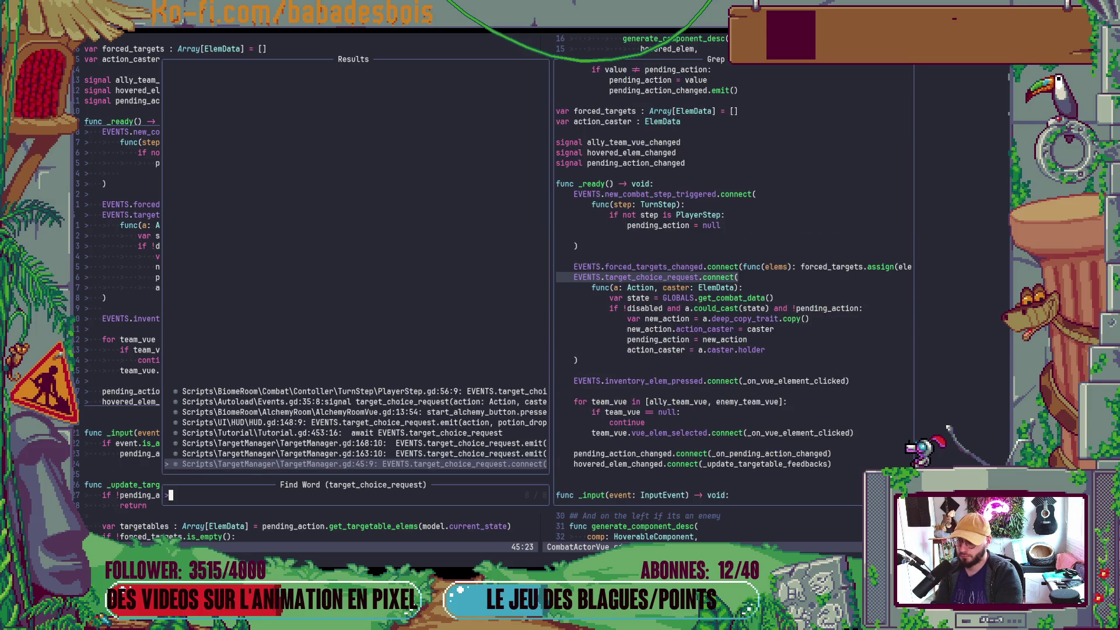
key("Up")
key("Up")
key("Up")
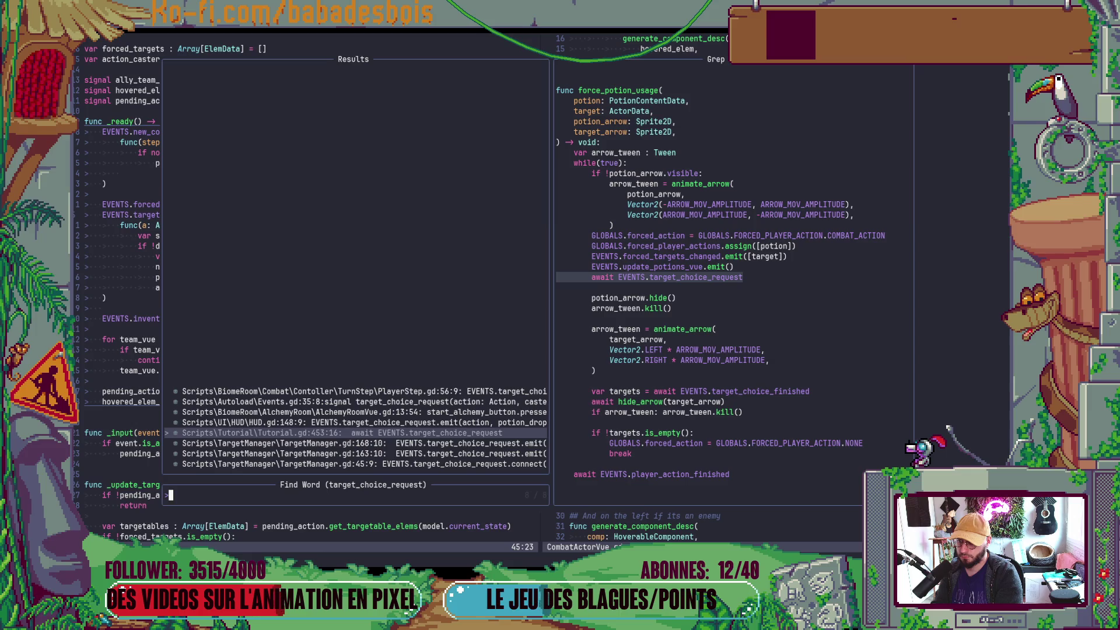
key("Up")
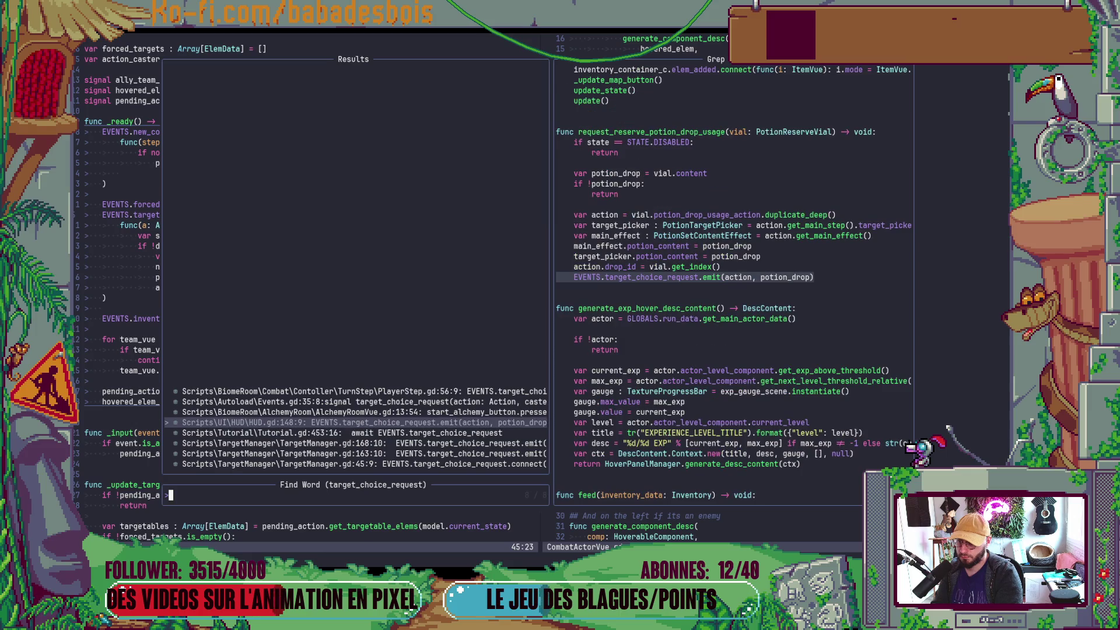
key("Down")
key("Down")
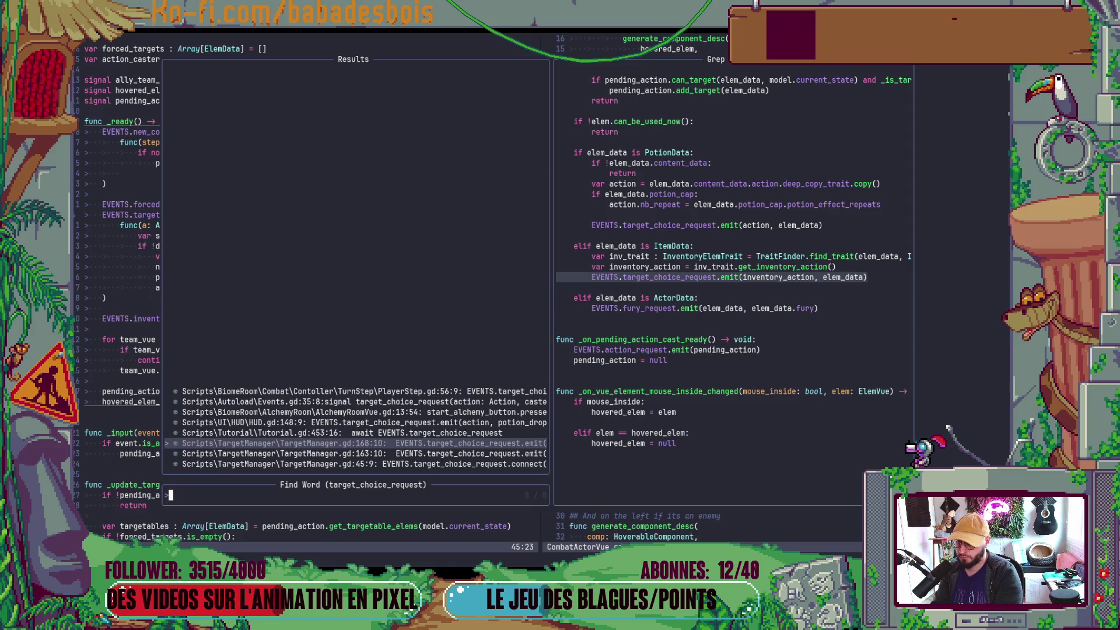
key("Down")
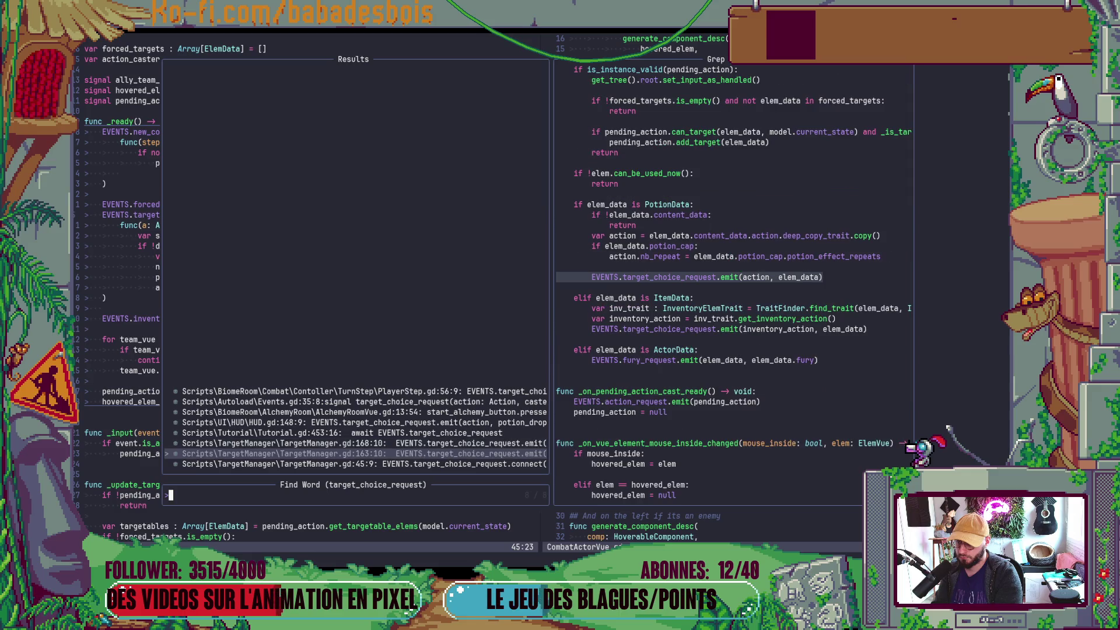
Open TargetManager.gd at the line 163 match and move up to line 161
key("Return")
key("k")
key("k")
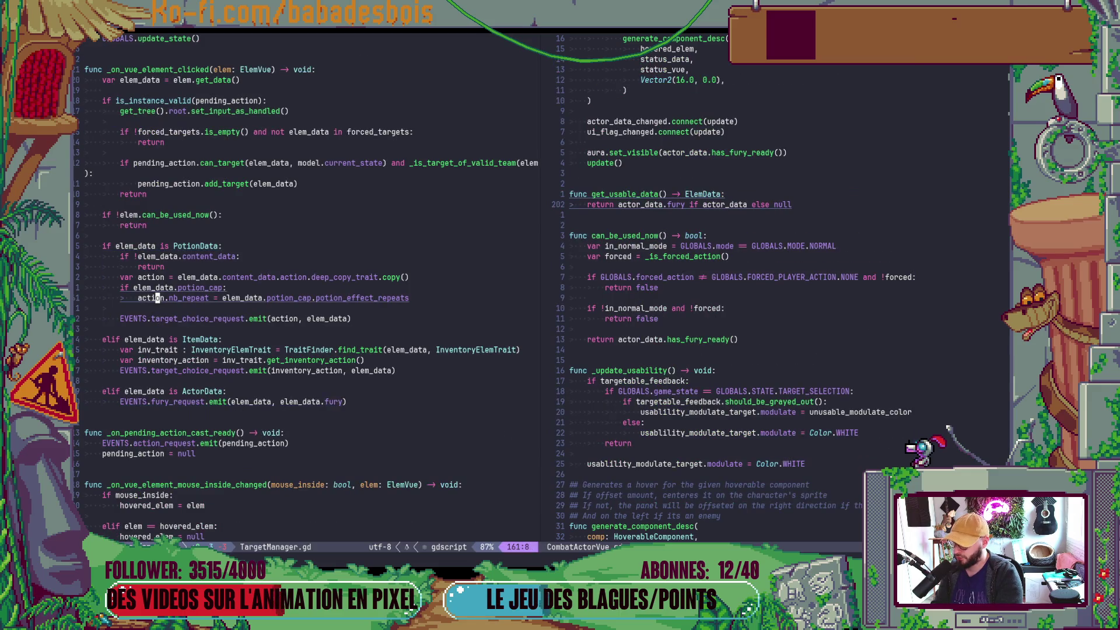
key("k")
key("k")
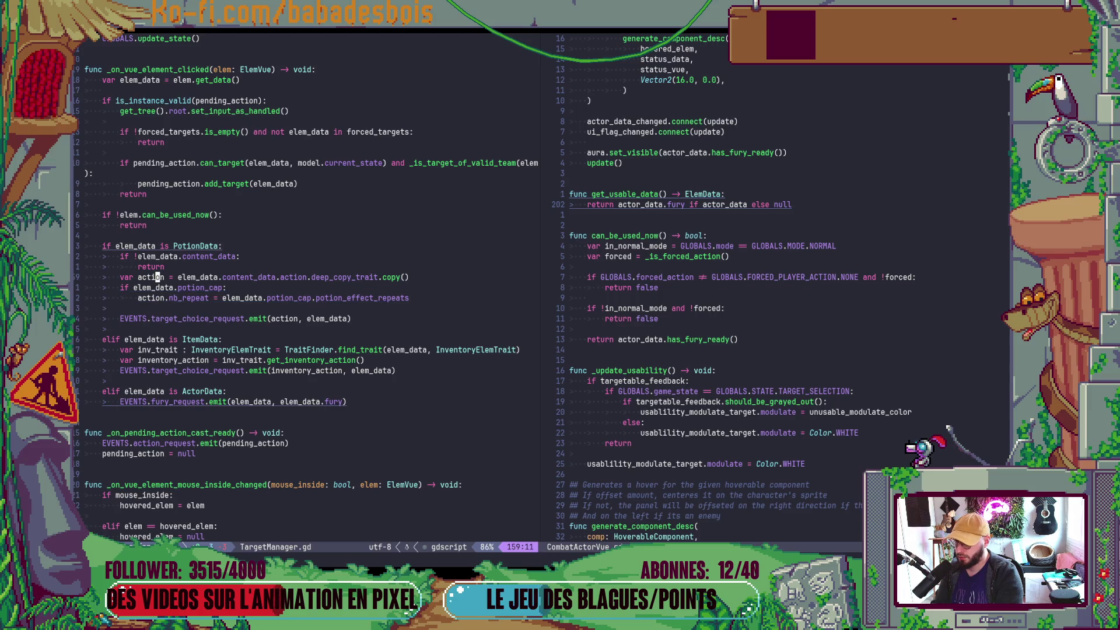
On line 159, drop the .deep_copy_trait.copy() call so the potion action is used directly, and save
key("dollar")
key("b")
key("F")
key("e")
key("f")
key("period")
key("semicolon")
key("semicolon")
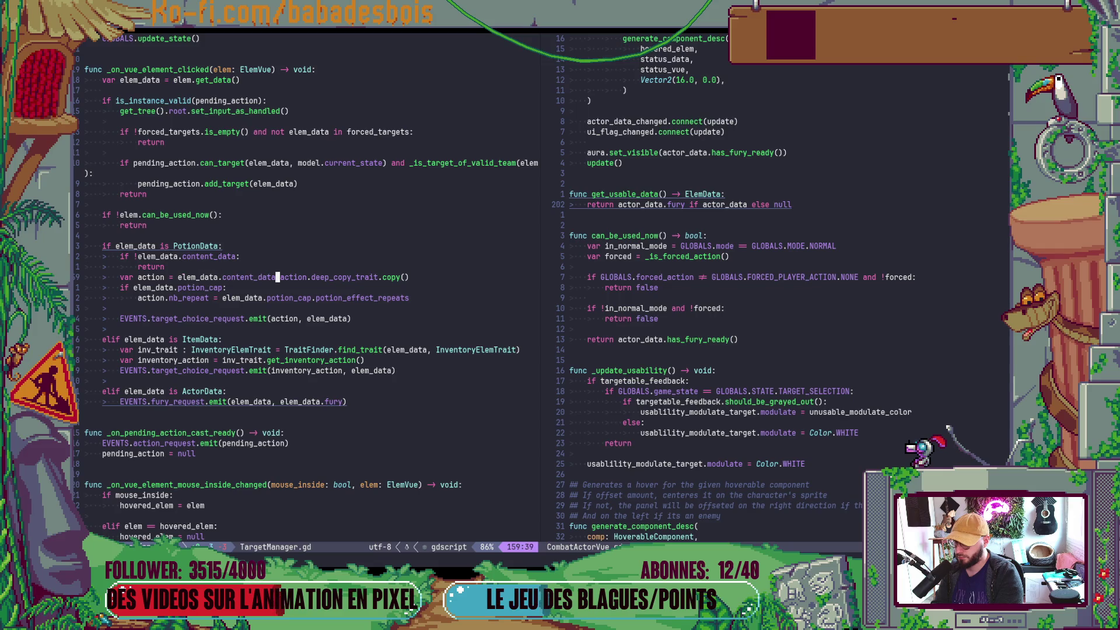
key("ctrl+s")
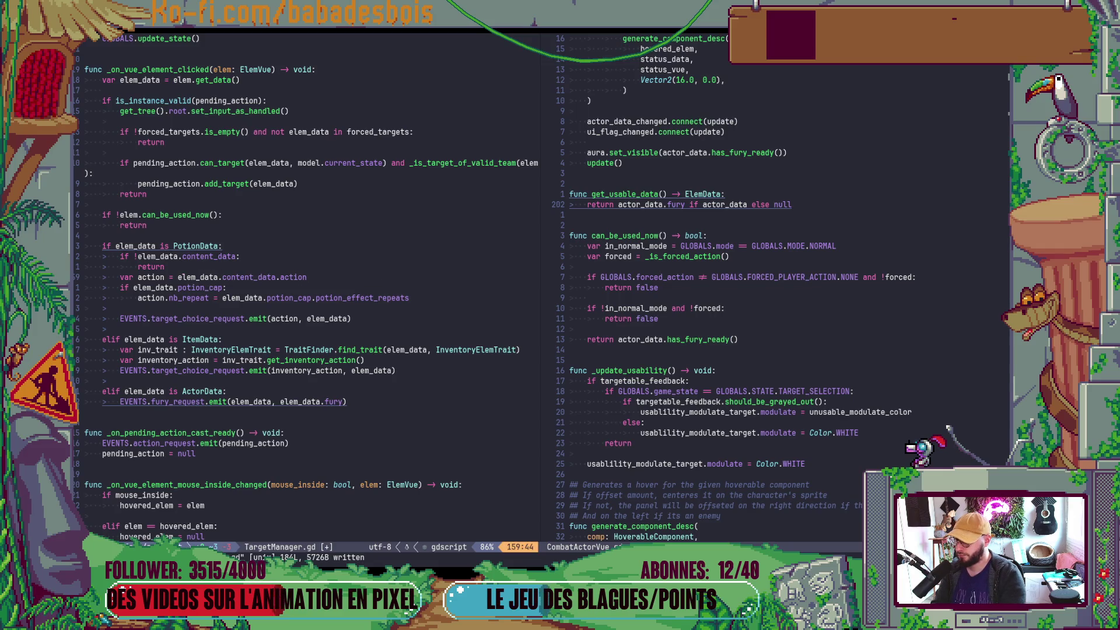
Run the game and pick a target to test potion targeting
key("F5")
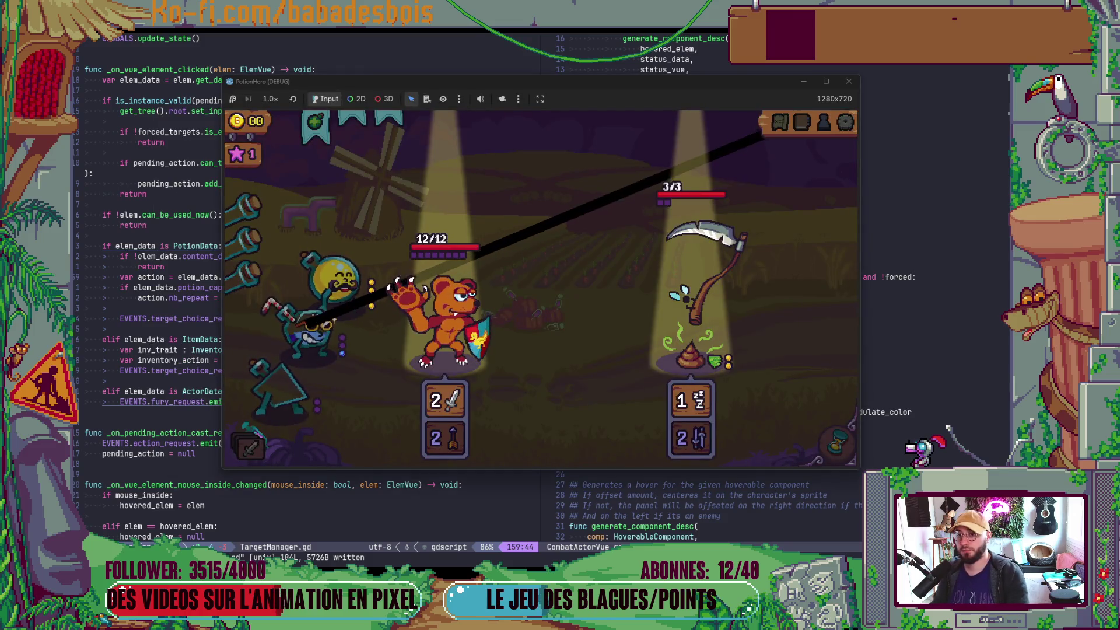
left_click(295, 229)
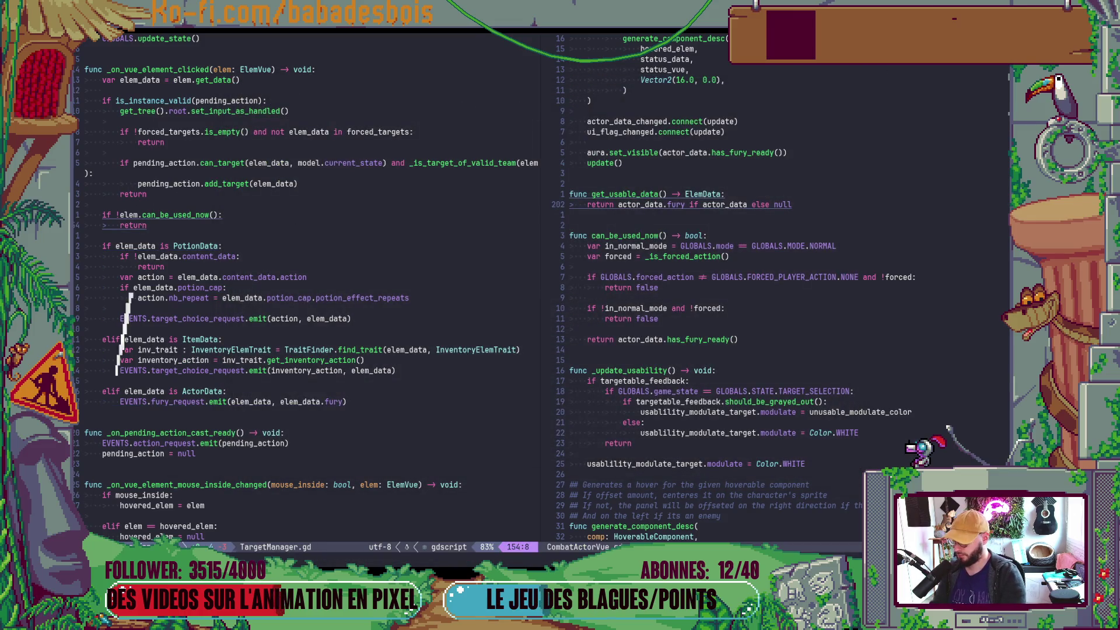
key("alt+Tab")
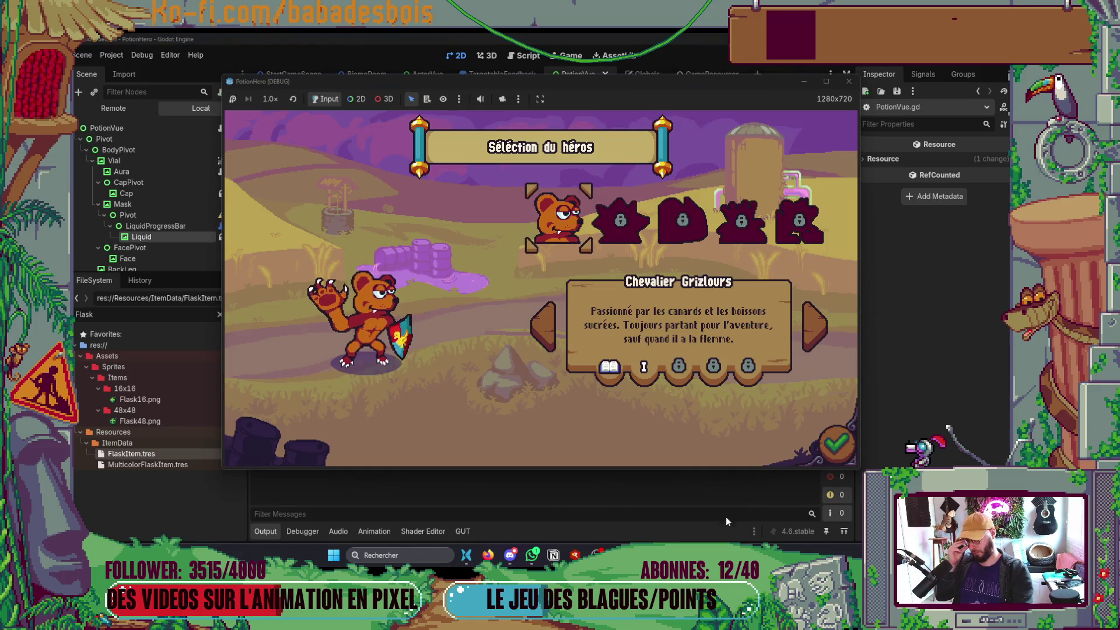
Choose the hero and the Réveil de l'ours adventure, skip the tutorial tips, and enter the Combat room
left_click(824, 460)
left_click(638, 235)
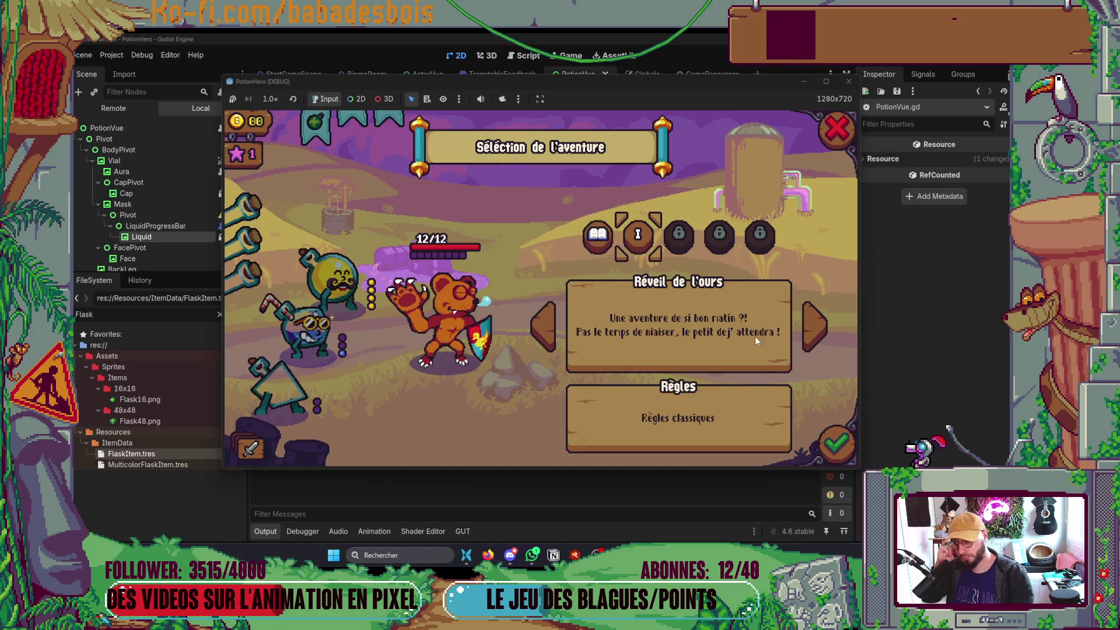
left_click(839, 448)
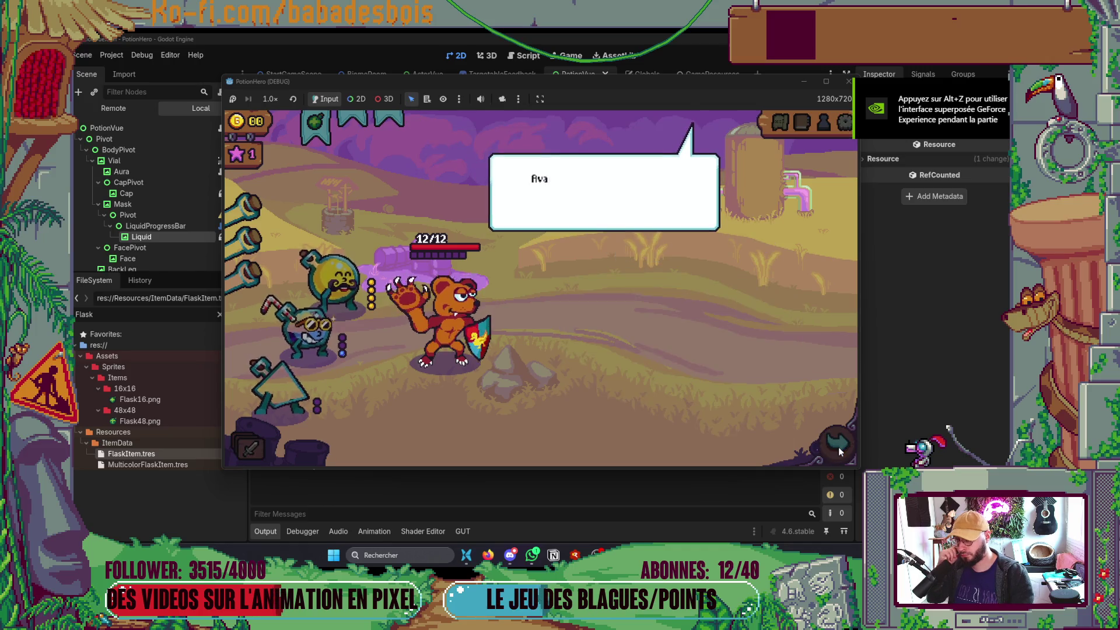
left_click(703, 376)
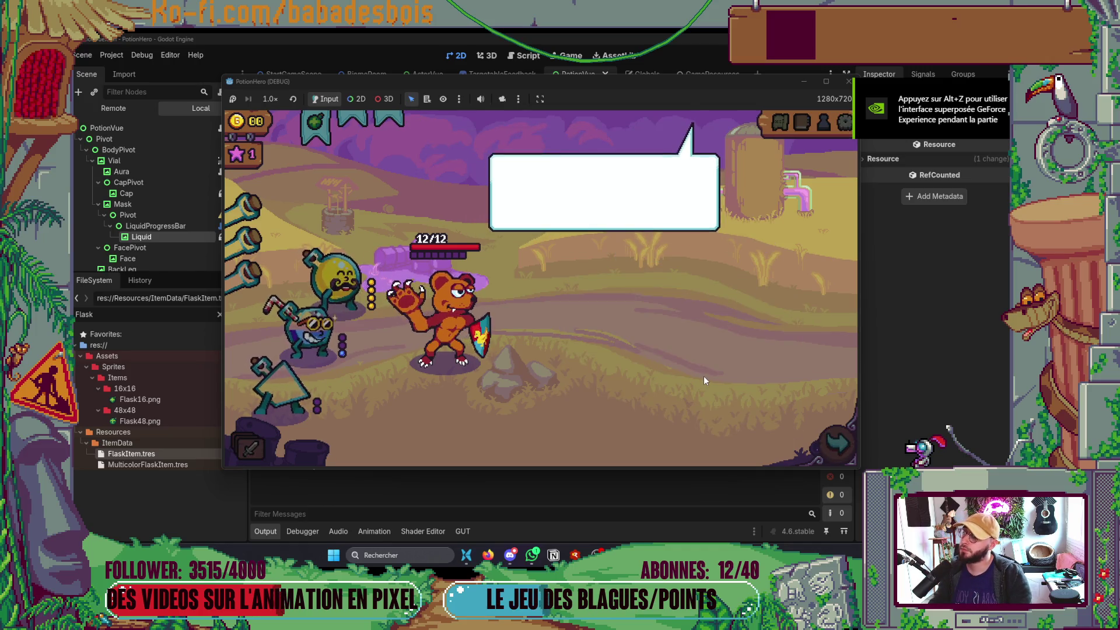
left_click(704, 376)
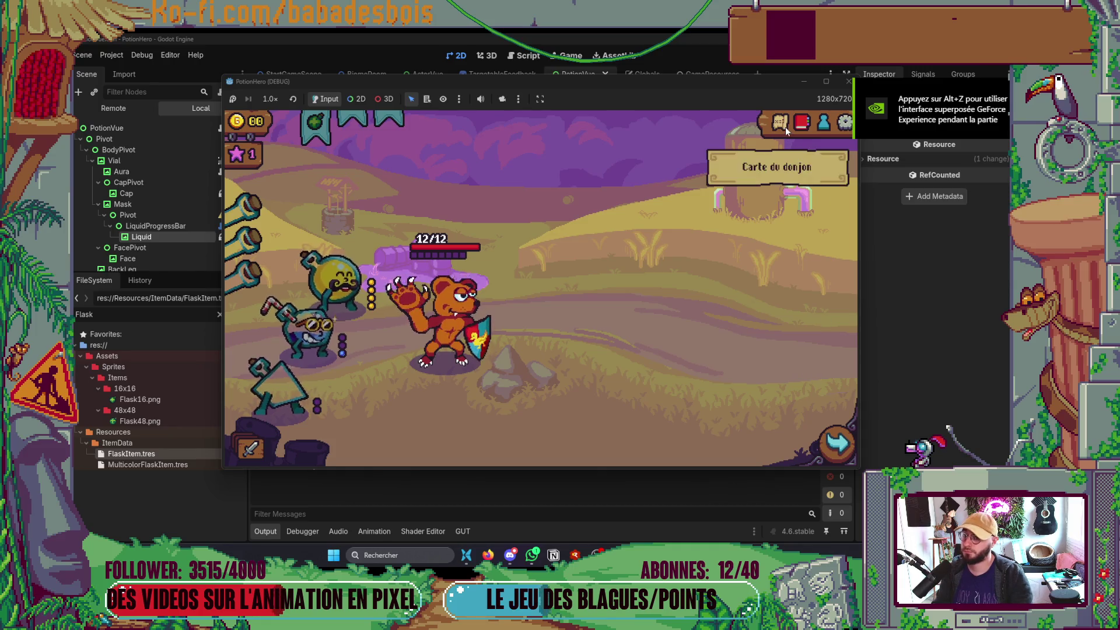
left_click(781, 124)
left_click(777, 126)
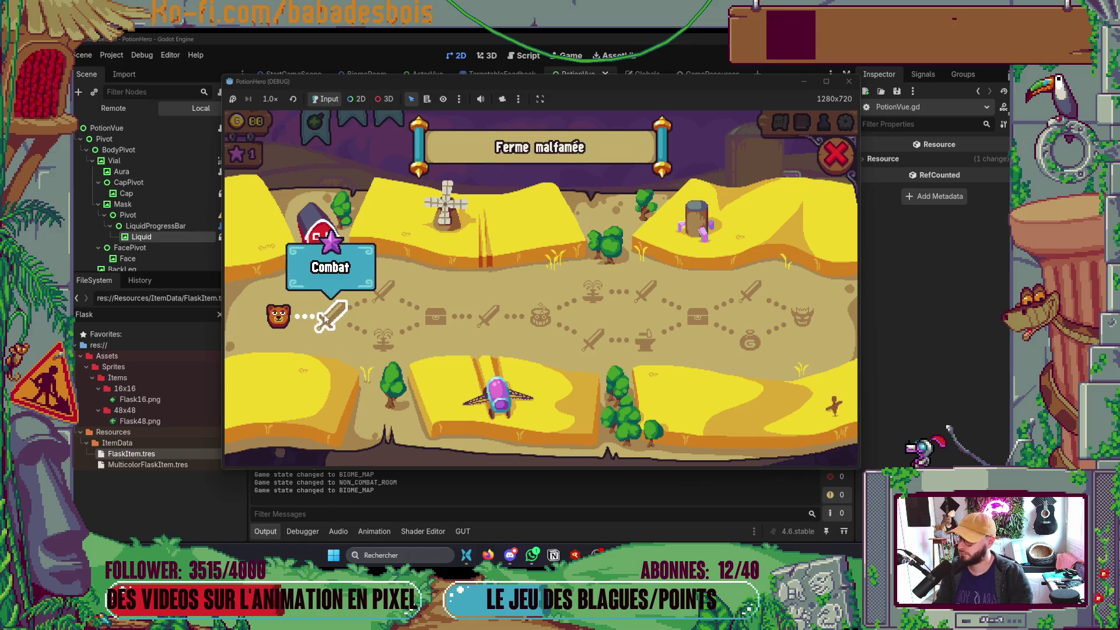
left_click(330, 340)
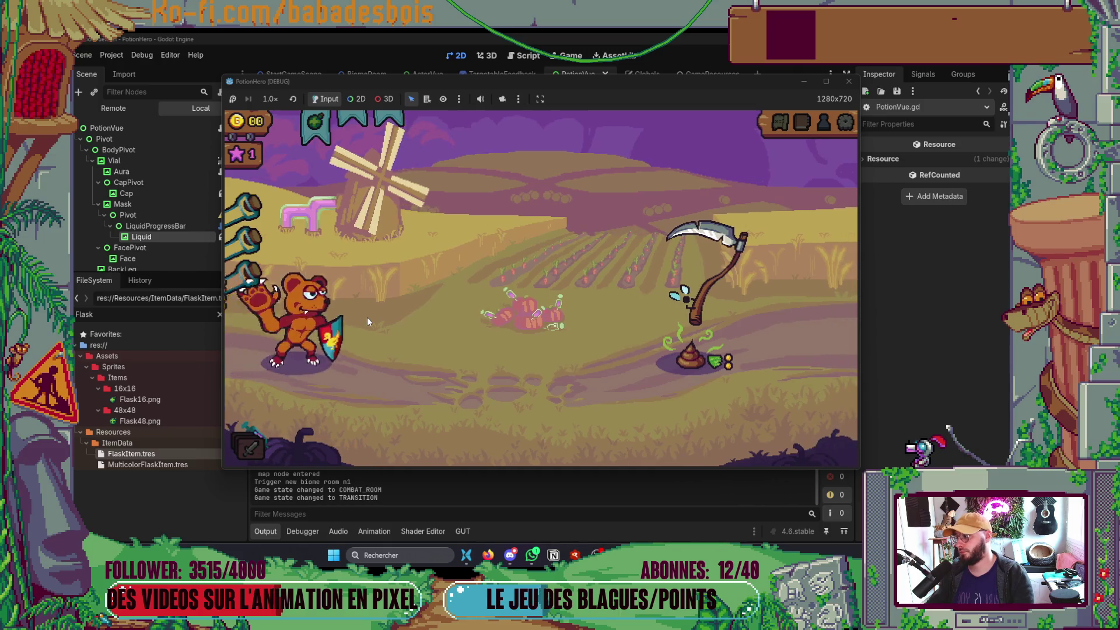
Start and cancel the blue flask's targeting twice, then close the game window
left_click(362, 350)
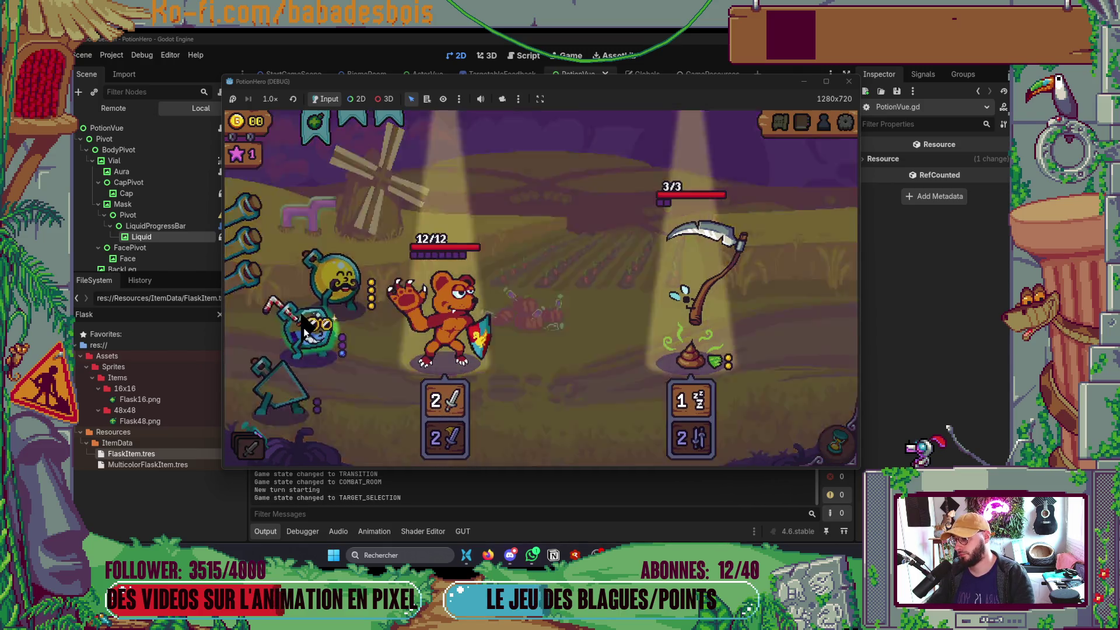
right_click(376, 405)
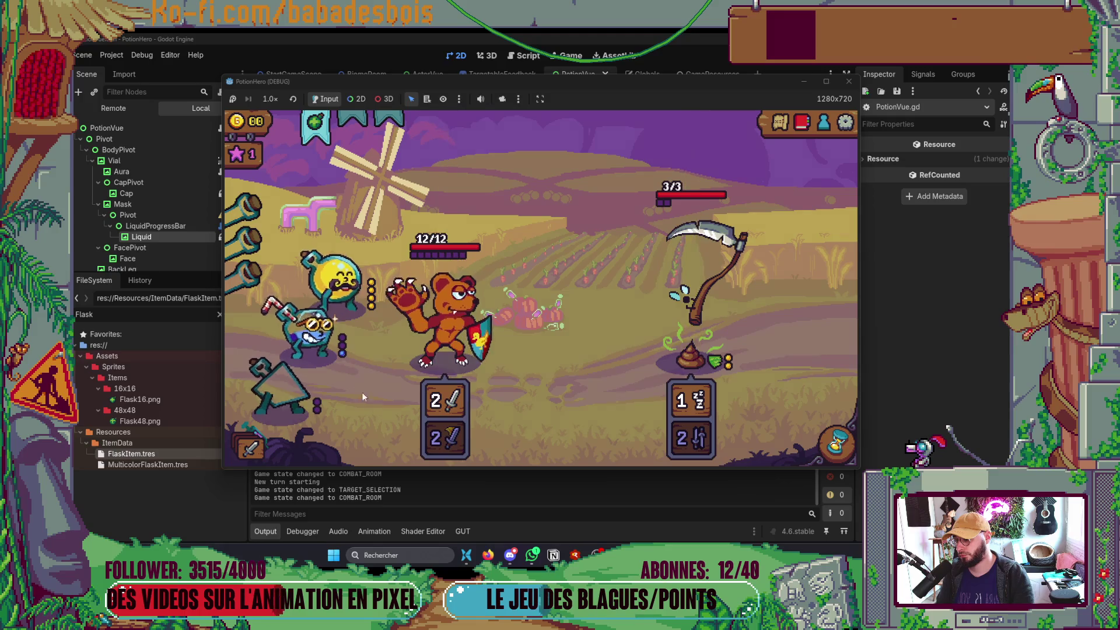
left_click(308, 343)
right_click(308, 343)
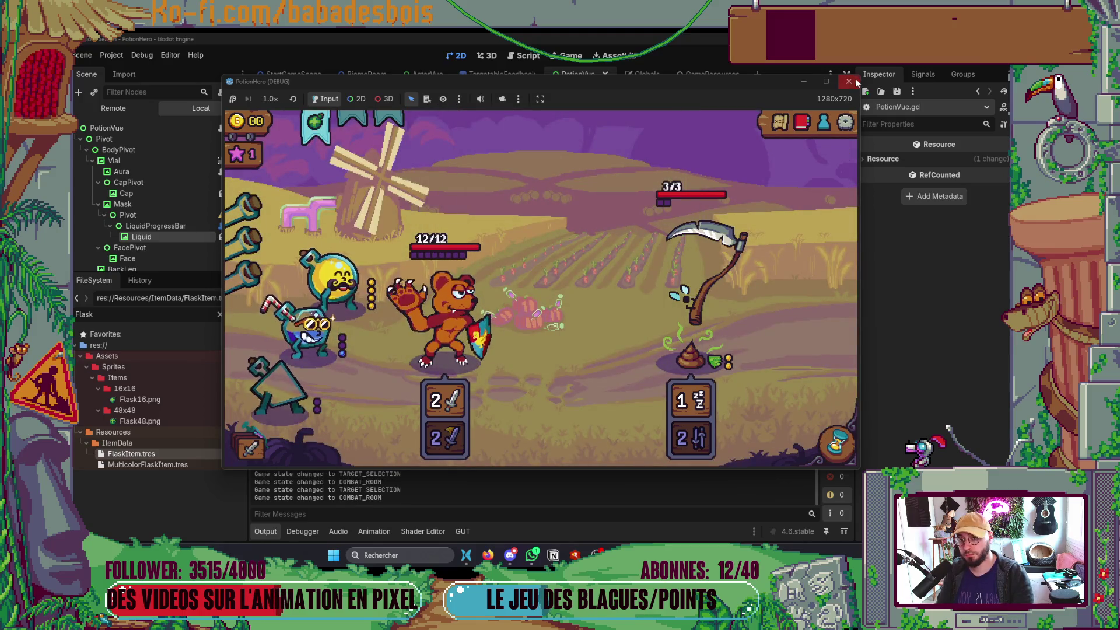
left_click(848, 82)
key("alt+Tab")
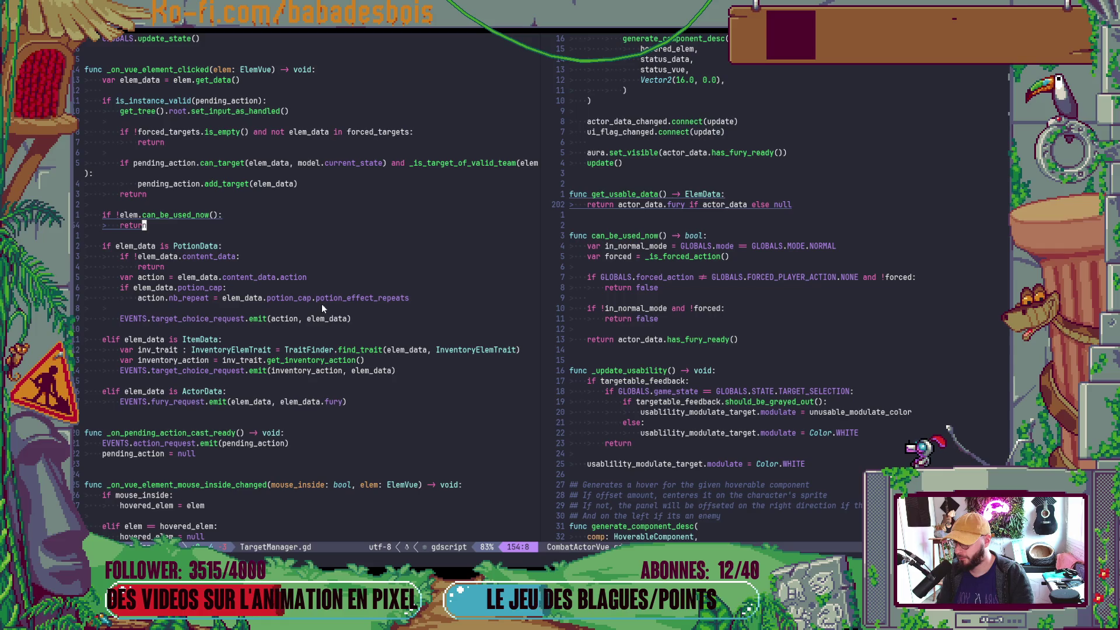
Put the cursor on target_choice_request in the ItemData branch and start a project-wide word search
left_click(322, 308)
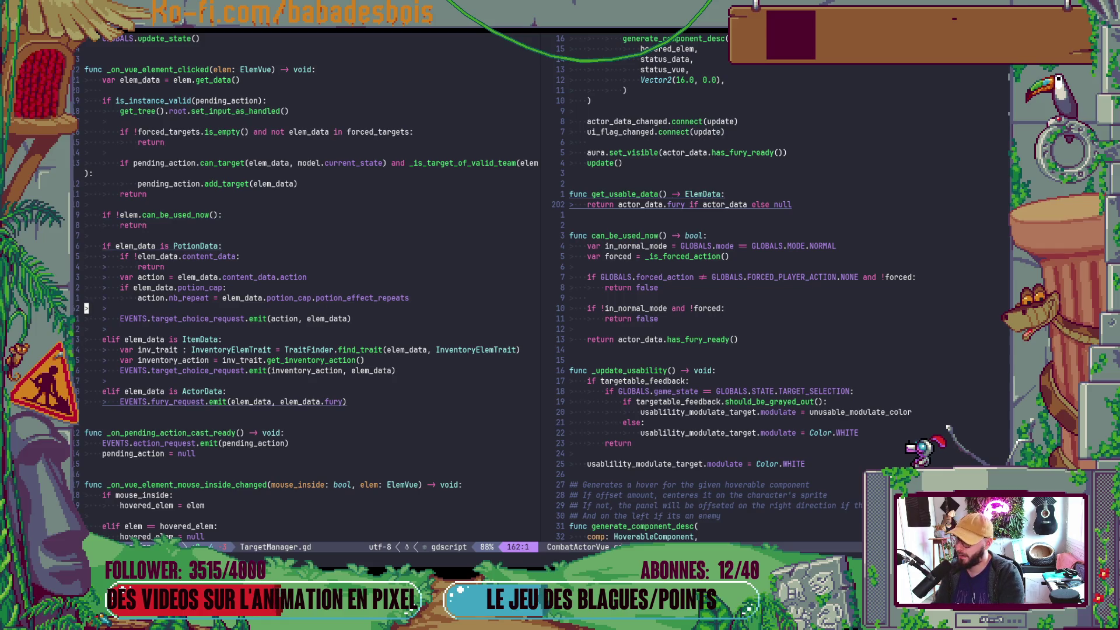
left_click(179, 277)
key("k")
key("k")
key("k")
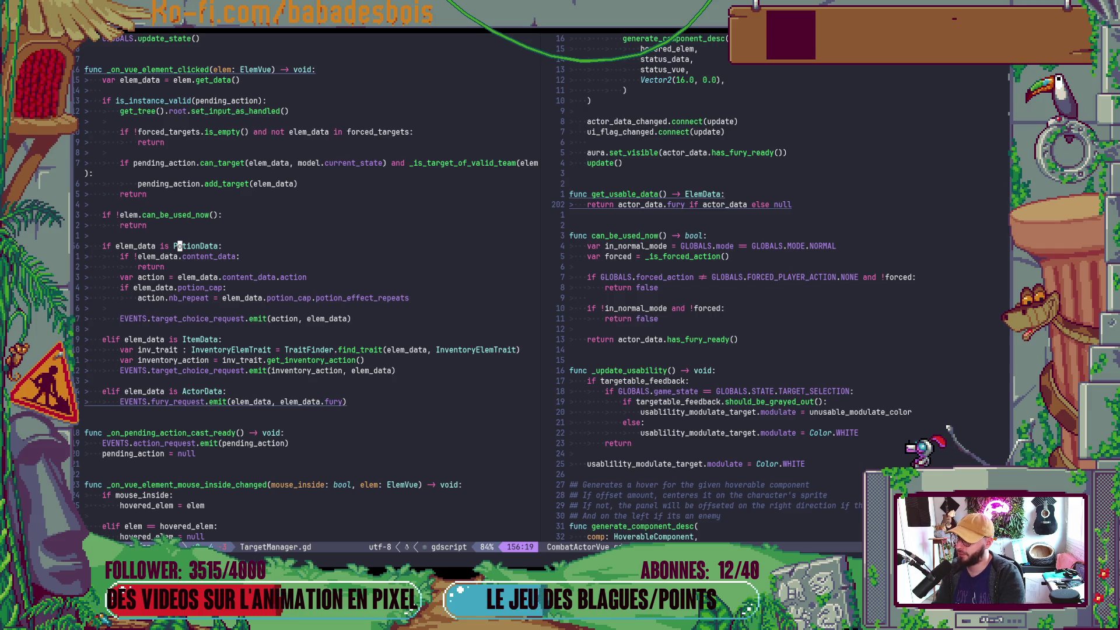
key("j")
key("j")
key("j")
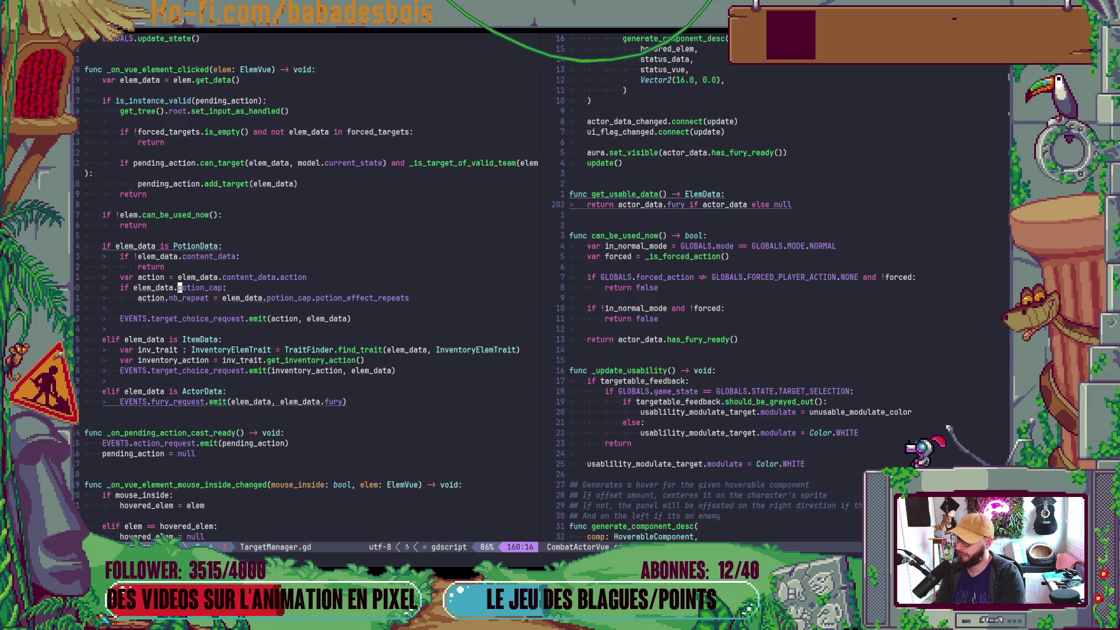
key("j")
key("j")
key("j")
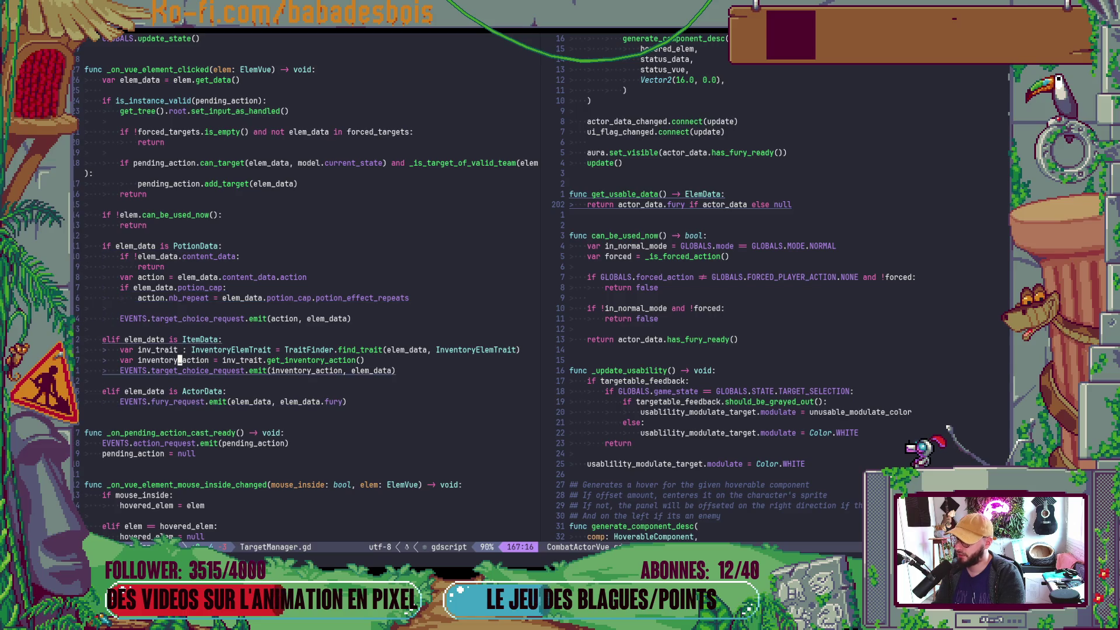
key("k")
key("k")
key("k")
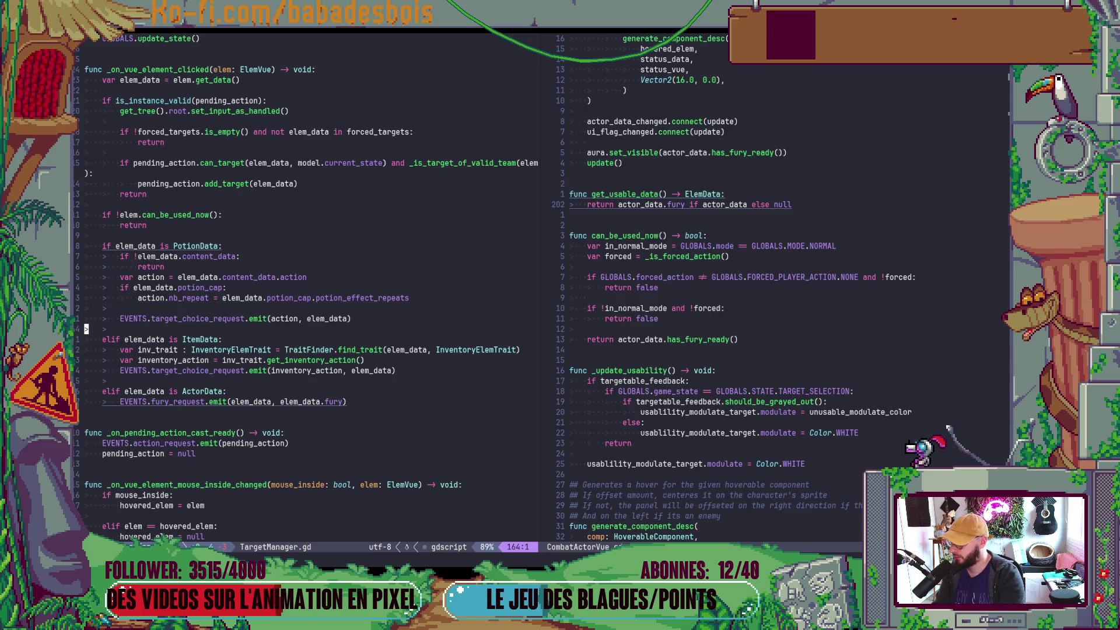
key("space")
Preview target_choice_request matches in HUD.gd, AlchemyRoomVue.gd, Tutorial.gd, PlayerStep.gd, then open TargetManager.gd:163
key("f")
key("w")
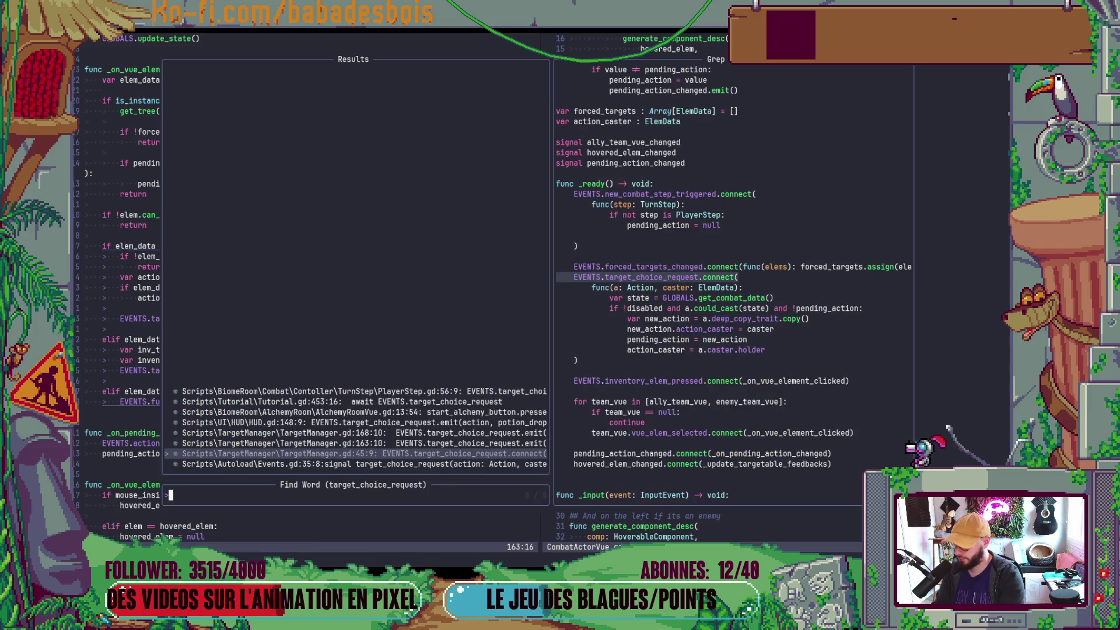
key("Up")
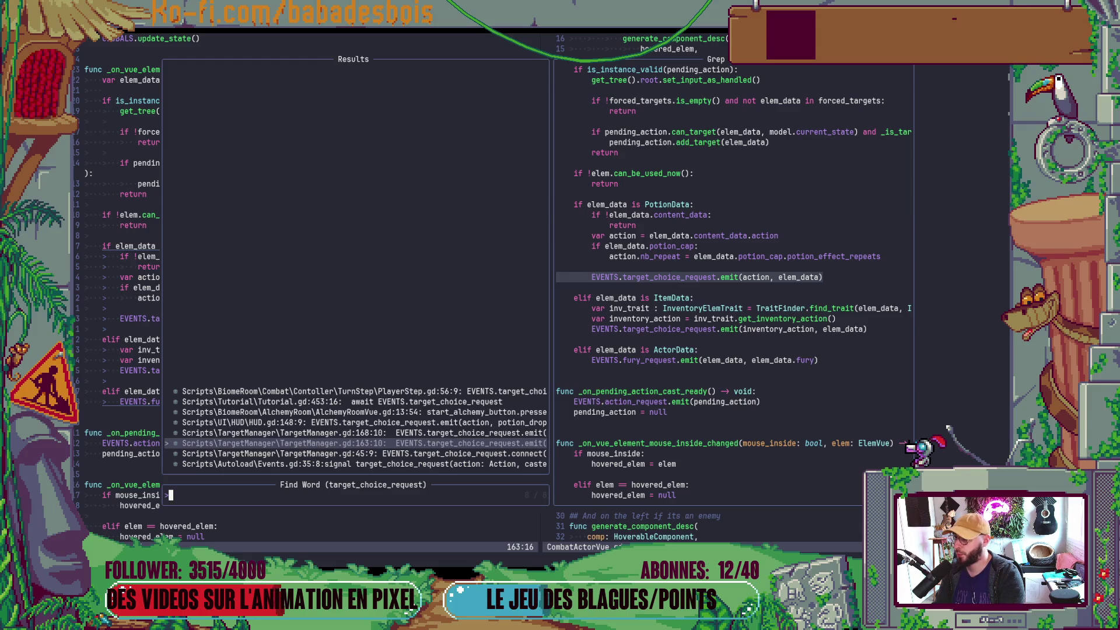
key("Up")
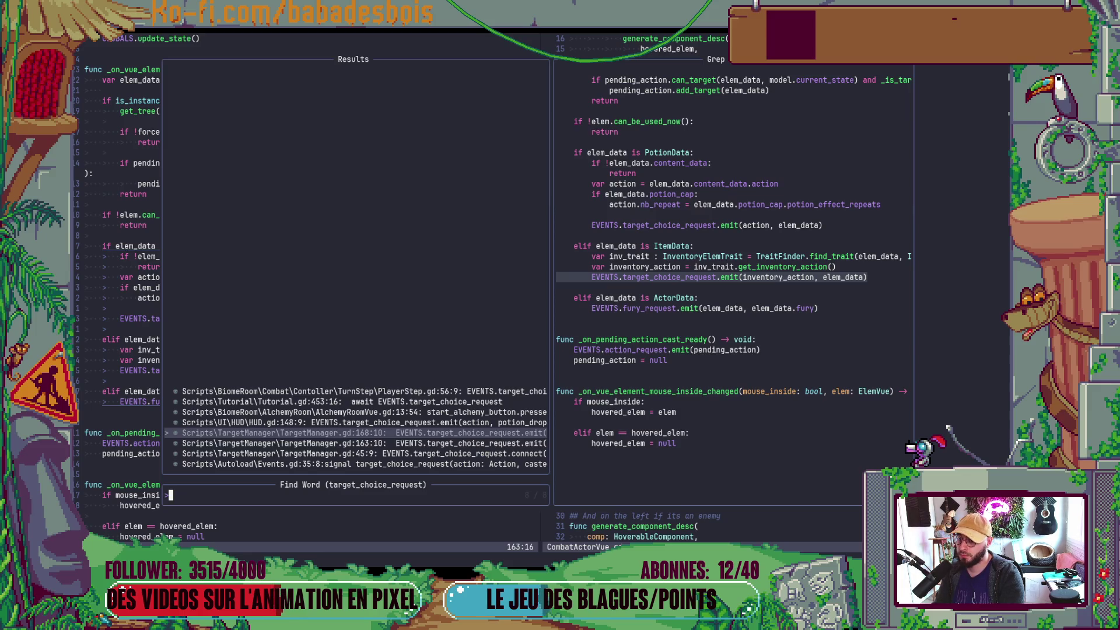
key("Up")
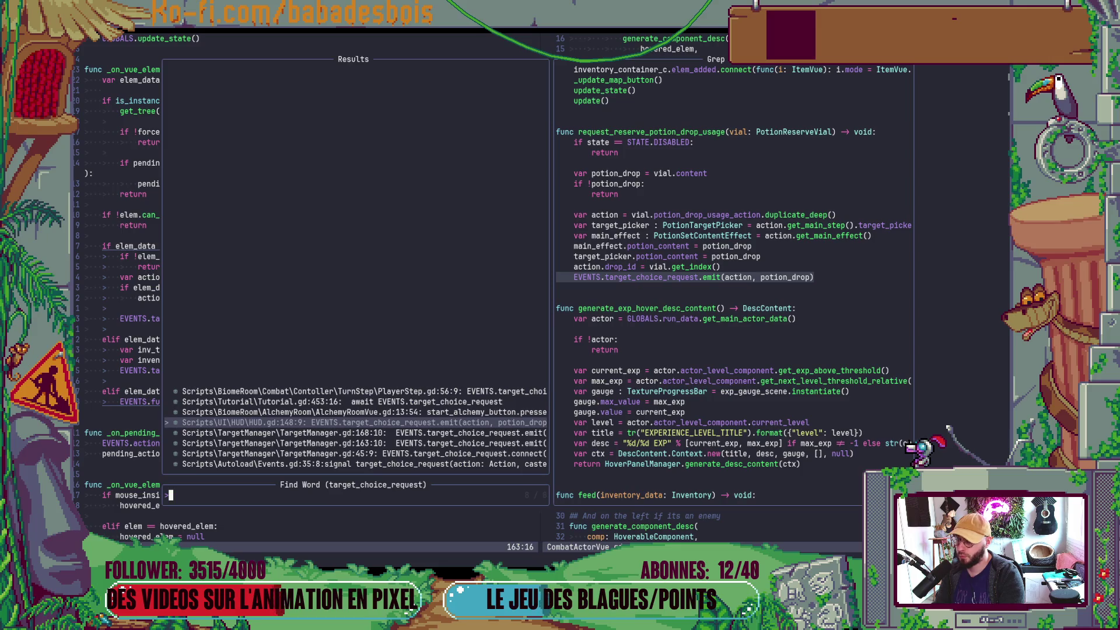
key("Up")
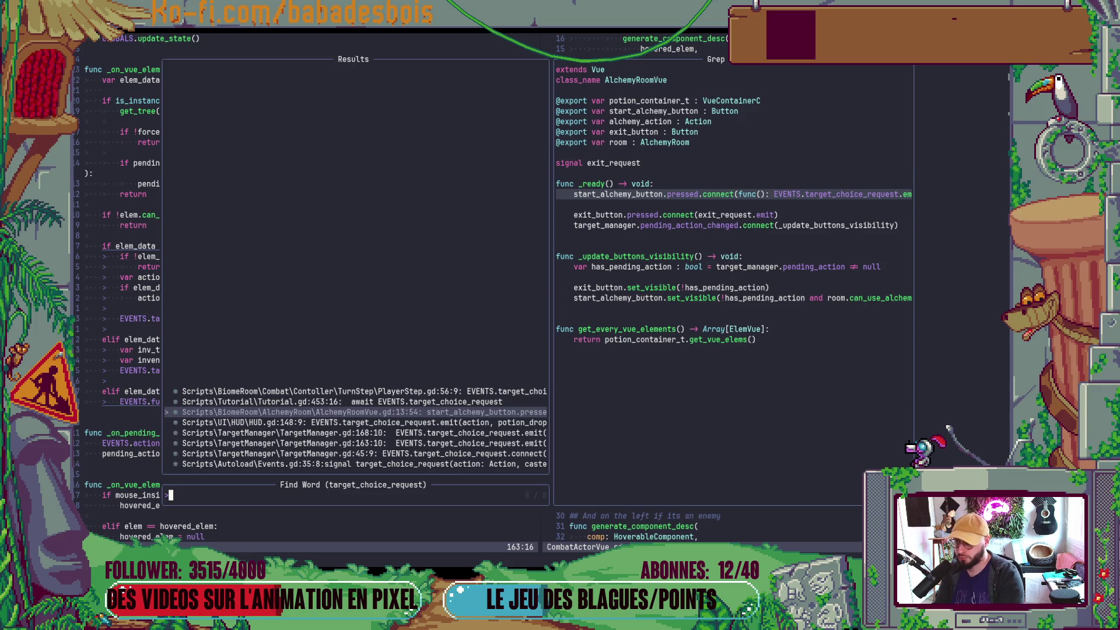
key("Up")
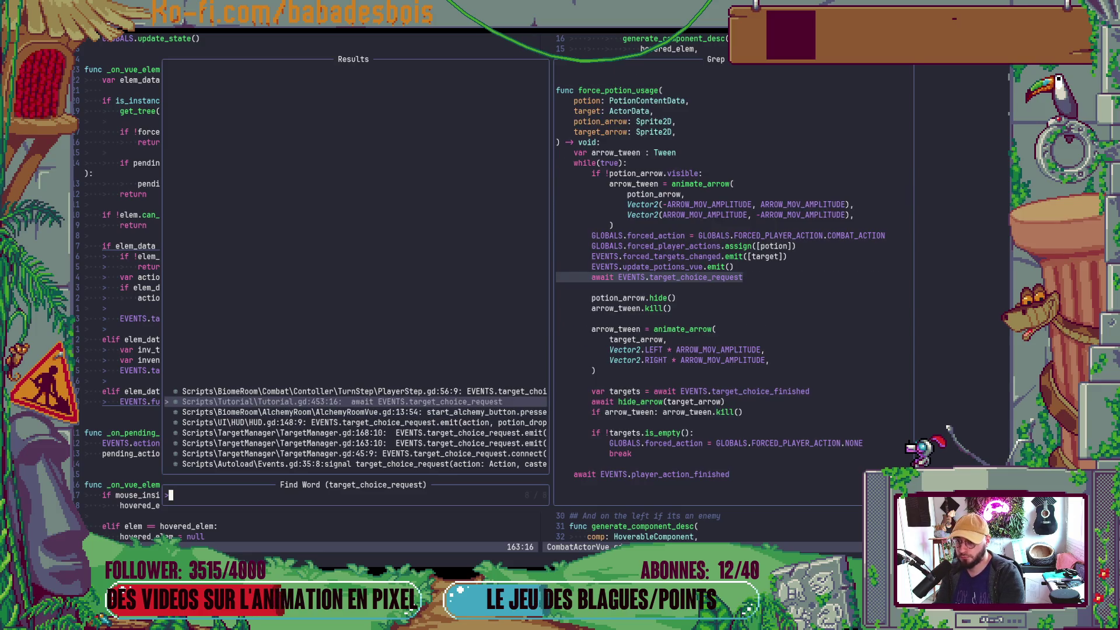
key("Up")
key("Down")
key("Down")
key("Down")
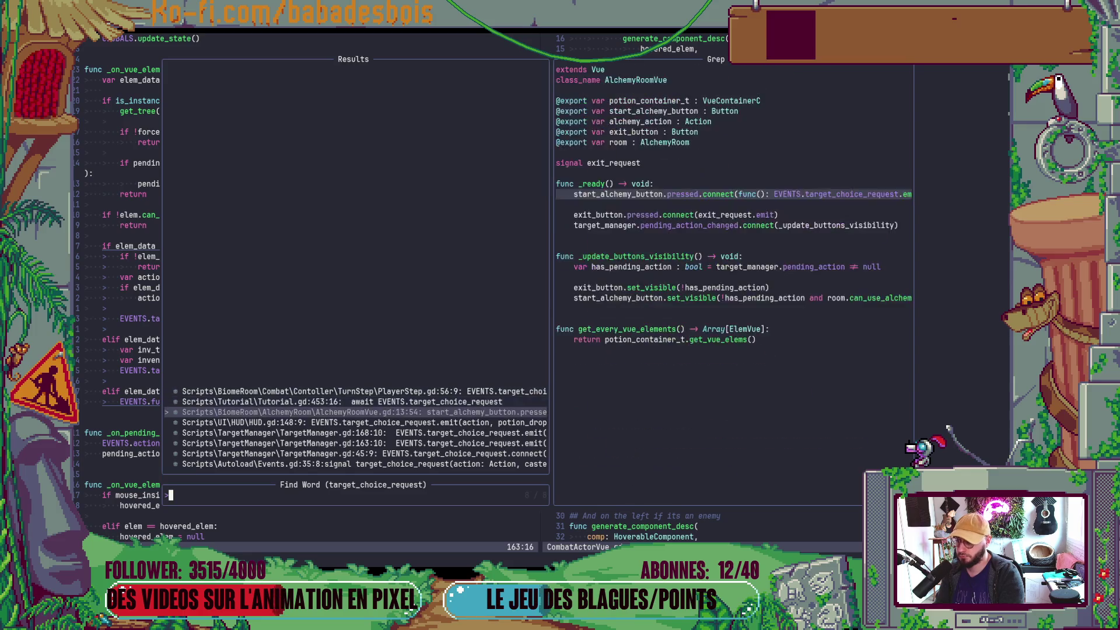
key("Down")
key("Return")
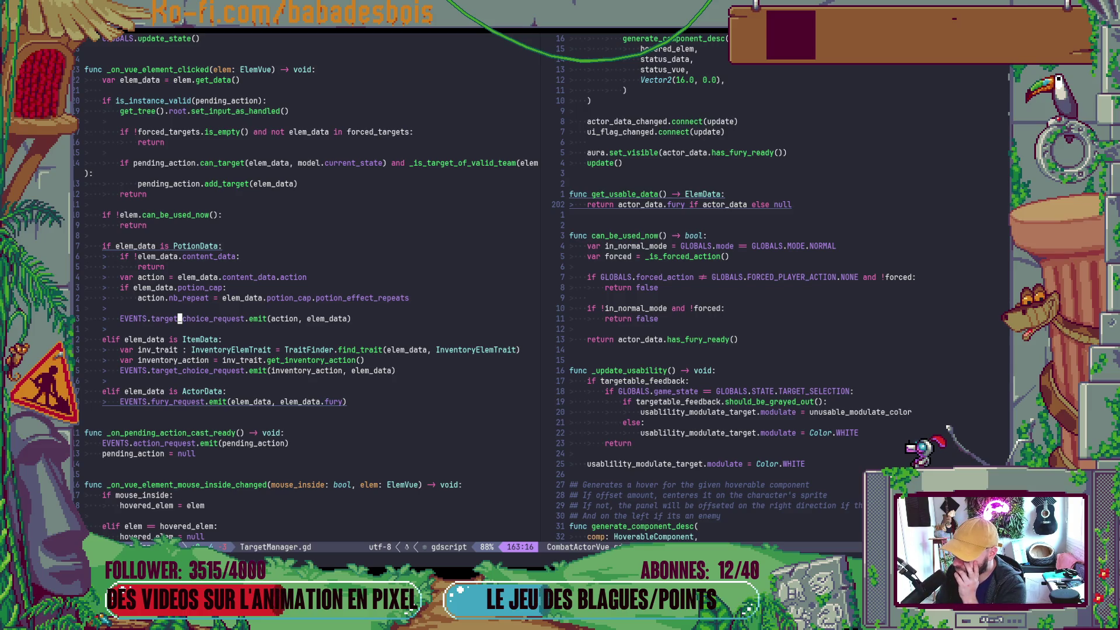
Add print("Casting") under the action_caster check in update_targetable_feedbacks
key("braceleft")
key("braceleft")
key("braceleft")
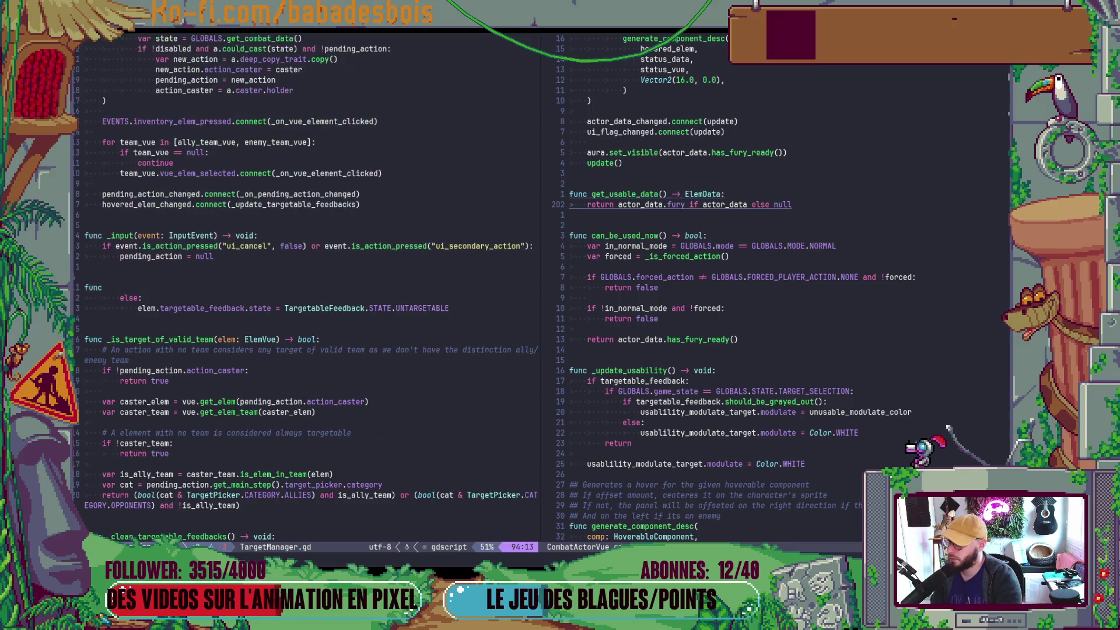
key("ctrl+d")
key("k")
key("k")
key("k")
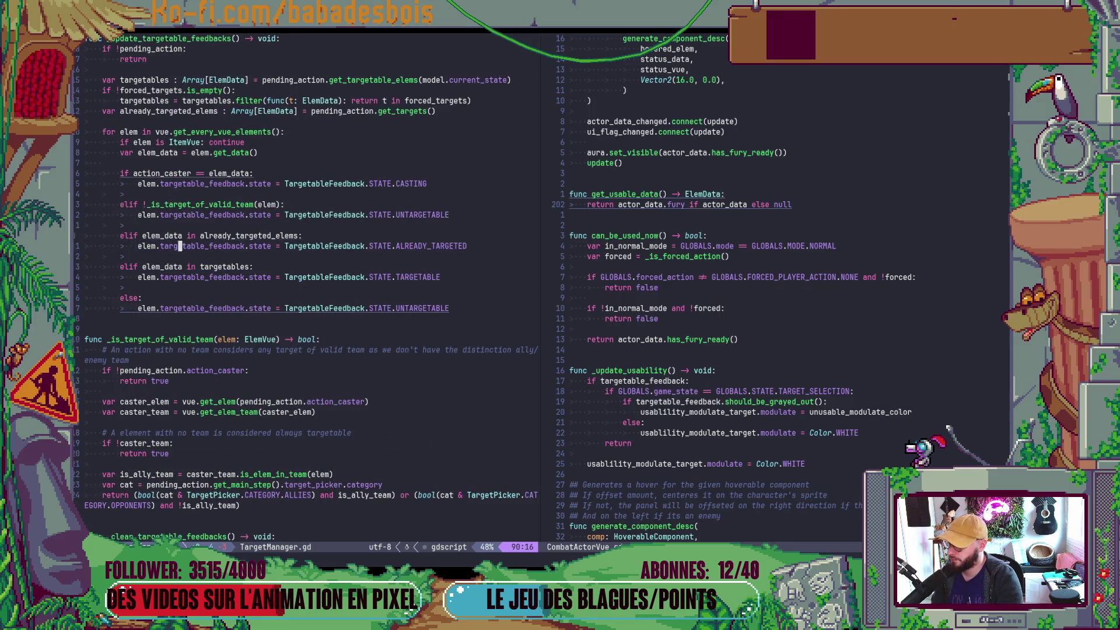
key("k")
key("k")
key("k")
key("k")
key("k")
key("k")
type("operi")
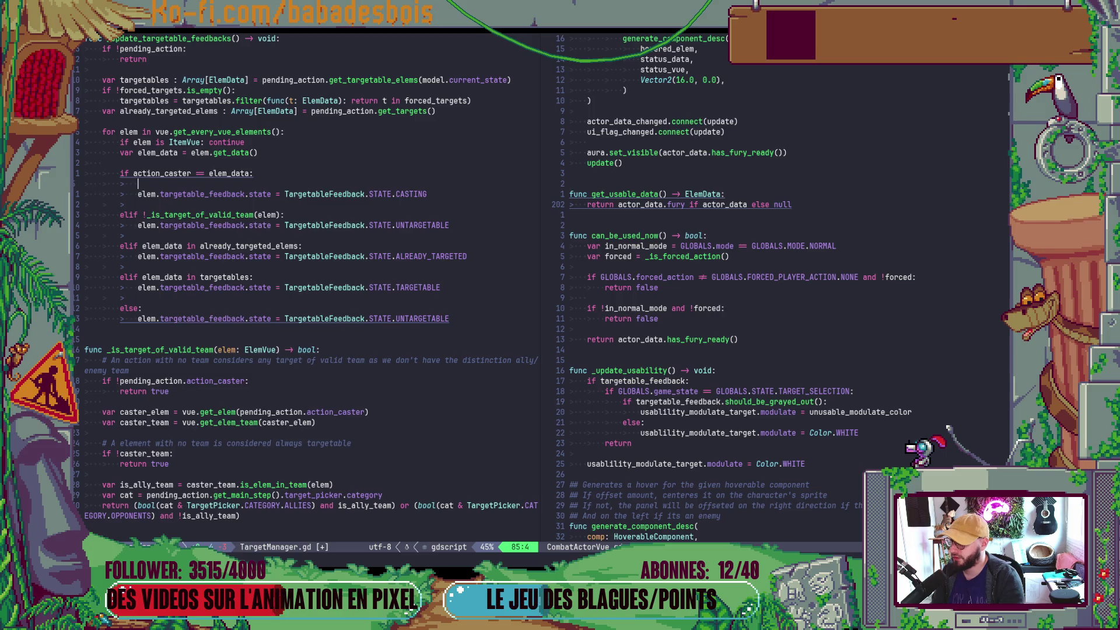
key("BackSpace")
key("BackSpace")
key("BackSpace")
type("rint(")
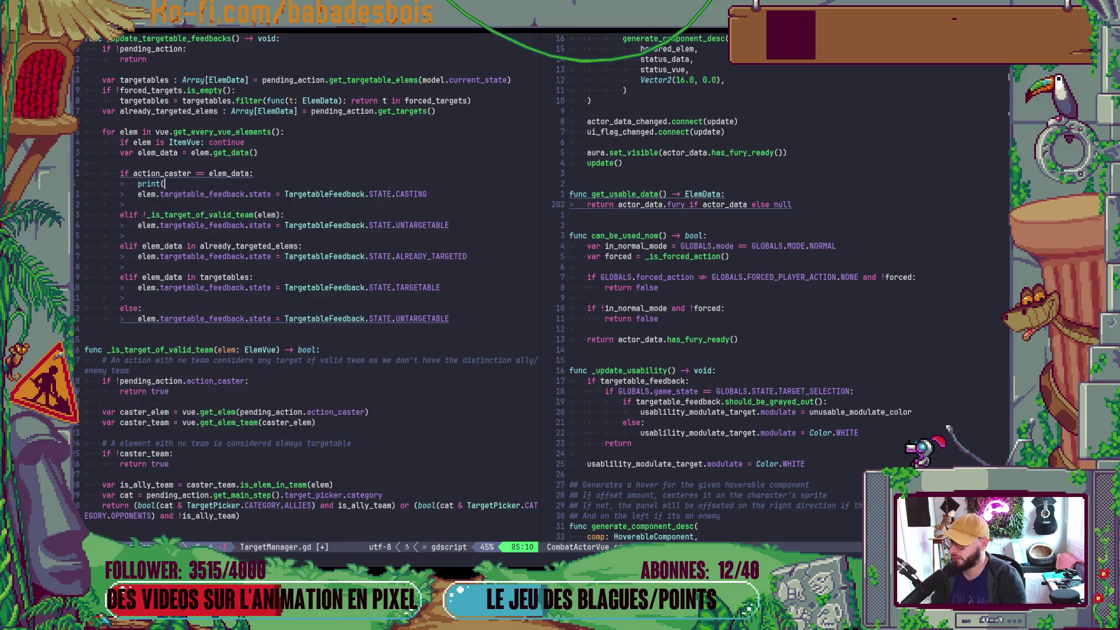
type("\"Ca")
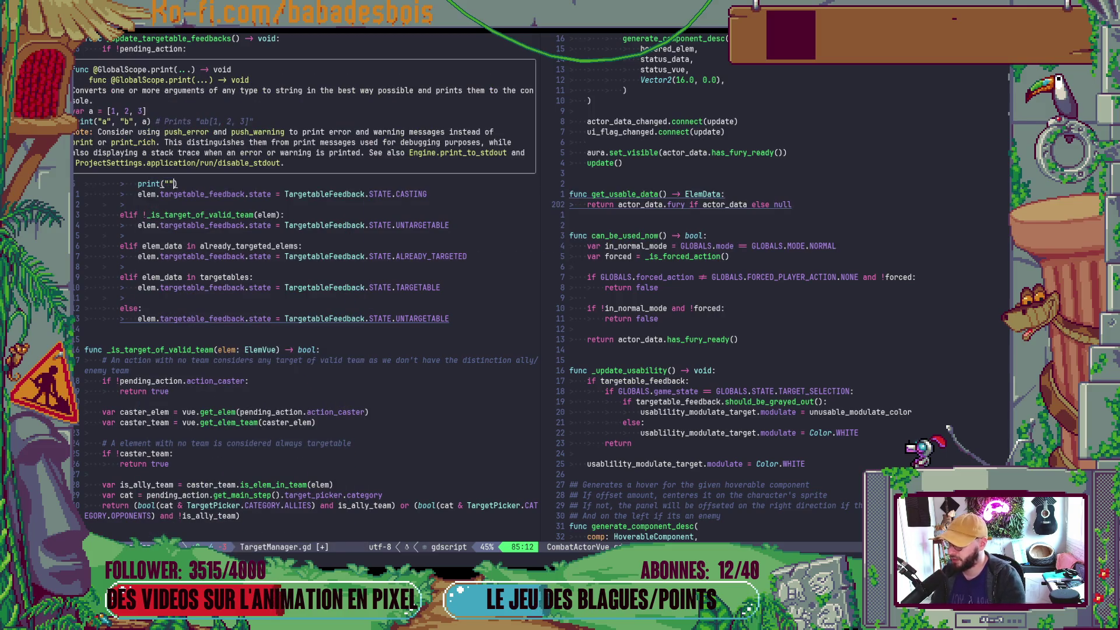
type("sting")
key("Escape")
Save TargetManager.gd with :w and relaunch the game from Godot
type(":w")
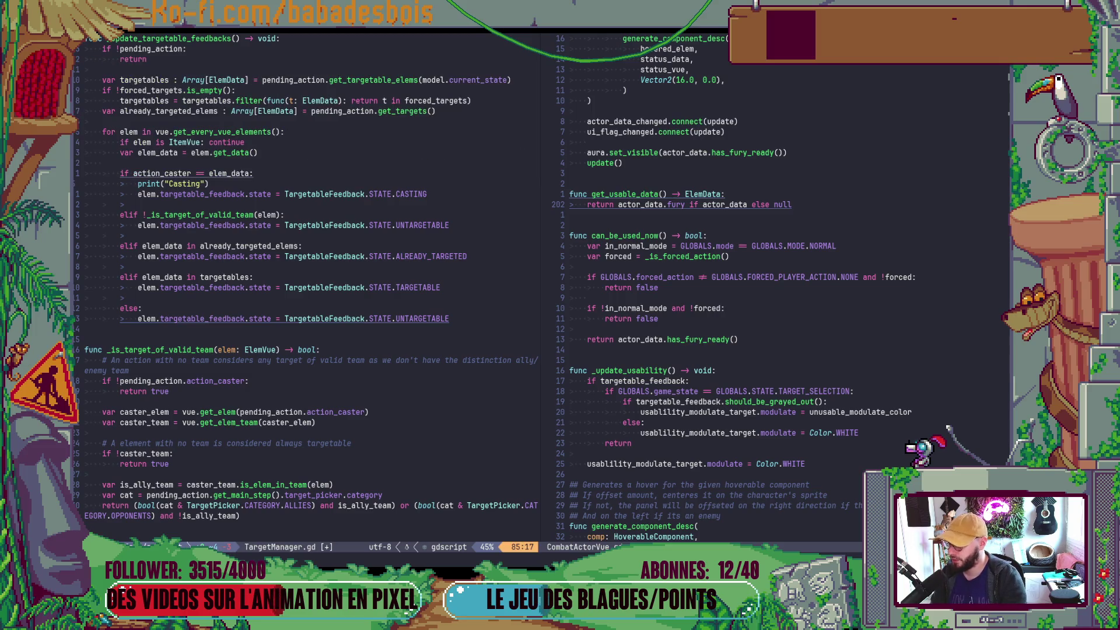
key("Return")
key("alt+Tab")
key("F5")
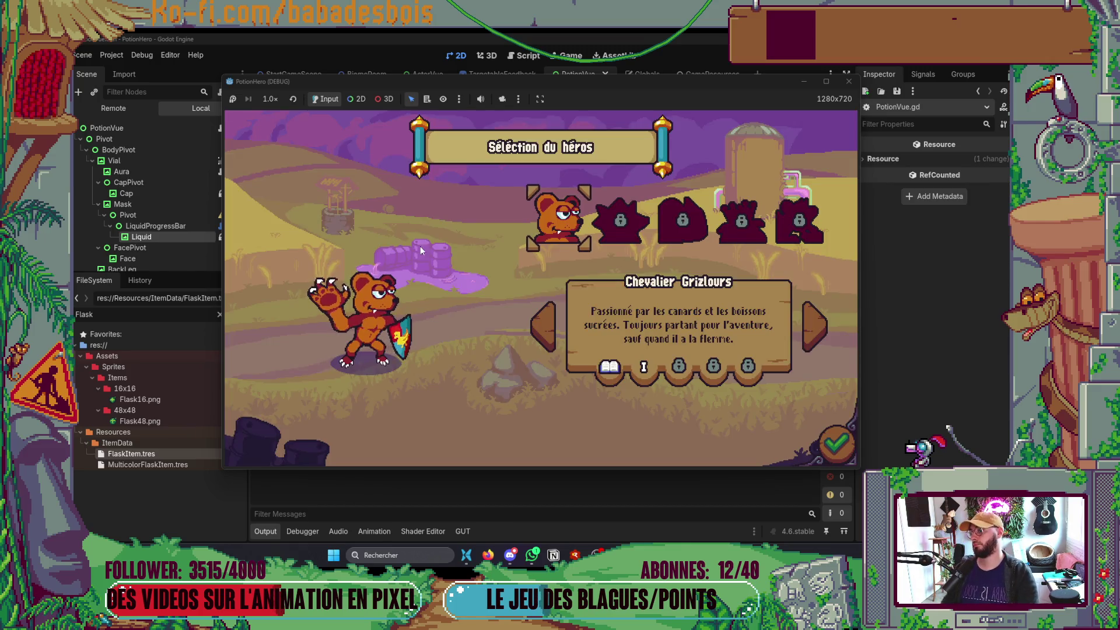
Pick the bear hero and second adventure, skip the tutorial, enter combat and select the blue flask
left_click(832, 442)
left_click(646, 238)
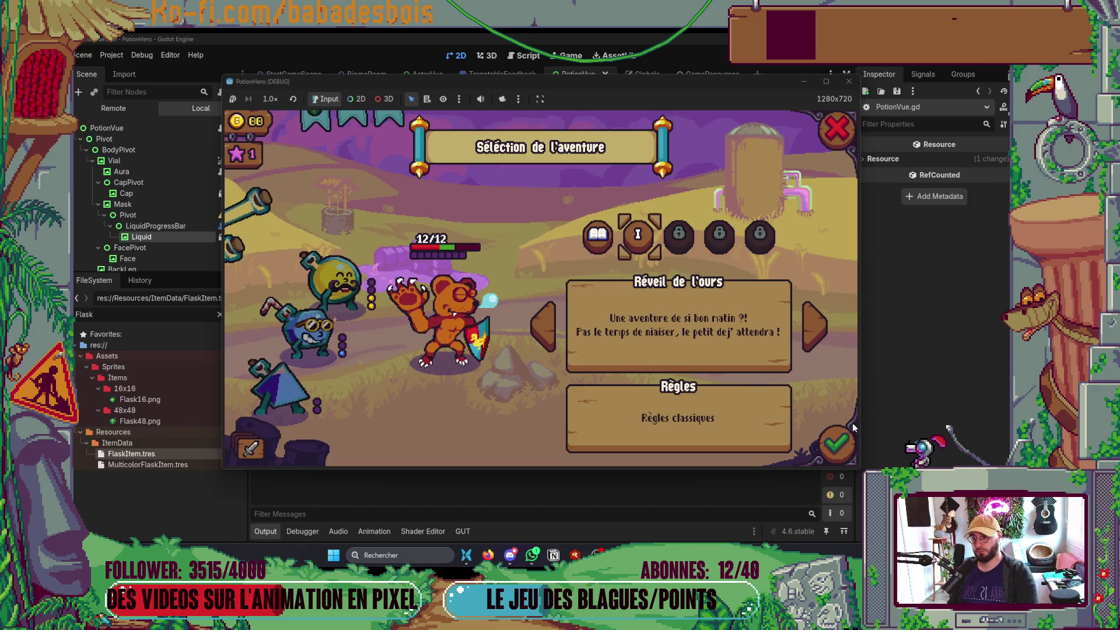
left_click(838, 432)
left_click(786, 354)
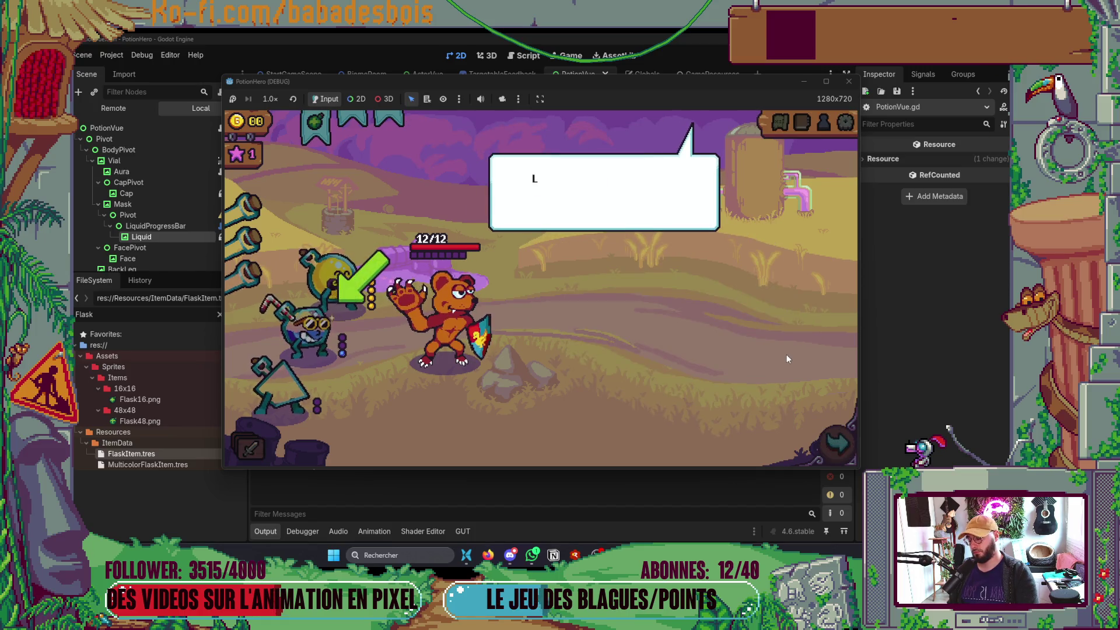
left_click(786, 355)
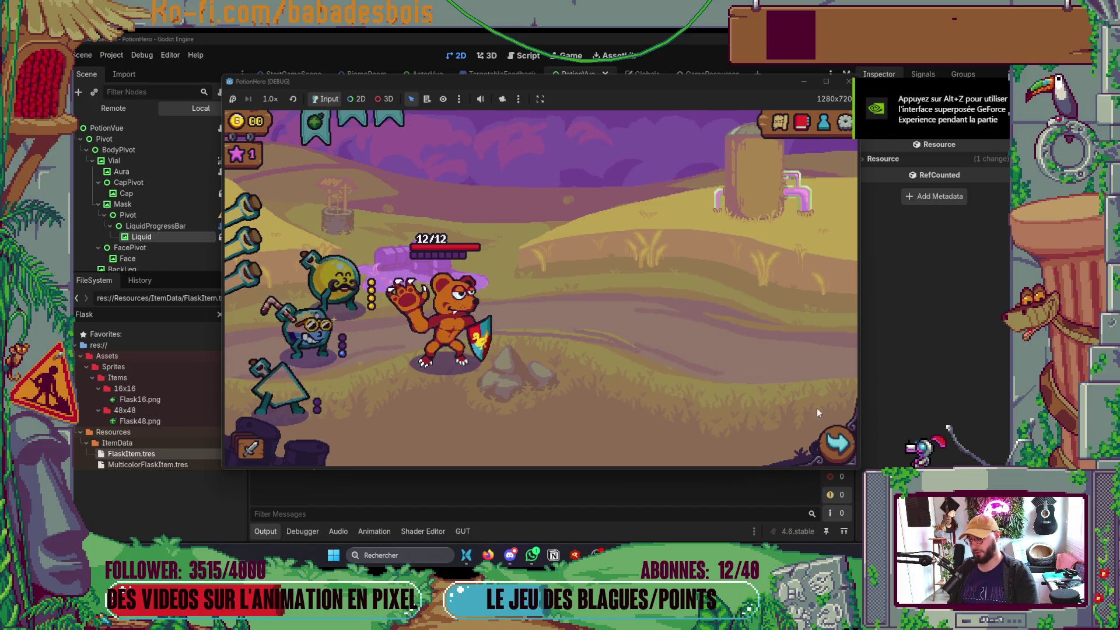
left_click(836, 442)
left_click(331, 319)
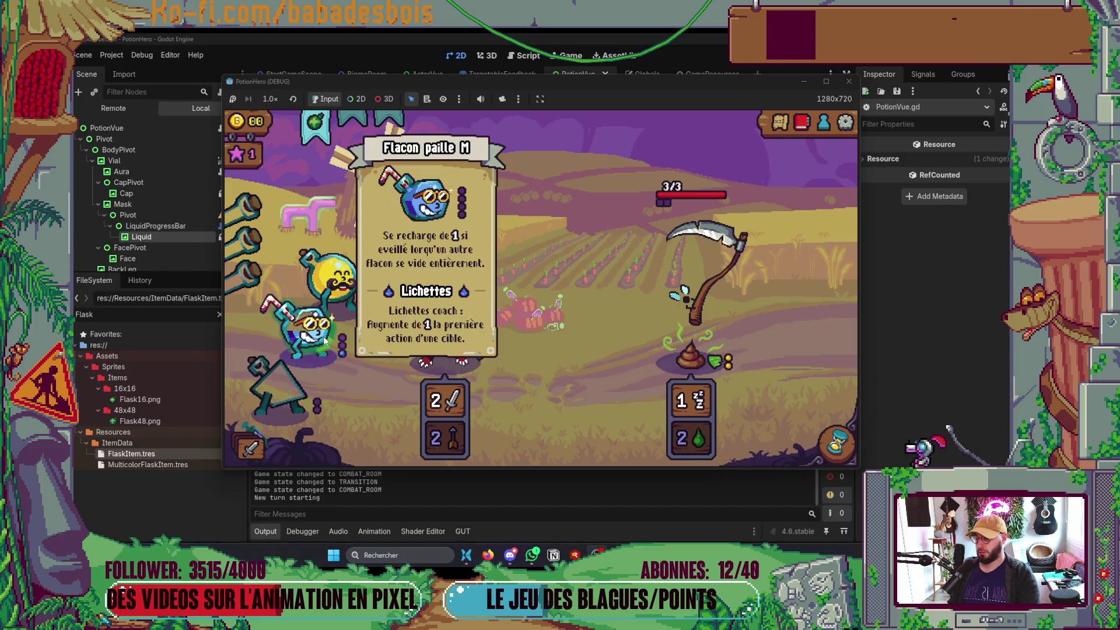
left_click(312, 336)
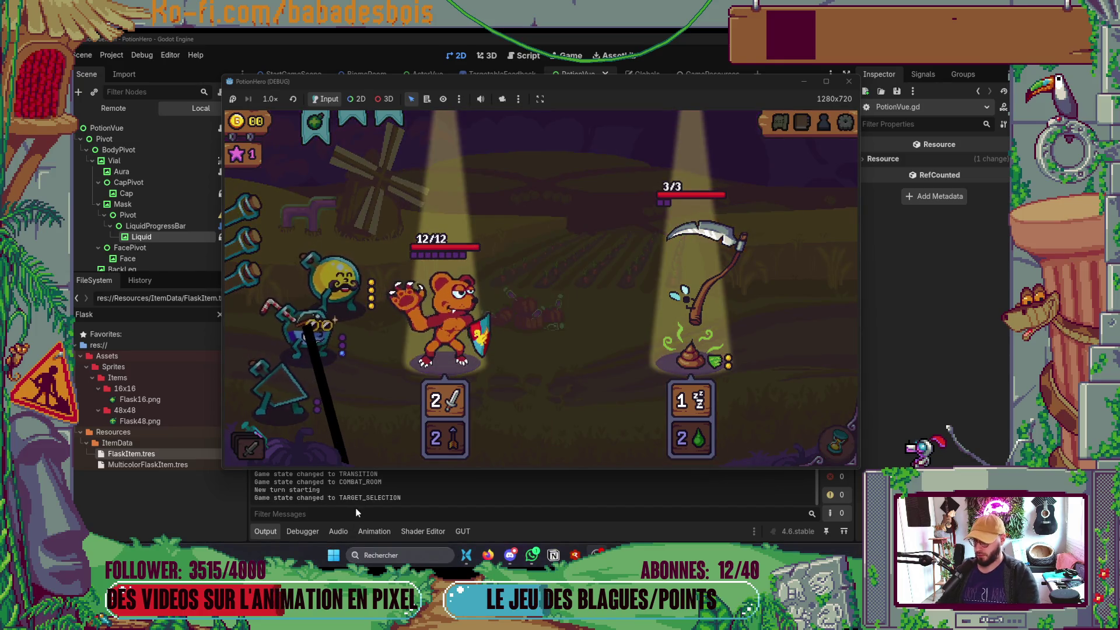
Filter the Output log by "ca"
left_click(356, 510)
type("ca")
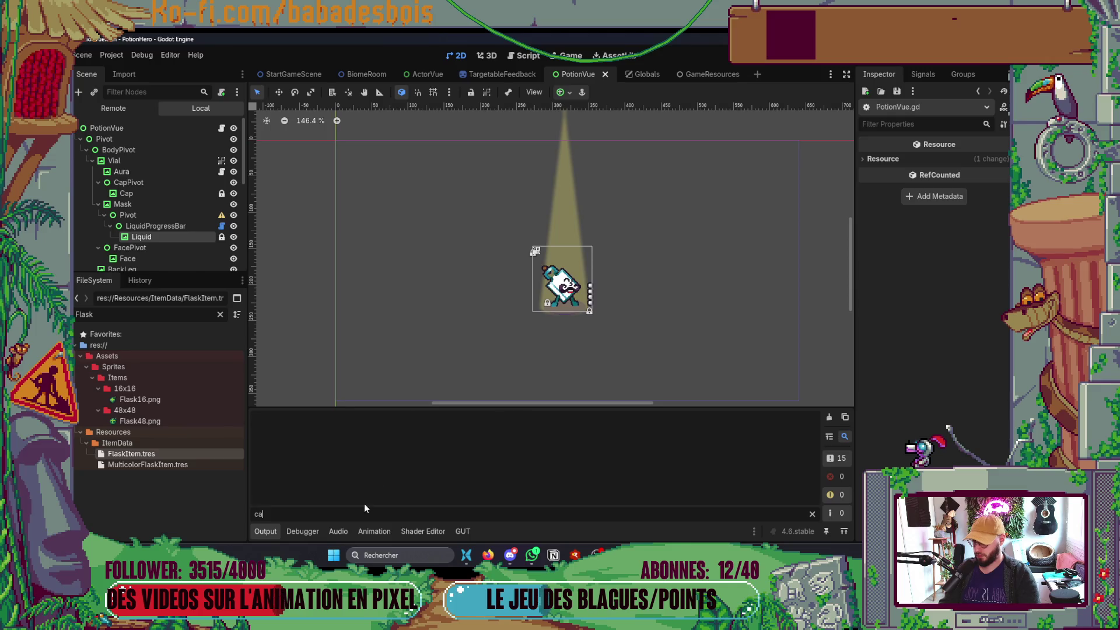
key("alt+Tab")
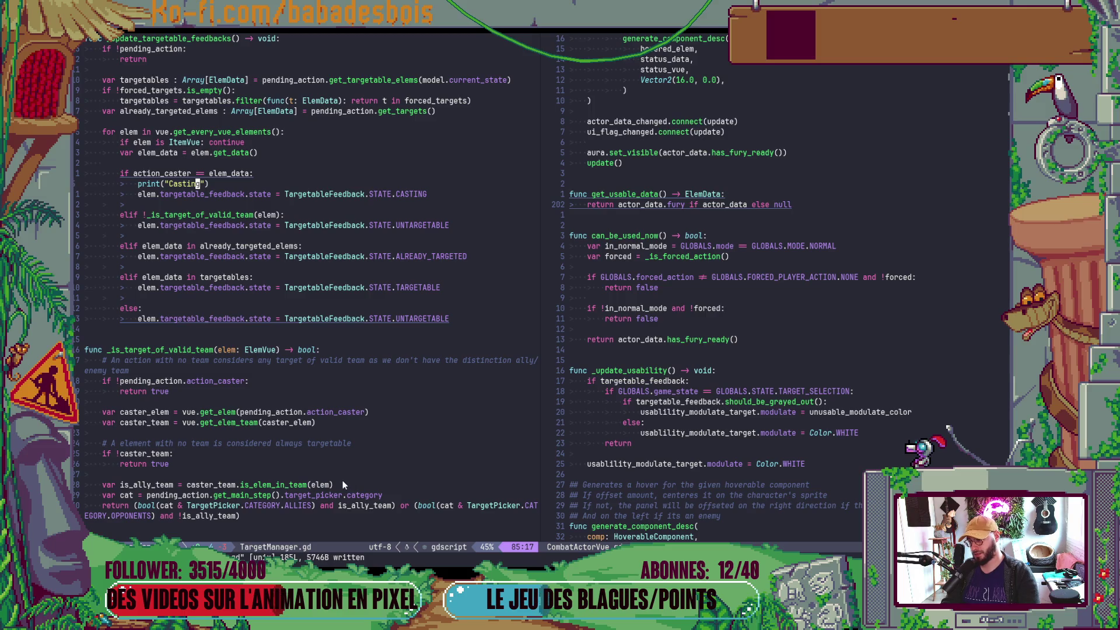
Delete the Casting print, move action_caster = a.caster.holder up under the if, and save
key("d")
key("d")
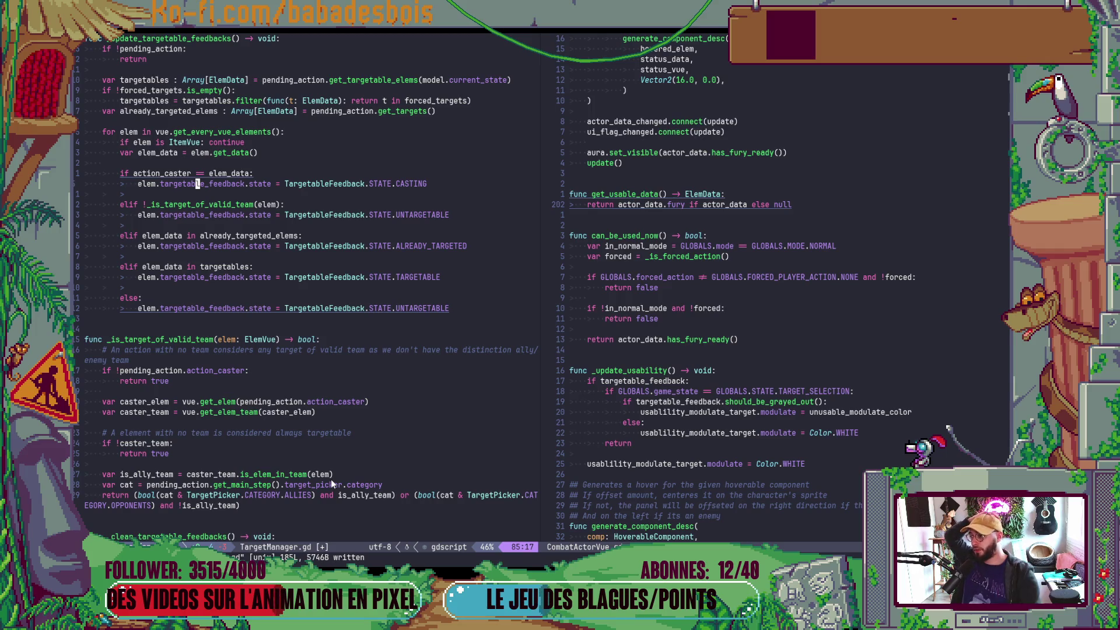
scroll(333, 305, "up", 8)
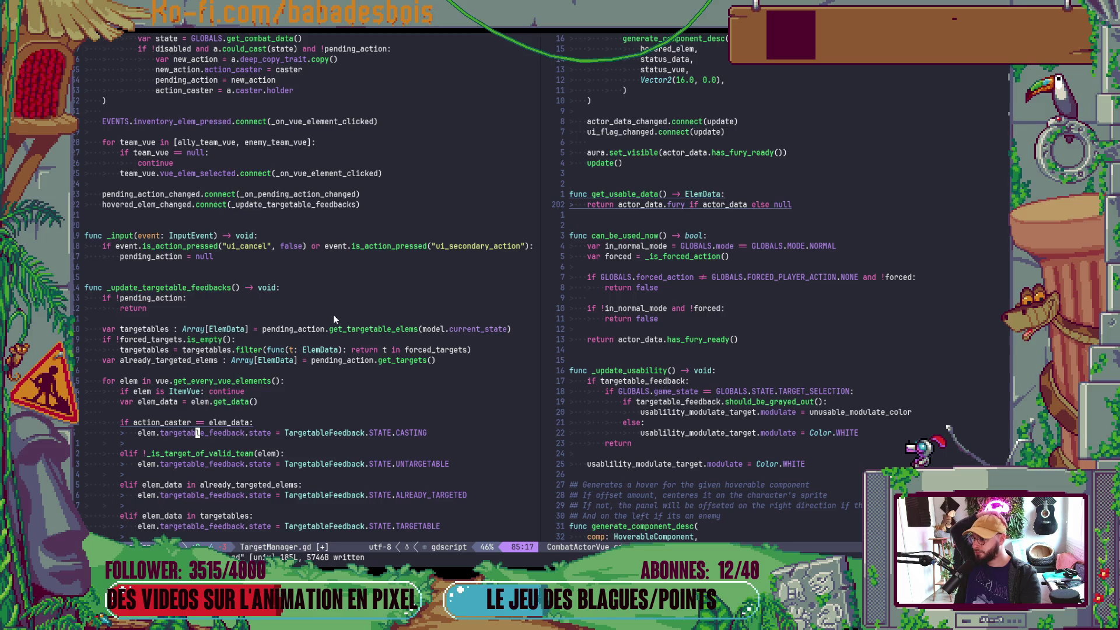
left_click(319, 329)
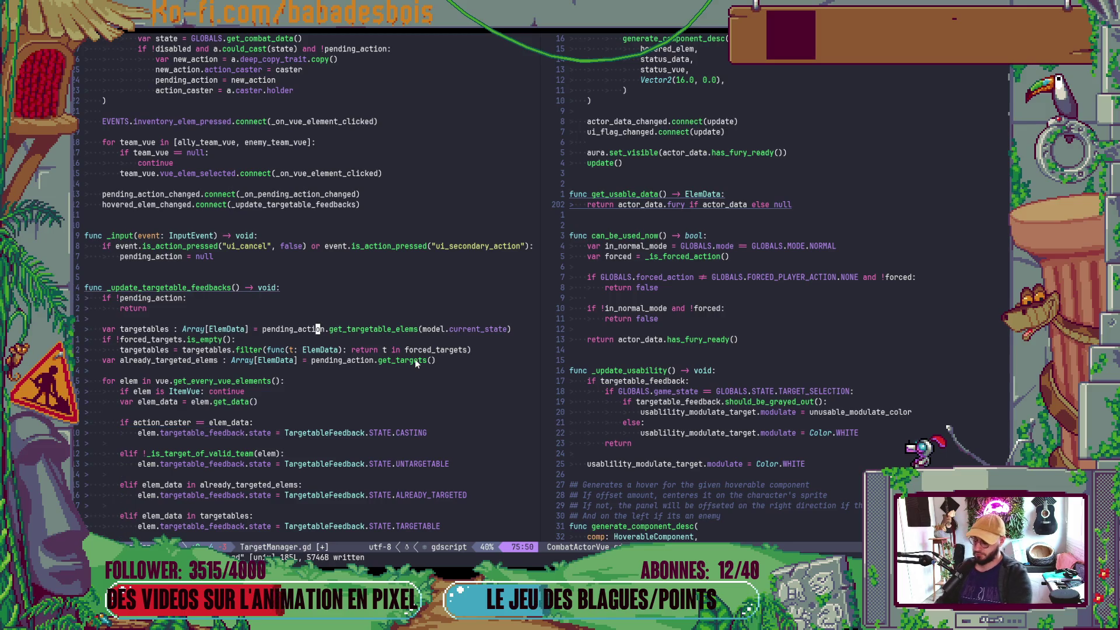
scroll(98, 264, "up", 15)
left_click(100, 267)
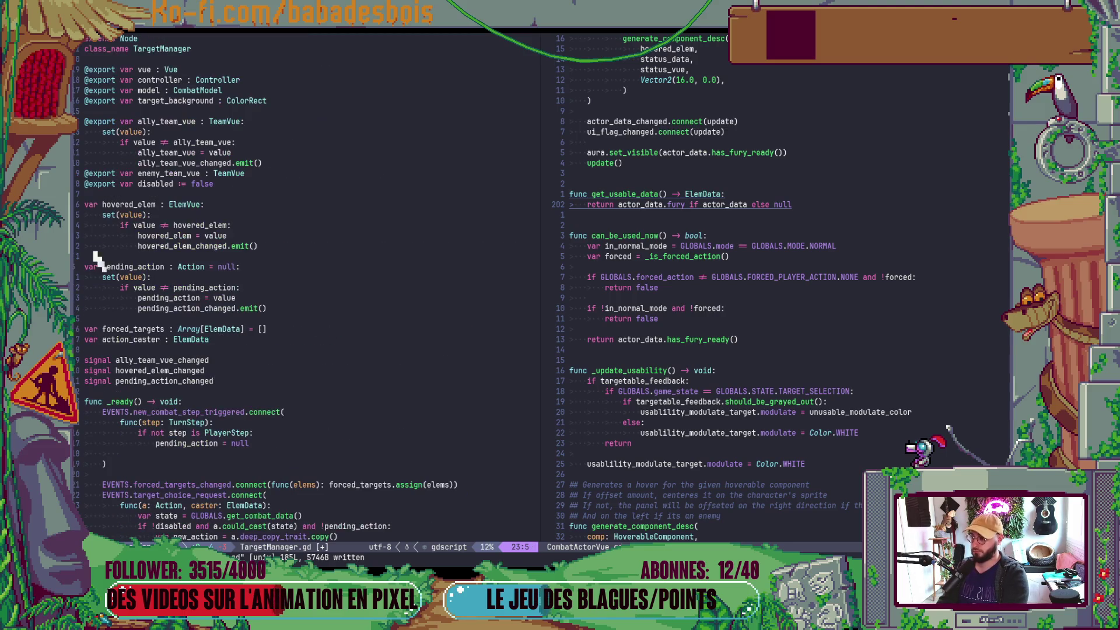
key("ctrl+d")
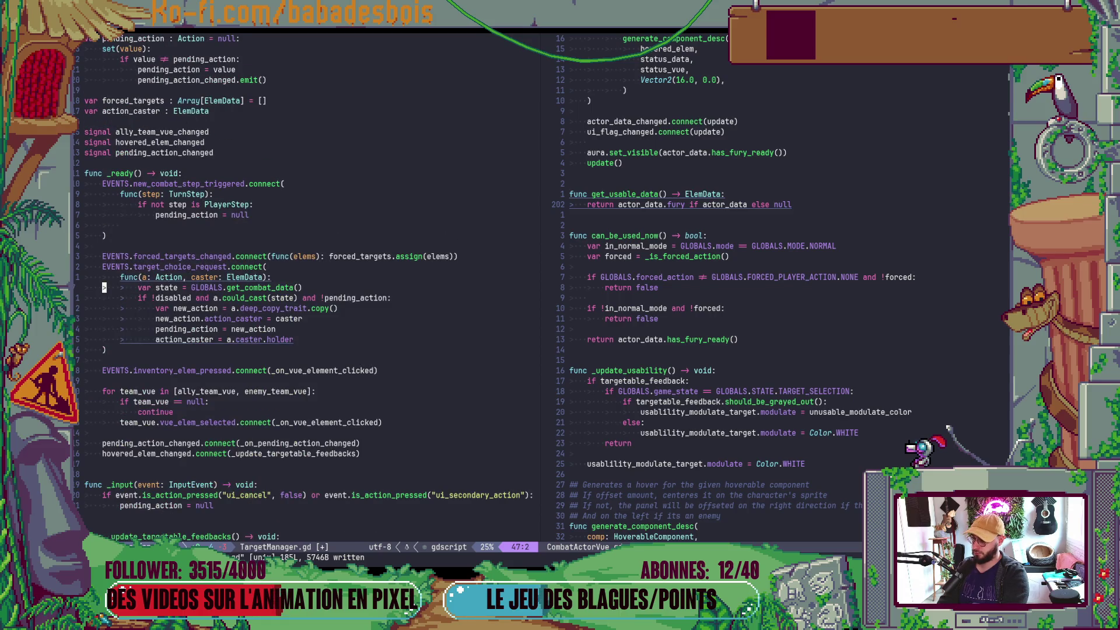
left_click(104, 318)
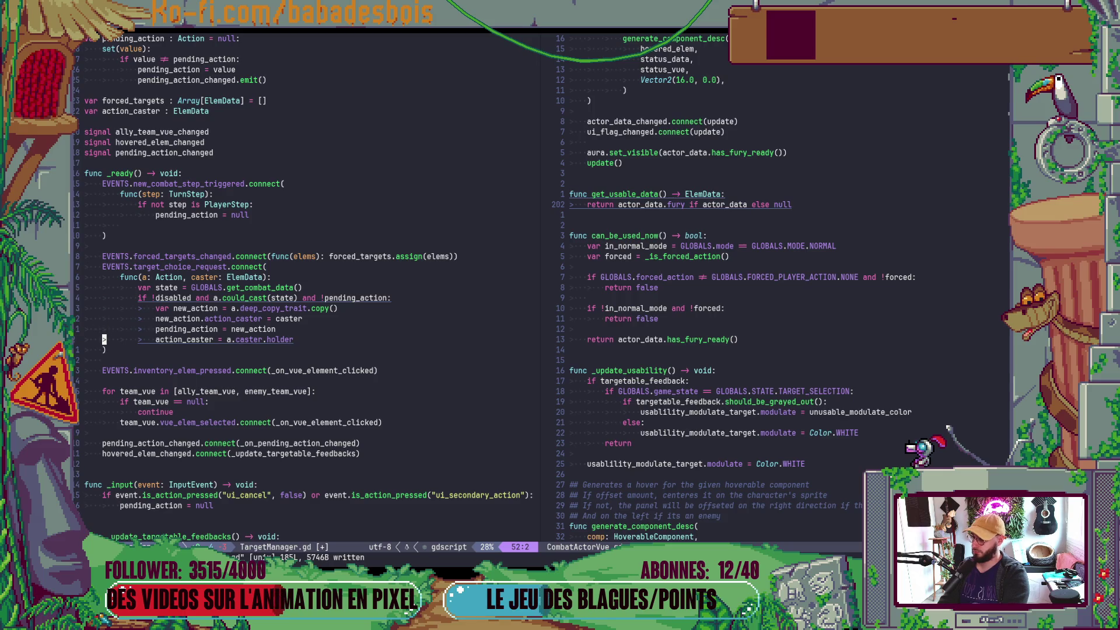
key("alt+k")
key("alt+k")
key("alt+k")
key("ctrl+s")
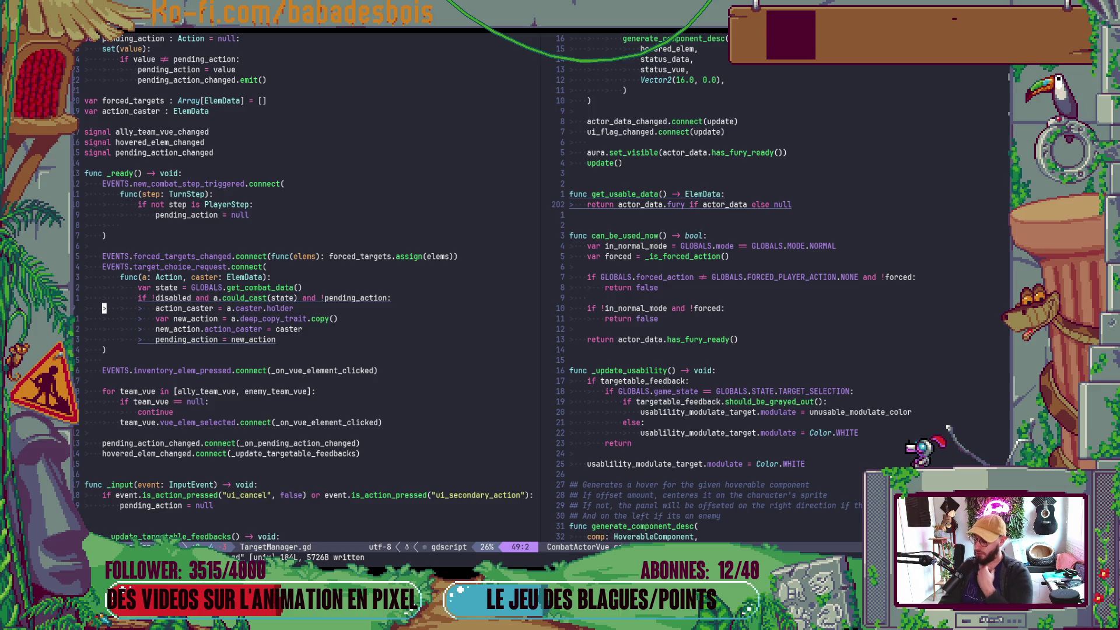
Delete the action_caster assignment and its var declaration, then save with :w
key("d")
key("d")
key("k")
key("k")
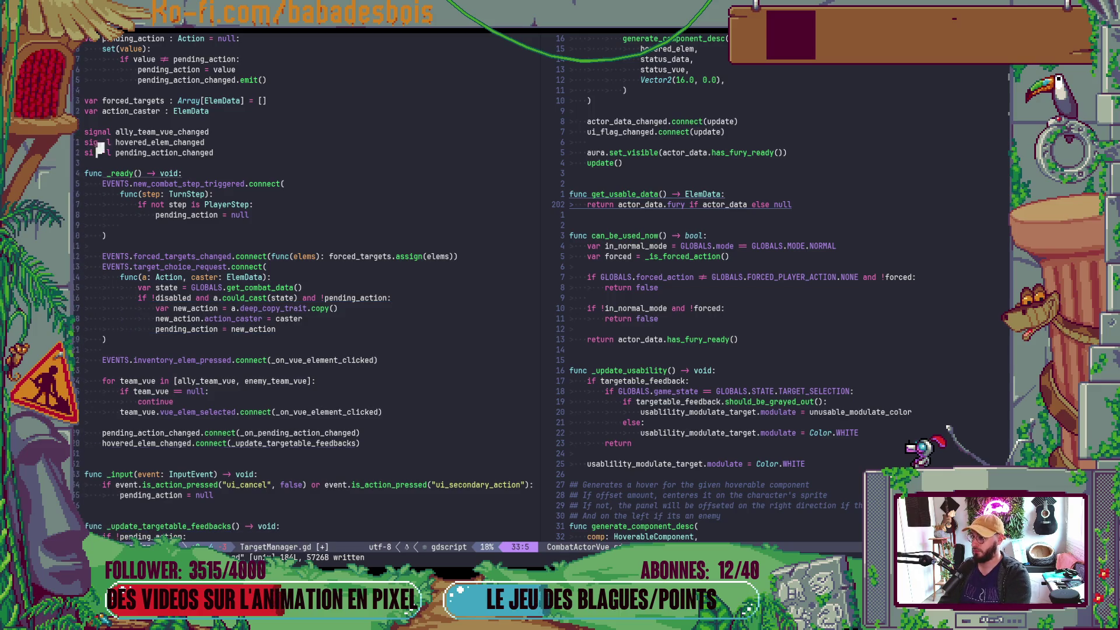
key("1")
key("7")
key("k")
key("d")
key("d")
type(":w")
key("Return")
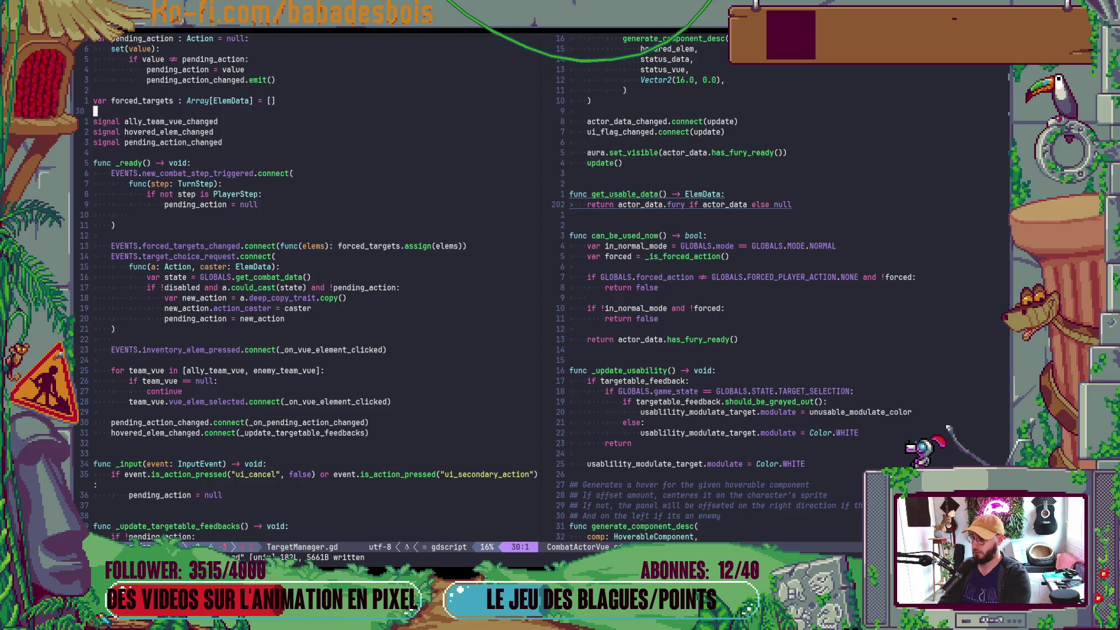
key("j")
key("j")
key("j")
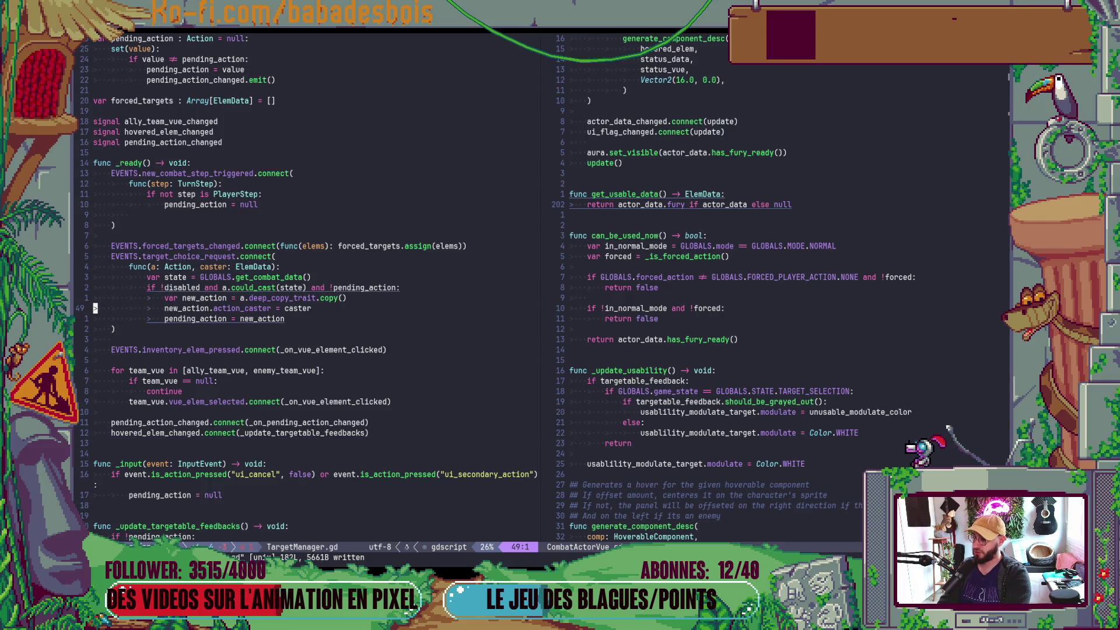
key("k")
key("k")
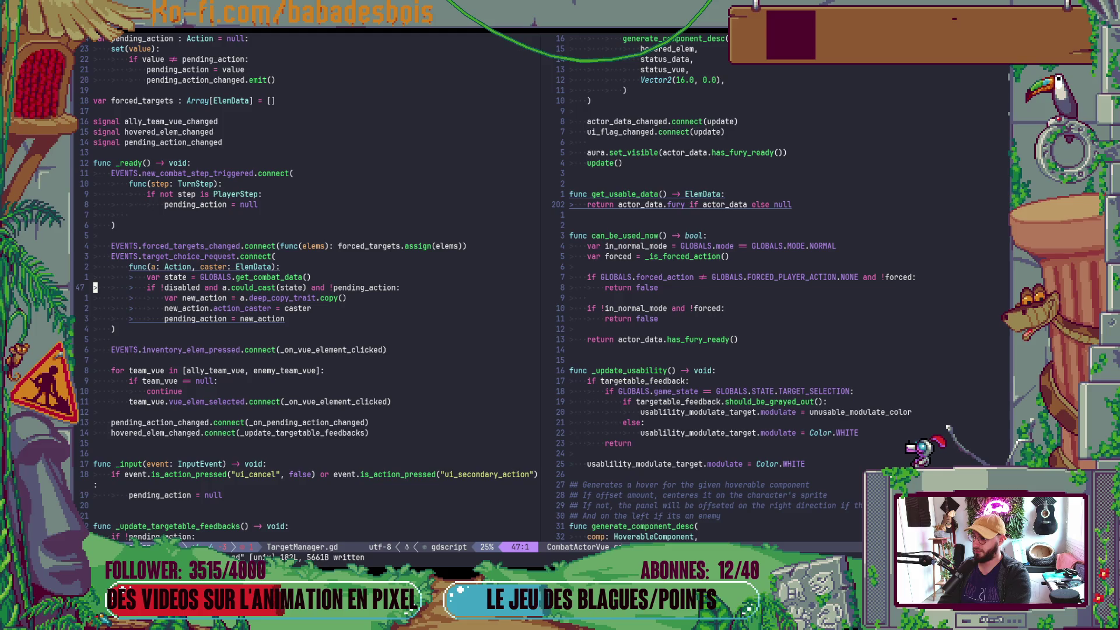
key("k")
key("k")
key("j")
key("j")
key("j")
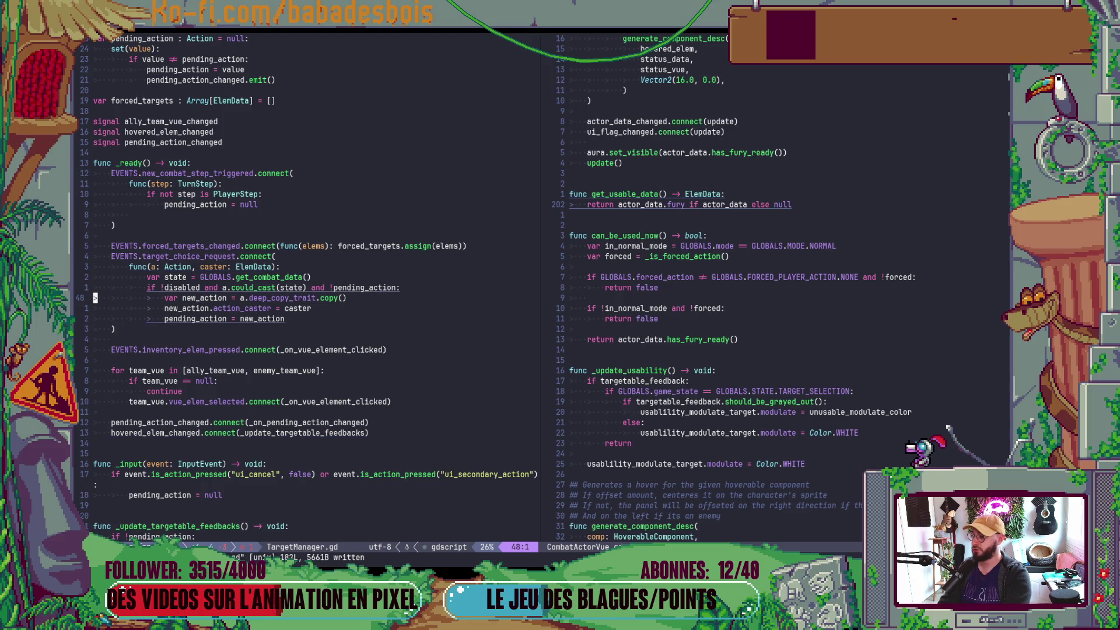
Change the line 82 CASTING comparison to pending_action.action_caster and save
key("ctrl+d")
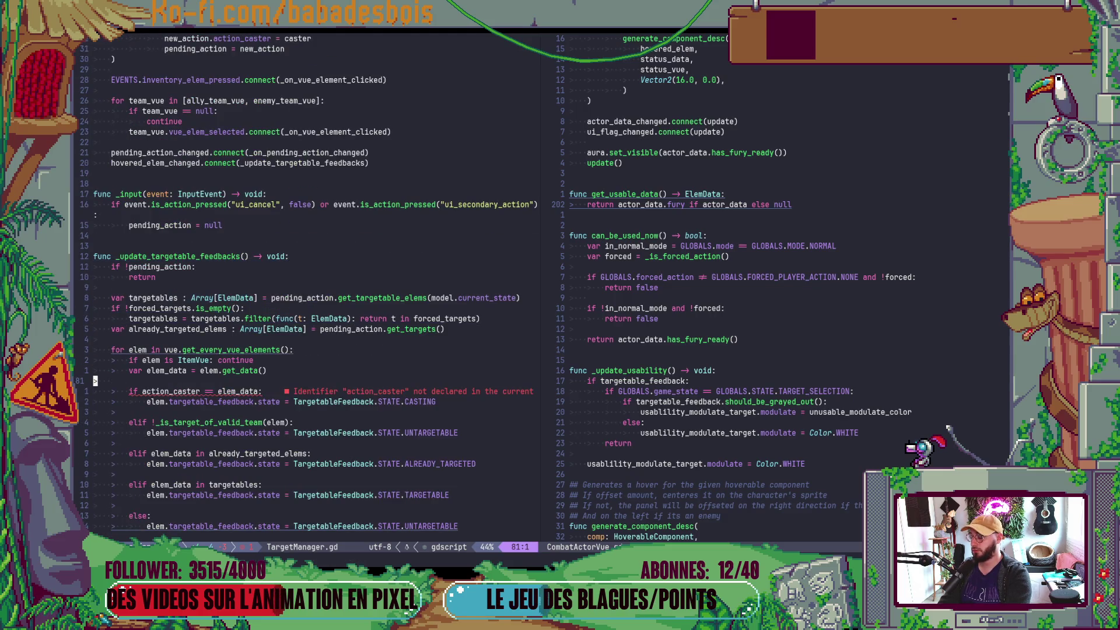
key("1")
key("0")
key("j")
key("w")
key("w")
key("w")
type("cw")
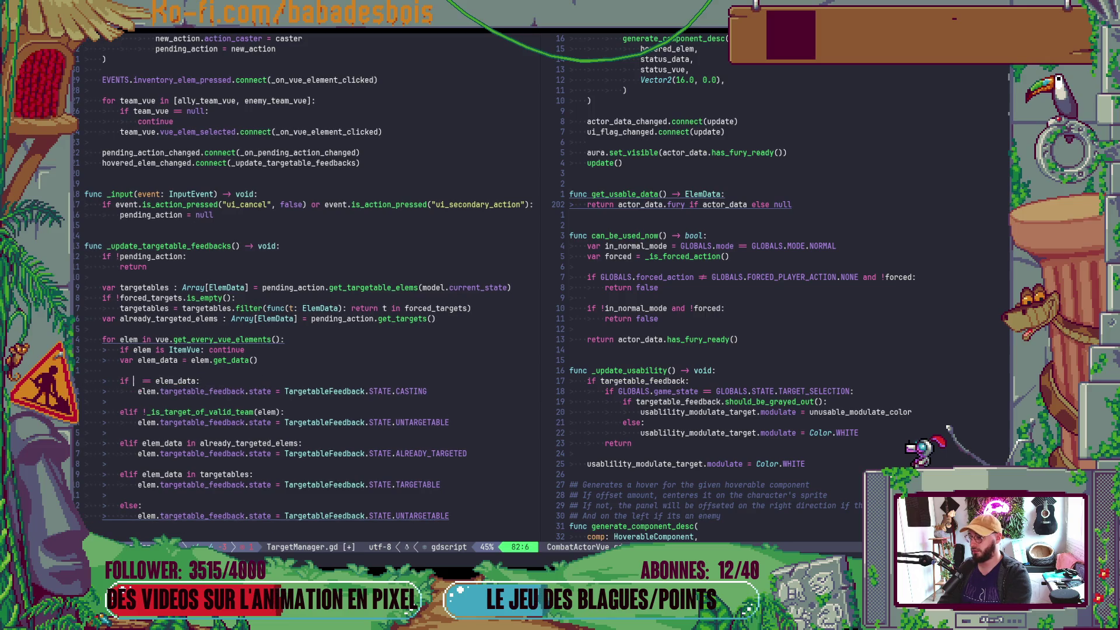
type("ac")
key("BackSpace")
key("BackSpace")
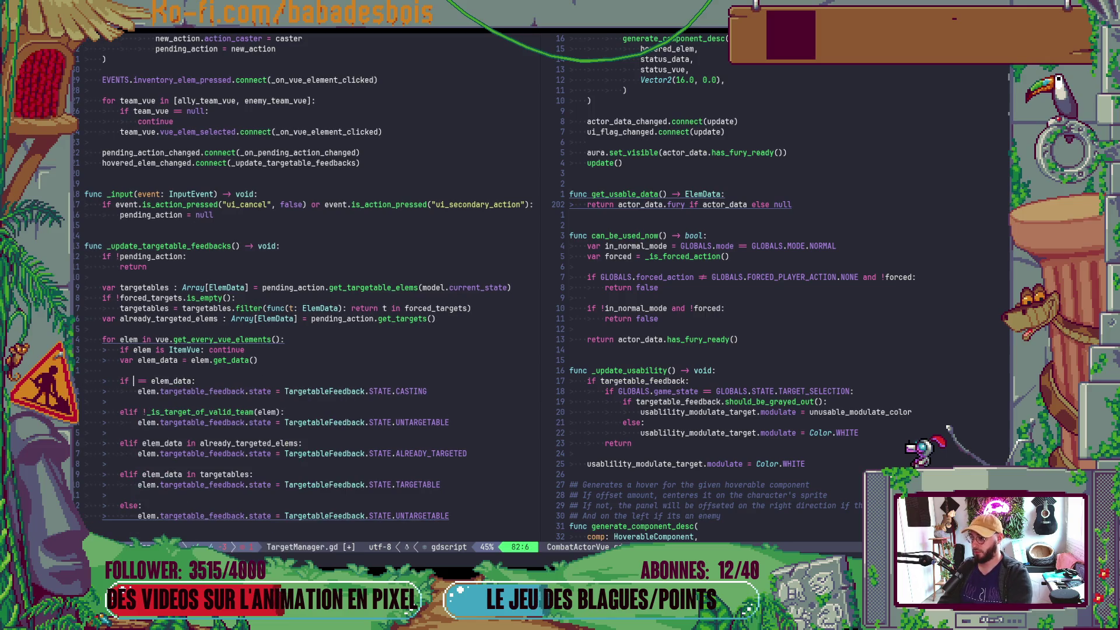
type("pending_action.ac")
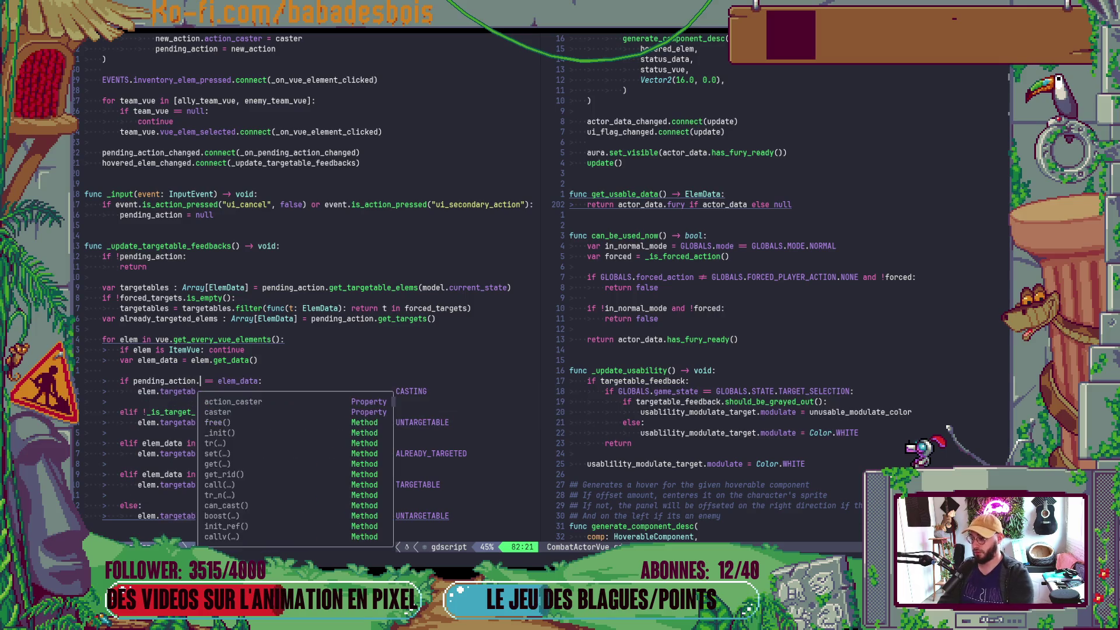
key("Return")
key("Escape")
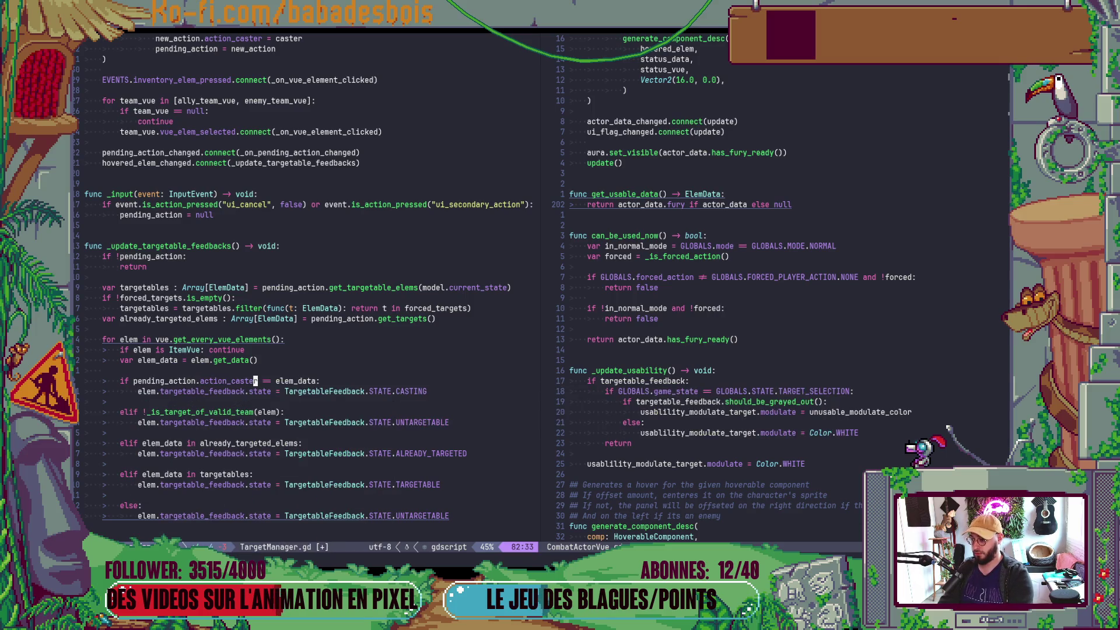
key("ctrl+s")
Relaunch the game from Godot and confirm the hero choice
key("alt+Tab")
key("Tab")
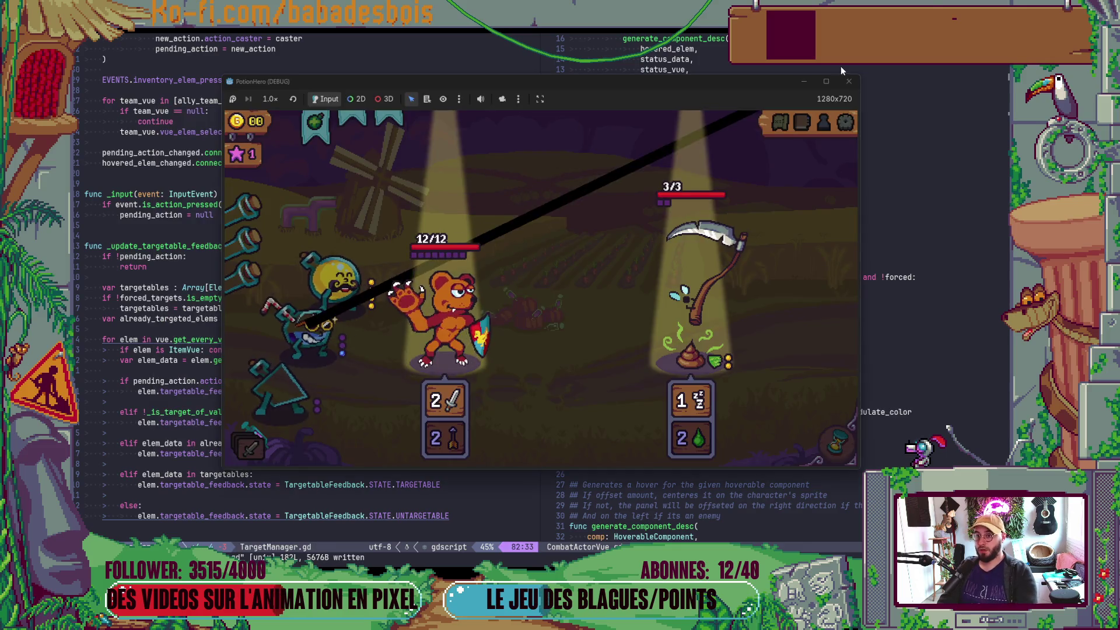
key("alt+Tab")
left_click(521, 234)
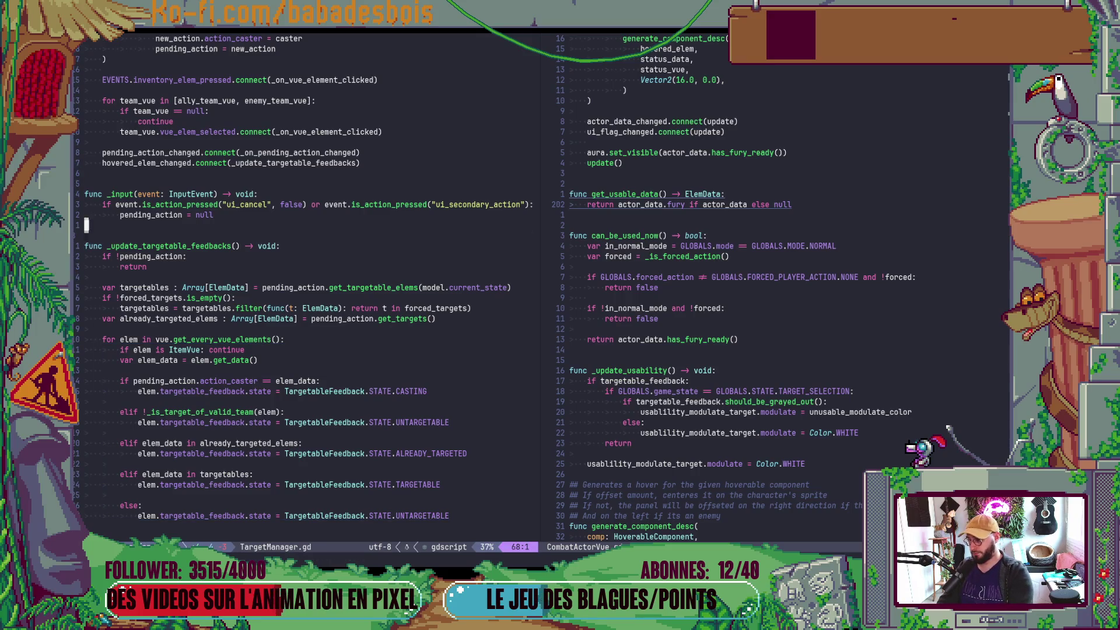
key("alt+Tab")
key("F5")
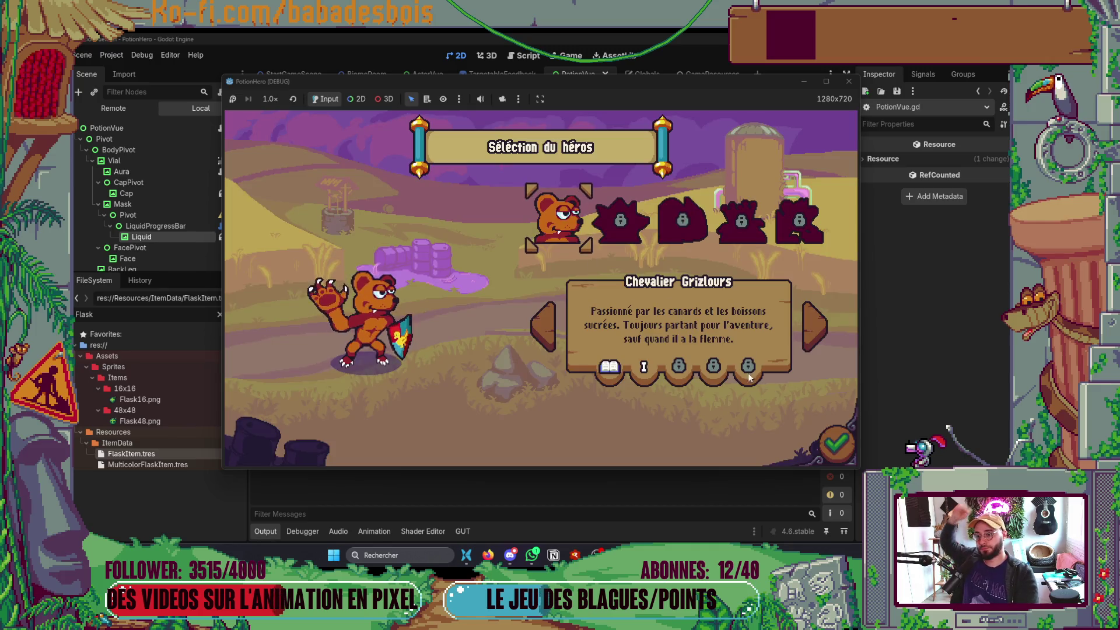
left_click(835, 443)
Start the bear adventure and send the bear to the combat node
left_click(638, 234)
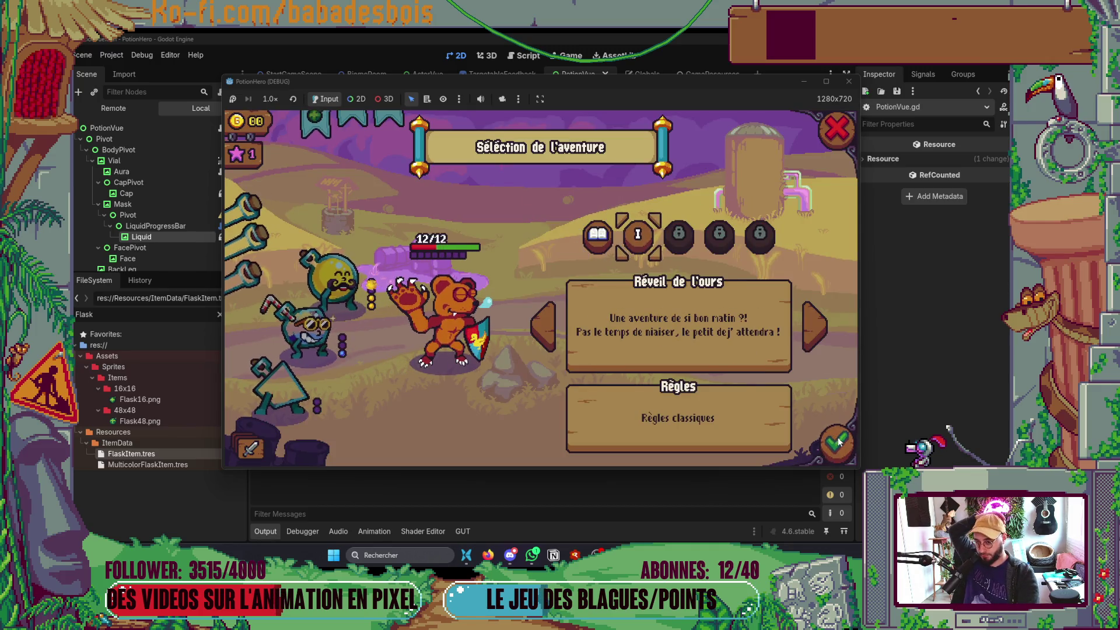
key("Return")
key("Return")
key("Return")
key("Return")
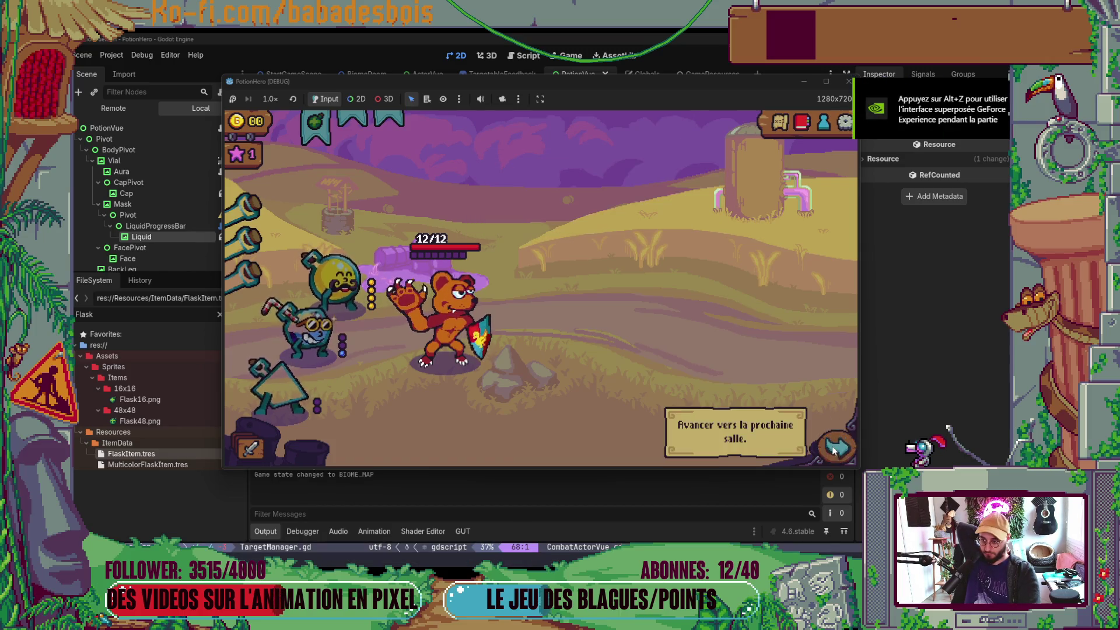
key("Return")
left_click(326, 319)
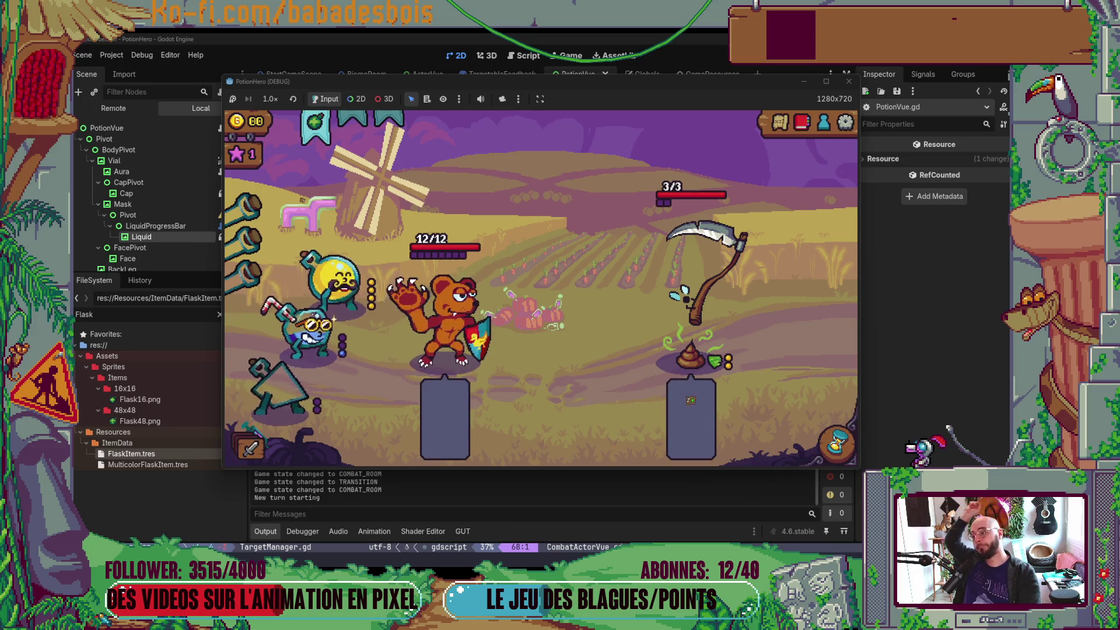
Start, cancel and toggle targeting on the flask and lemon allies
mouse_move(288, 375)
left_click(313, 341)
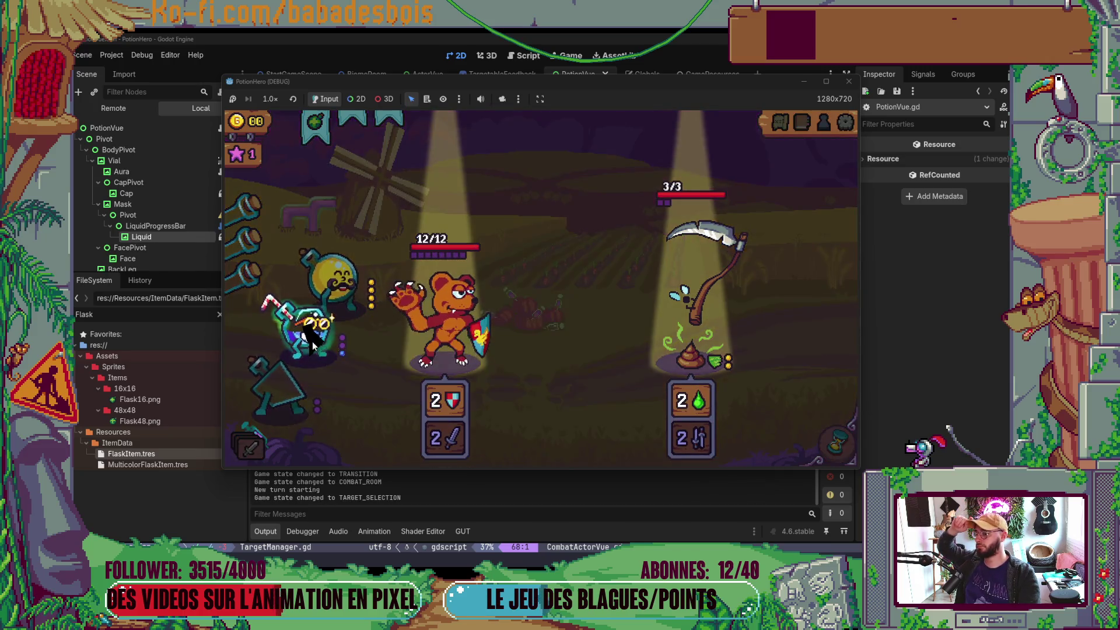
left_click(373, 418)
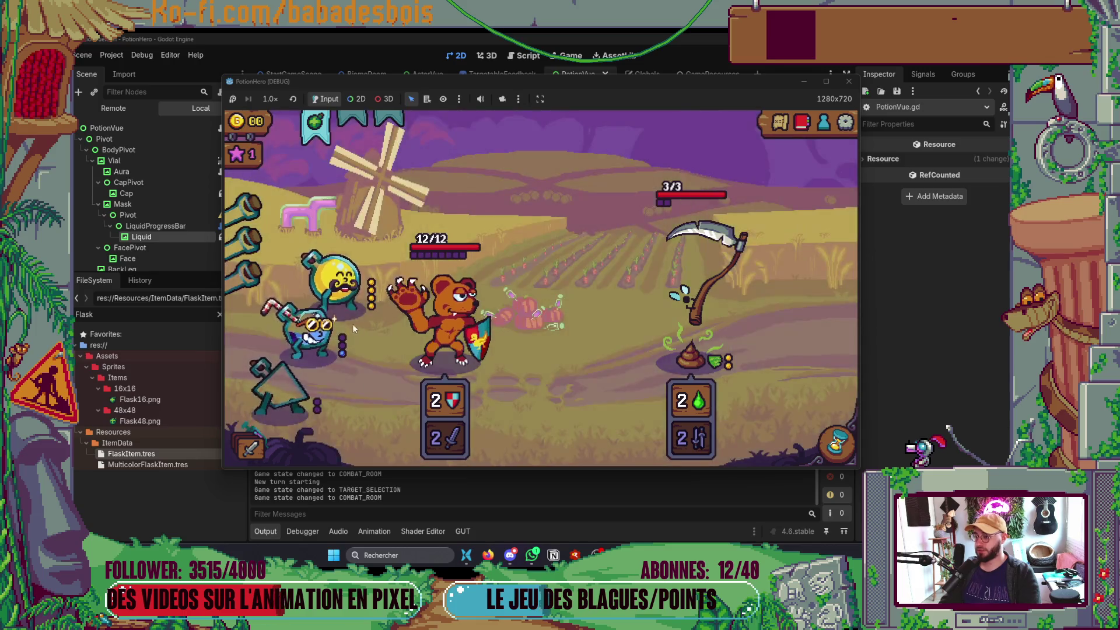
left_click(344, 298)
left_click(344, 297)
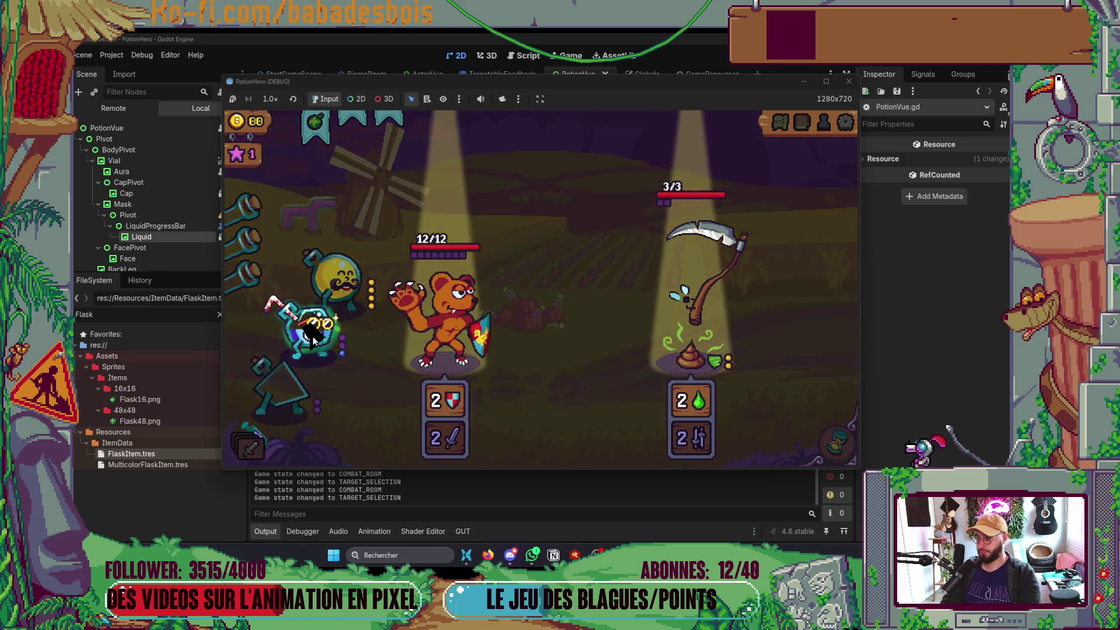
mouse_move(446, 349)
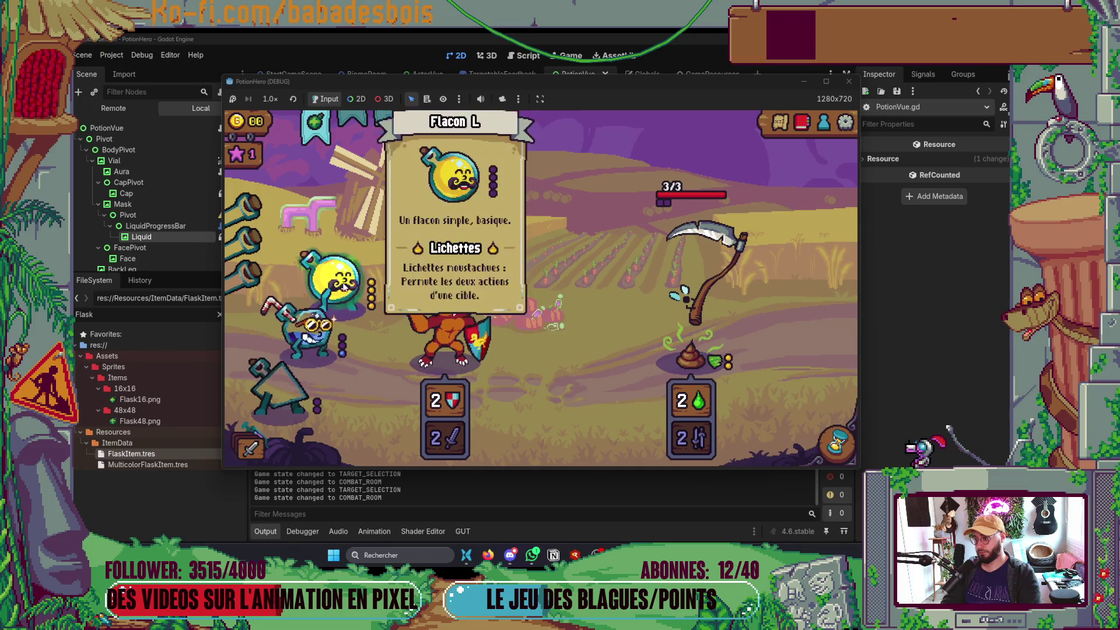
left_click(344, 294)
left_click(344, 294)
Apply the flask item to the lemon ally twice, re-test cancelling its targeting, then stop the game
left_click(328, 119)
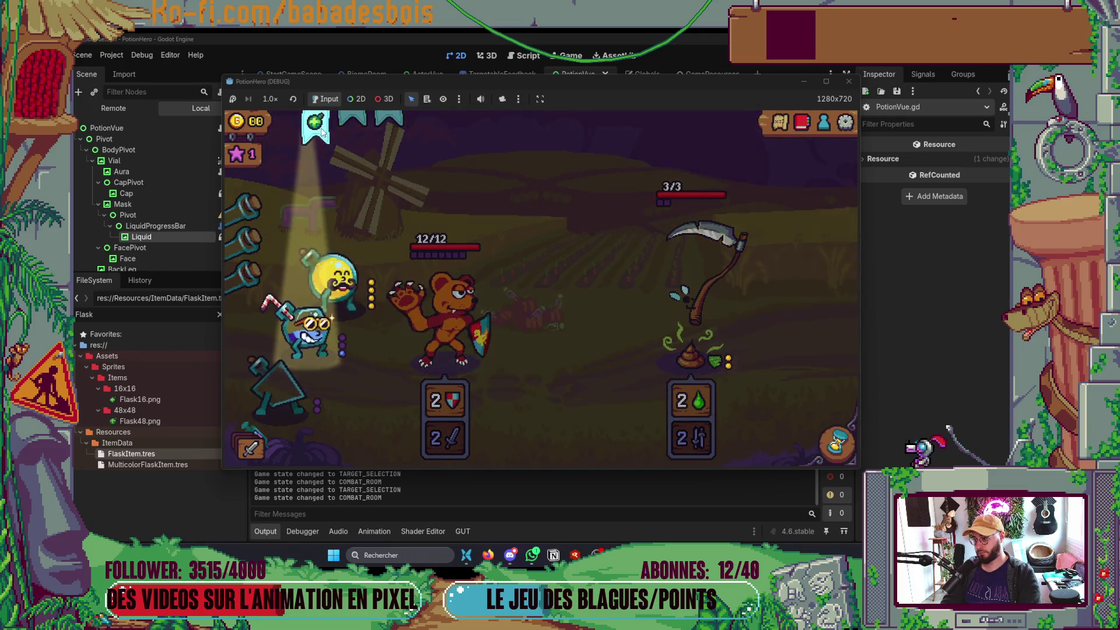
left_click(335, 269)
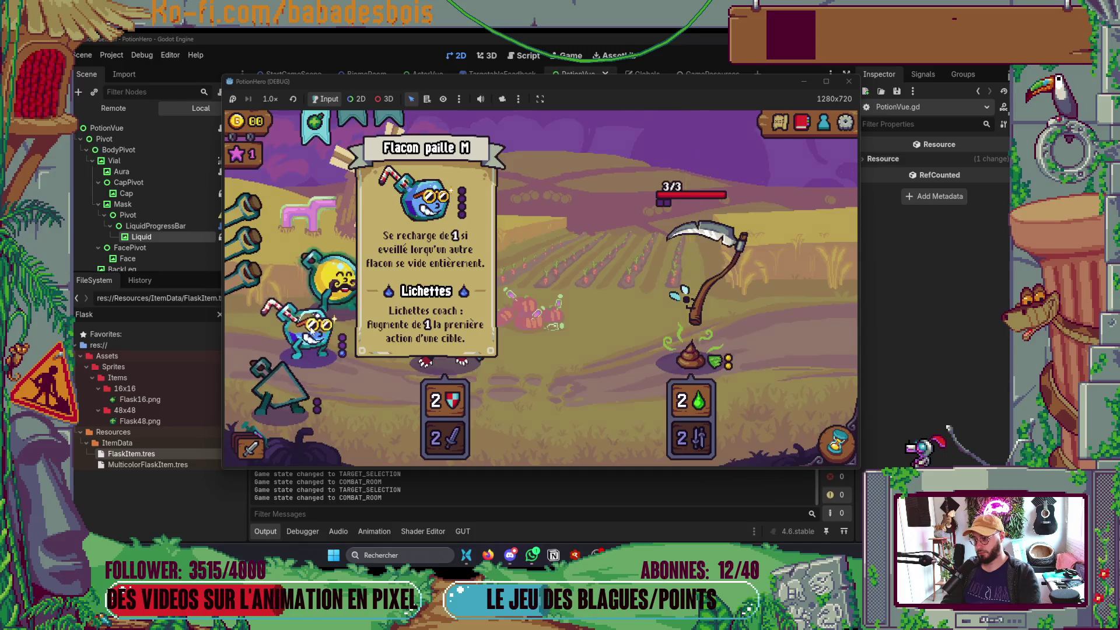
left_click(315, 121)
left_click(315, 121)
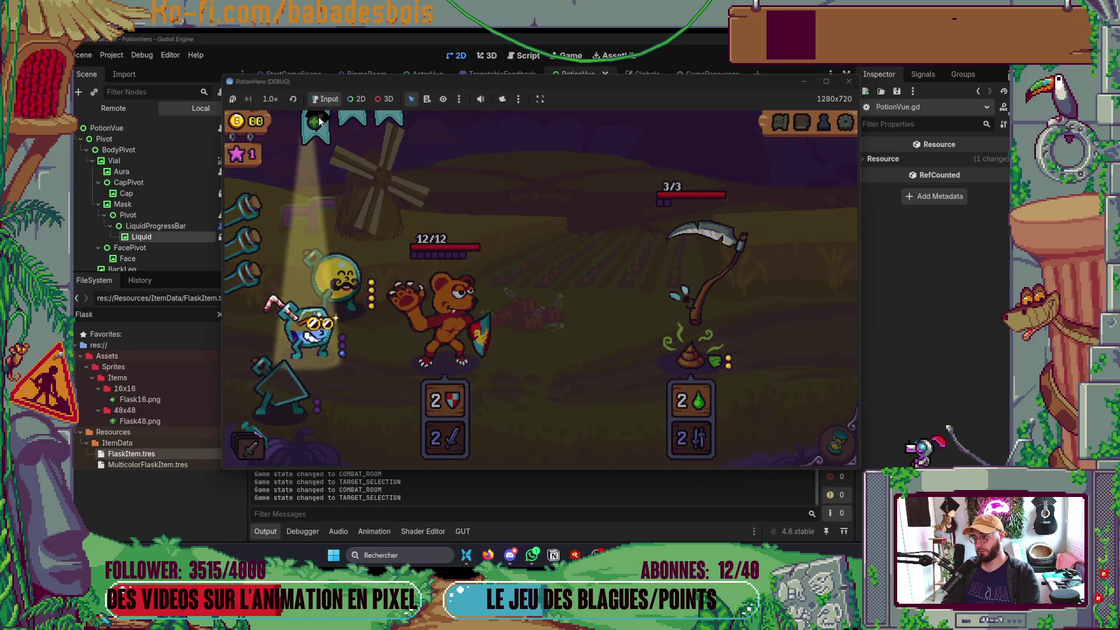
left_click(330, 271)
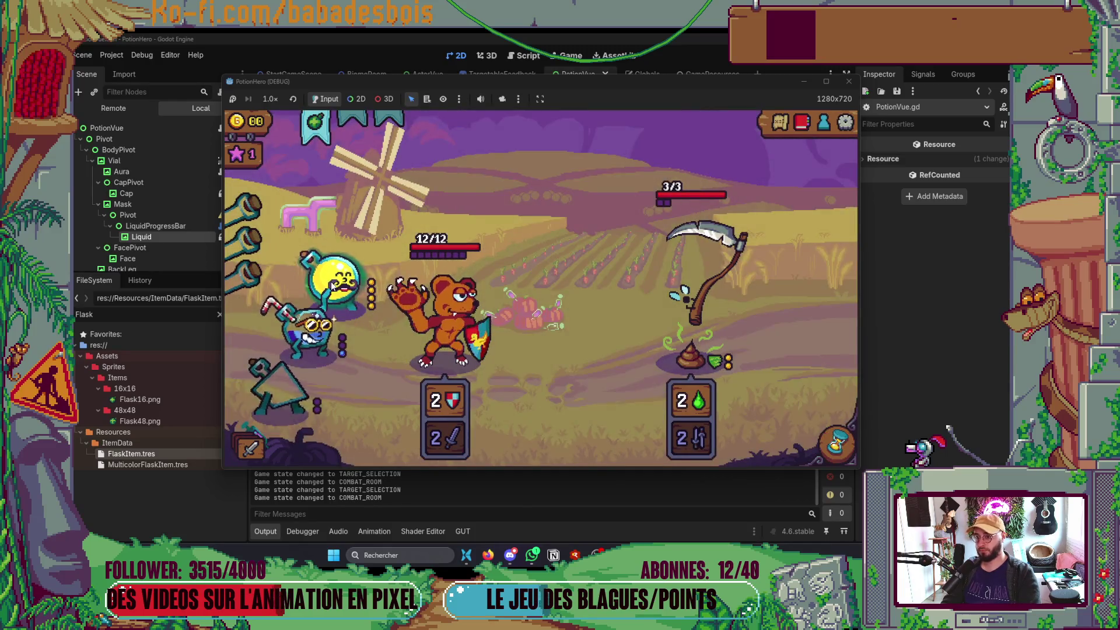
left_click(315, 128)
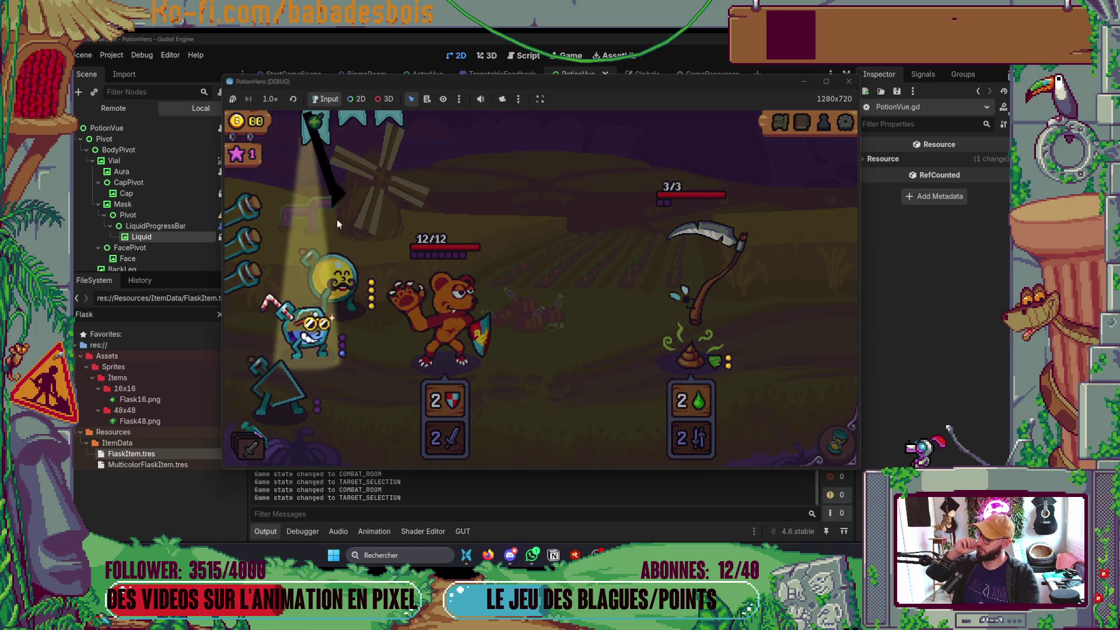
left_click(309, 327)
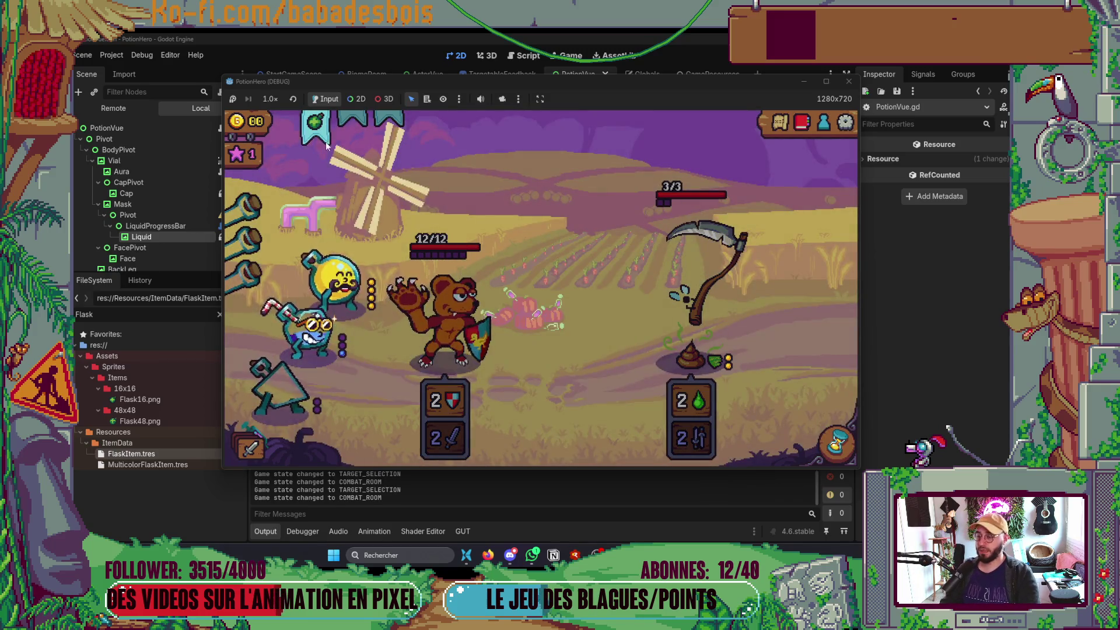
left_click(310, 132)
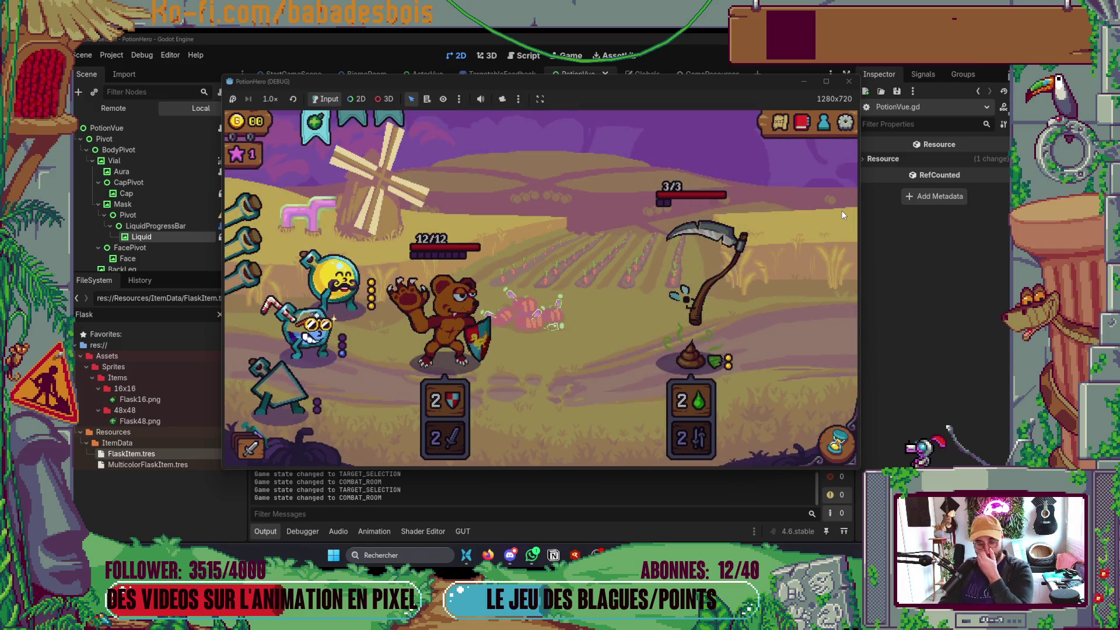
left_click(848, 81)
scroll(559, 349, "down", 2)
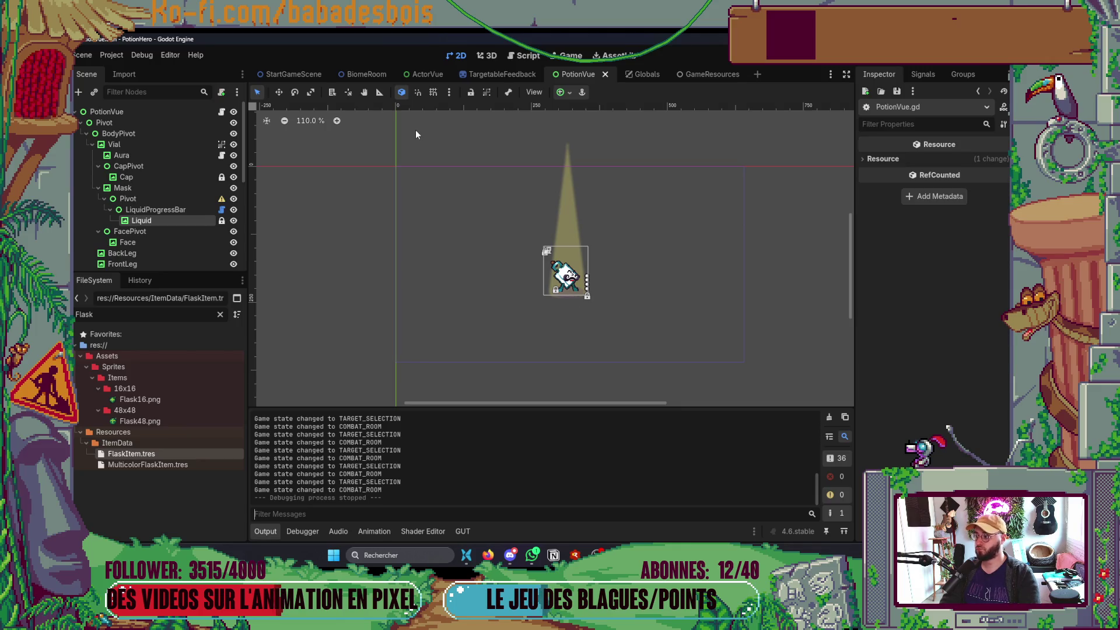
Open ItemVue.tscn and instantiate the TargetableFeedback scene as a child of its root
left_click(502, 79)
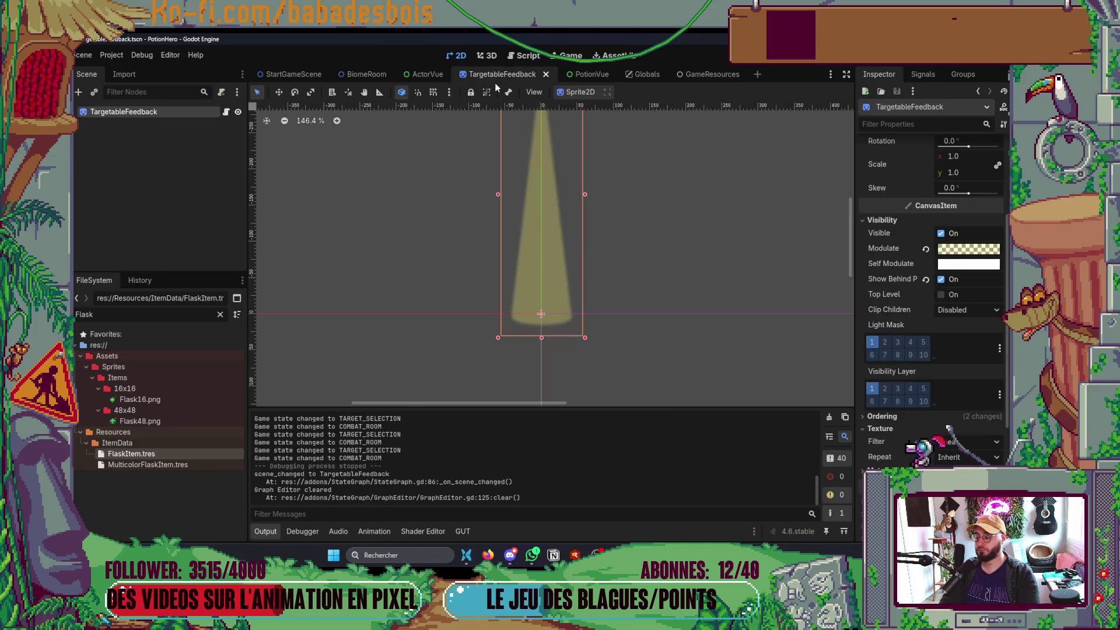
key("ctrl+shift+o")
type("It")
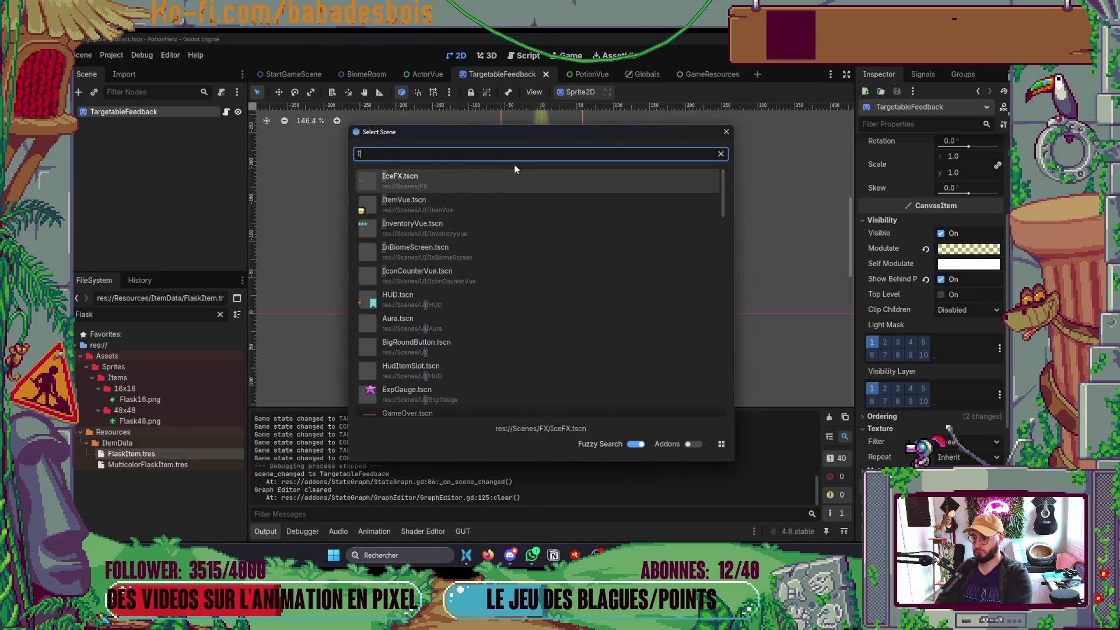
key("Return")
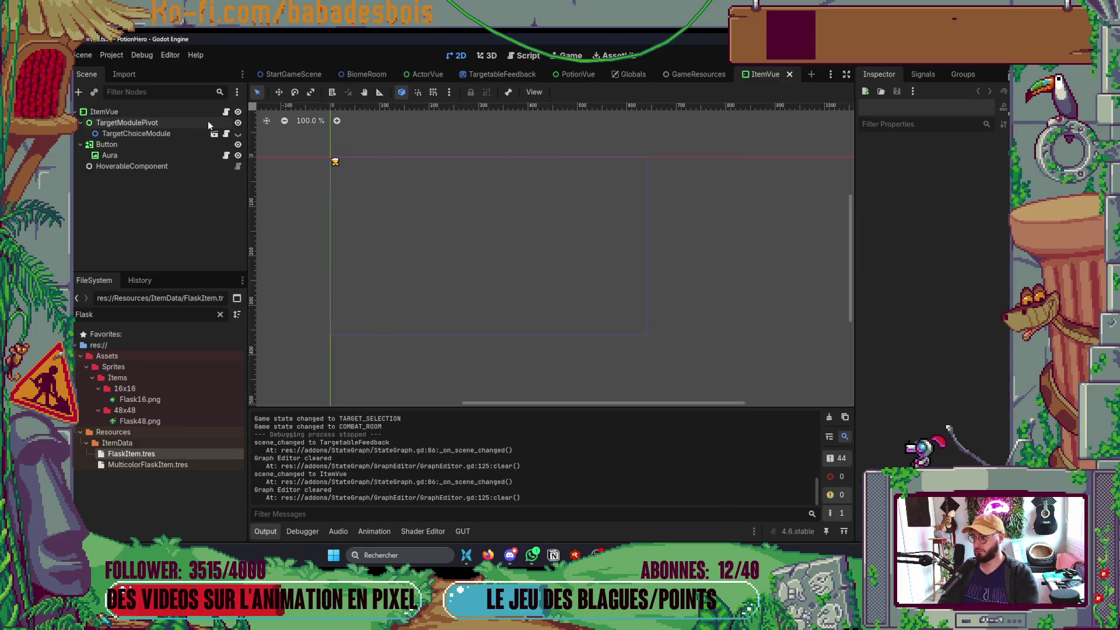
right_click(163, 110)
left_click(208, 147)
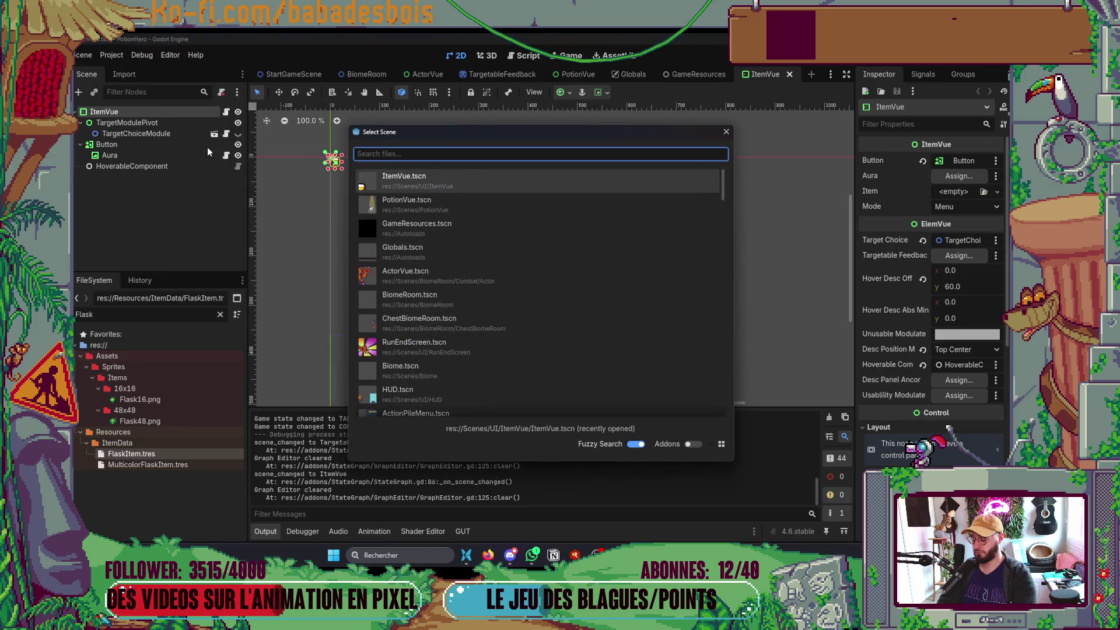
type("Tar")
key("Down")
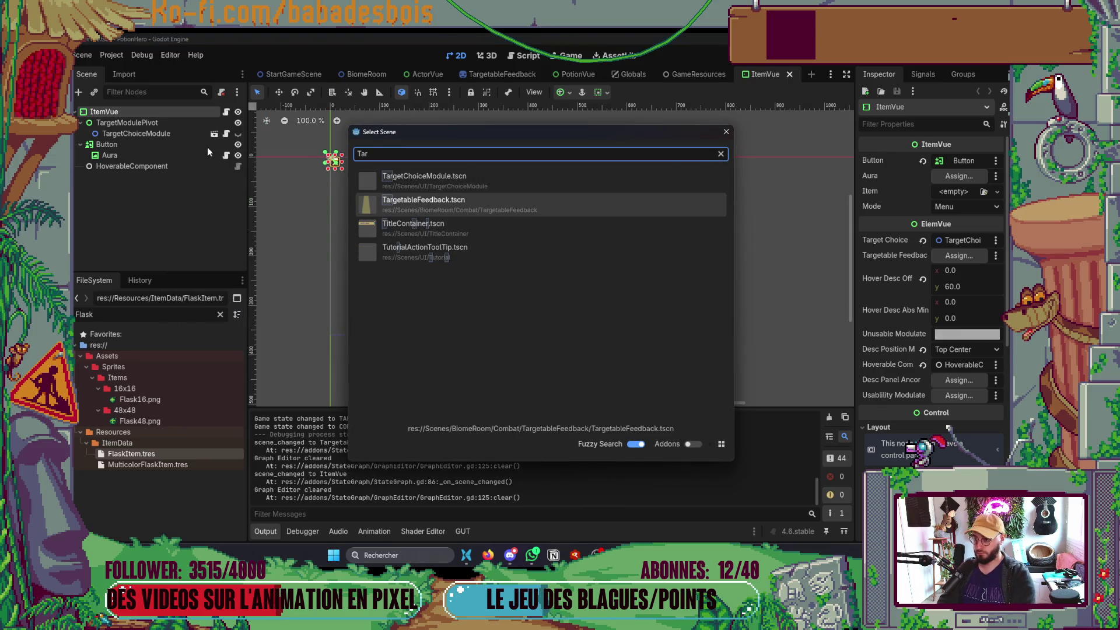
key("Return")
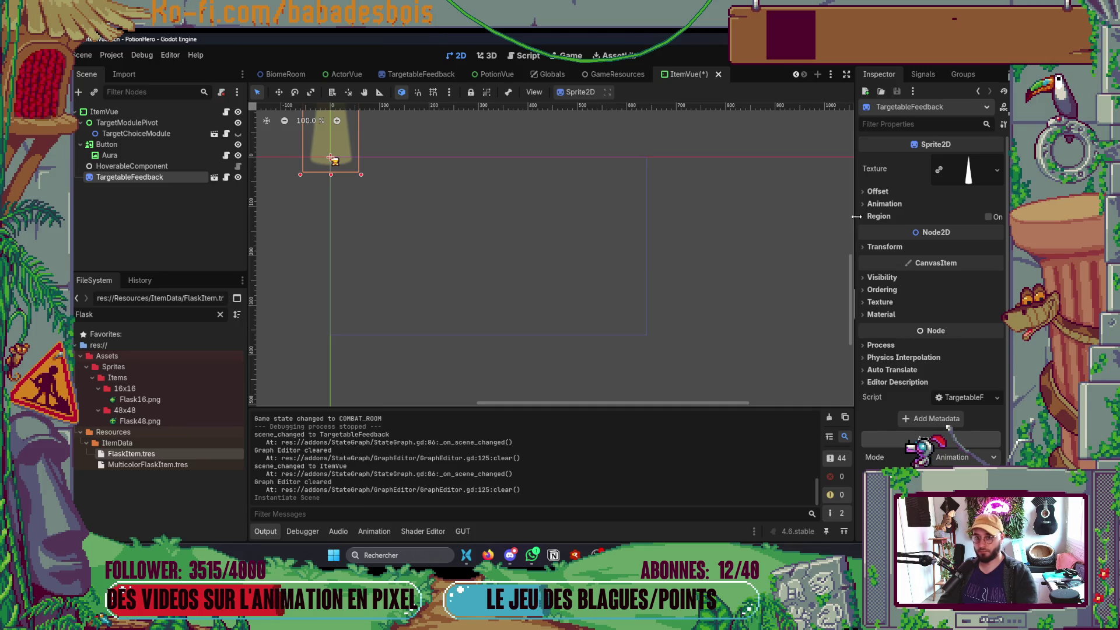
Clear the TargetableFeedback texture and nudge the node back to position (0, 0)
left_click(997, 169)
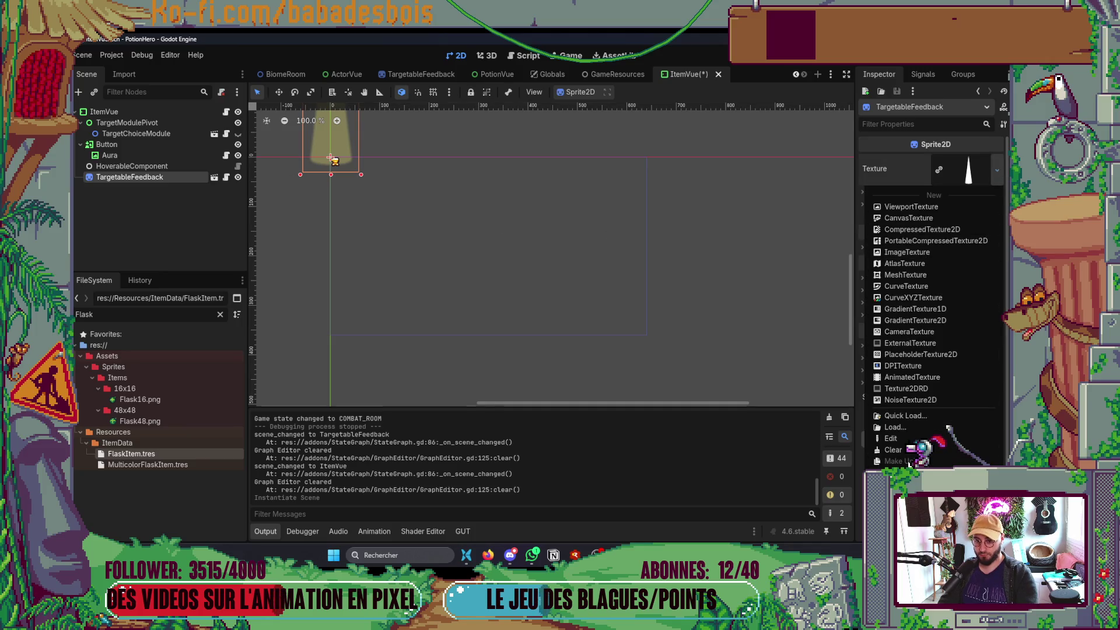
left_click(892, 449)
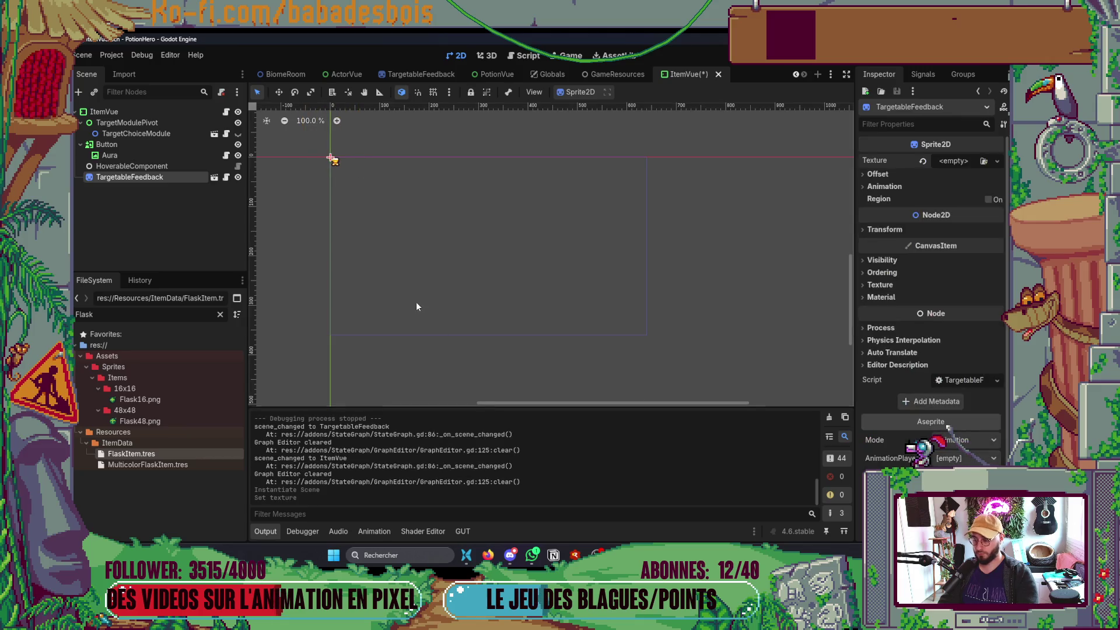
scroll(416, 302, "up", 5)
scroll(415, 201, "up", 4)
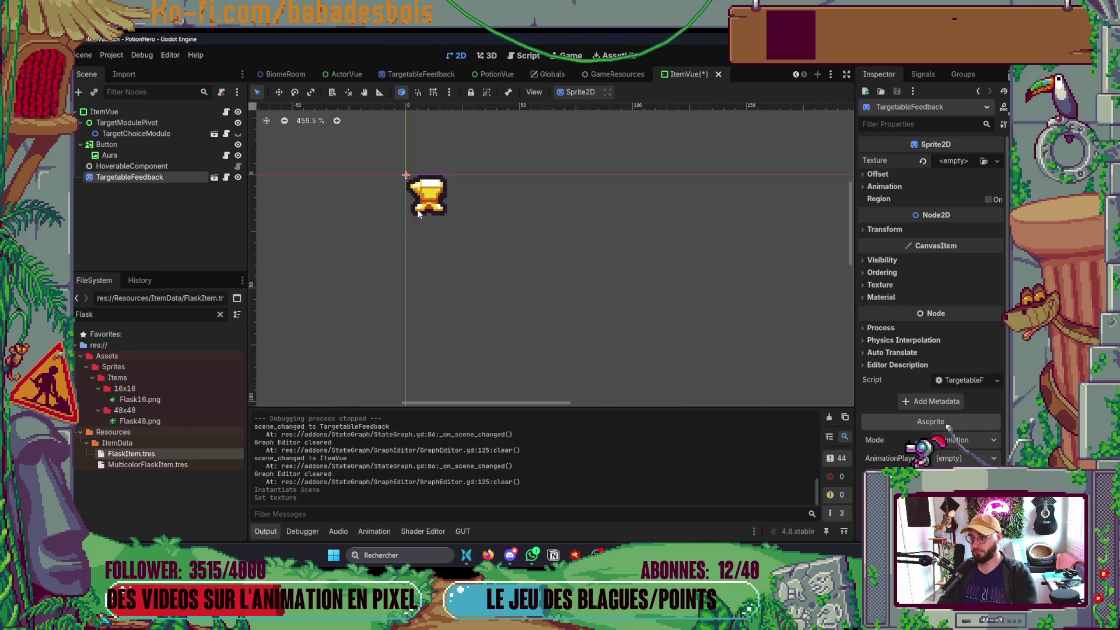
key("shift+Down")
key("shift+Right")
key("Right")
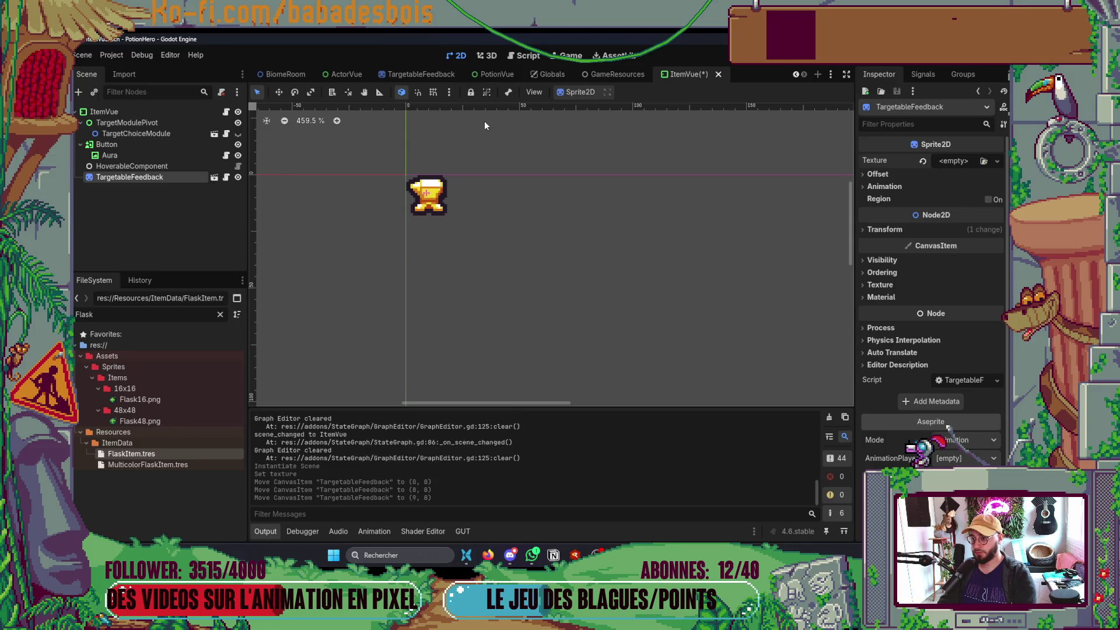
key("Right")
key("Down")
key("Up+Left")
key("Up+Left")
key("Up+Left")
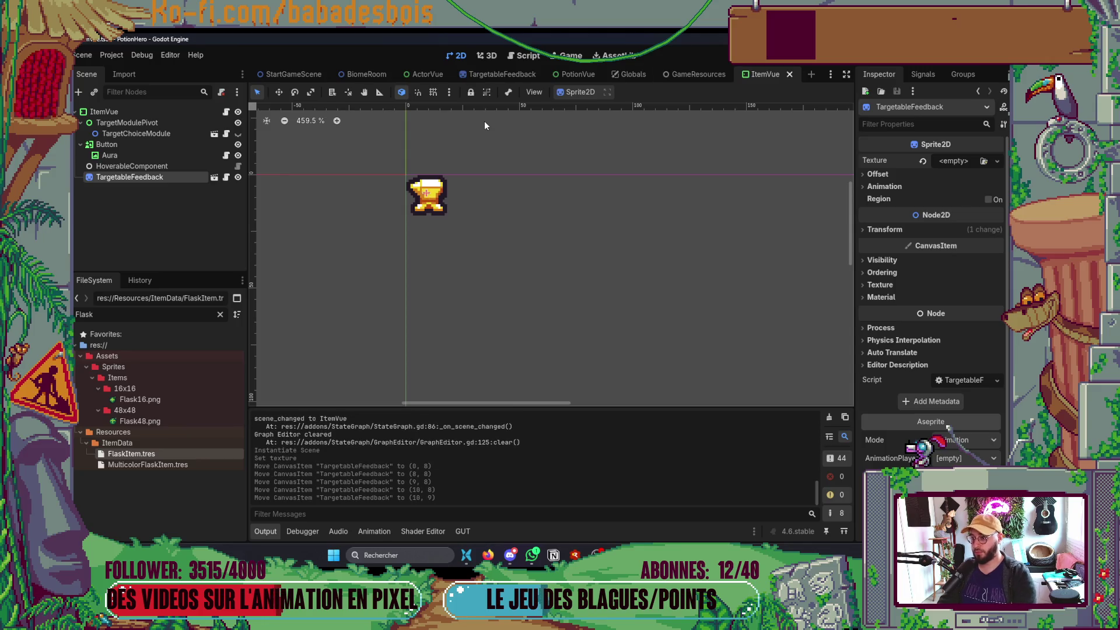
key("Left")
key("Up+Left")
key("Up+Left")
key("Up+Left")
key("Left")
key("Up")
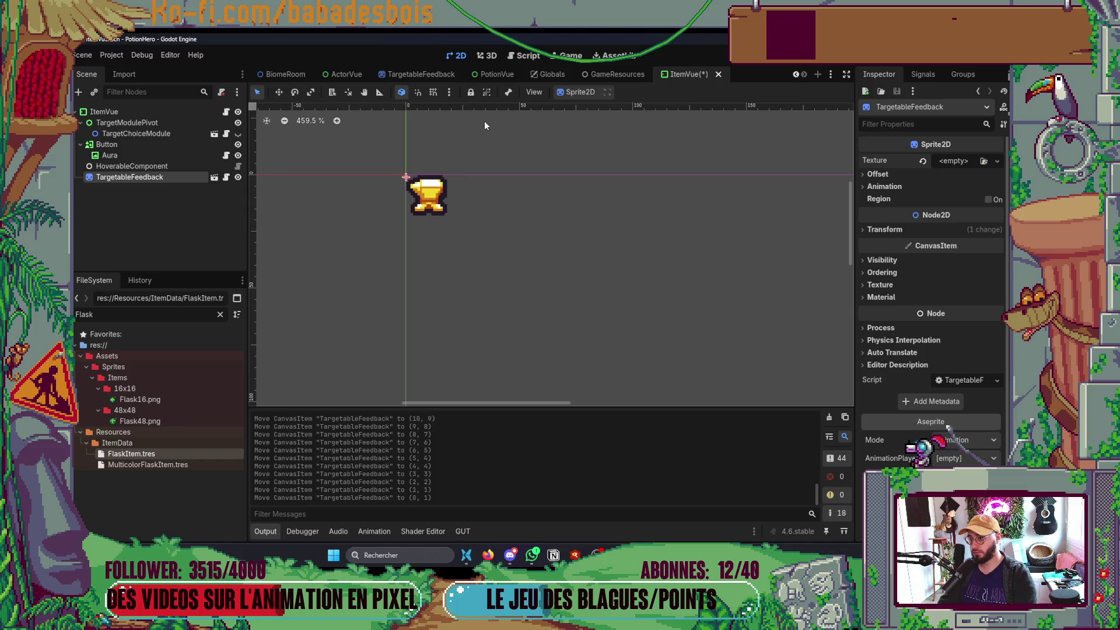
Save the ItemVue scene with TargetableFeedback selected
key("ctrl+s")
scroll(479, 177, "down", 4)
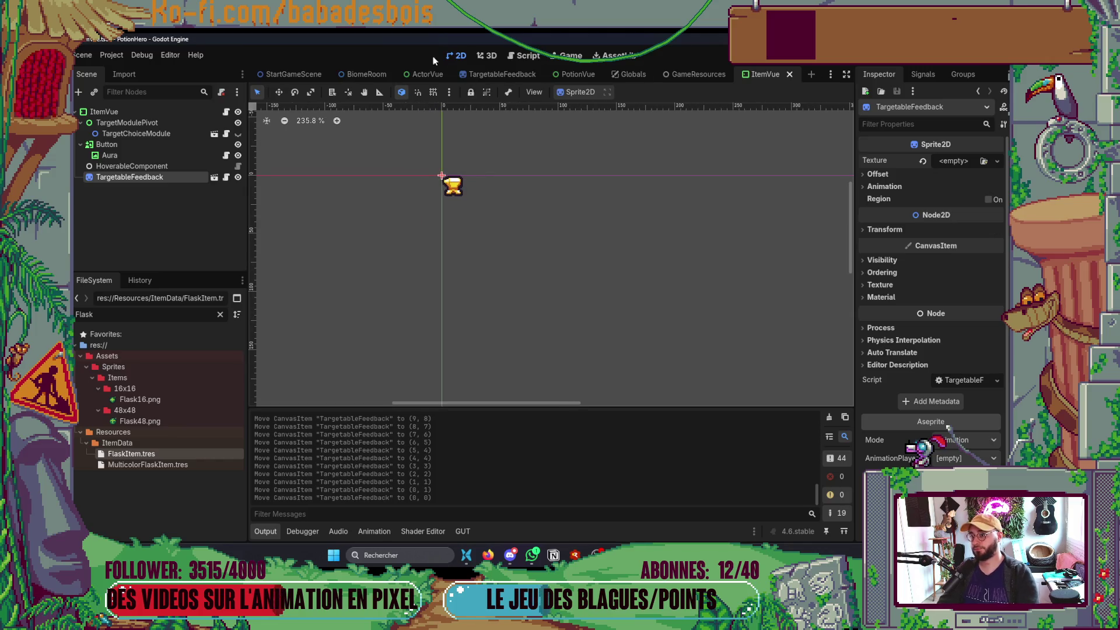
left_click(154, 207)
left_click(167, 175)
key("ctrl+s")
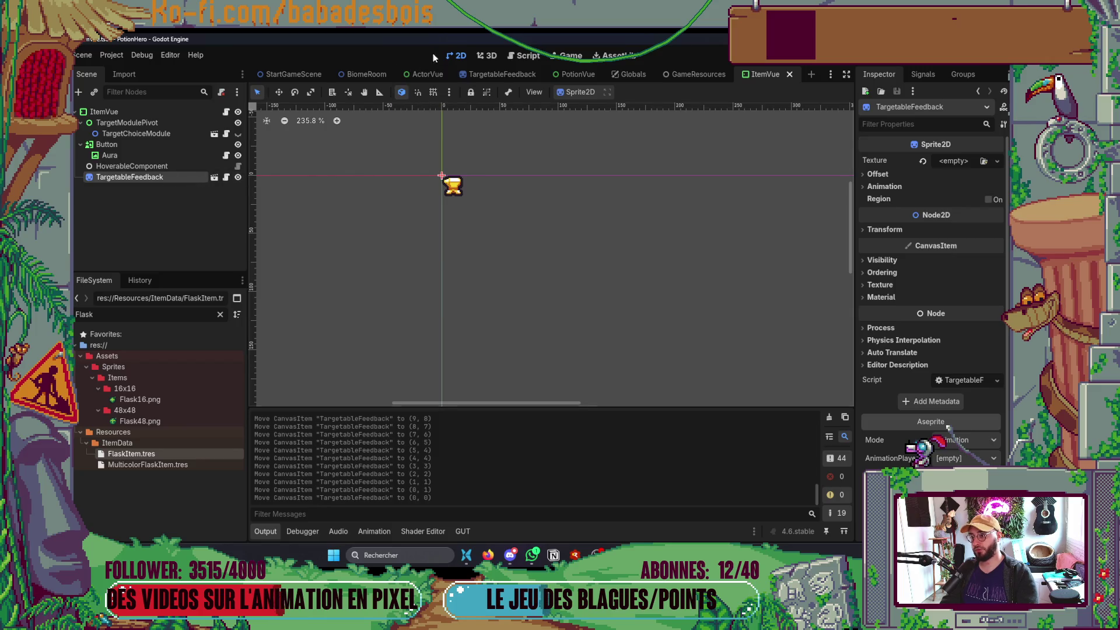
left_click(521, 56)
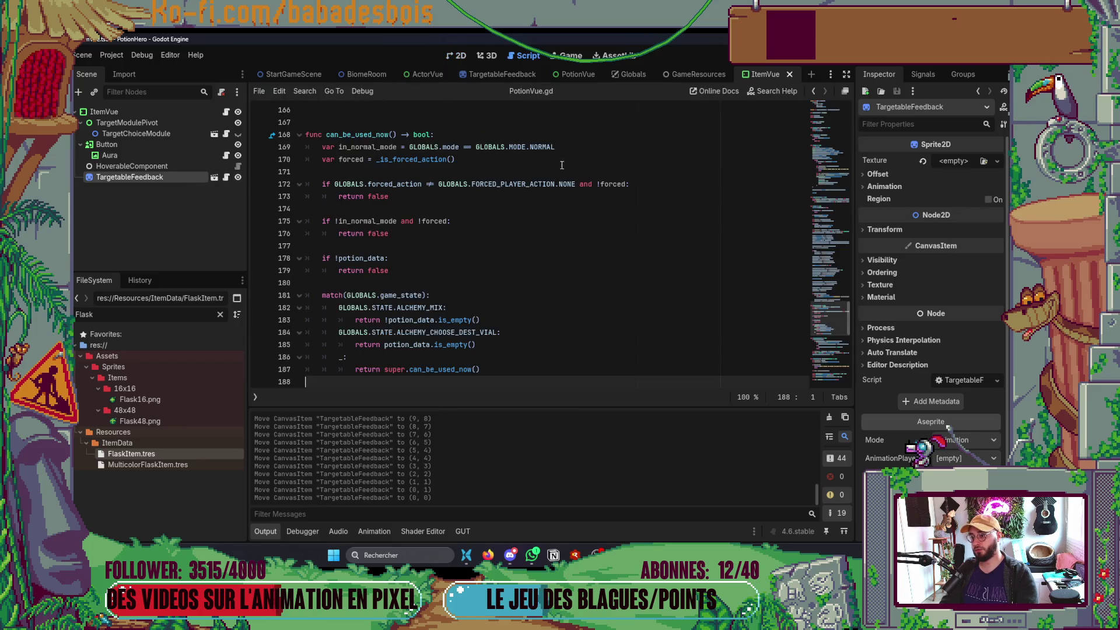
Collapse the output log, switch to the PotionVue scene and run the game with F6
left_click(268, 533)
left_click(624, 72)
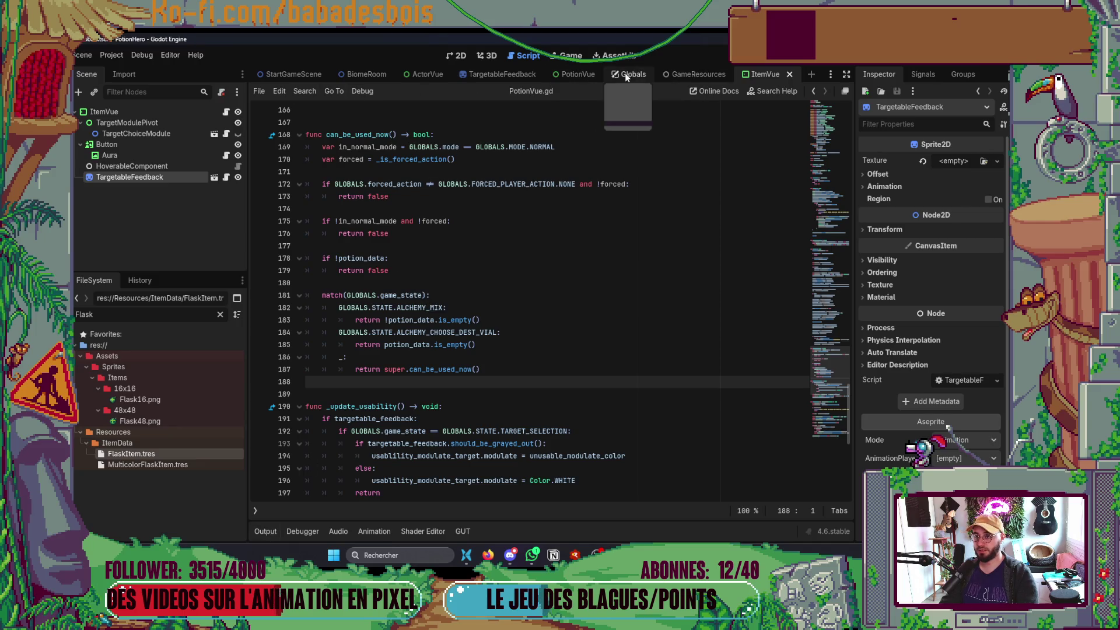
left_click(575, 74)
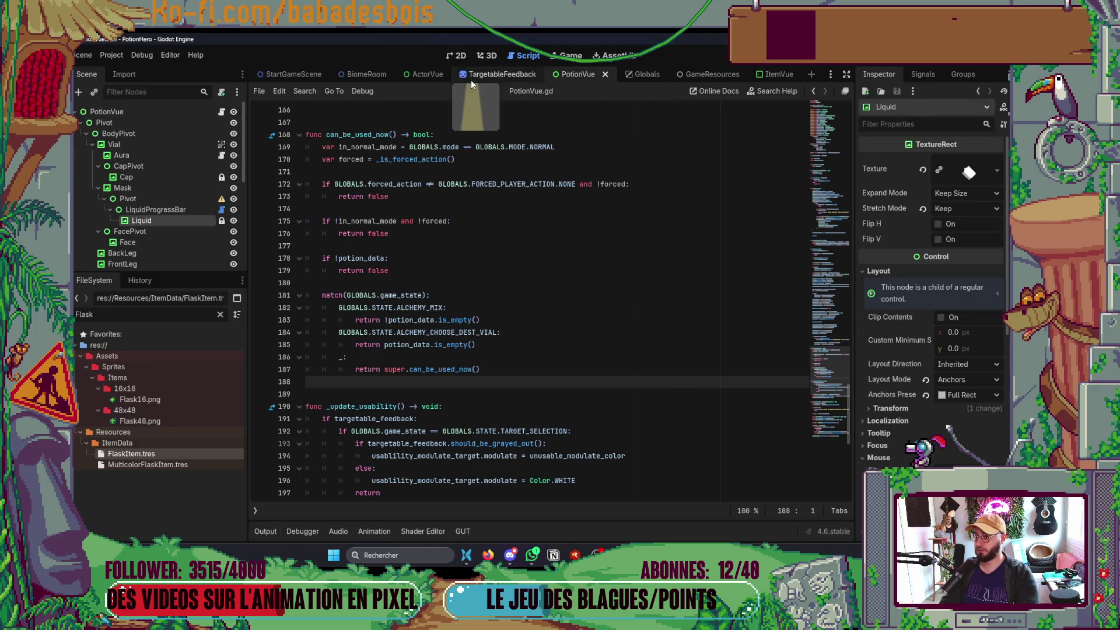
key("F6")
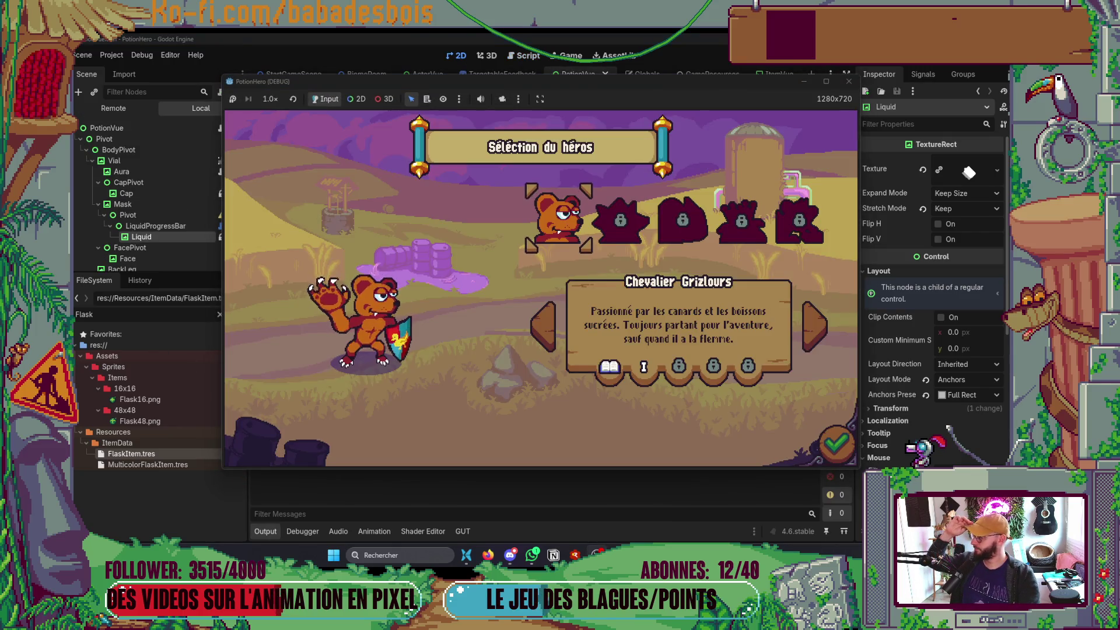
Play to the Combat node with the second adventure, target with the flask, cancel, and stop
left_click(832, 454)
left_click(814, 327)
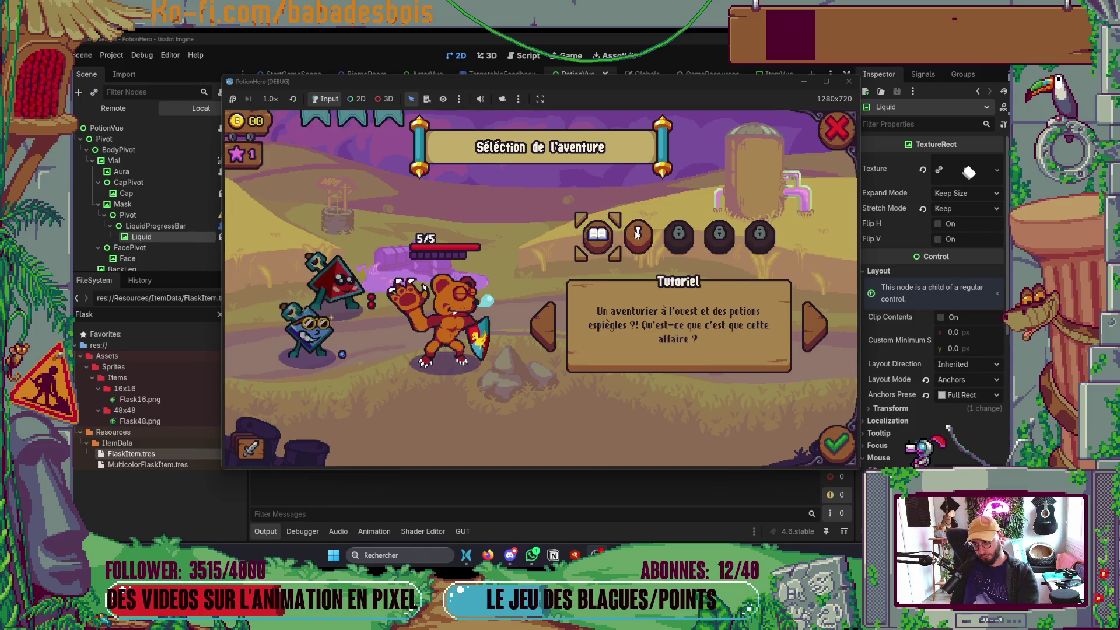
left_click(851, 451)
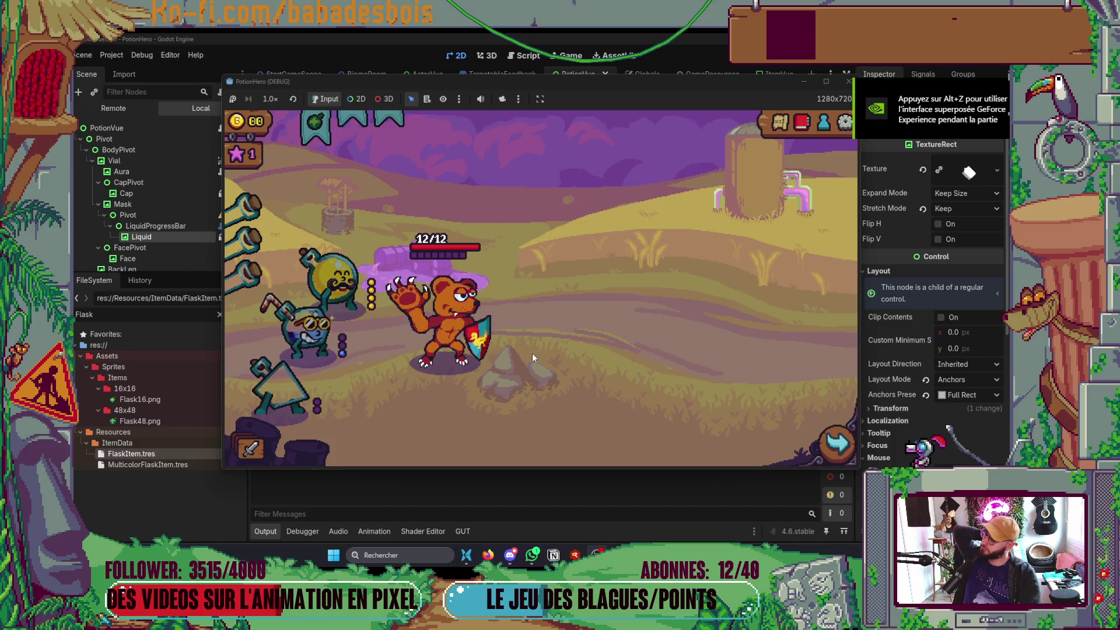
left_click(837, 449)
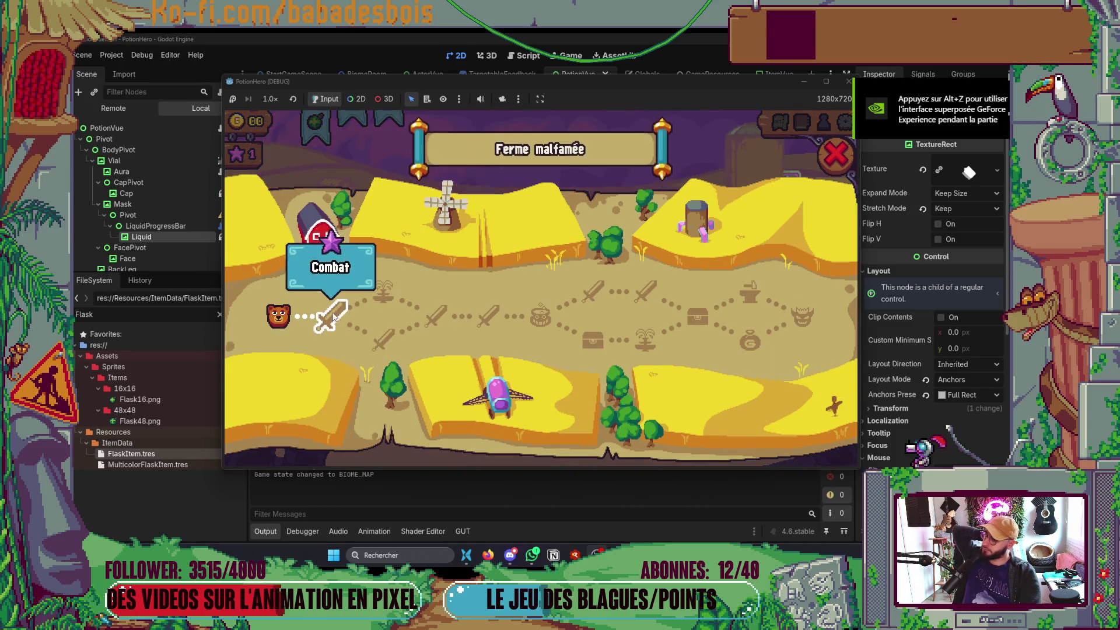
left_click(329, 316)
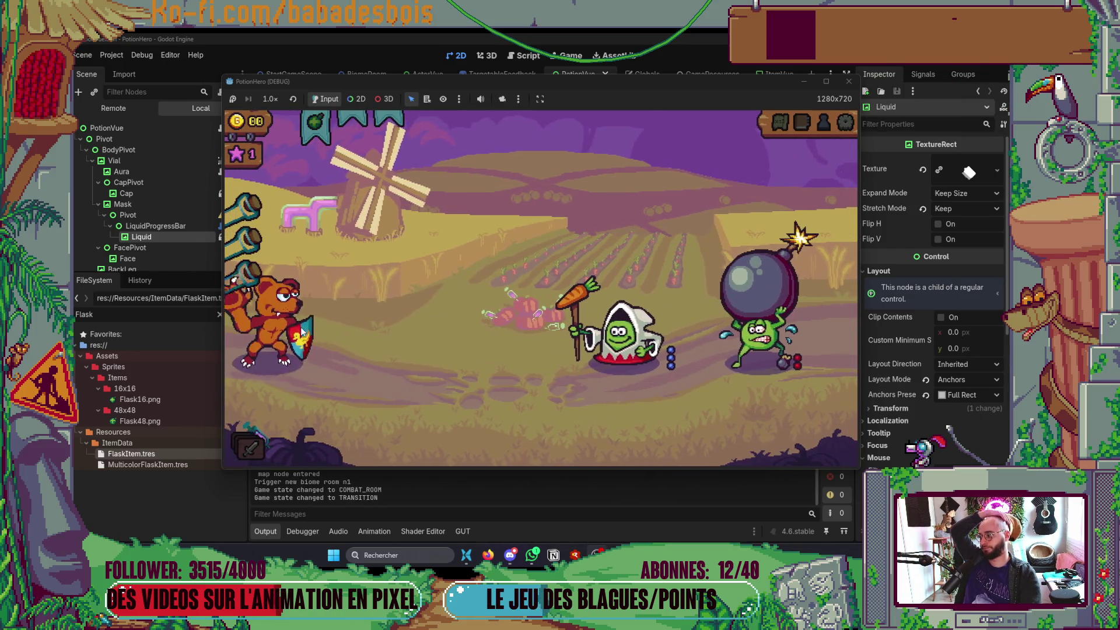
left_click(320, 124)
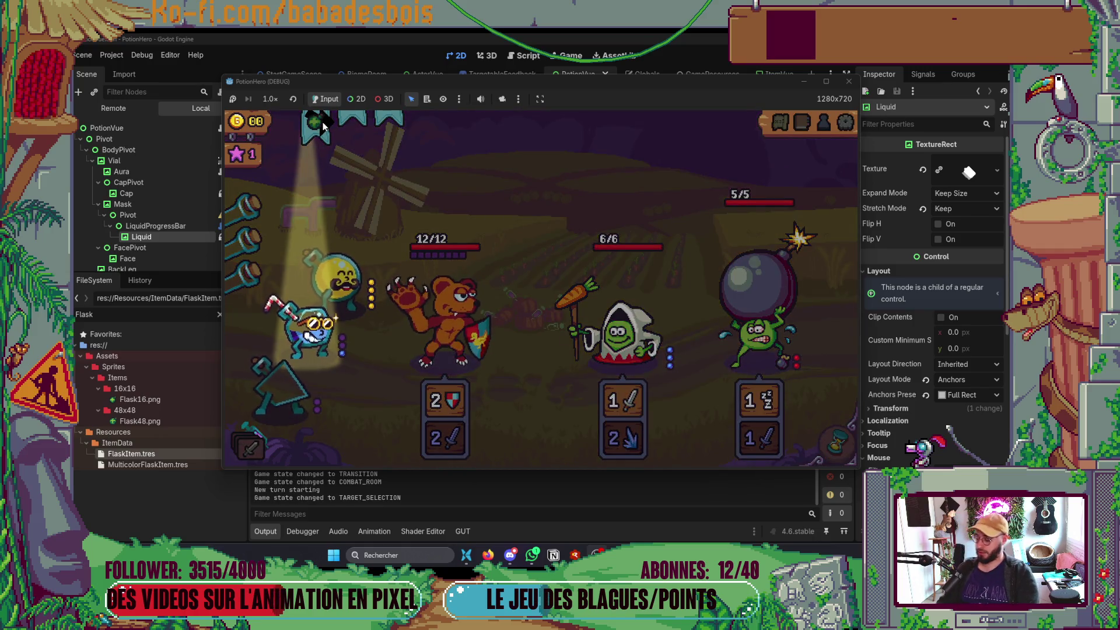
key("Escape")
left_click(855, 83)
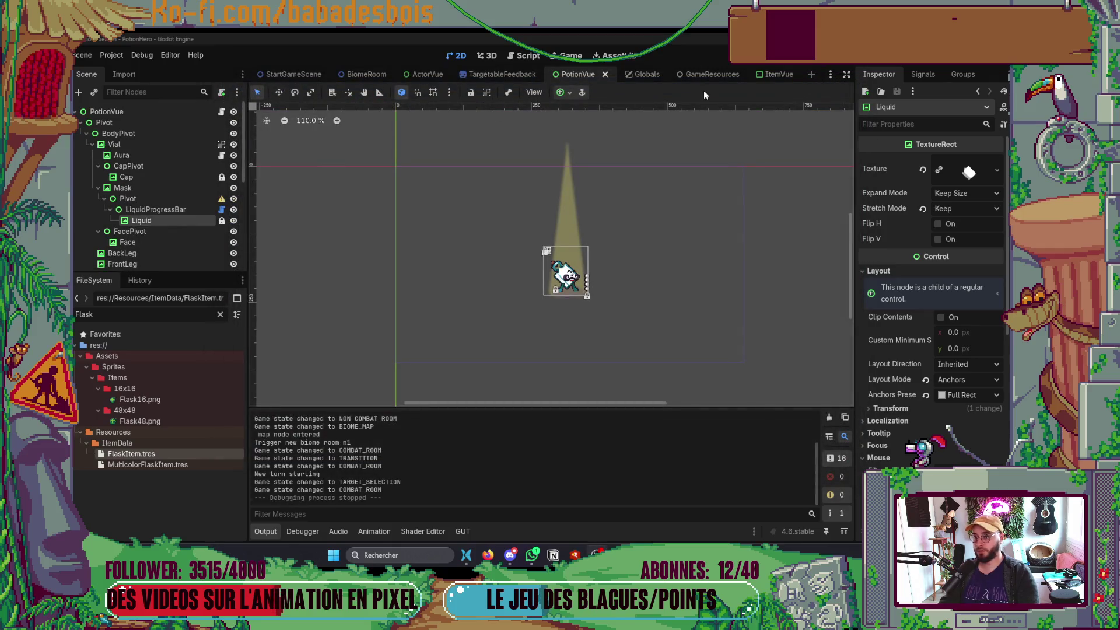
Assign ItemVue's Targetable Feedback property to its TargetableFeedback node
left_click(776, 74)
left_click(114, 111)
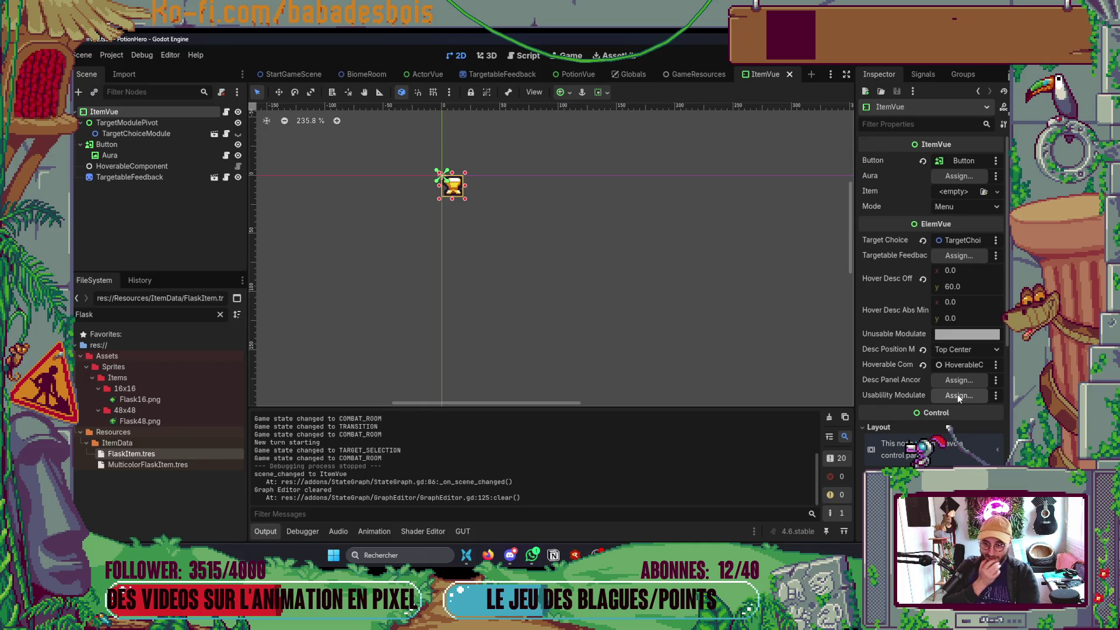
scroll(957, 394, "down", 3)
scroll(957, 395, "up", 3)
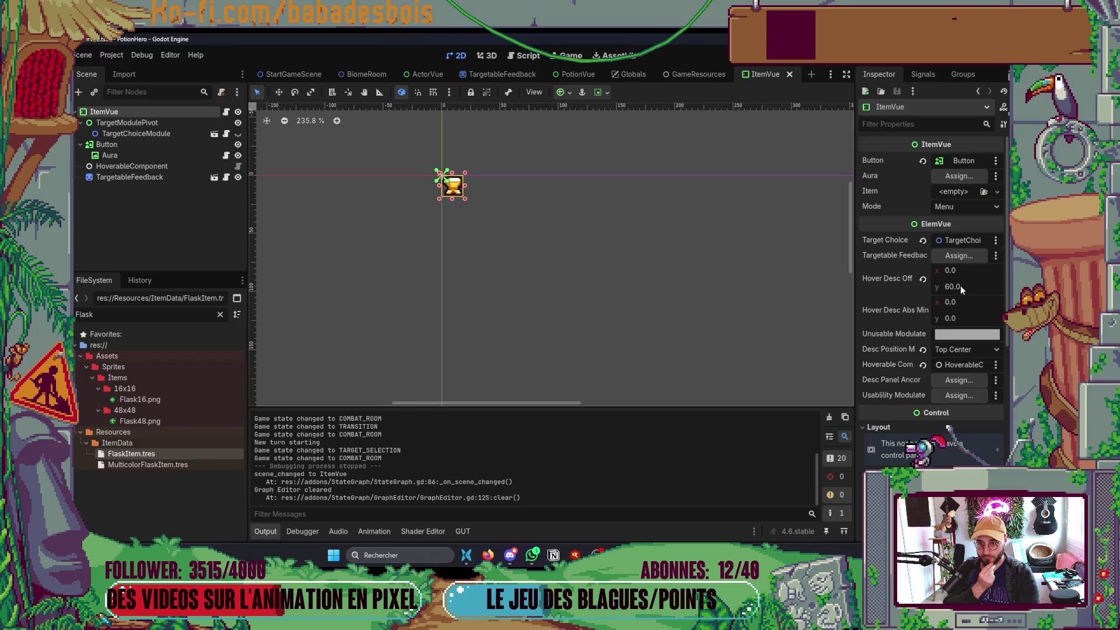
left_click(960, 256)
double_click(519, 239)
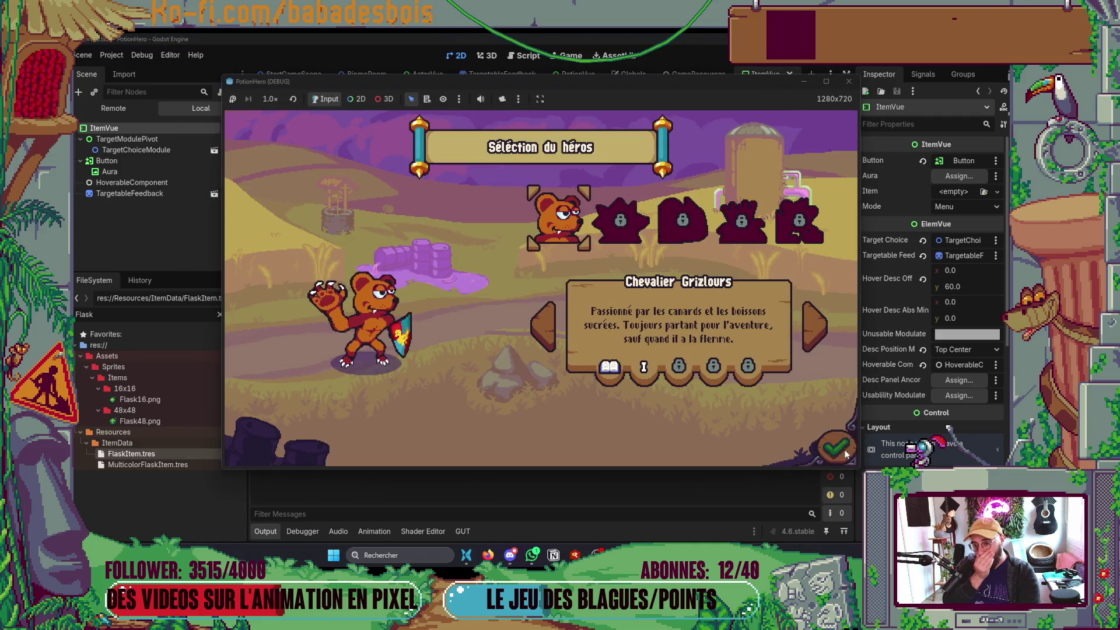
Confirm the hero, start the second adventure, dismiss the tutorial and travel to combat
left_click(836, 444)
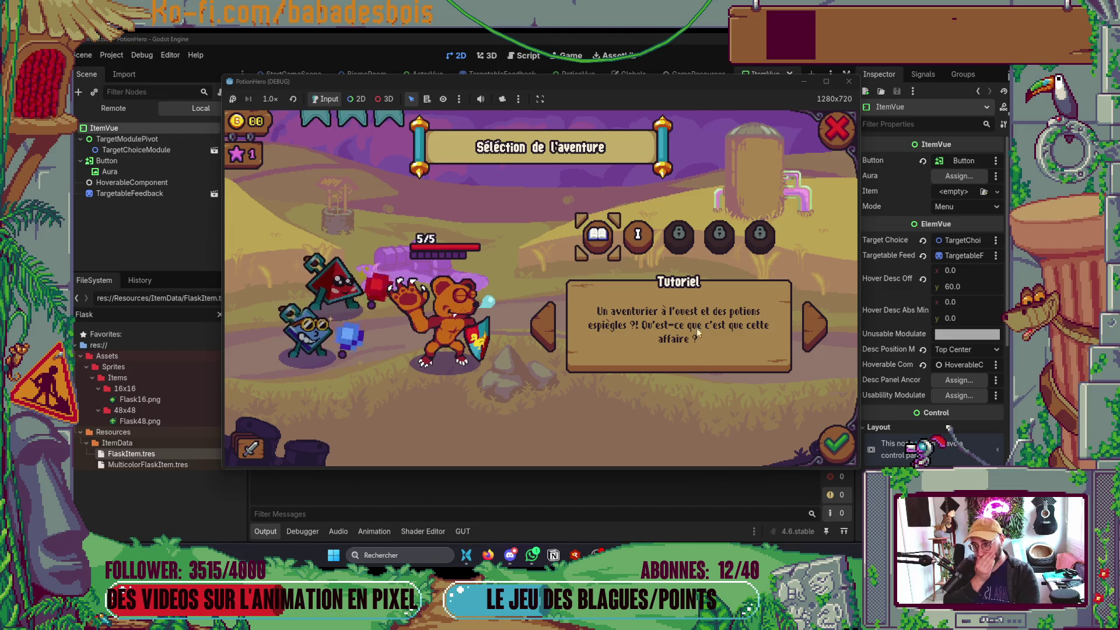
left_click(638, 234)
left_click(836, 444)
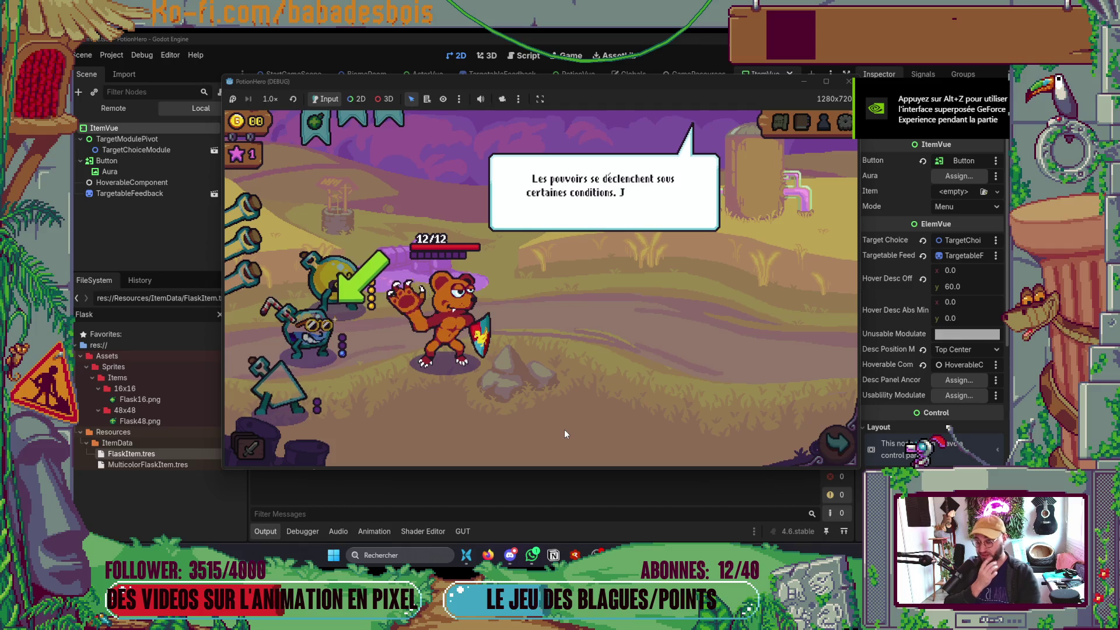
left_click(585, 393)
left_click(584, 393)
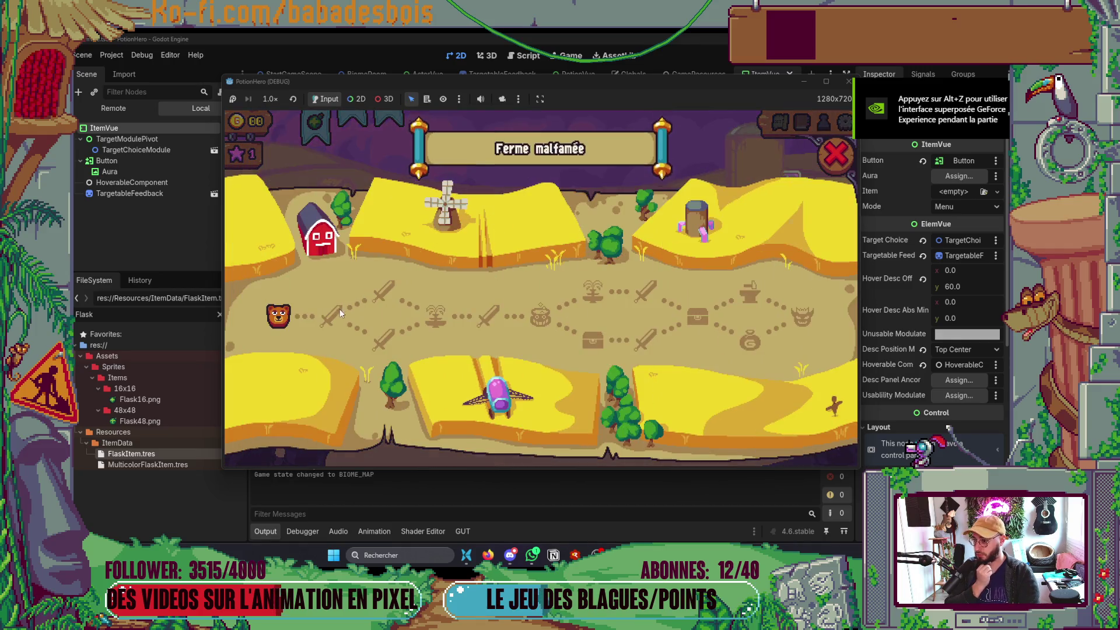
left_click(330, 315)
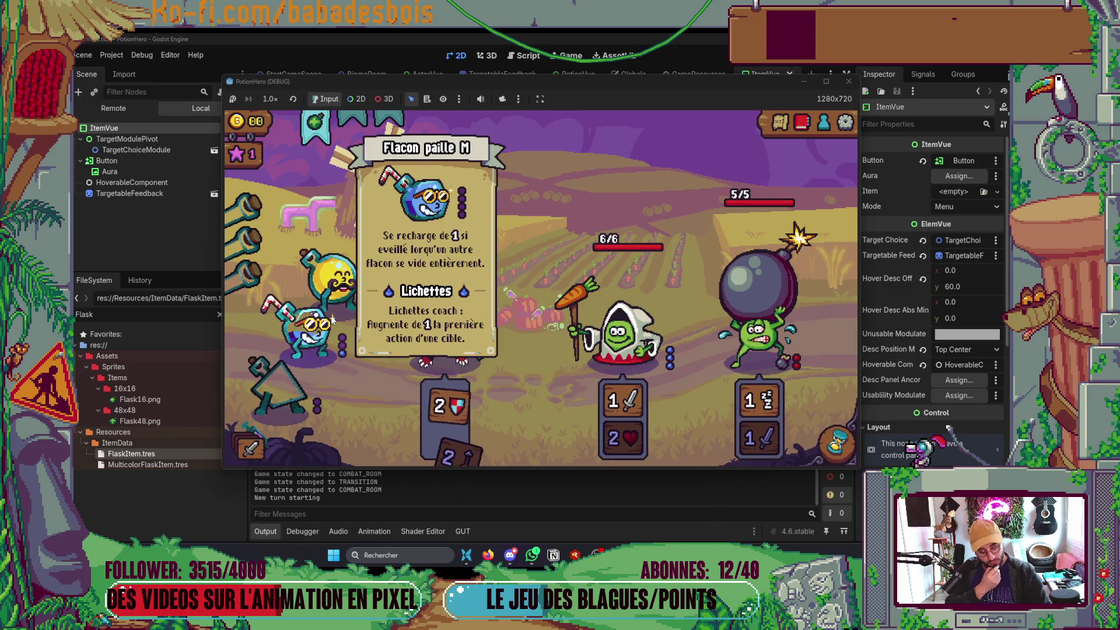
Toggle targeting with the green flask several times, then close the game with Alt+F4
left_click(321, 133)
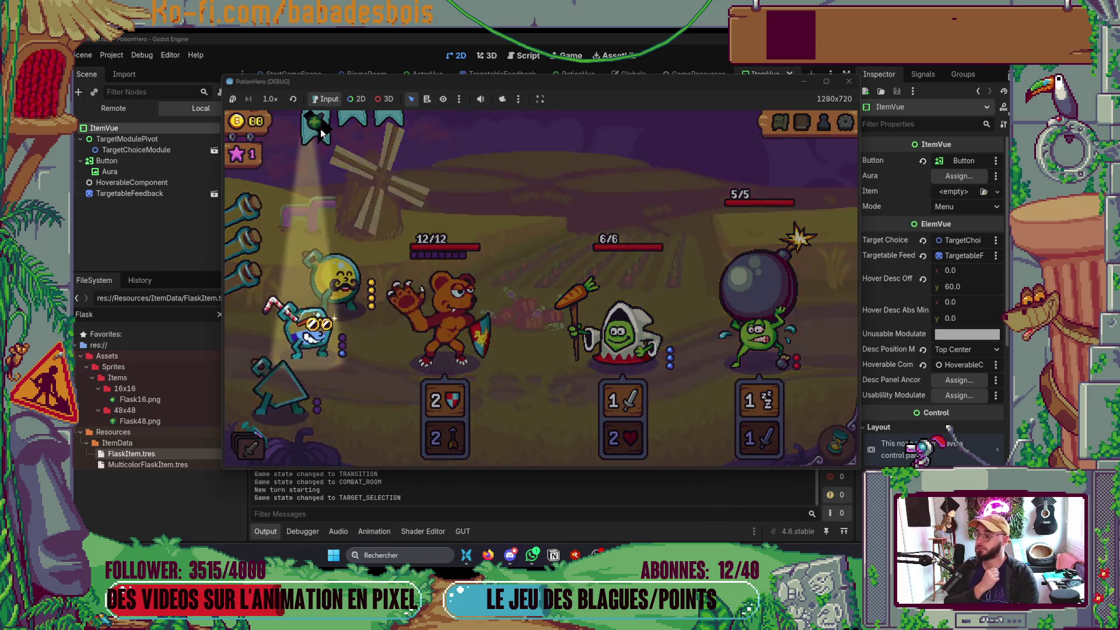
left_click(320, 136)
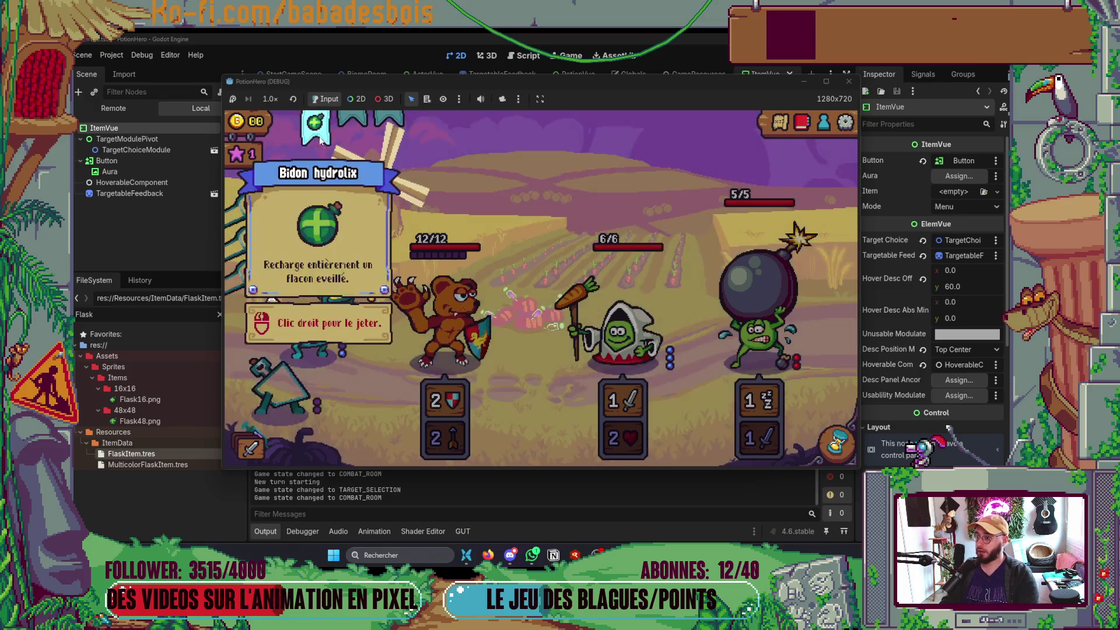
left_click(320, 138)
left_click(320, 138)
left_click(320, 138)
left_click(316, 313)
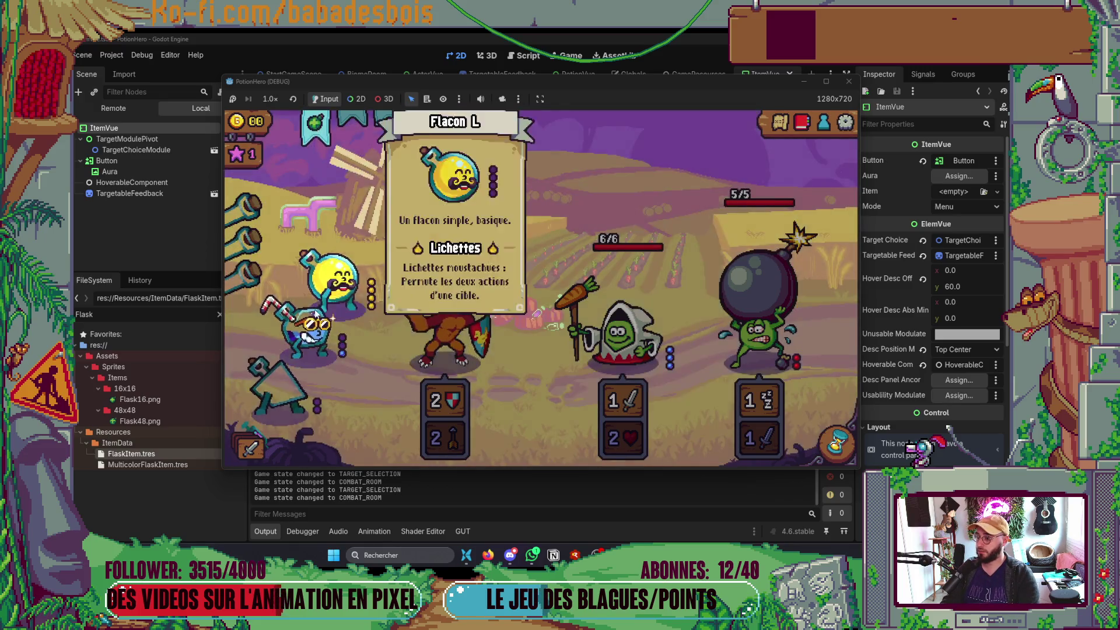
left_click(323, 128)
left_click(323, 128)
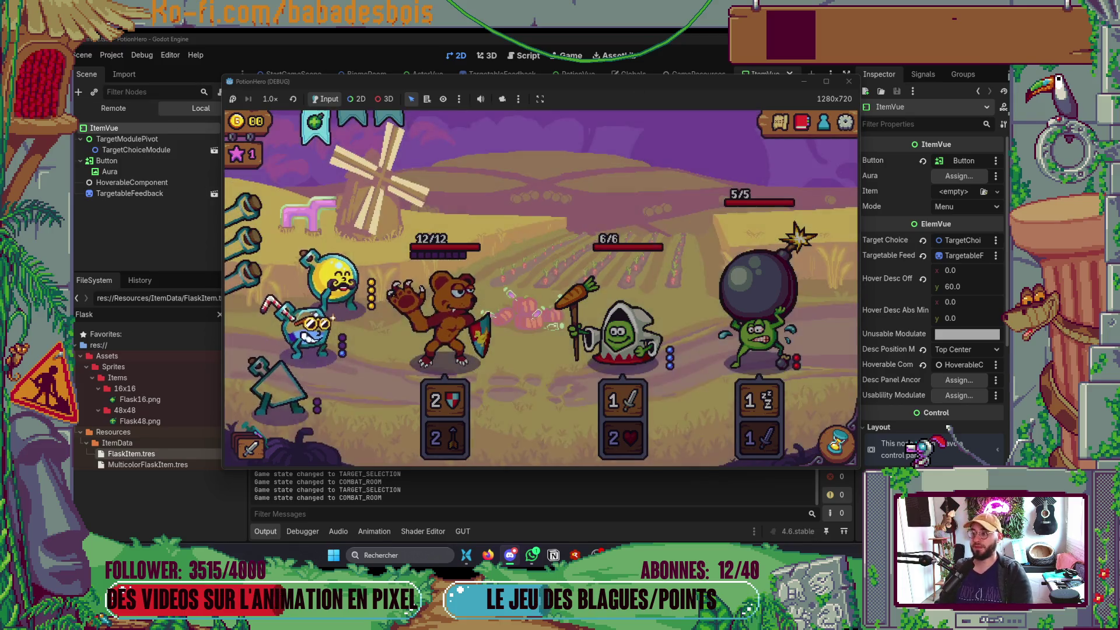
key("alt+F4")
key("alt+Tab")
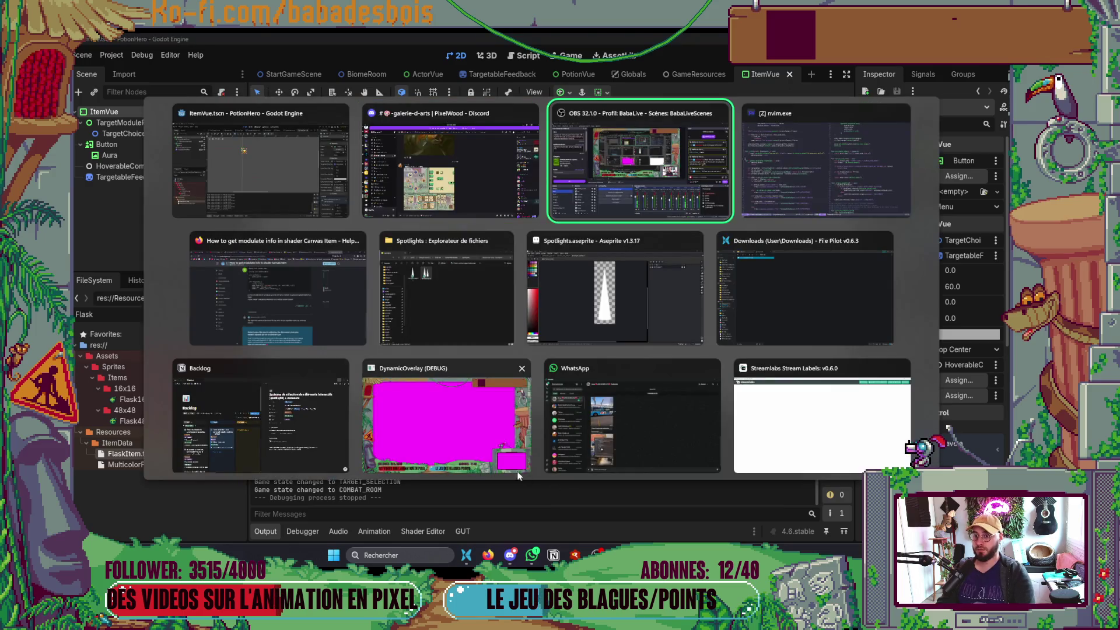
In Neovim, open ElemVue.gd and select the targetable_feedback block in _update_usability
key("alt+Tab")
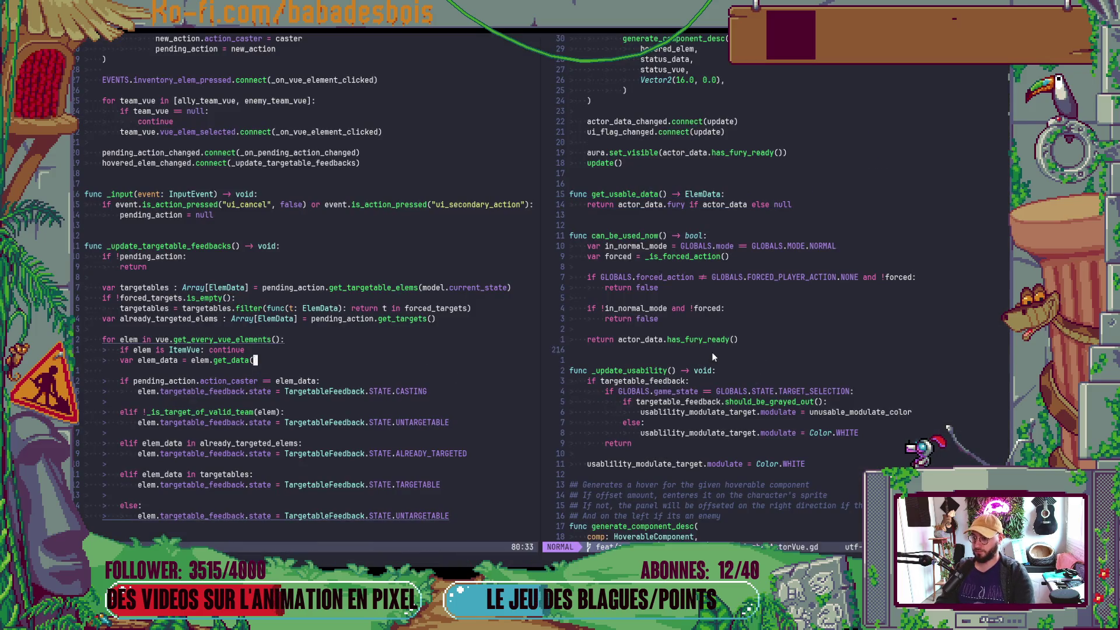
key("space")
key("f")
key("f")
type("ElemBV")
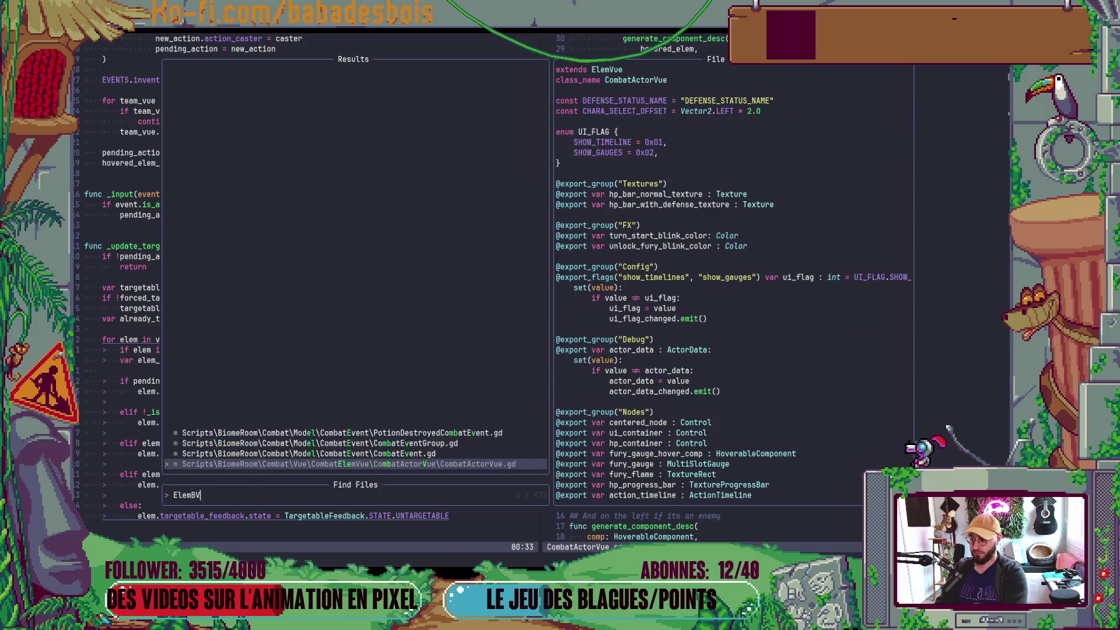
type("u")
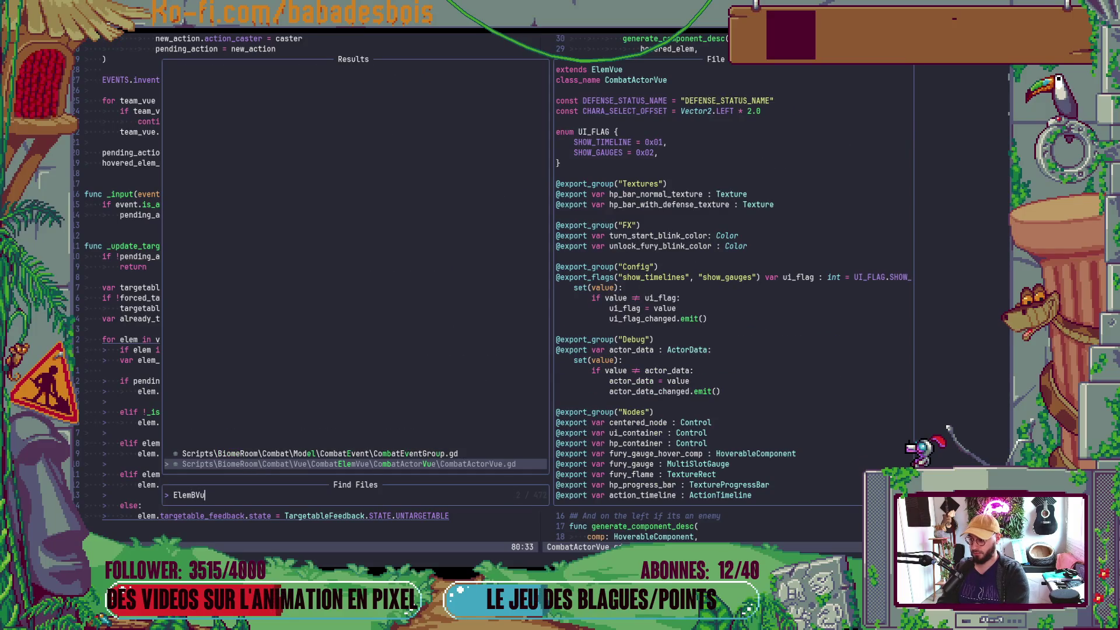
key("BackSpace")
key("BackSpace")
key("BackSpace")
type("v")
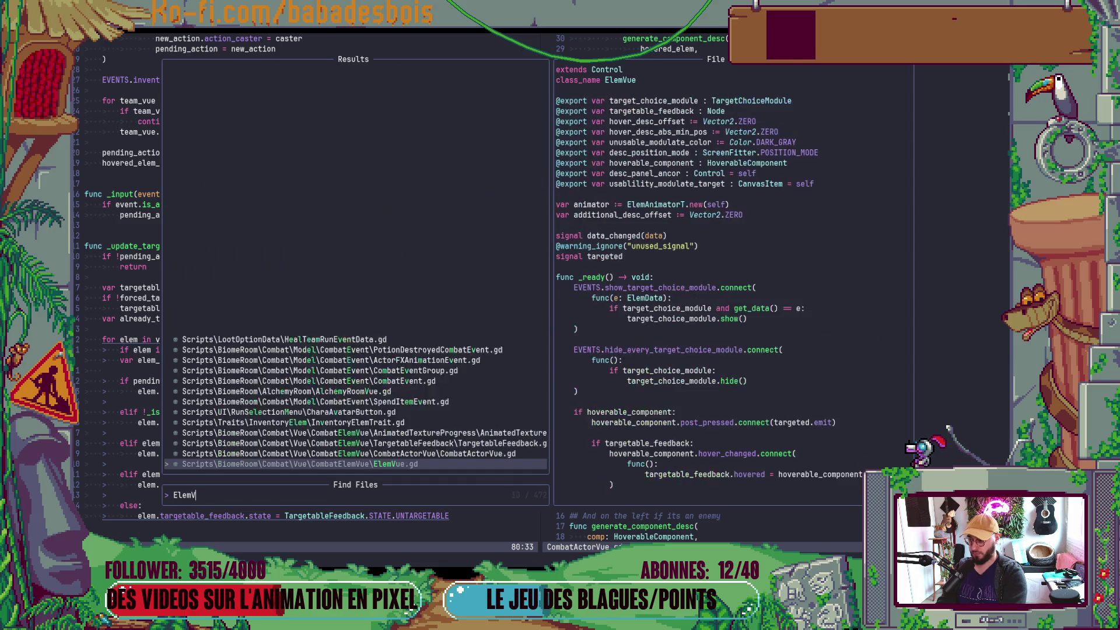
type("ue")
key("Return")
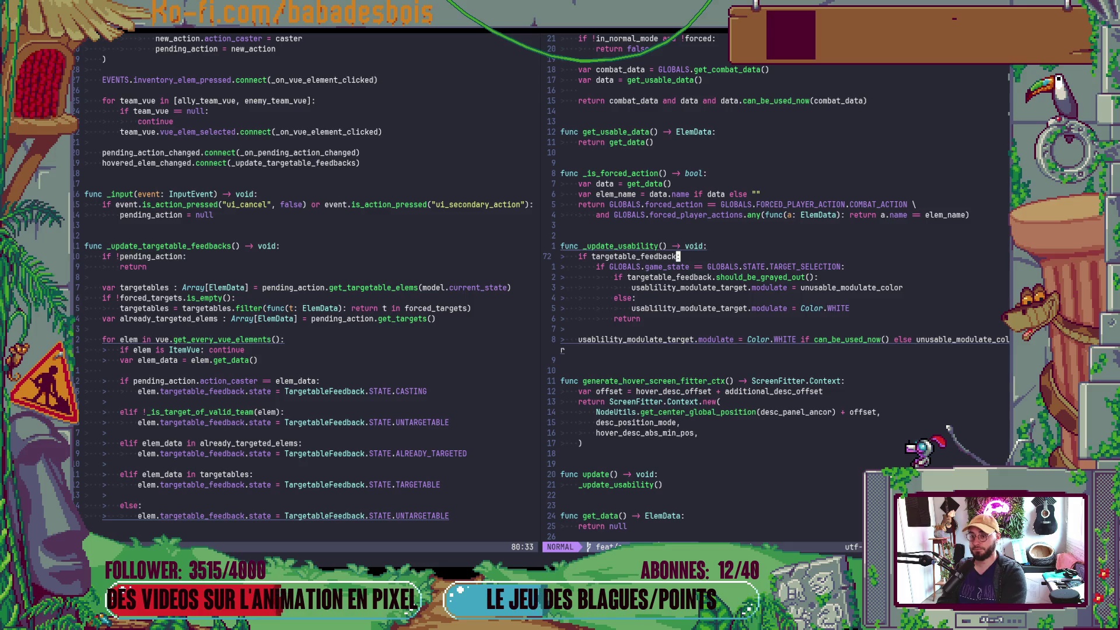
left_click_drag(641, 319, 563, 257)
key("y")
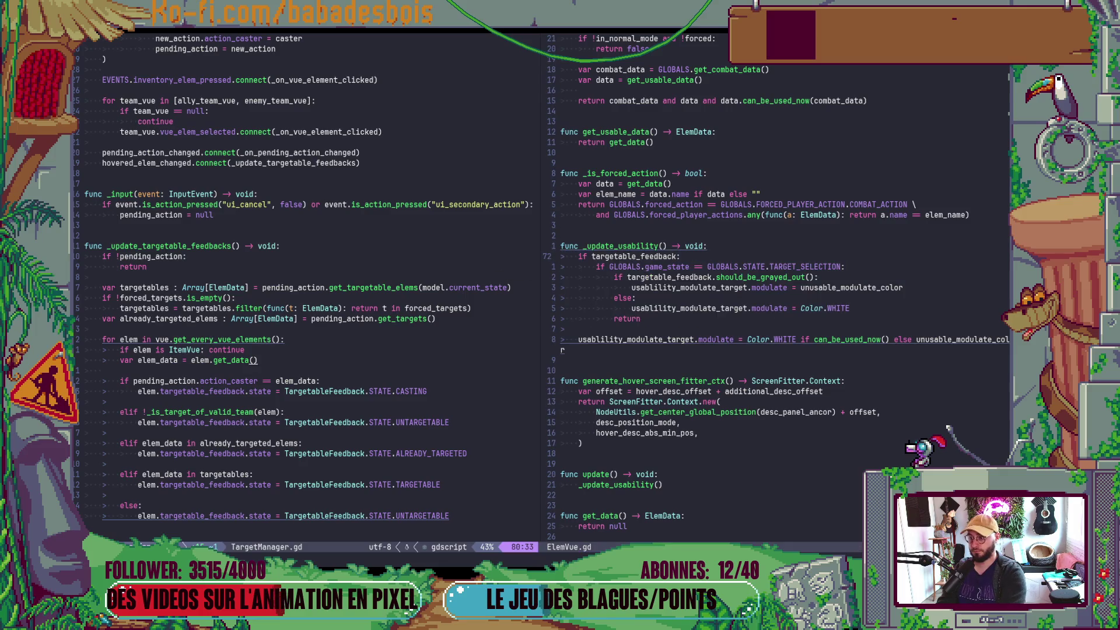
Open ItemVue.gd in the other split and jump down to its update function
key("space")
key("f")
key("f")
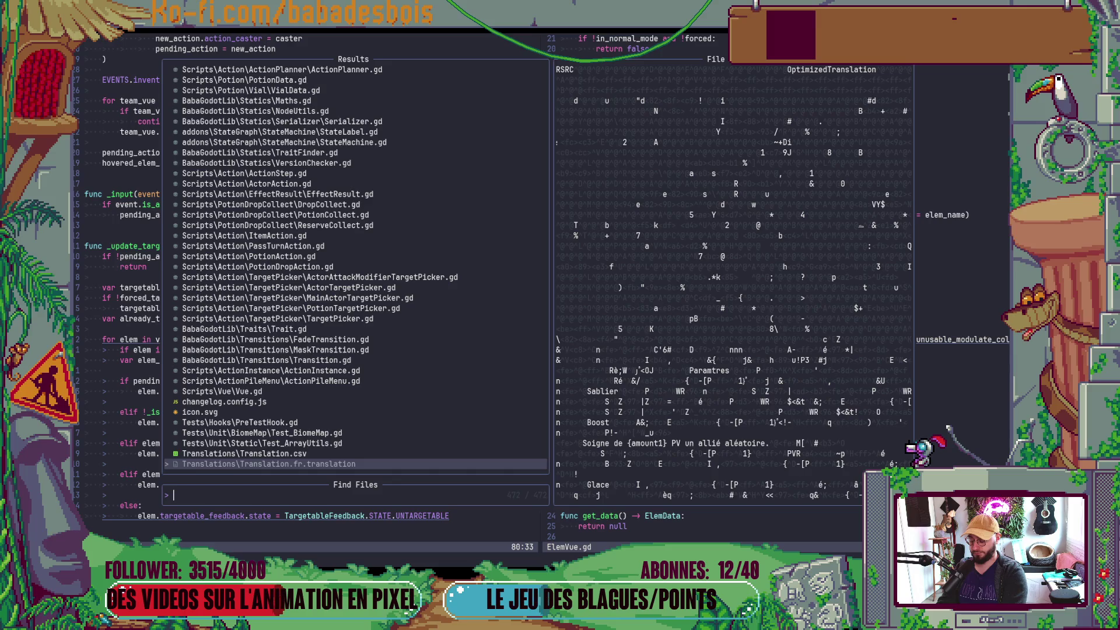
type("ItemBu")
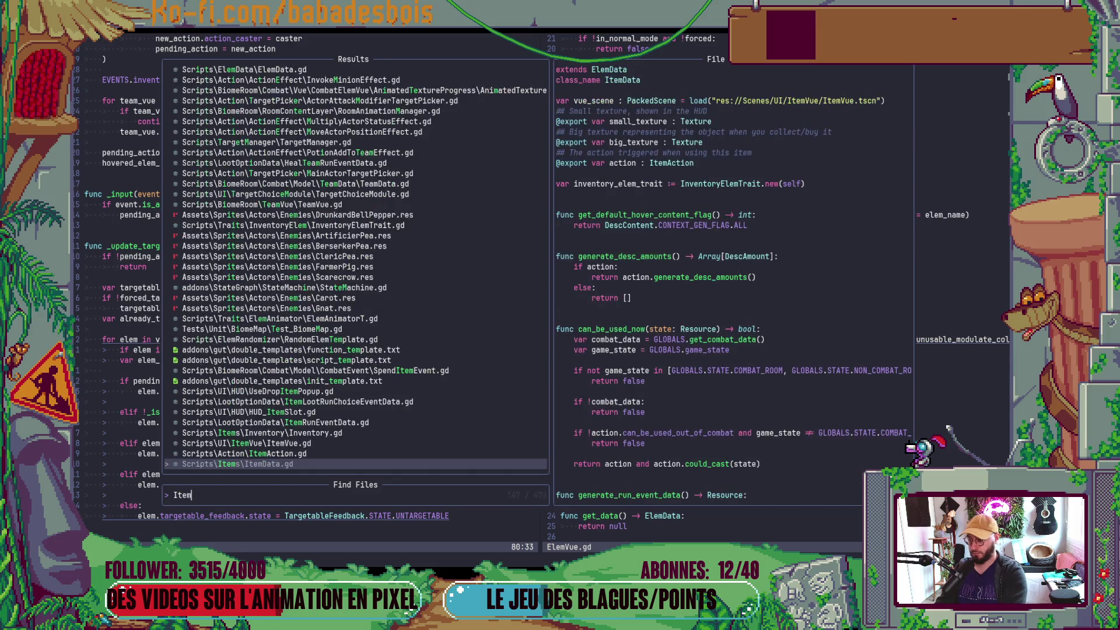
key("BackSpace")
key("BackSpace")
type("Vue")
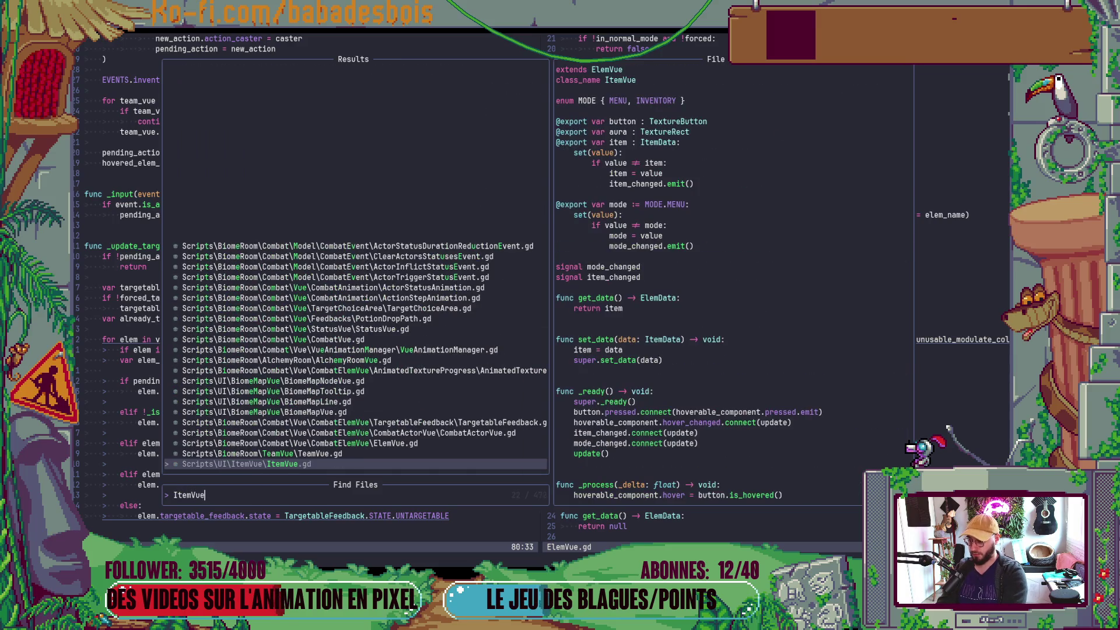
key("Return")
key("ctrl+d")
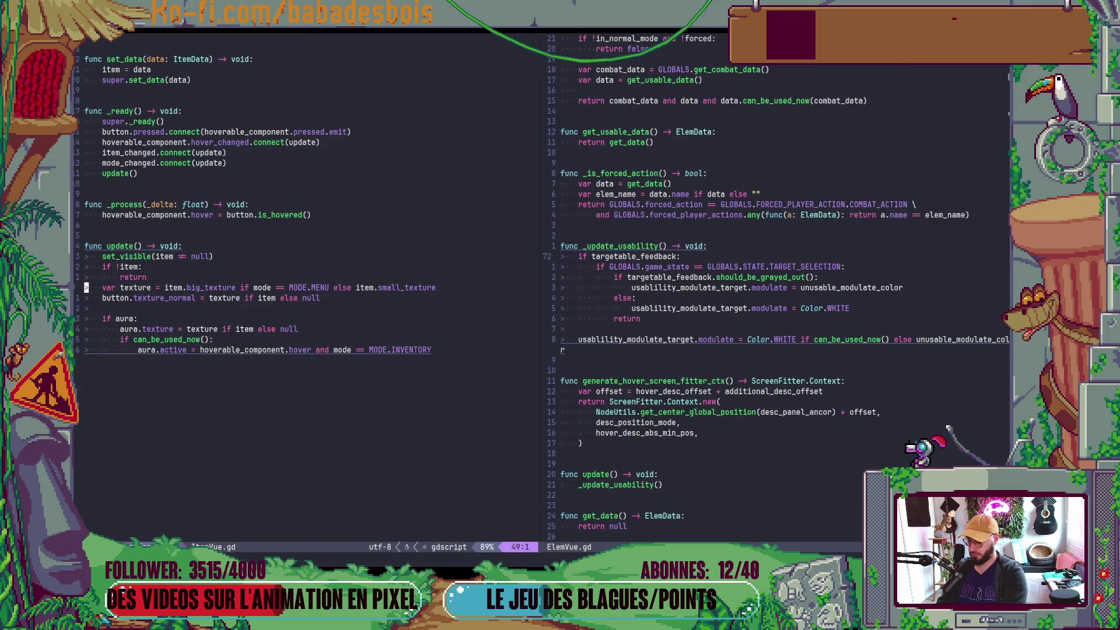
Compare ItemVue.gd's update function with ElemVue.gd by moving between the two panes
key("ctrl+u")
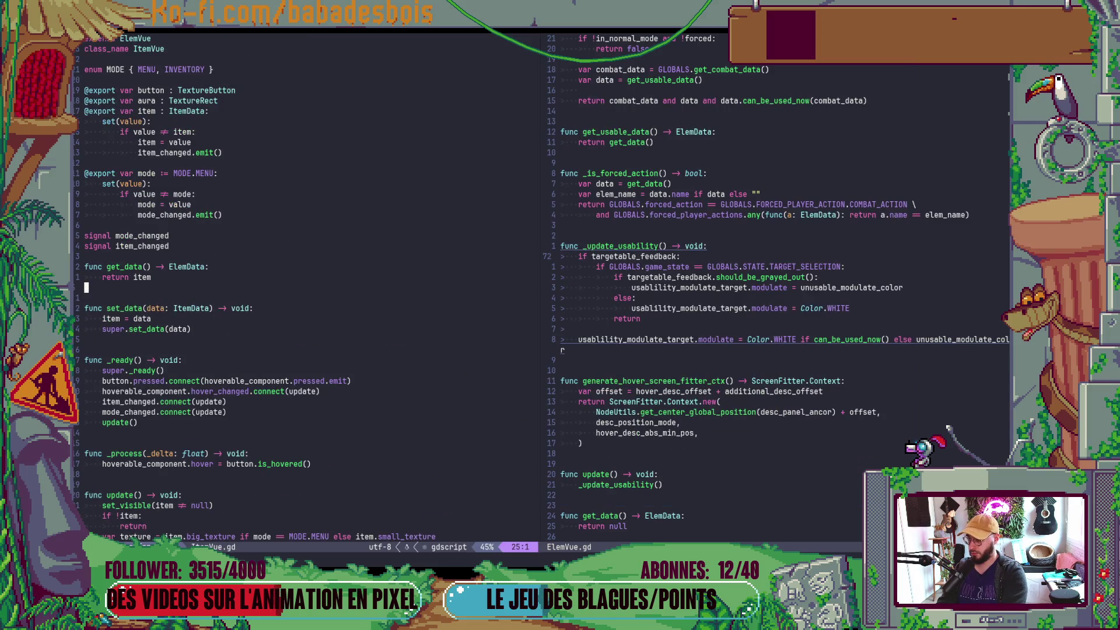
key("ctrl+d")
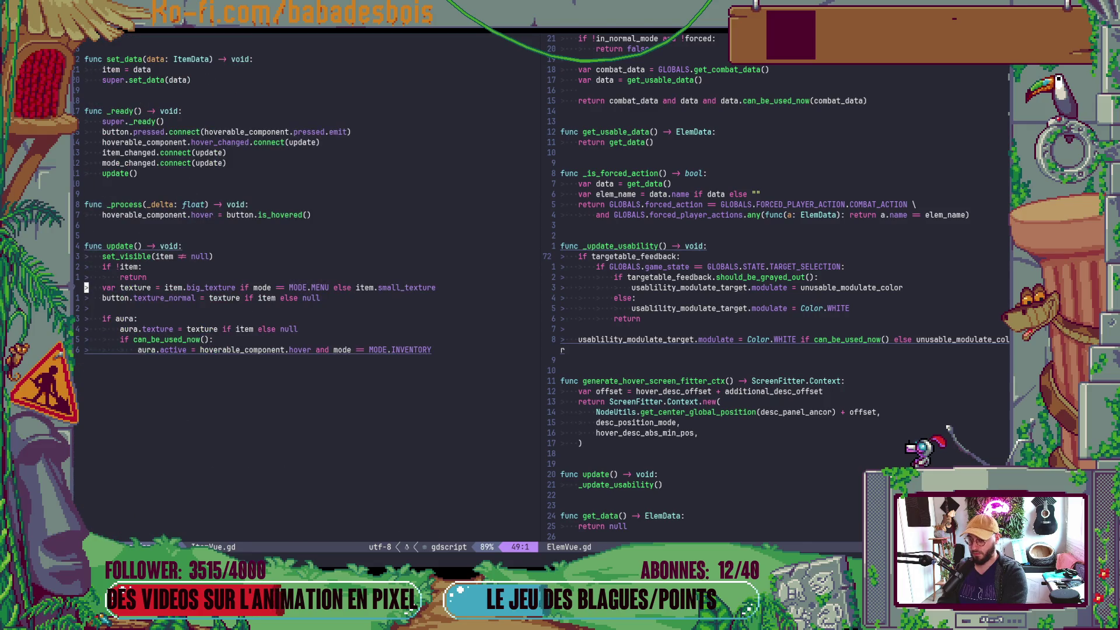
key("ctrl+w")
key("l")
key("ctrl+w")
key("h")
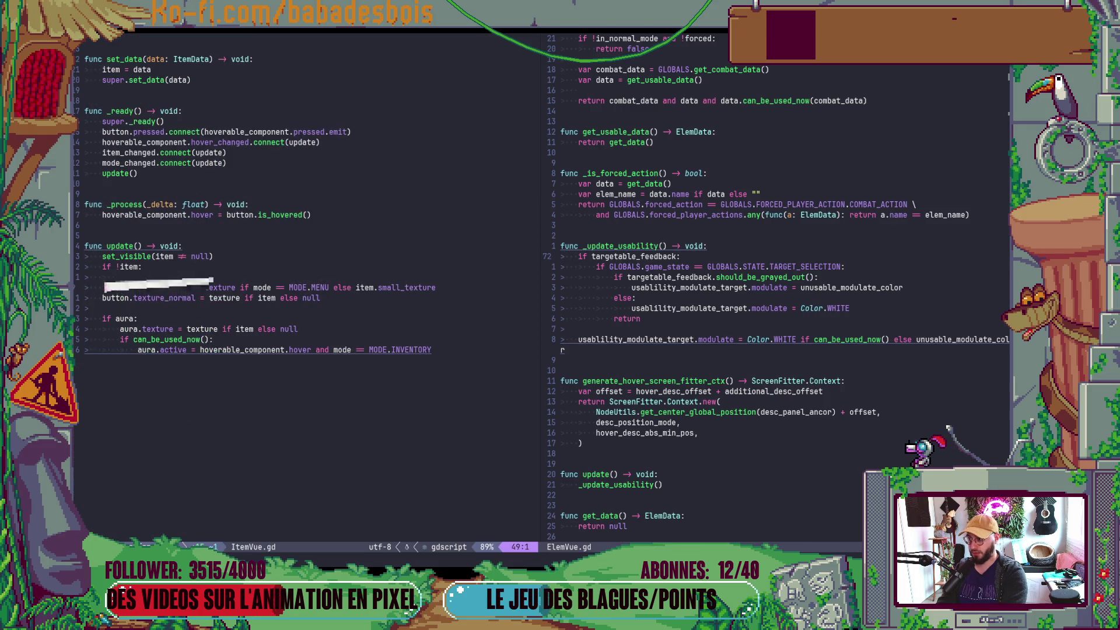
key("ctrl+w")
key("l")
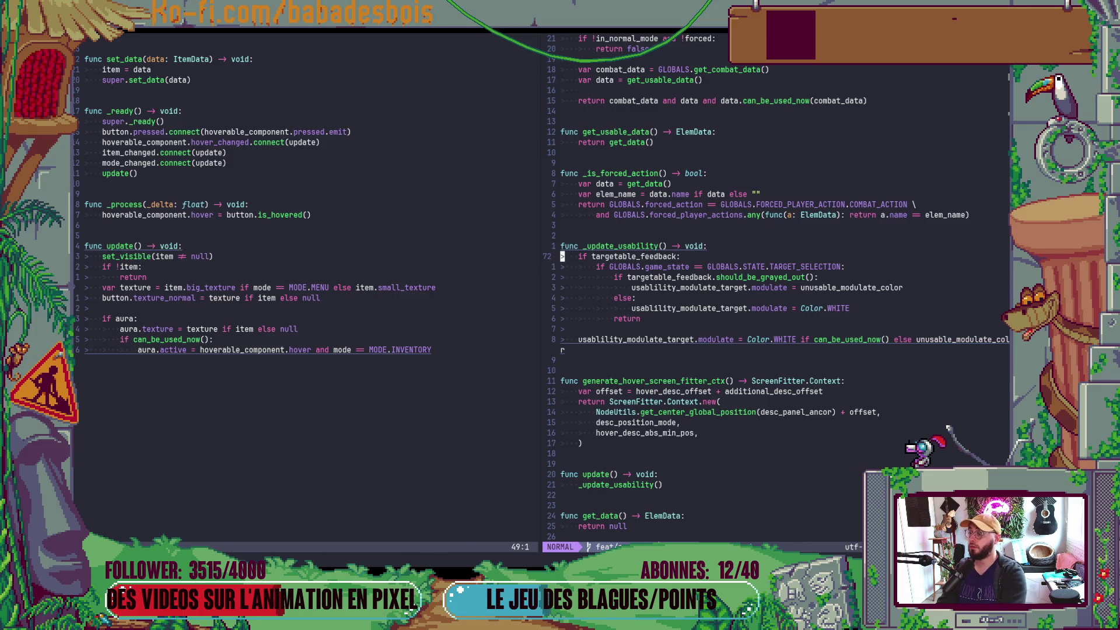
key("ctrl+w")
key("h")
key("g")
key("g")
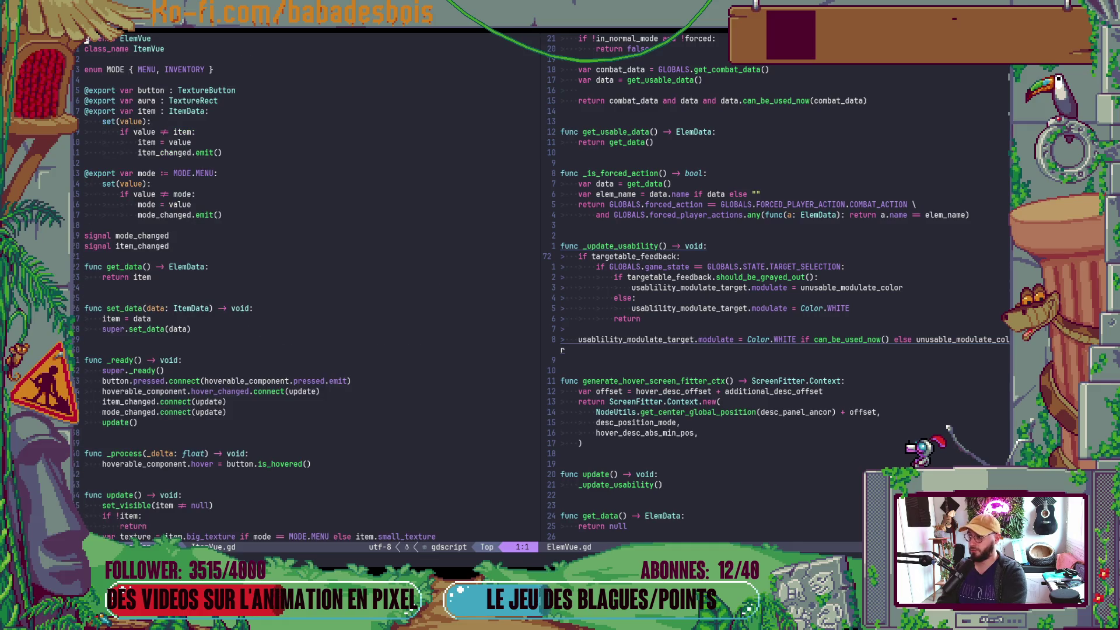
key("ctrl+w")
key("l")
key("shift+v")
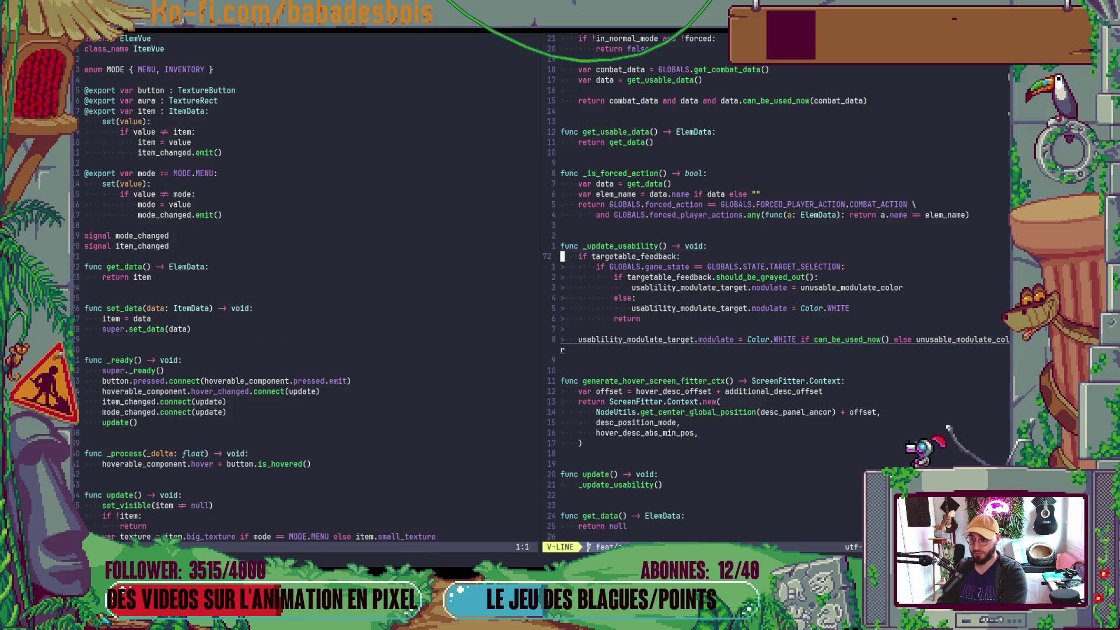
key("alt+Tab")
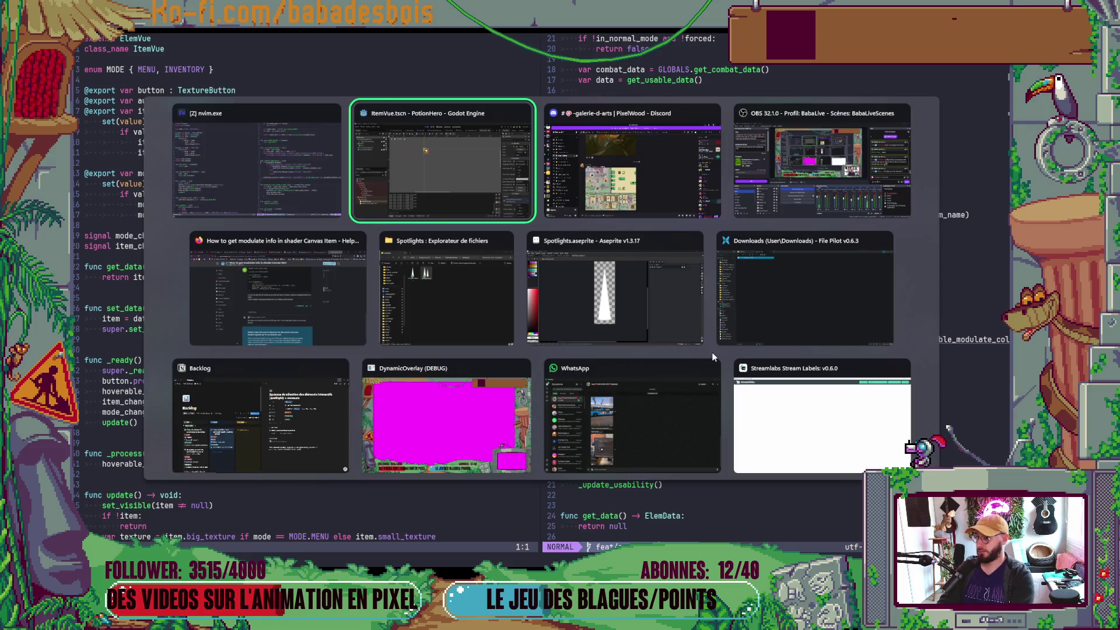
key("alt+Tab")
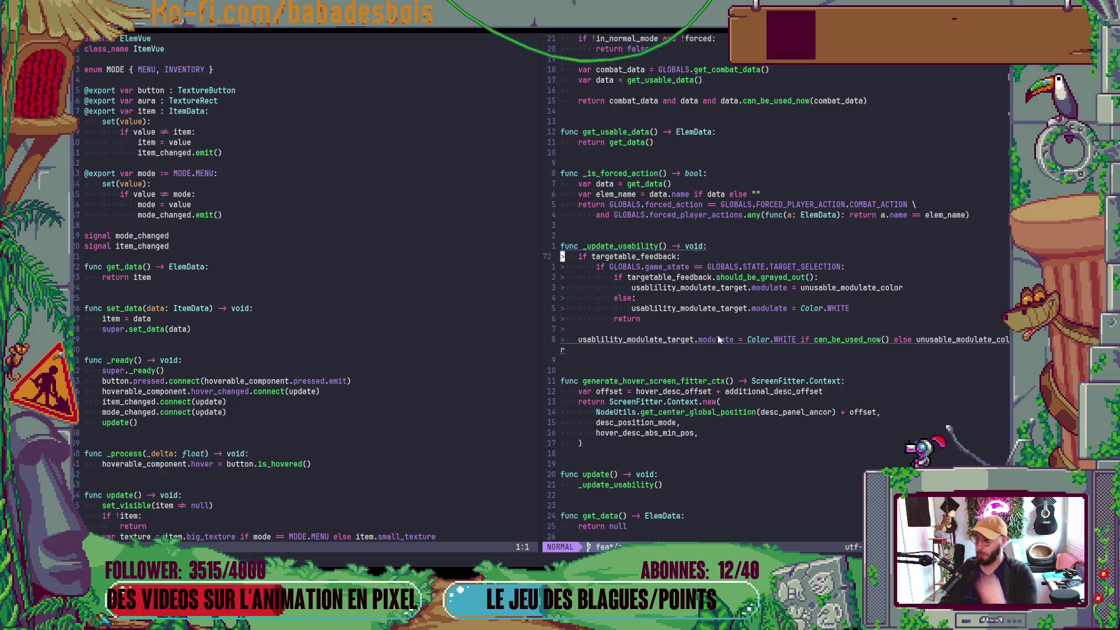
Insert a super.update() line above set_visible in ItemVue.gd's update()
scroll(323, 433, "down", 3)
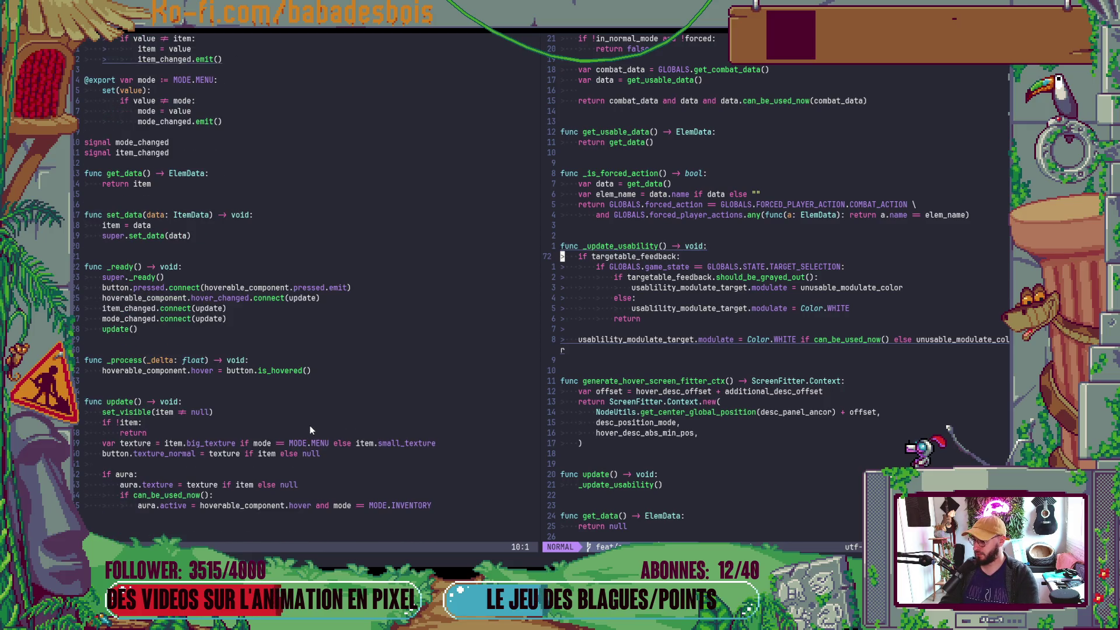
left_click(281, 412)
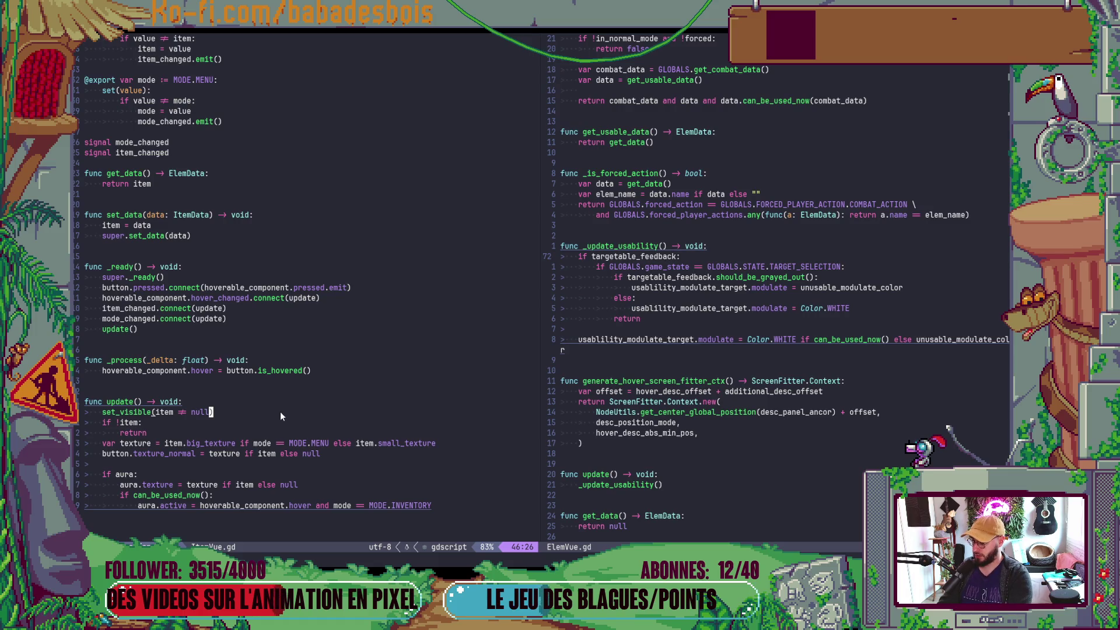
key("o")
key("Escape")
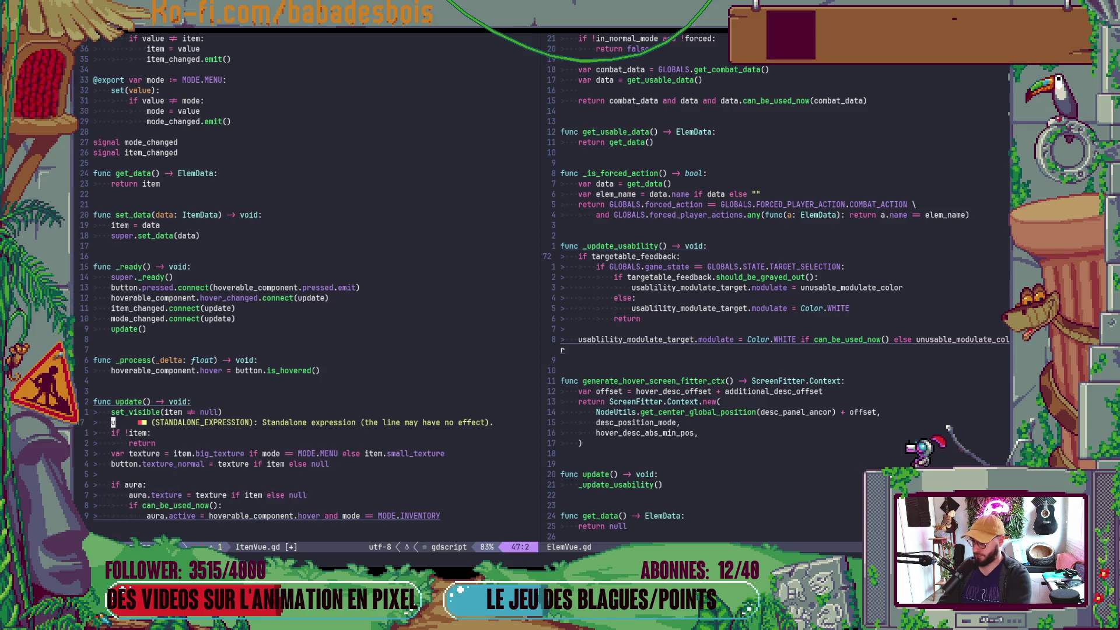
key("d")
key("d")
key("k")
key("shift+o")
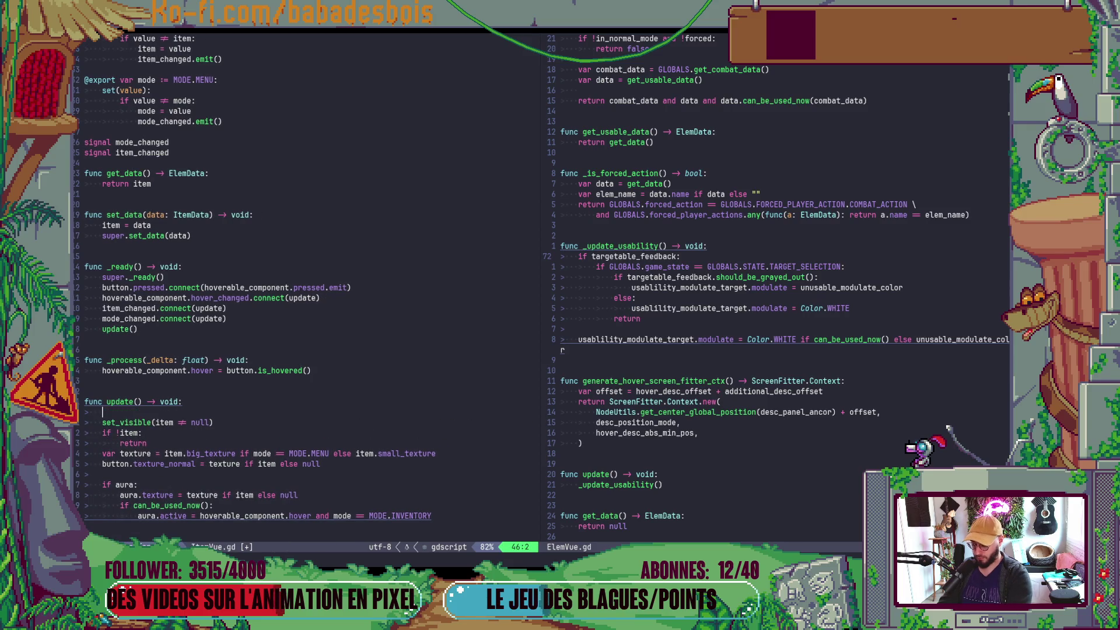
type("super.update()")
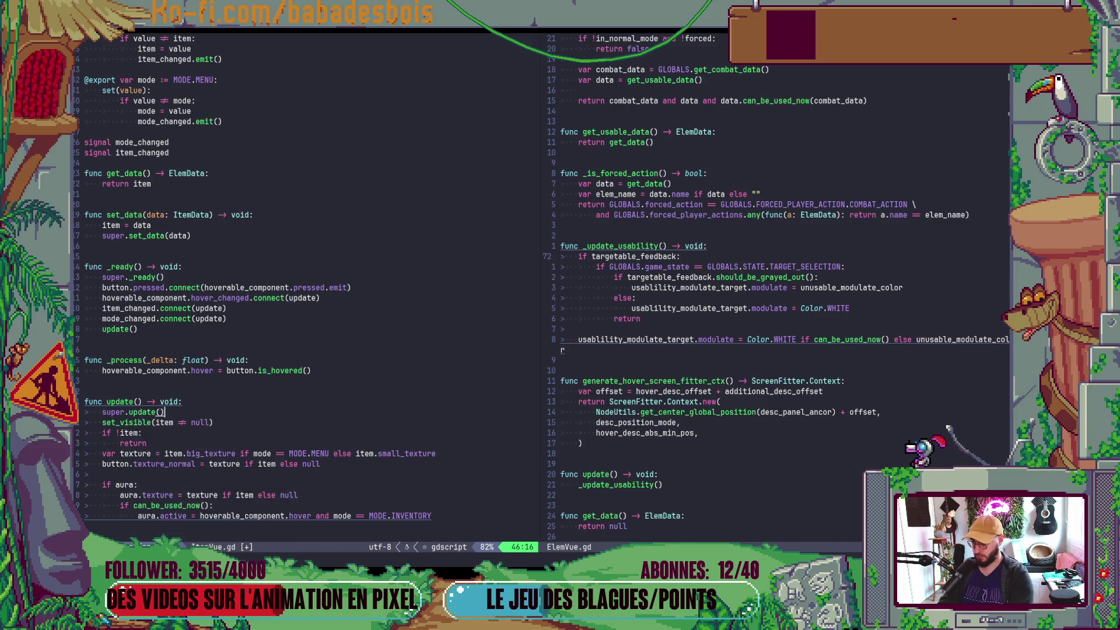
key("alt+Tab")
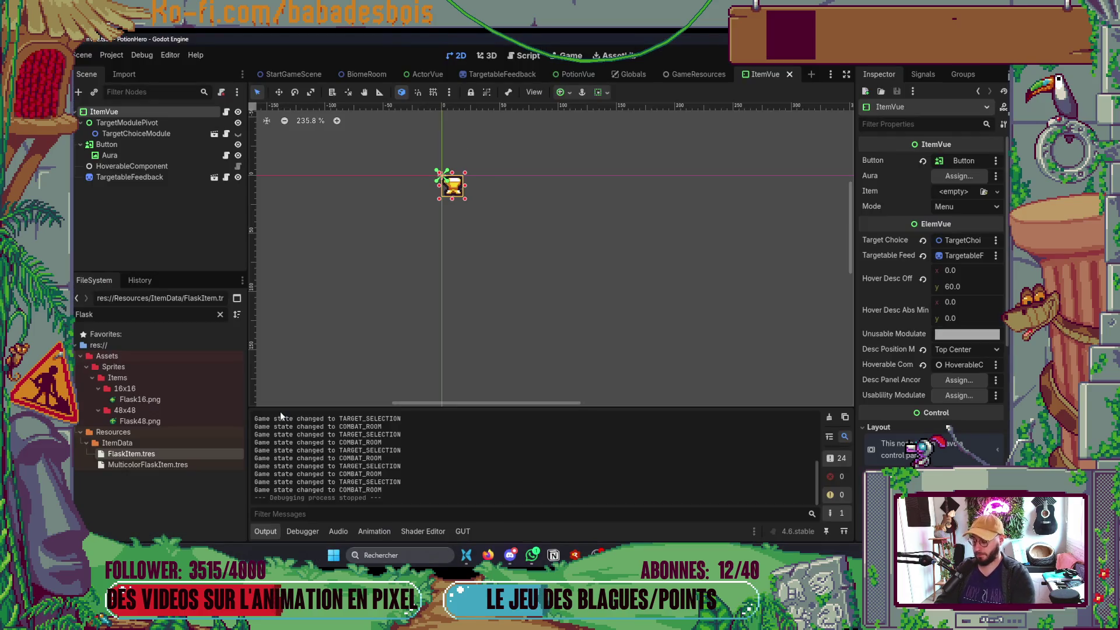
Stop the first run, inspect ItemVue's Button node, and relaunch the game with F5
key("F5")
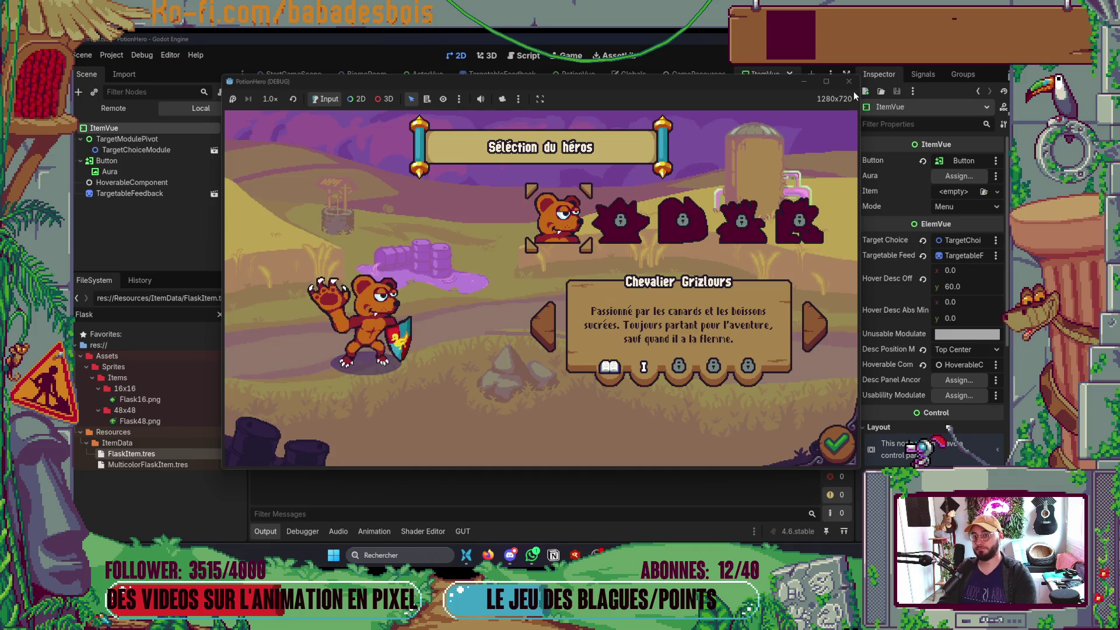
left_click(849, 81)
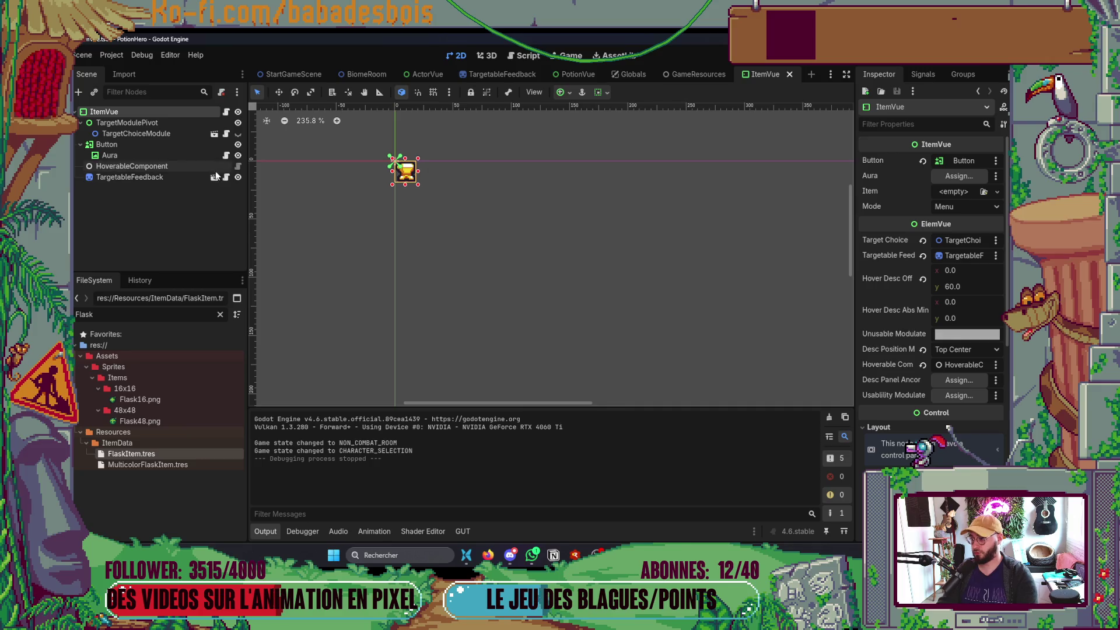
left_click(151, 147)
scroll(945, 414, "down", 10)
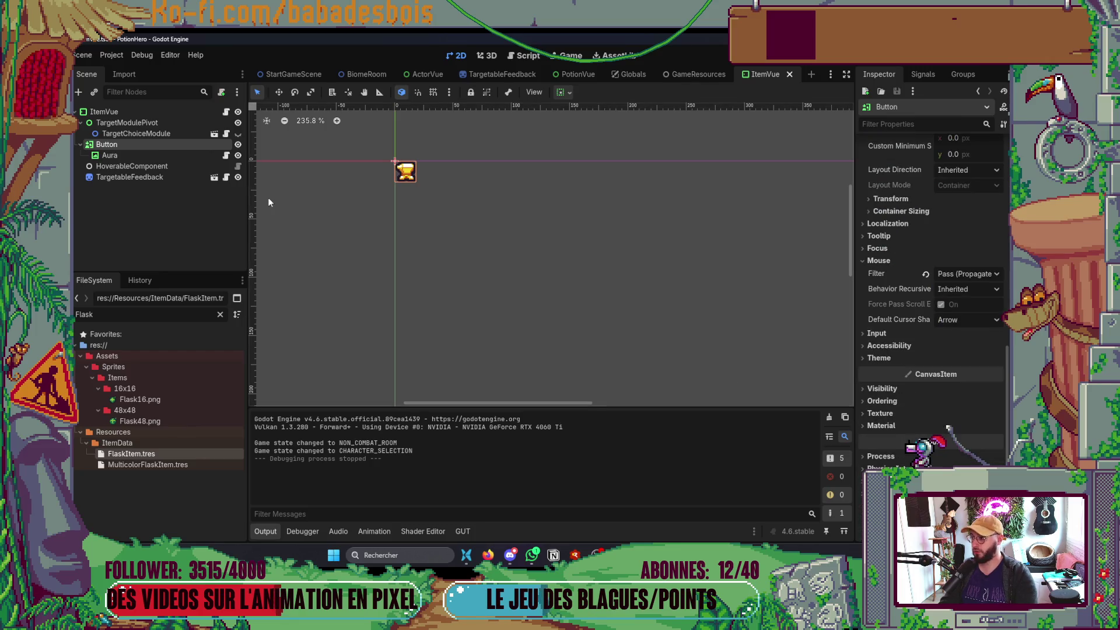
key("F5")
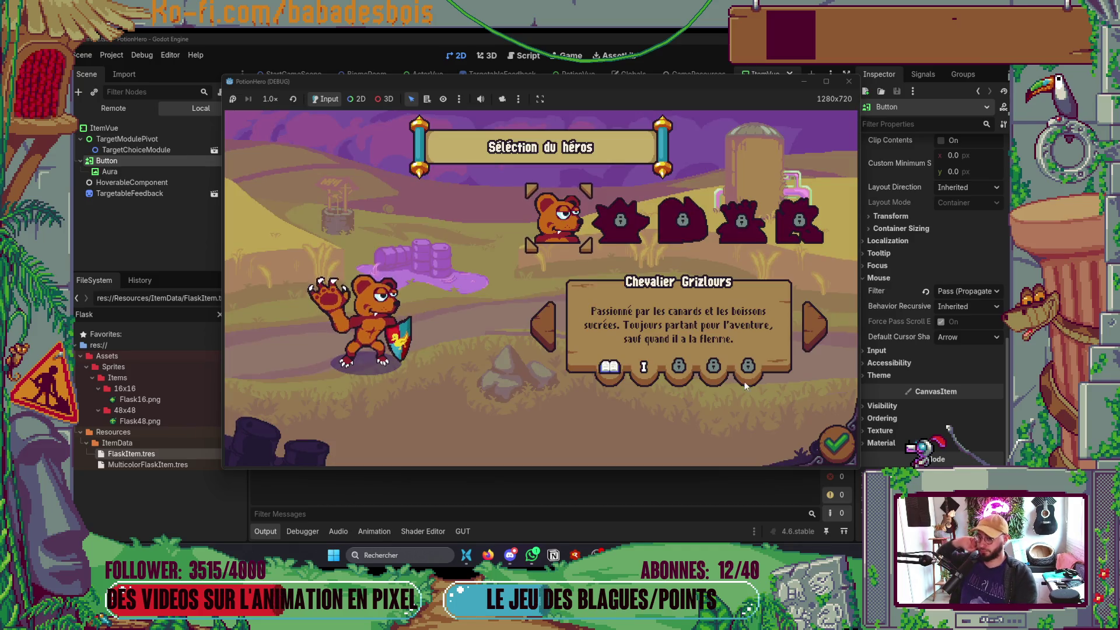
Enter combat, then start and right-click cancel flask targeting twice
left_click(828, 446)
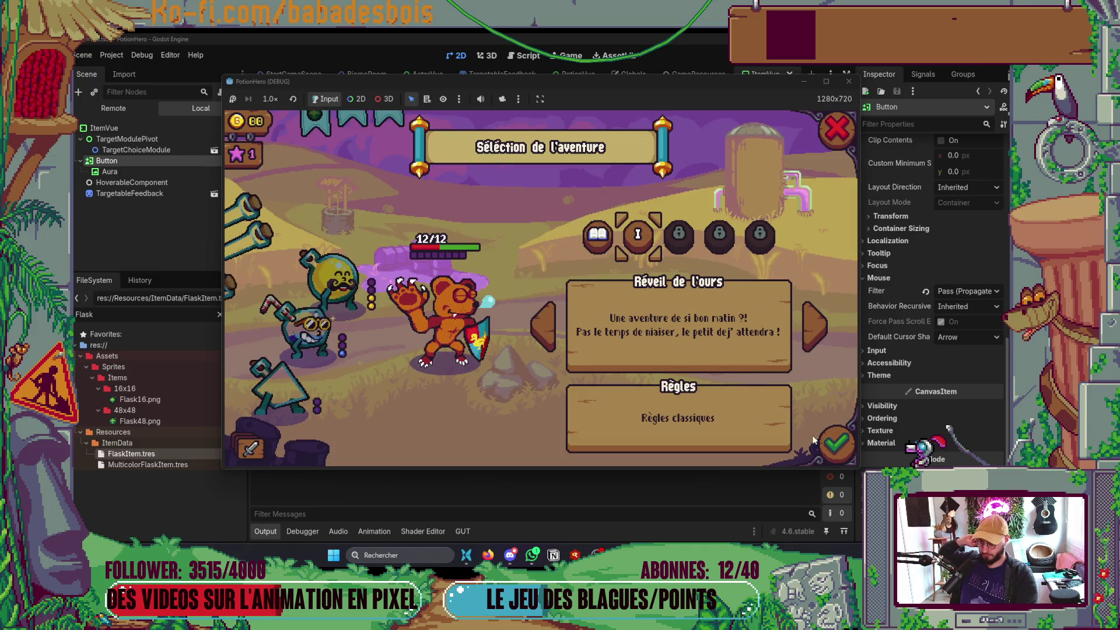
left_click(828, 446)
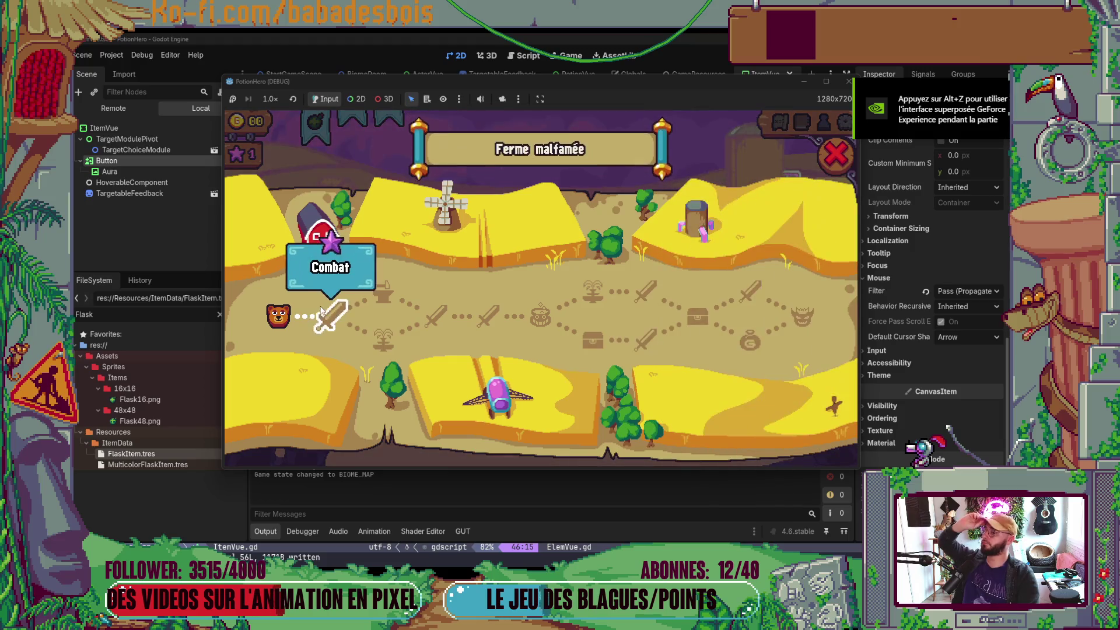
left_click(325, 317)
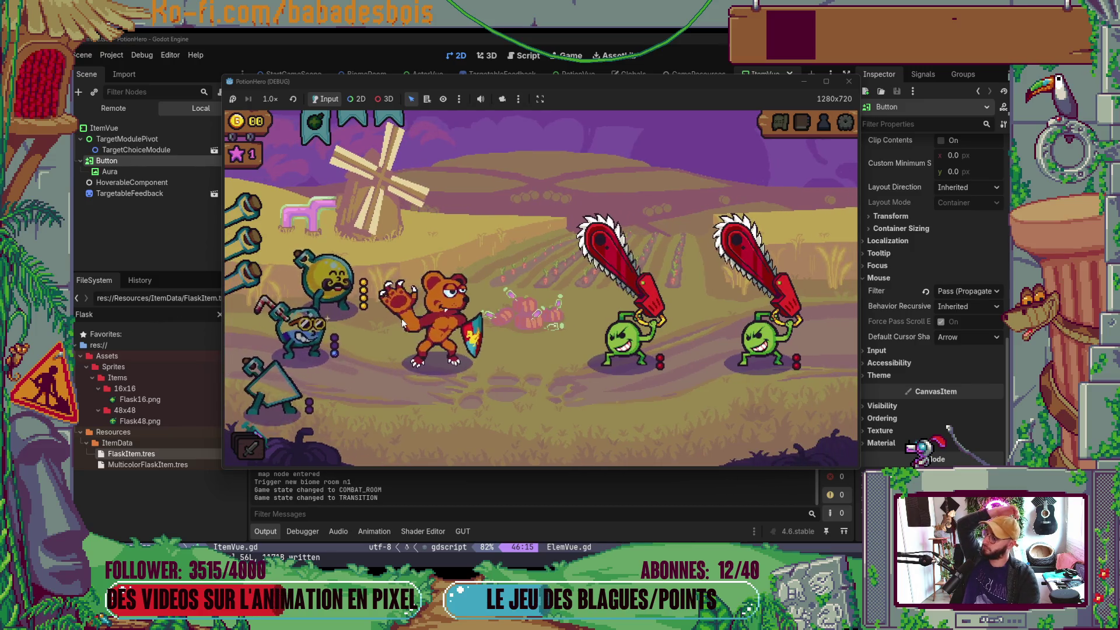
mouse_move(483, 342)
left_click(325, 131)
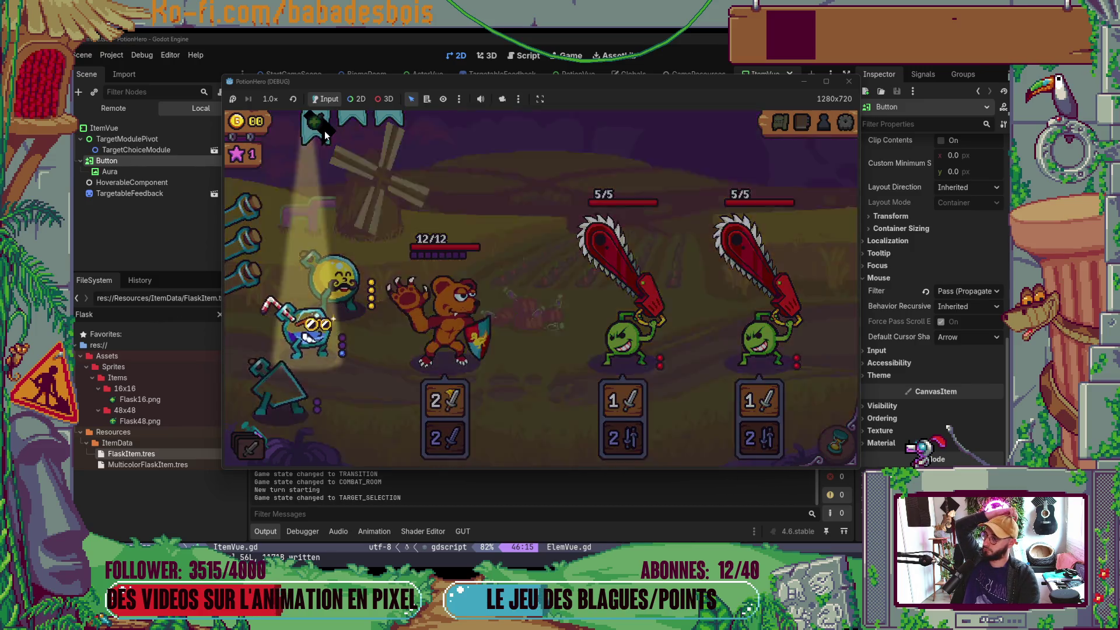
right_click(349, 161)
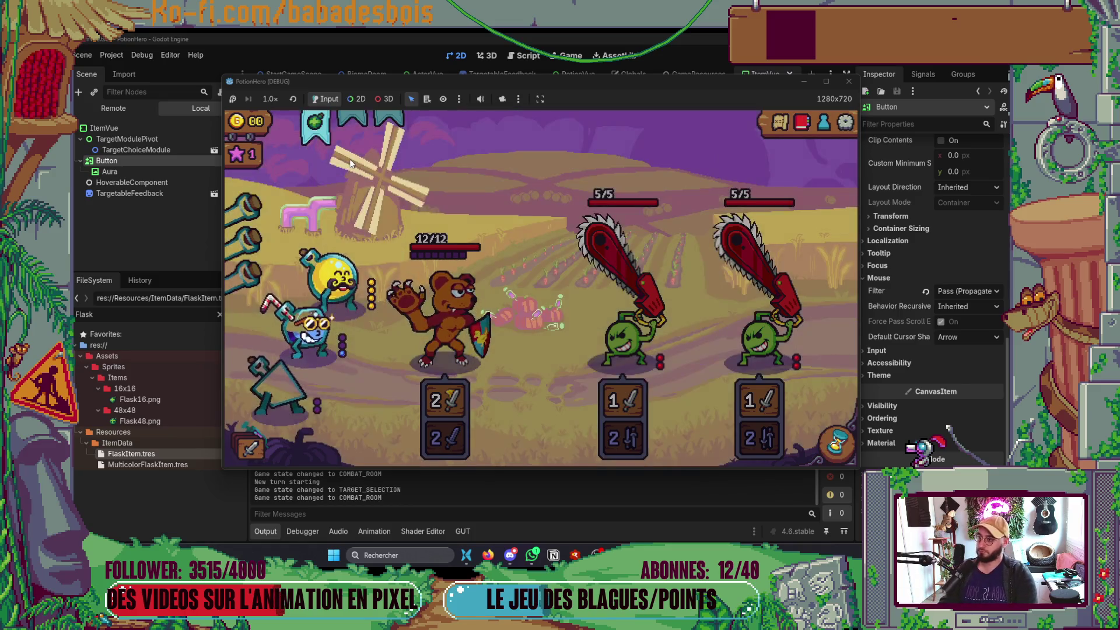
left_click(315, 129)
right_click(315, 129)
key("alt+Tab")
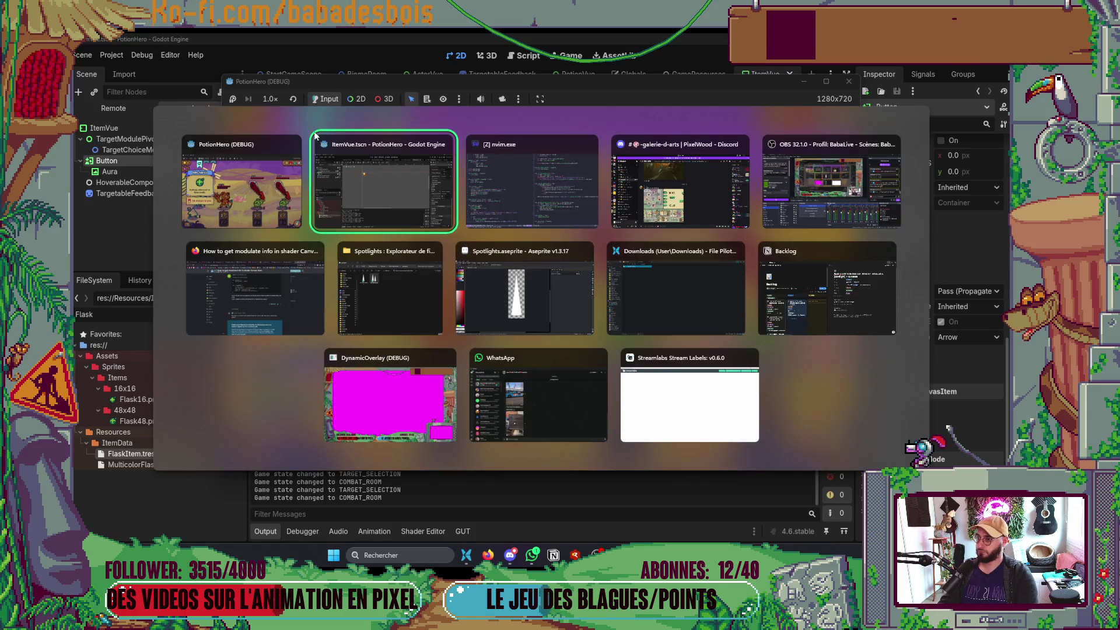
key("alt+Tab")
key("alt+Tab")
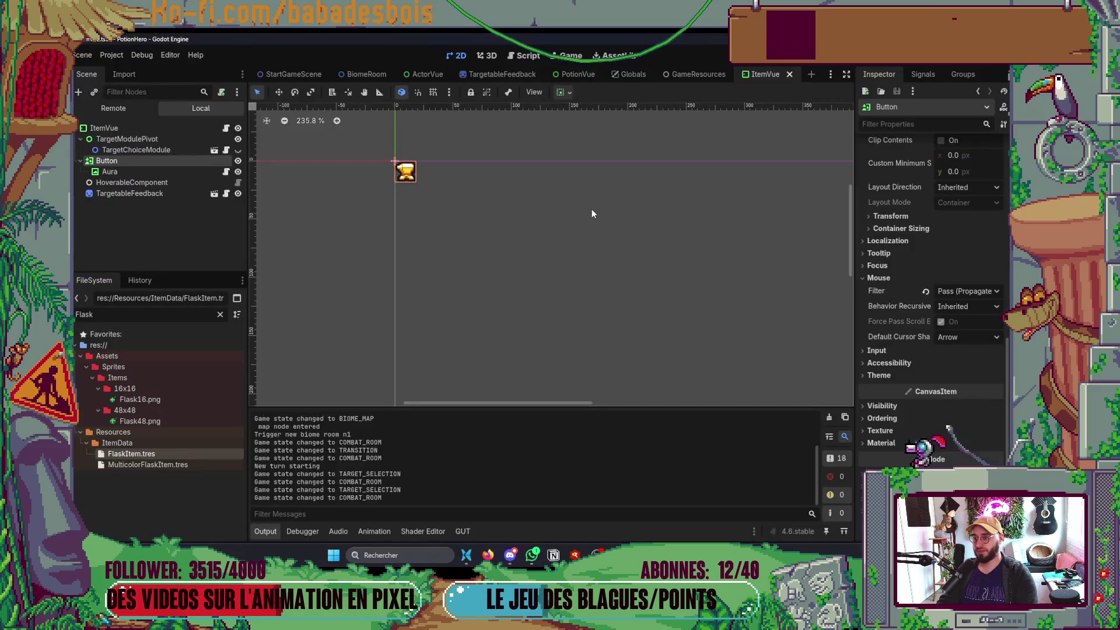
Quick-open ItemVue.tscn and open its script
key("ctrl+shift+o")
type("Itam")
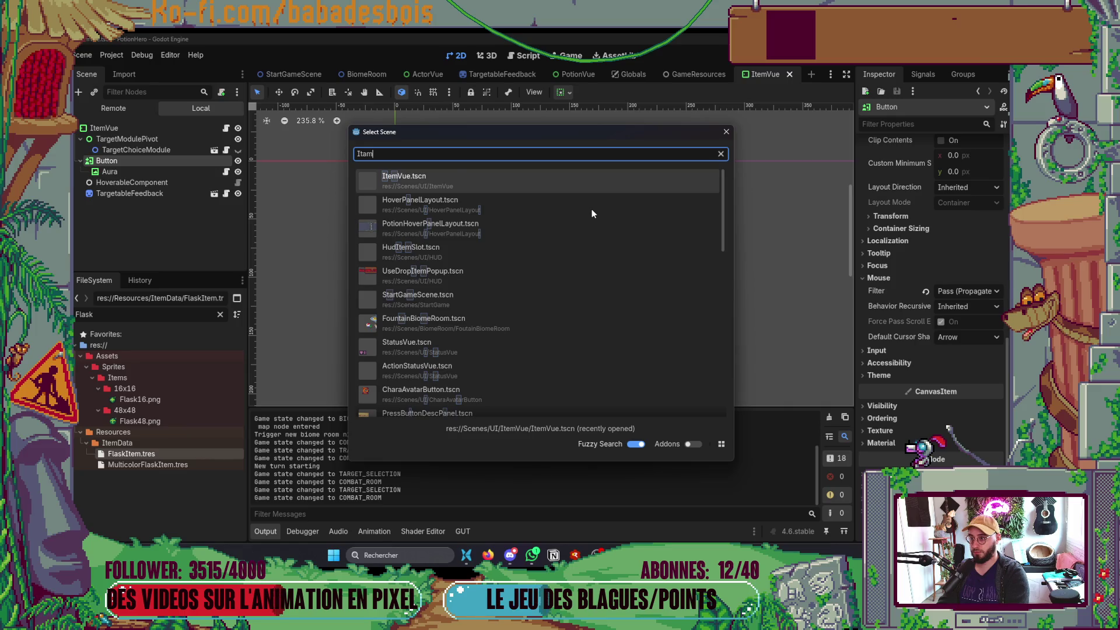
key("BackSpace")
key("BackSpace")
type("em")
key("Return")
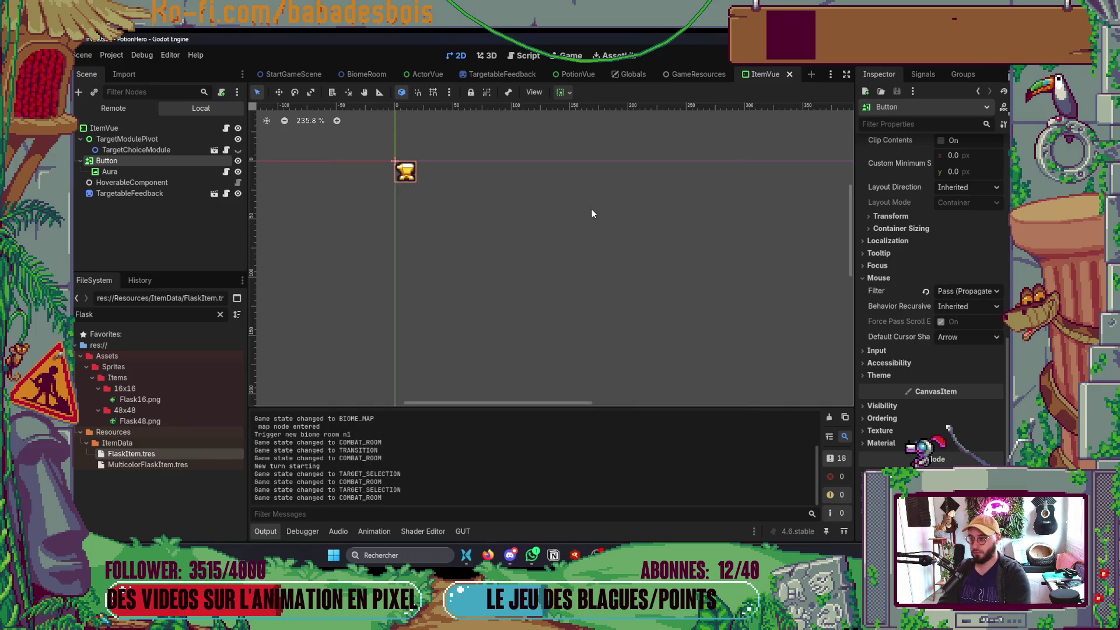
left_click(225, 129)
scroll(401, 255, "down", 10)
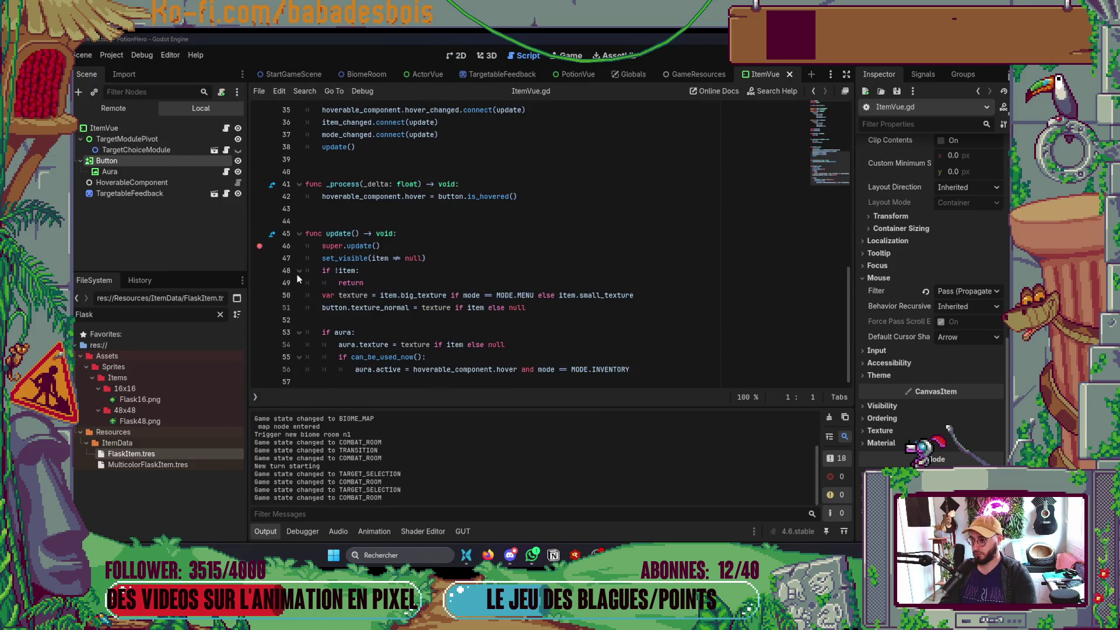
Resume past line 46, follow update into ElemVue.gd's _update_usability, and pause at line 74
key("alt+Tab")
key("alt+Tab")
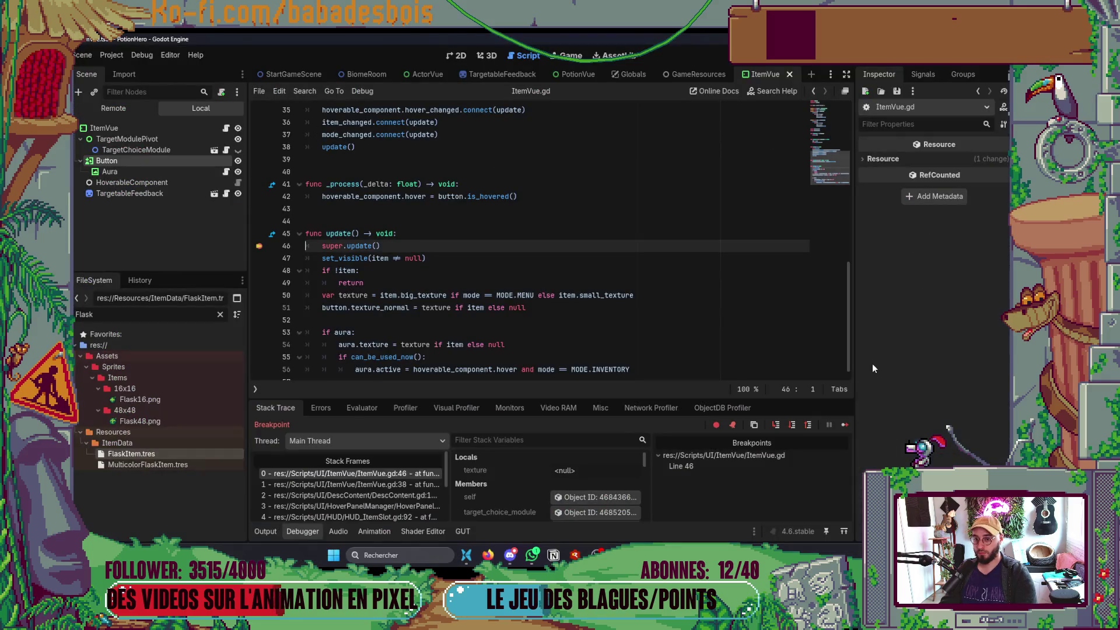
left_click(844, 425)
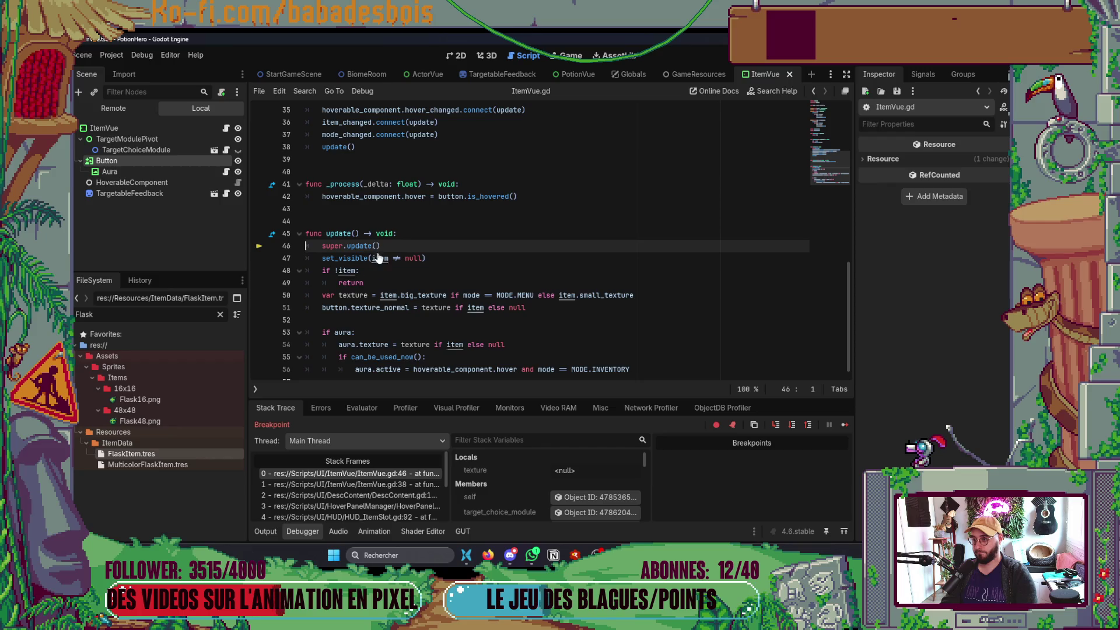
left_click(359, 247, "ctrl")
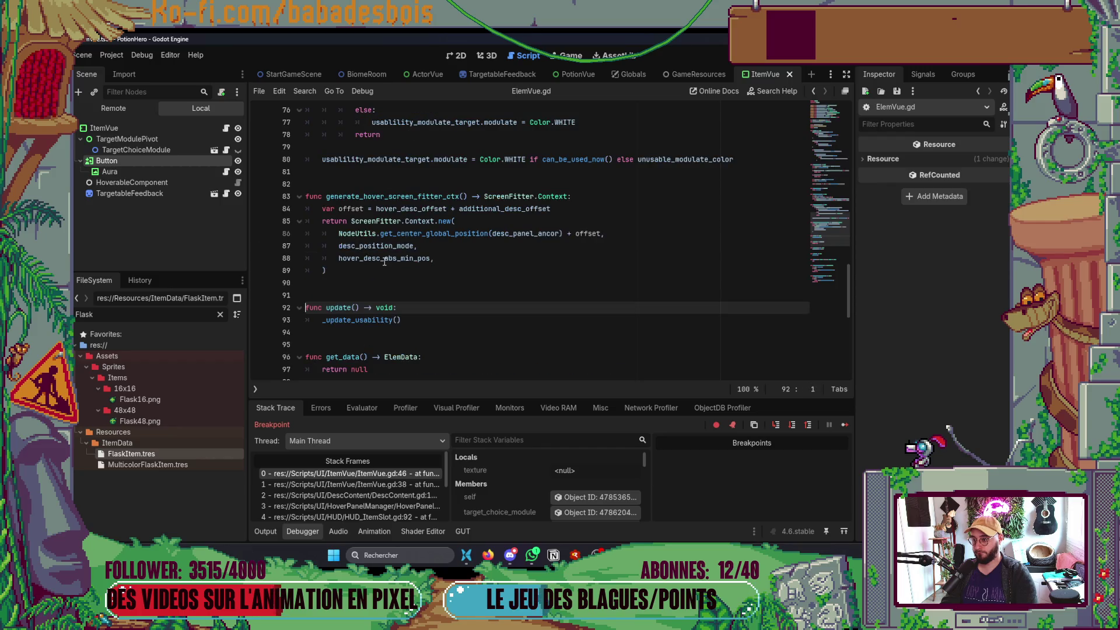
left_click(358, 322, "ctrl")
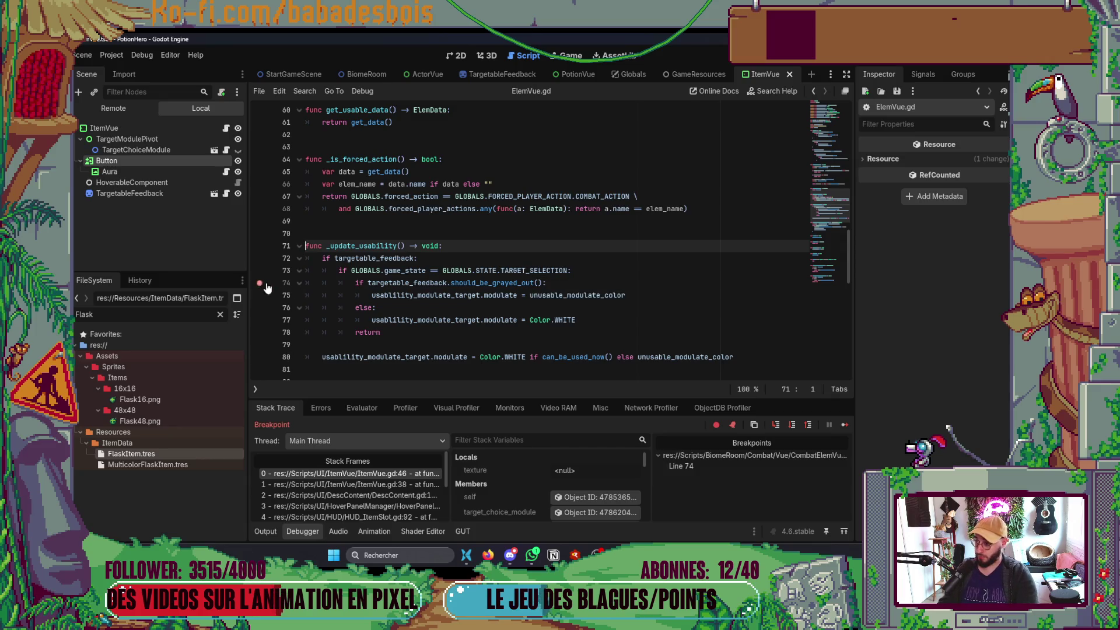
key("F12")
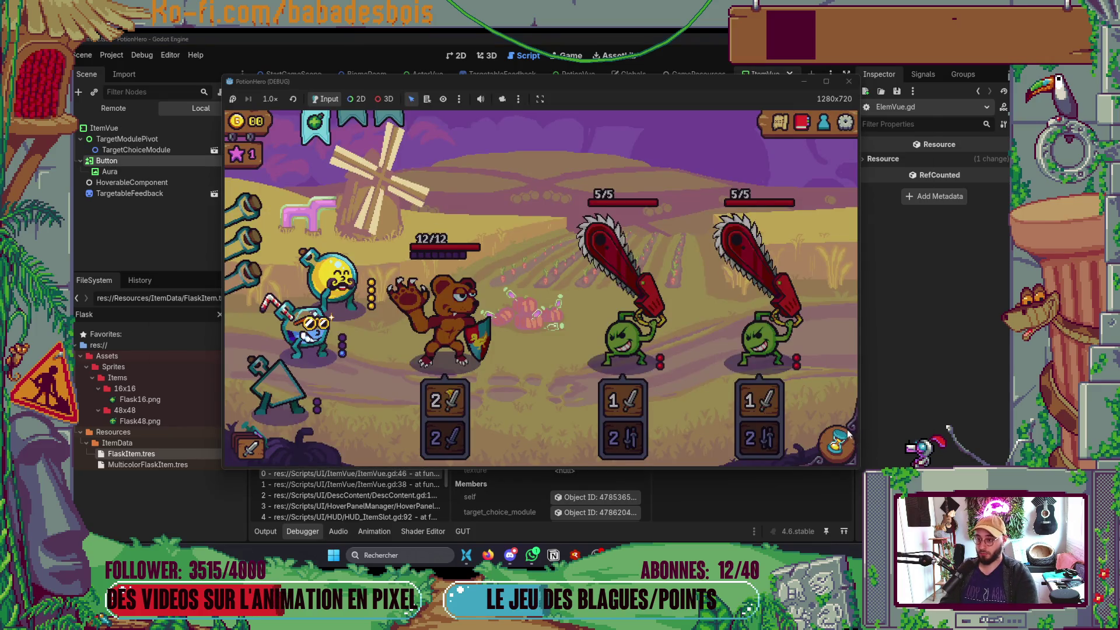
key("F12")
key("F12")
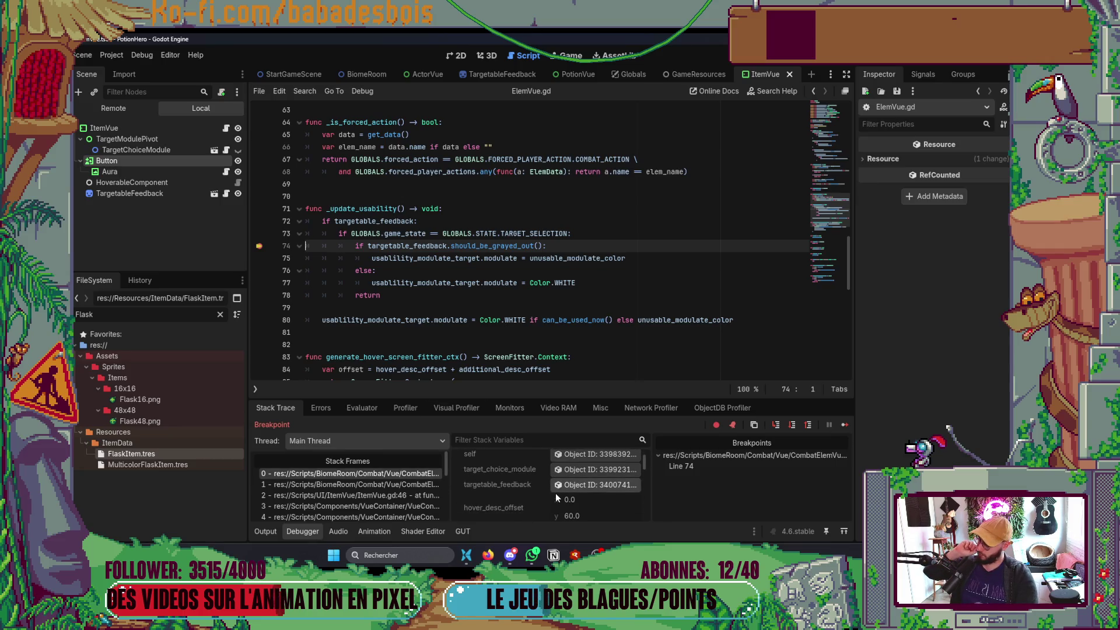
Inspect the paused object's remote properties in a widened Inspector filtered by 'pat'
left_click(591, 470)
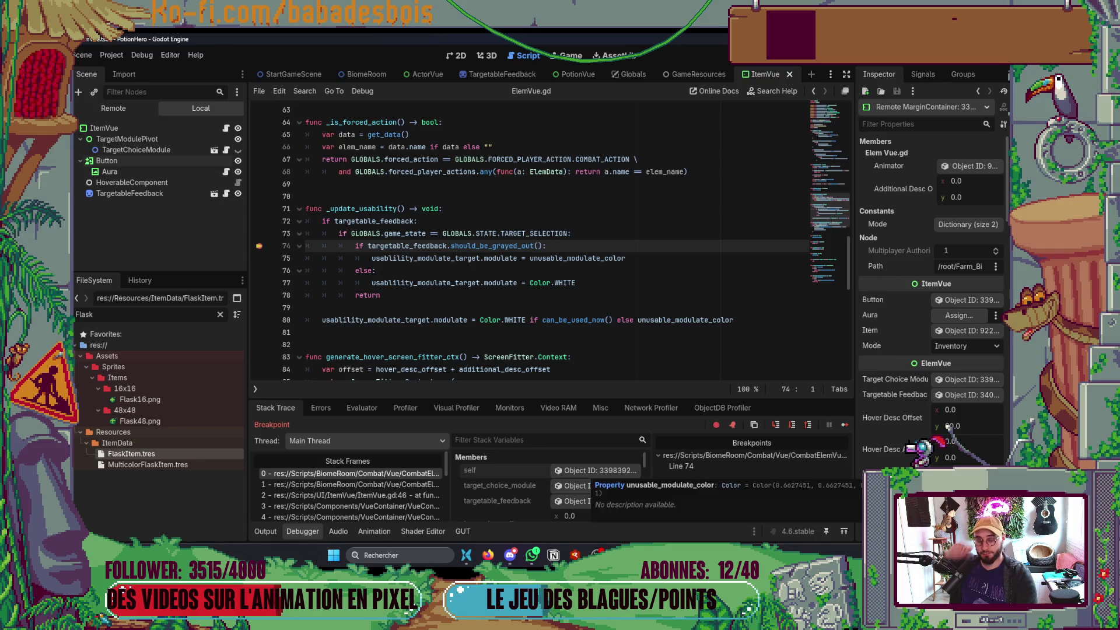
scroll(947, 426, "down", 10)
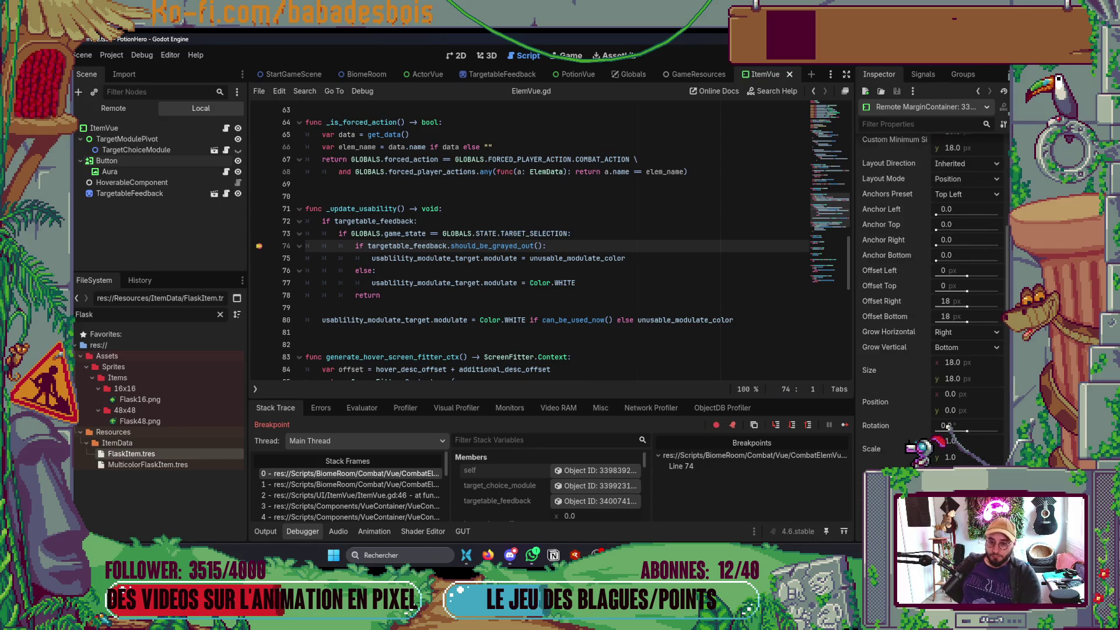
scroll(947, 426, "up", 10)
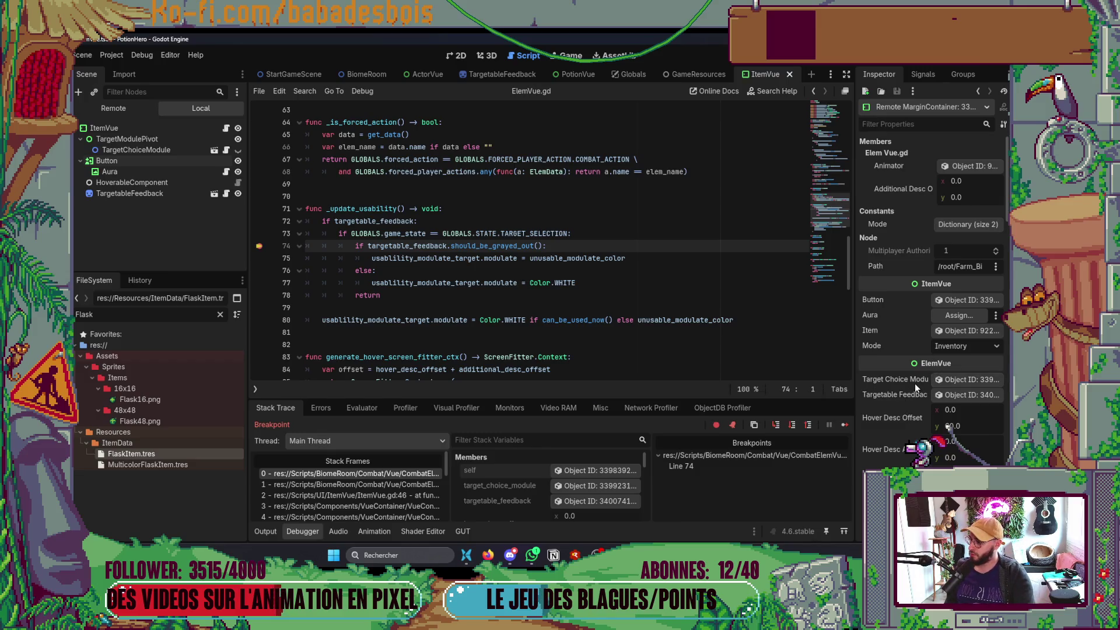
scroll(915, 384, "down", 10)
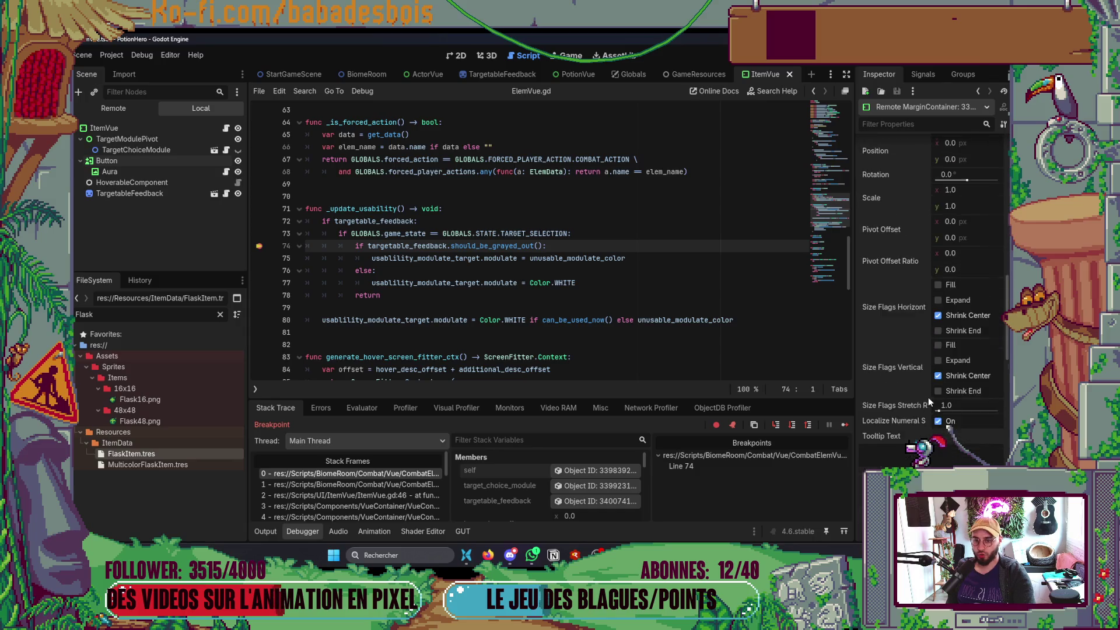
scroll(929, 398, "down", 5)
scroll(929, 394, "up", 4)
scroll(929, 363, "up", 10)
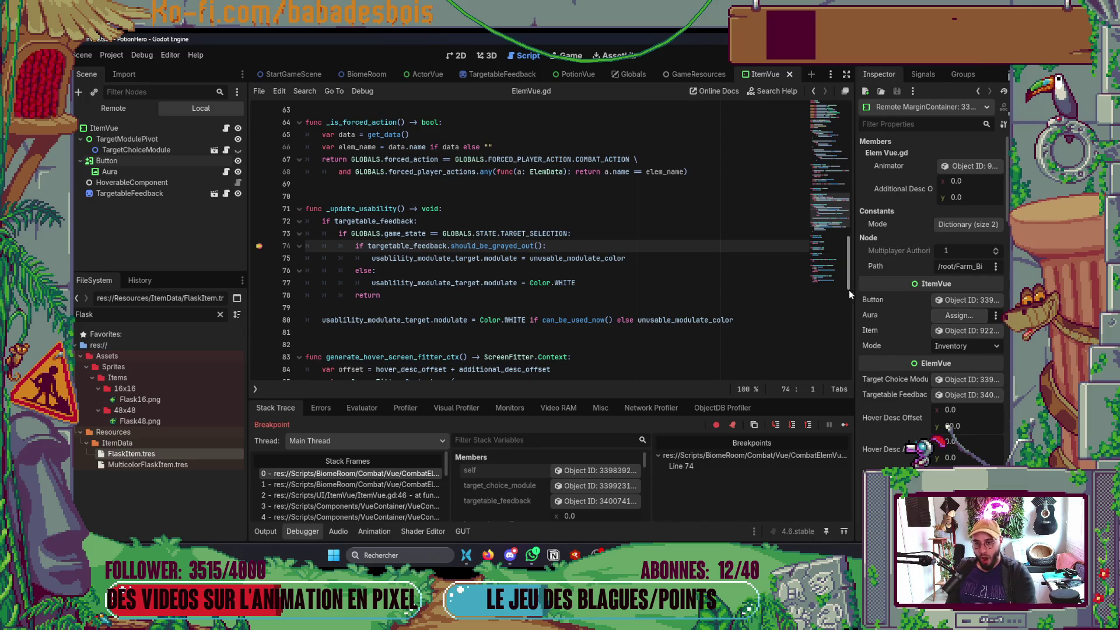
left_click_drag(853, 297, 794, 298)
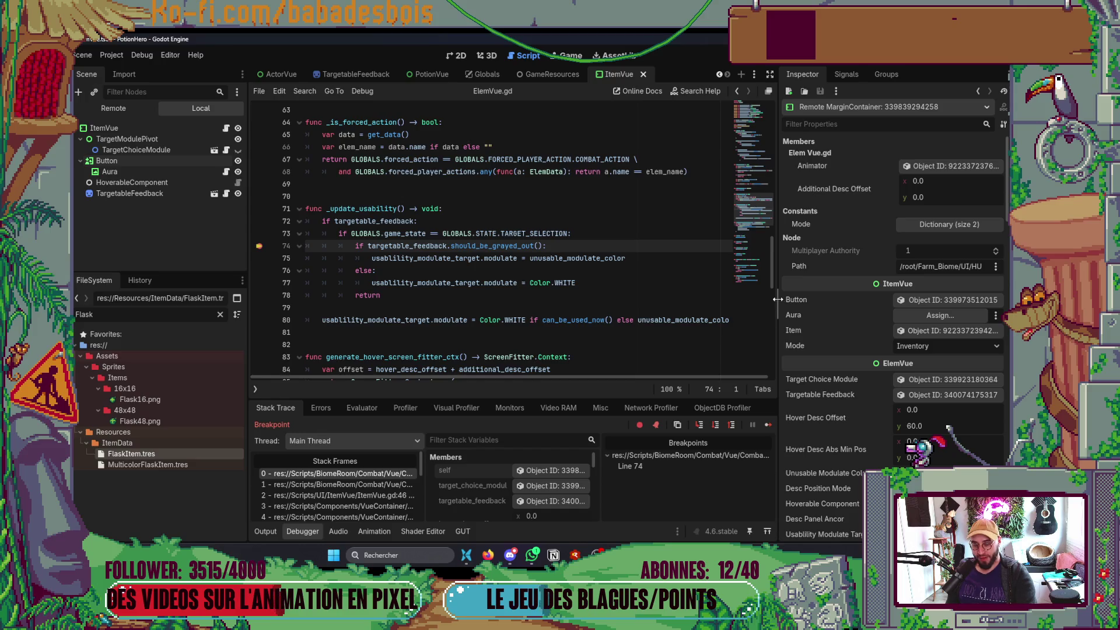
left_click(857, 124)
type("pat")
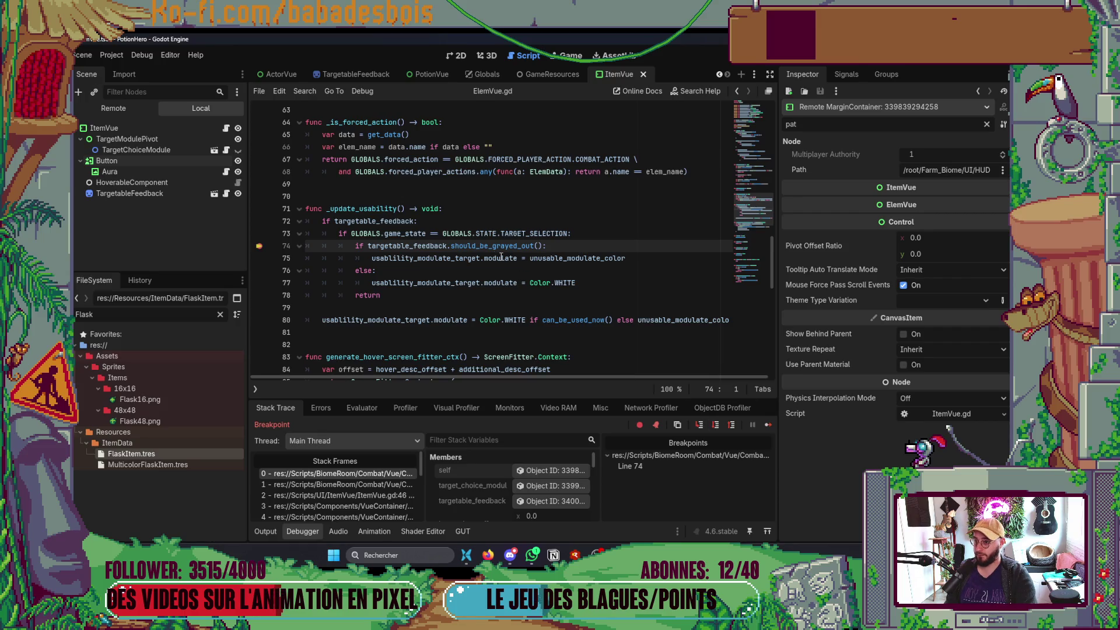
Step over one line, remove the line 74 breakpoint, stop the game, and return to Neovim
left_click(717, 426)
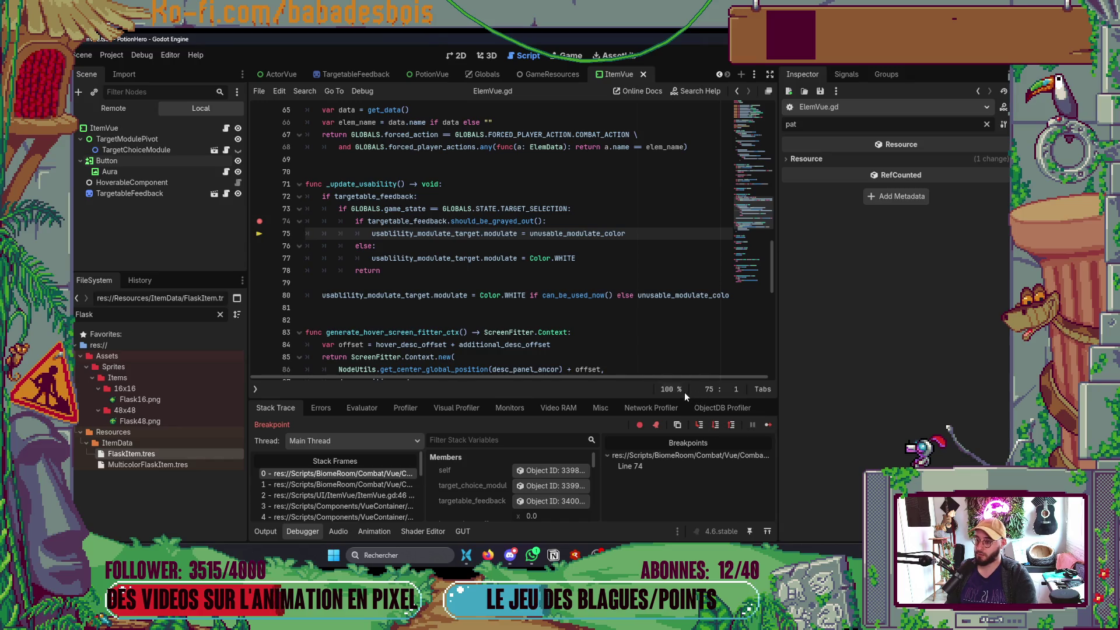
left_click(258, 222)
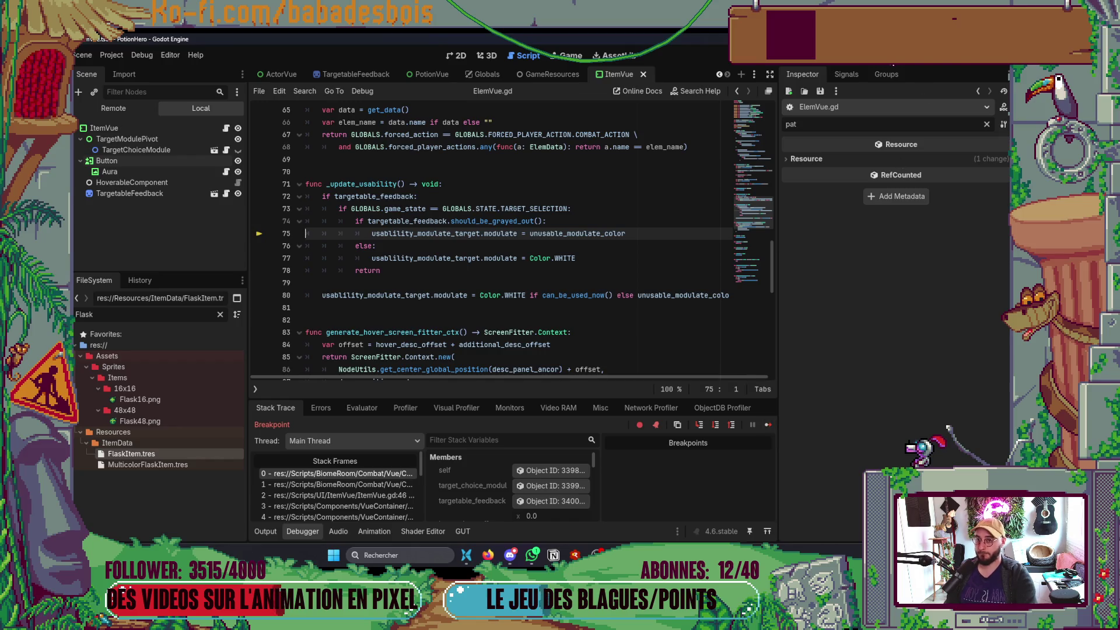
left_click(887, 57)
key("alt+Tab")
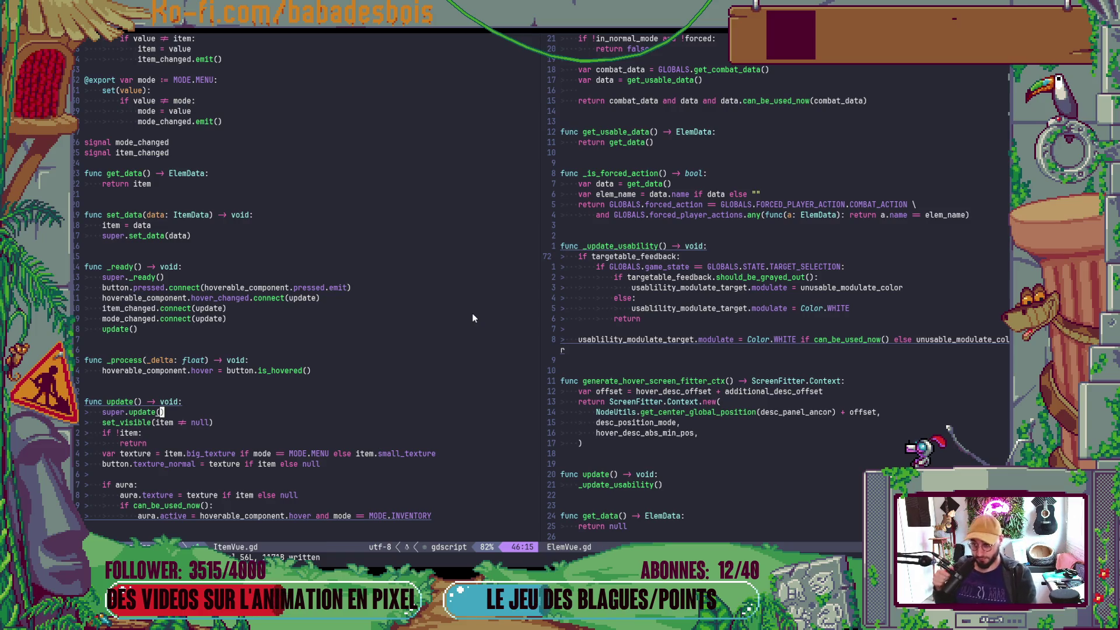
Open TargetManager.gd in Neovim through the project file finder, searching 'TargetA'
scroll(454, 342, "down", 3)
key("j")
key("j")
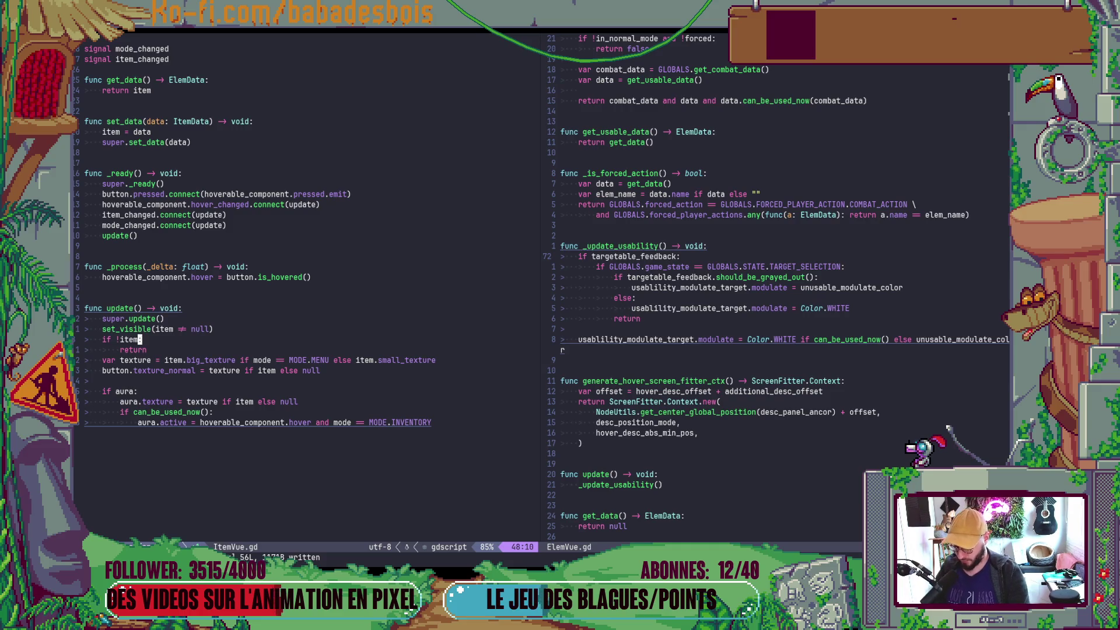
key("space")
key("f")
key("f")
type("T")
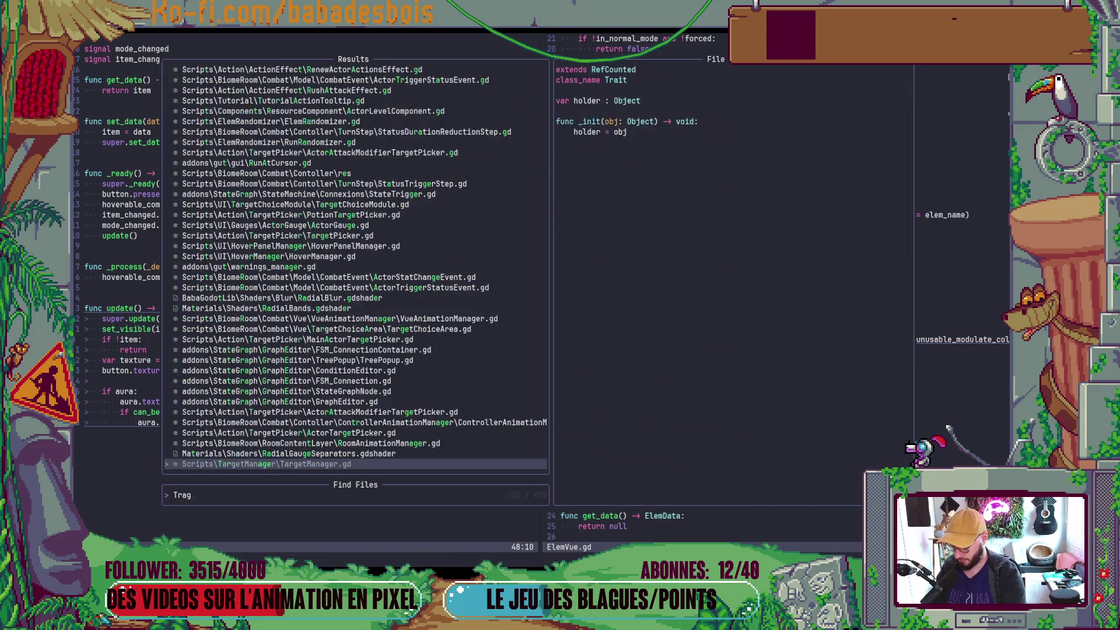
type("argetA")
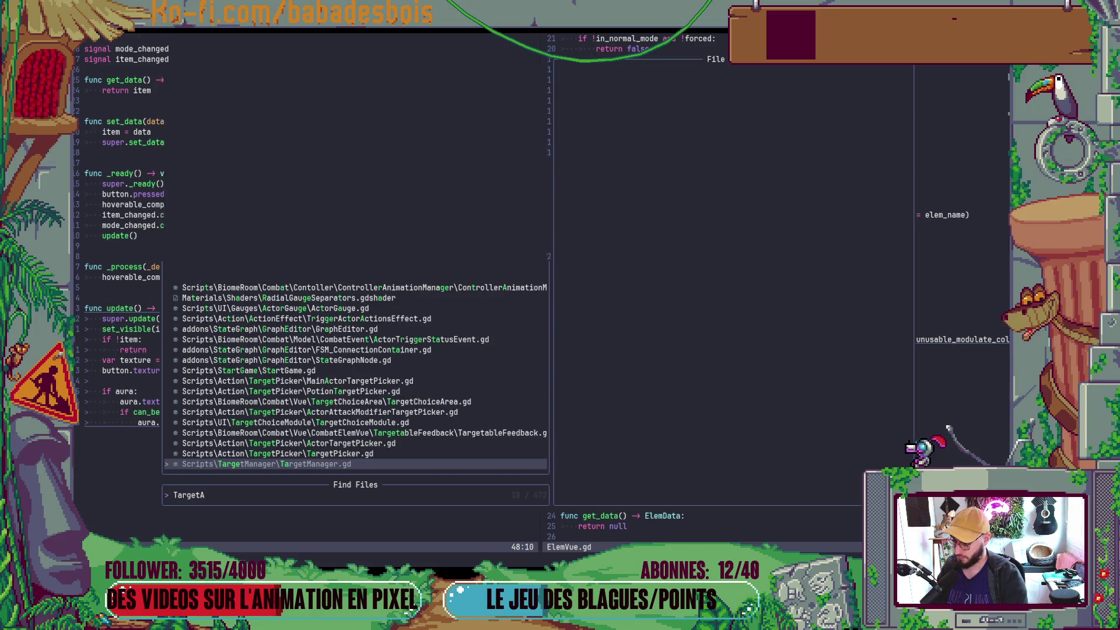
key("Return")
scroll(412, 481, "down", 12)
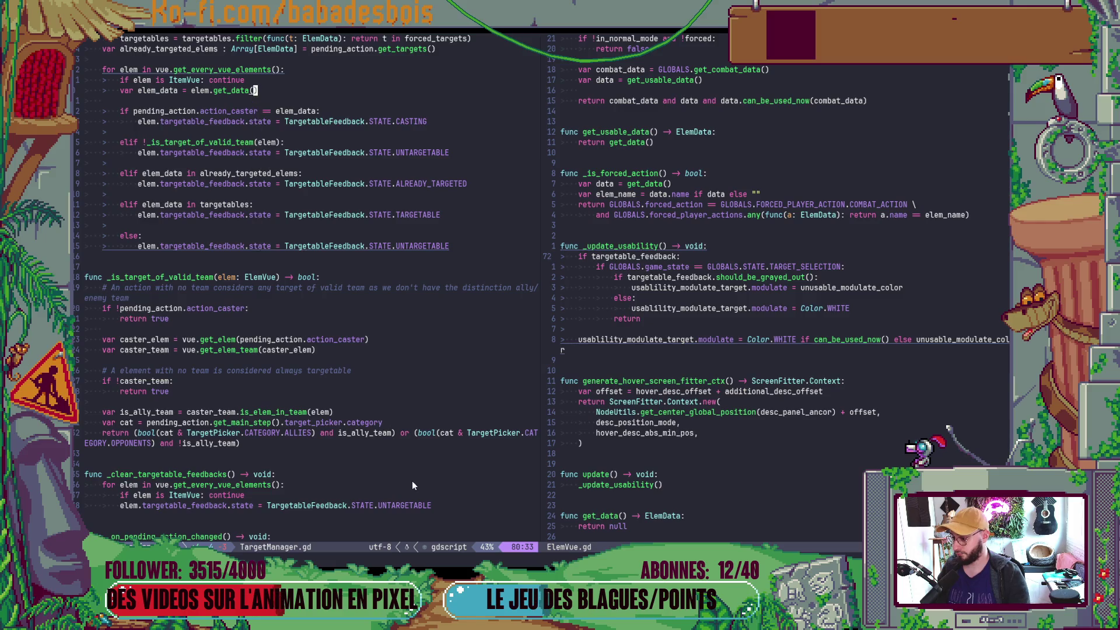
scroll(412, 480, "down", 15)
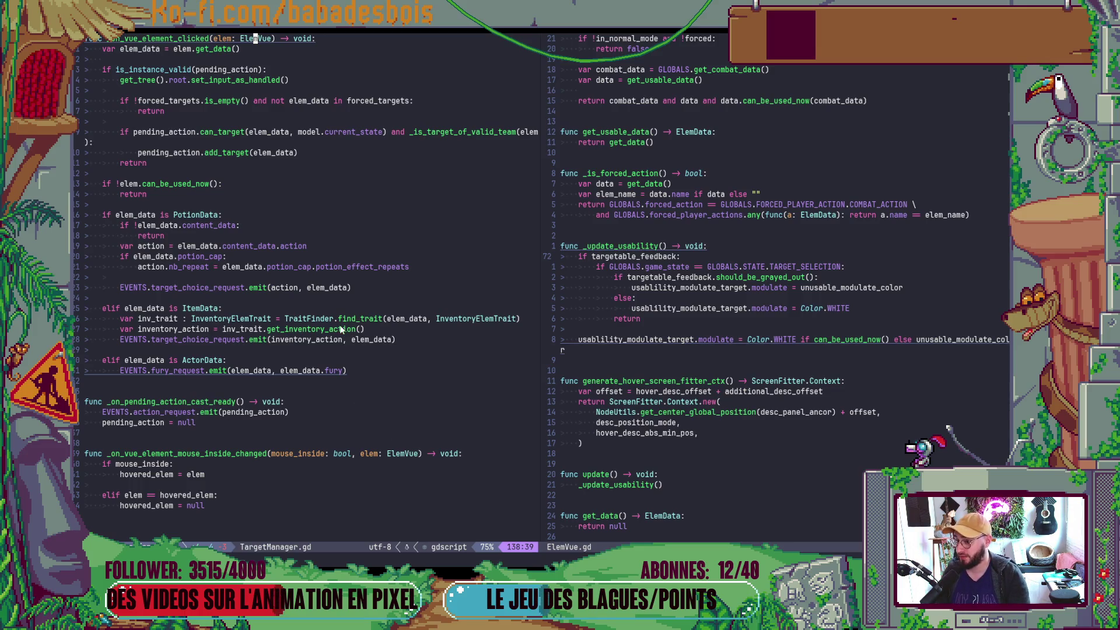
Insert a print("Casting") line above the CASTING feedback assignment, then switch to Godot
double_click(367, 341)
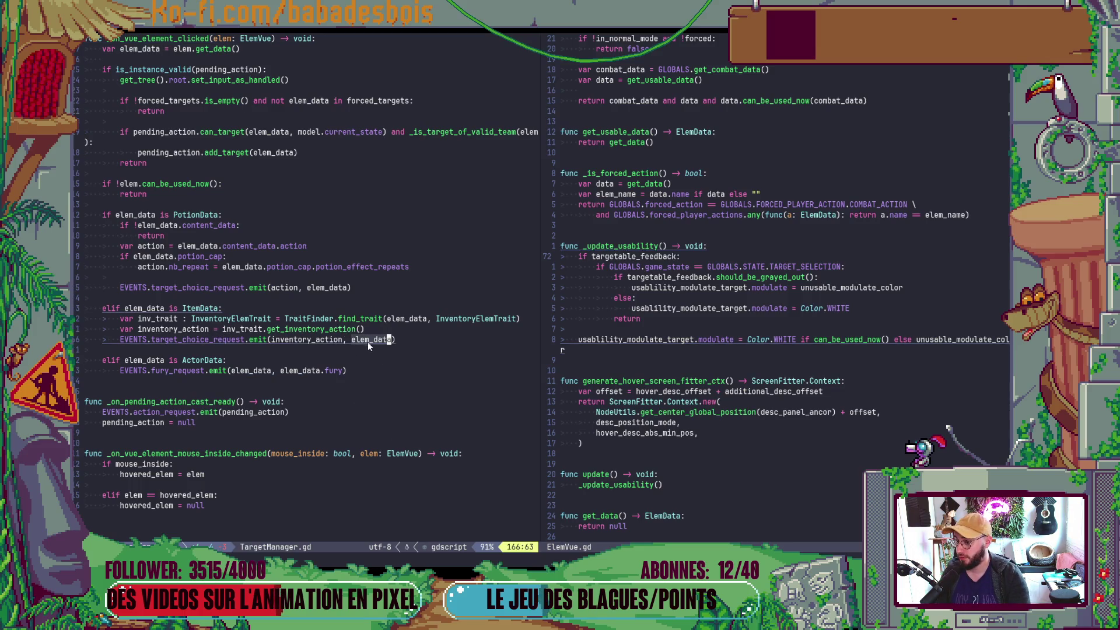
left_click(205, 339)
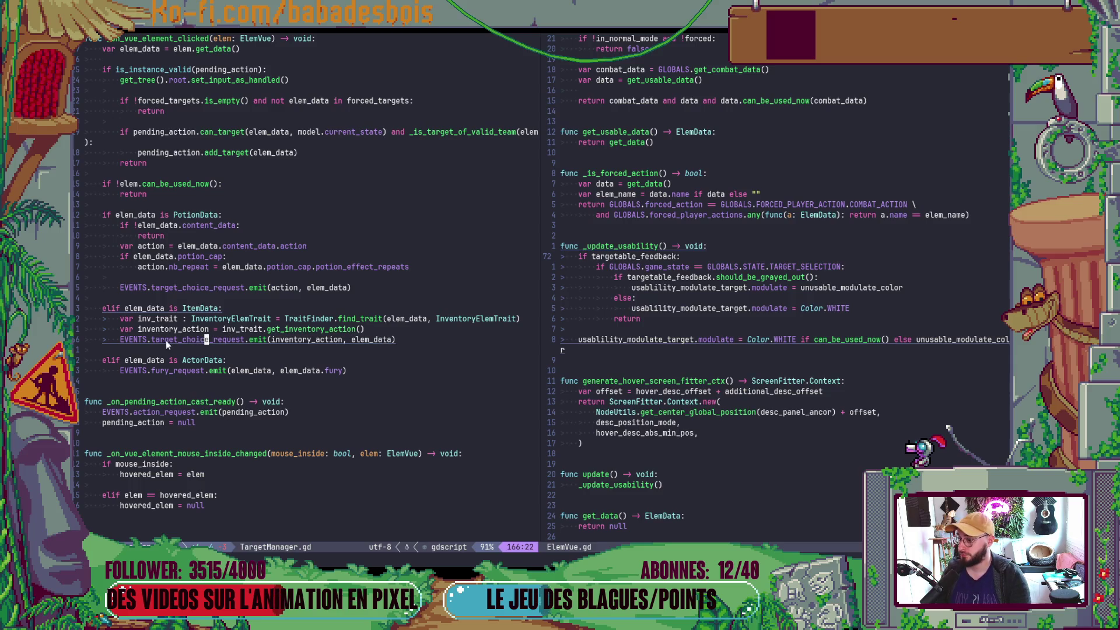
scroll(187, 314, "up", 20)
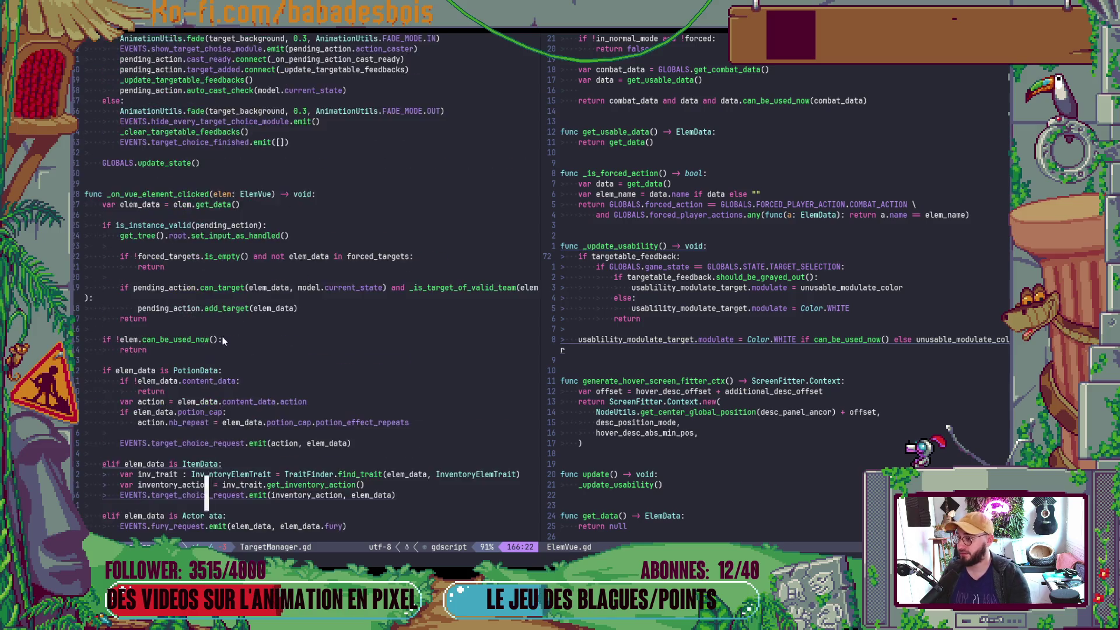
scroll(190, 318, "up", 6)
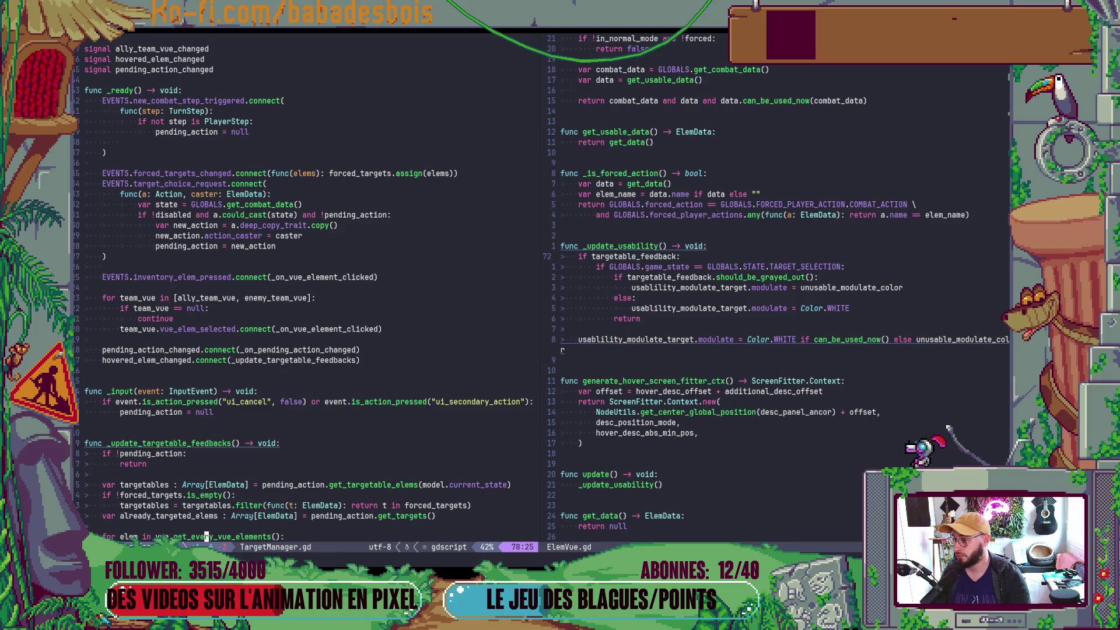
scroll(413, 286, "down", 8)
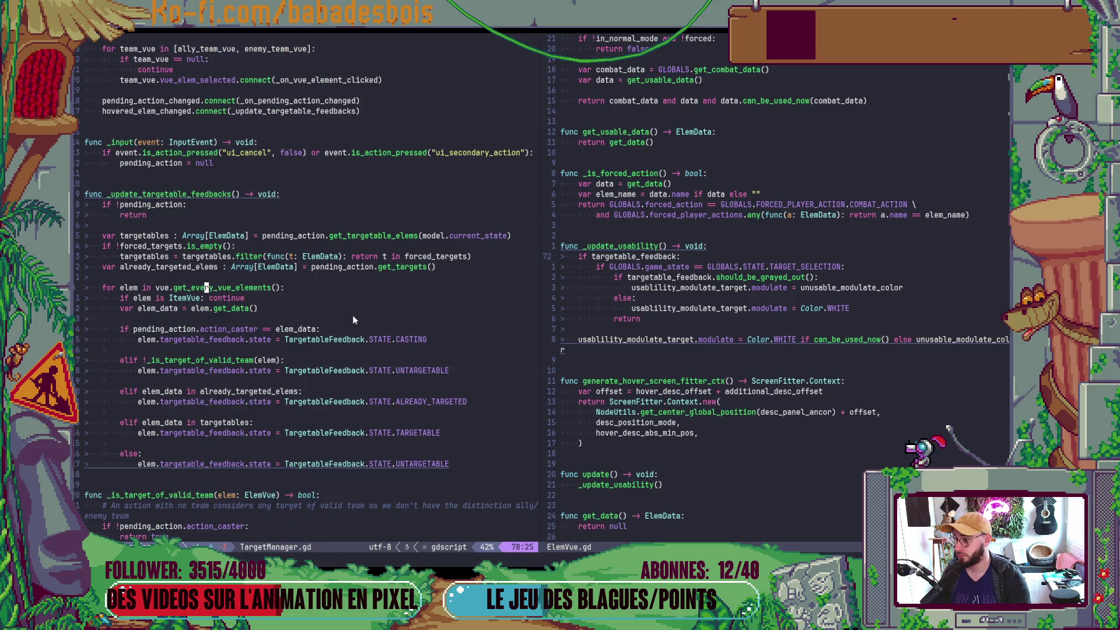
left_click(344, 339)
key("shift+o")
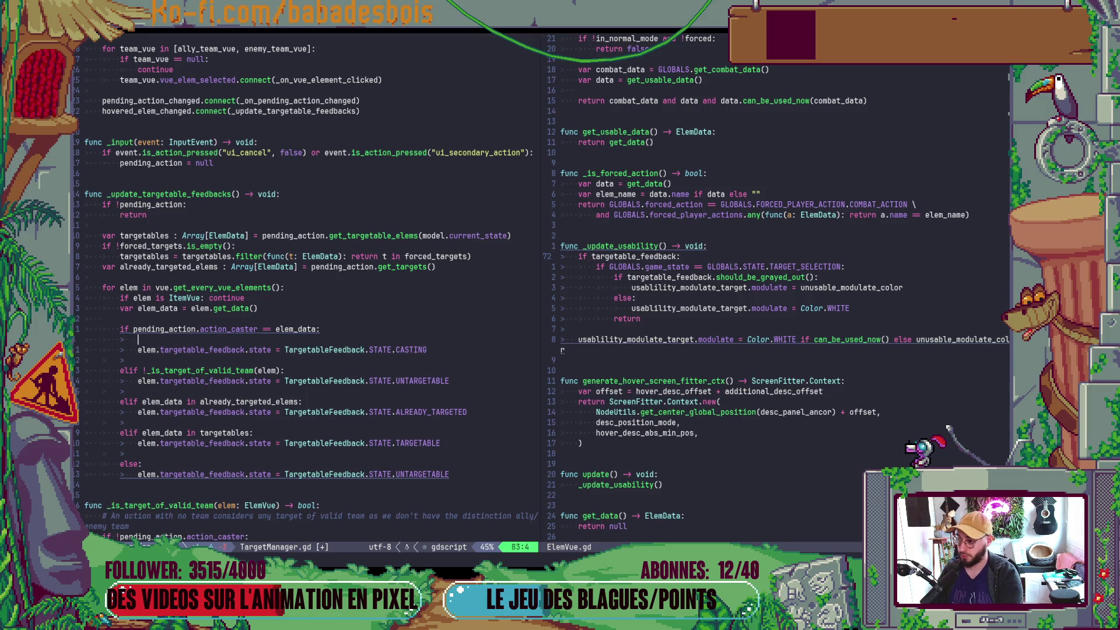
type("print")
type("(\"Ca")
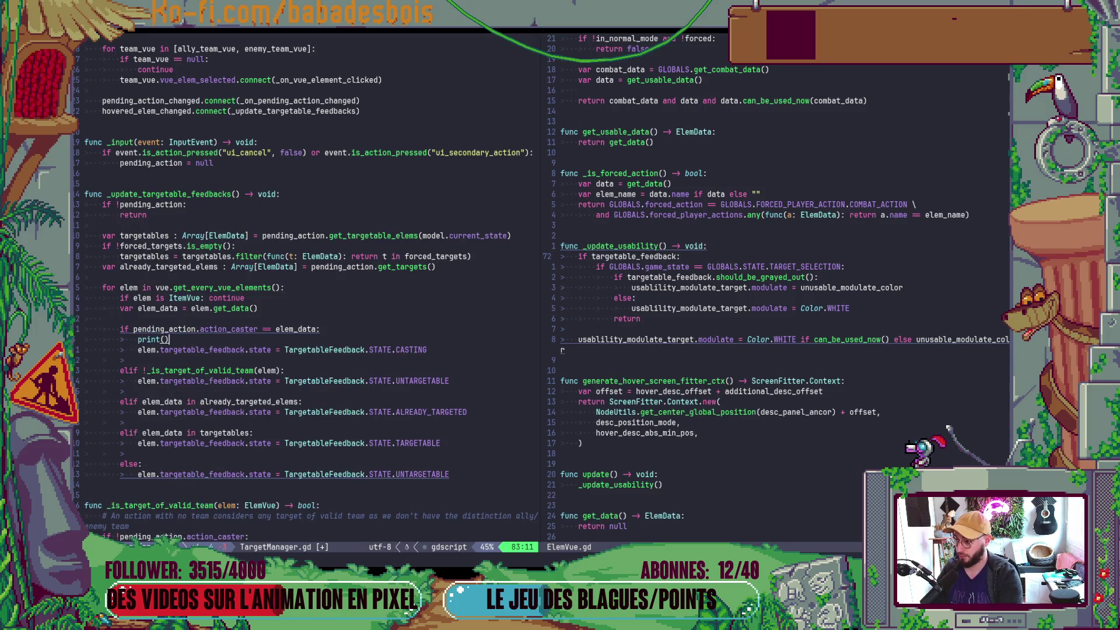
type("sting")
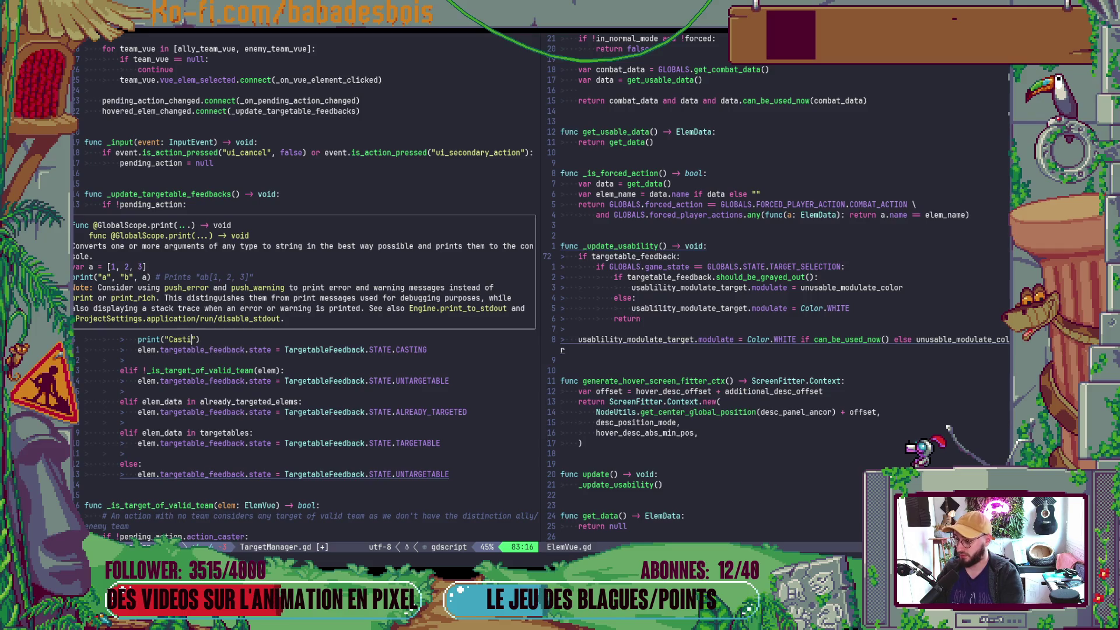
key("Escape")
key("alt+Tab")
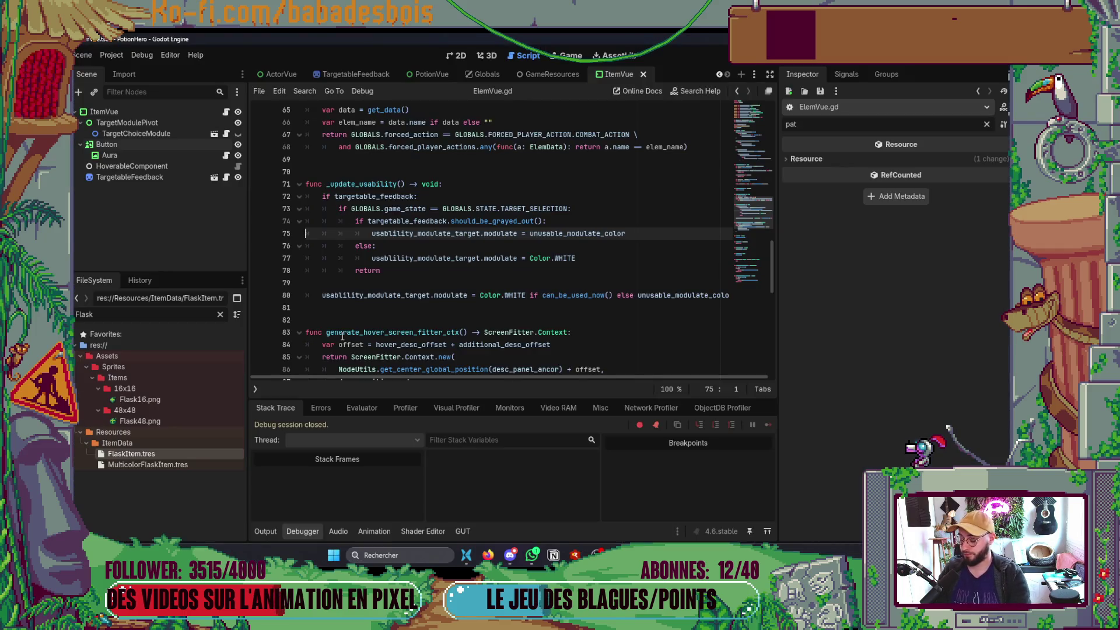
Launch the game in debug mode, start the tutorial adventure, and dismiss its dialog
key("F5")
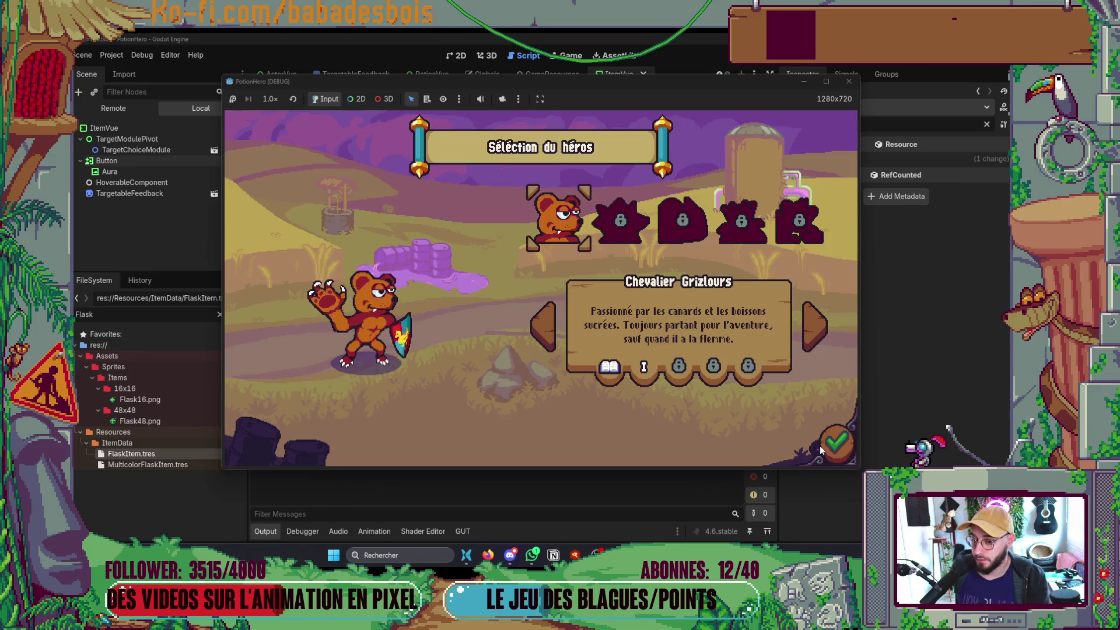
left_click(828, 444)
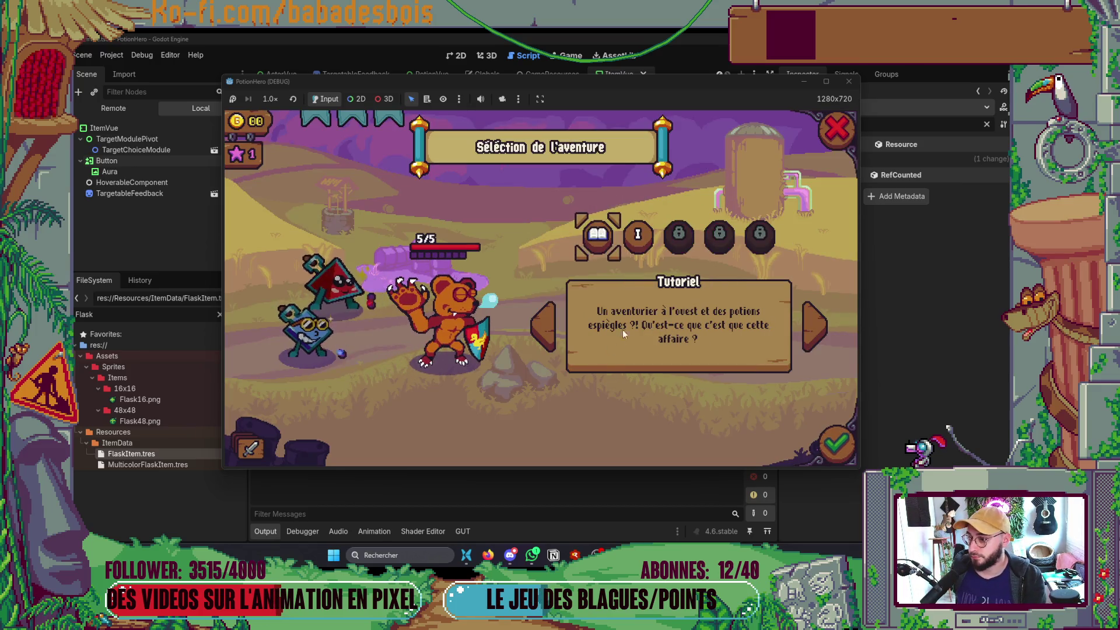
left_click(814, 326)
left_click(837, 438)
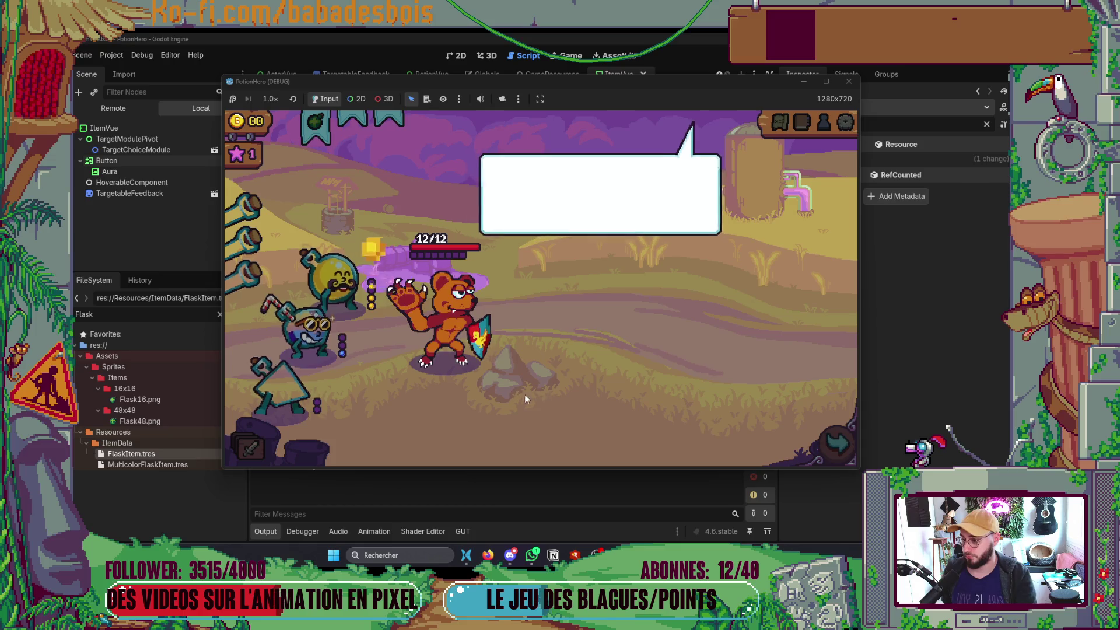
left_click(537, 323)
left_click(536, 323)
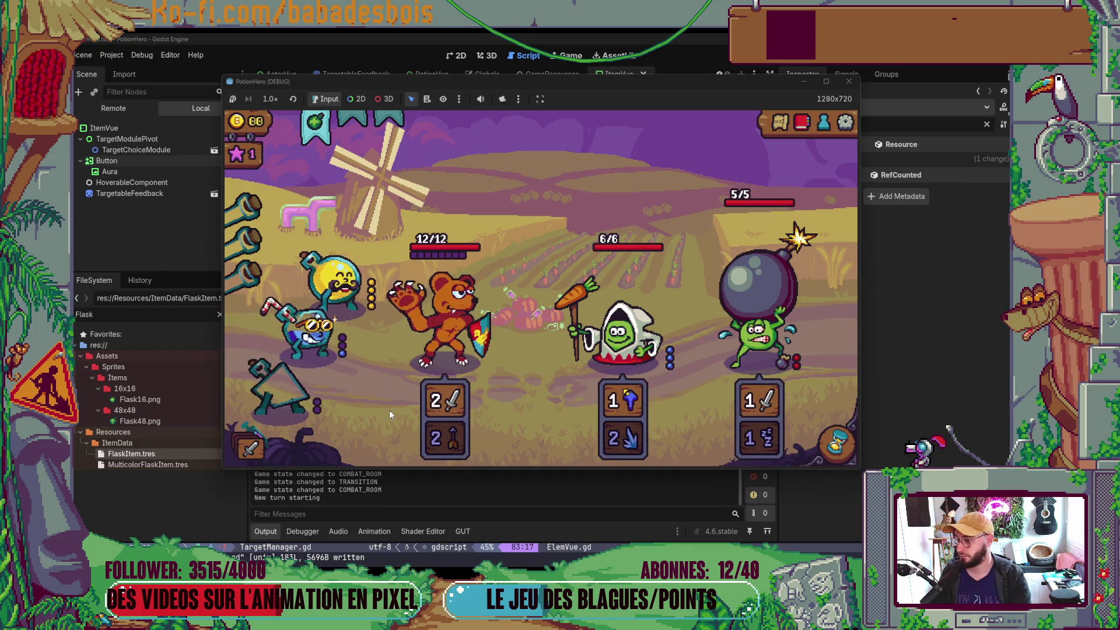
Start targeting with the flask, cancel the selection, and return to the Godot script editor
left_click(309, 323)
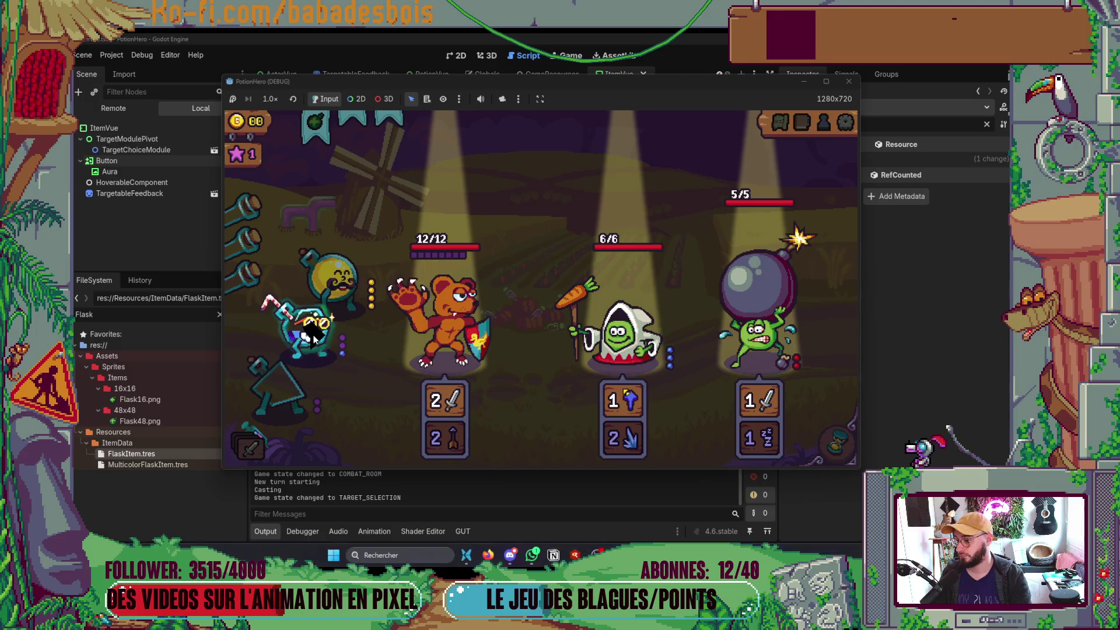
right_click(458, 428)
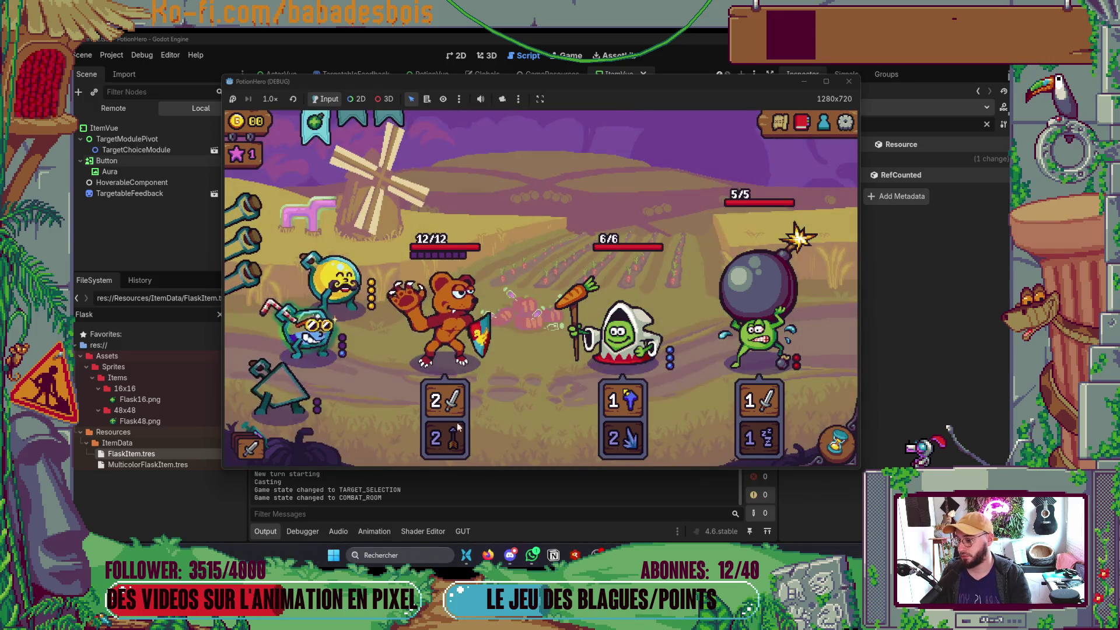
left_click(705, 494)
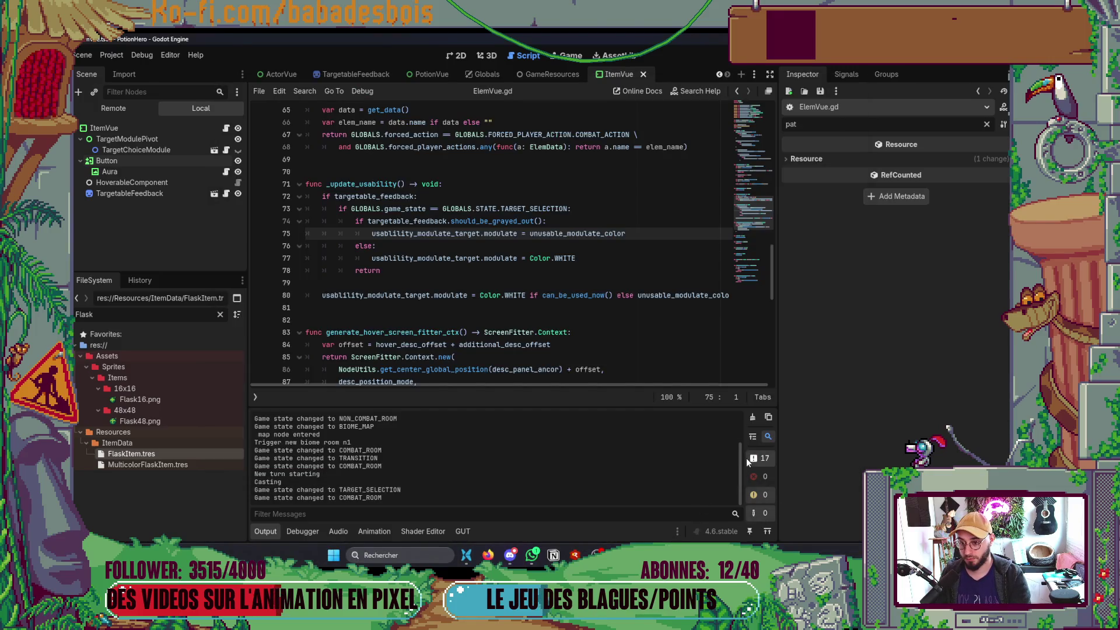
key("alt+Tab")
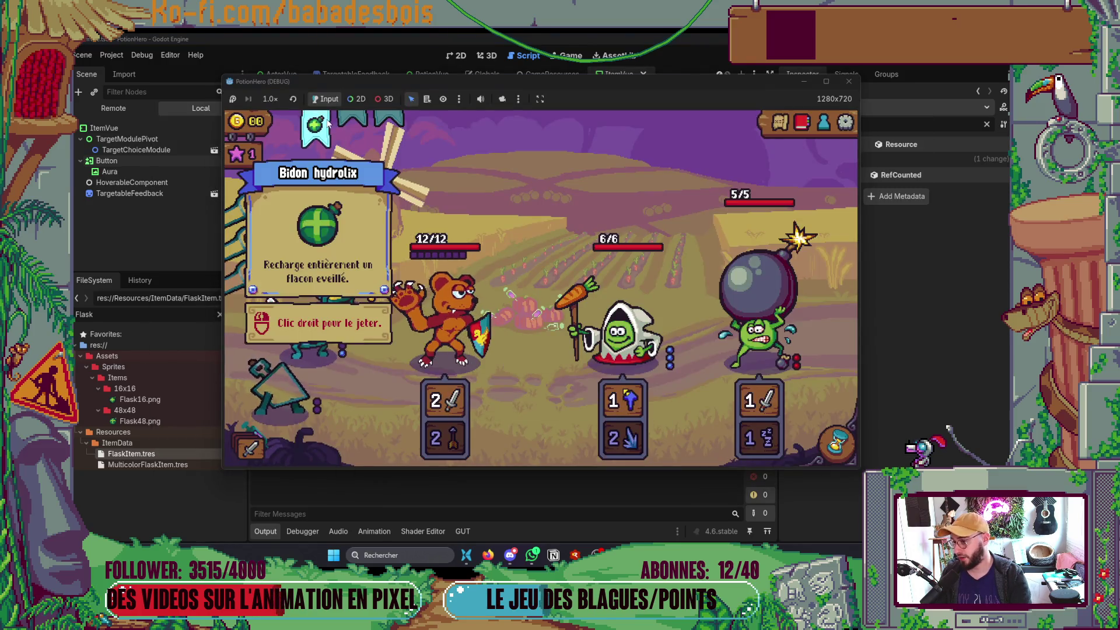
key("alt+Tab")
key("alt+Tab")
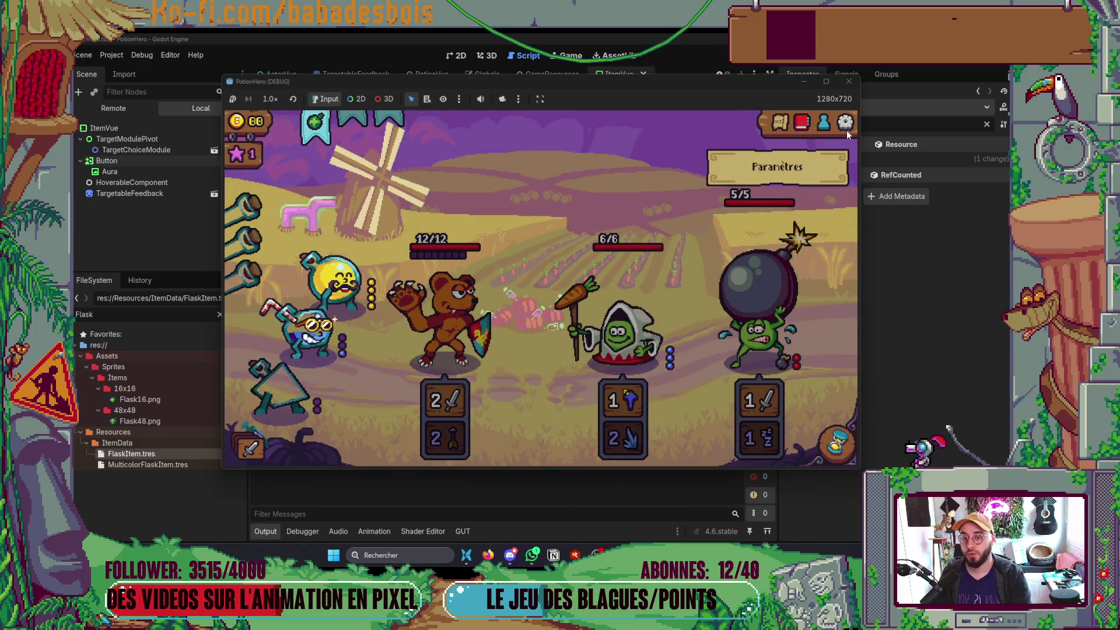
key("alt+Tab")
scroll(391, 225, "up", 14)
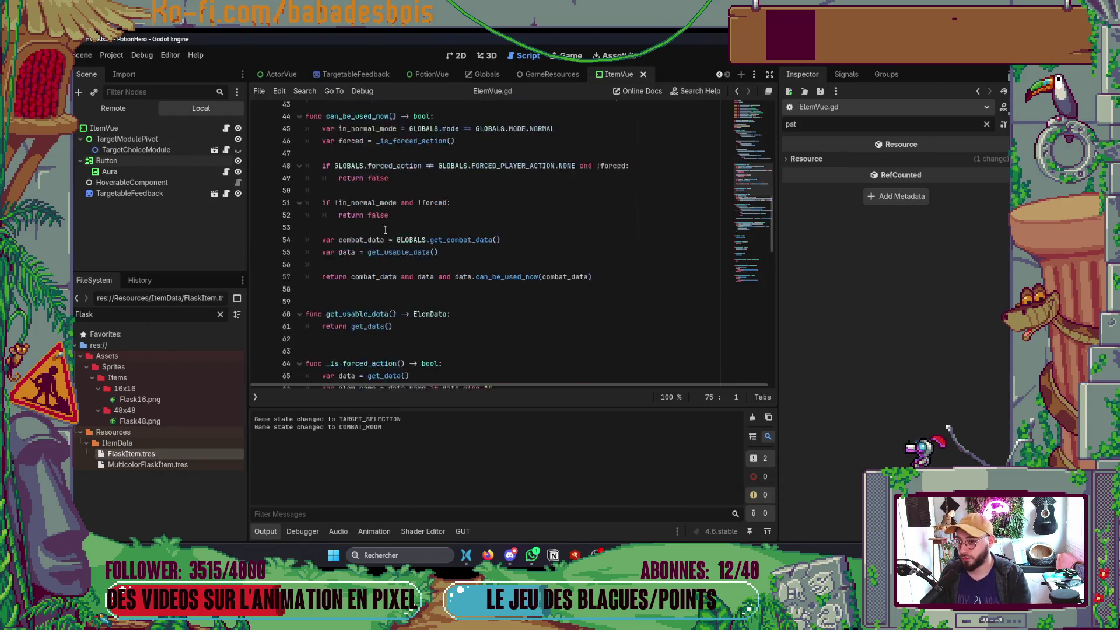
Open TargetManager.gd via quick search 'Tage', hide the Output panel, view _ready, and rerun the game
scroll(391, 297, "up", 7)
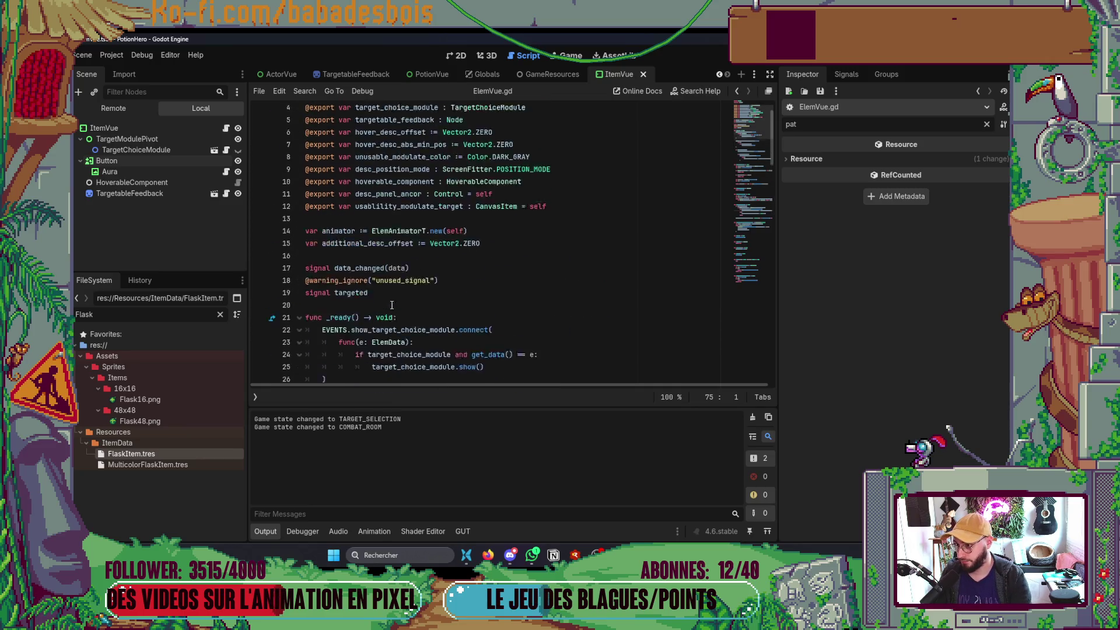
scroll(395, 298, "down", 7)
scroll(396, 298, "down", 3)
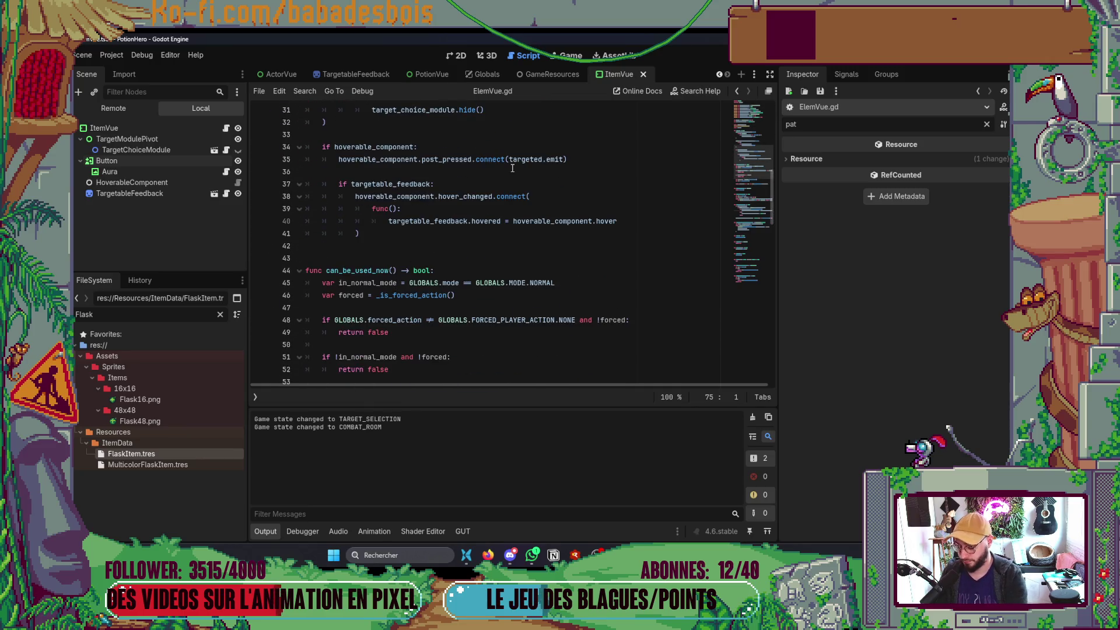
key("ctrl+alt+o")
type("Taget")
key("Return")
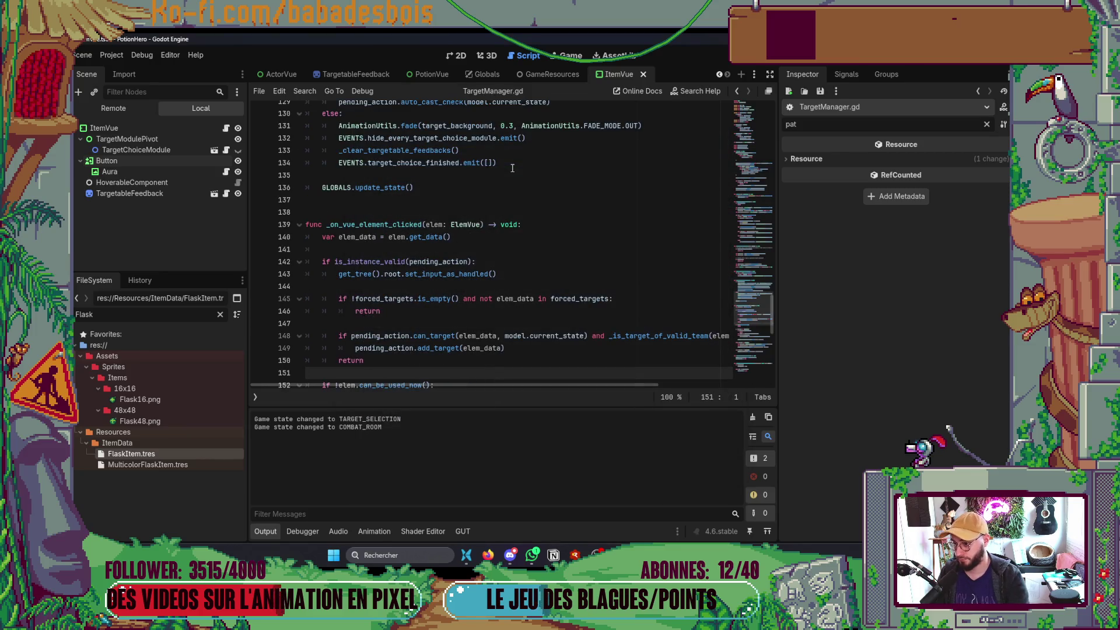
left_click(265, 531)
scroll(282, 309, "up", 20)
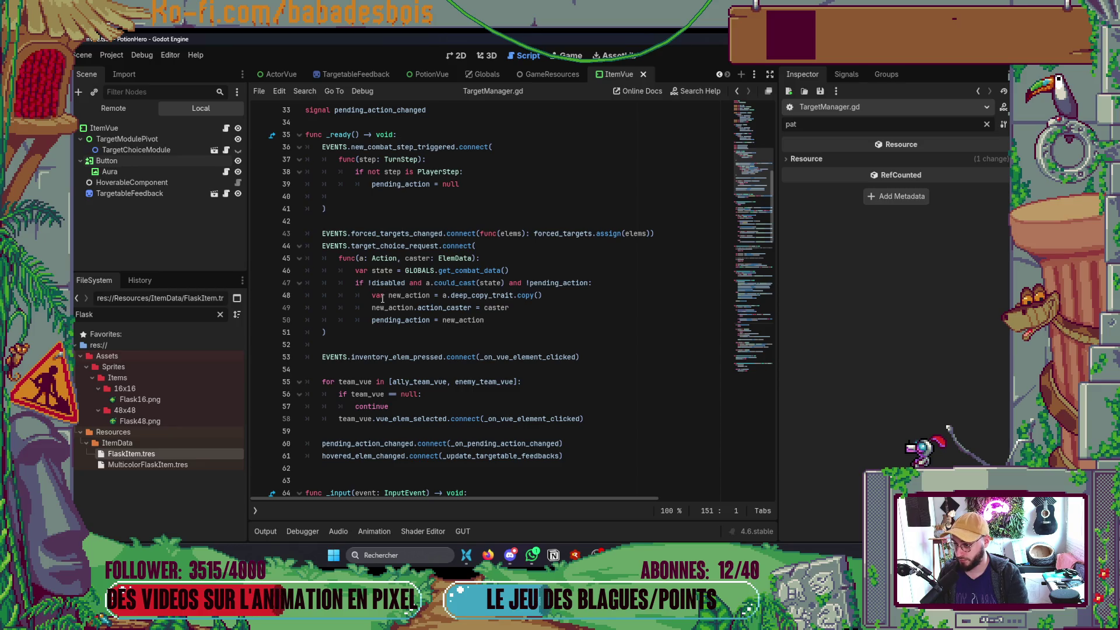
mouse_move(471, 281)
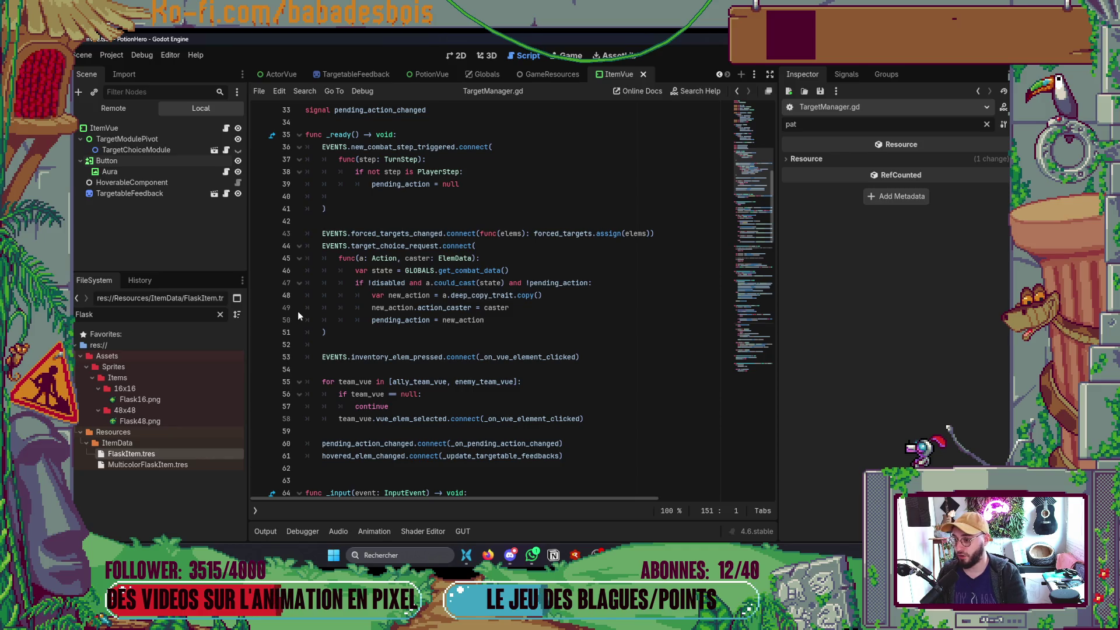
key("F5")
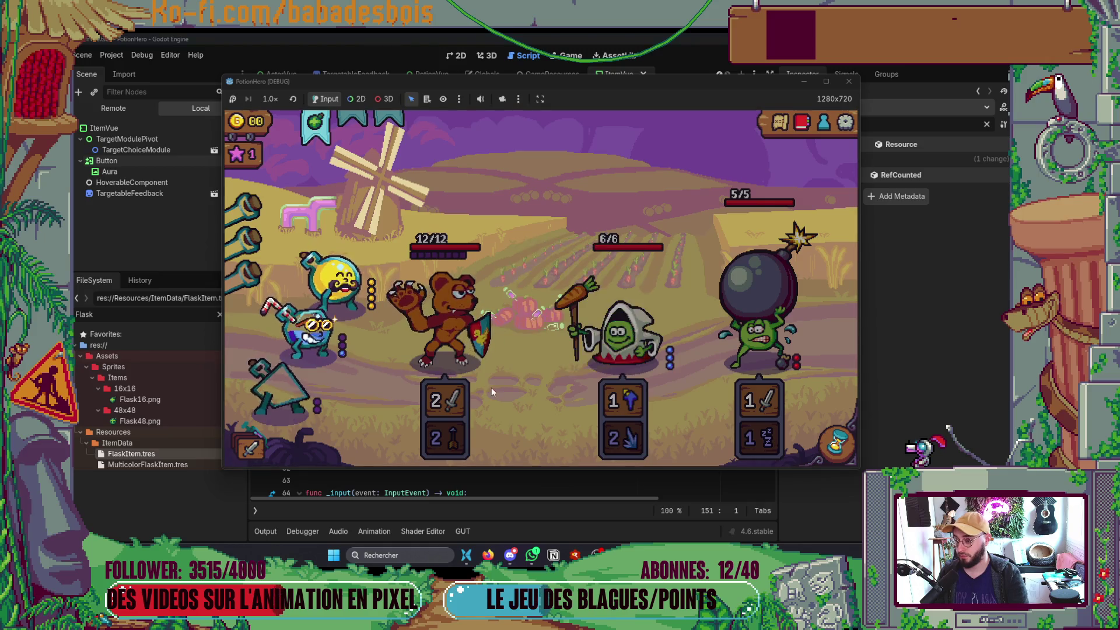
Use the flask item to hit the line-50 breakpoint, remove that breakpoint, and bring the game forward
left_click(312, 125)
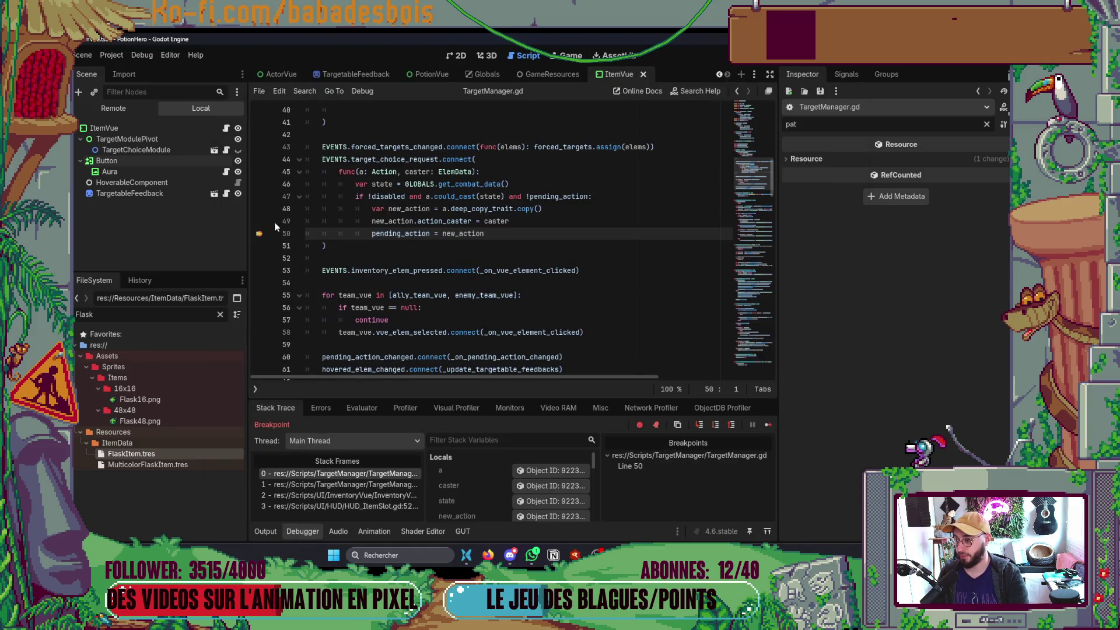
left_click(258, 235)
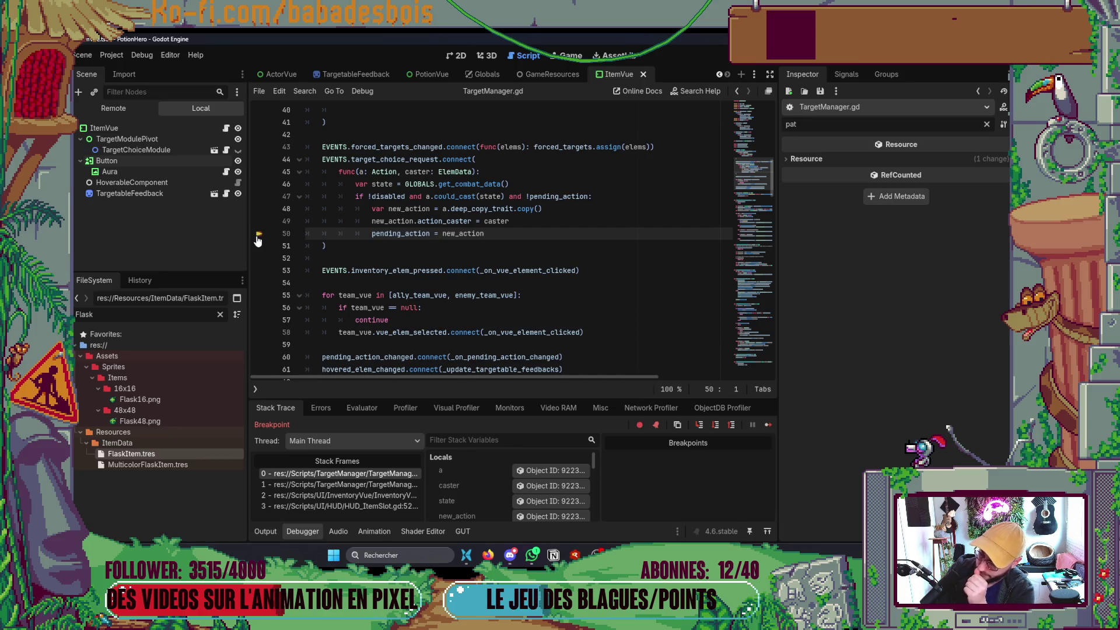
key("alt+Tab")
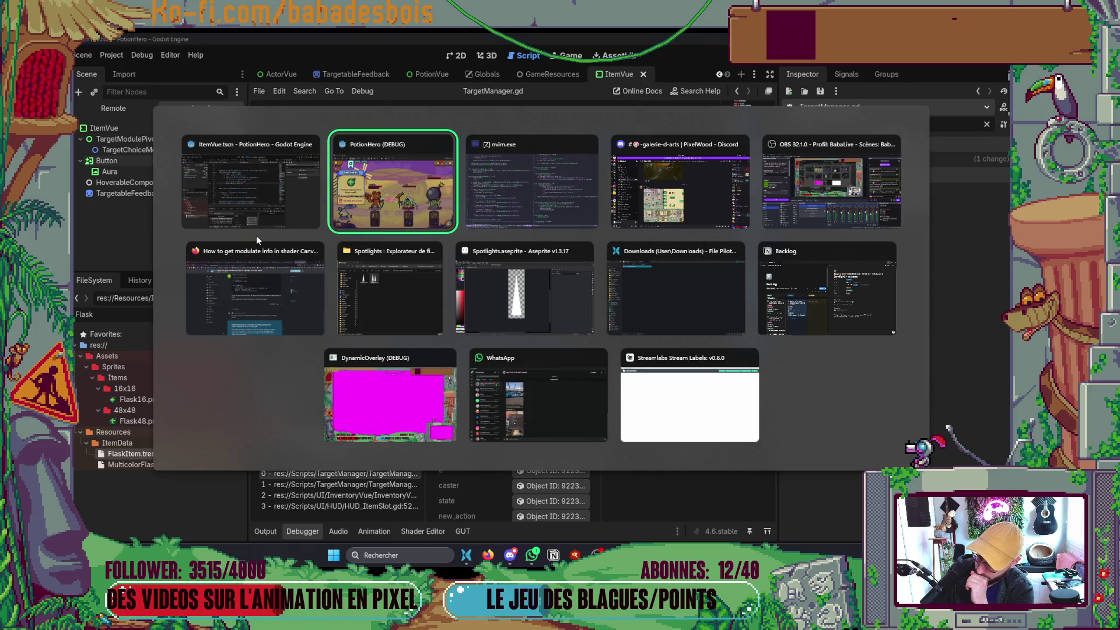
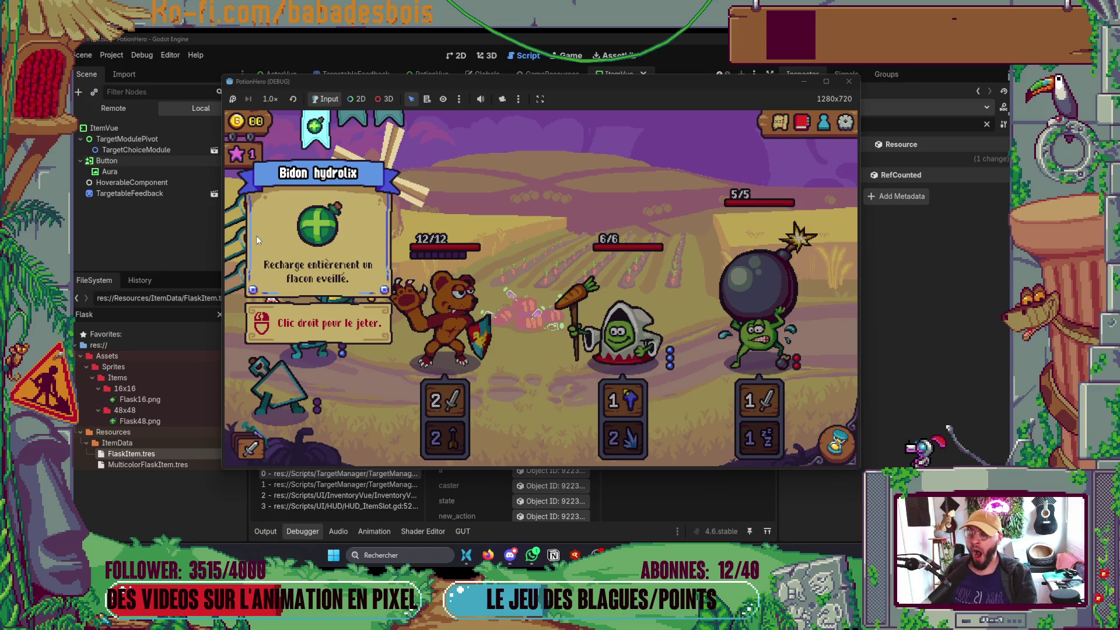
Leave the running PotionHero combat and bring Neovim with TargetManager.gd to the front
key("alt+Tab")
key("Tab")
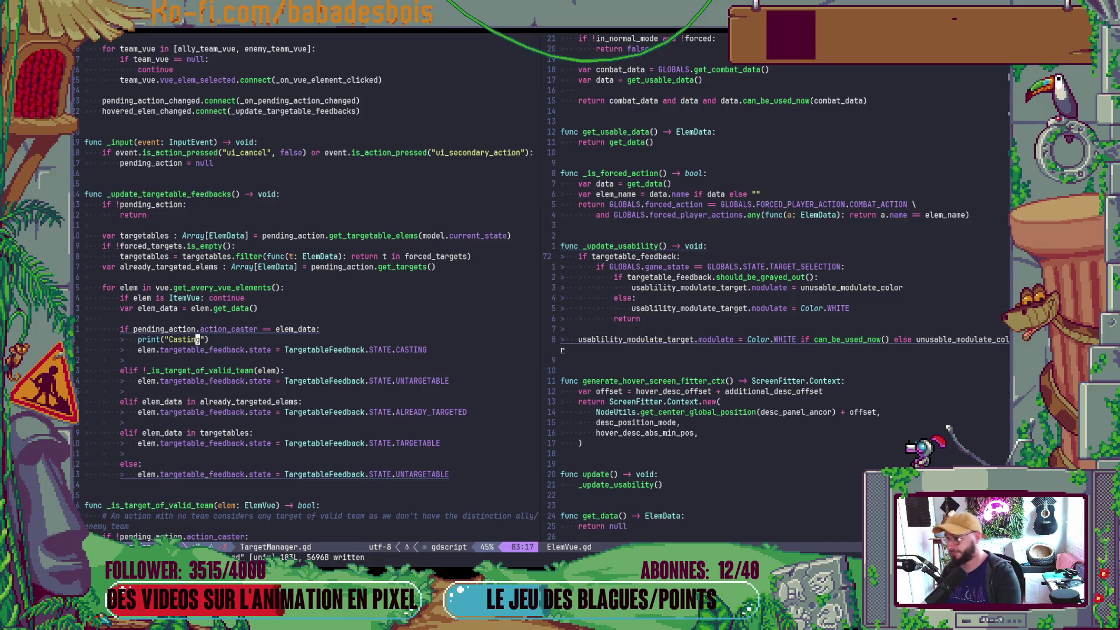
Look over TargetManager.gd around line 106, then inspect ItemVue.gd from end to top
key("2")
key("3")
key("j")
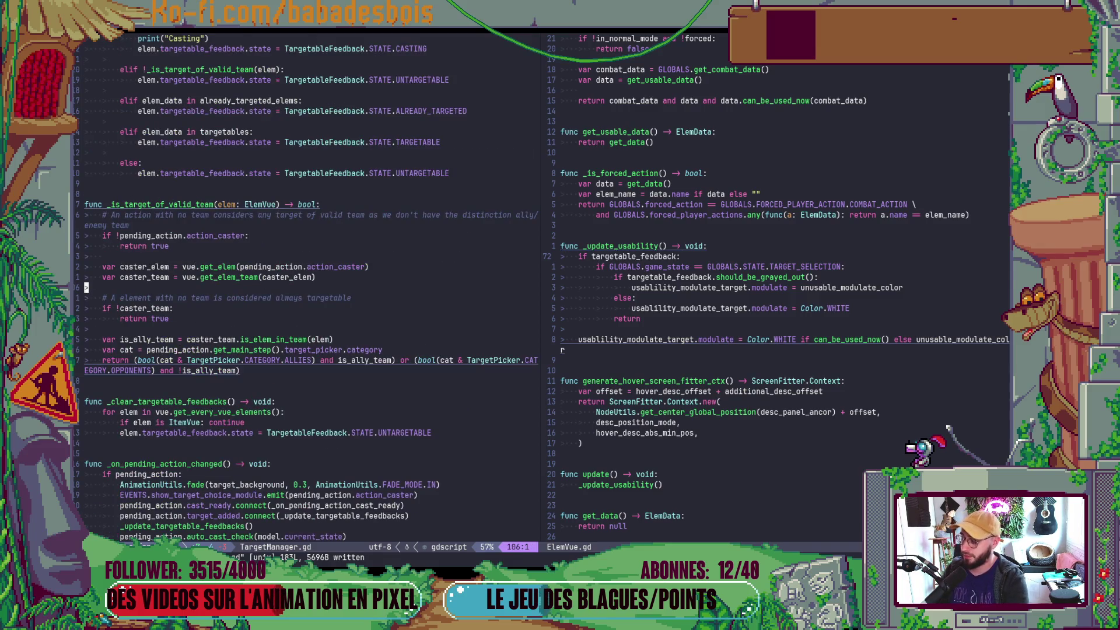
key("ctrl+asciicircum")
key("G")
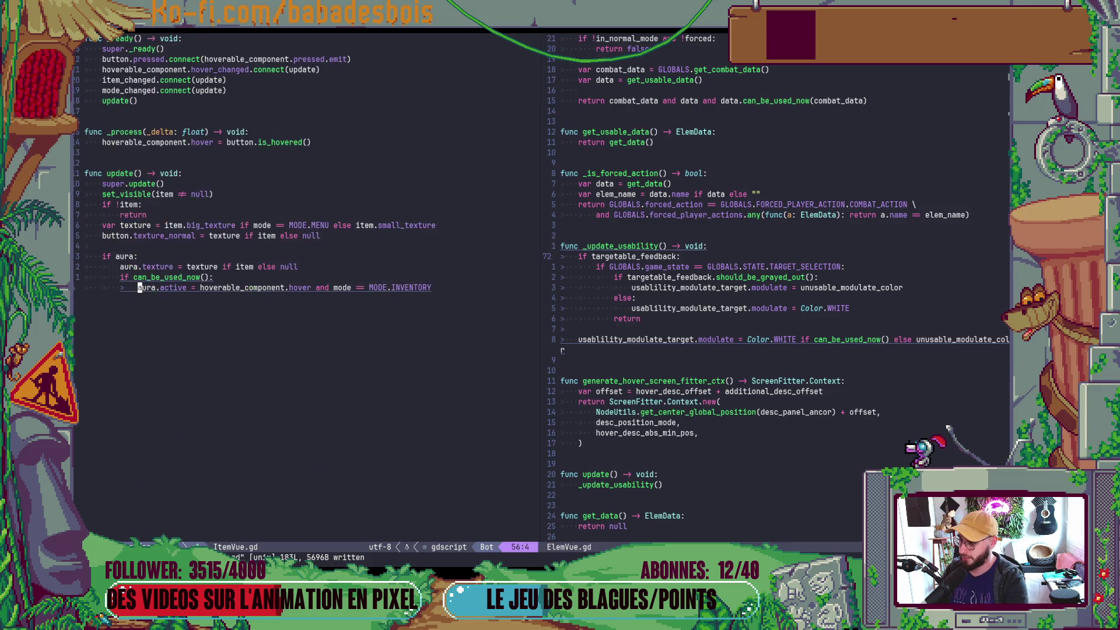
key("g")
key("g")
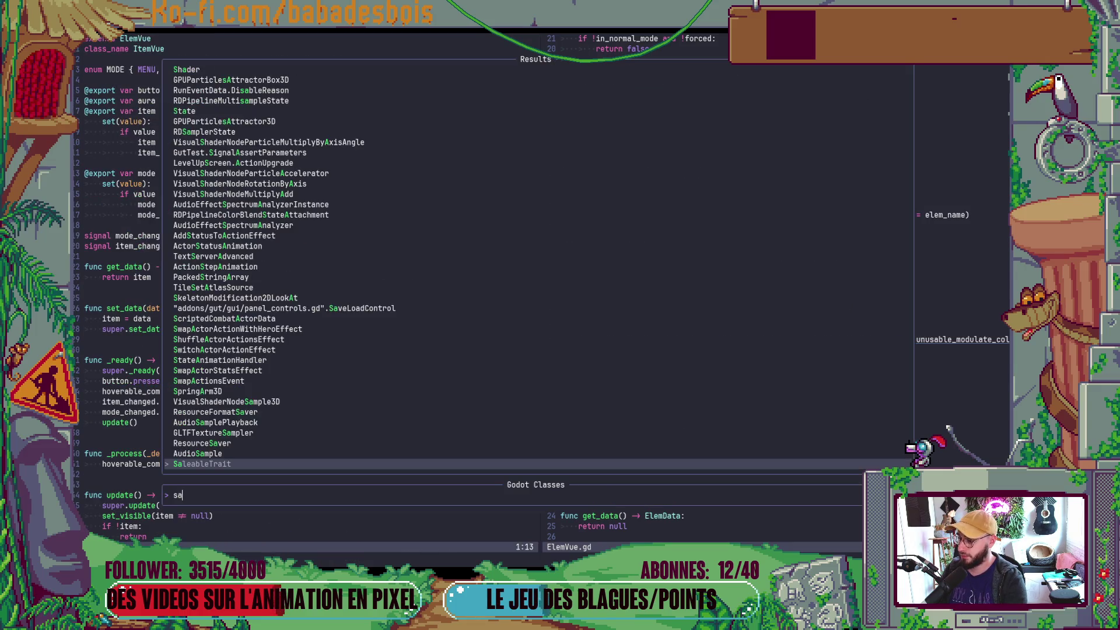
key("Escape")
key("colon")
Reopen TargetManager.gd via the file finder, keeping the print("Casting") line after an undone deletion
key("space")
type("f")
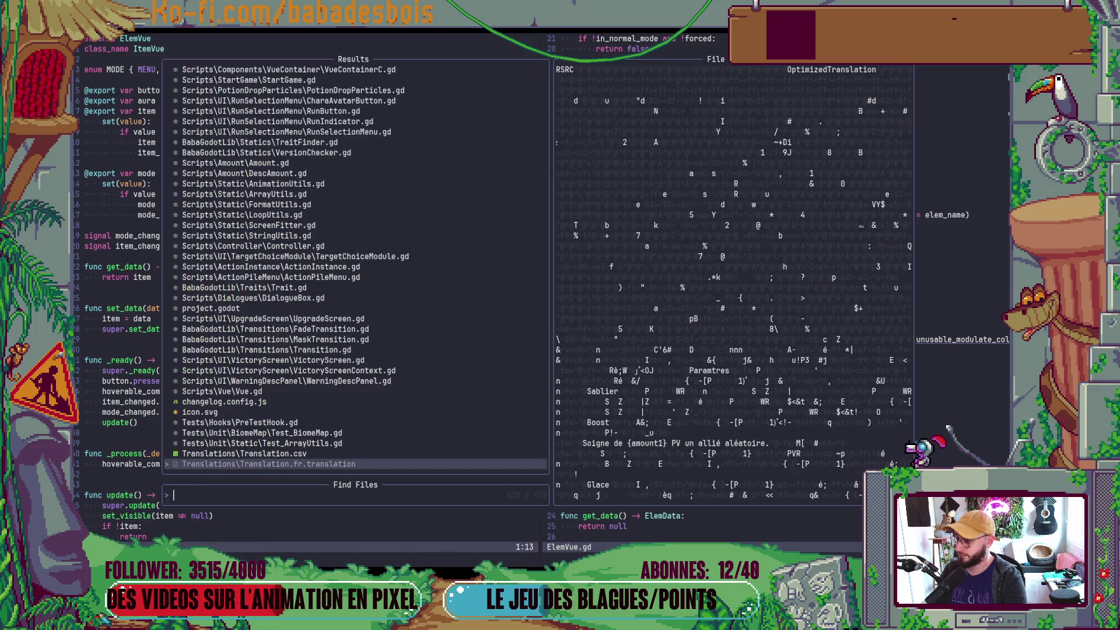
type("targm")
key("Return")
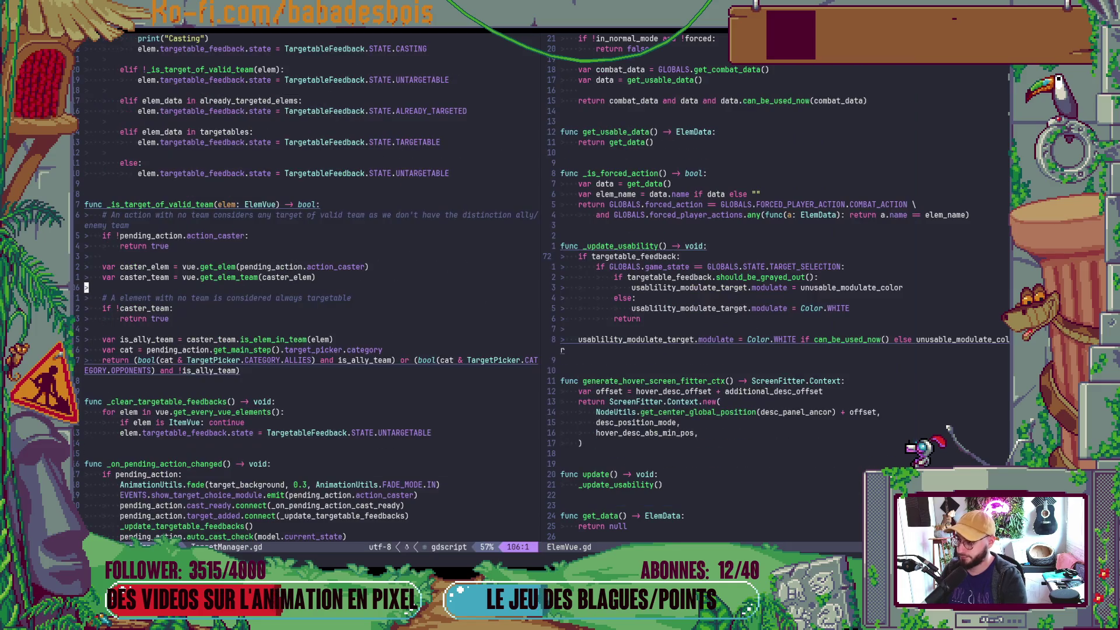
key("ctrl+u")
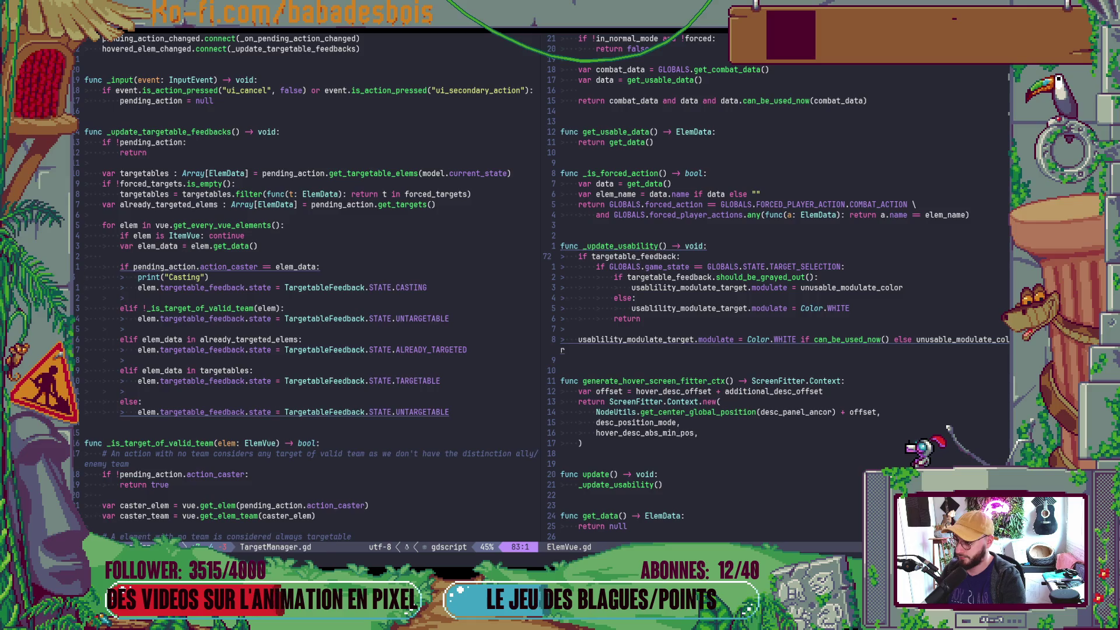
key("d")
key("d")
key("u")
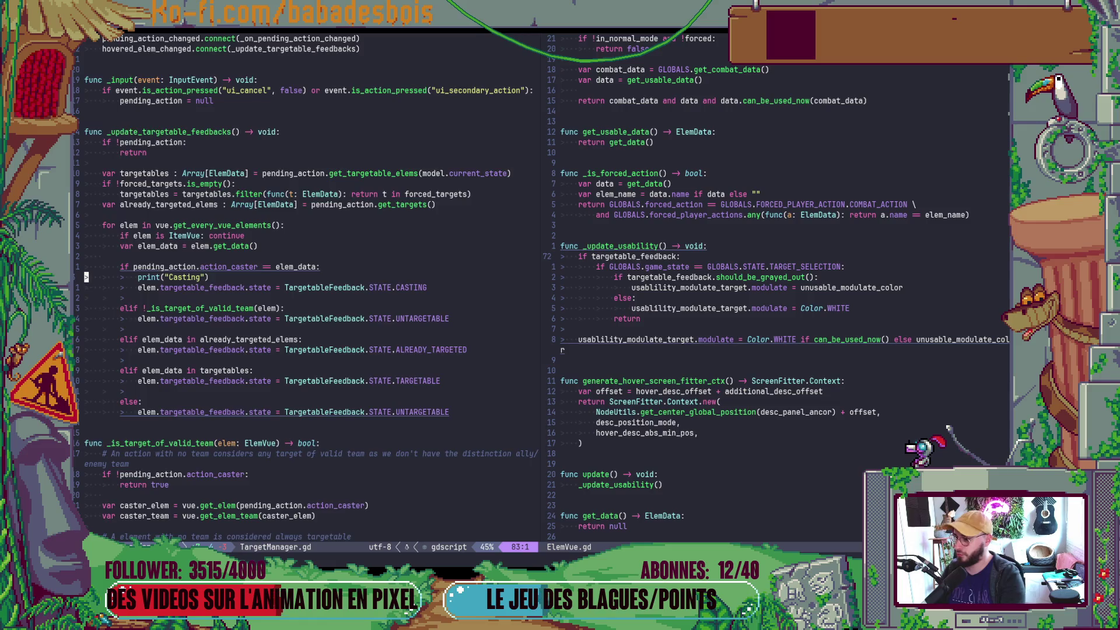
Delete the 'if elem is ItemVue: continue' line from the targetable-feedback loop and save
key("ctrl+u")
key("ctrl+u")
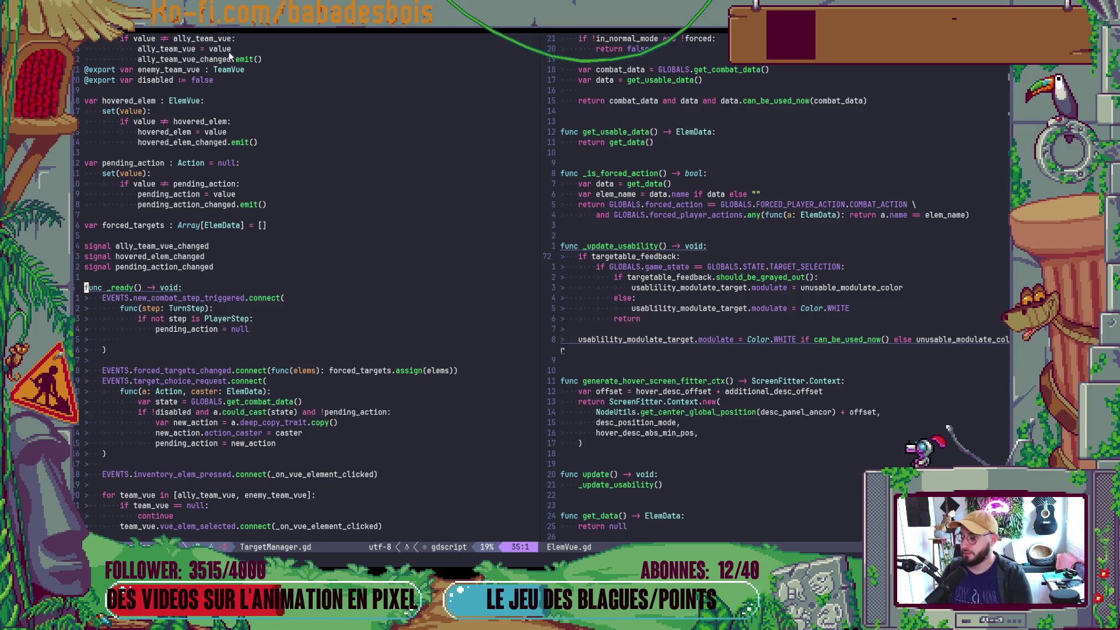
scroll(349, 236, "down", 17)
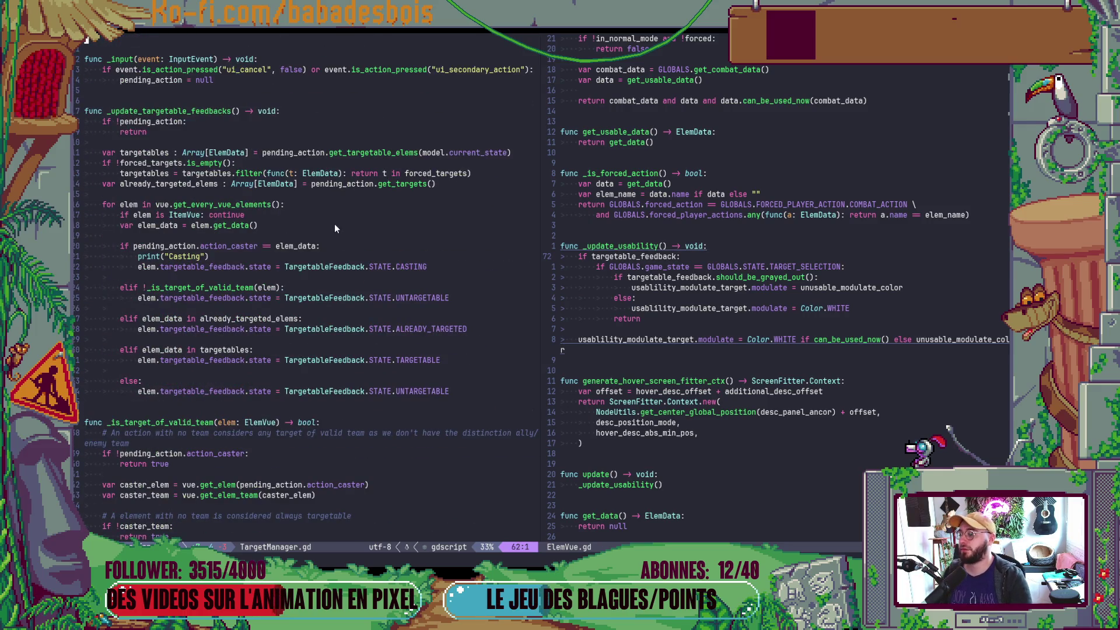
left_click(307, 224)
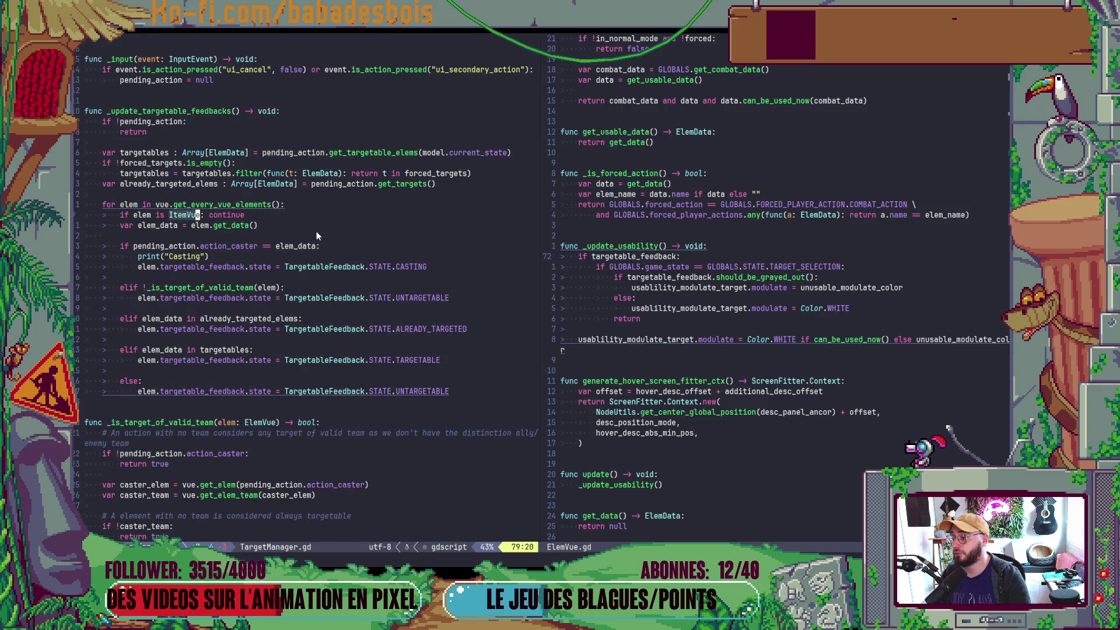
key("k")
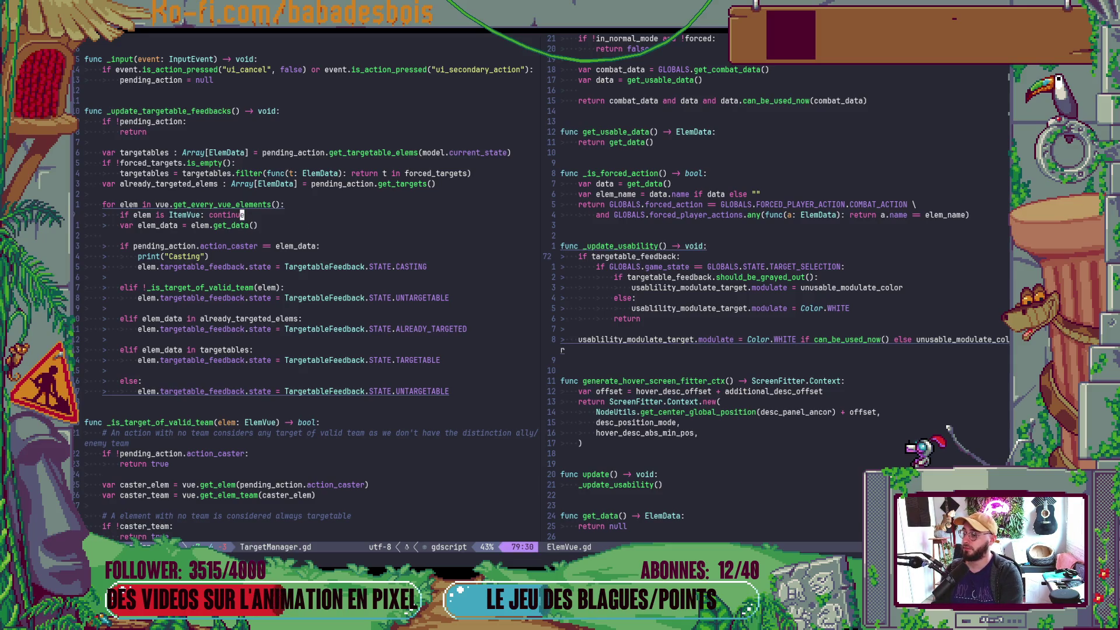
key("d")
key("d")
type(":w")
key("Return")
key("alt+Tab")
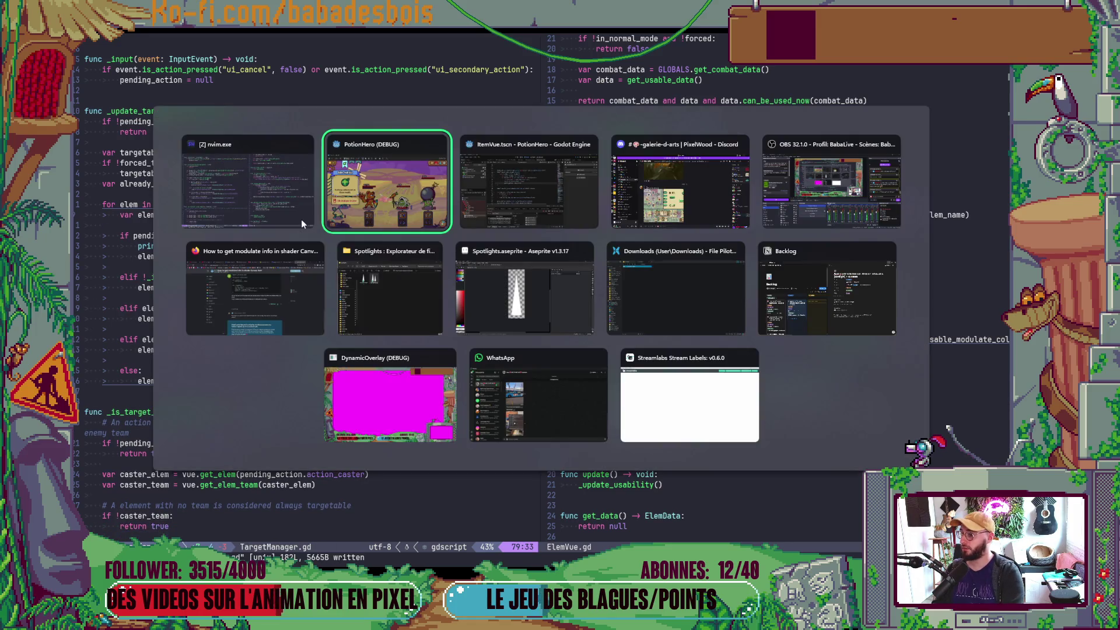
Close the running game and relaunch PotionHero from Godot with F5
left_click(849, 81)
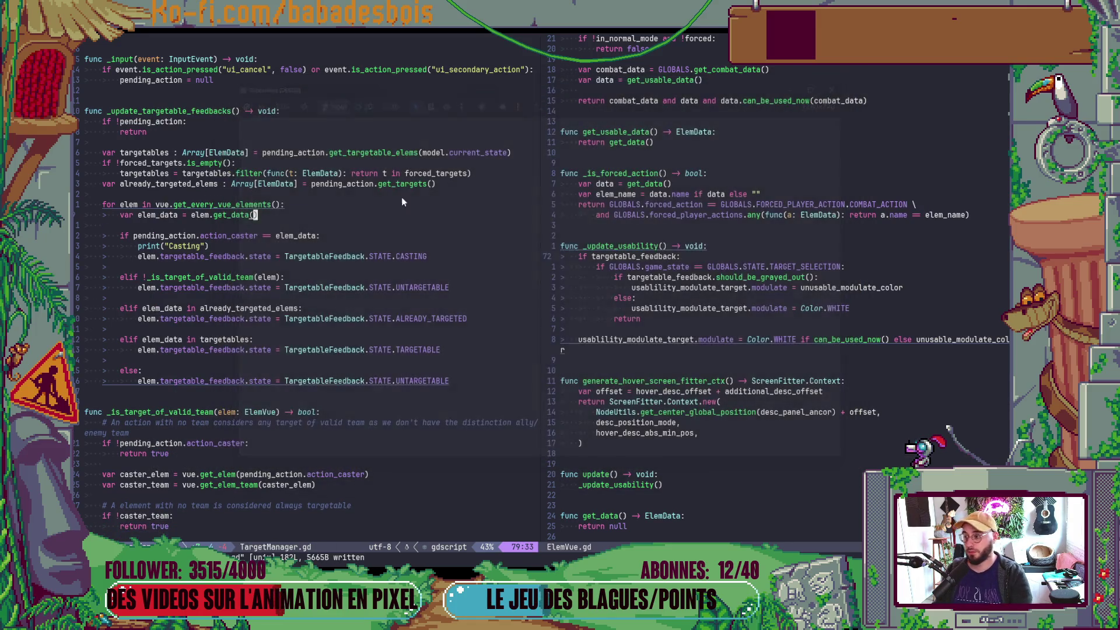
key("k")
key("alt+Tab")
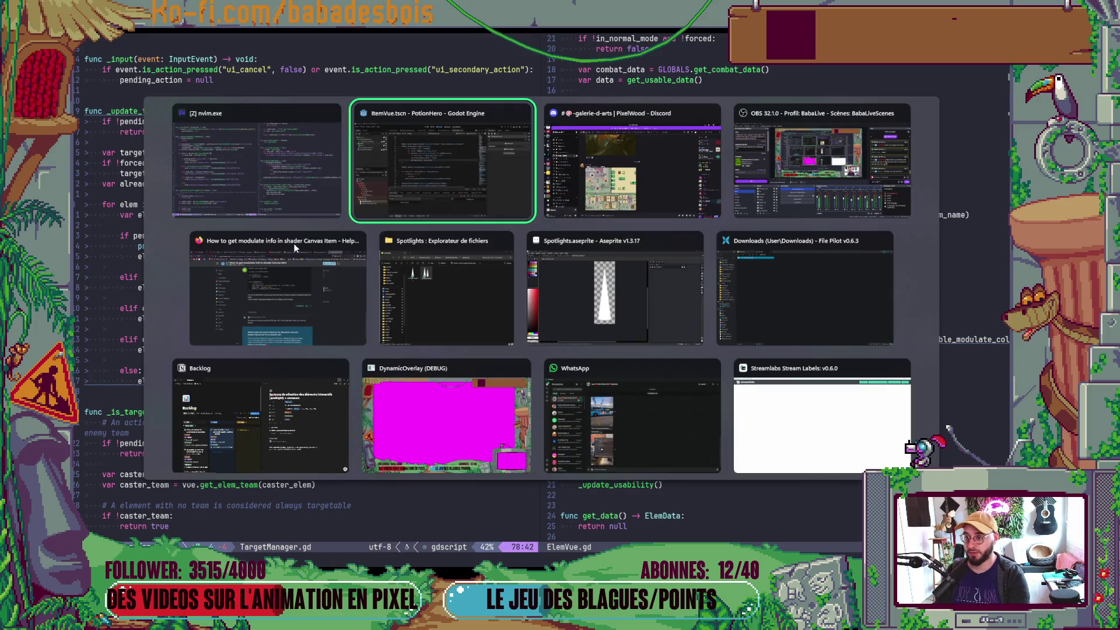
key("F5")
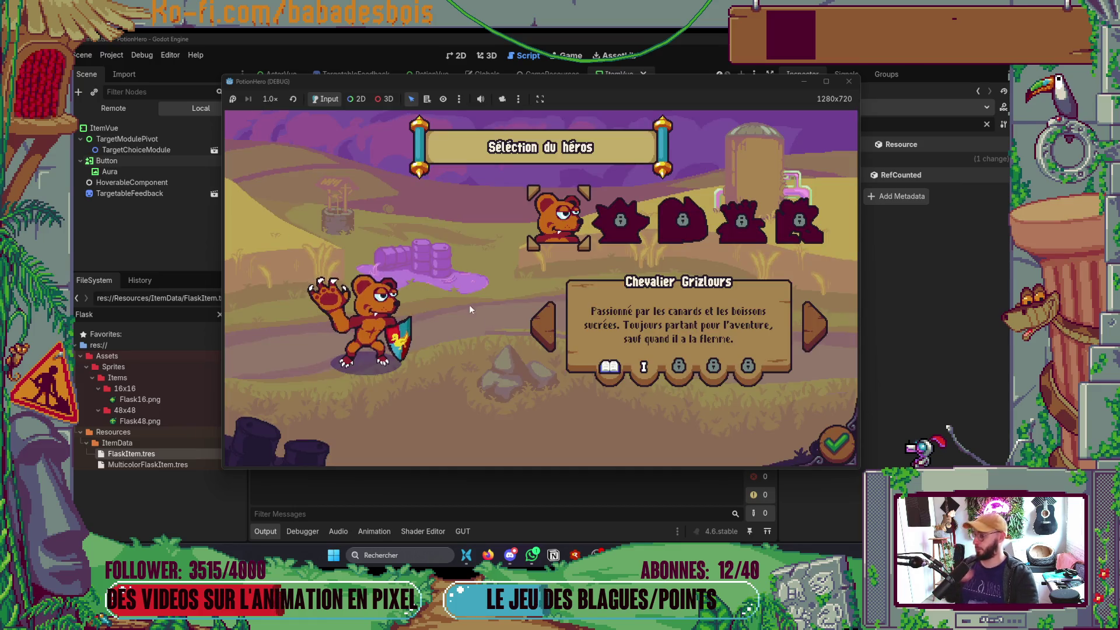
Confirm the hero, start the Tutoriel adventure, skip the intro dialogue and enter the first Combat node
left_click(835, 443)
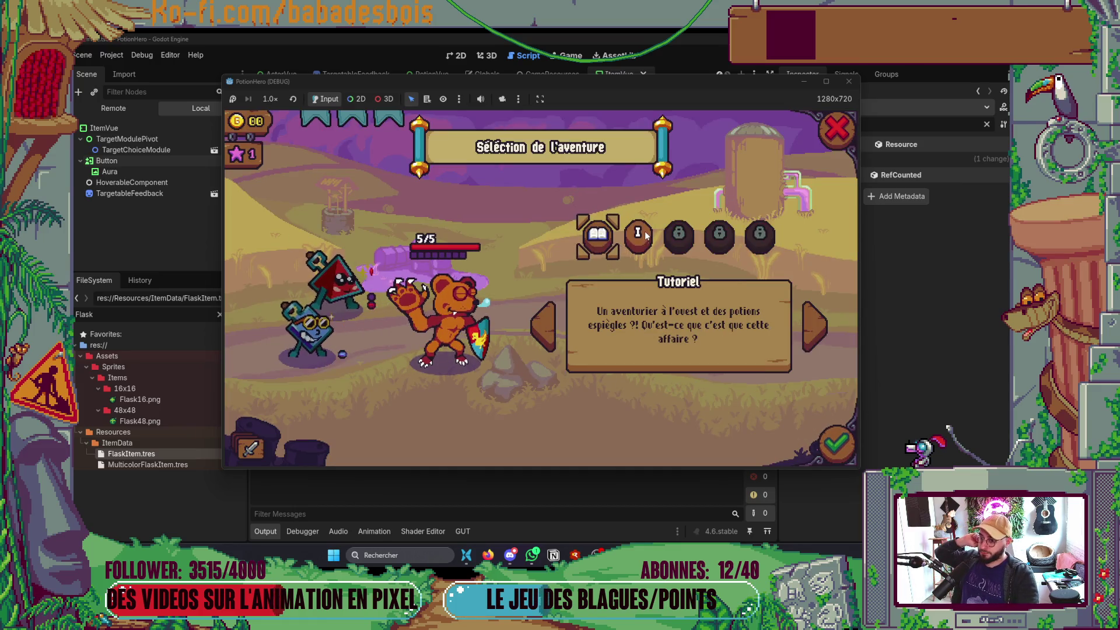
left_click(846, 448)
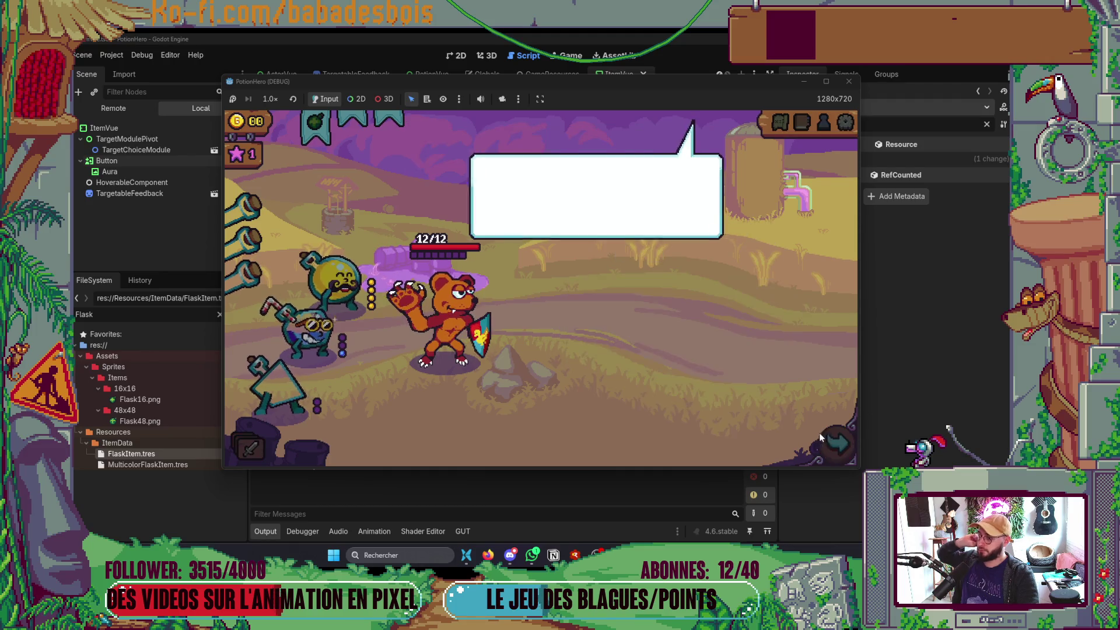
left_click(726, 371)
left_click(726, 370)
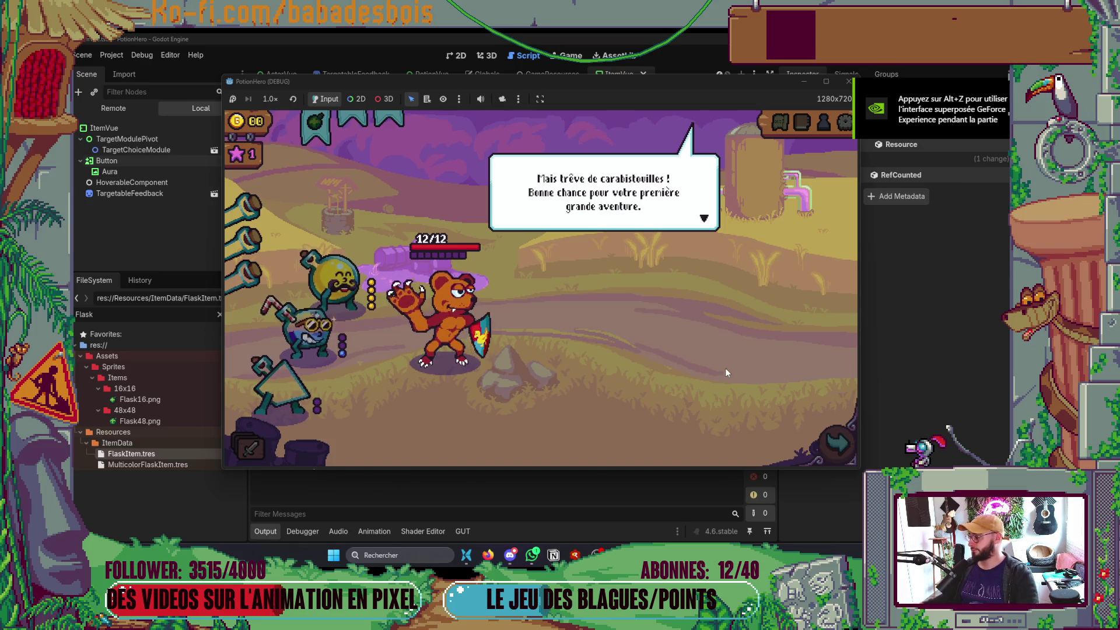
left_click(726, 369)
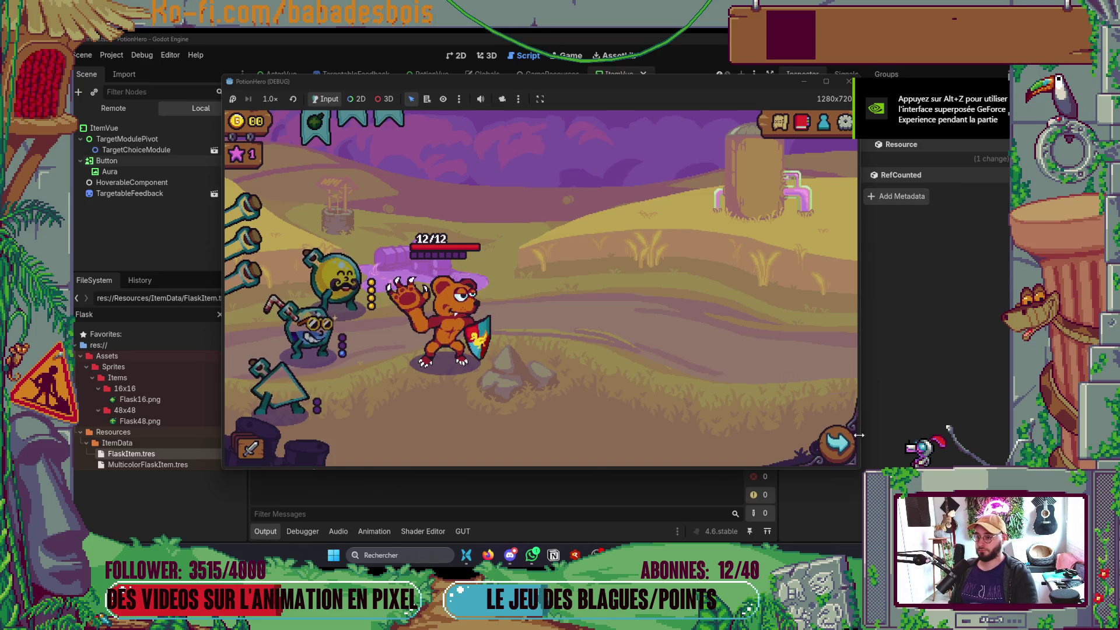
left_click(828, 446)
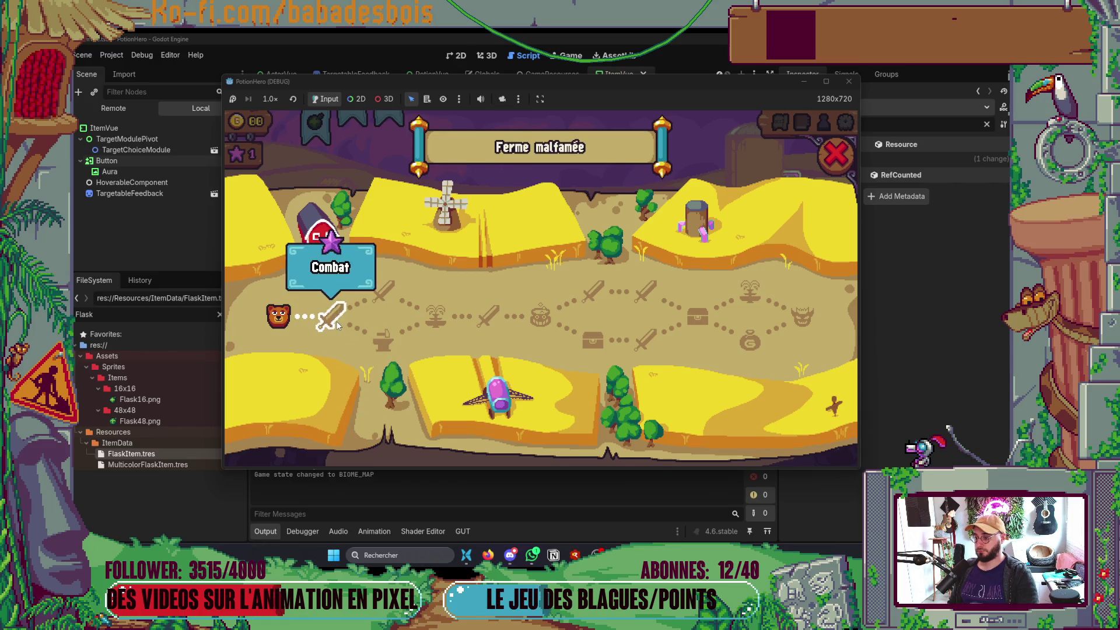
left_click(336, 321)
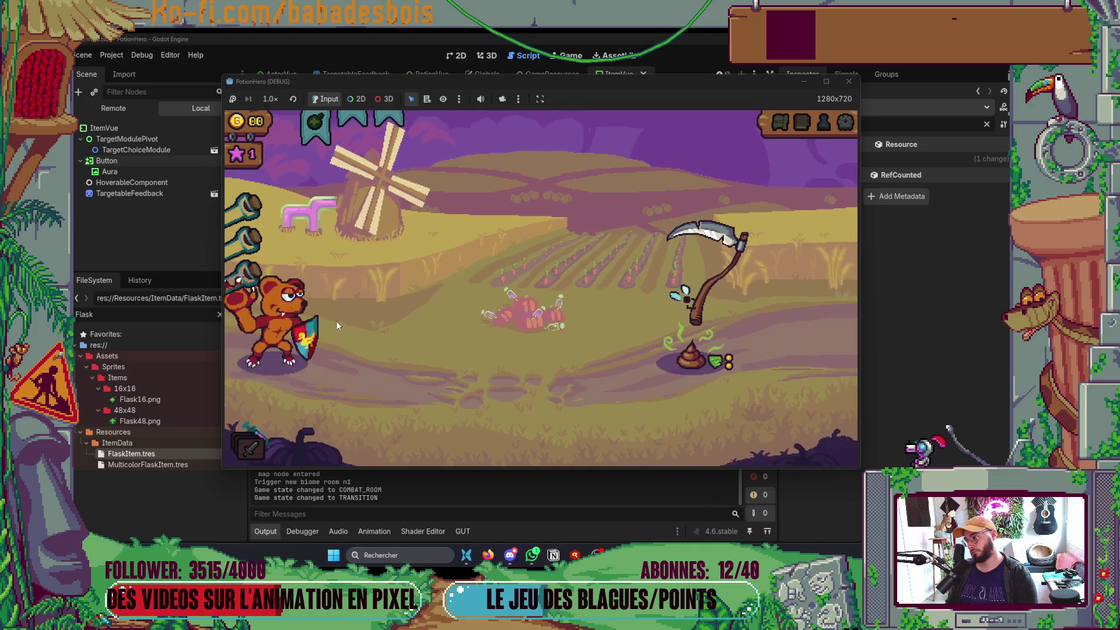
Pick the 'Bidon hydrolix' flask to enter target selection, then return to Neovim
left_click(316, 128)
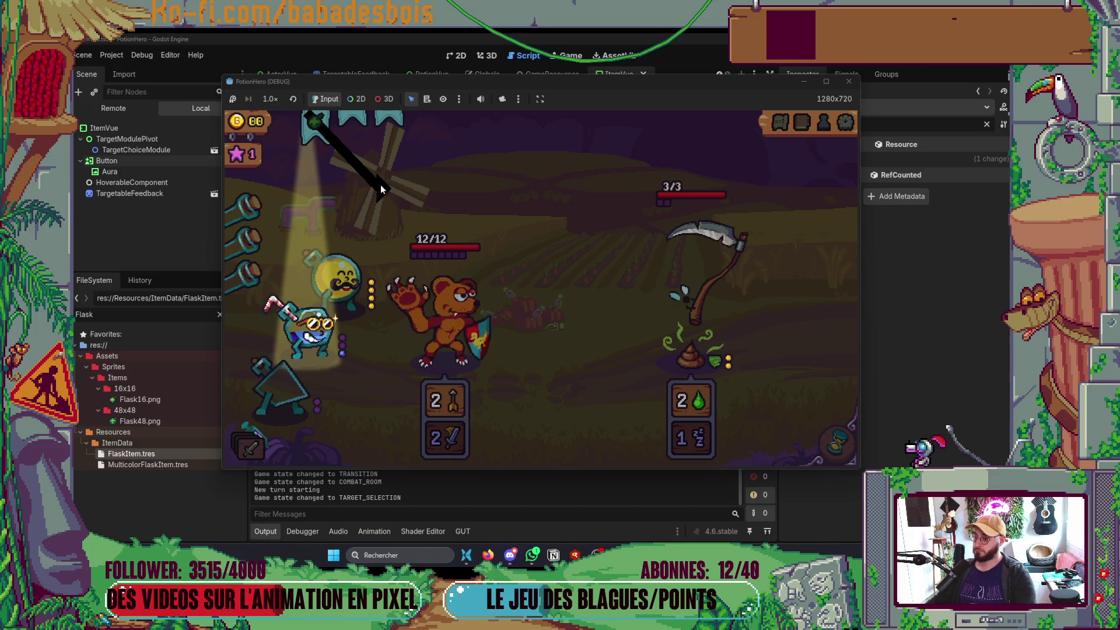
key("alt+Tab")
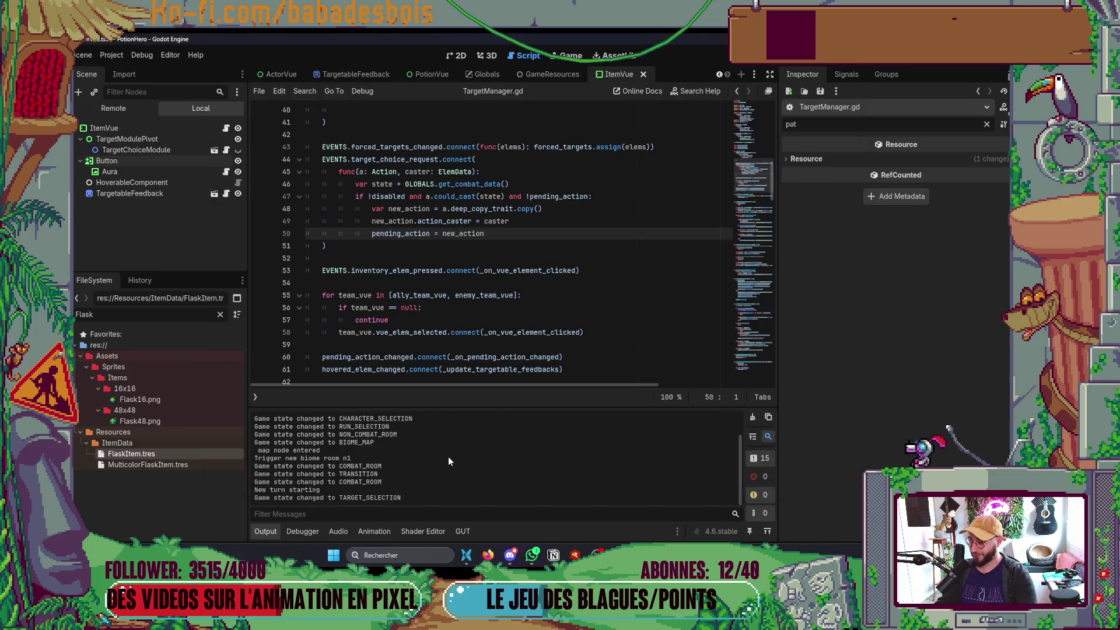
key("alt+Tab")
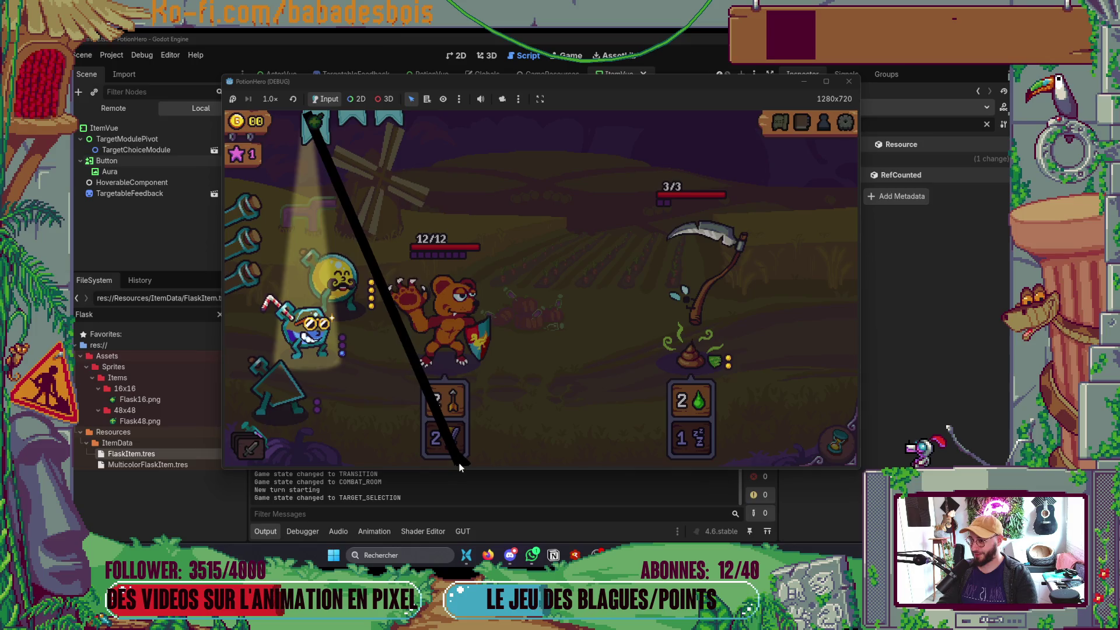
key("alt+Tab")
key("Tab")
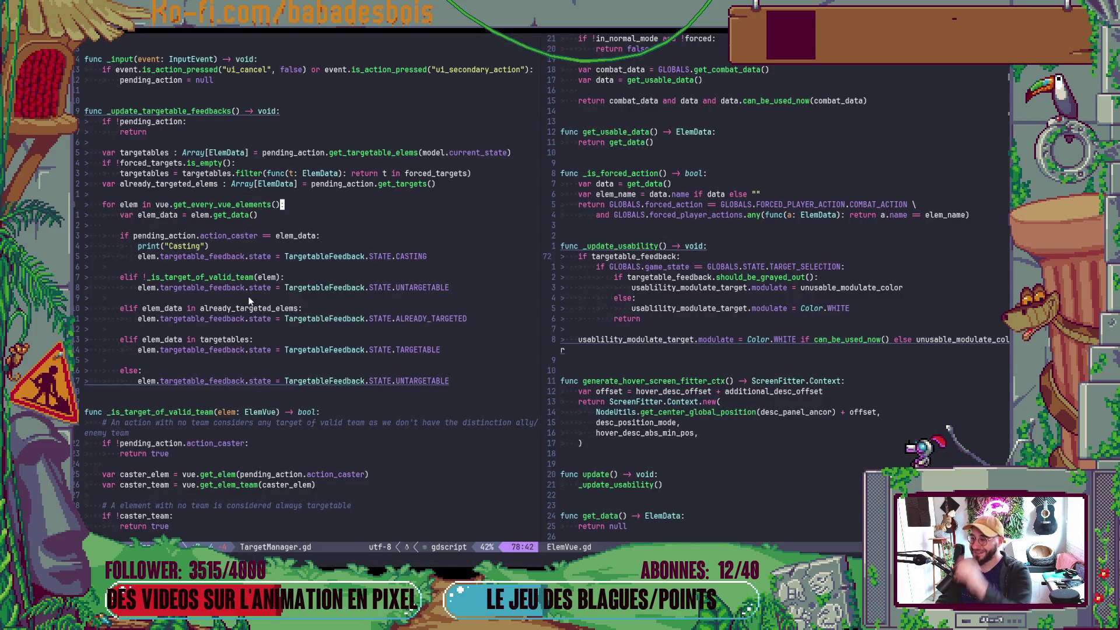
Step through the loop's else branches and place the cursor on the get_targets() call on line 76
key("j")
key("j")
key("j")
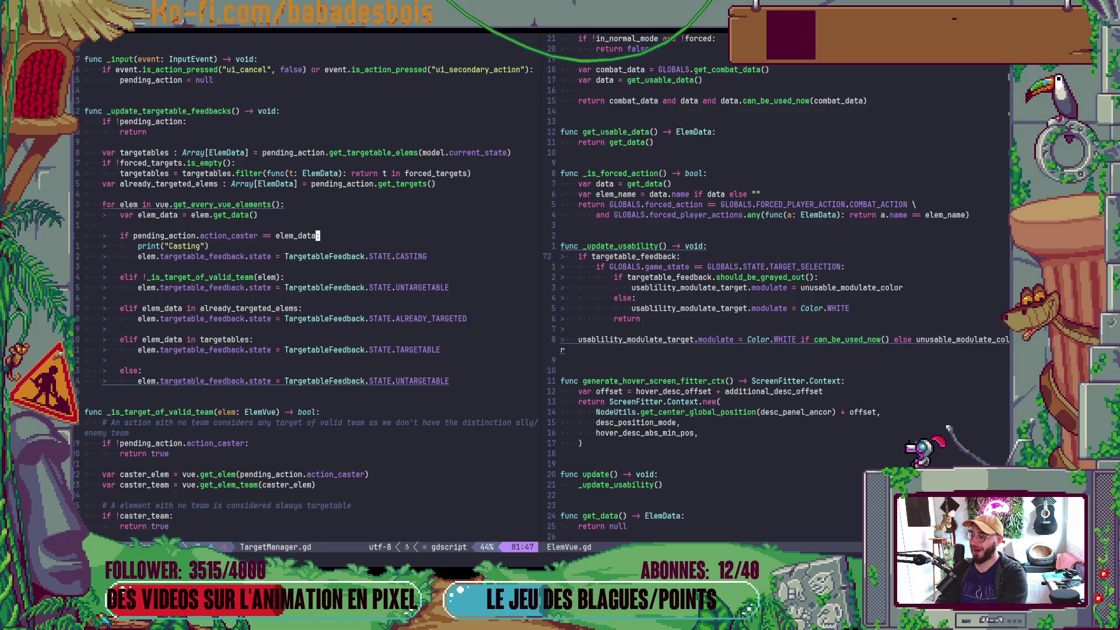
key("k")
key("k")
key("k")
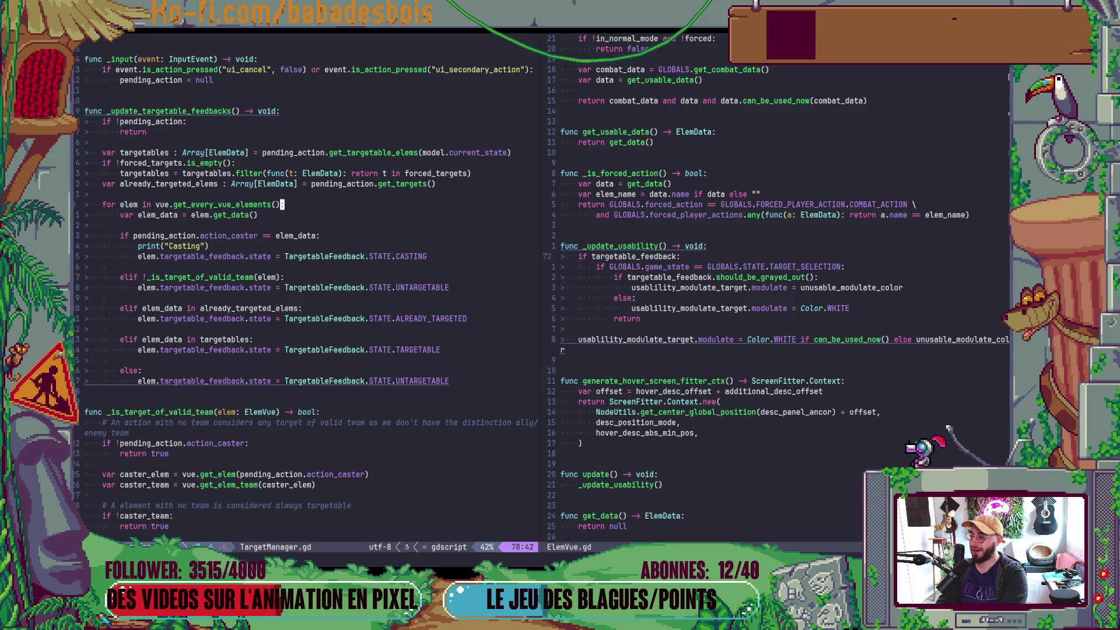
left_click(375, 184)
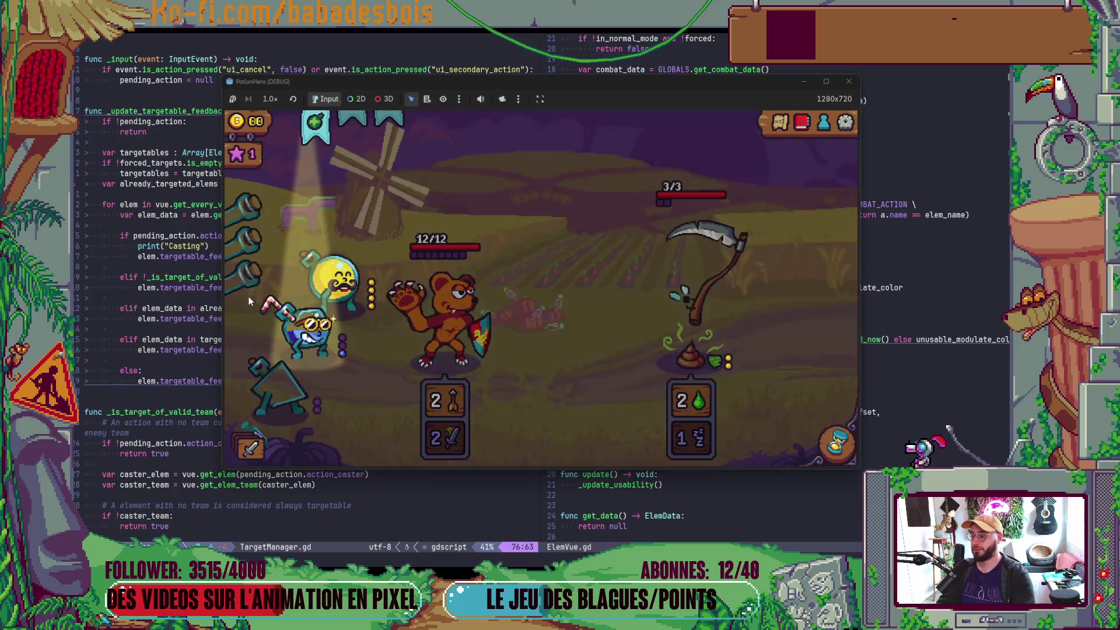
Check the Godot Output log for the Casting entry, then return to Neovim with TargetManager.gd
mouse_move(318, 128)
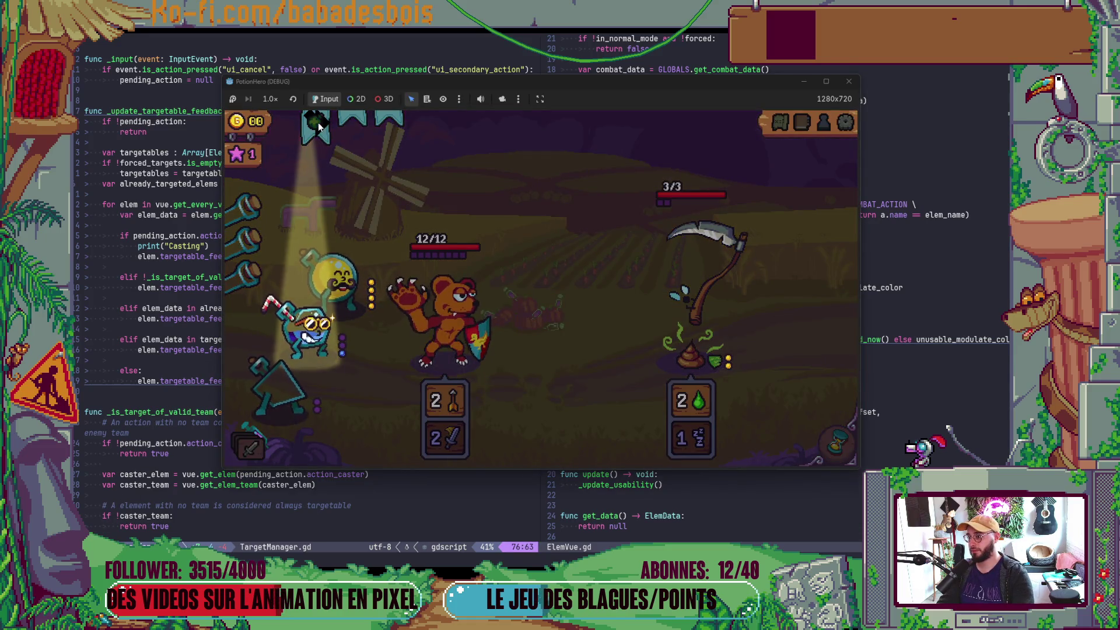
key("alt+Tab")
key("alt+Tab")
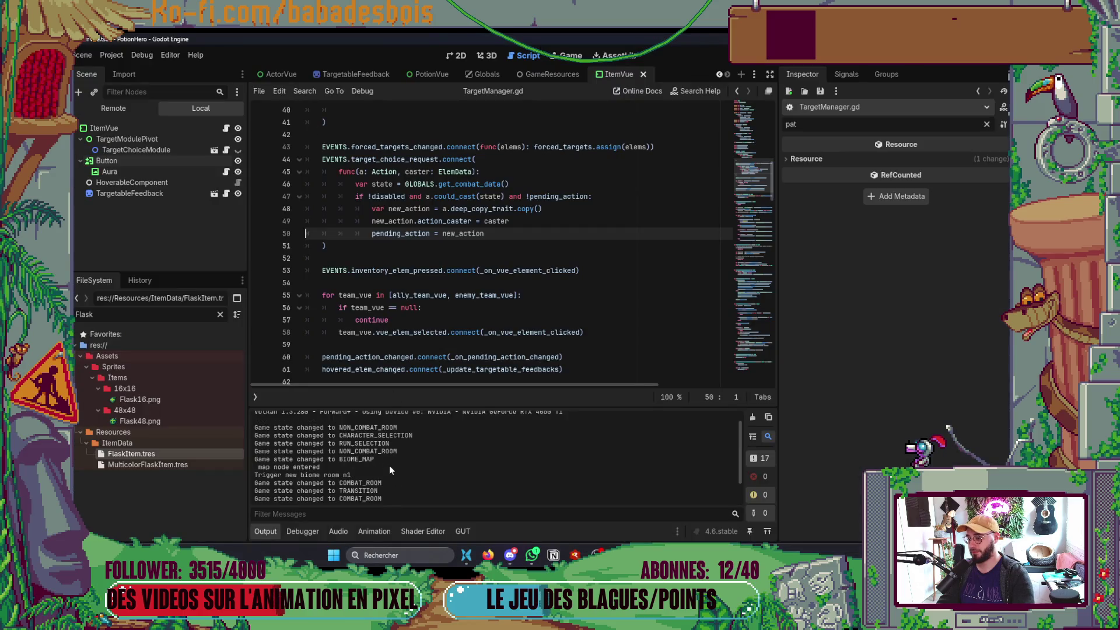
key("alt+Tab")
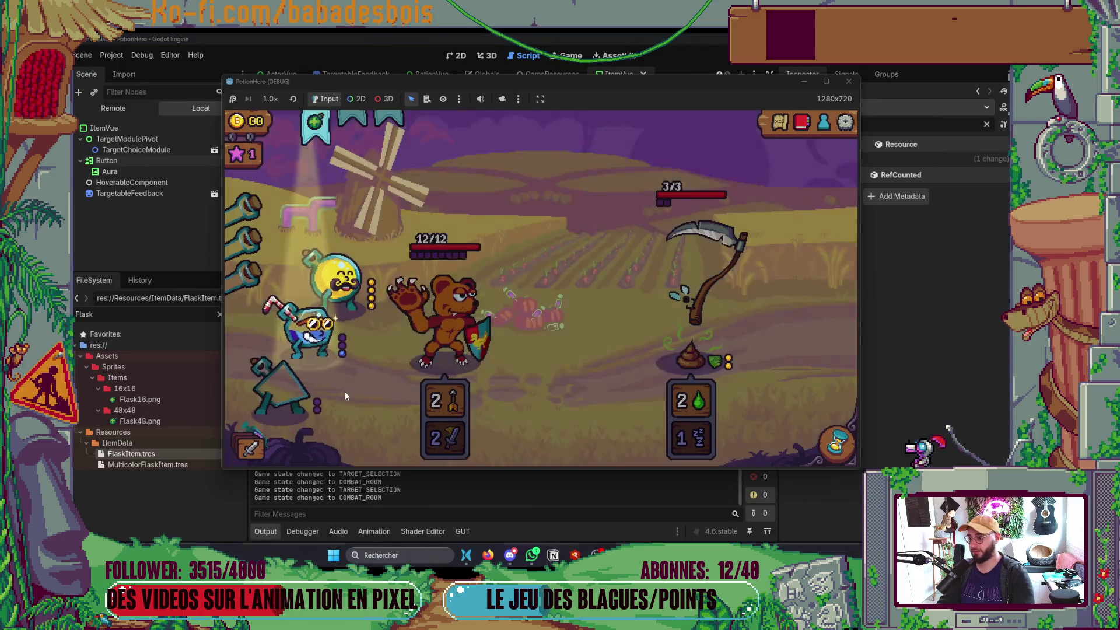
key("alt+Tab")
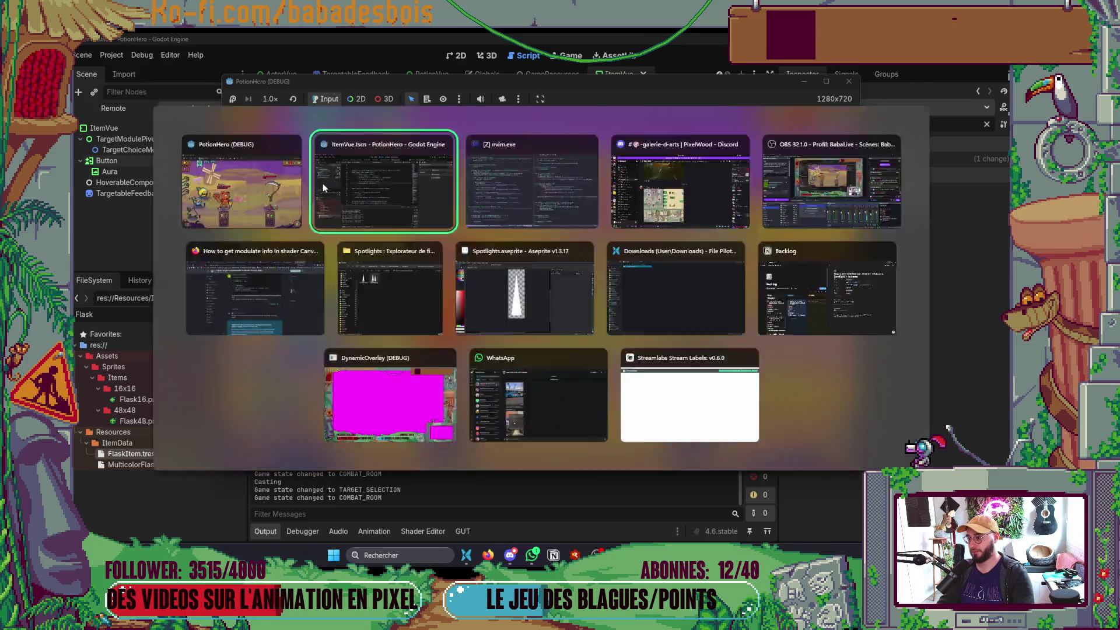
key("alt+Tab")
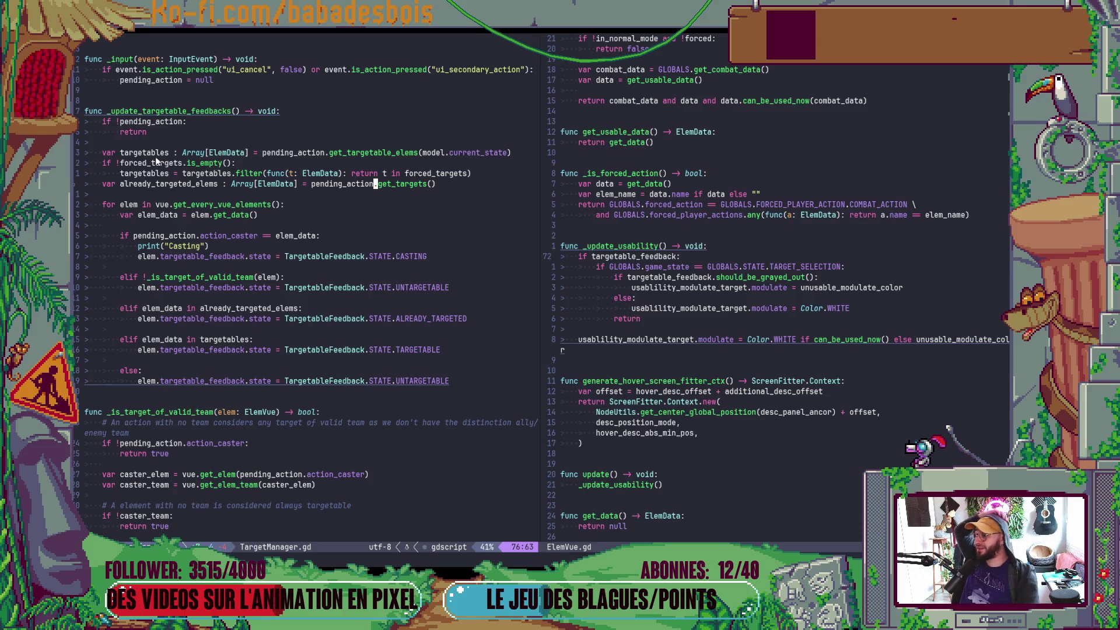
Yank the whole _update_targetable_feedbacks function and search the project for its uses
mouse_move(157, 100)
left_mouse_down()
mouse_move(177, 355)
mouse_move(199, 394)
mouse_move(207, 387)
left_mouse_up()
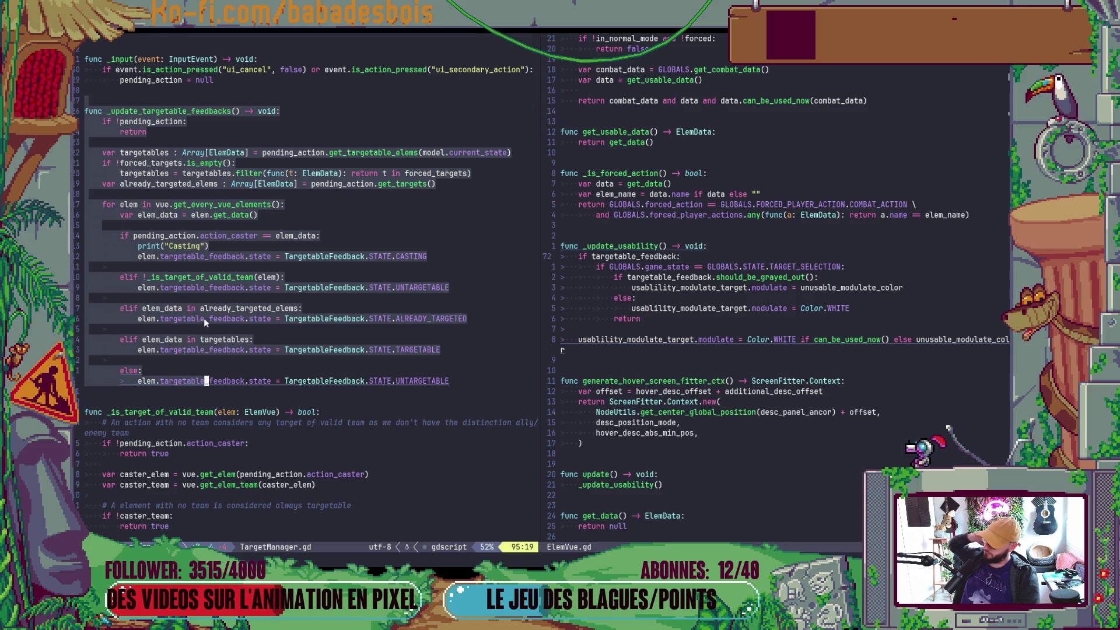
key("y")
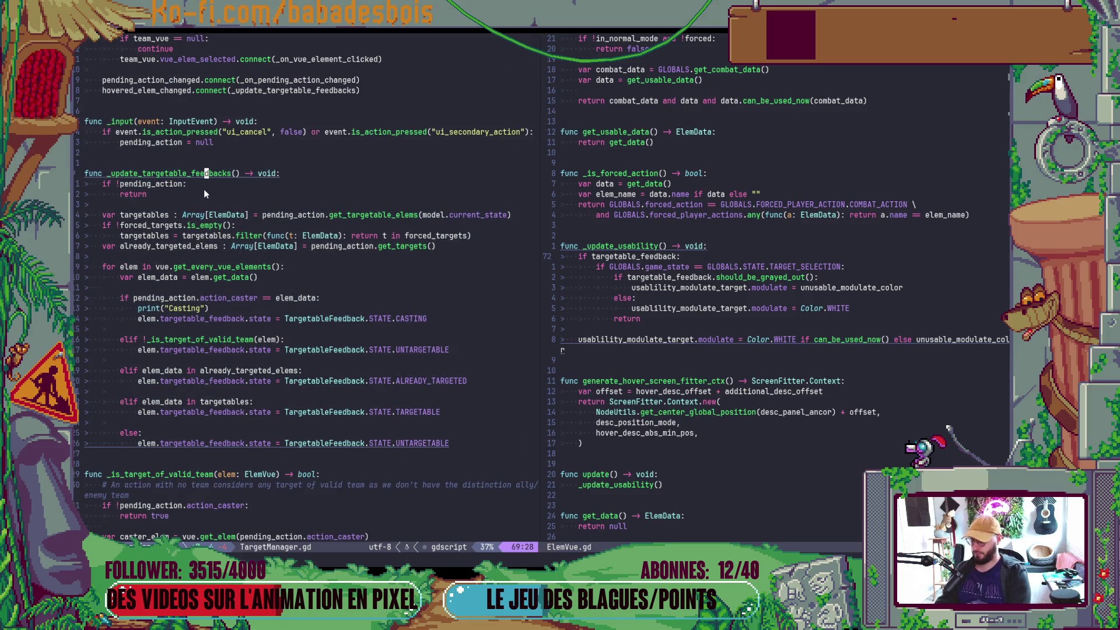
key("space")
key("f")
key("w")
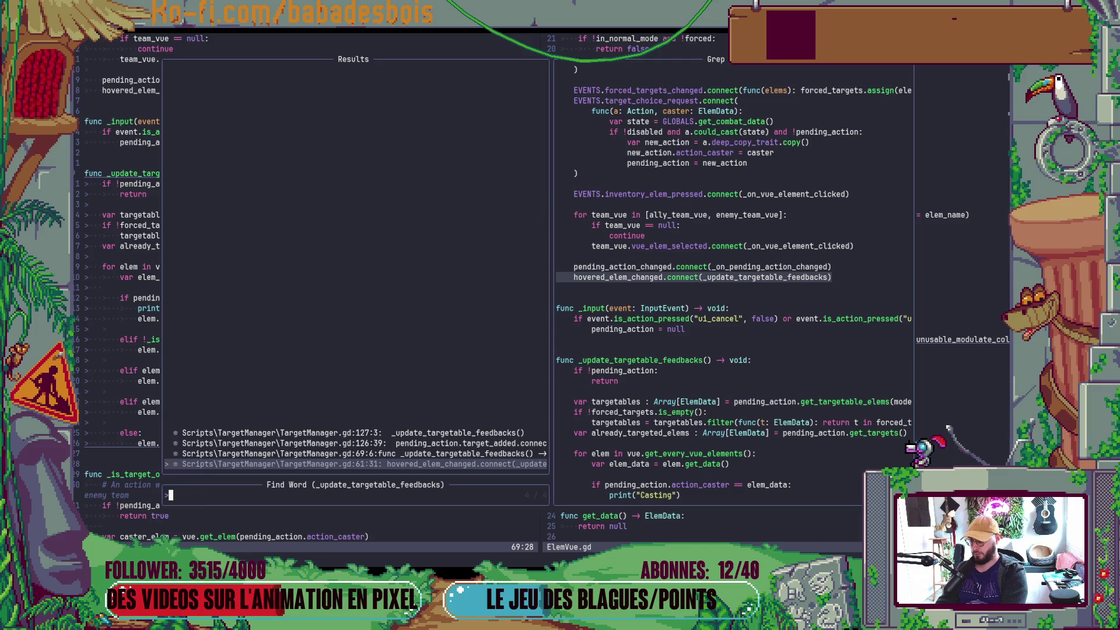
key("Up")
key("Up")
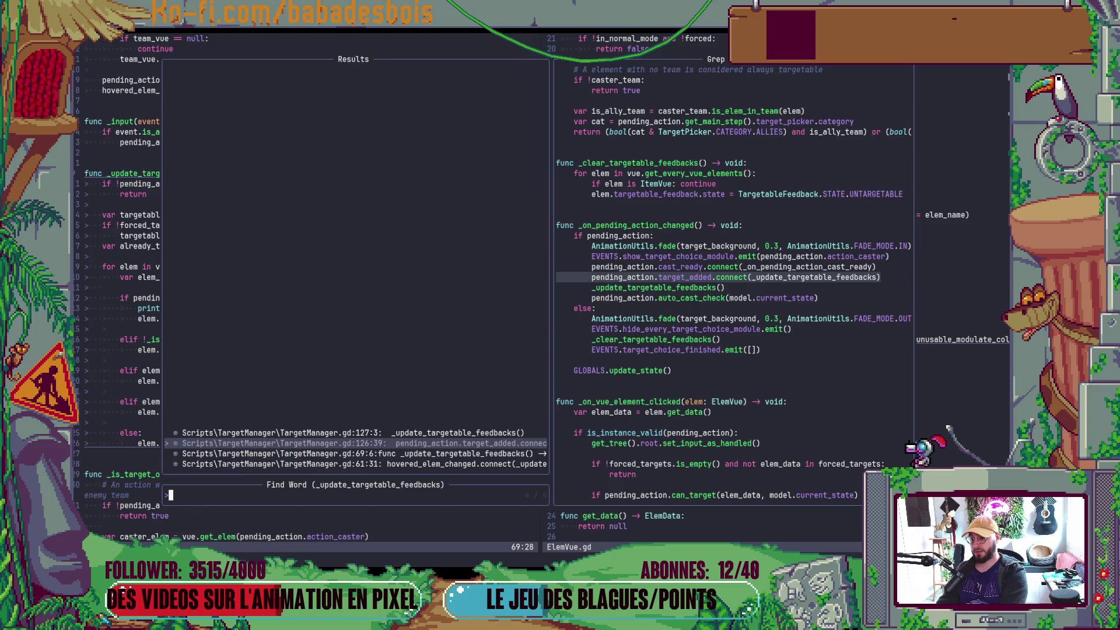
key("Up")
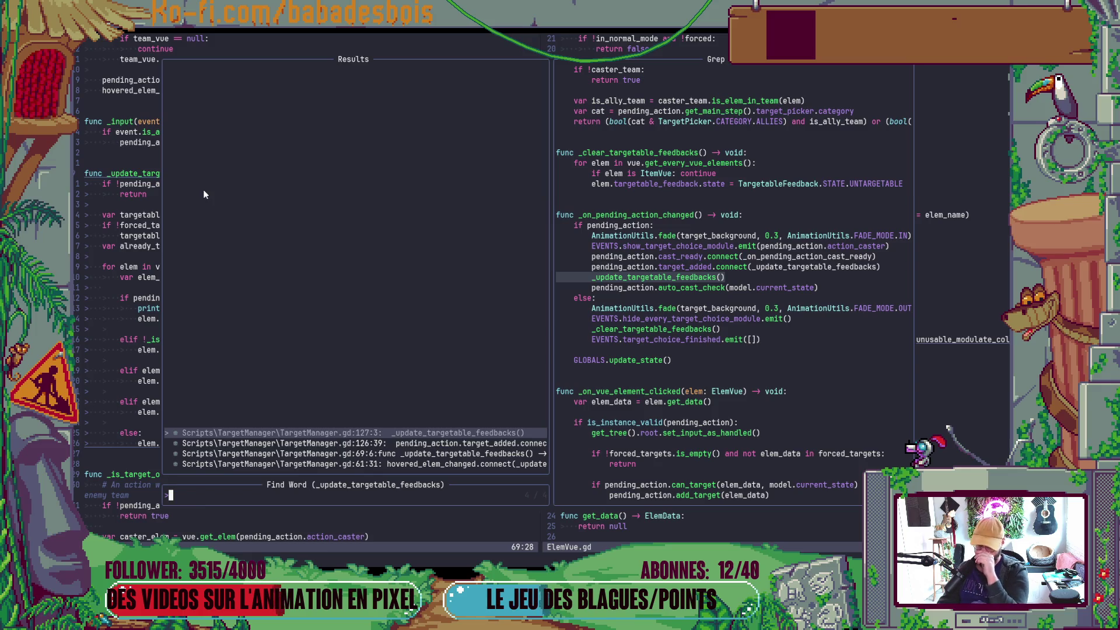
key("Escape")
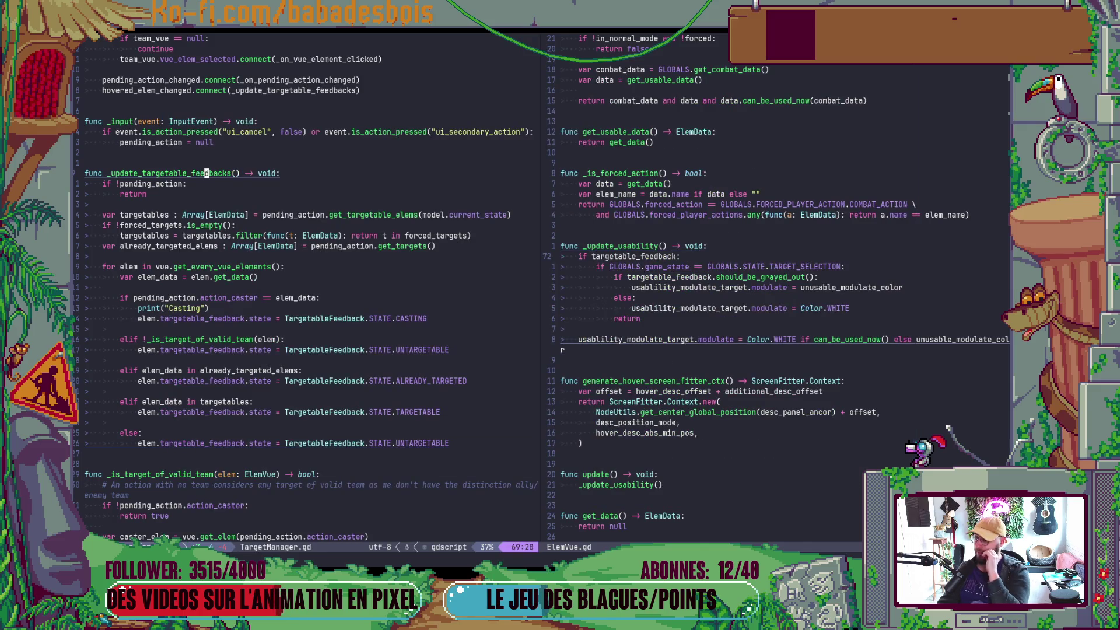
key("j")
key("j")
key("j")
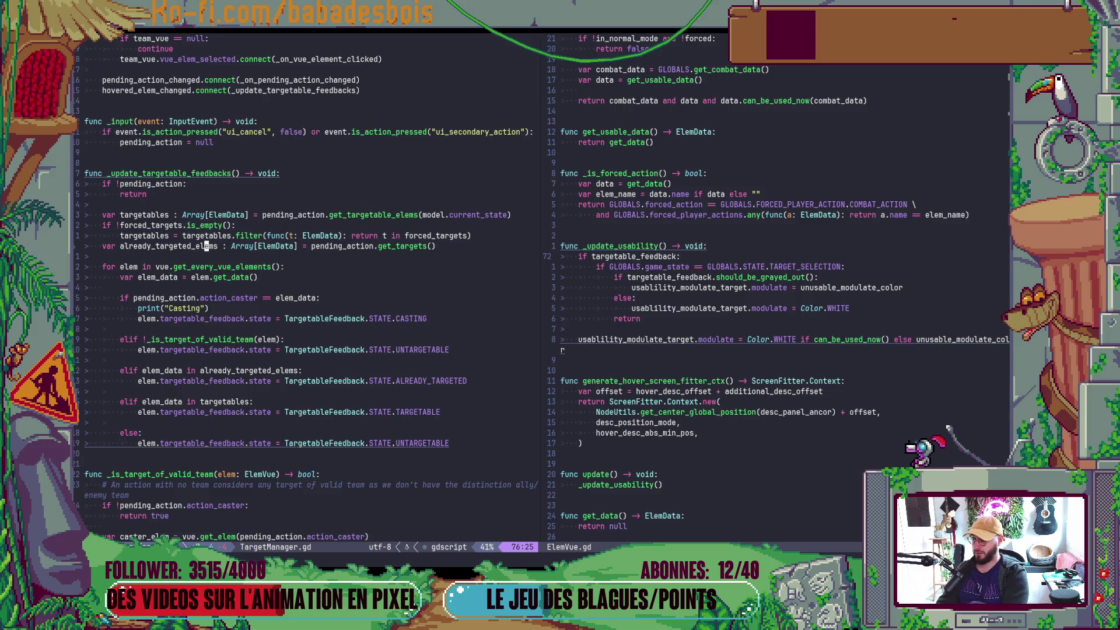
Add a temporary print("Pending target update"), trigger it by picking the flask in-game, then delete it
type("oprint")
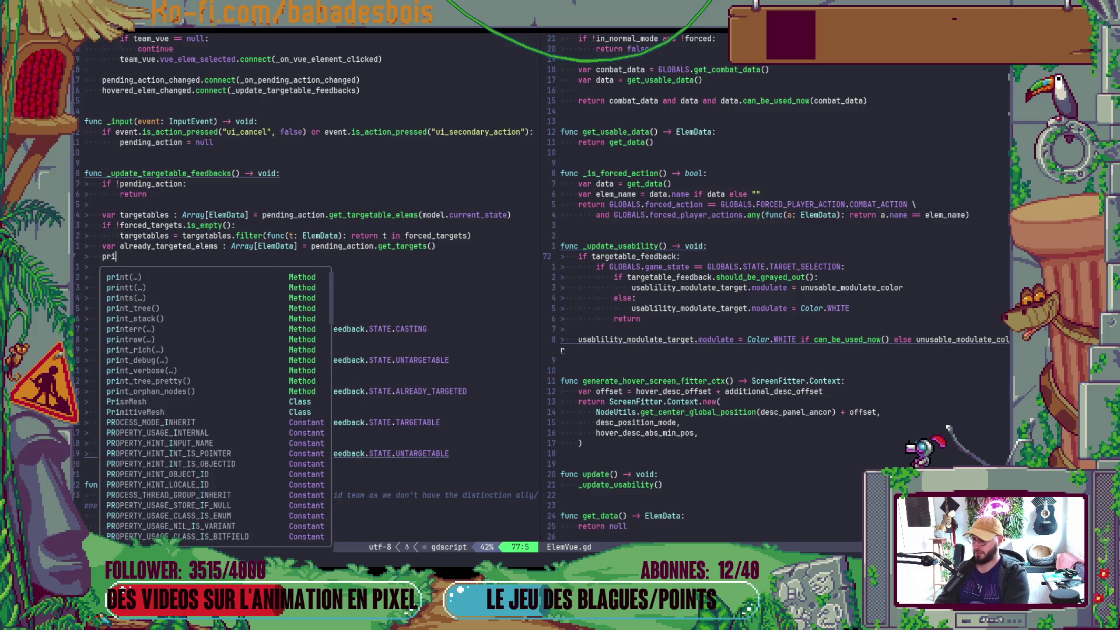
type("(\"")
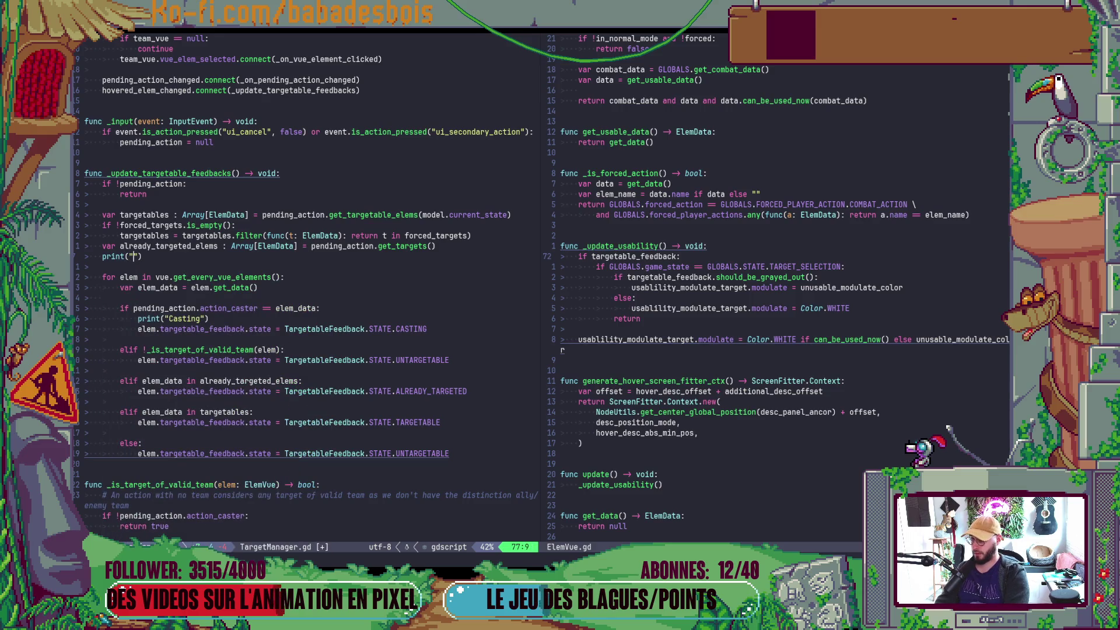
type("Pending ")
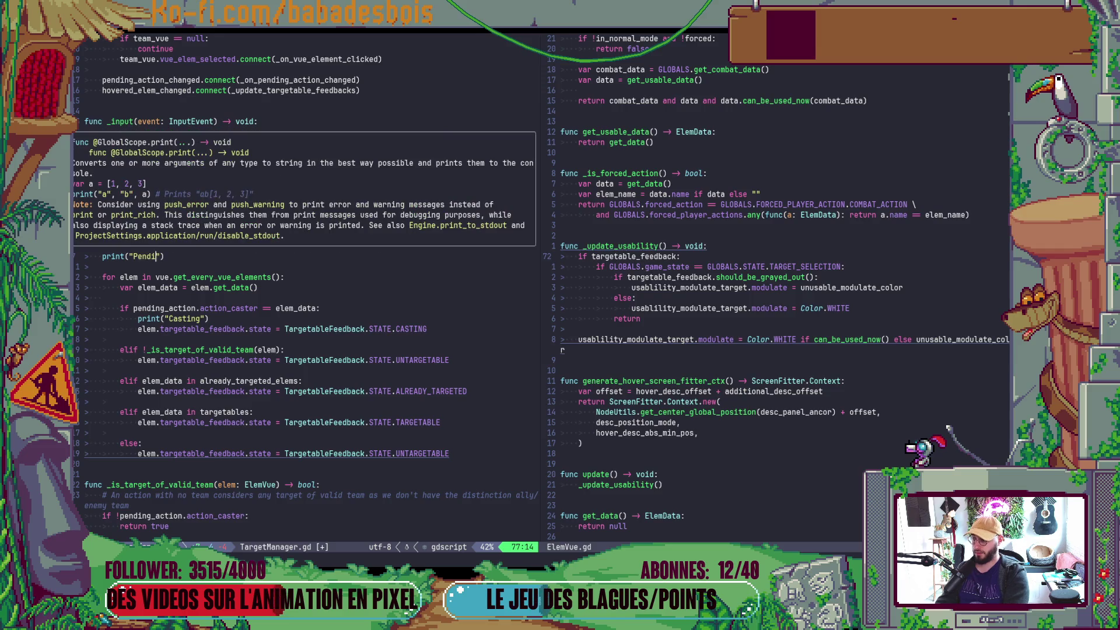
type("target update")
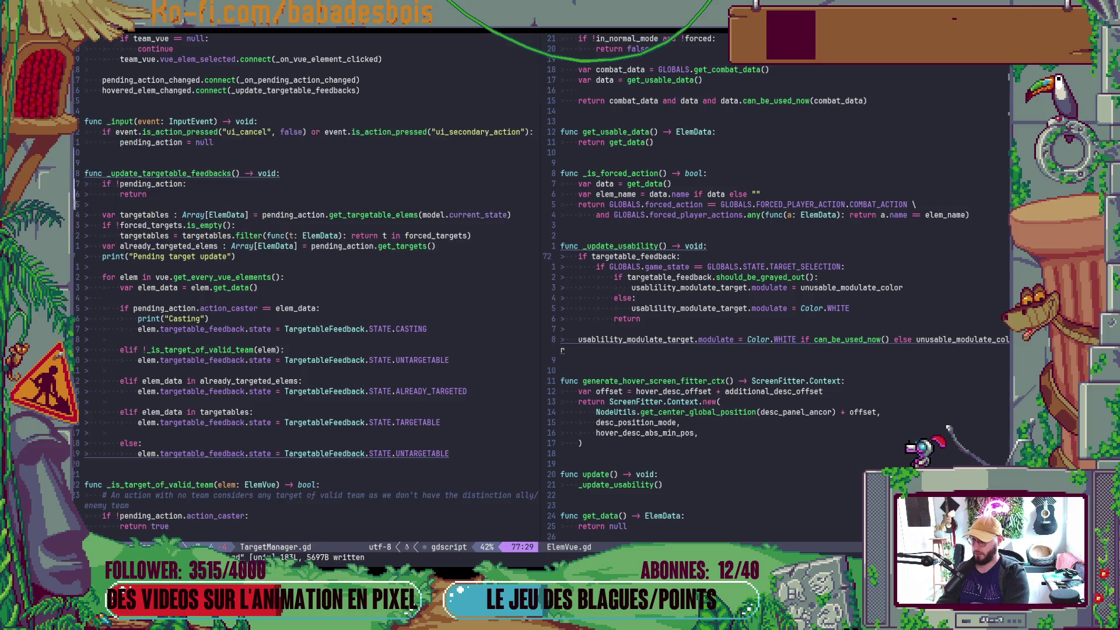
key("alt+Tab")
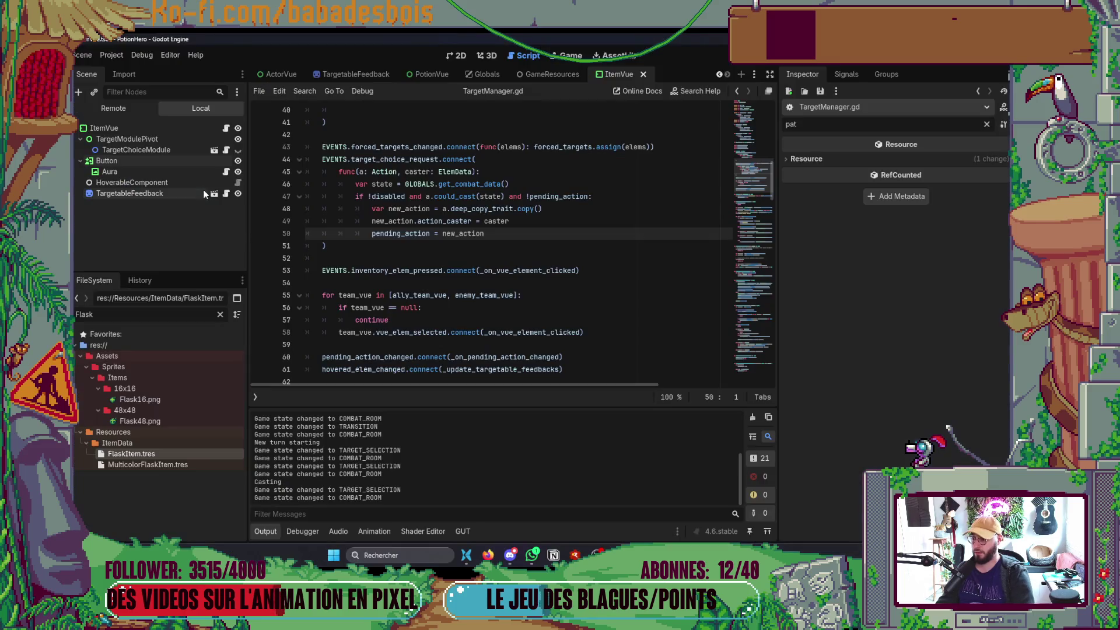
key("alt+Tab")
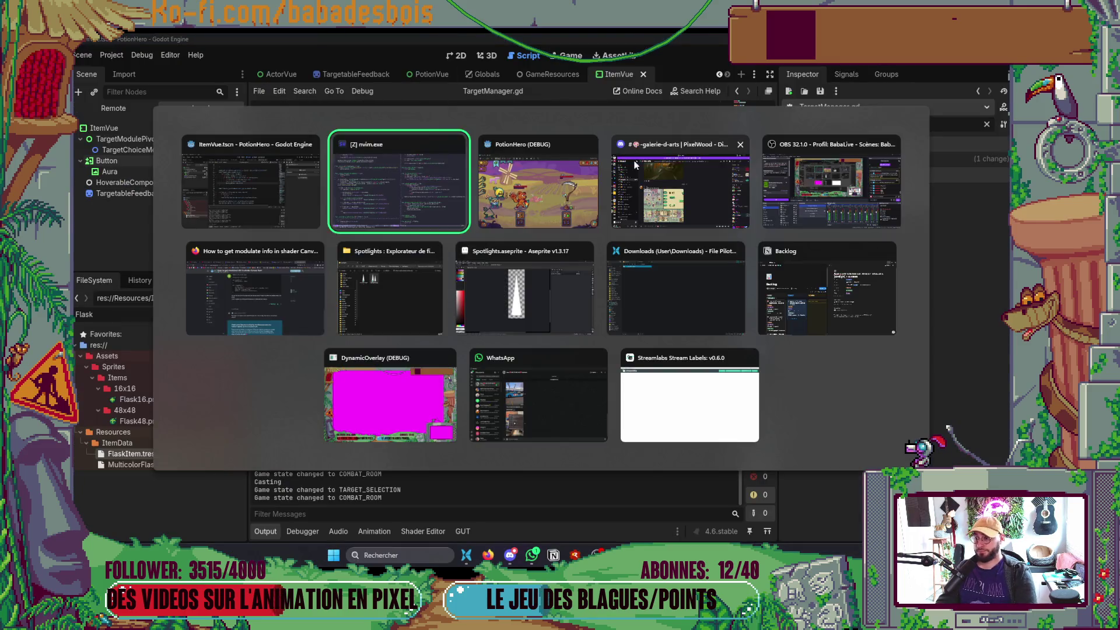
left_click(320, 138)
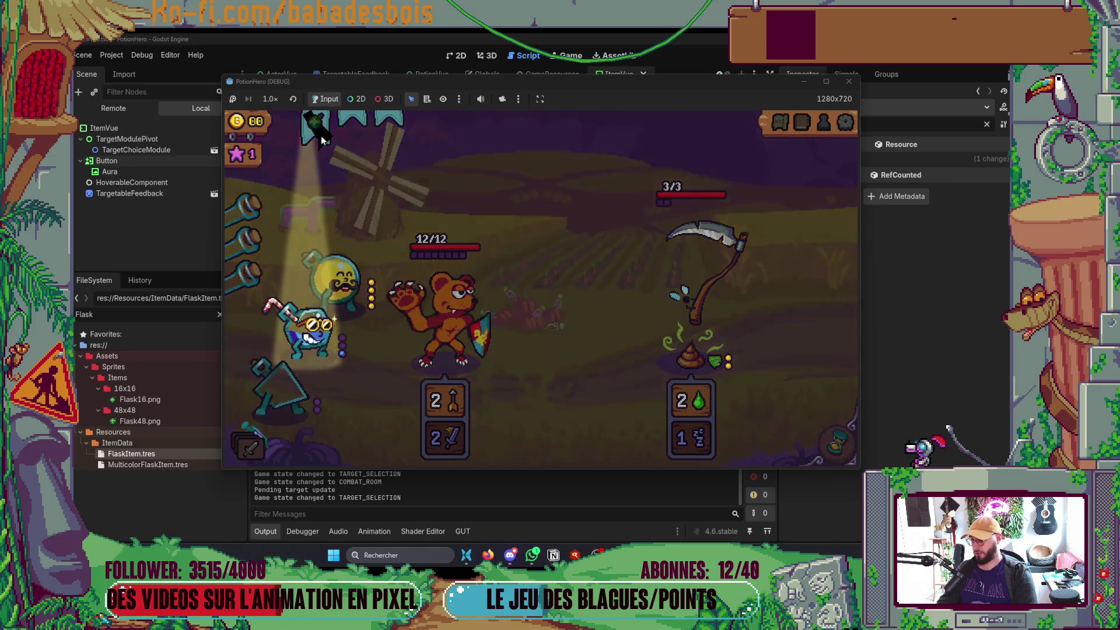
key("alt+Tab")
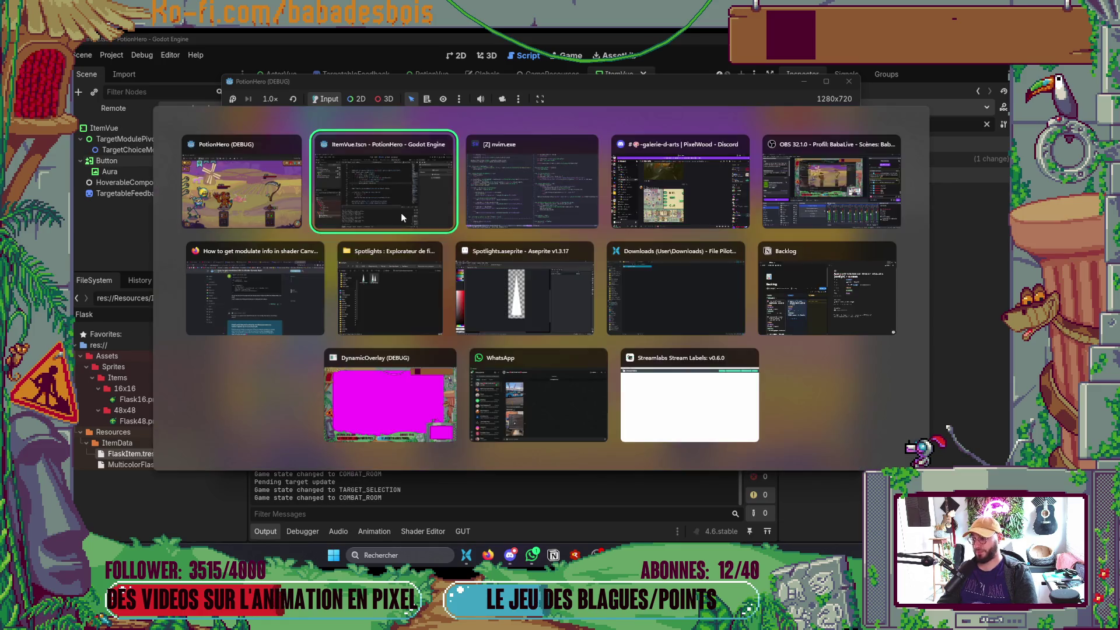
key("d")
key("d")
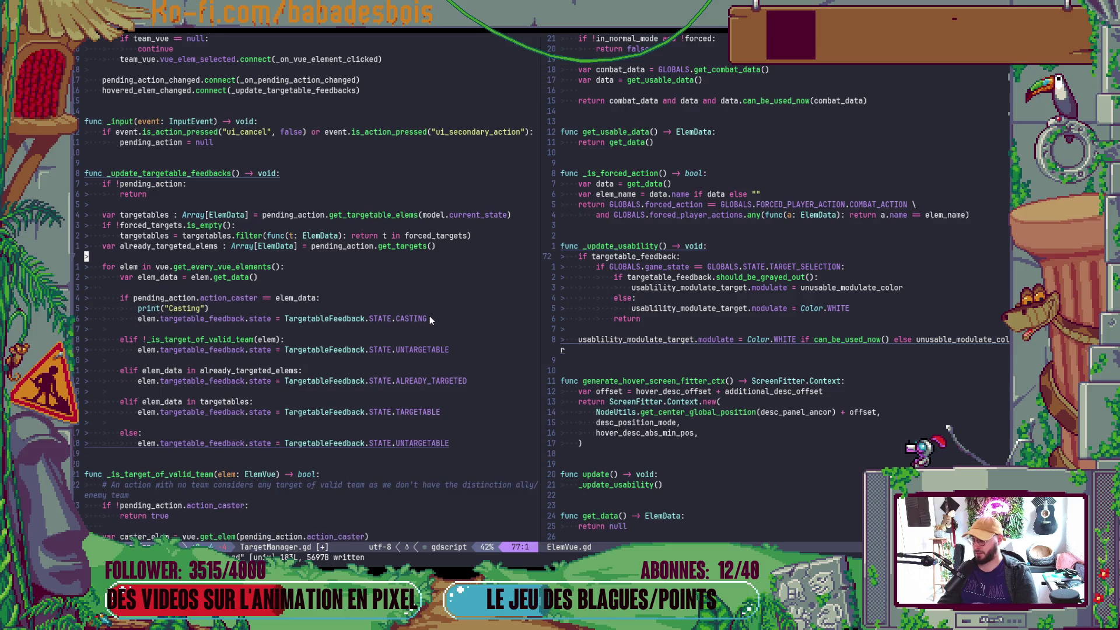